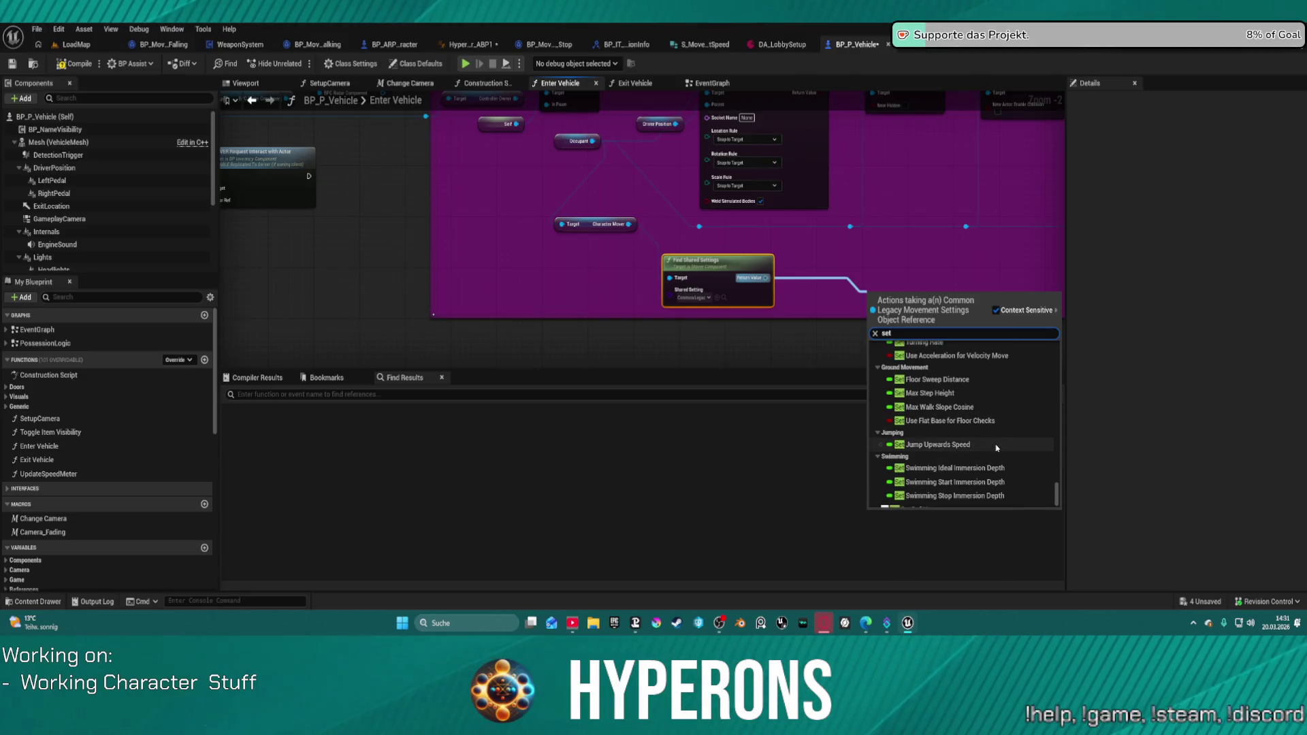
# Search 'mover' in the Enter Vehicle graph's action menu, then close it without adding any node.
pyautogui.scroll(5, 996, 447)
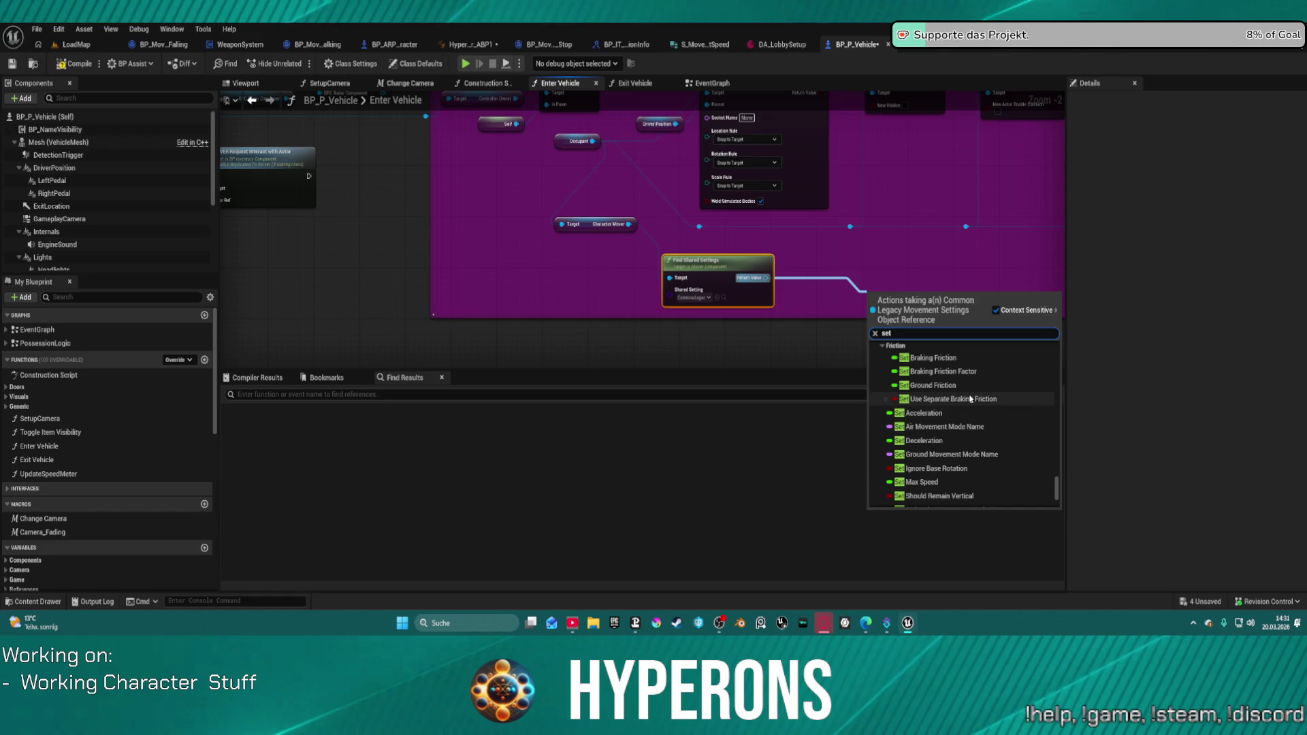
pyautogui.scroll(3, 1000, 396)
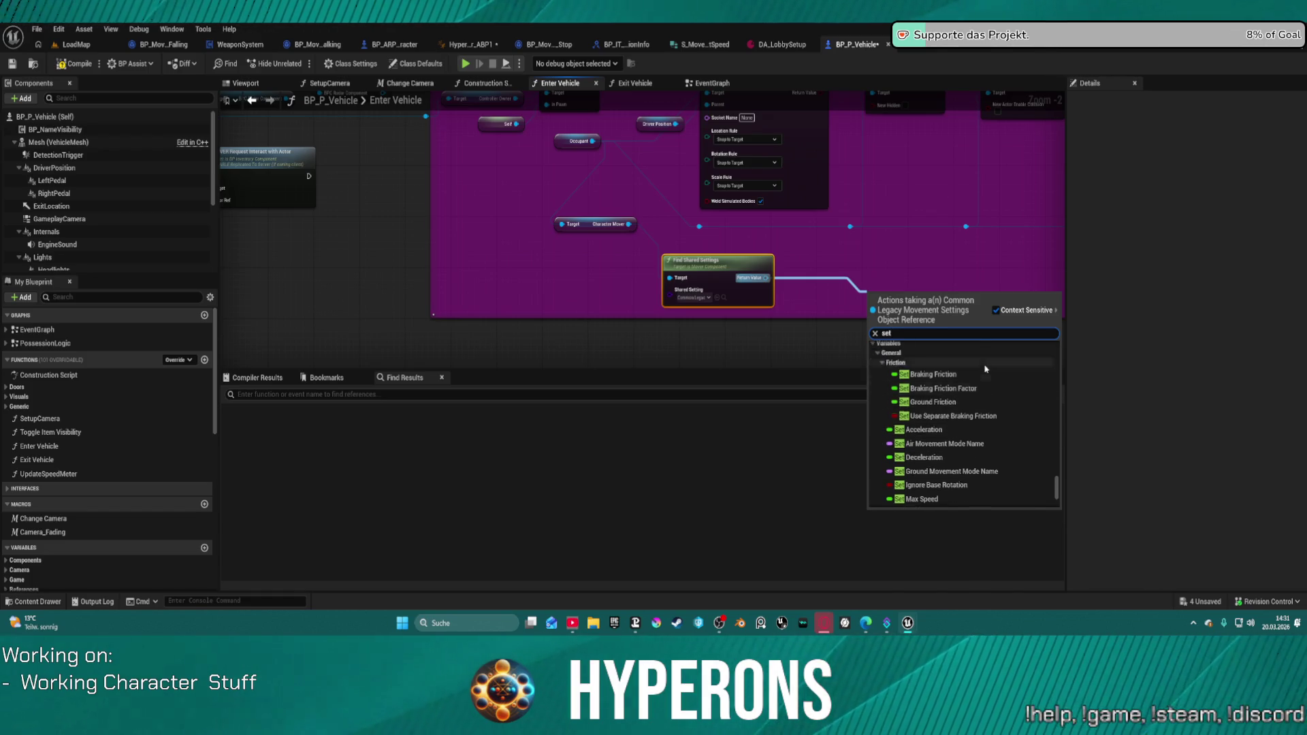
pyautogui.scroll(5, 1006, 393)
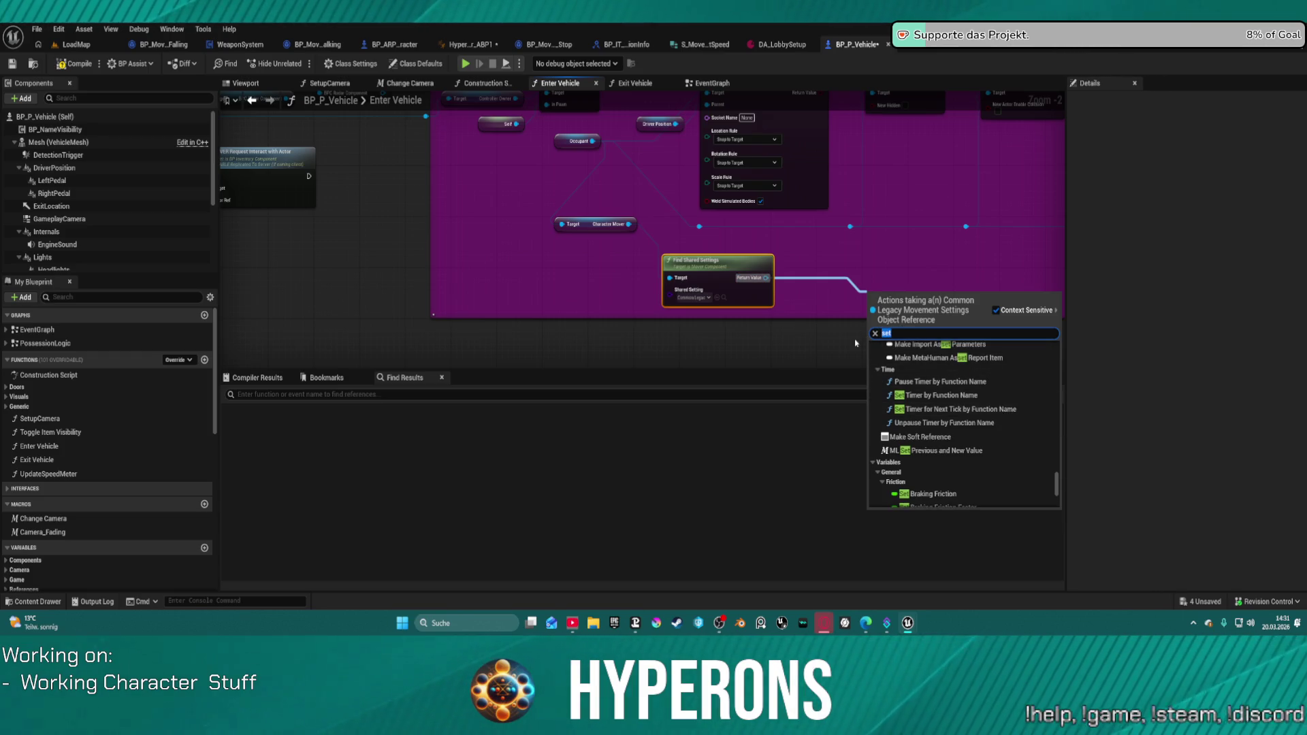
pyautogui.write('mover')
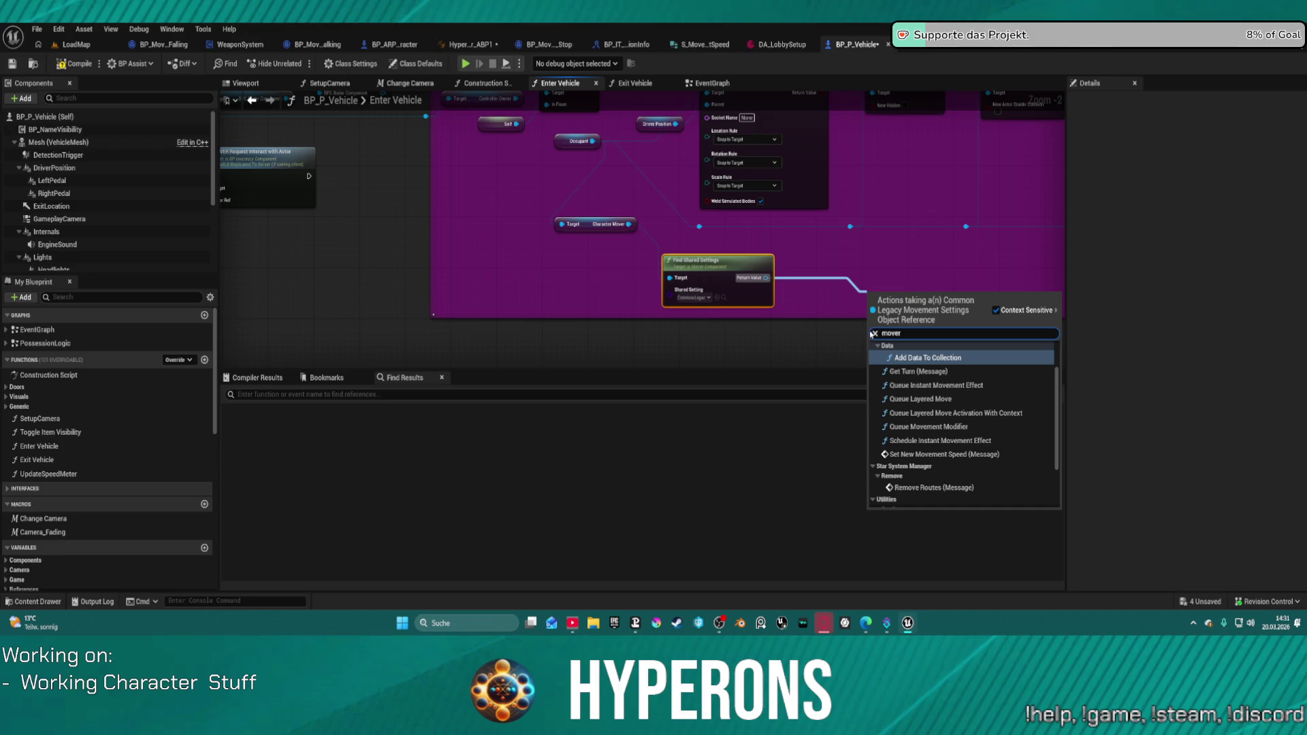
pyautogui.click(370, 304)
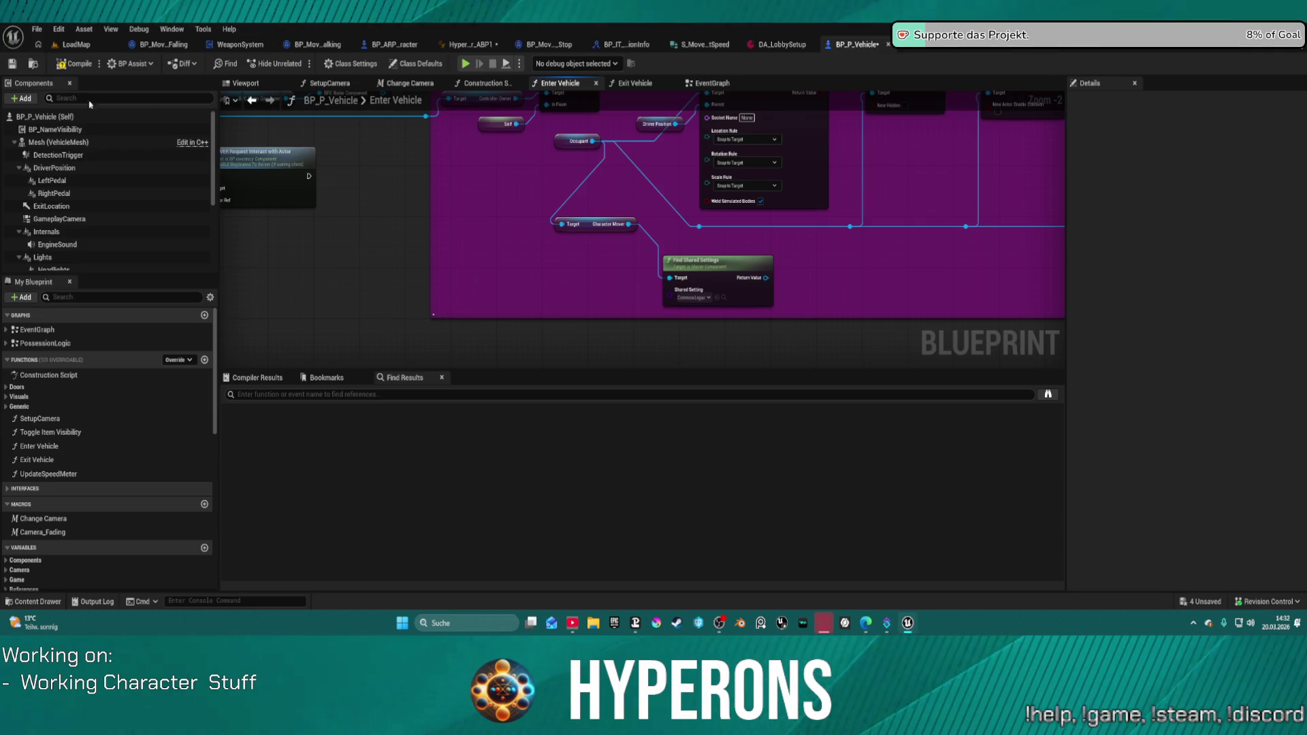
pyautogui.click(38, 45)
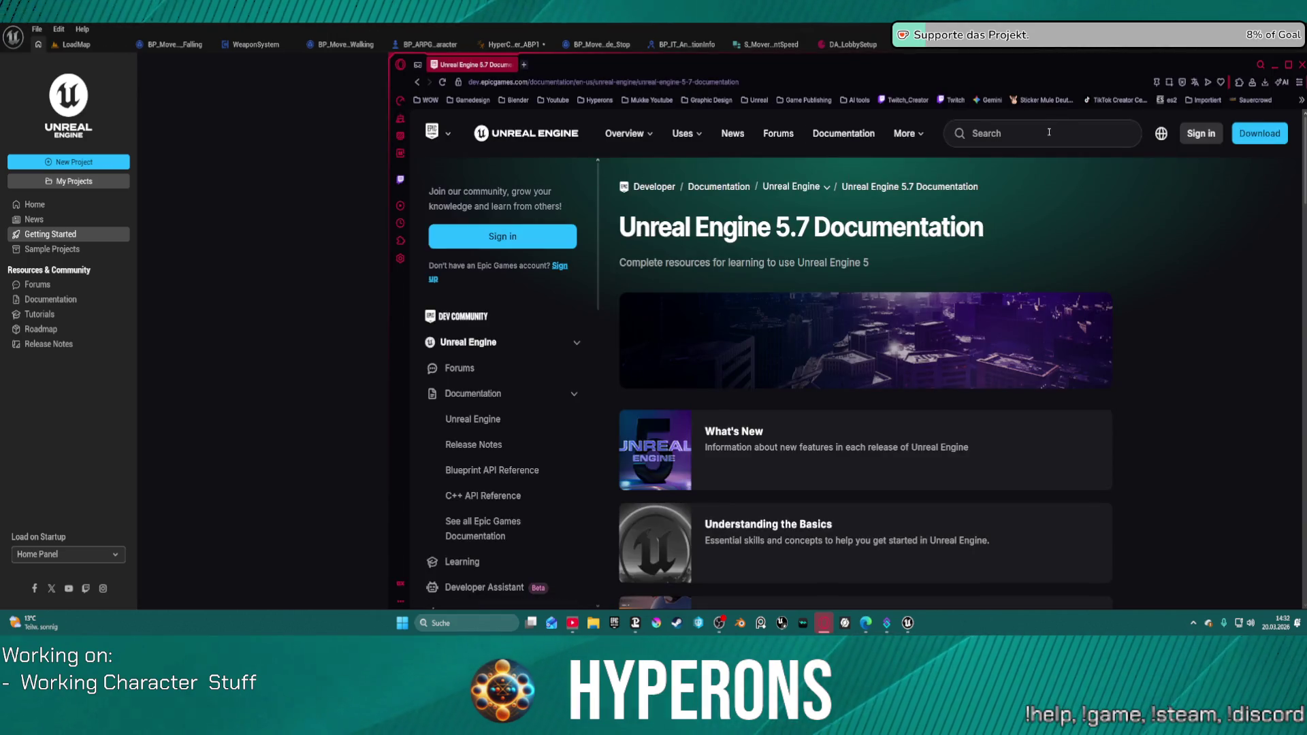
# Search the developer site for 'mover' and browse the results.
pyautogui.click(1046, 132)
pyautogui.write('mover')
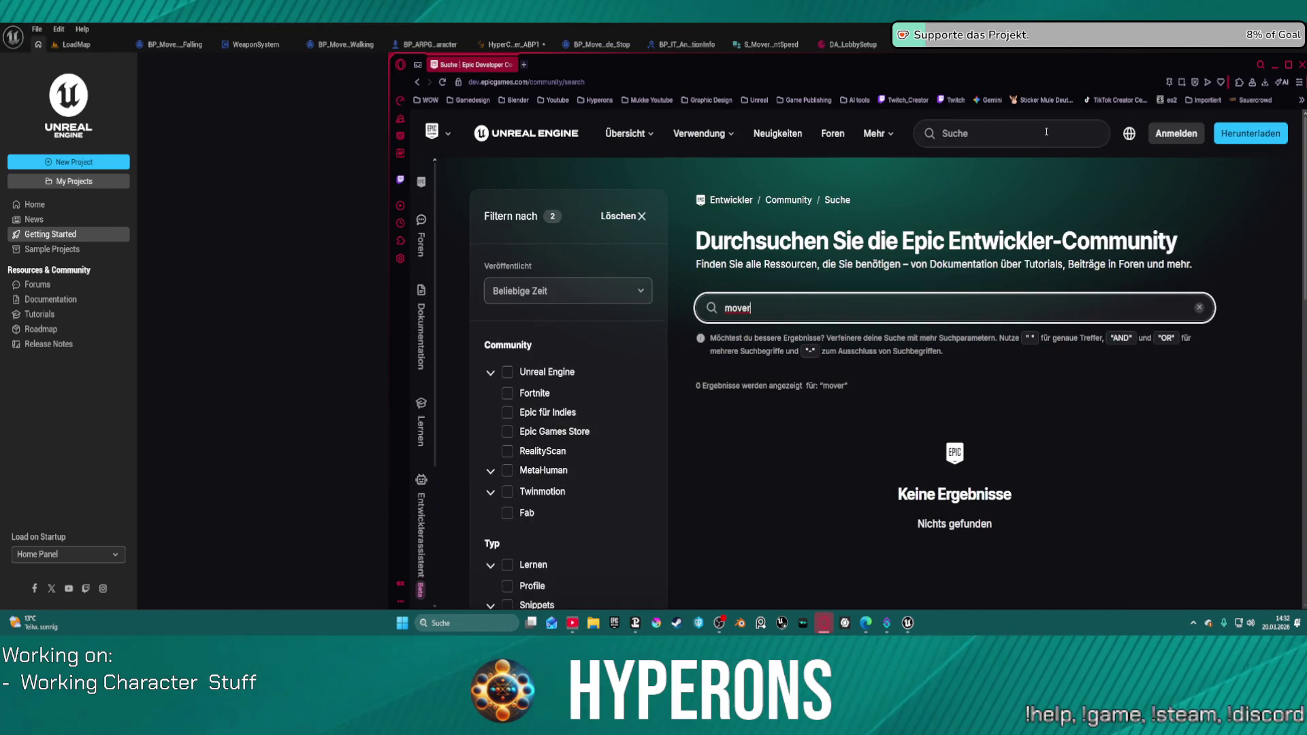
pyautogui.scroll(-2, 885, 463)
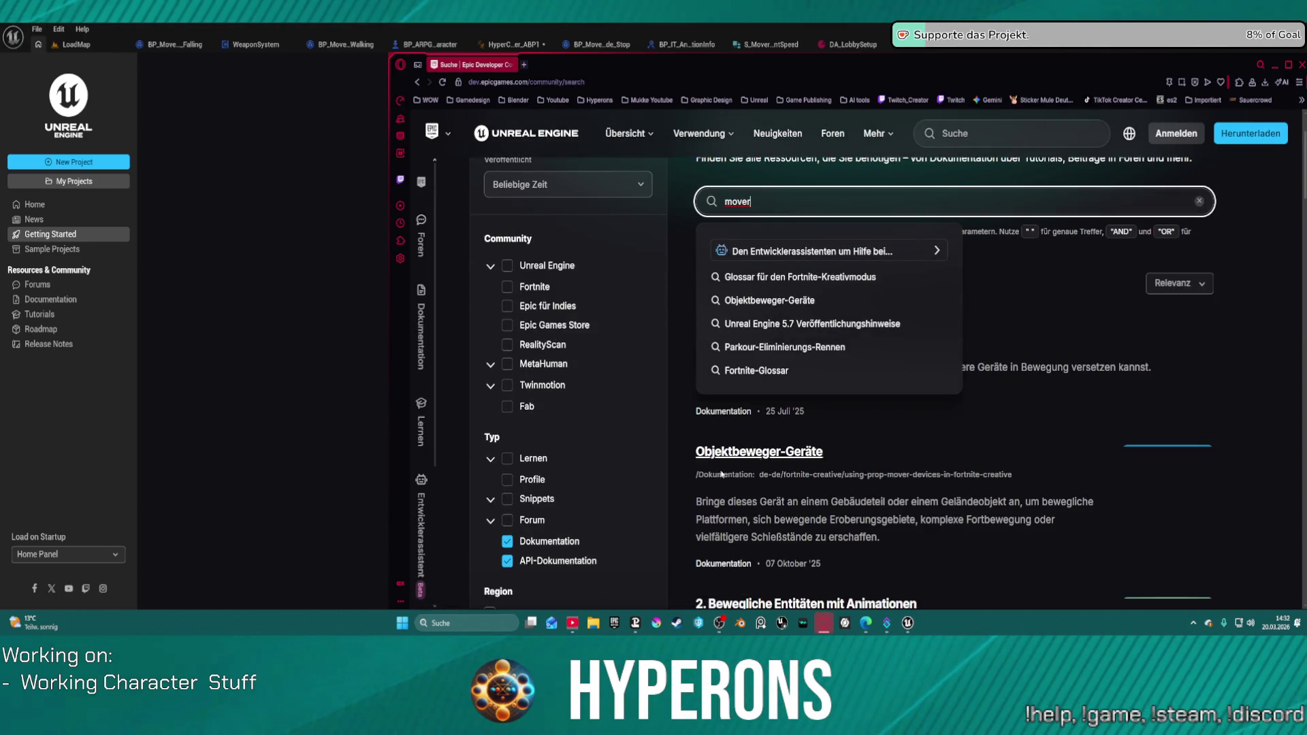
pyautogui.click(858, 496)
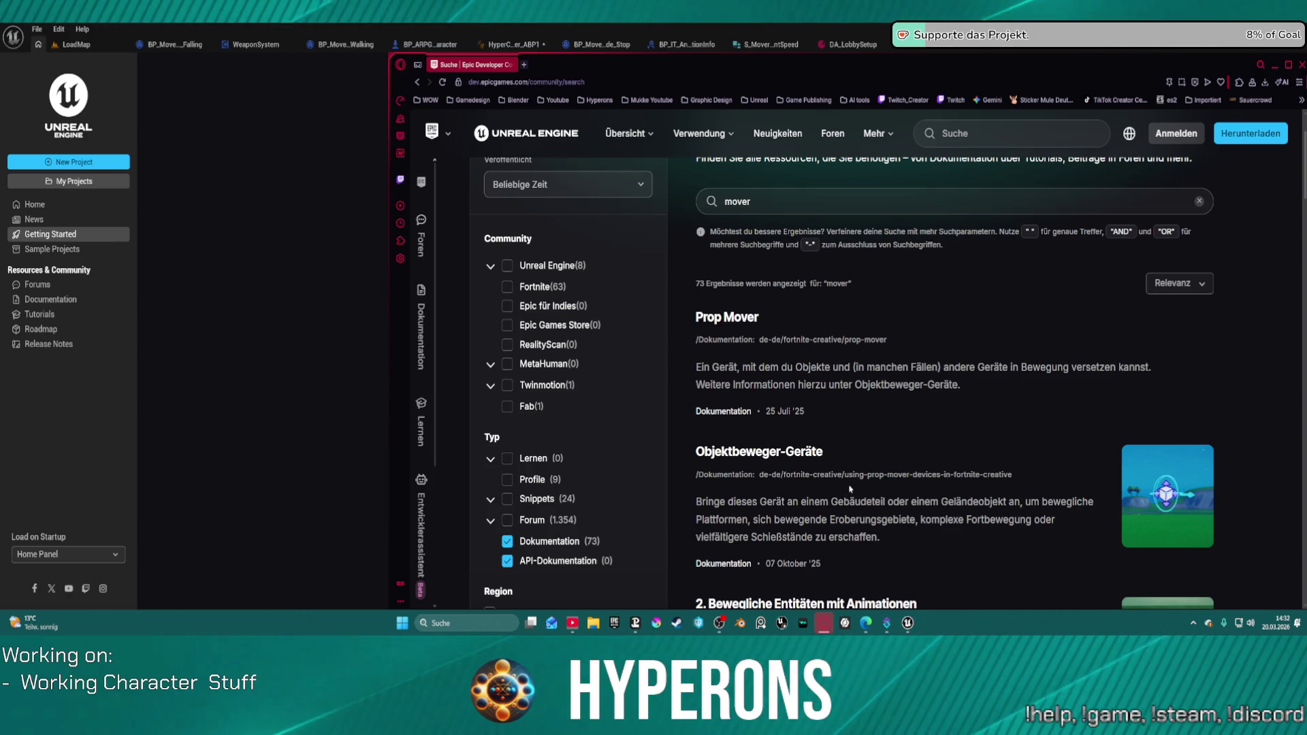
pyautogui.scroll(-10, 850, 442)
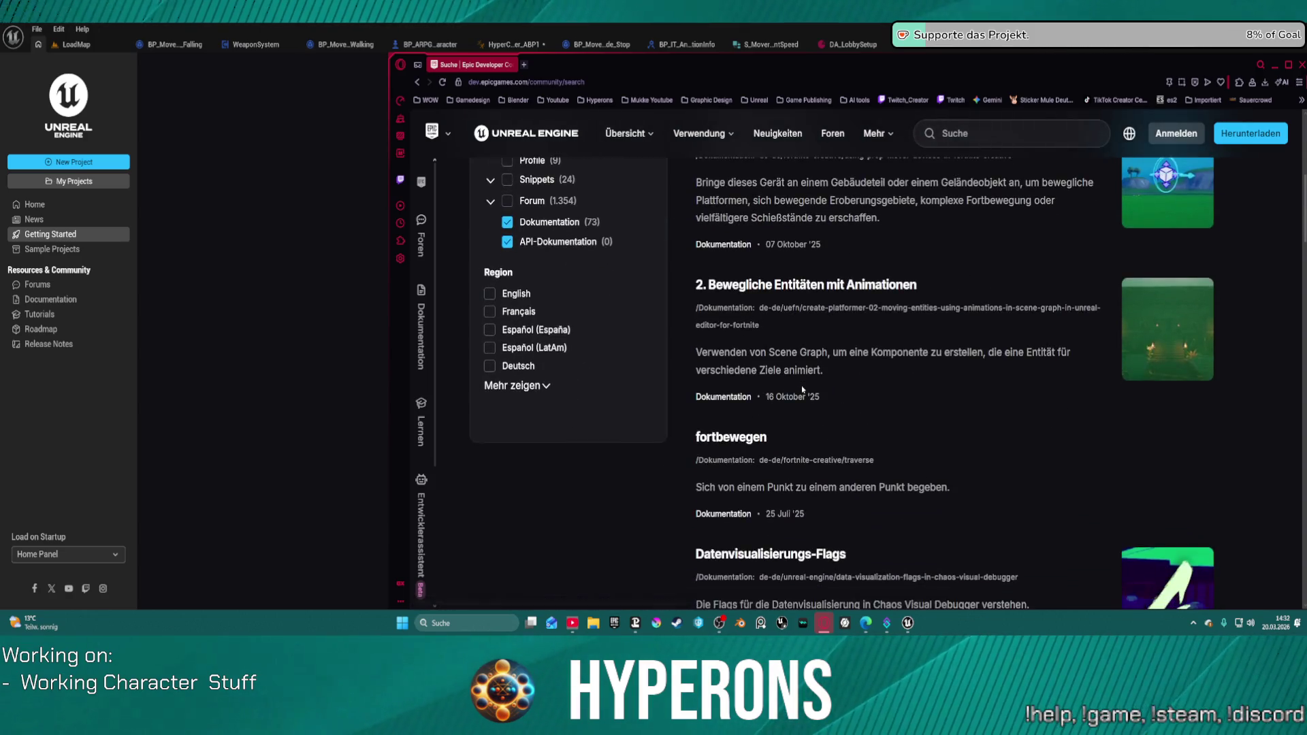
pyautogui.scroll(-10, 802, 389)
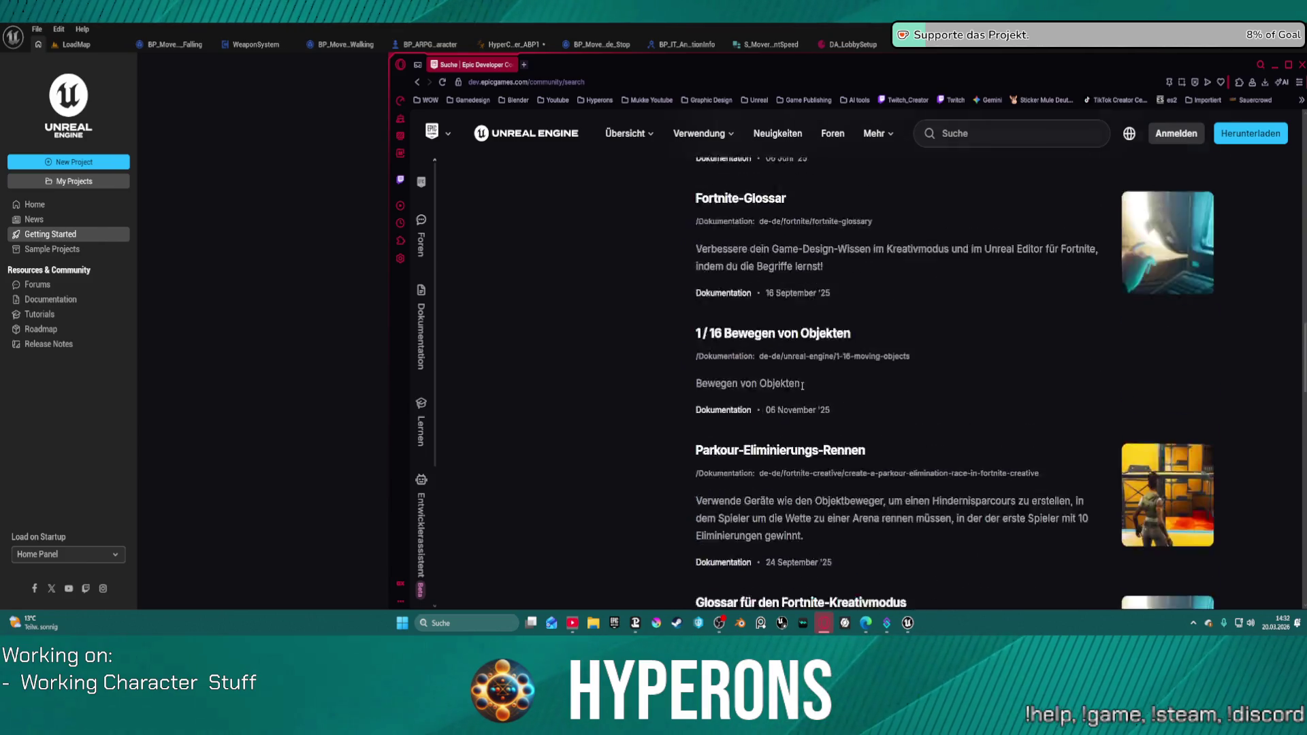
# Search the community for 'gasp mover' and open the 'GAS + GASP Mover Dash Direction Broken' thread.
pyautogui.click(995, 139)
pyautogui.write('gasp m')
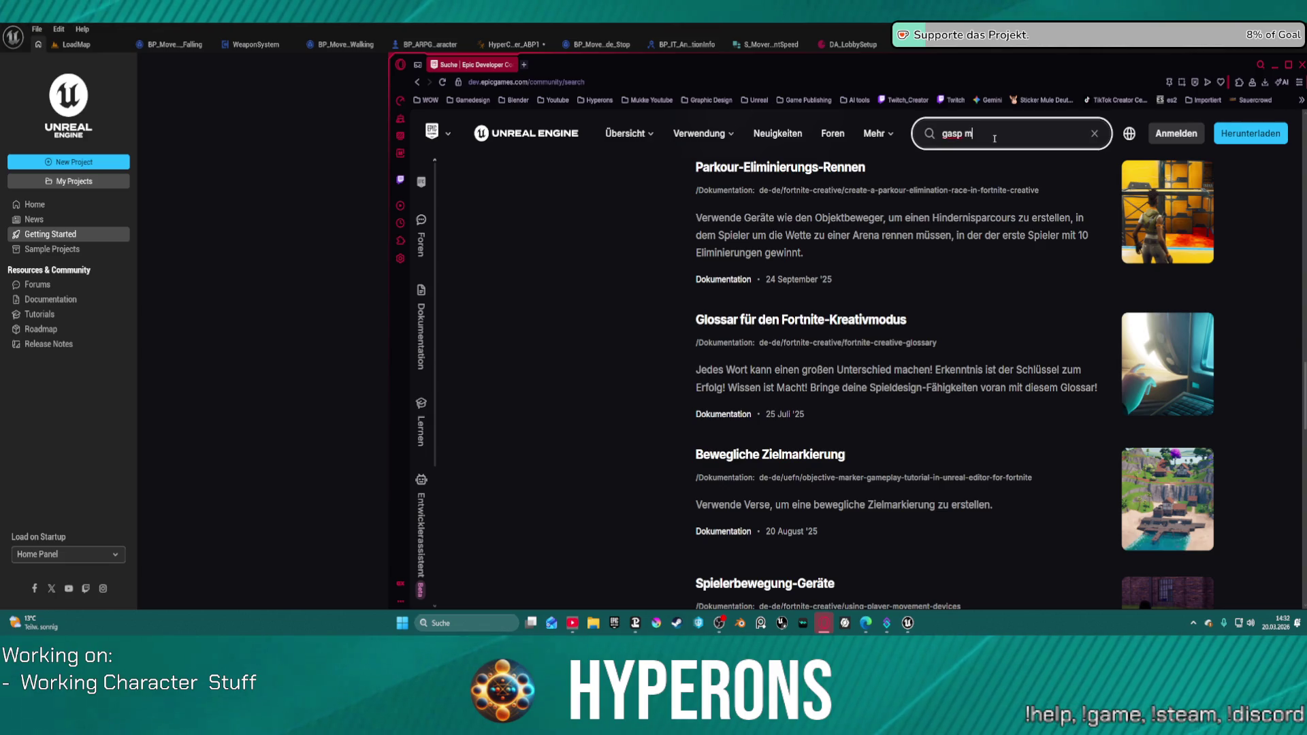
pyautogui.write('over')
pyautogui.press('Return')
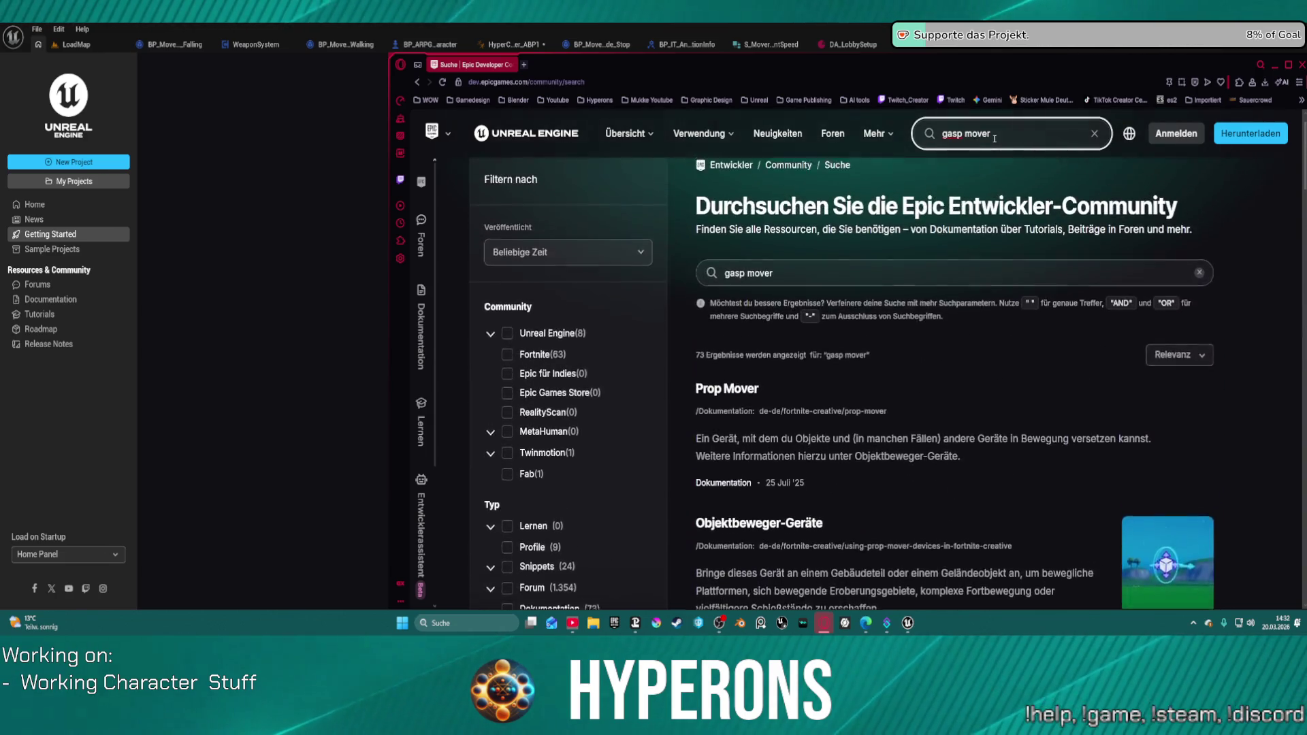
pyautogui.scroll(-7, 897, 389)
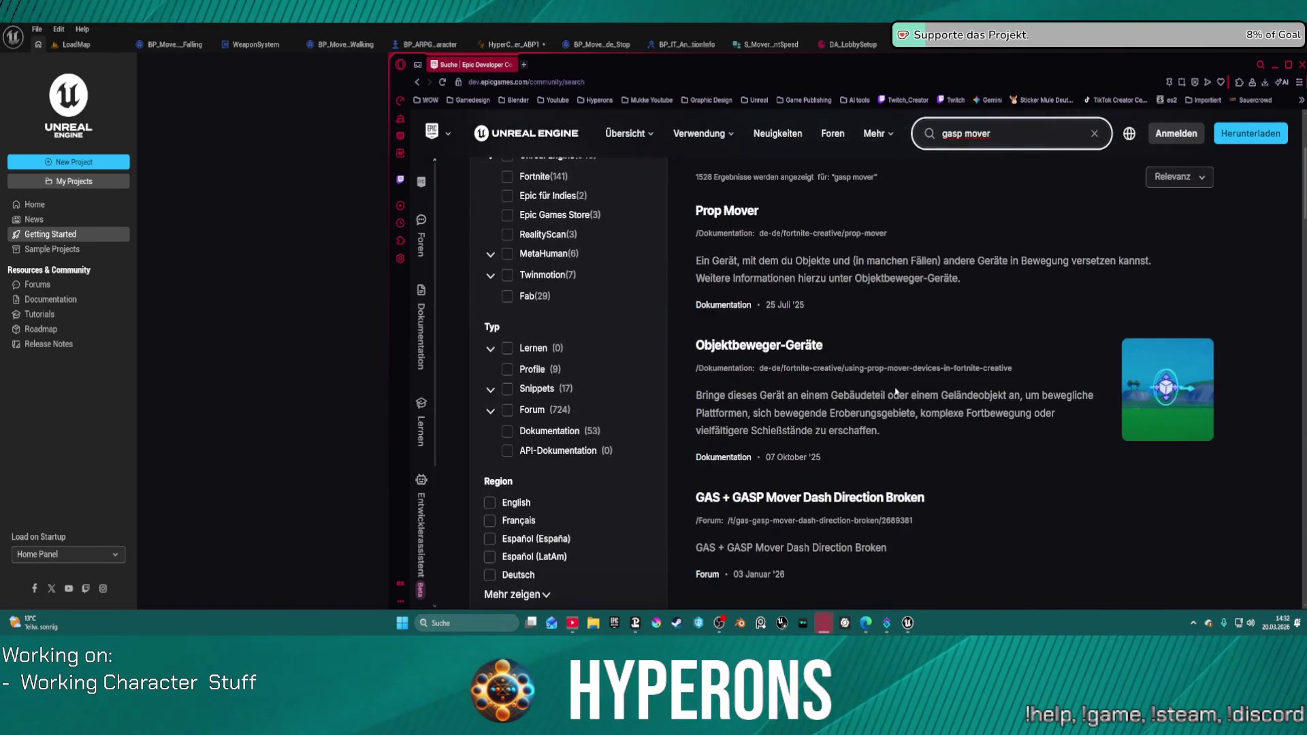
pyautogui.scroll(1, 802, 291)
pyautogui.click(802, 291)
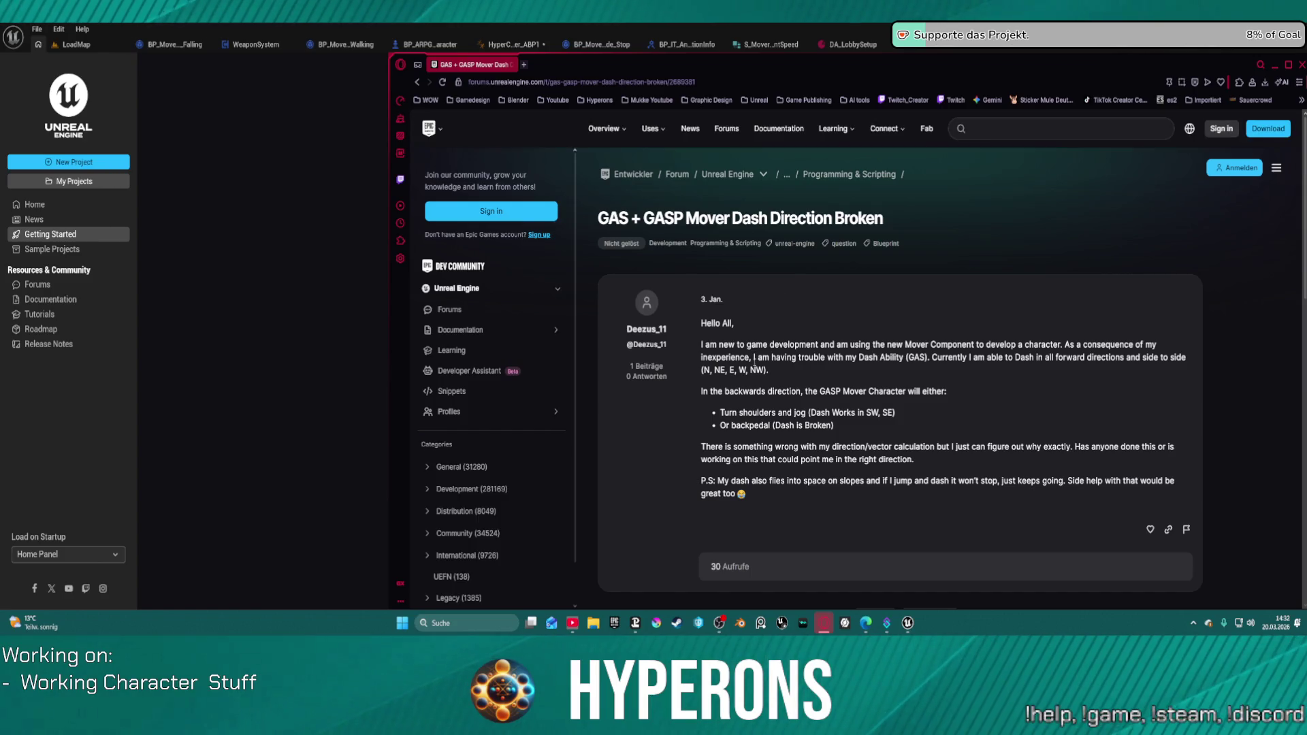
# Return to the 'gasp mover' results and read the Idle Animations replication thread.
pyautogui.click(417, 83)
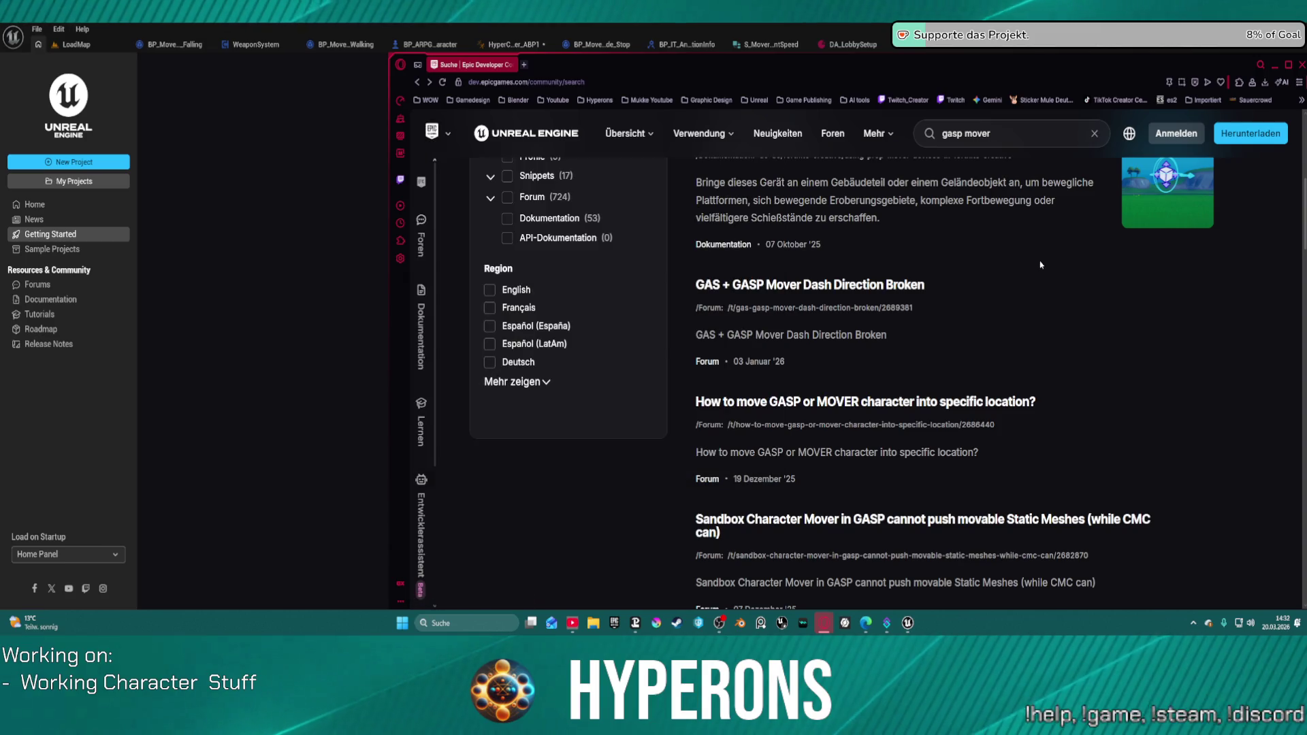
pyautogui.scroll(-3, 943, 345)
pyautogui.scroll(-1, 944, 345)
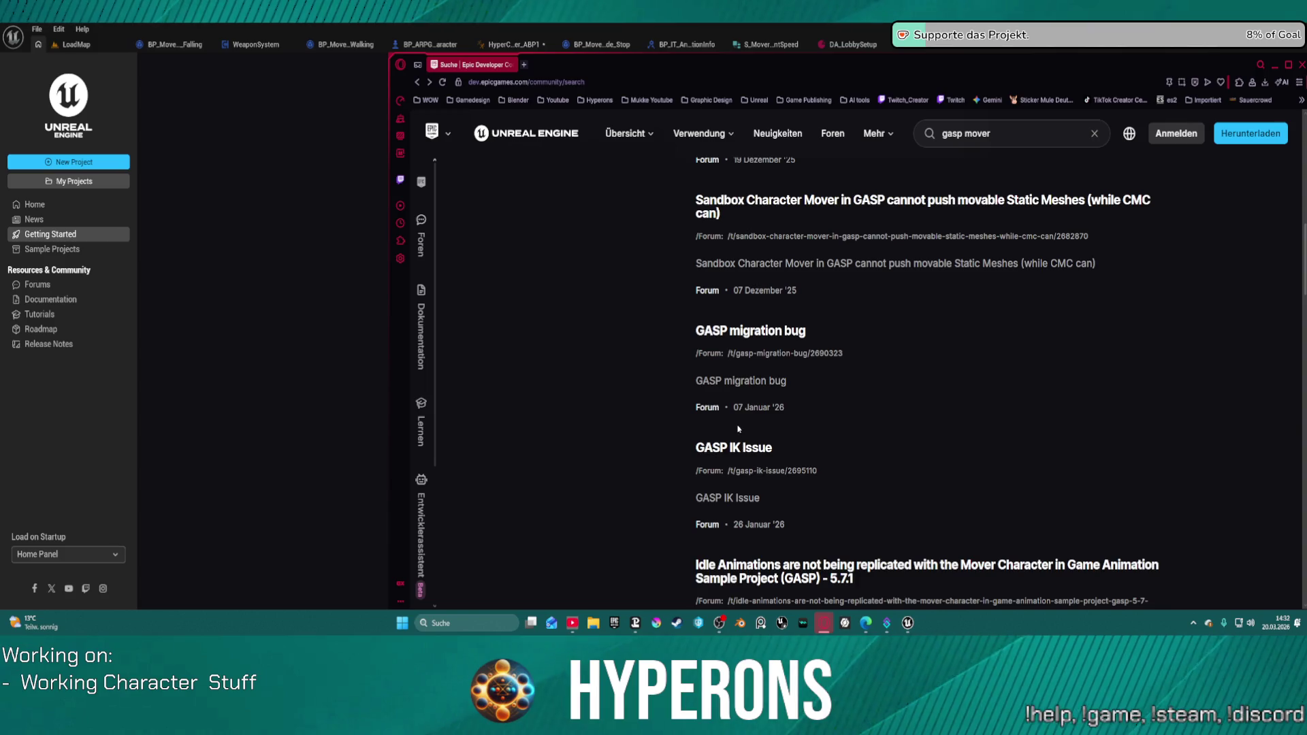
pyautogui.scroll(-3, 842, 446)
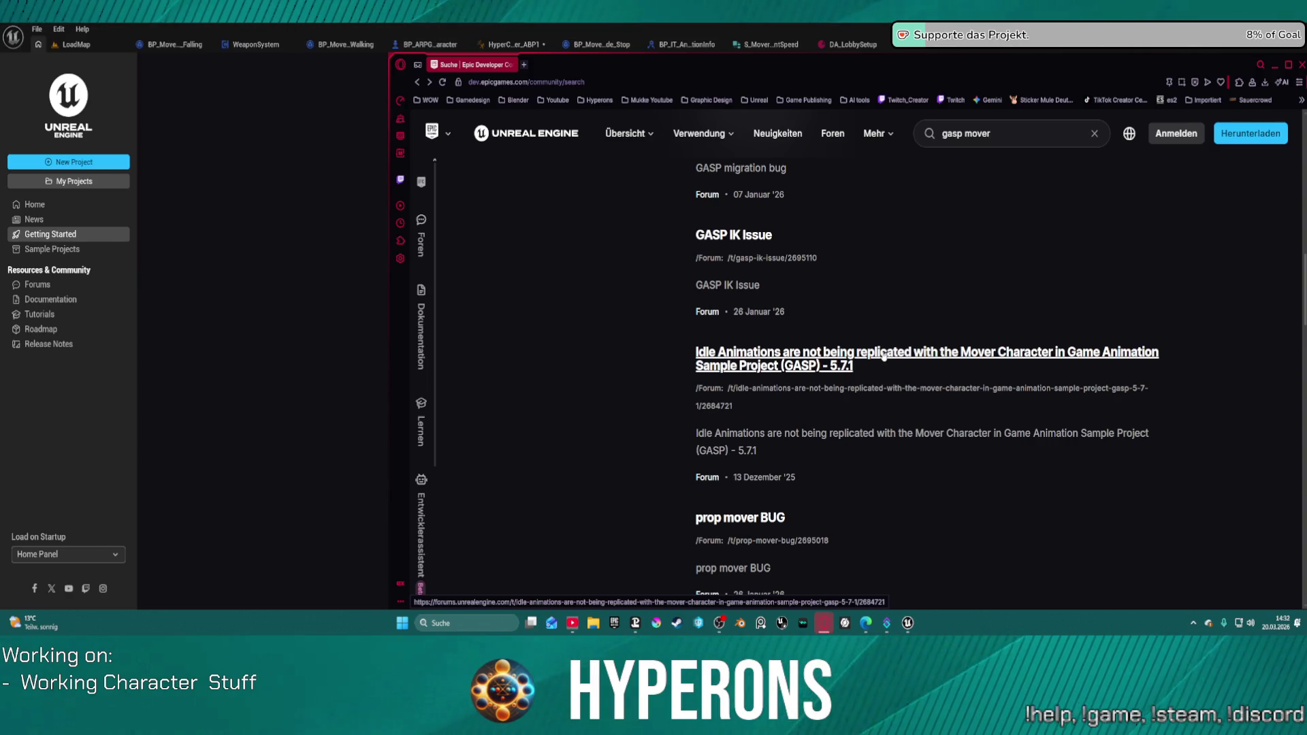
pyautogui.click(817, 368)
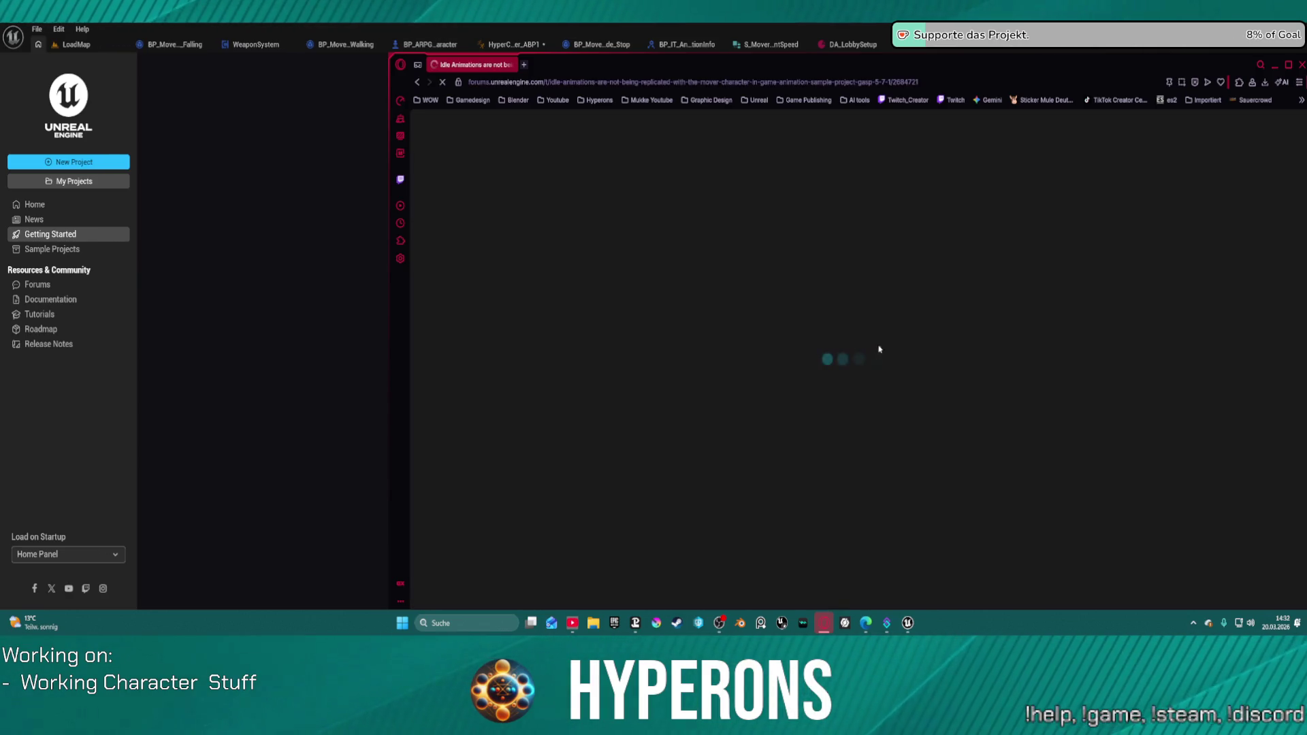
pyautogui.scroll(-3, 887, 504)
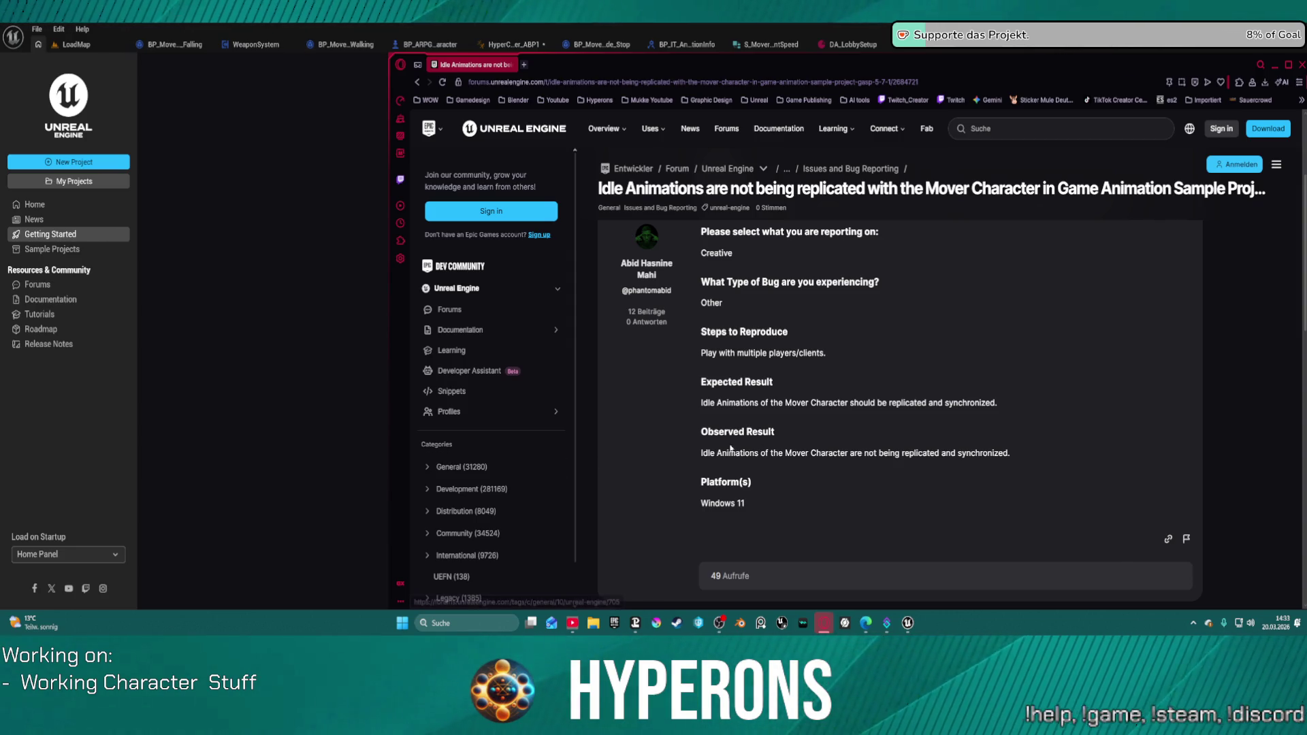
pyautogui.scroll(-4, 932, 462)
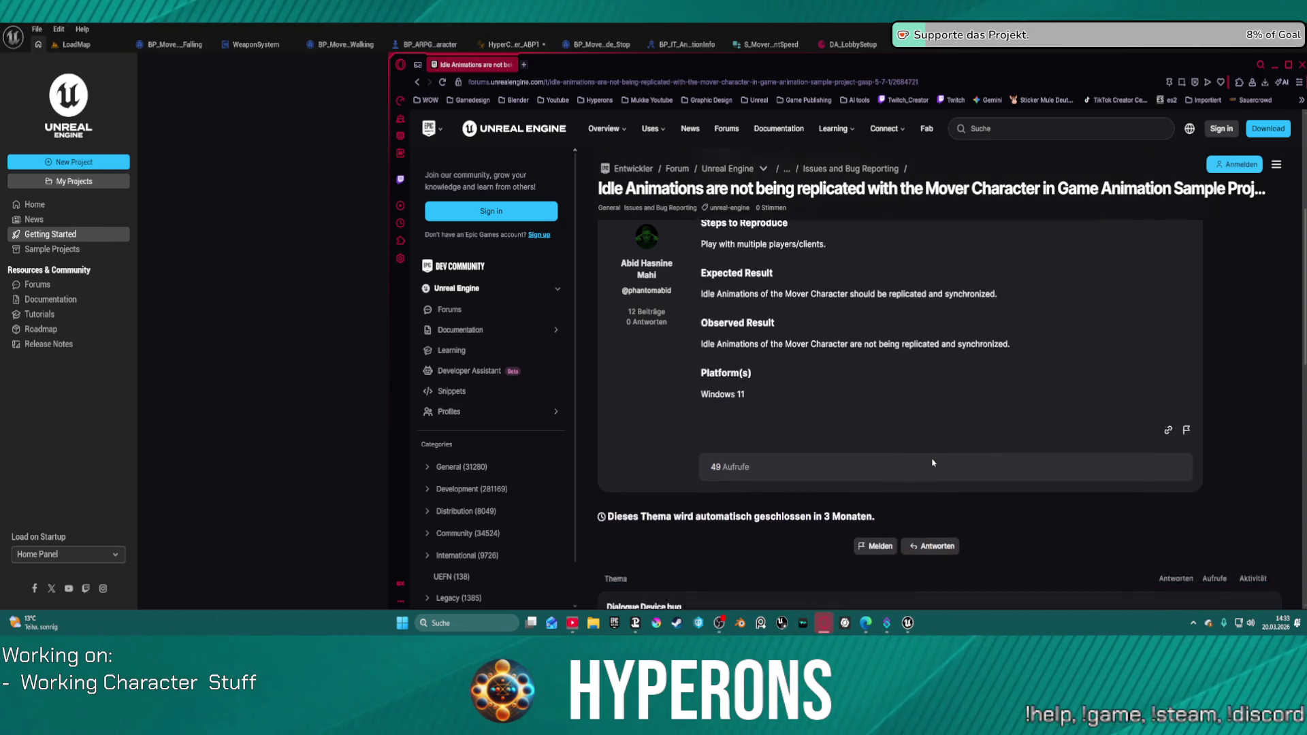
pyautogui.scroll(-2, 422, 442)
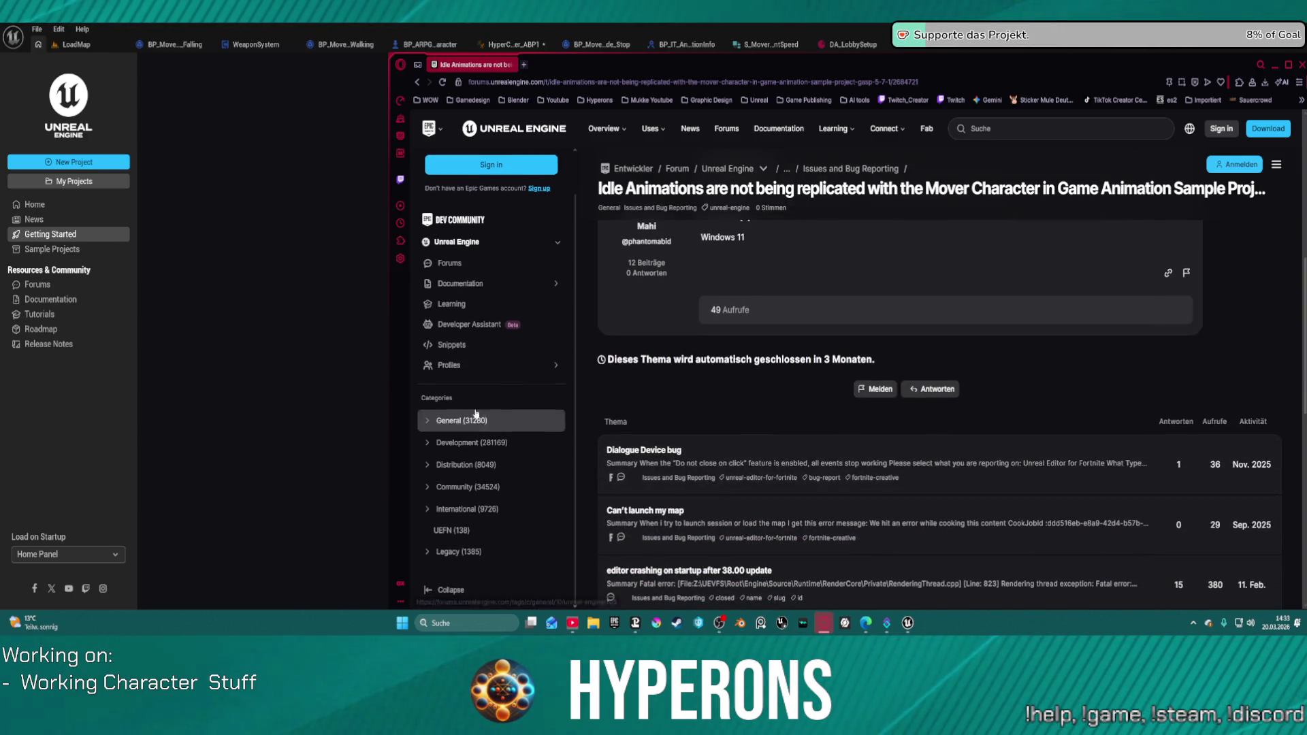
# Go back to the UE 5.7 documentation page, then bring the LoadMap editor level forward.
pyautogui.click(415, 81)
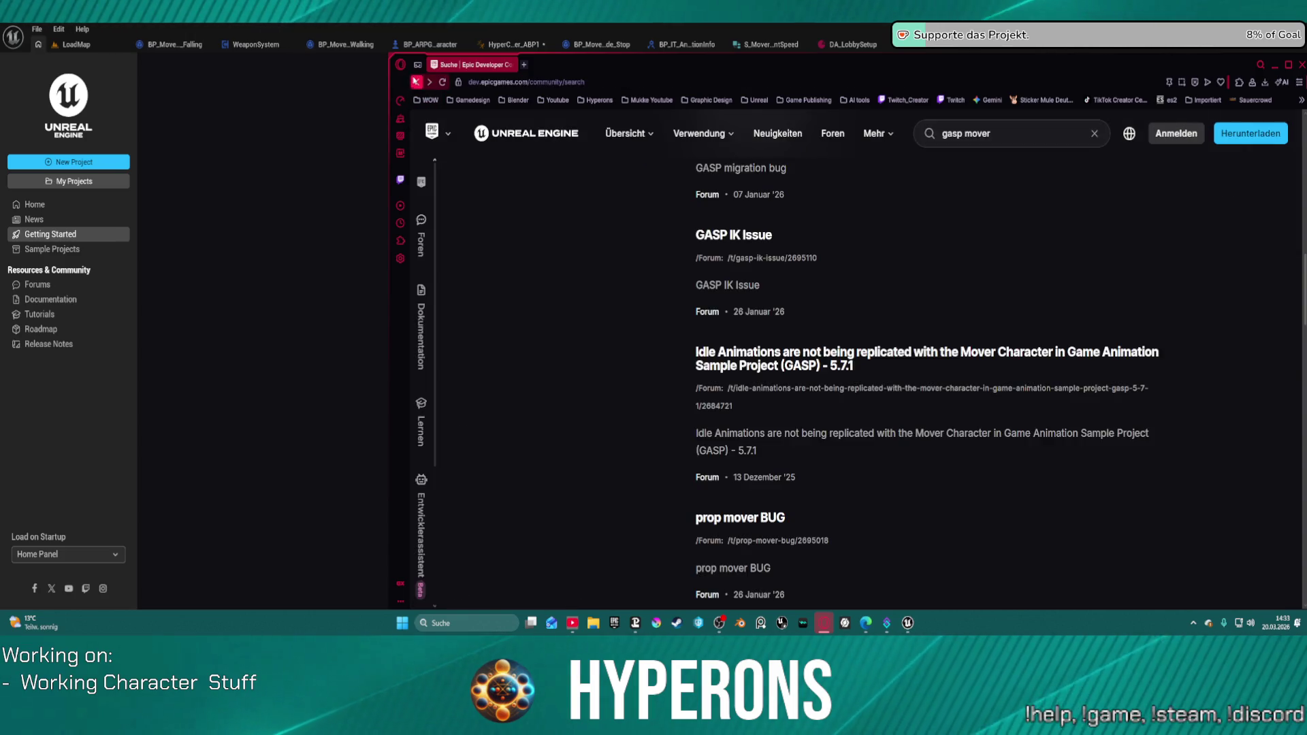
pyautogui.click(416, 81)
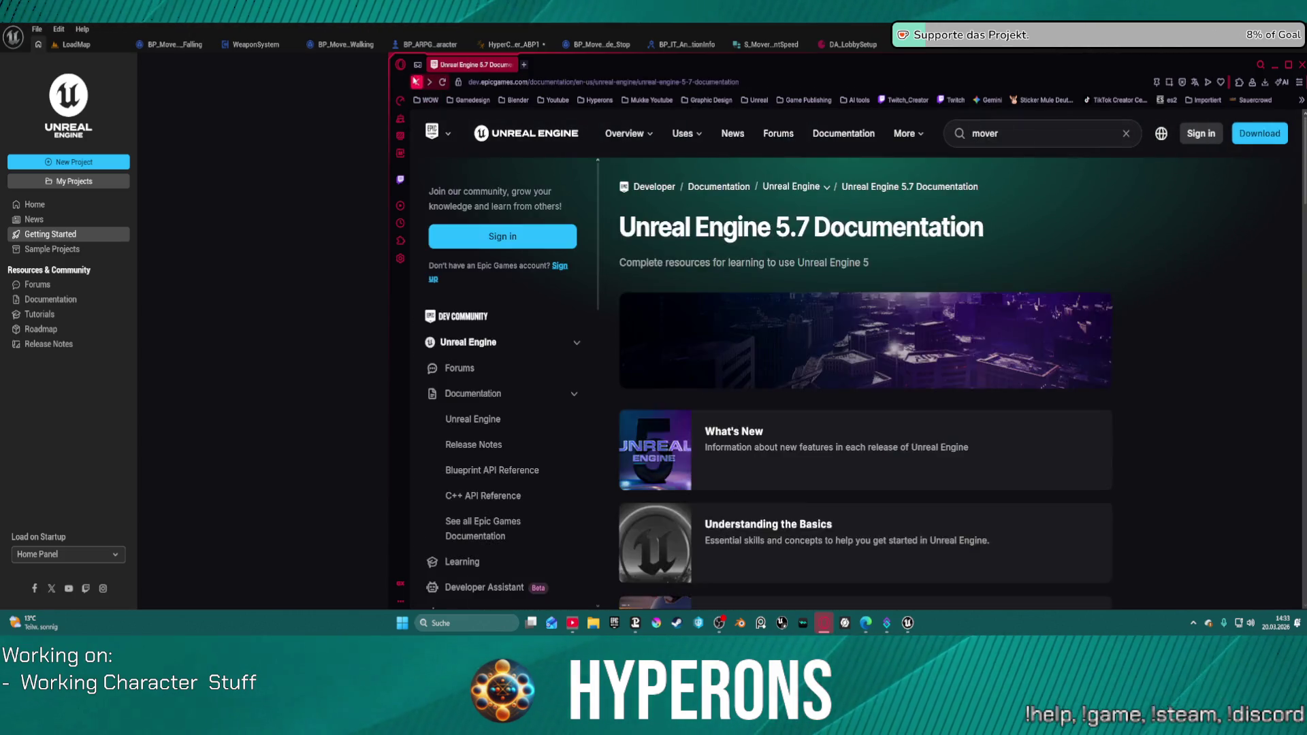
pyautogui.moveTo(433, 131)
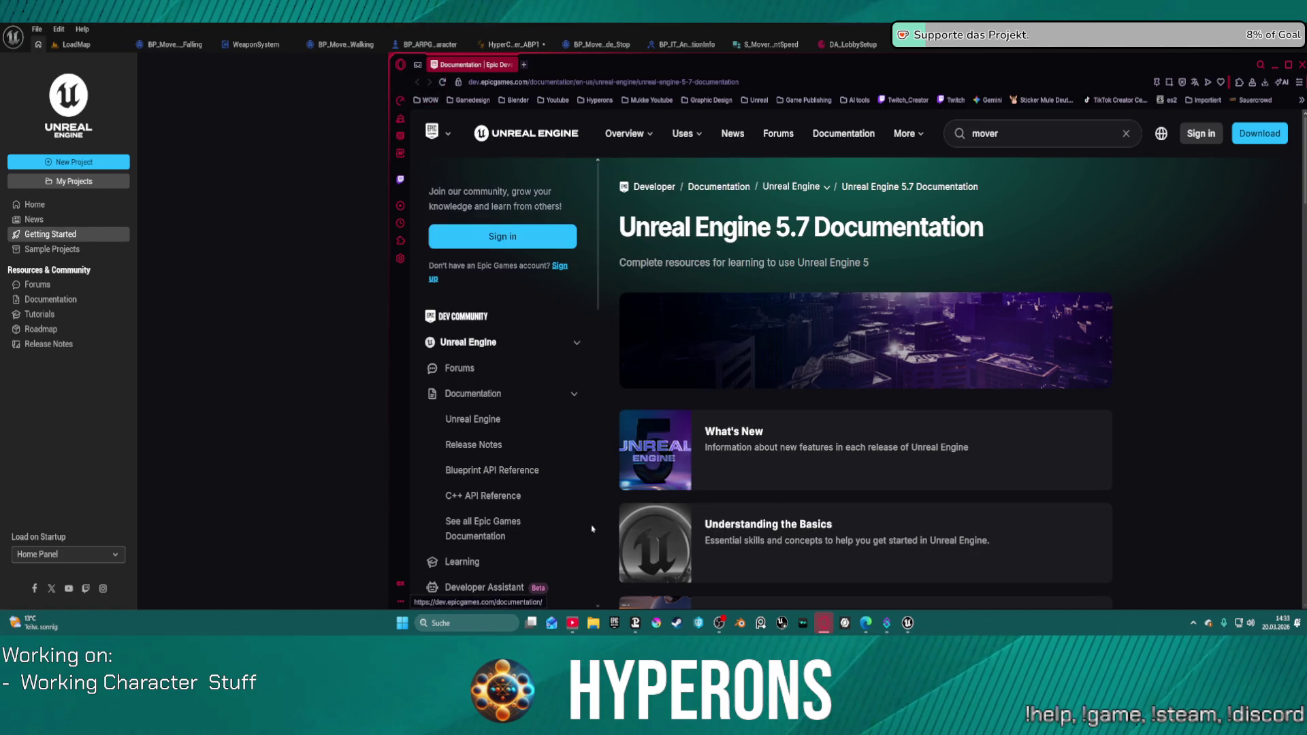
pyautogui.scroll(-5, 908, 414)
pyautogui.scroll(-5, 908, 414)
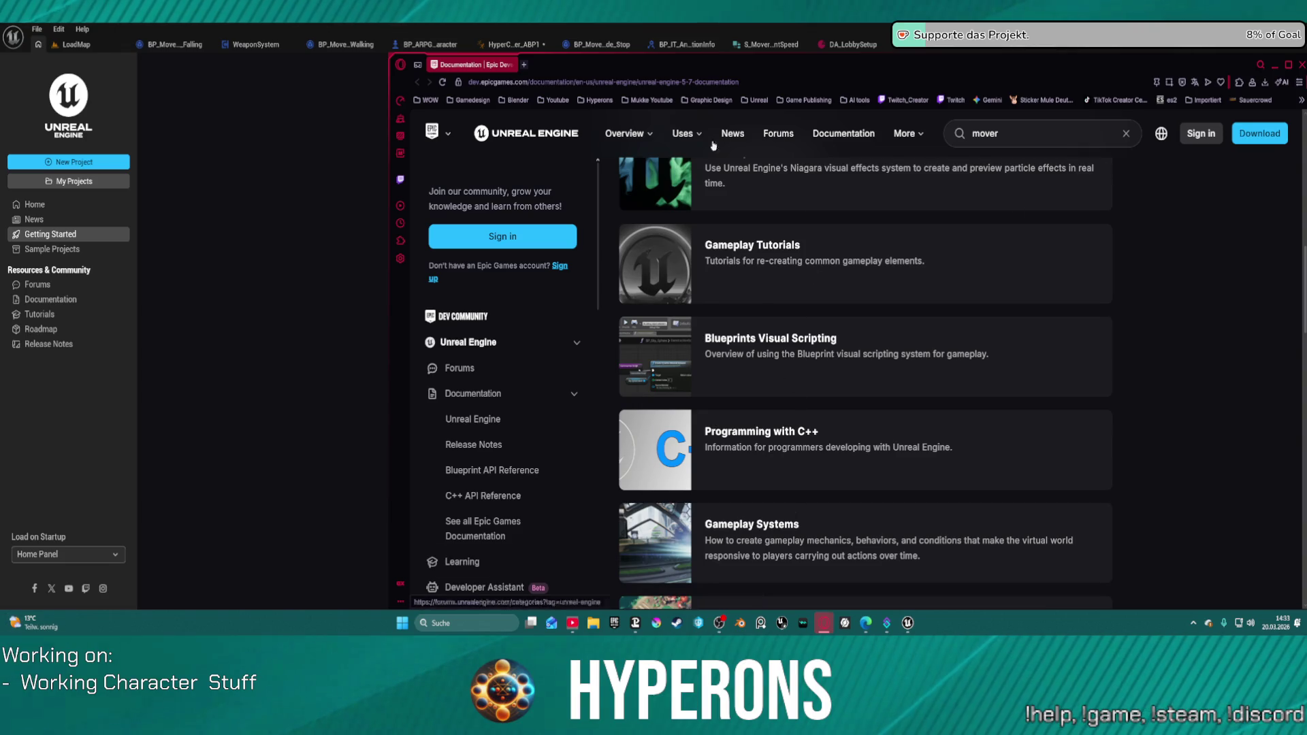
pyautogui.click(80, 46)
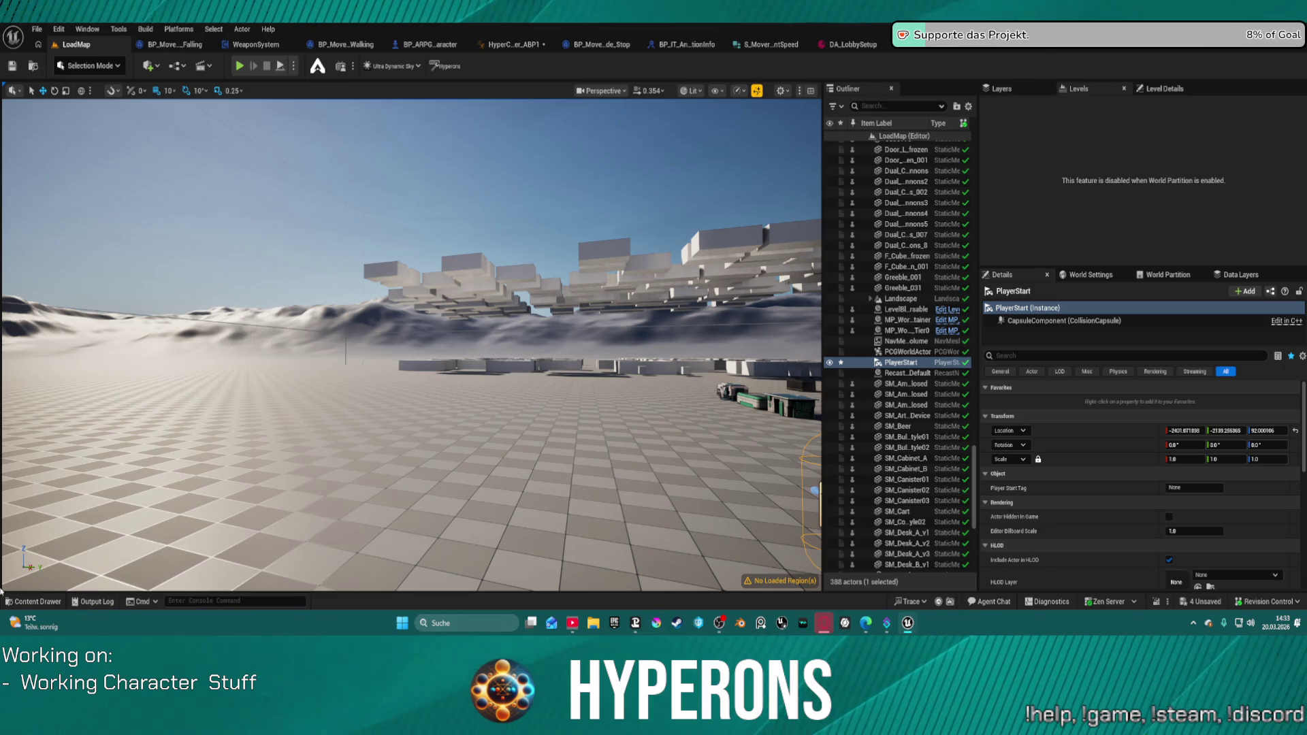
# Close the documentation browser, open the content browser, and clear its asset search filter.
pyautogui.moveTo(833, 630)
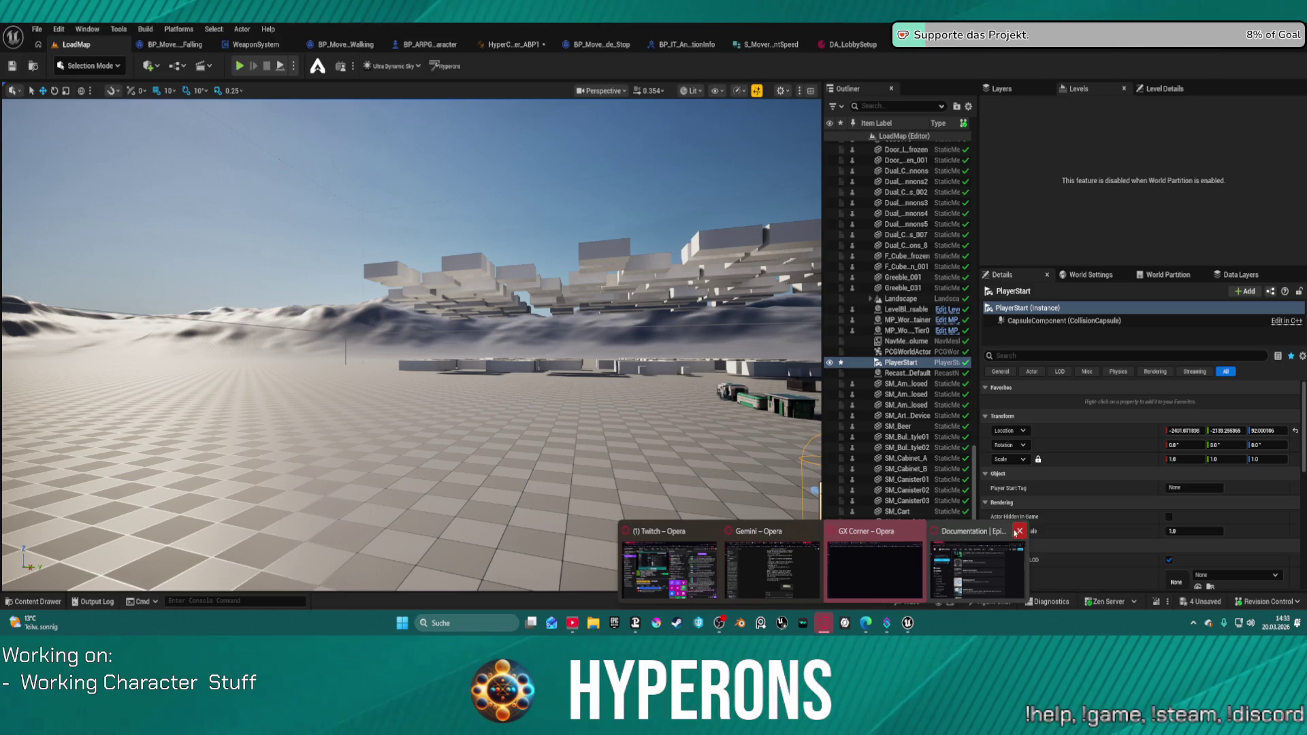
pyautogui.click(1018, 532)
pyautogui.click(33, 601)
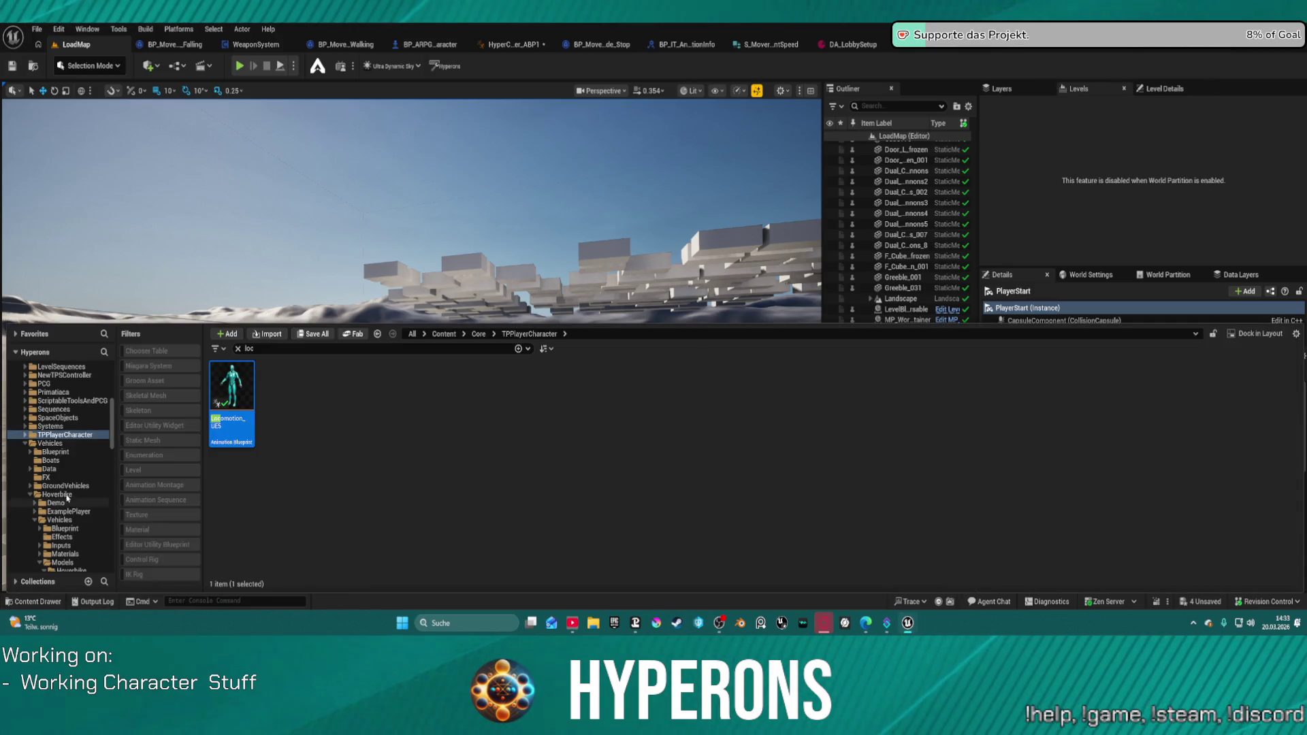
pyautogui.scroll(-15, 68, 502)
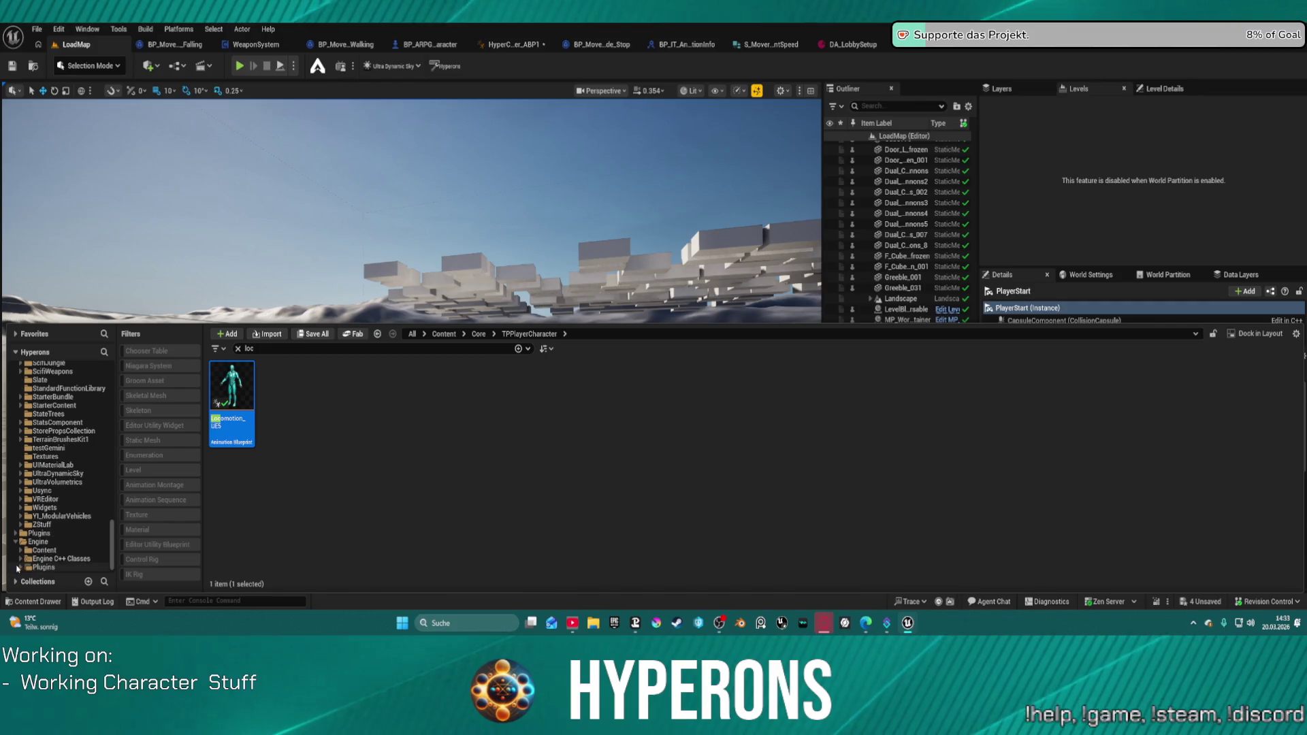
pyautogui.doubleClick(66, 557)
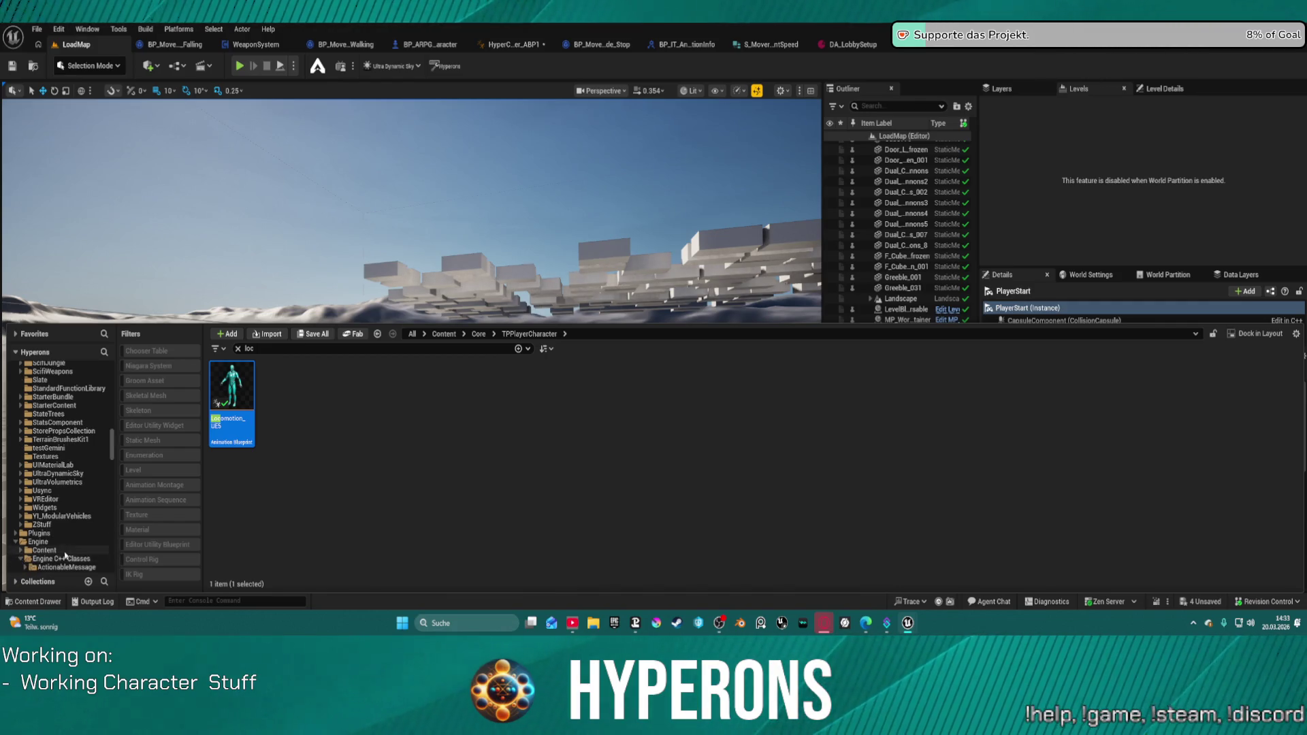
pyautogui.scroll(-2, 65, 554)
pyautogui.click(20, 507)
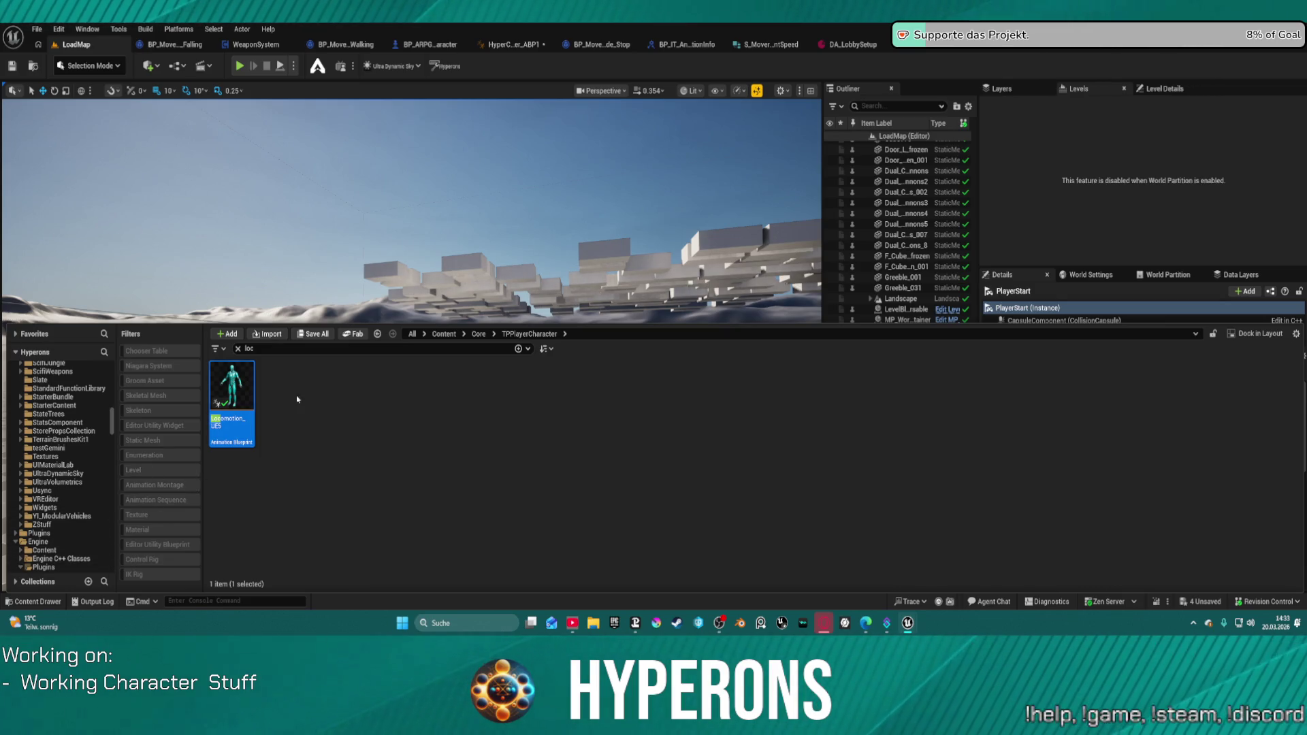
pyautogui.press('BackSpace')
pyautogui.press('BackSpace')
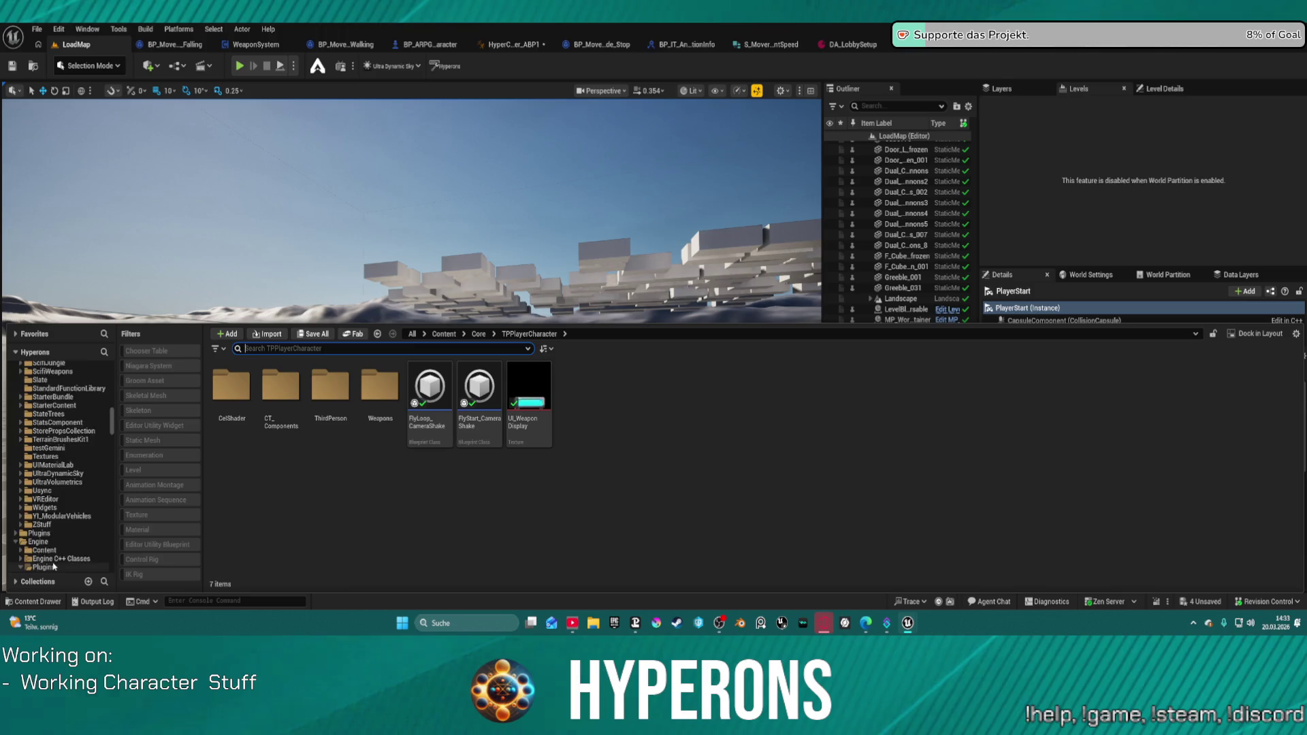
# Browse into the Mover plugin's C++ Classes > Mover > Public folder, then close the drawer.
pyautogui.scroll(-20, 53, 567)
pyautogui.scroll(-15, 63, 533)
pyautogui.click(45, 456)
pyautogui.click(67, 465)
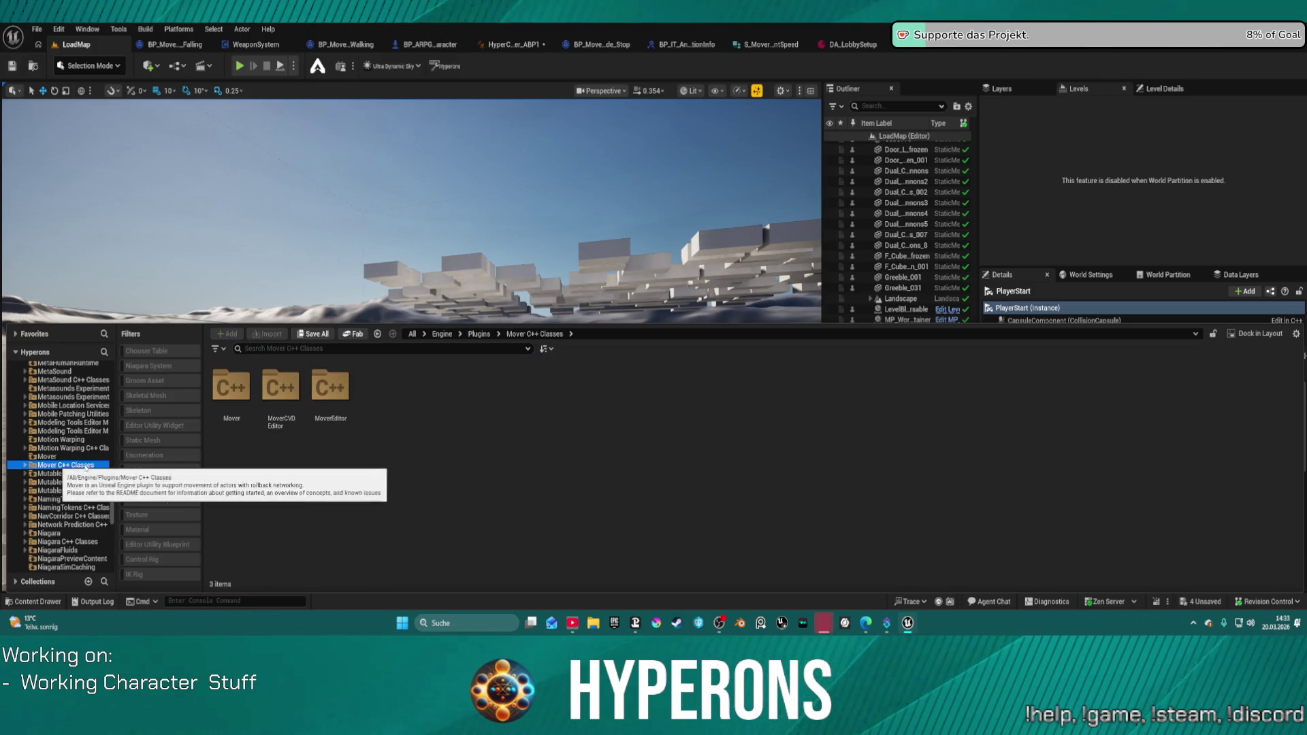
pyautogui.doubleClick(239, 394)
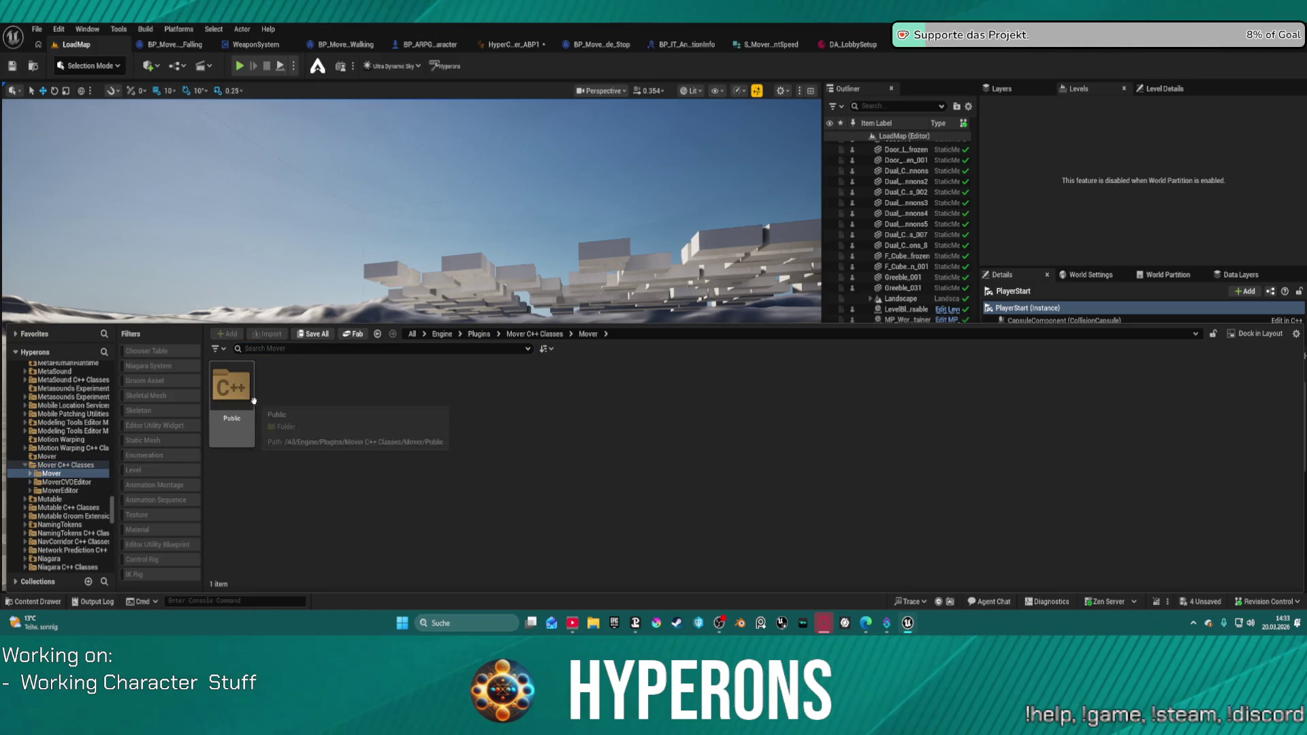
pyautogui.doubleClick(253, 401)
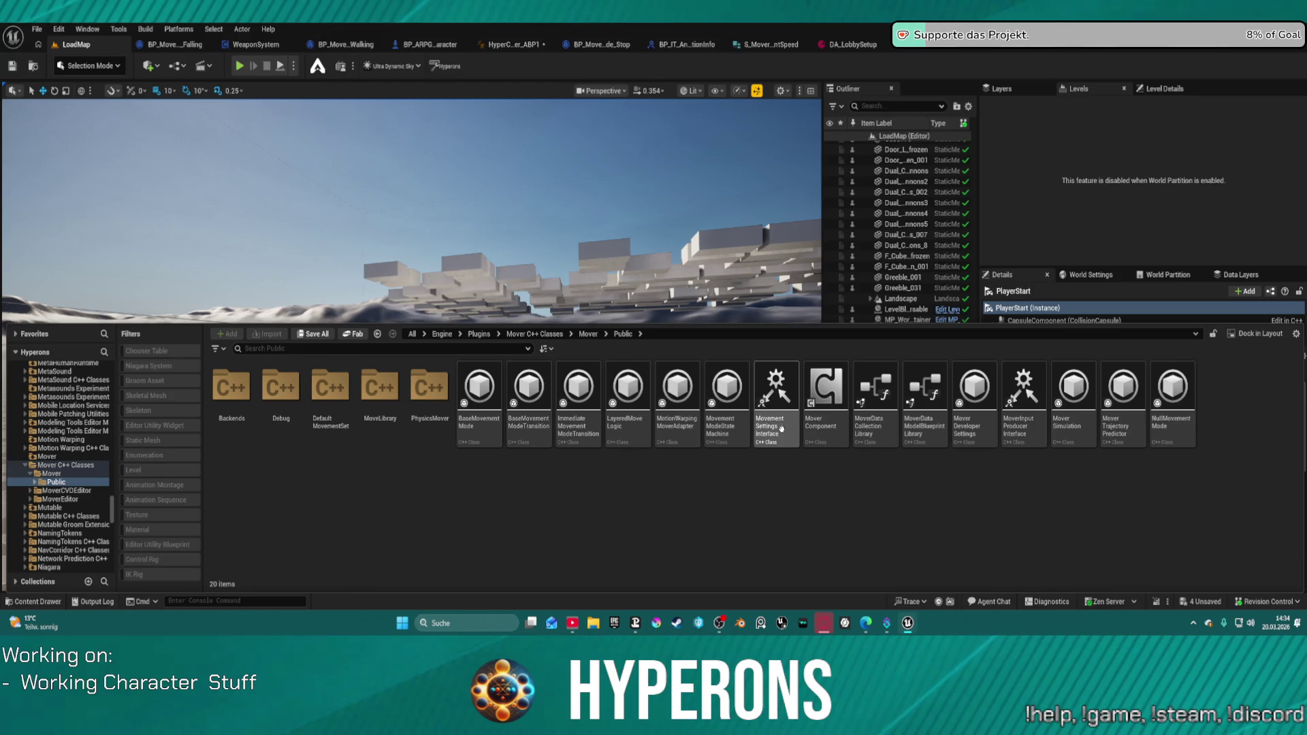
pyautogui.click(668, 220)
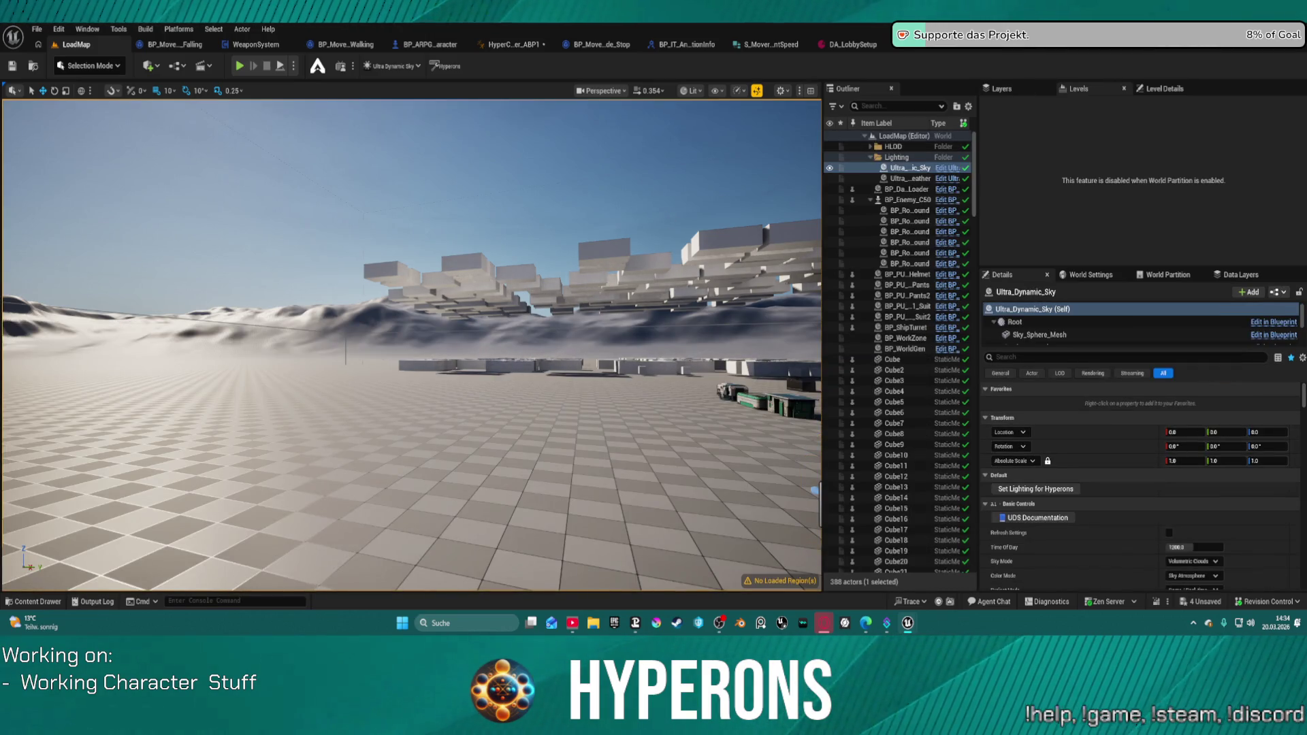
# Add a Cast To MovementSettingsInterface node to BP_Hoverbike's event graph.
pyautogui.click(607, 45)
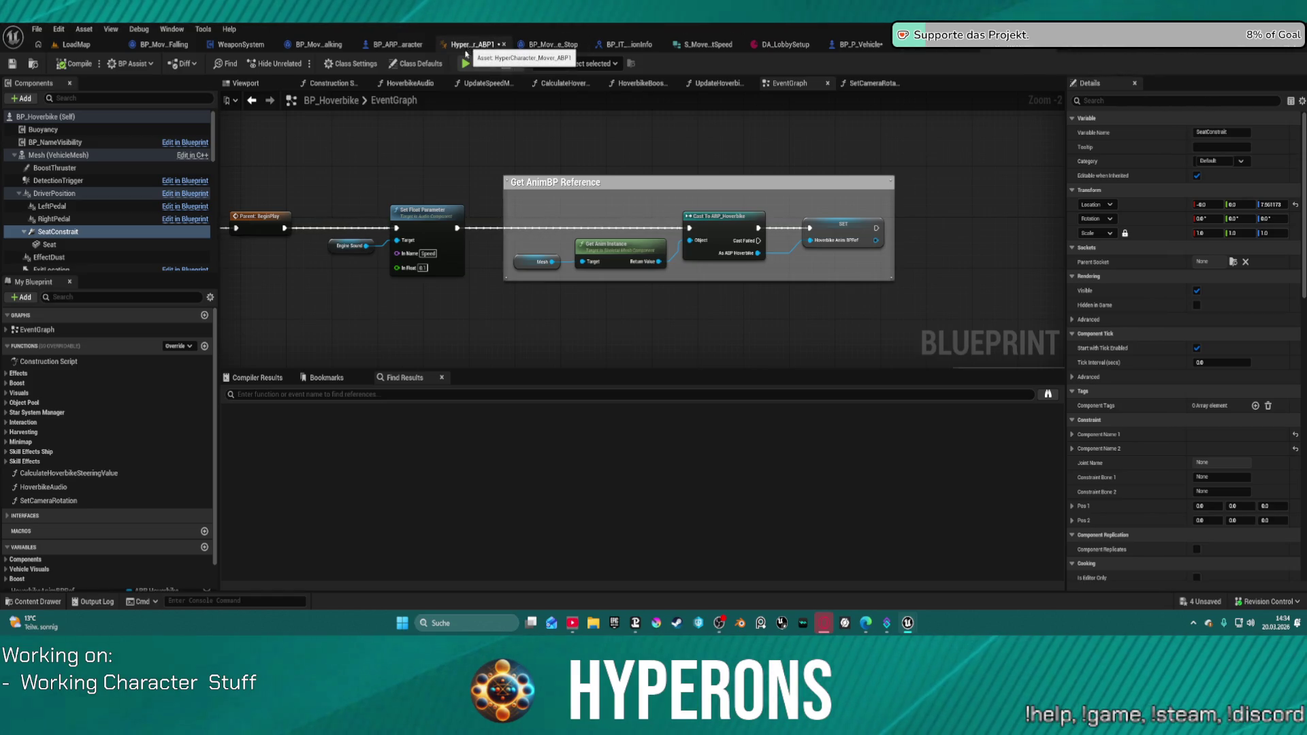
pyautogui.rightClick(451, 267)
pyautogui.write('move ent st')
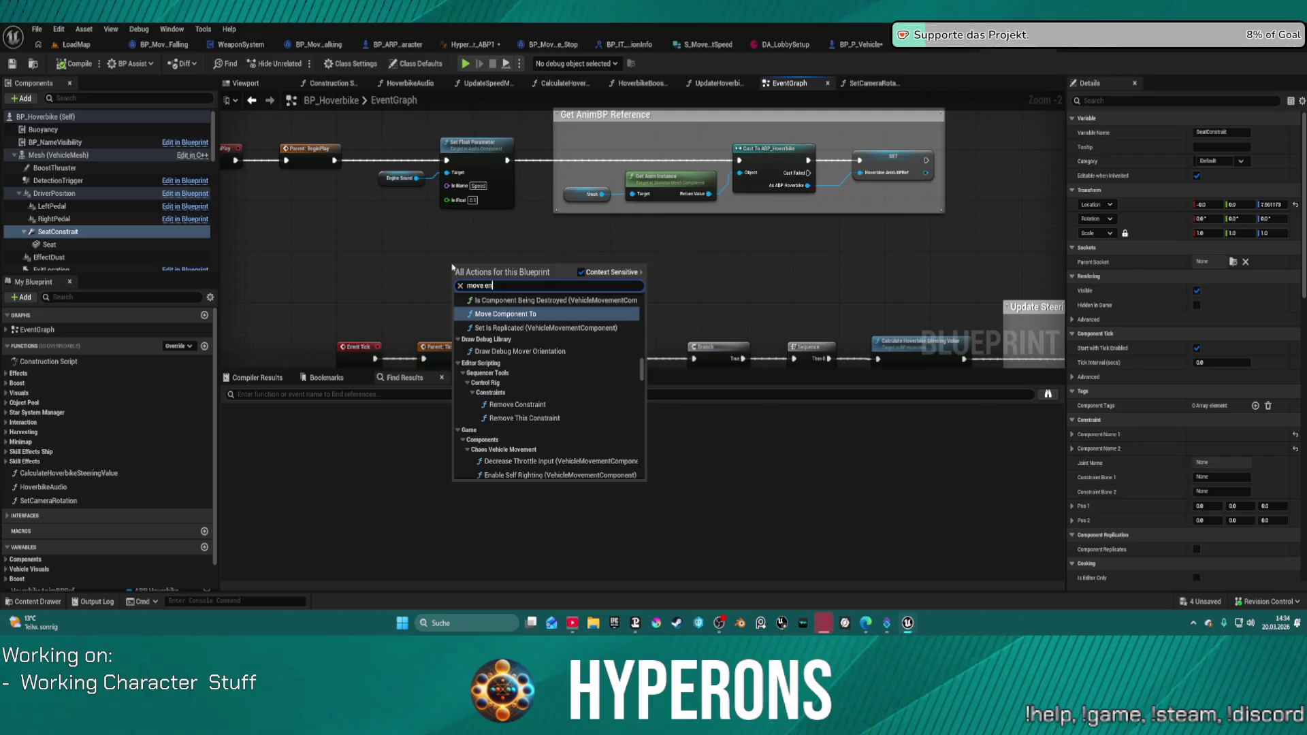
pyautogui.press('BackSpace')
pyautogui.write('etting')
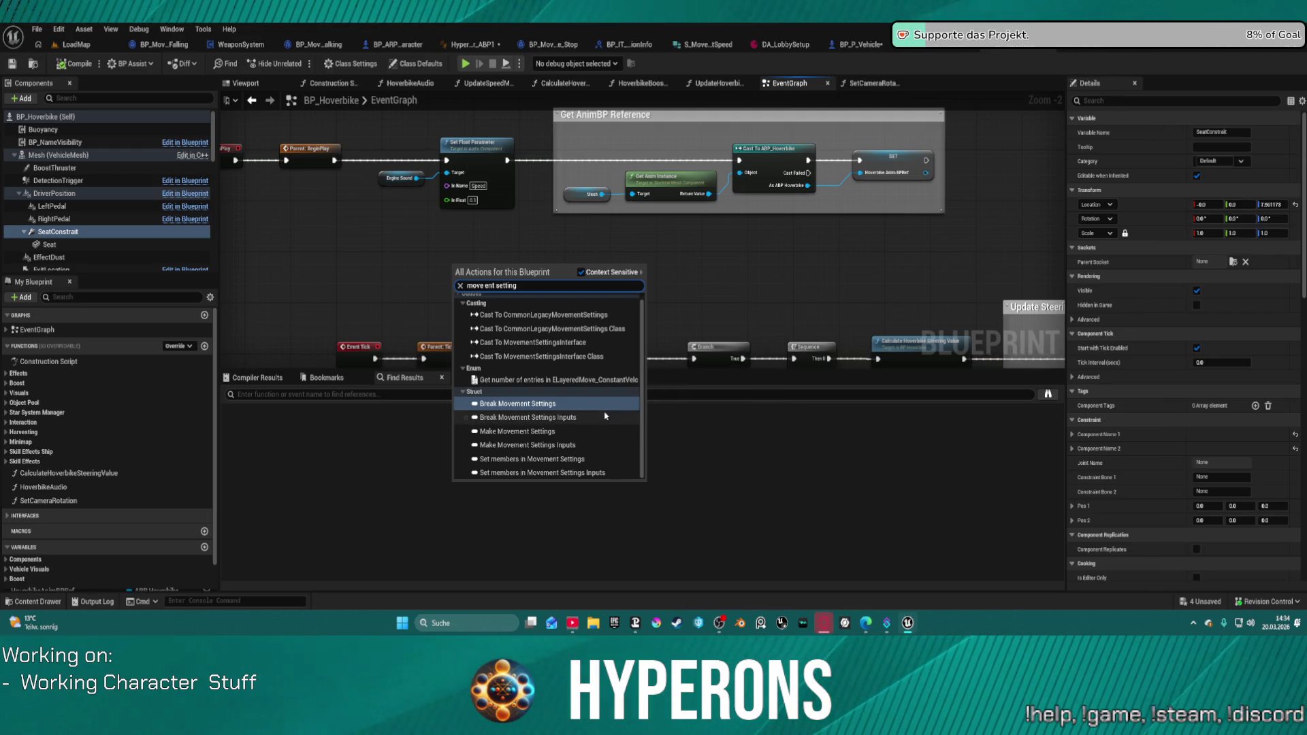
pyautogui.scroll(1, 602, 422)
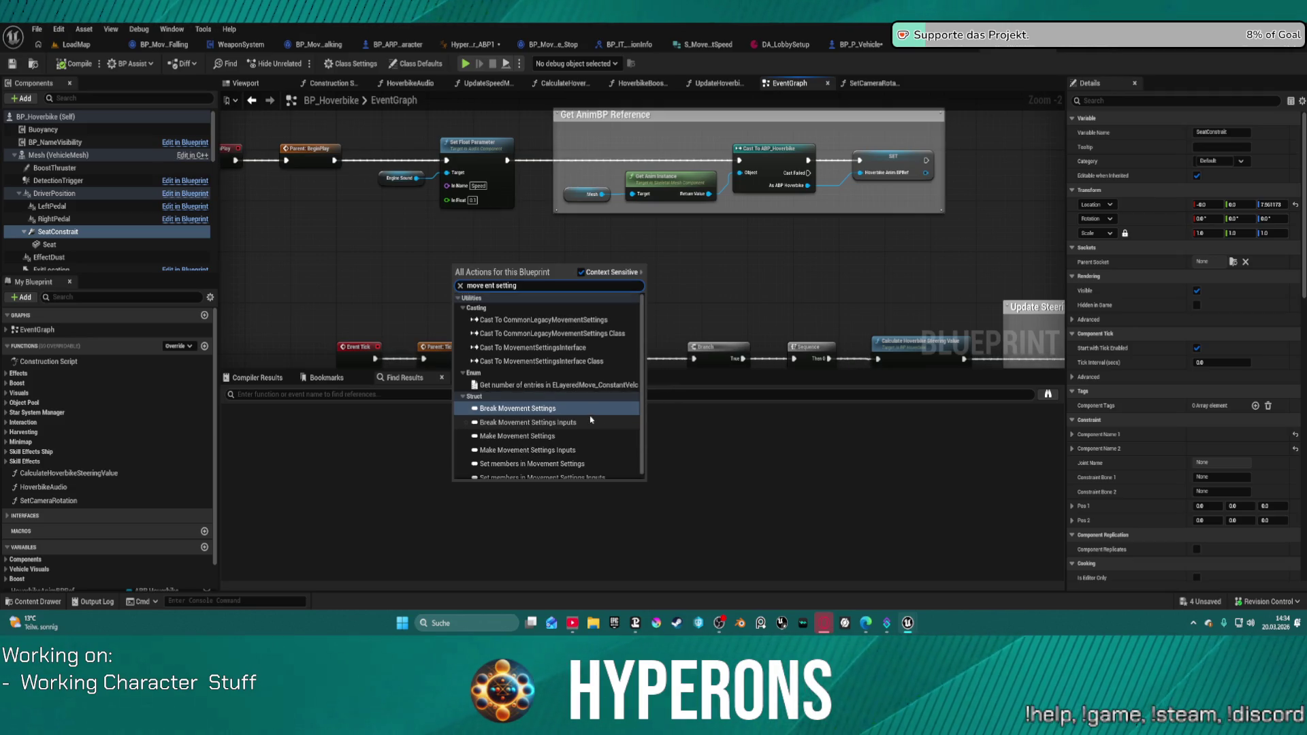
pyautogui.click(573, 347)
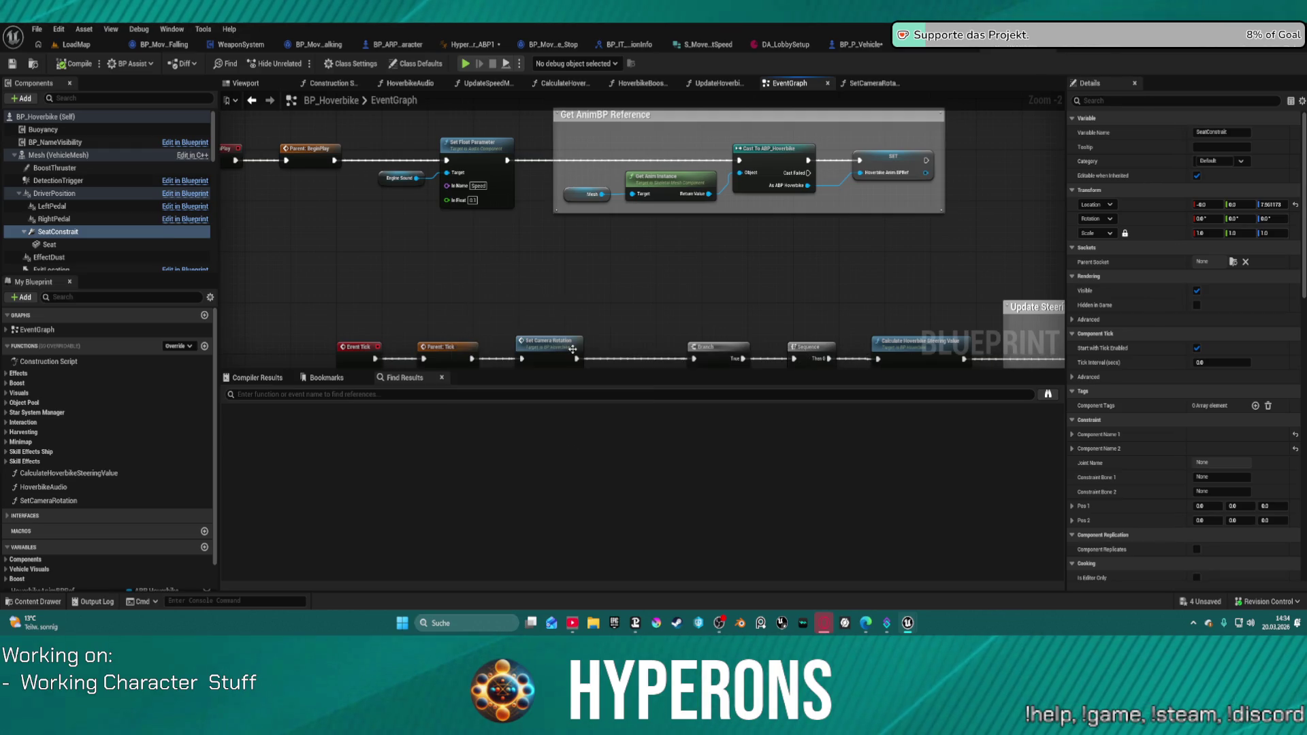
# Inspect the cast's interface output actions, then delete the Cast To MovementSettingsInterface node.
pyautogui.moveTo(553, 301); pyautogui.dragTo(620, 283)
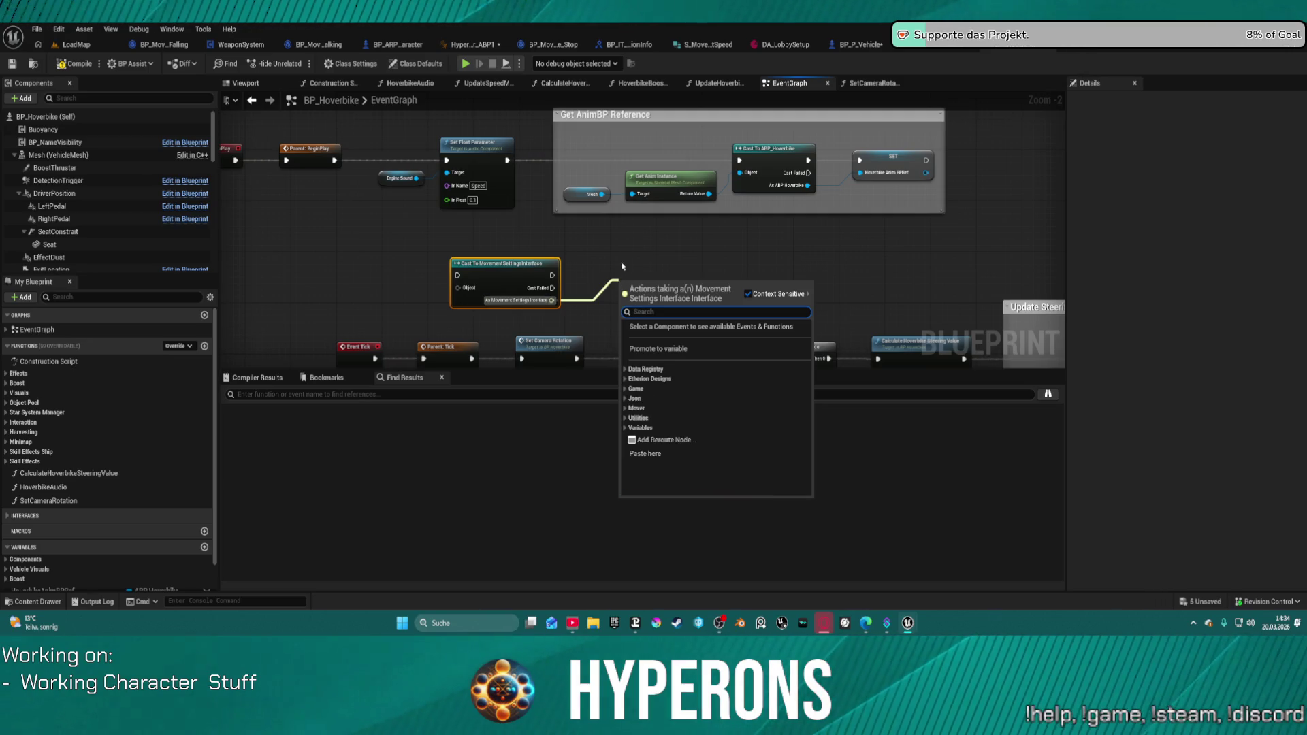
pyautogui.click(614, 238)
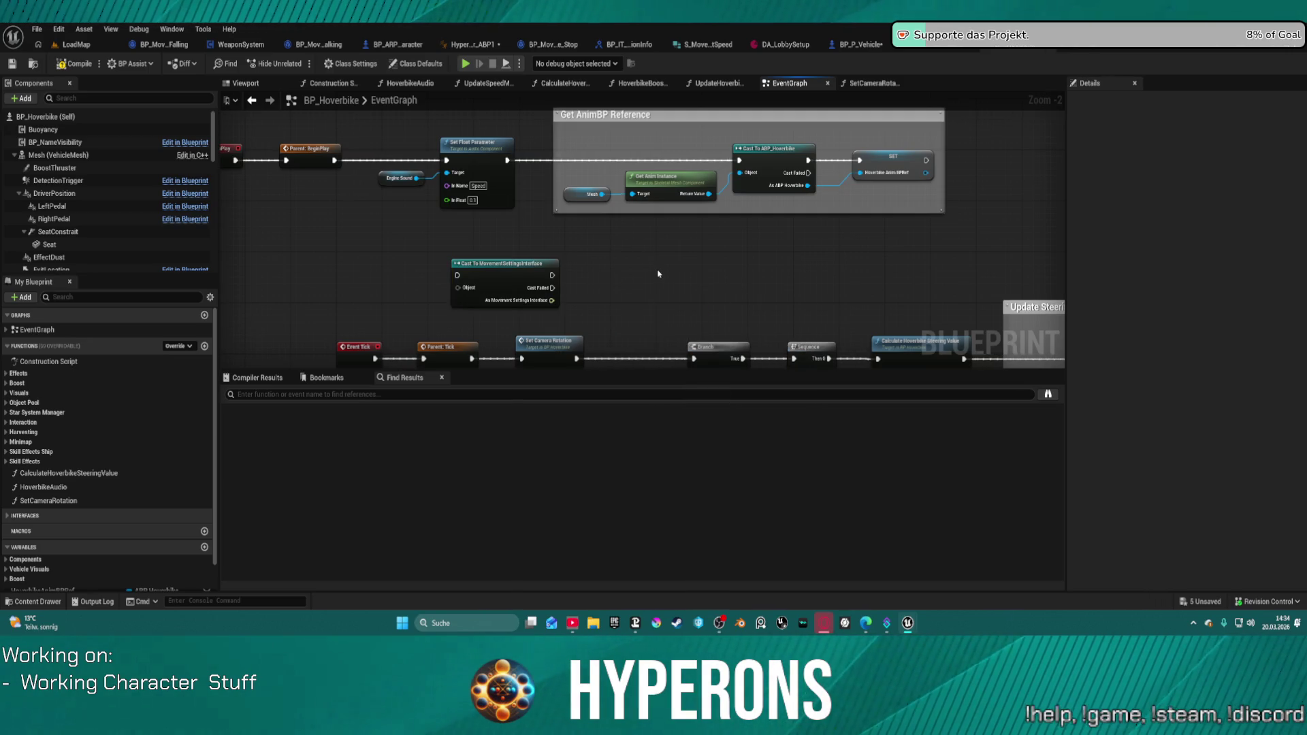
pyautogui.click(504, 278)
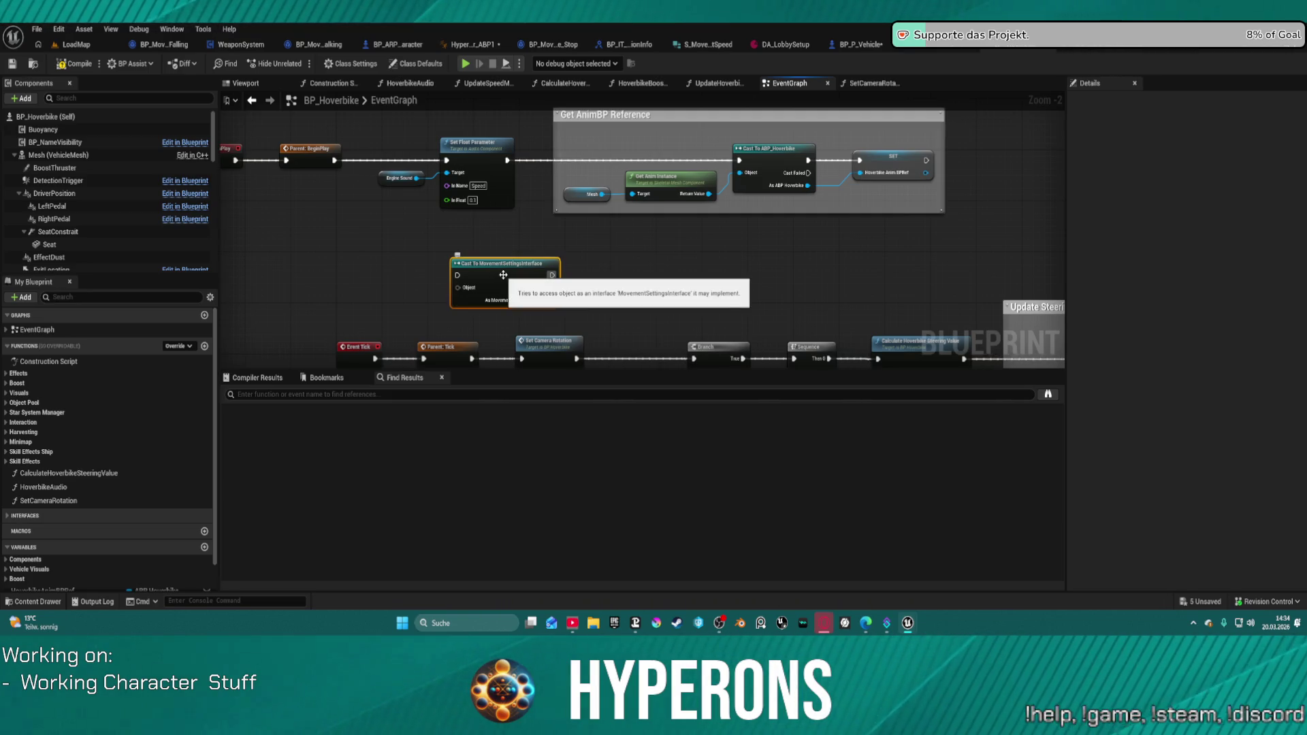
pyautogui.press('Delete')
# Survey the wider event graph and bring the Get AnimBP Reference comment into view.
pyautogui.scroll(-3, 518, 258)
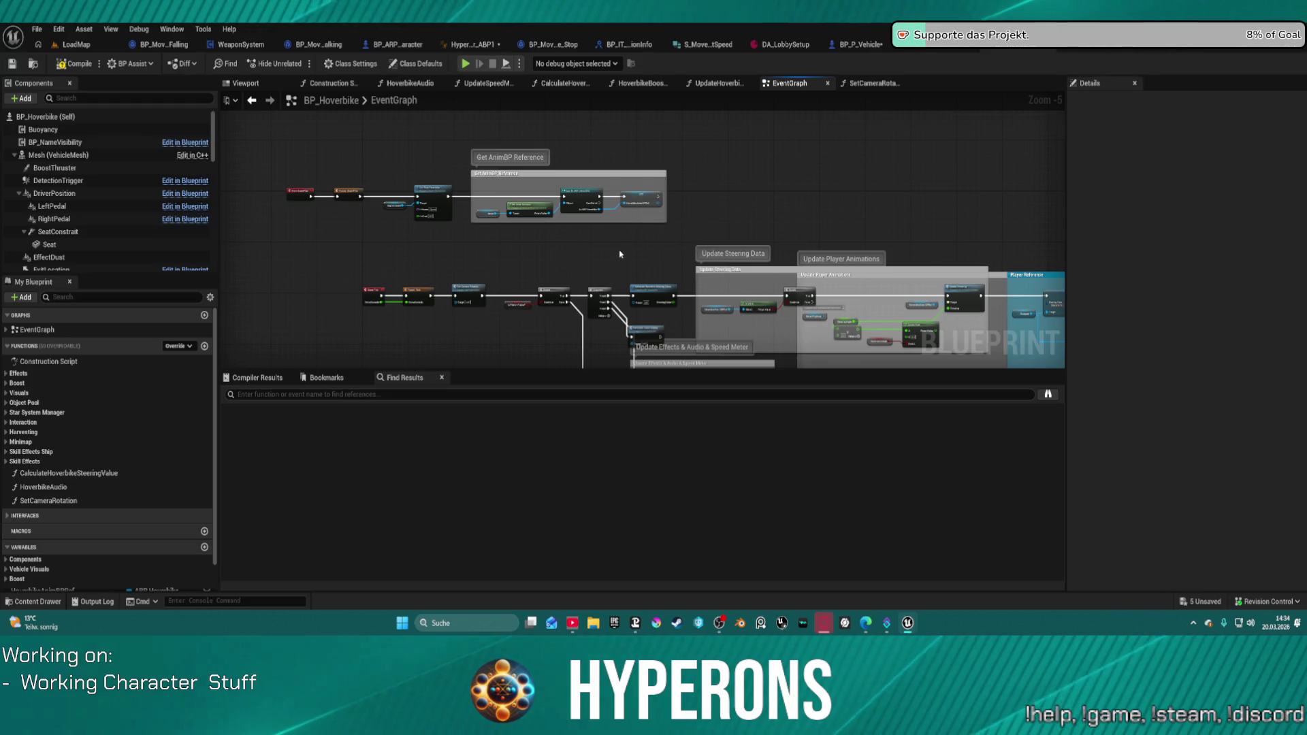
pyautogui.moveTo(618, 252); pyautogui.dragTo(612, 243)
pyautogui.doubleClick(598, 207)
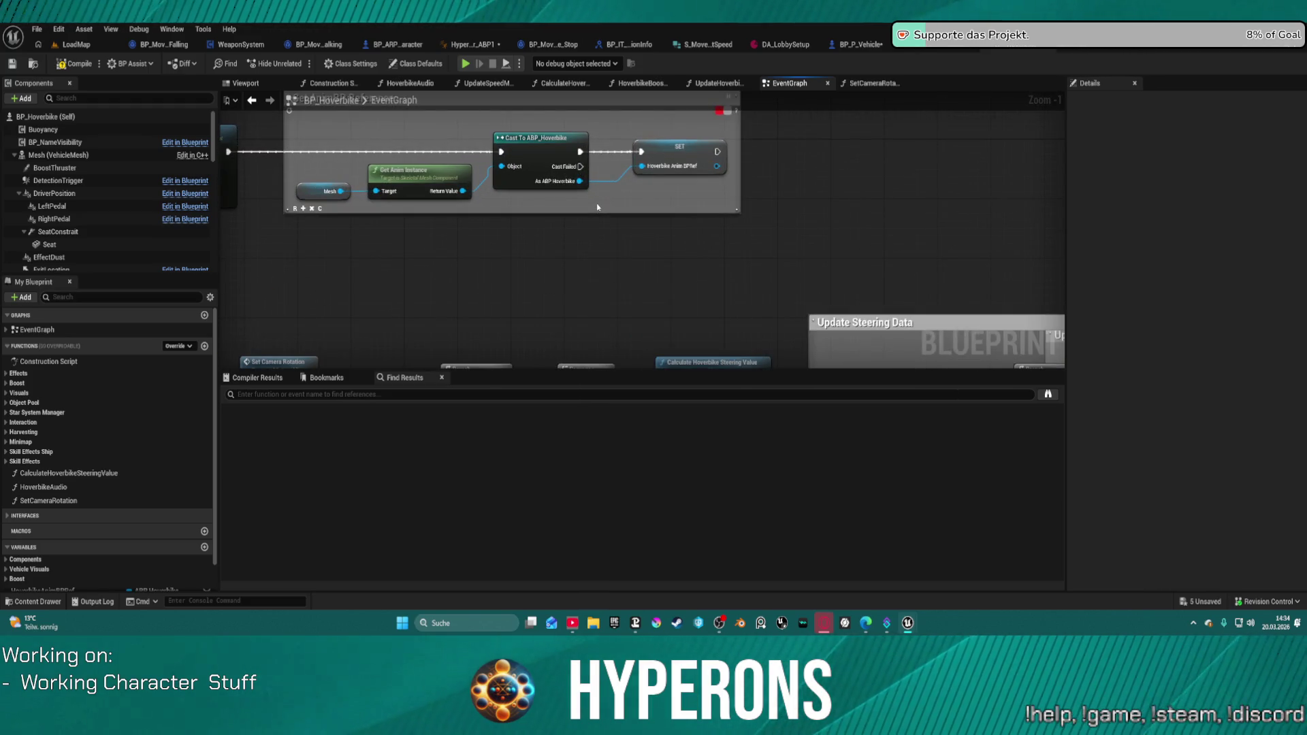
pyautogui.scroll(-4, 597, 208)
pyautogui.moveTo(757, 325)
pyautogui.mouseDown()
pyautogui.moveTo(704, 258)
pyautogui.moveTo(571, 198)
pyautogui.moveTo(382, 213)
pyautogui.moveTo(373, 239)
pyautogui.moveTo(431, 344)
pyautogui.moveTo(598, 322)
pyautogui.mouseUp()
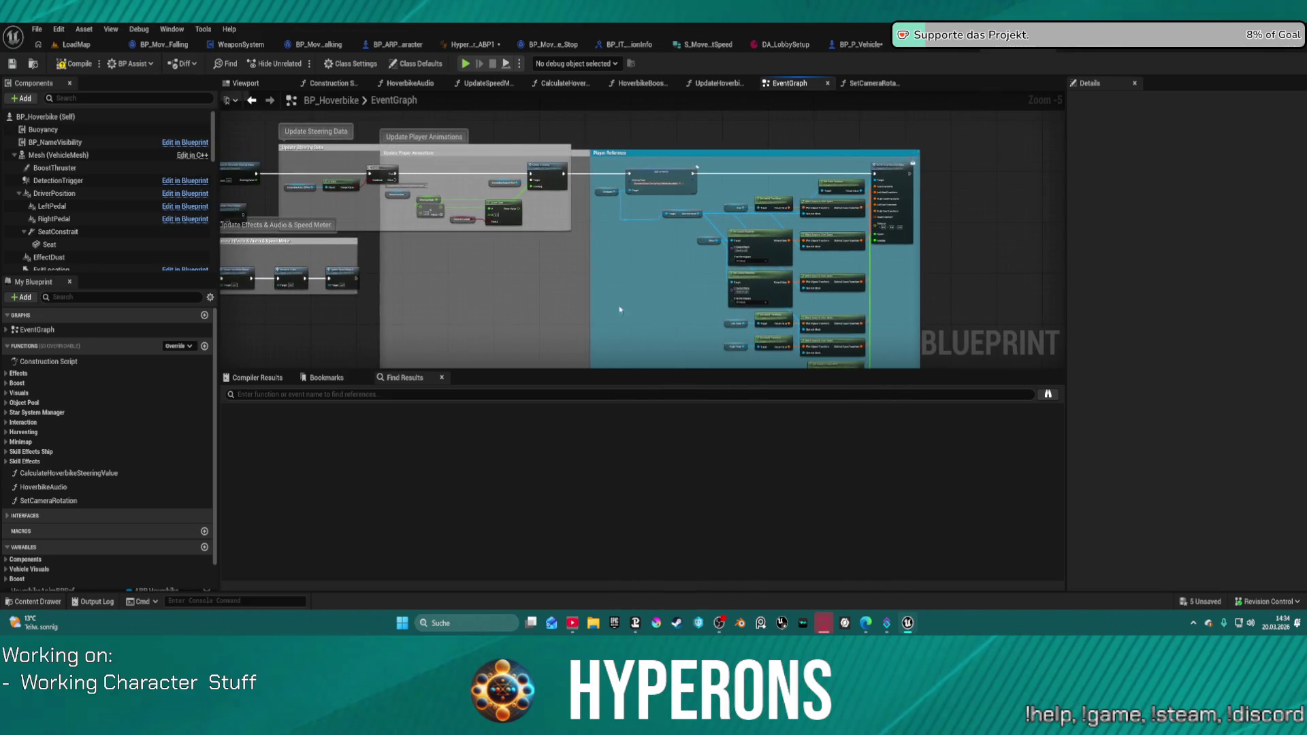
pyautogui.moveTo(579, 196)
pyautogui.mouseDown()
pyautogui.moveTo(703, 215)
pyautogui.moveTo(951, 217)
pyautogui.moveTo(980, 308)
pyautogui.moveTo(930, 283)
pyautogui.moveTo(918, 250)
pyautogui.mouseUp()
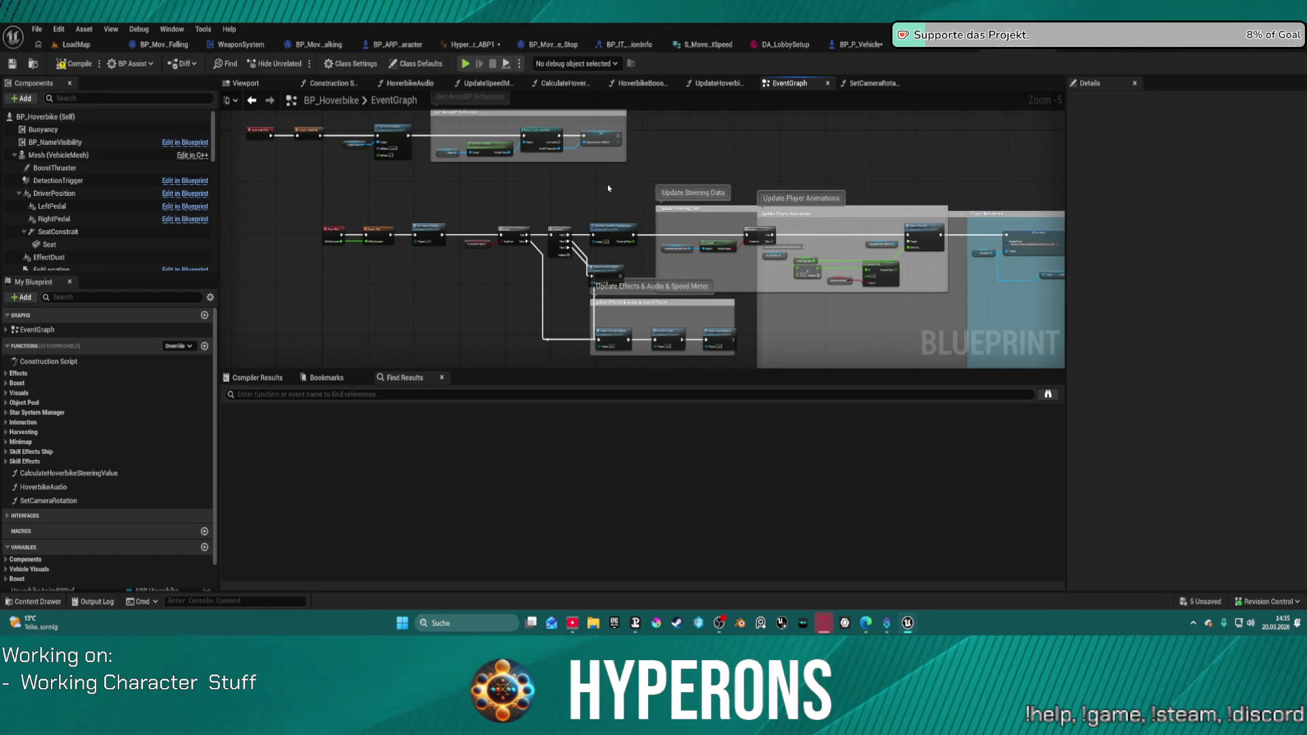
pyautogui.click(406, 45)
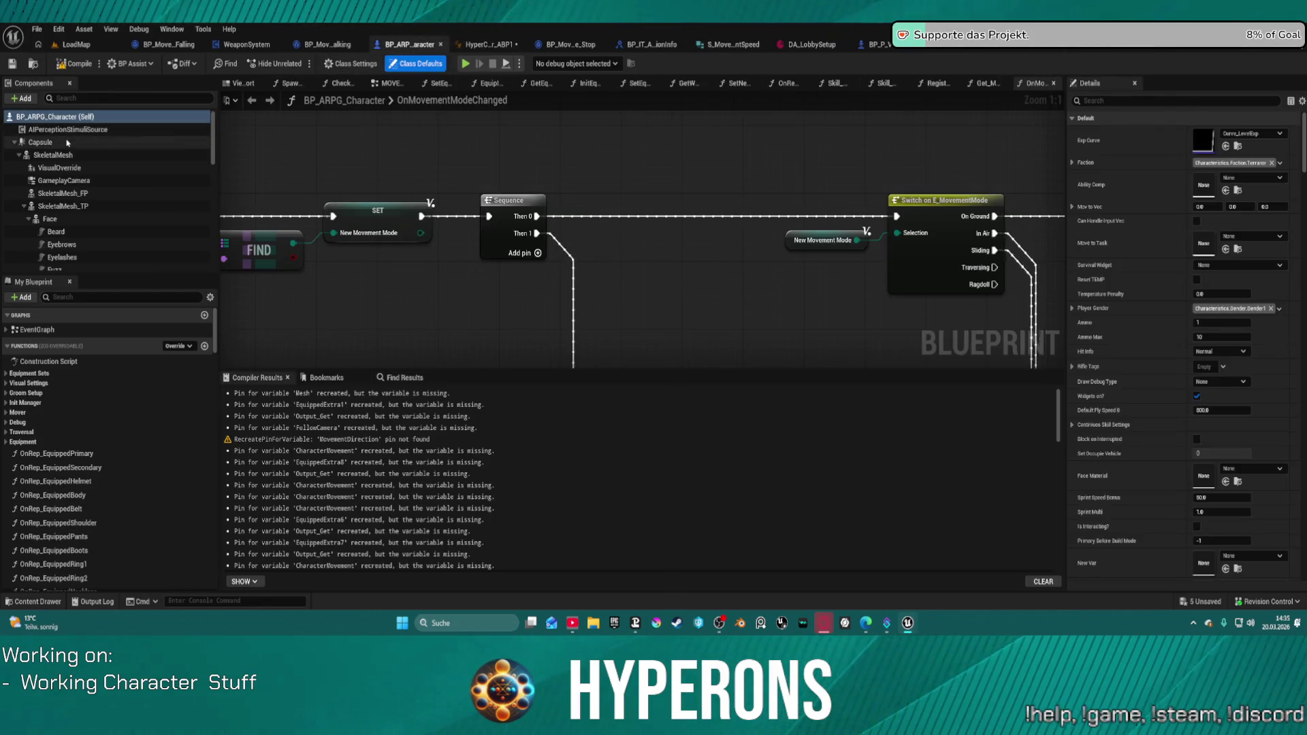
# Filter BP_ARPG_Character's Details for 'pawn', then switch to BP_P_Vehicle's Enter Vehicle function.
pyautogui.click(1111, 101)
pyautogui.write('pawn')
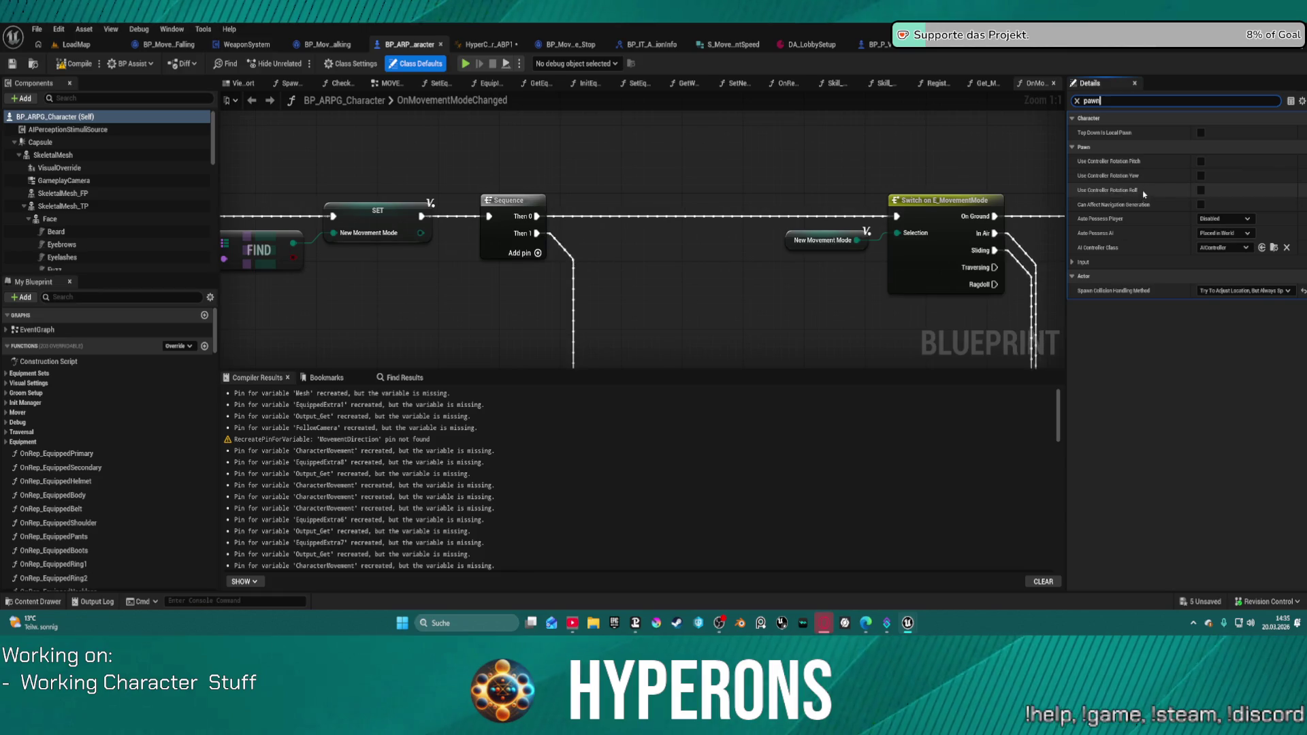
pyautogui.moveTo(1164, 208)
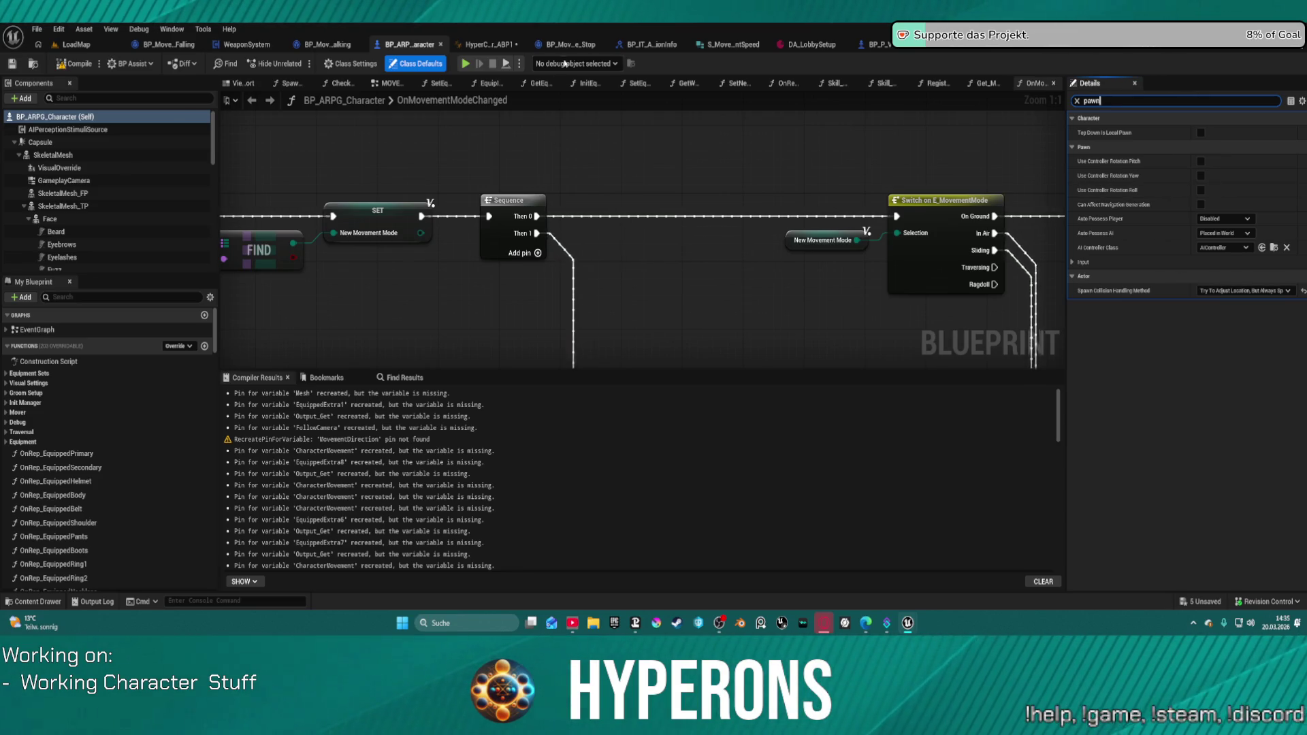
pyautogui.hotkey('ctrl', 'Tab')
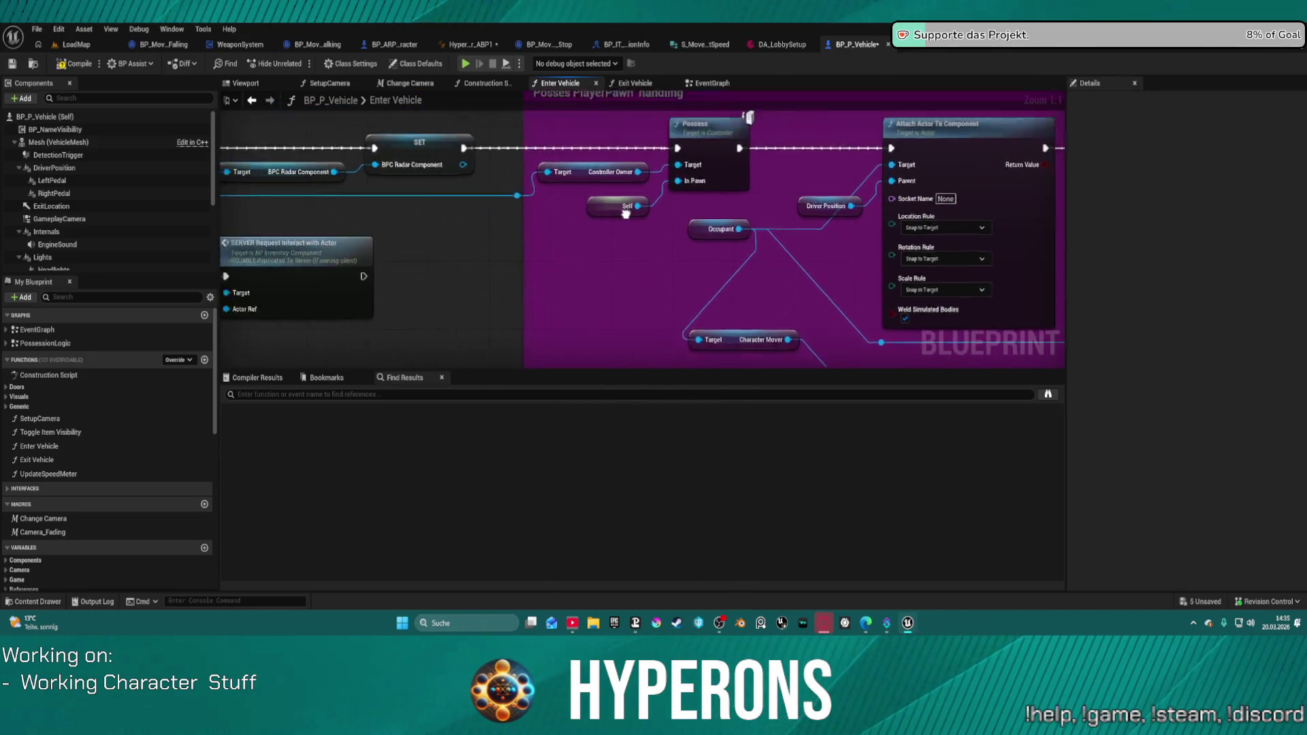
# Change Queue Next Movement Mode's Desired Mode Name from 'flying' to 'stop'.
pyautogui.moveTo(765, 237)
pyautogui.mouseDown()
pyautogui.moveTo(300, 239)
pyautogui.moveTo(326, 123)
pyautogui.mouseUp()
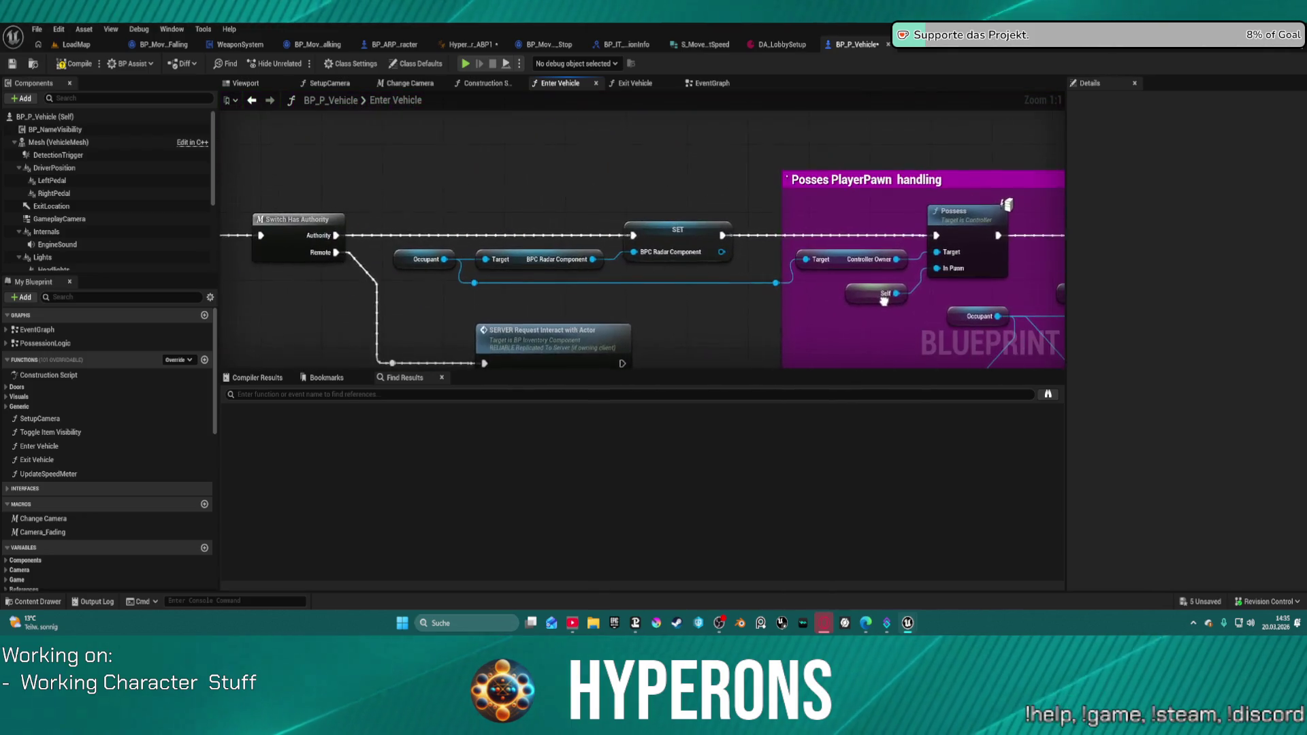
pyautogui.click(436, 259)
pyautogui.moveTo(444, 260); pyautogui.dragTo(475, 191)
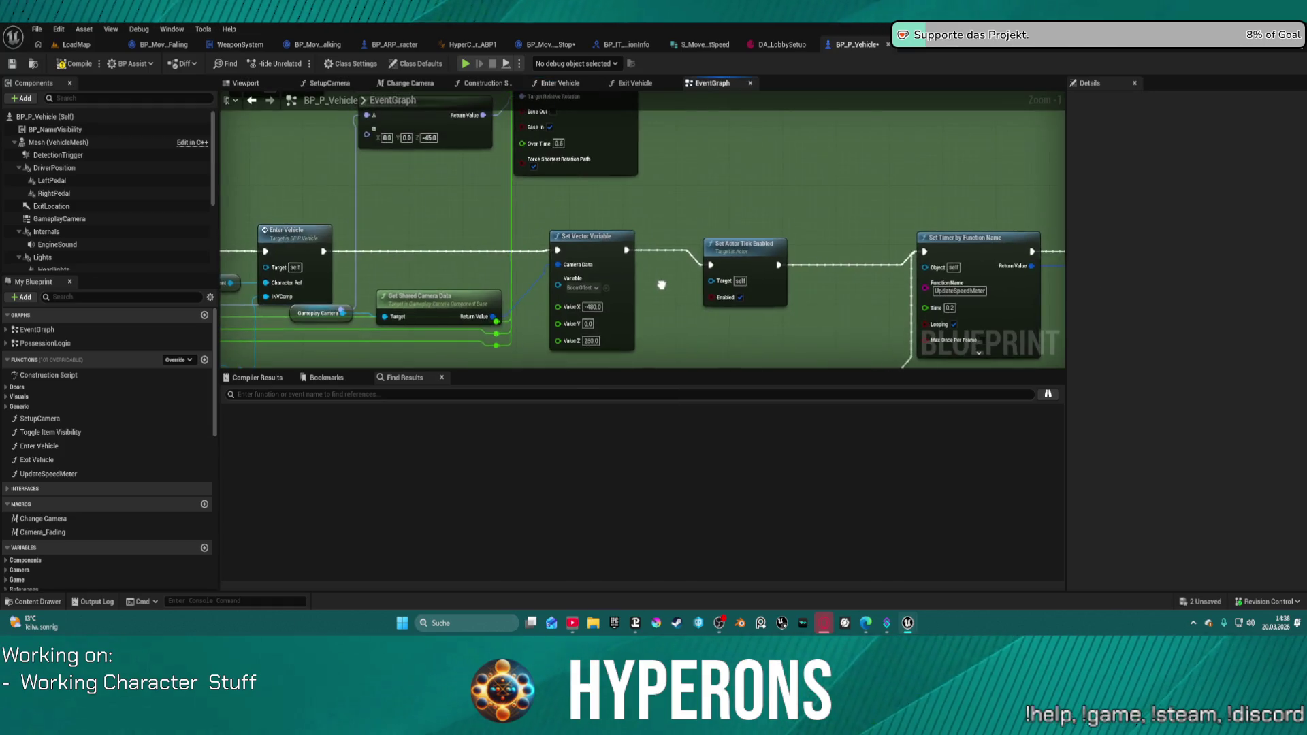
pyautogui.scroll(4, 592, 192)
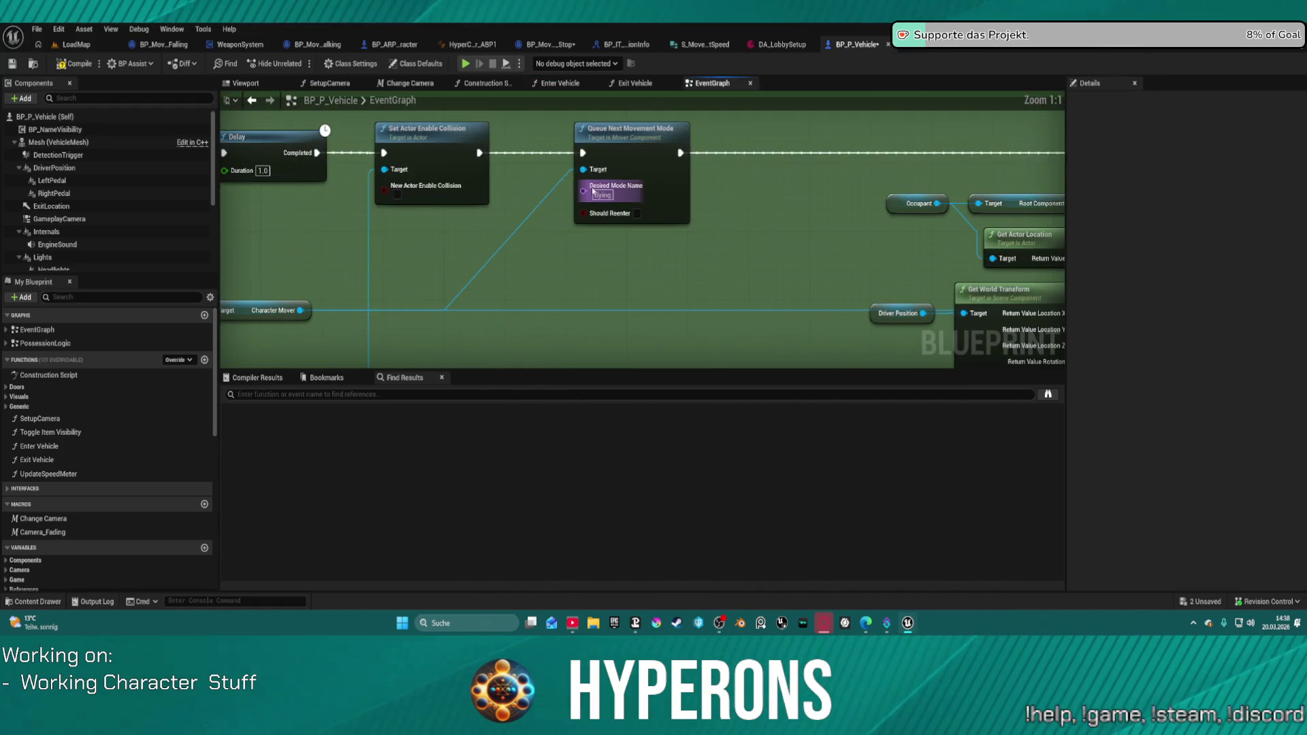
pyautogui.click(602, 195)
pyautogui.write('stop')
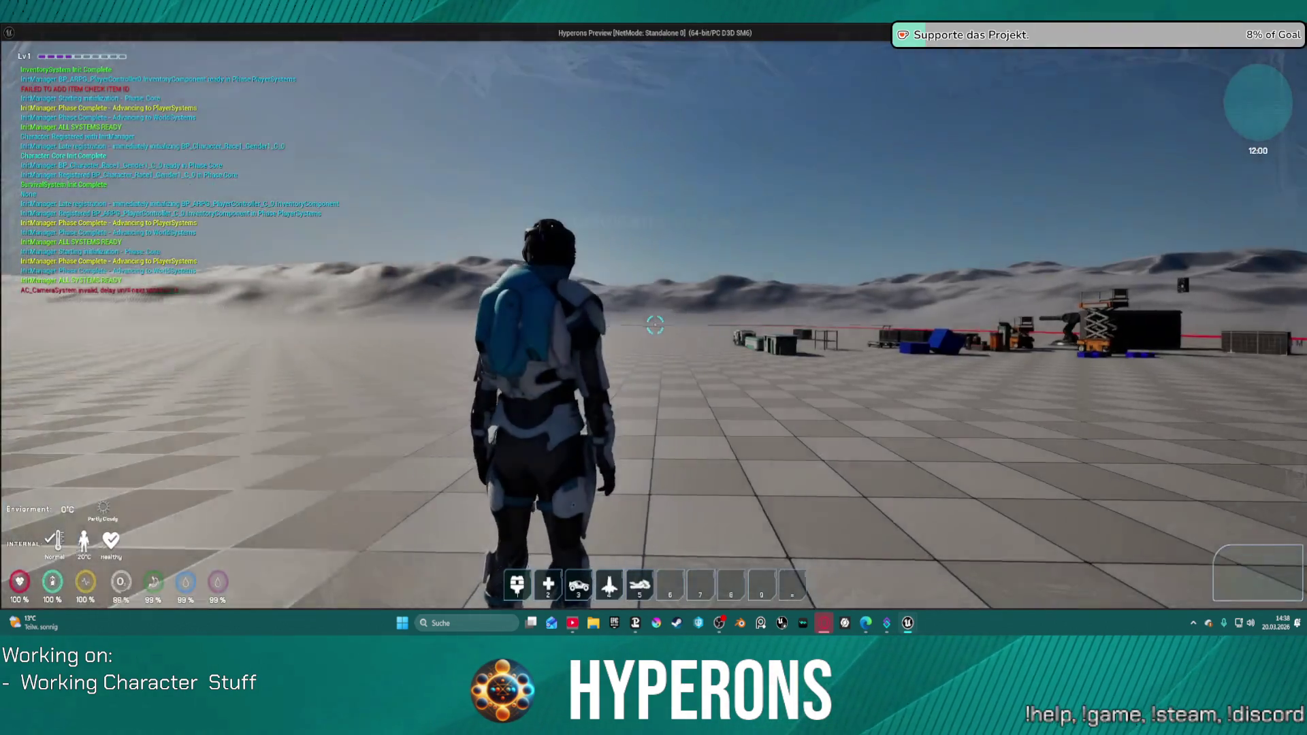
# Spawn the orange hoverbike with 5, walk to it, mount with F, then exit with Esc.
pyautogui.press('5')
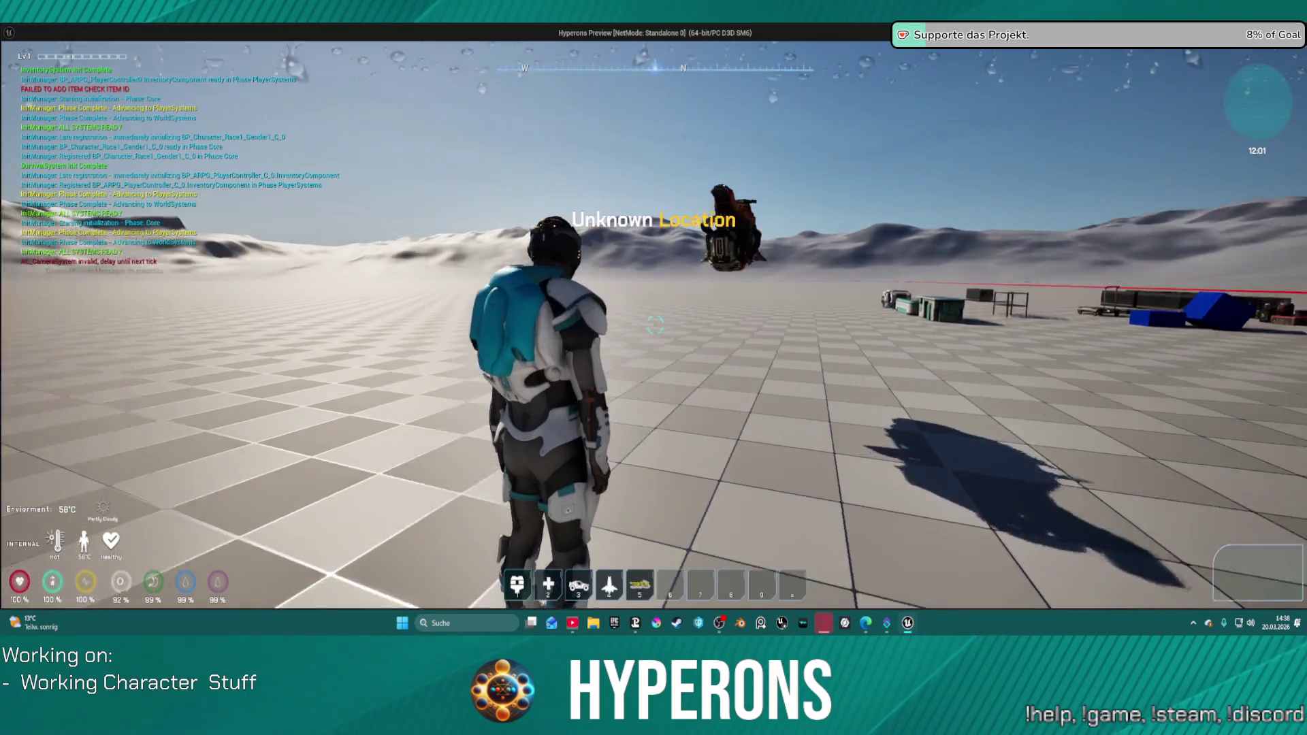
pyautogui.press('w')
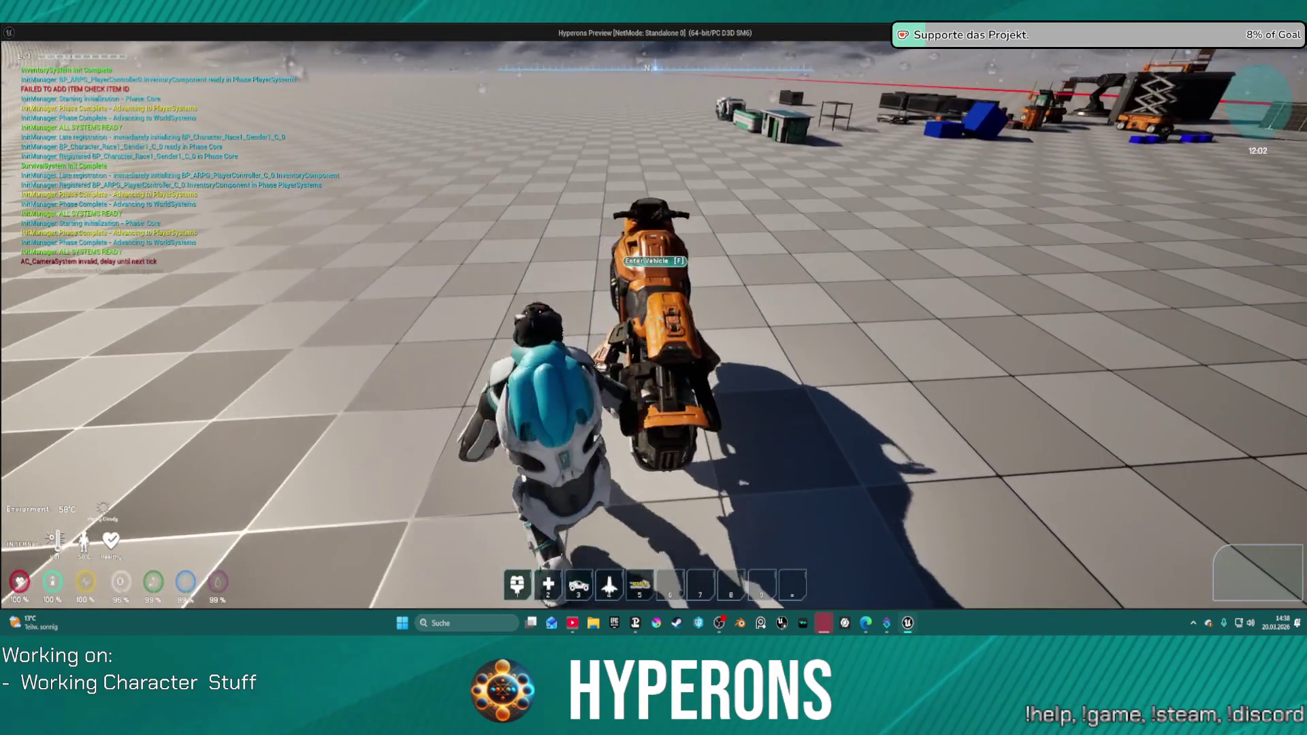
pyautogui.press('f')
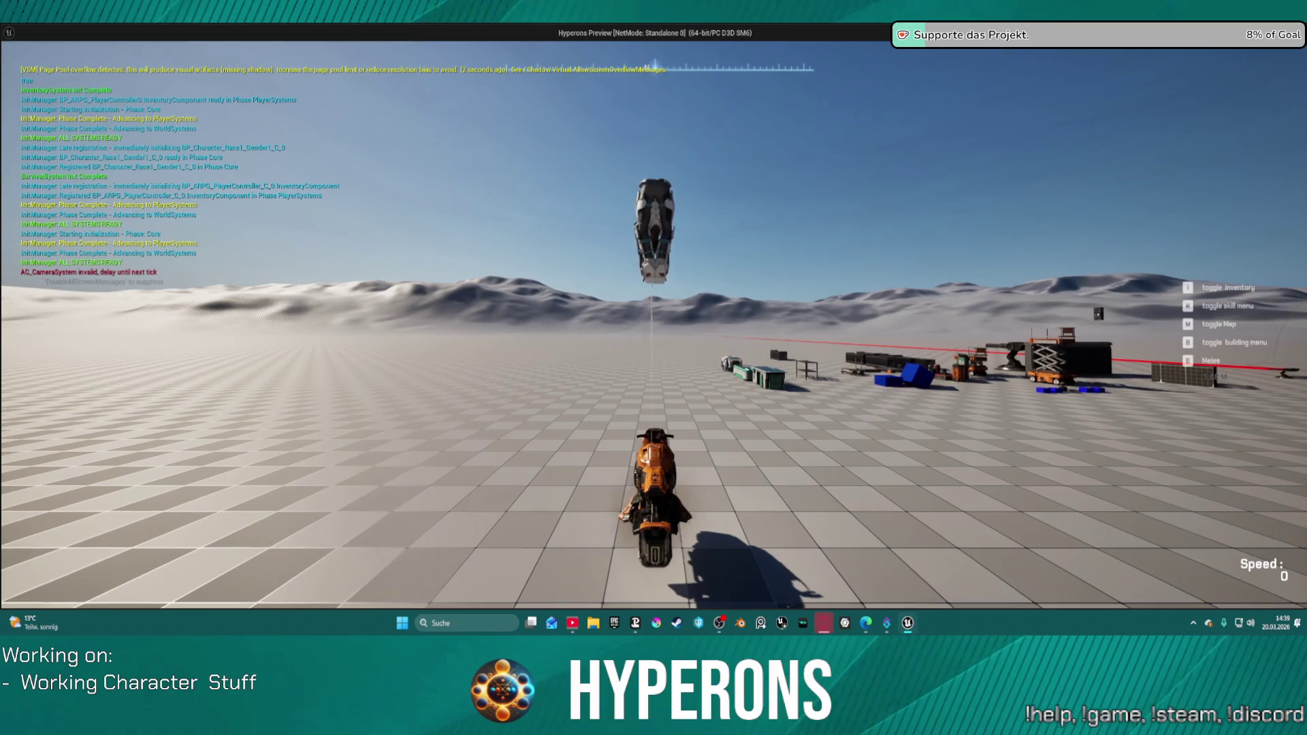
pyautogui.press('Escape')
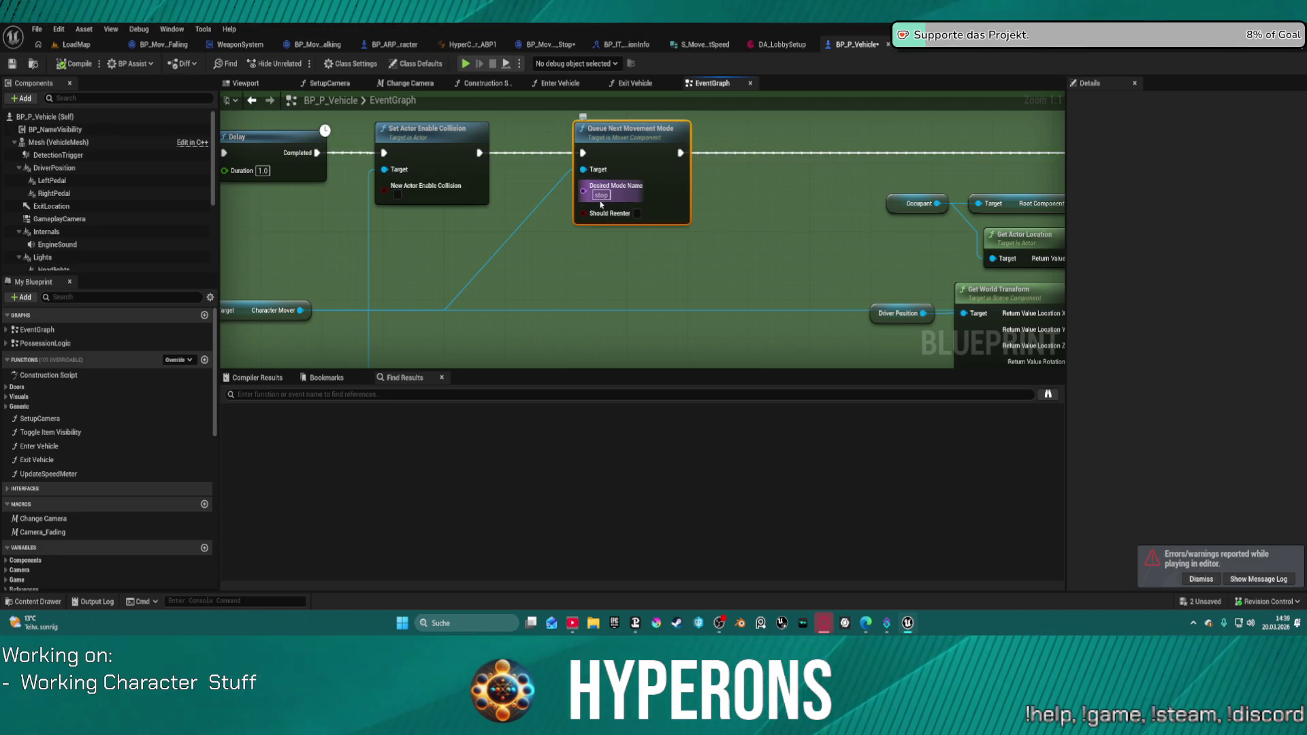
pyautogui.click(545, 45)
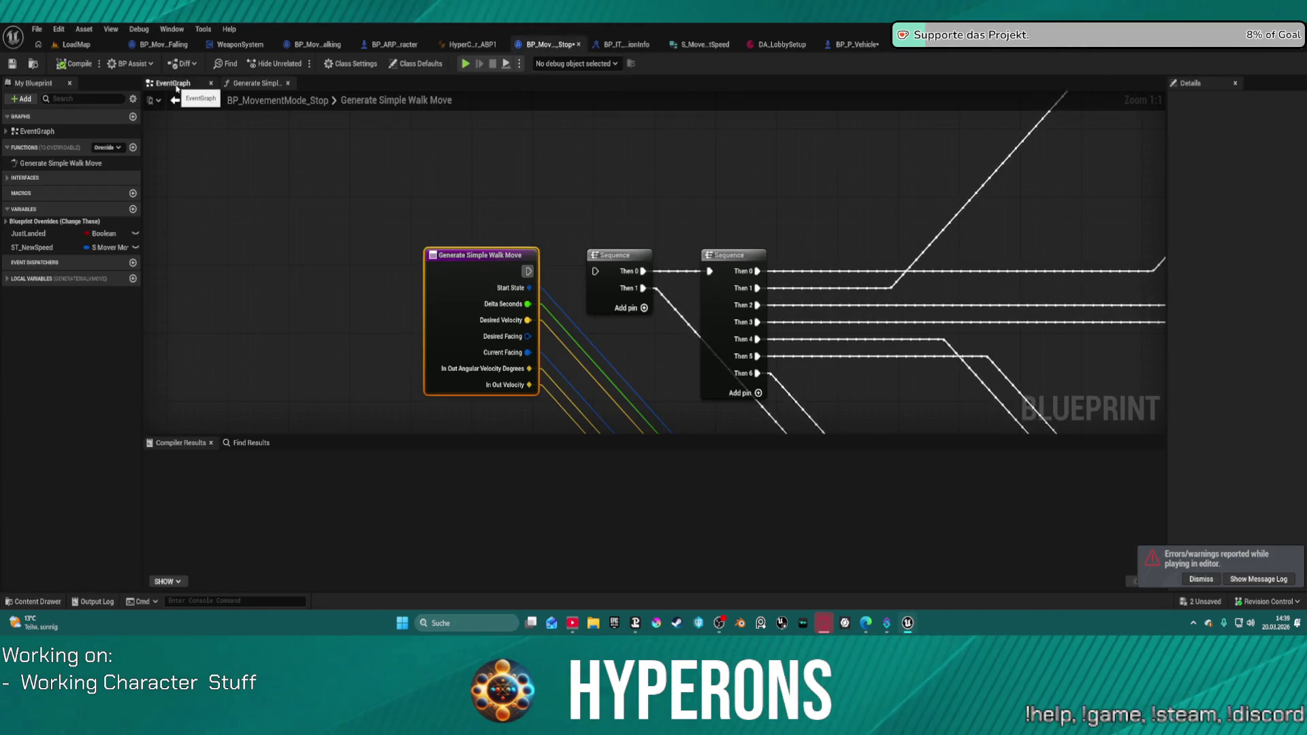
pyautogui.click(159, 46)
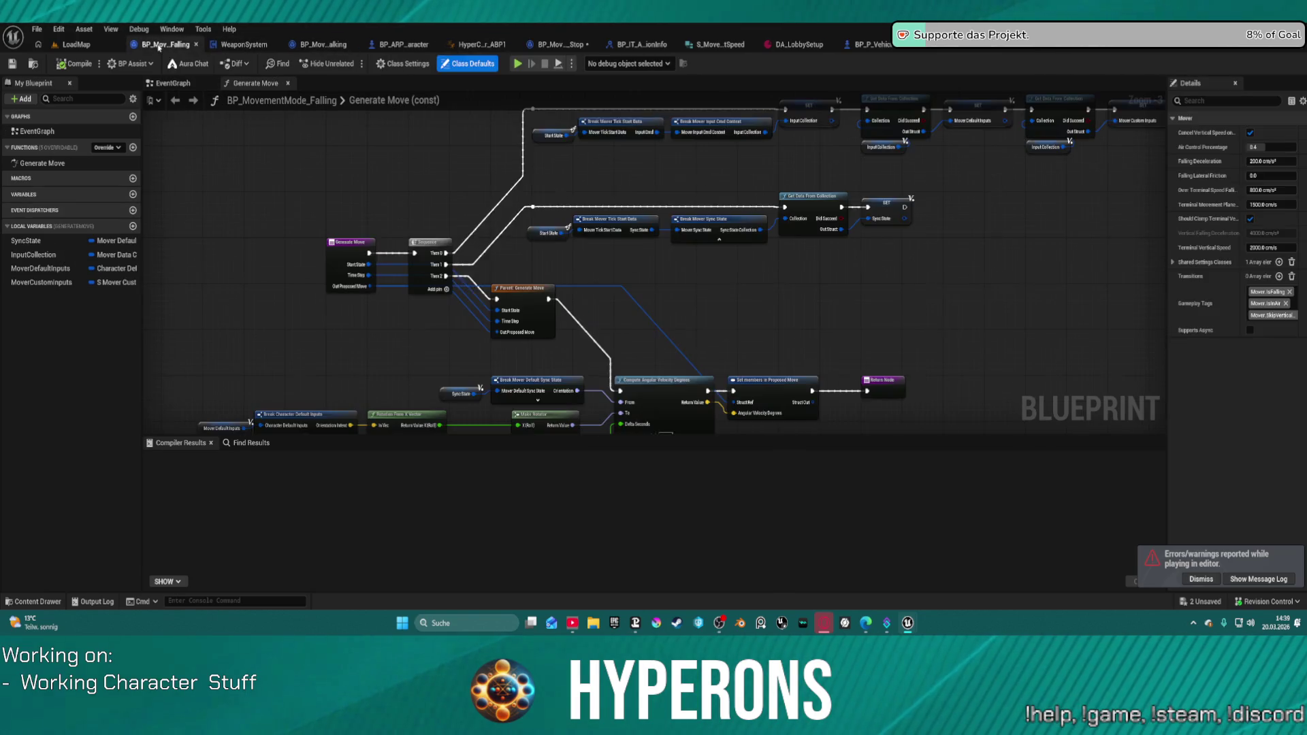
pyautogui.click(40, 164)
pyautogui.click(315, 170)
pyautogui.hotkey('ctrl', 'a')
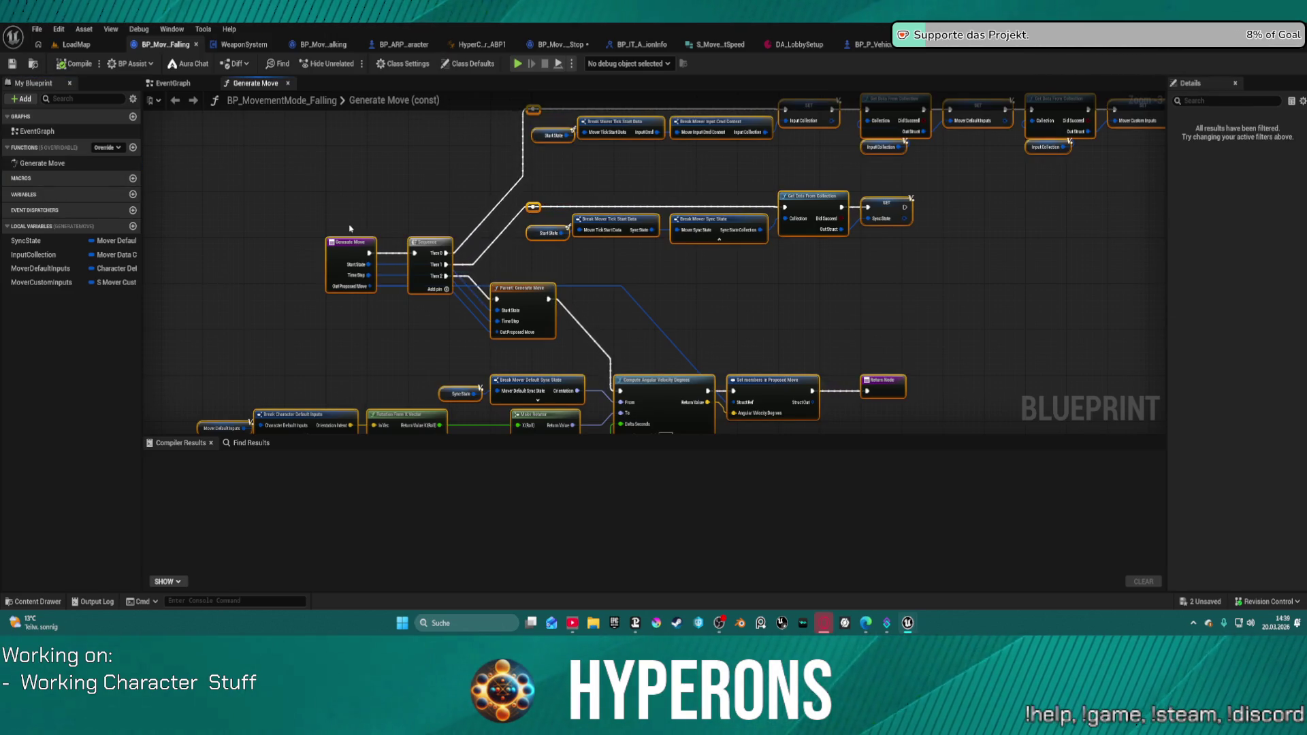
pyautogui.moveTo(343, 251)
pyautogui.mouseDown()
pyautogui.moveTo(309, 240)
pyautogui.moveTo(337, 245)
pyautogui.mouseUp()
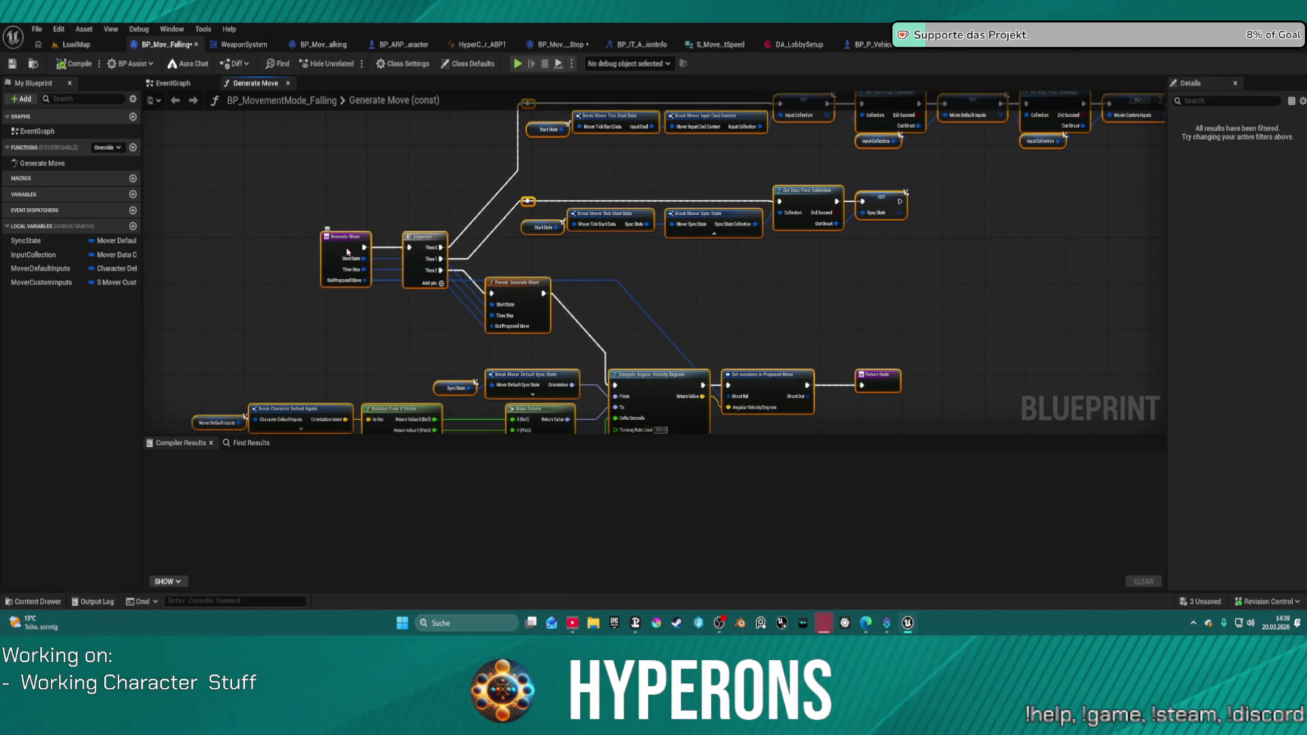
pyautogui.scroll(3, 671, 330)
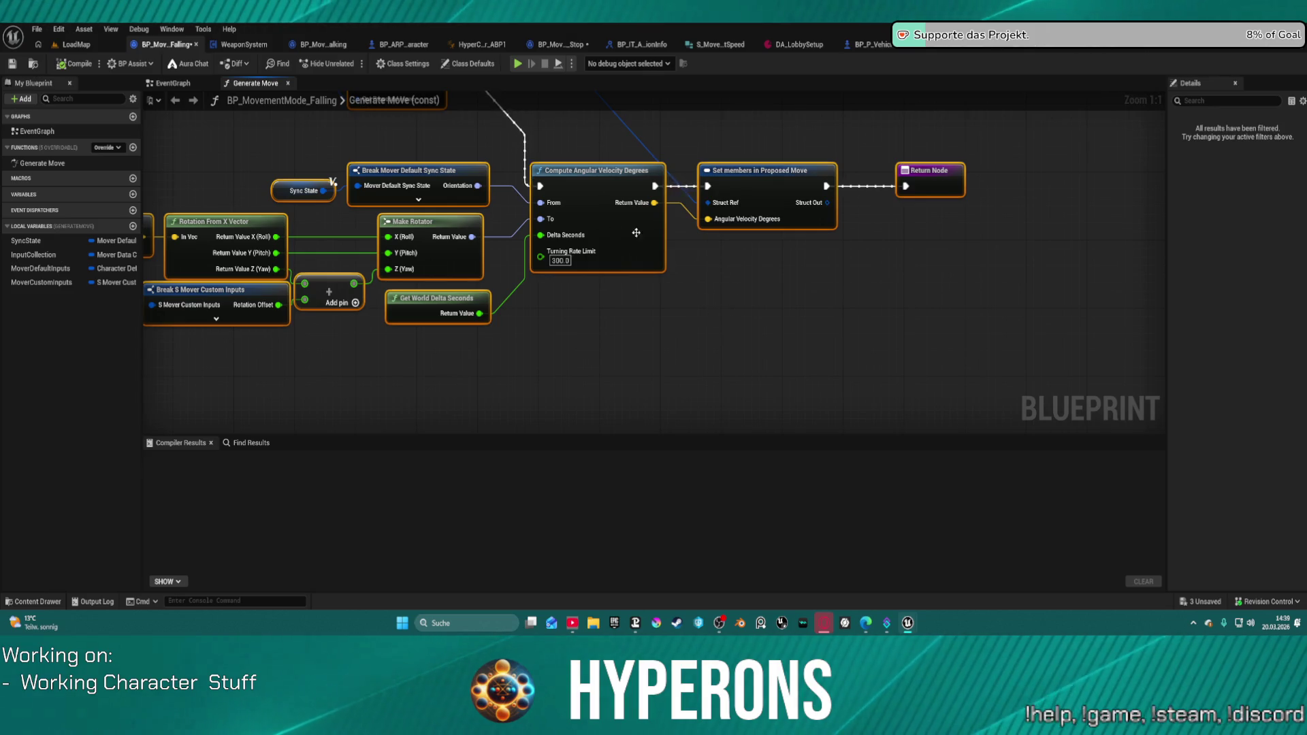
pyautogui.moveTo(359, 259); pyautogui.dragTo(628, 284)
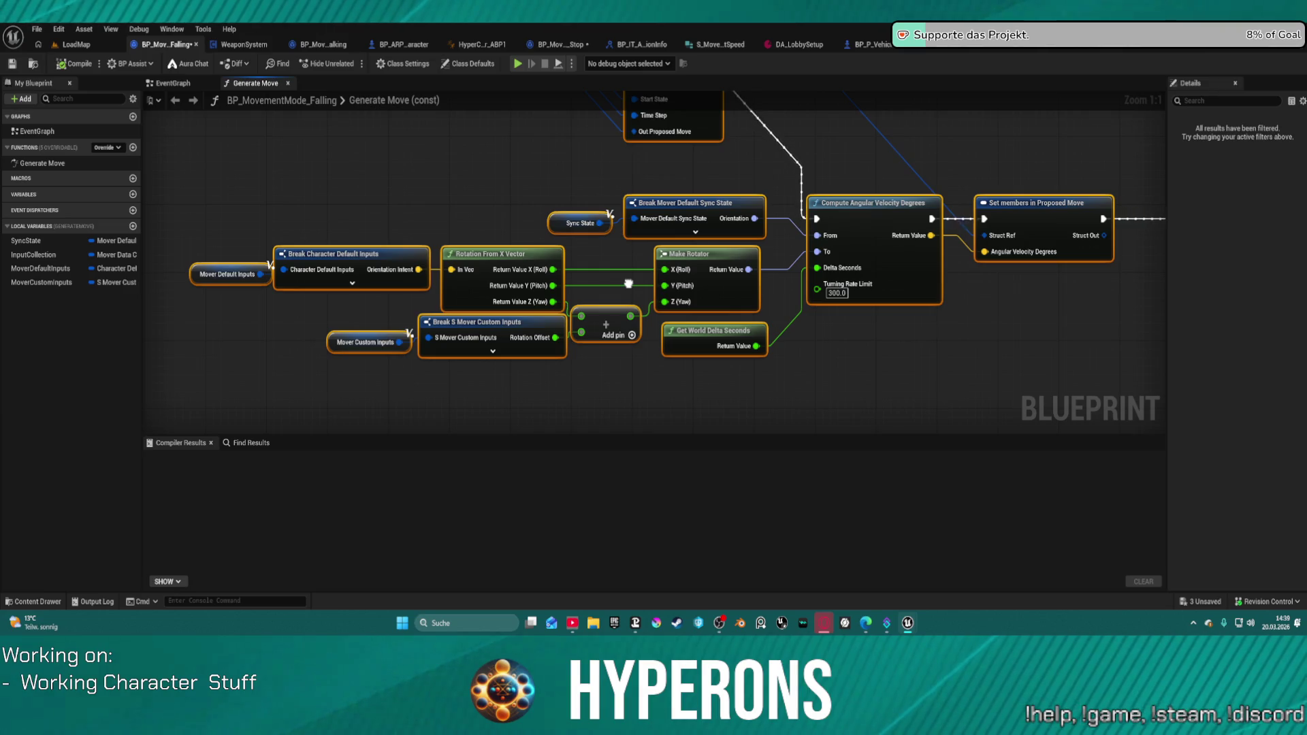
pyautogui.moveTo(628, 283); pyautogui.dragTo(624, 286)
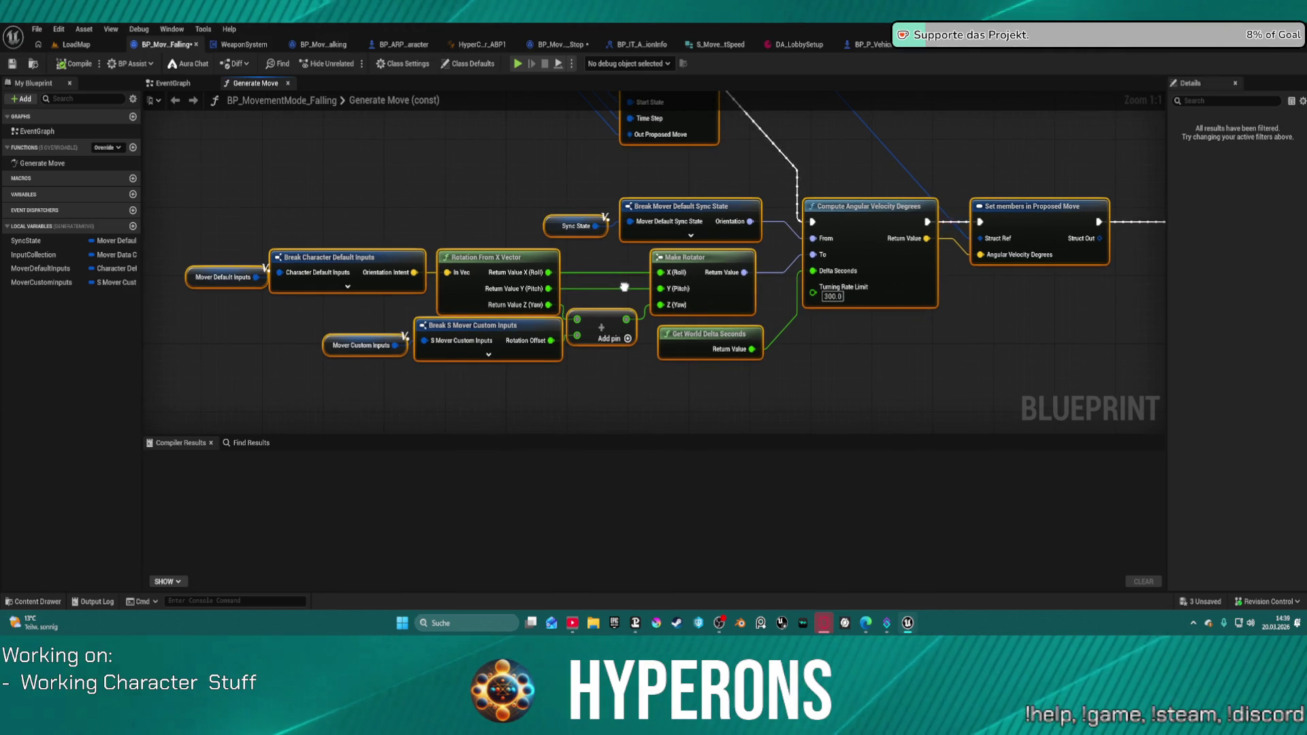
pyautogui.scroll(-3, 662, 304)
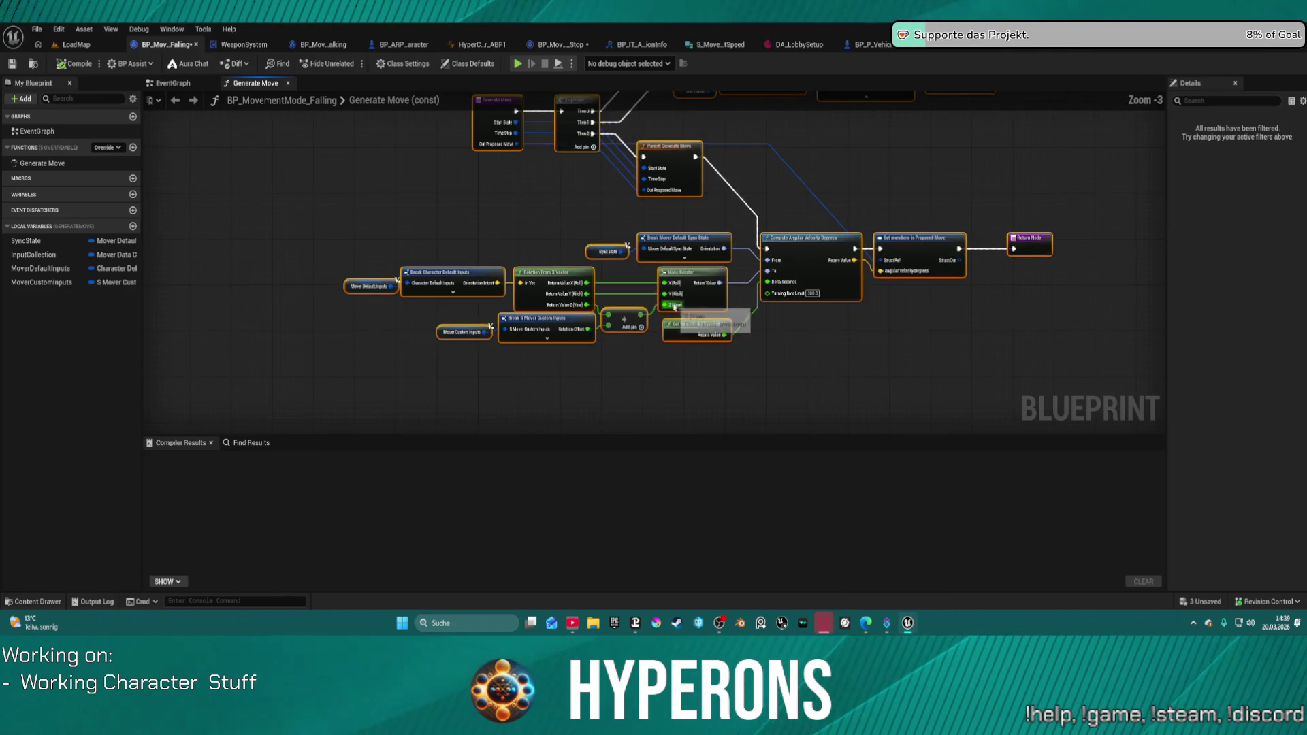
pyautogui.click(575, 45)
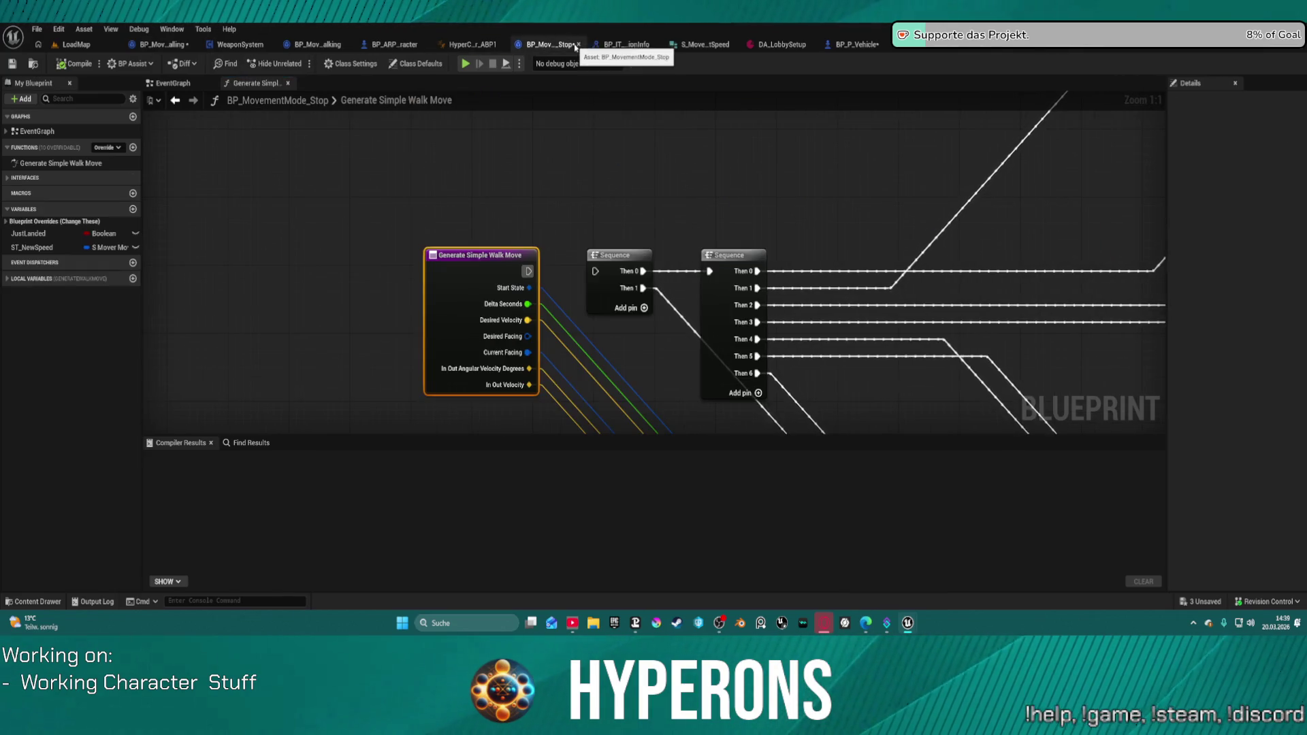
# Delete the Generate Simple Walk Move function and the landing-check nodes after Event On Activated.
pyautogui.click(61, 163)
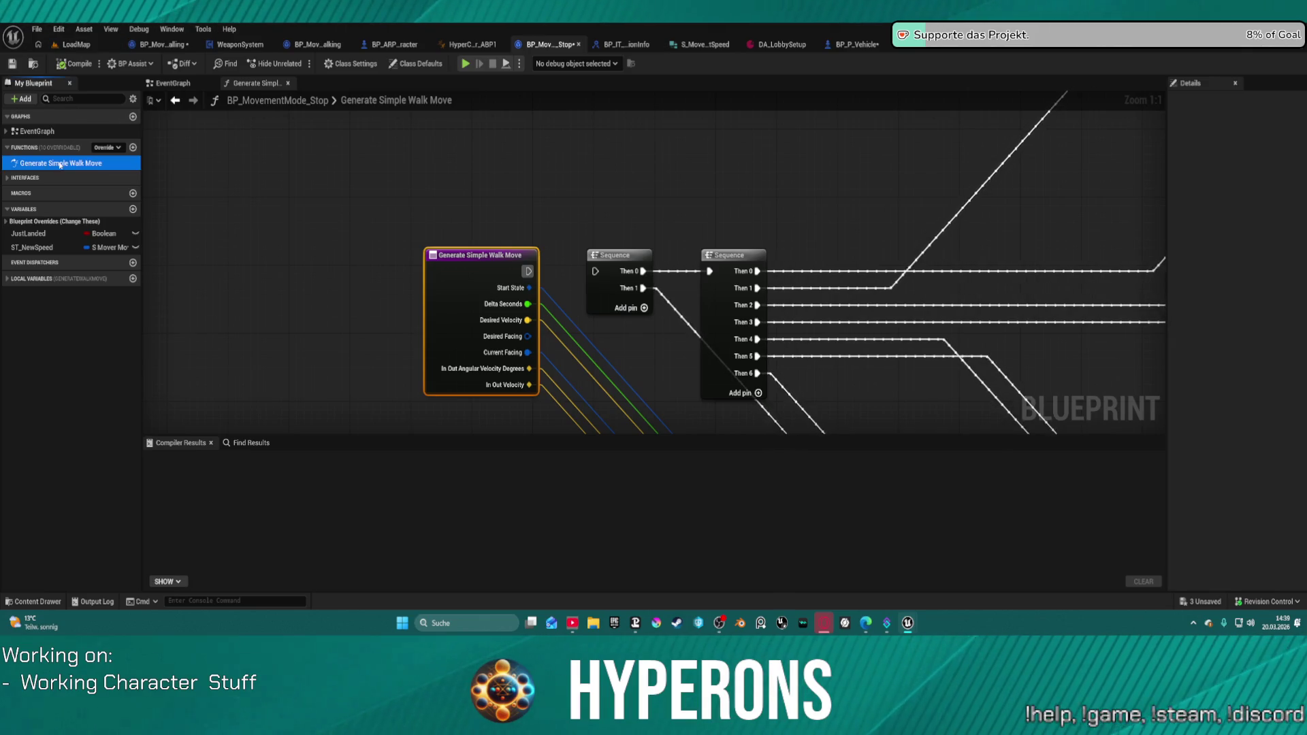
pyautogui.press('Delete')
pyautogui.scroll(-2, 331, 197)
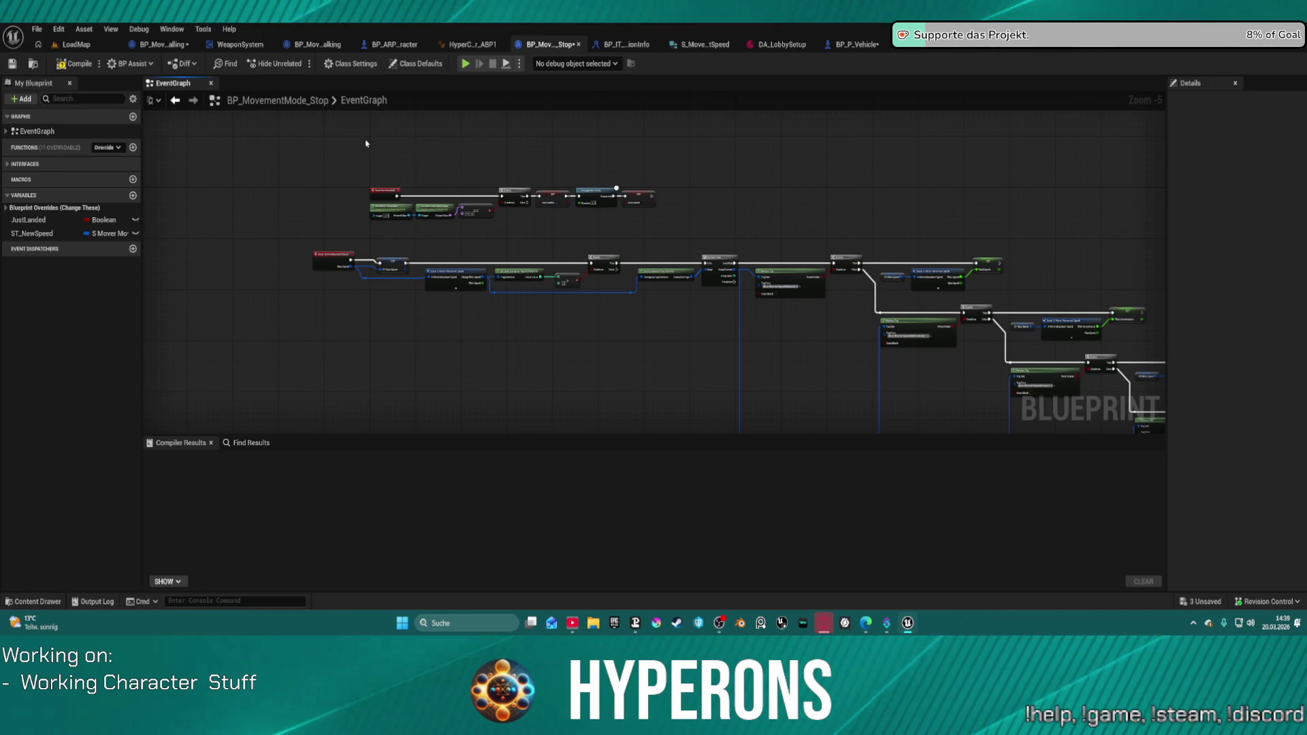
pyautogui.moveTo(420, 166); pyautogui.dragTo(773, 245)
pyautogui.scroll(3, 468, 206)
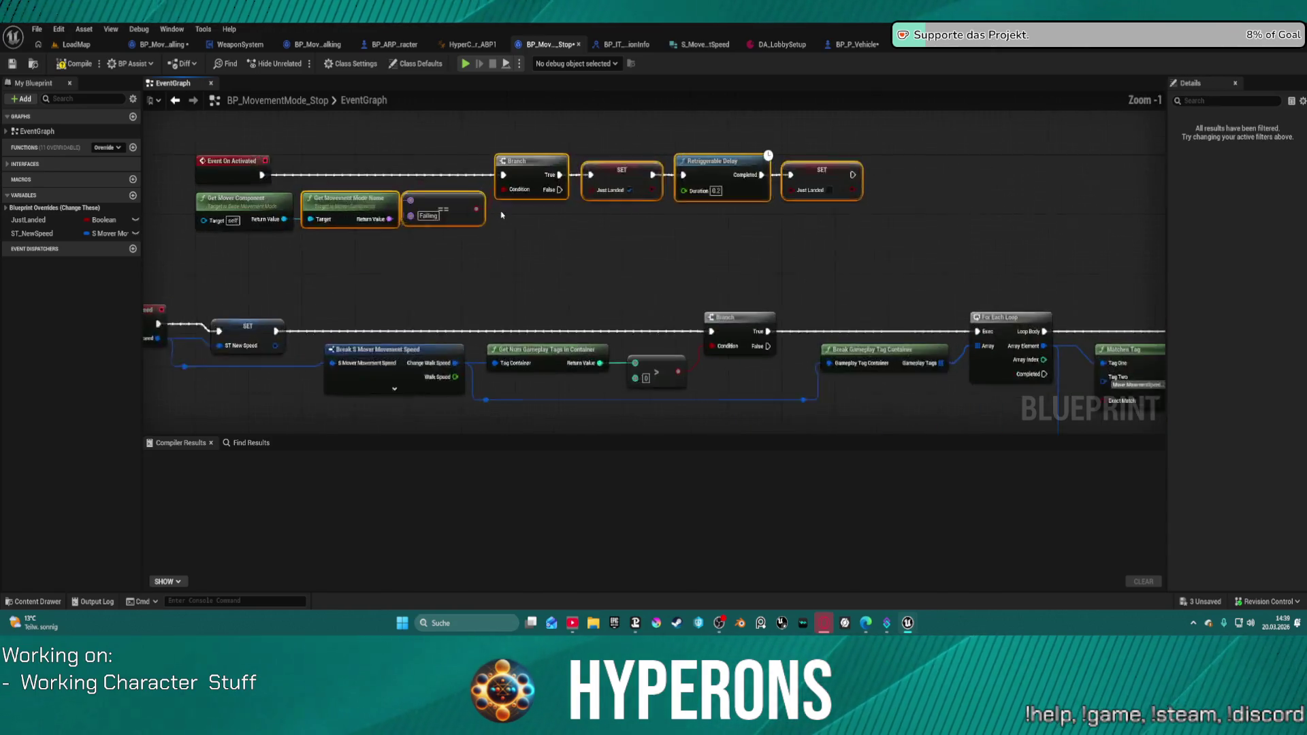
pyautogui.press('Delete')
pyautogui.moveTo(271, 175)
pyautogui.mouseDown()
pyautogui.moveTo(249, 135)
pyautogui.moveTo(225, 123)
pyautogui.mouseUp()
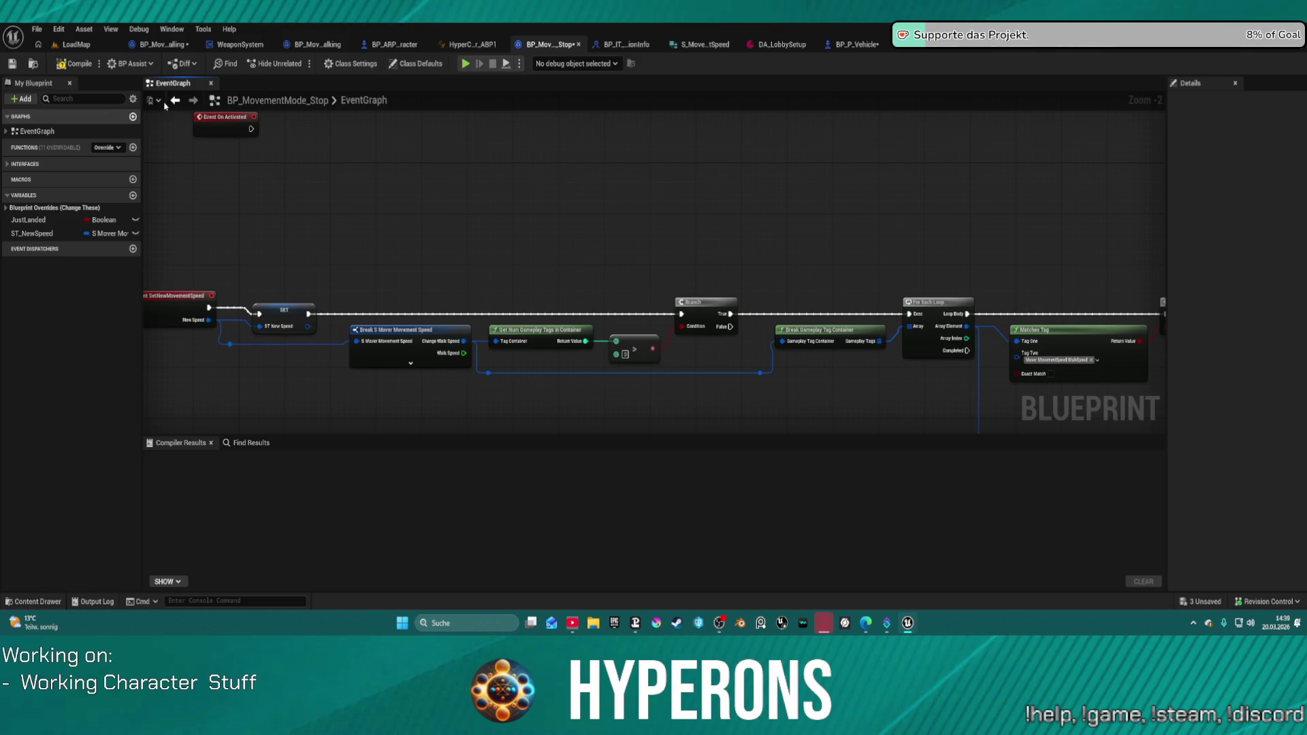
# Copy the Falling mode's Generate Move function and return to the Stop mode blueprint.
pyautogui.click(163, 44)
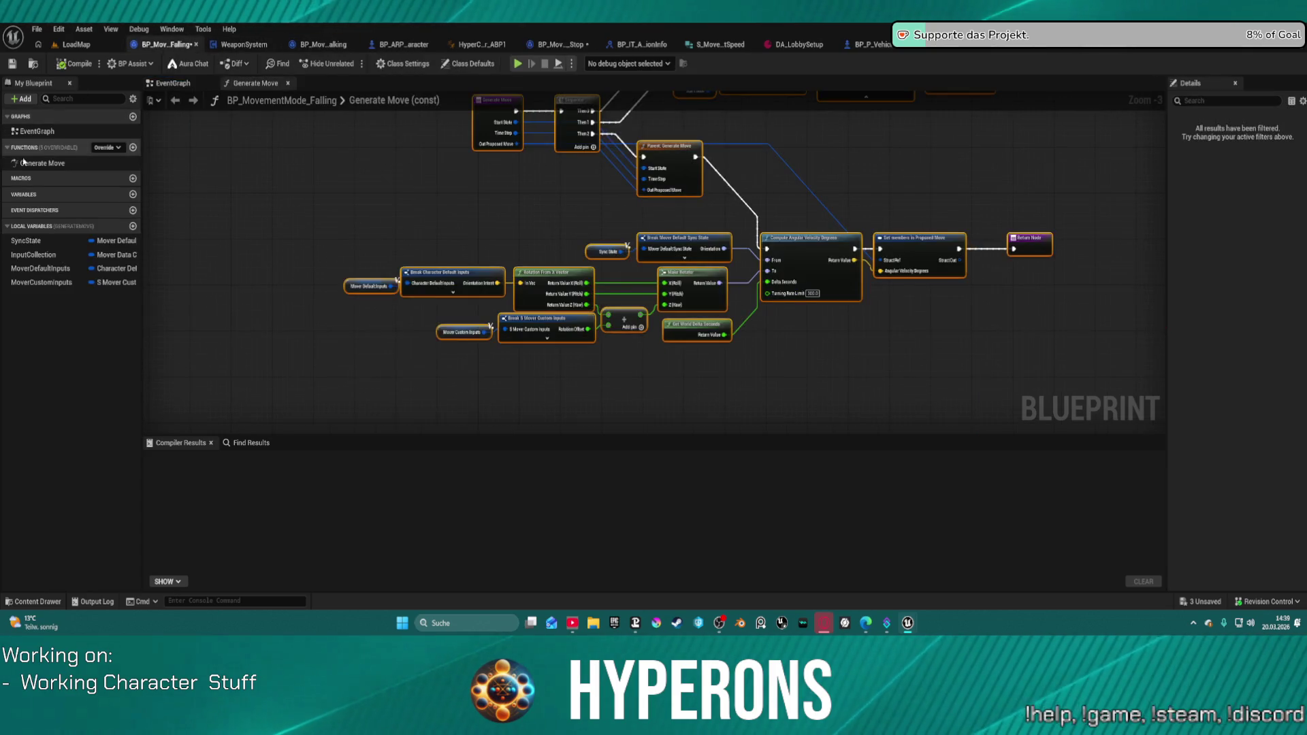
pyautogui.rightClick(23, 166)
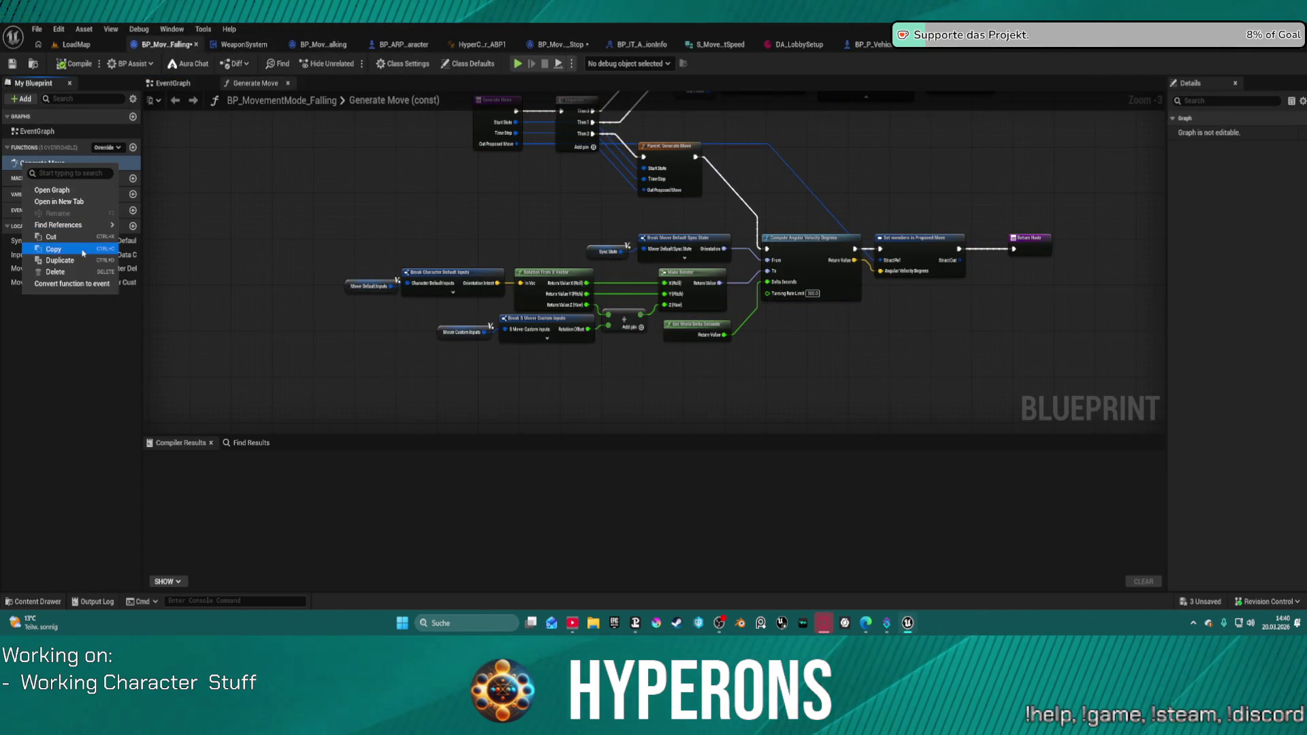
pyautogui.click(184, 169)
pyautogui.click(338, 47)
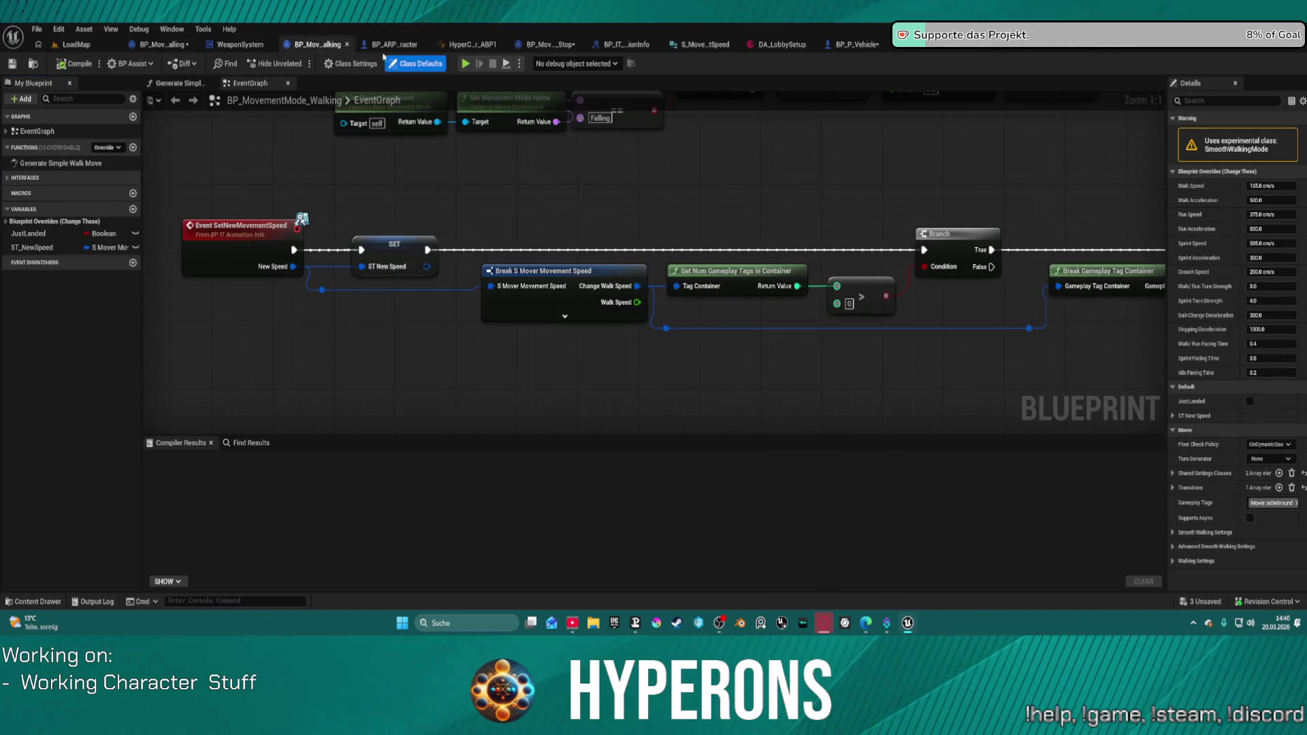
pyautogui.click(544, 45)
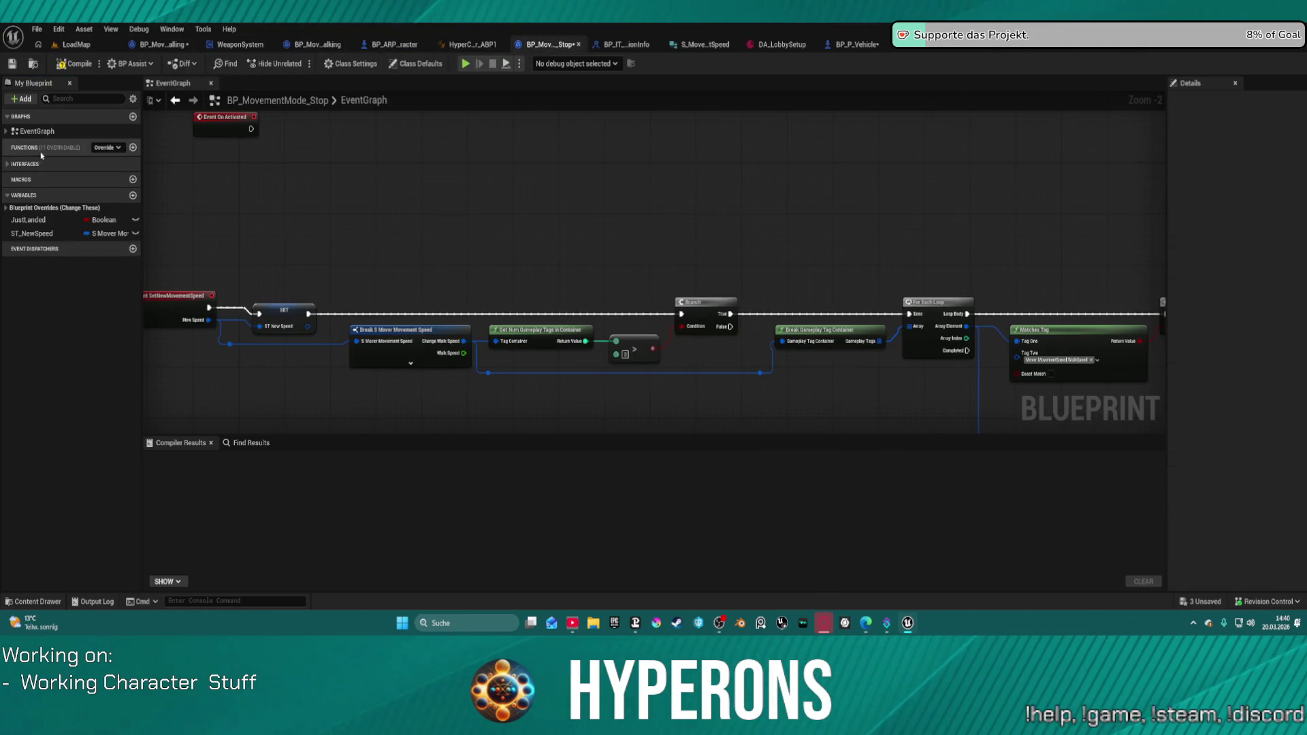
# Paste the Generate Move function into the Stop mode twice, deleting GenerateMove_0 each time.
pyautogui.rightClick(20, 149)
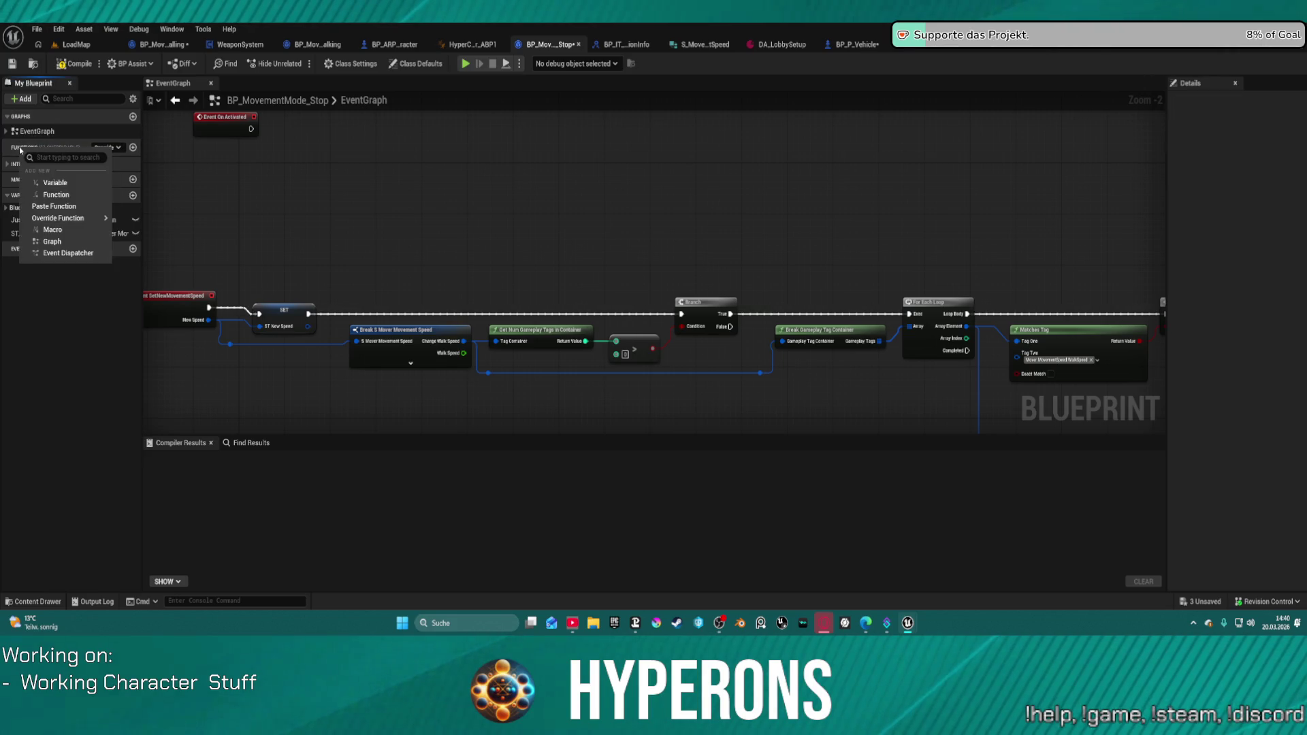
pyautogui.click(71, 205)
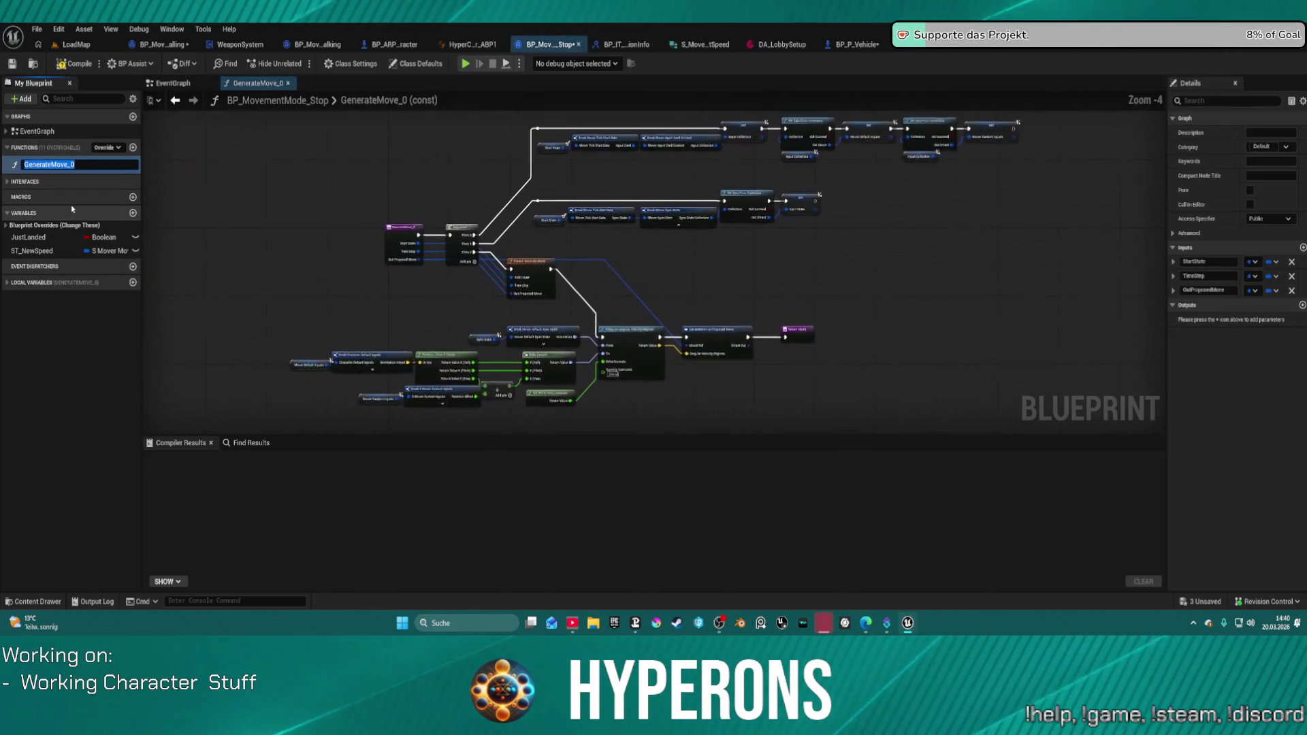
pyautogui.press('Return')
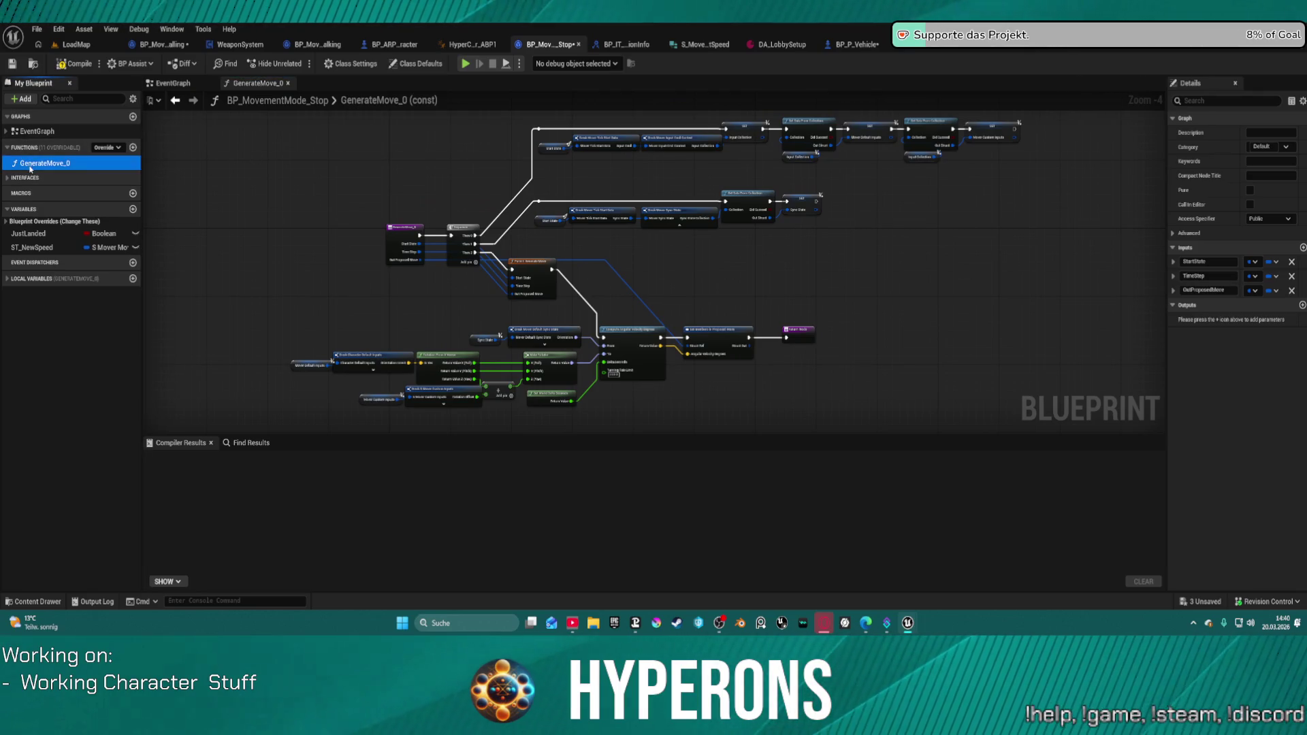
pyautogui.press('Delete')
pyautogui.rightClick(54, 120)
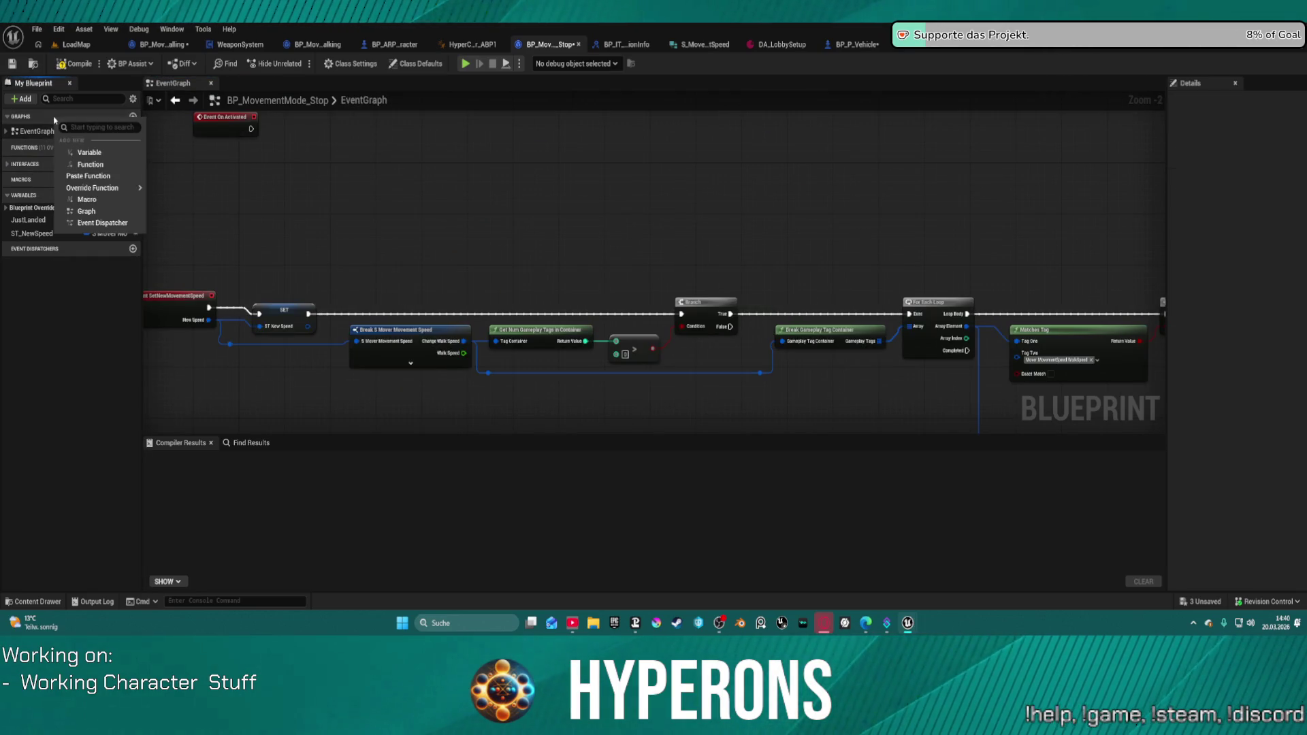
pyautogui.click(88, 176)
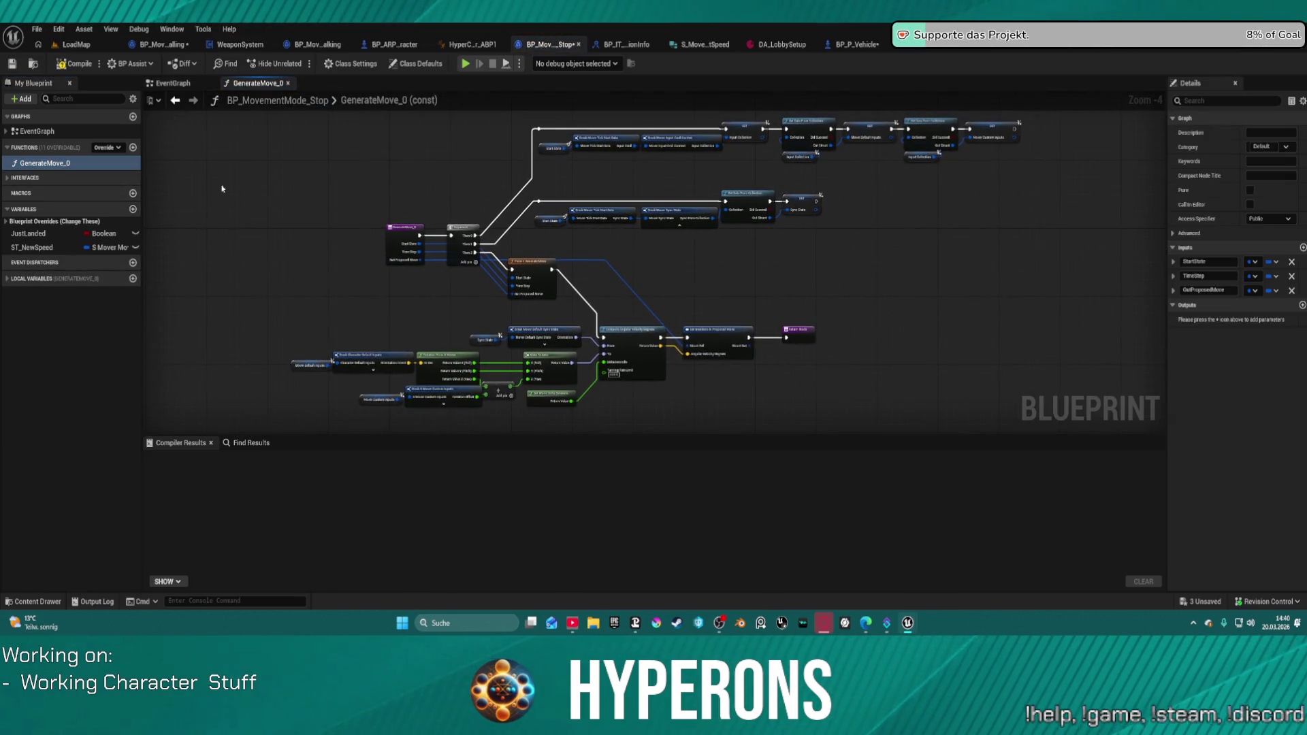
pyautogui.press('Delete')
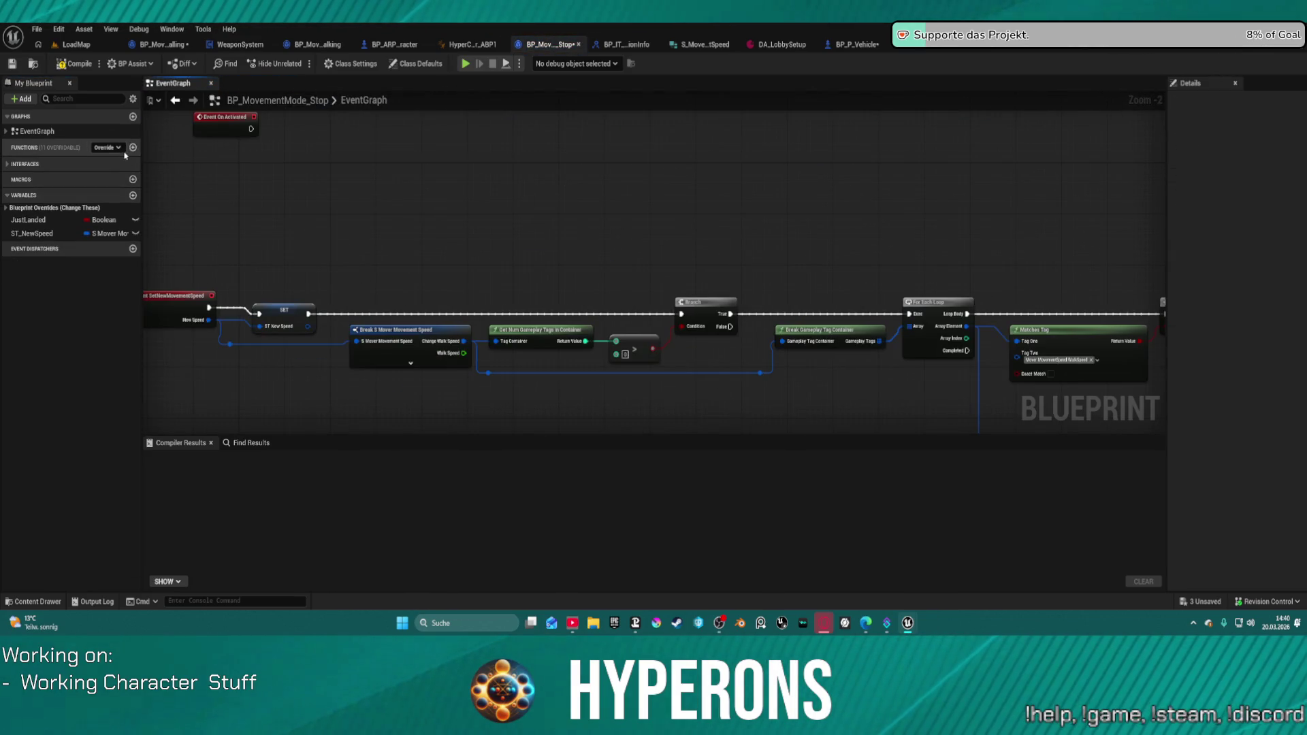
pyautogui.click(120, 147)
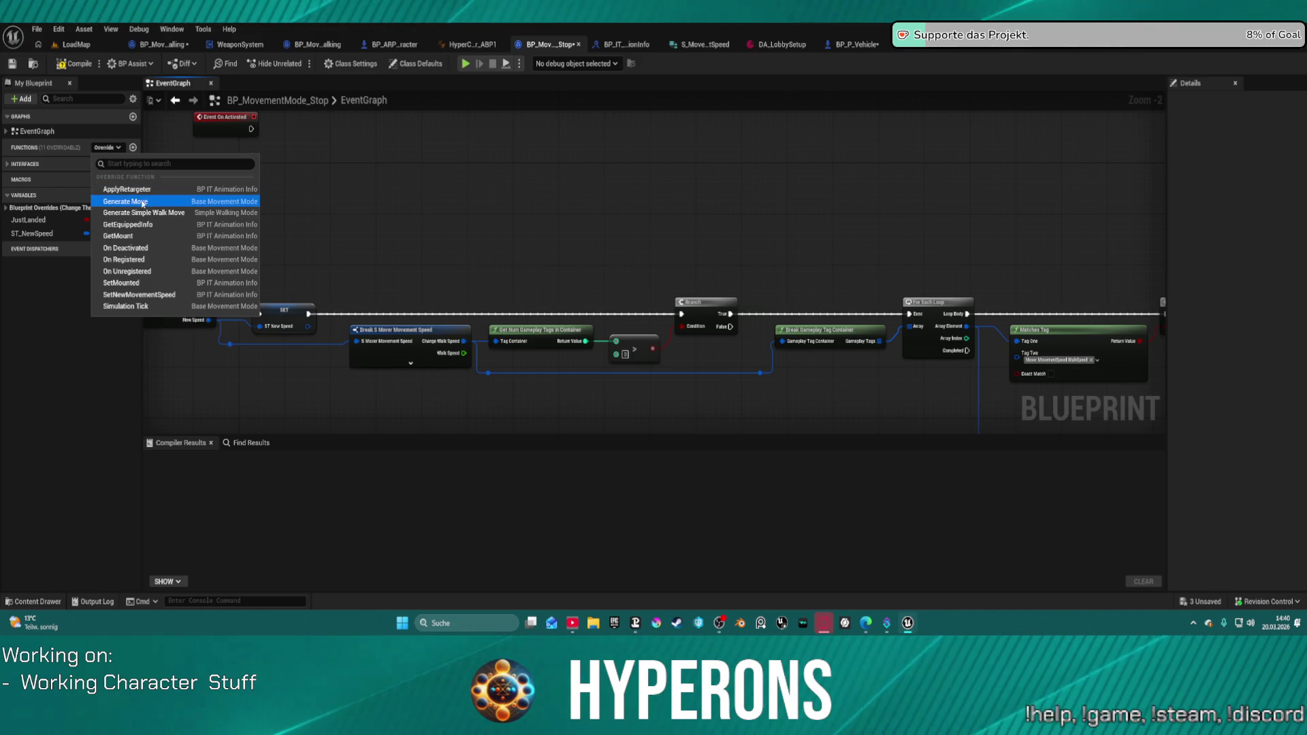
# Override Generate Move in the Stop mode and add a Parent: Generate Move call.
pyautogui.click(143, 203)
pyautogui.moveTo(613, 249)
pyautogui.mouseDown()
pyautogui.moveTo(373, 253)
pyautogui.moveTo(276, 240)
pyautogui.mouseUp()
pyautogui.rightClick(274, 237)
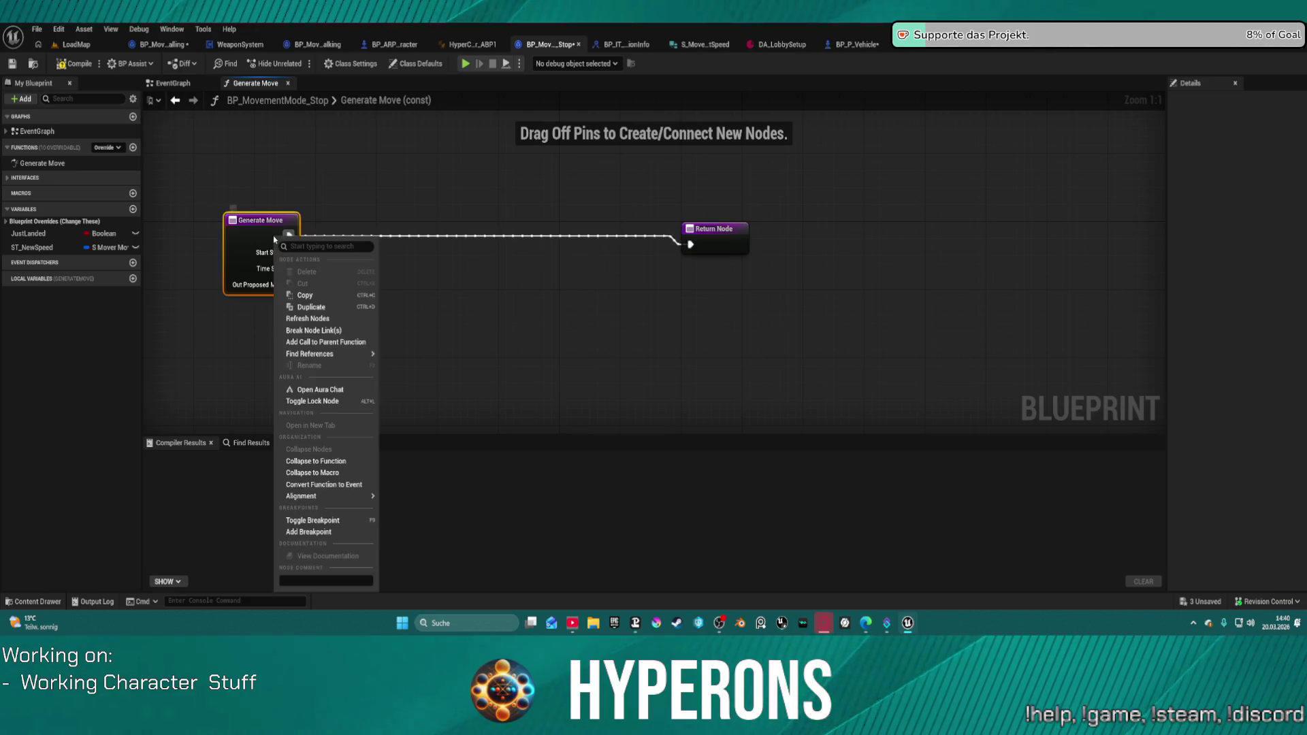
pyautogui.click(326, 342)
pyautogui.moveTo(300, 309); pyautogui.dragTo(582, 344)
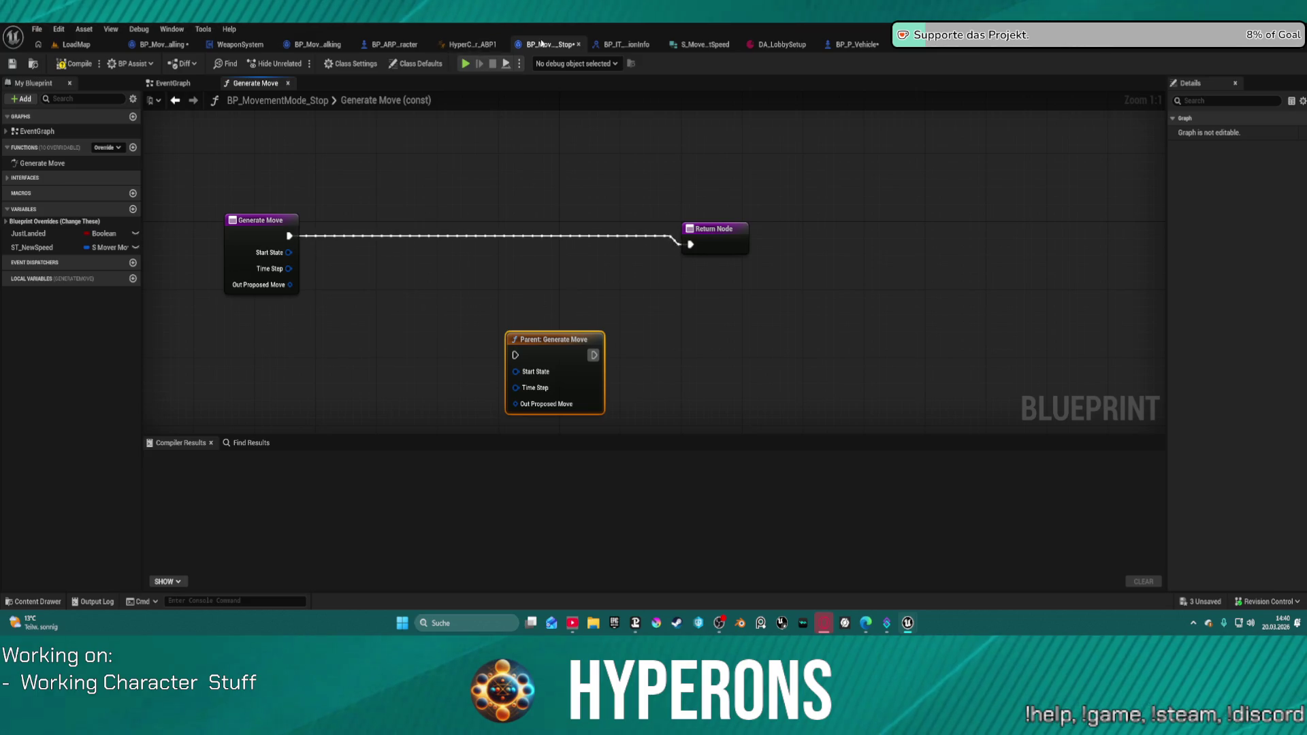
# Copy every node from Falling's Generate Move graph and paste them into the Stop mode's.
pyautogui.click(158, 44)
pyautogui.scroll(-4, 336, 233)
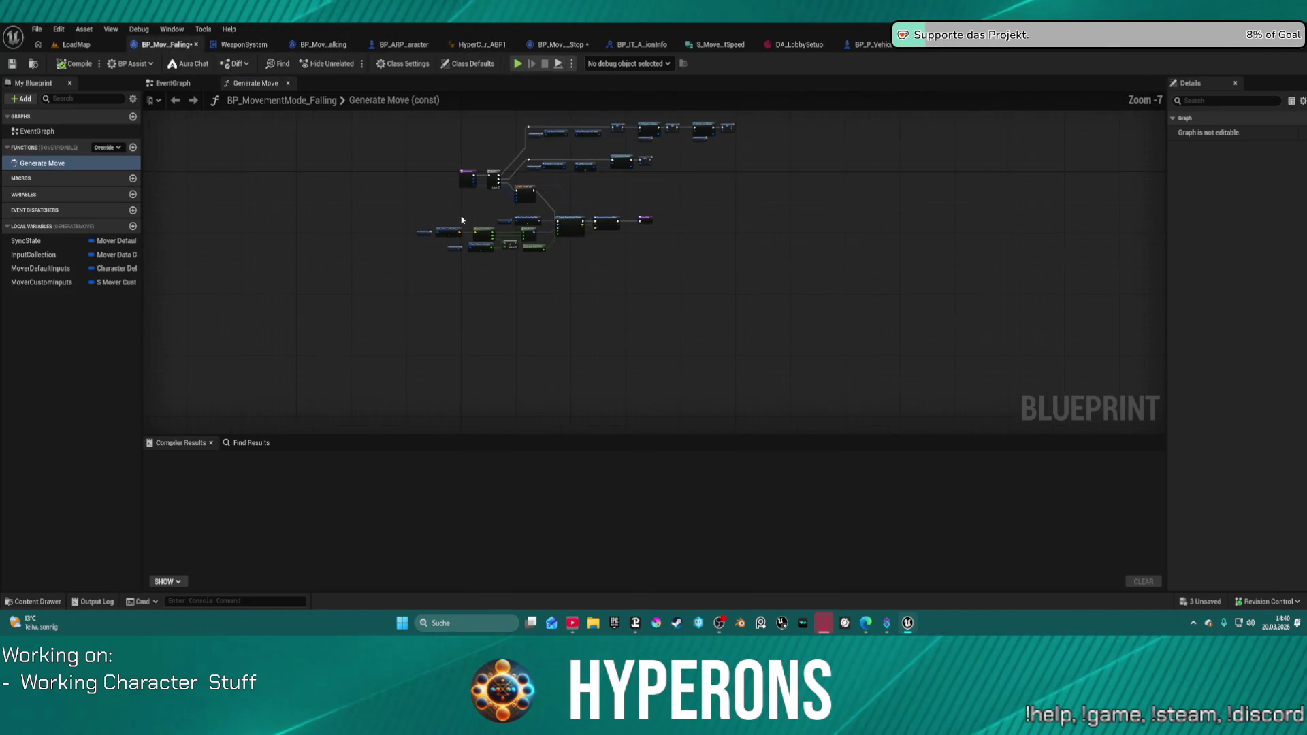
pyautogui.moveTo(251, 122); pyautogui.dragTo(650, 314)
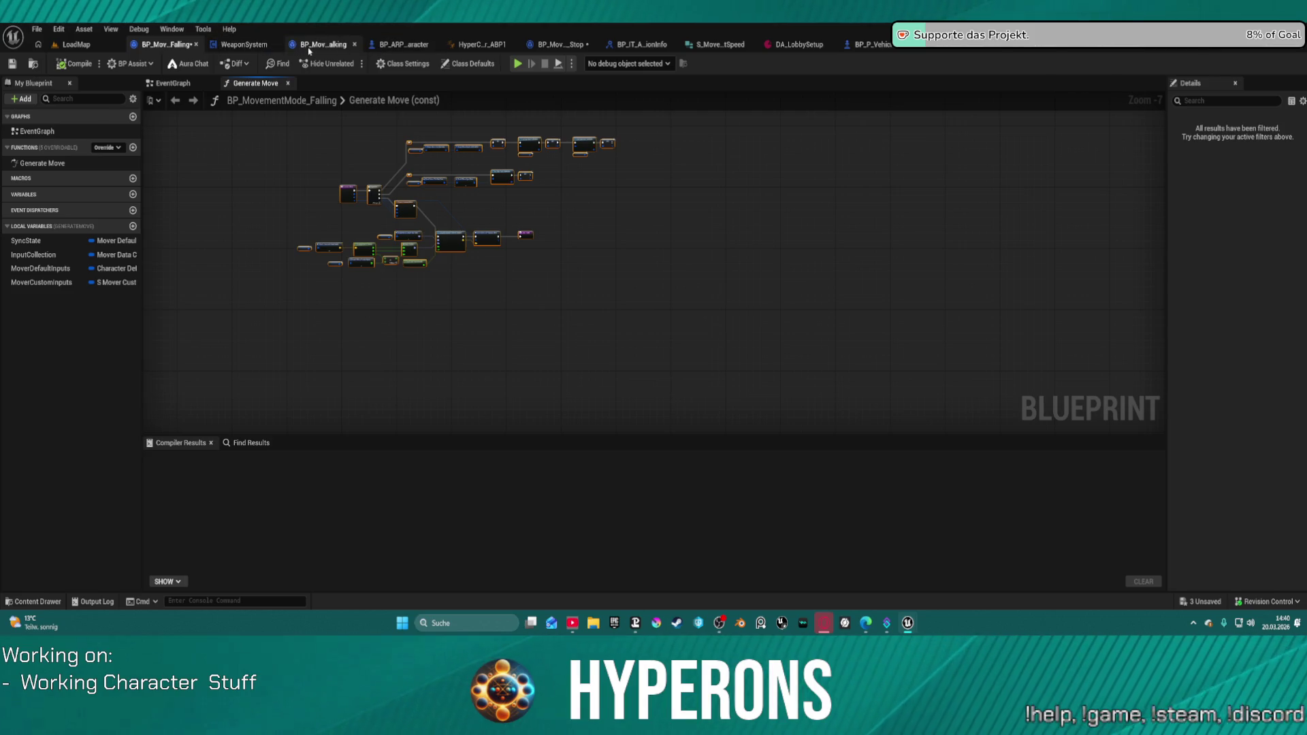
pyautogui.click(561, 44)
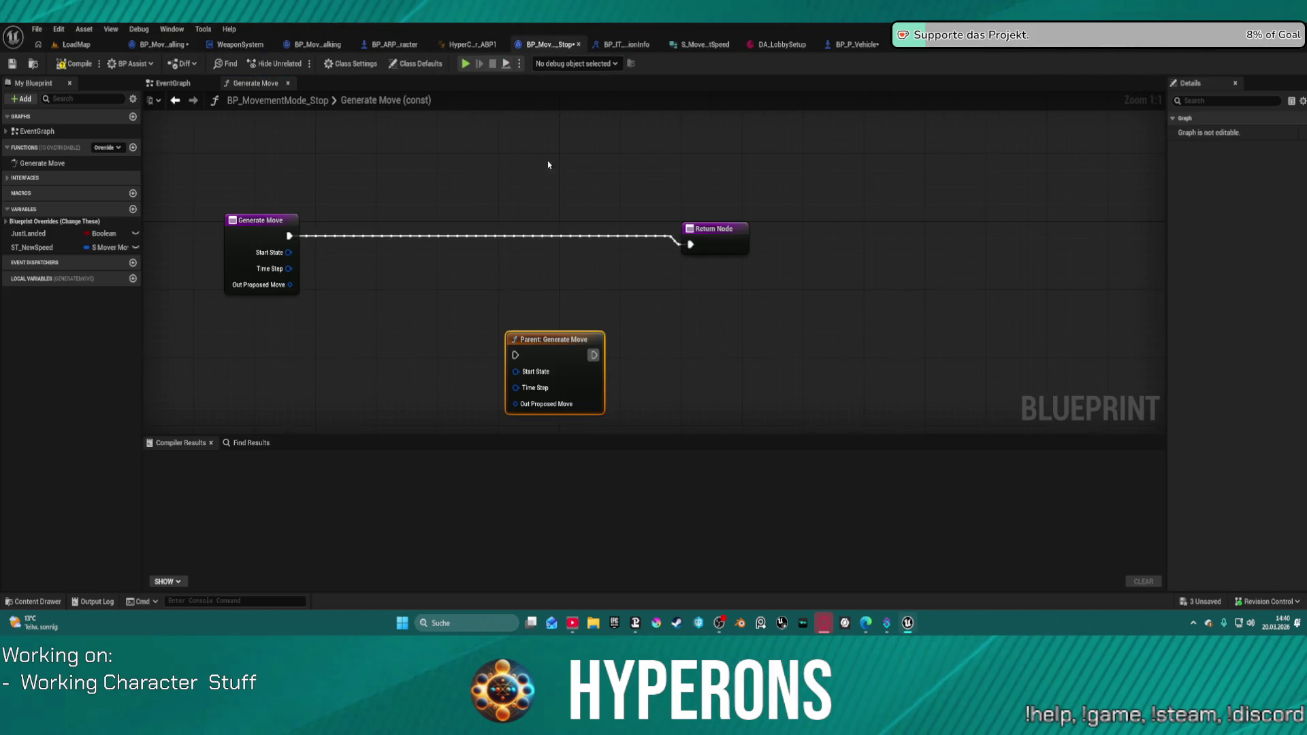
pyautogui.hotkey('ctrl', 'v')
# Delete the stray Parent: Generate Move node and arrange the entry, pasted logic and Return Node.
pyautogui.moveTo(585, 303); pyautogui.dragTo(827, 376)
pyautogui.scroll(4, 642, 331)
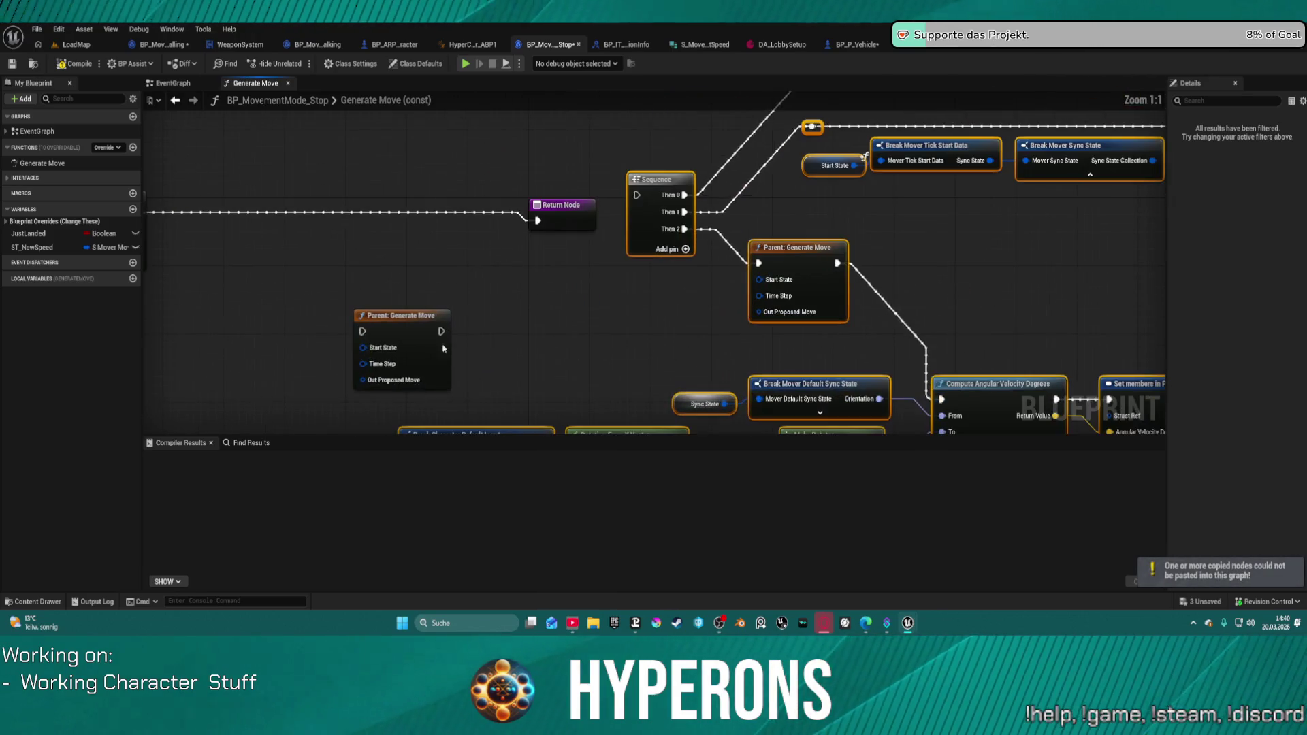
pyautogui.click(408, 314)
pyautogui.press('Delete')
pyautogui.moveTo(480, 301); pyautogui.dragTo(760, 300)
pyautogui.moveTo(377, 199); pyautogui.dragTo(713, 220)
pyautogui.moveTo(828, 209)
pyautogui.mouseDown()
pyautogui.moveTo(819, 160)
pyautogui.moveTo(572, 245)
pyautogui.mouseUp()
# Delete the old Return Node; wire Generate Move, Start State and Out Proposed Move into Sequence and parent call.
pyautogui.scroll(-3, 508, 283)
pyautogui.moveTo(508, 283)
pyautogui.mouseDown()
pyautogui.moveTo(514, 344)
pyautogui.moveTo(332, 316)
pyautogui.mouseUp()
pyautogui.press('Delete')
pyautogui.scroll(3, 360, 313)
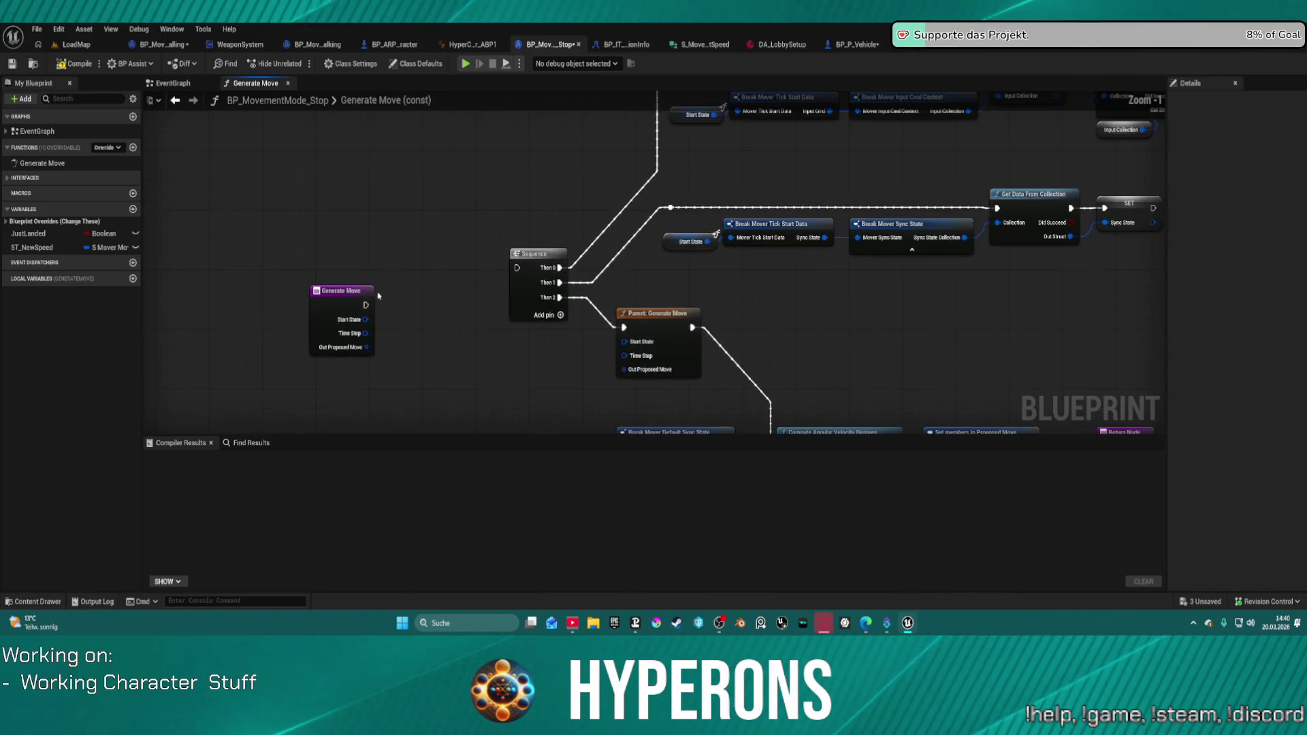
pyautogui.click(355, 299)
pyautogui.moveTo(364, 306)
pyautogui.mouseDown()
pyautogui.moveTo(500, 262)
pyautogui.moveTo(537, 264)
pyautogui.mouseUp()
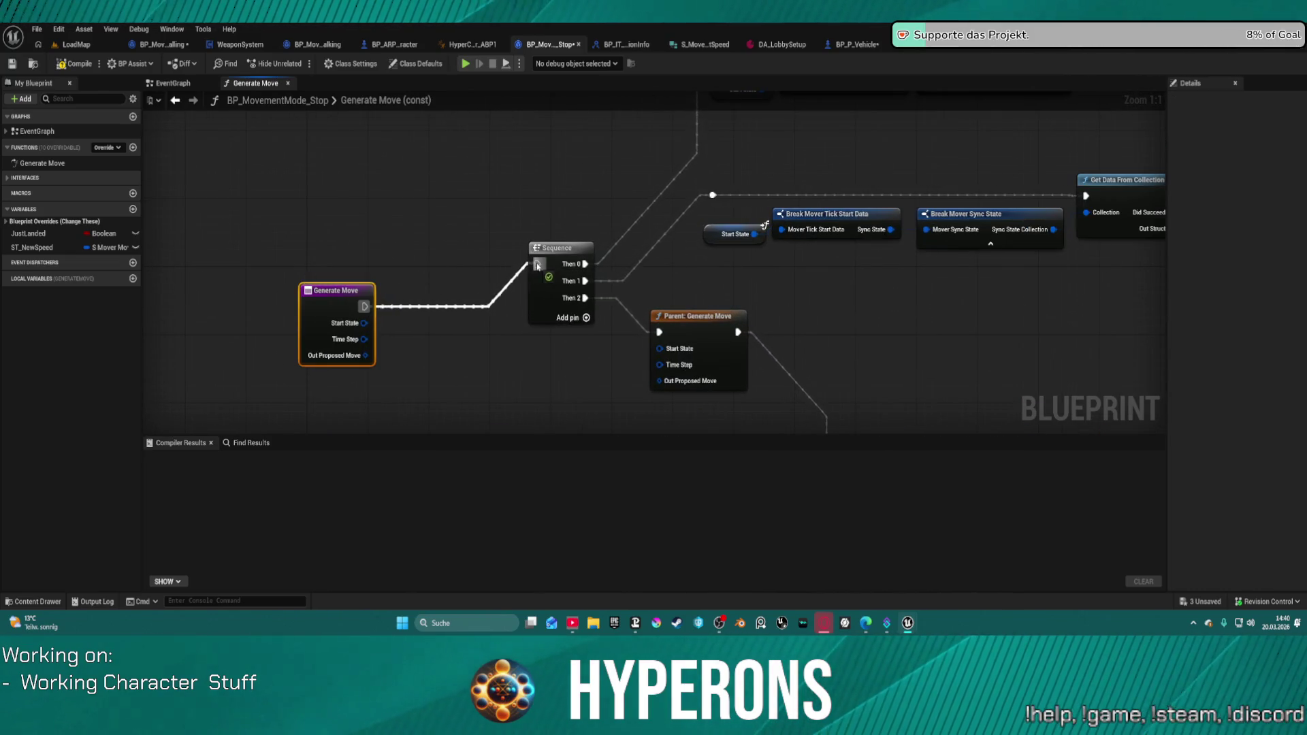
pyautogui.moveTo(365, 321)
pyautogui.mouseDown()
pyautogui.moveTo(658, 348)
pyautogui.moveTo(659, 365)
pyautogui.mouseUp()
pyautogui.moveTo(365, 355)
pyautogui.mouseDown()
pyautogui.moveTo(643, 361)
pyautogui.moveTo(639, 386)
pyautogui.moveTo(659, 380)
pyautogui.mouseUp()
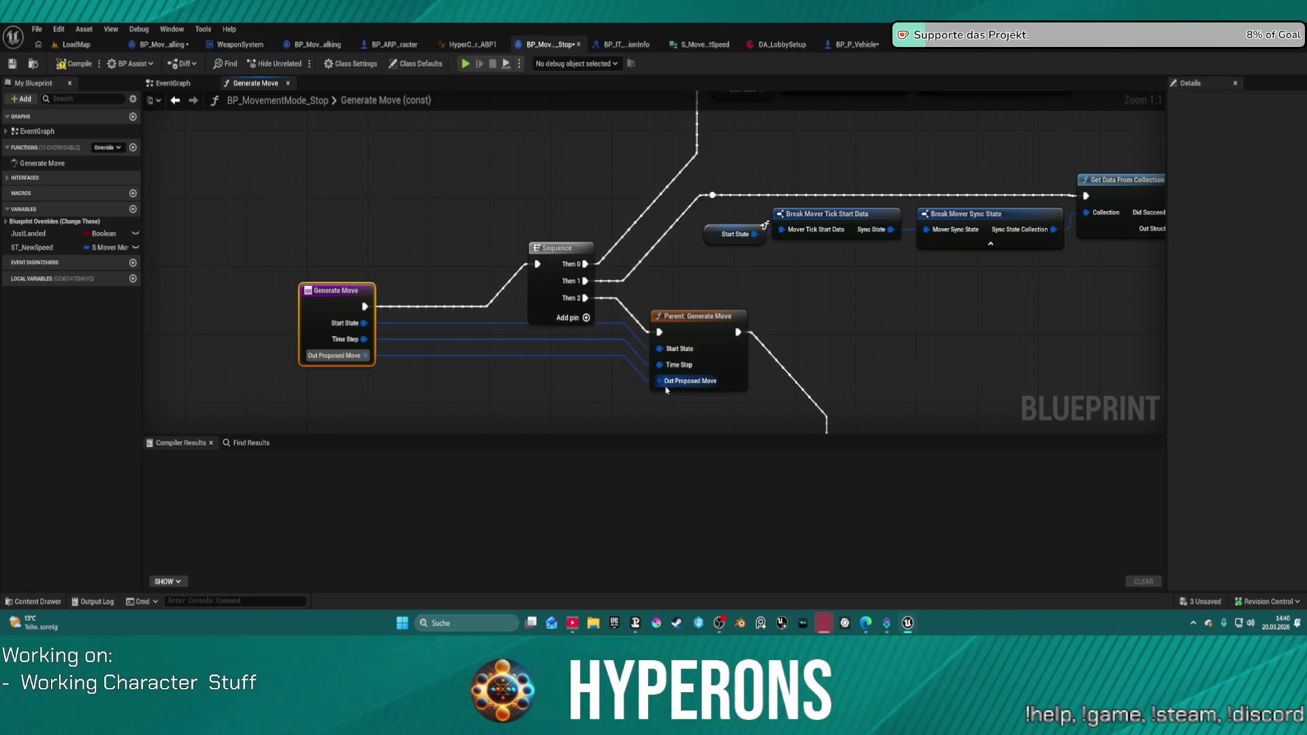
# Promote Mover Default Inputs, Mover Custom Inputs and Sync State to variables.
pyautogui.scroll(-3, 592, 299)
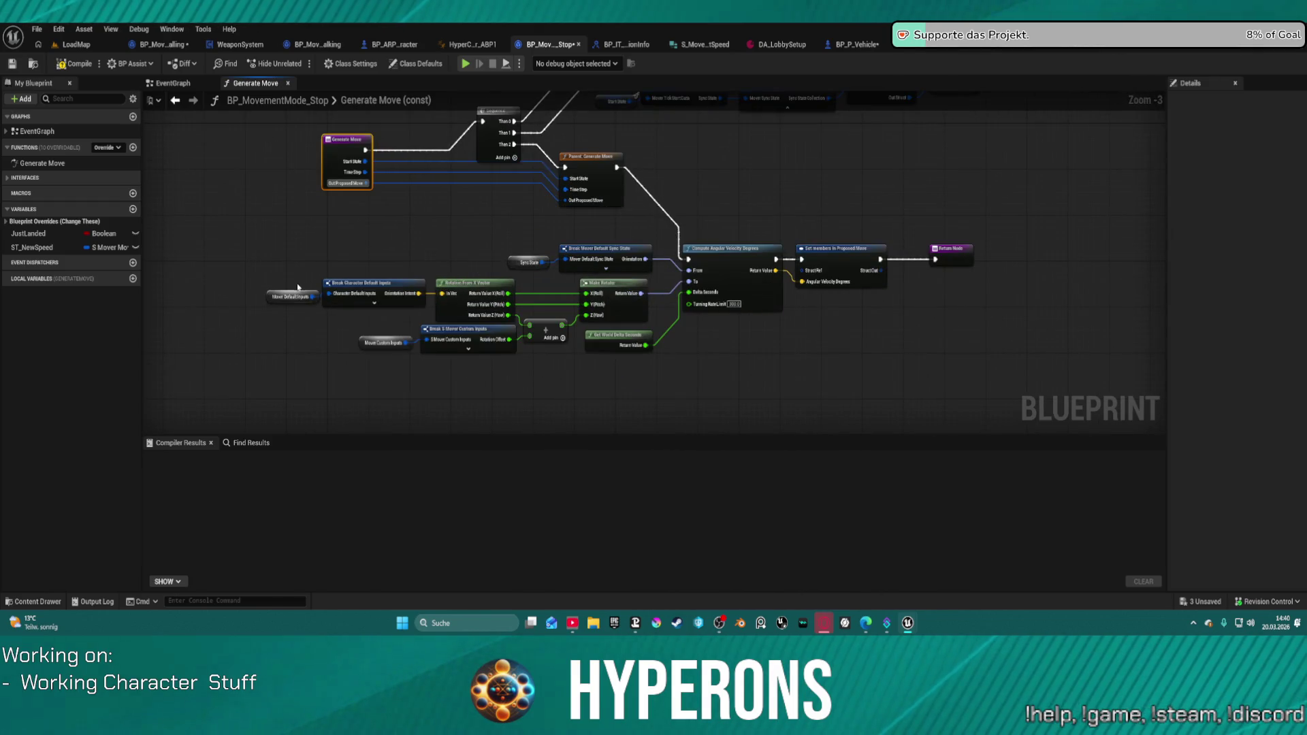
pyautogui.rightClick(272, 297)
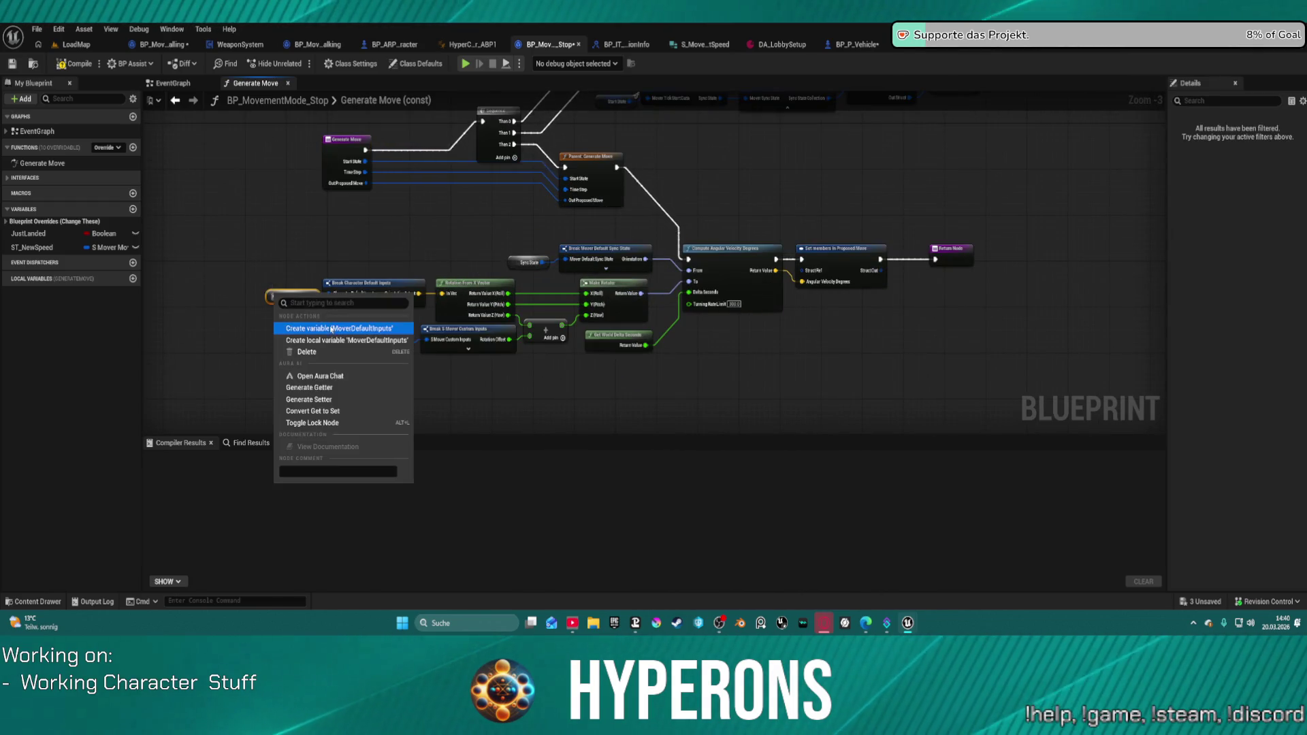
pyautogui.click(332, 329)
pyautogui.rightClick(375, 340)
pyautogui.click(408, 374)
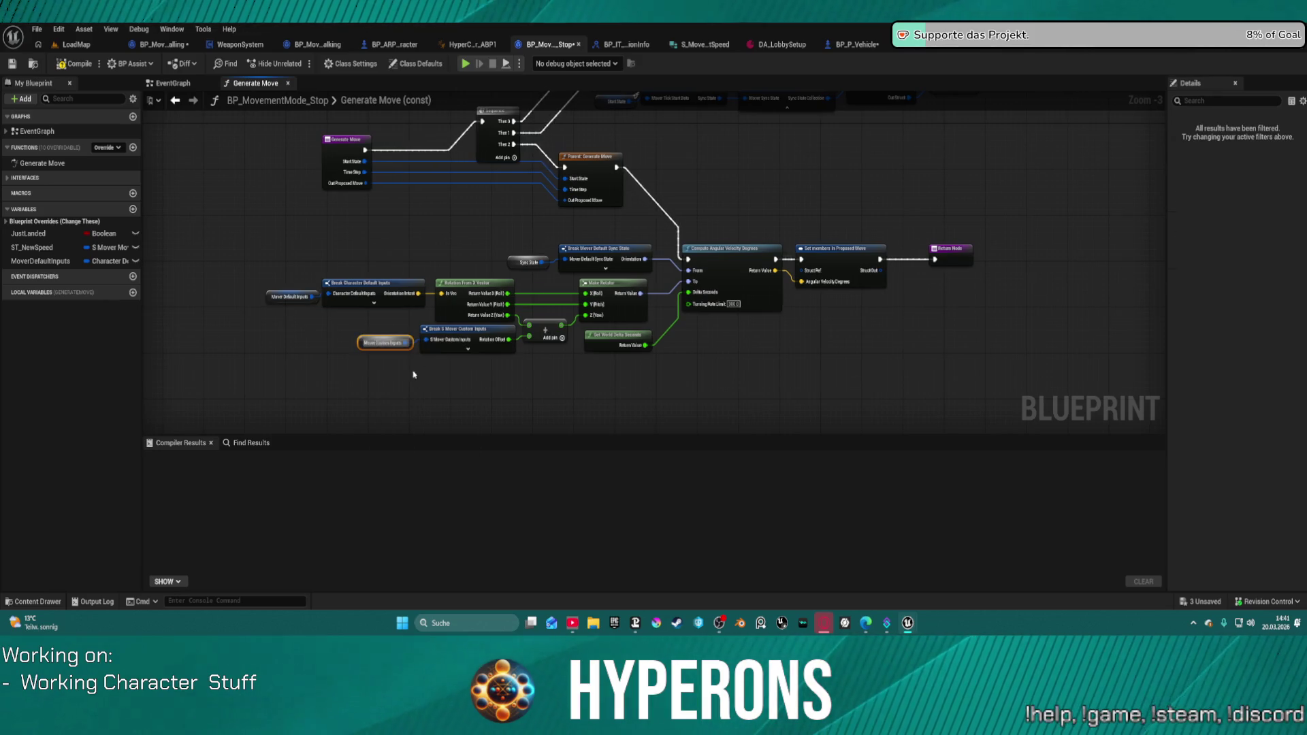
pyautogui.rightClick(515, 260)
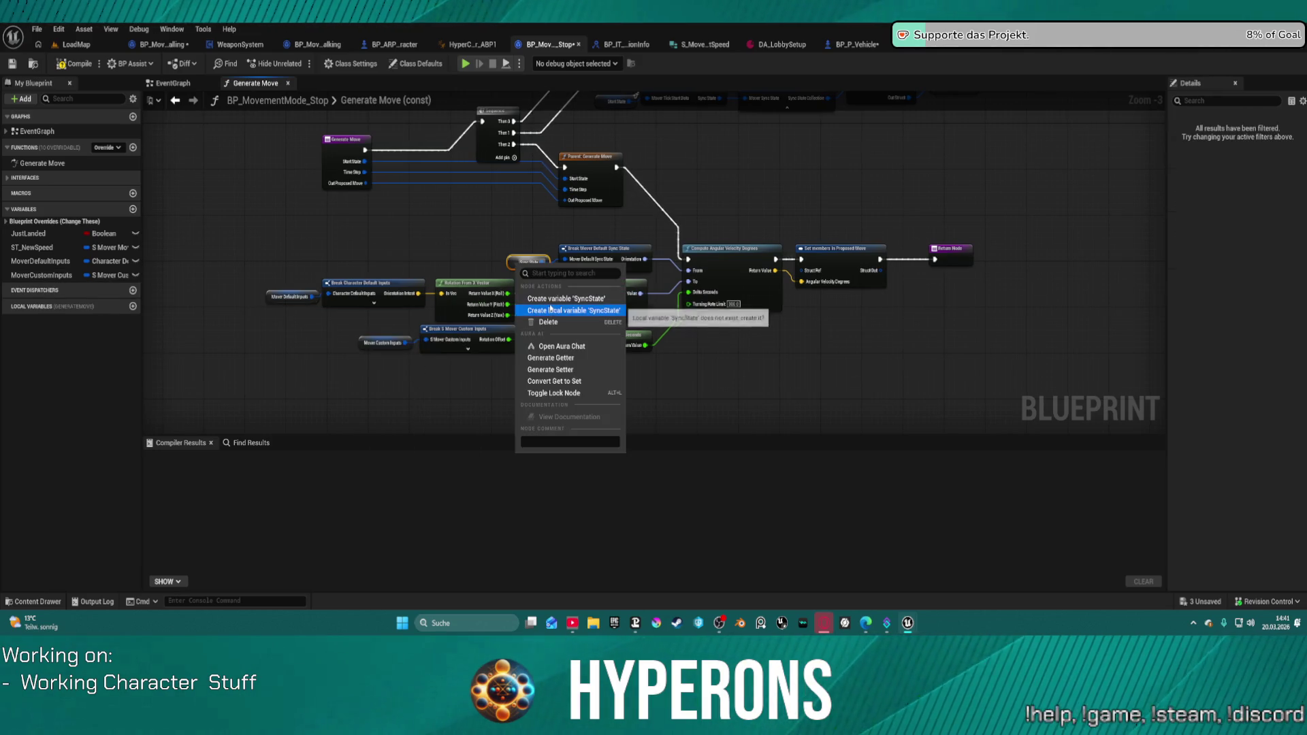
pyautogui.click(557, 304)
# Create an InputCollection variable from the Input Collection pin and inspect the SET InputCollection node.
pyautogui.moveTo(556, 304)
pyautogui.mouseDown()
pyautogui.moveTo(708, 309)
pyautogui.moveTo(765, 230)
pyautogui.mouseUp()
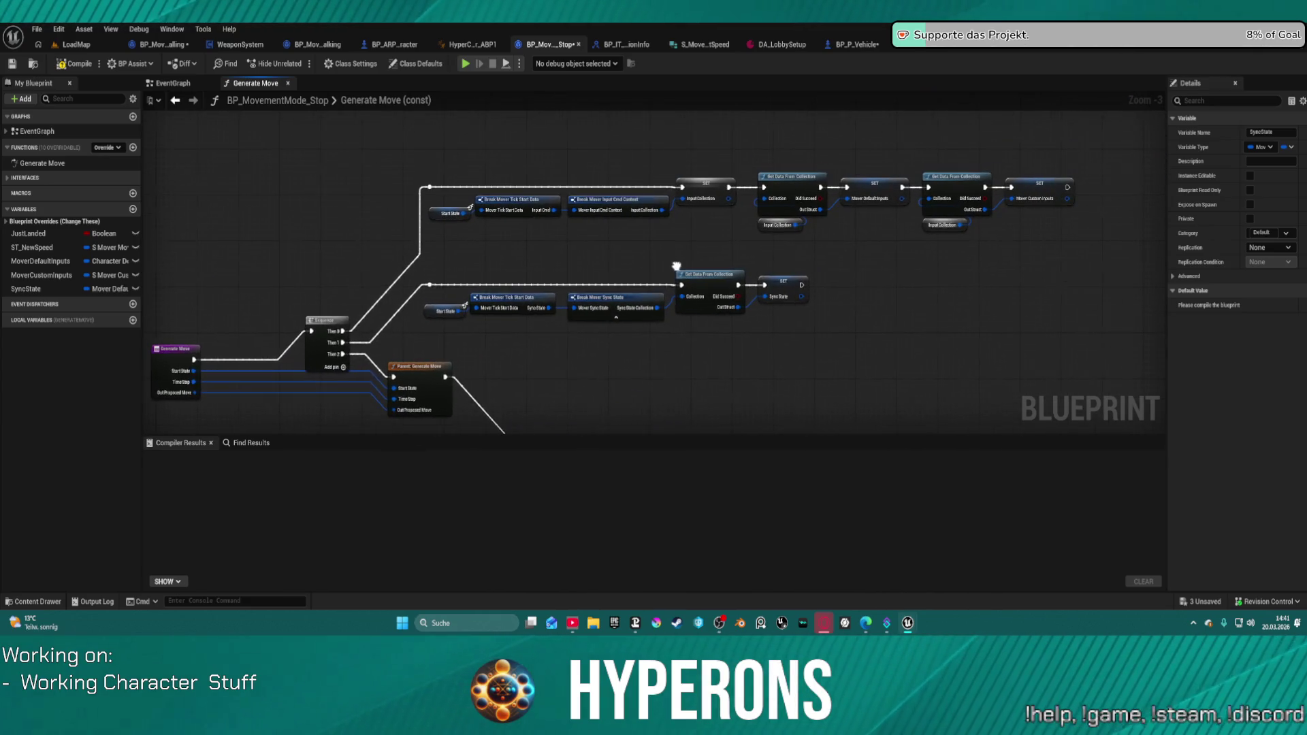
pyautogui.rightClick(765, 228)
pyautogui.click(797, 263)
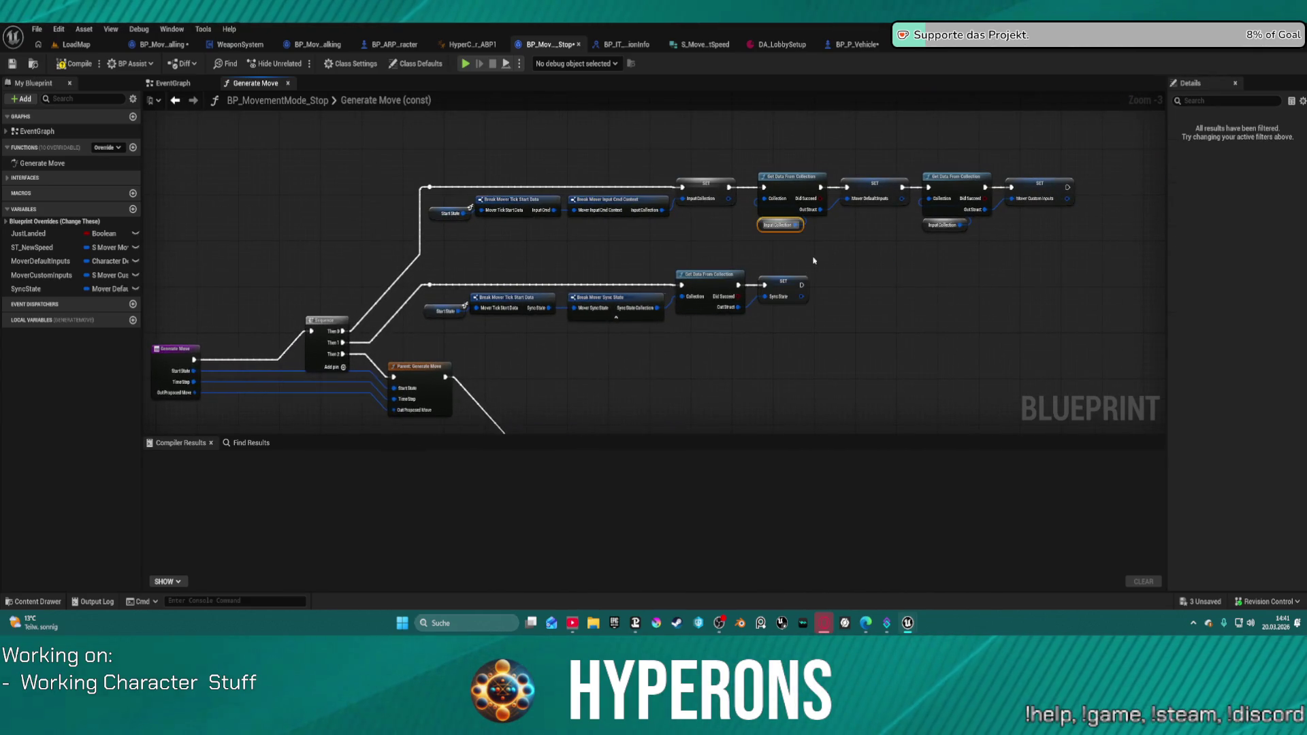
pyautogui.rightClick(923, 222)
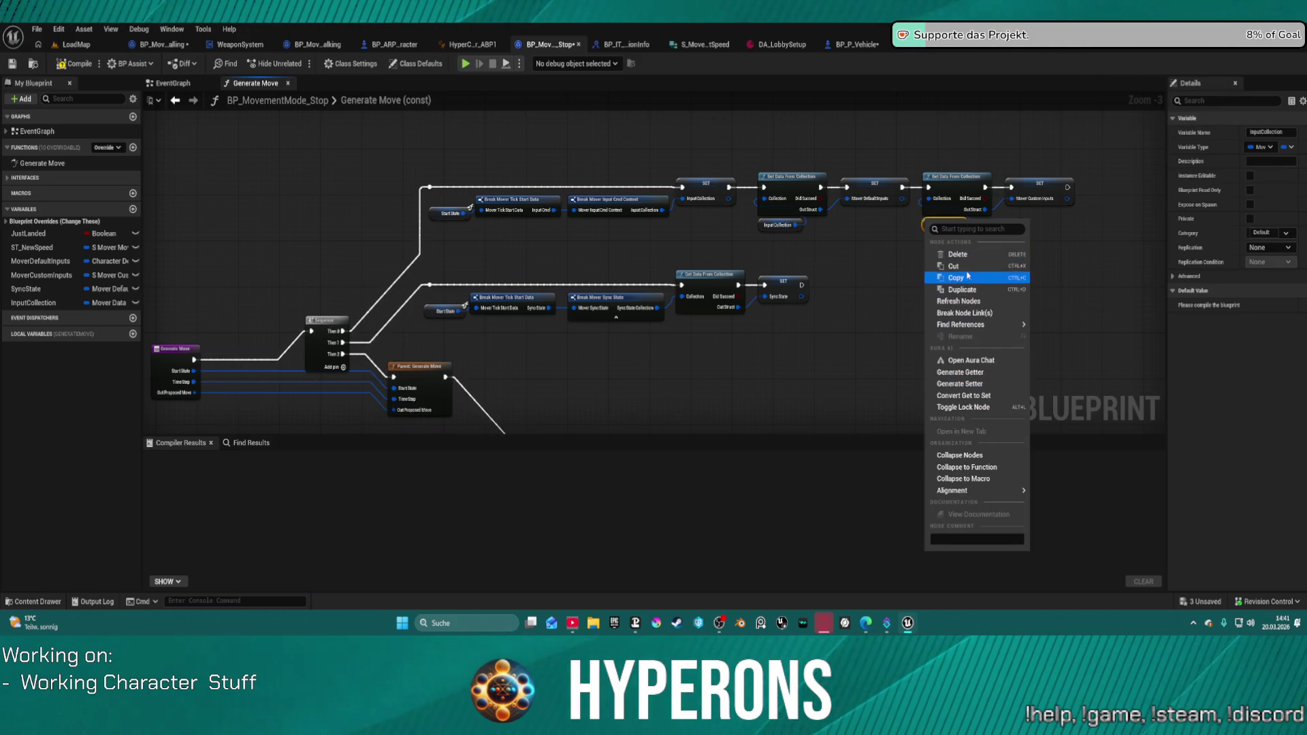
pyautogui.click(887, 233)
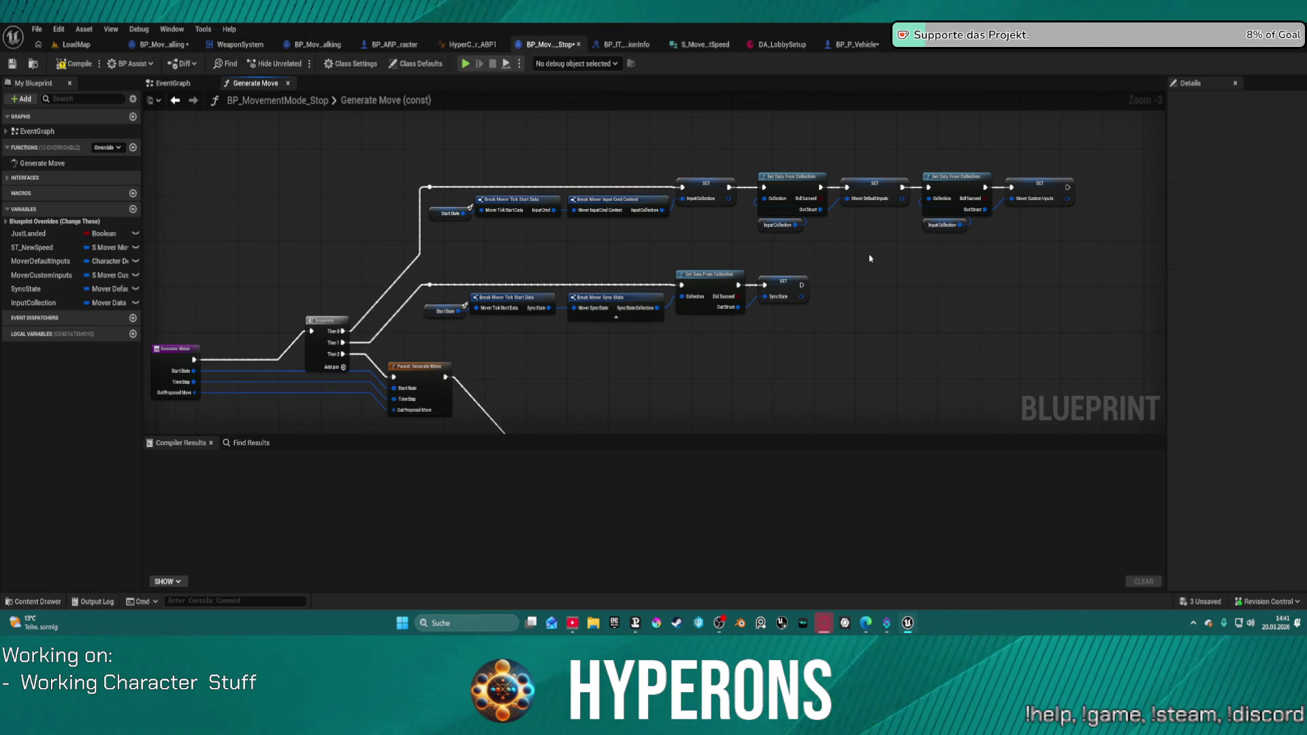
pyautogui.click(683, 192)
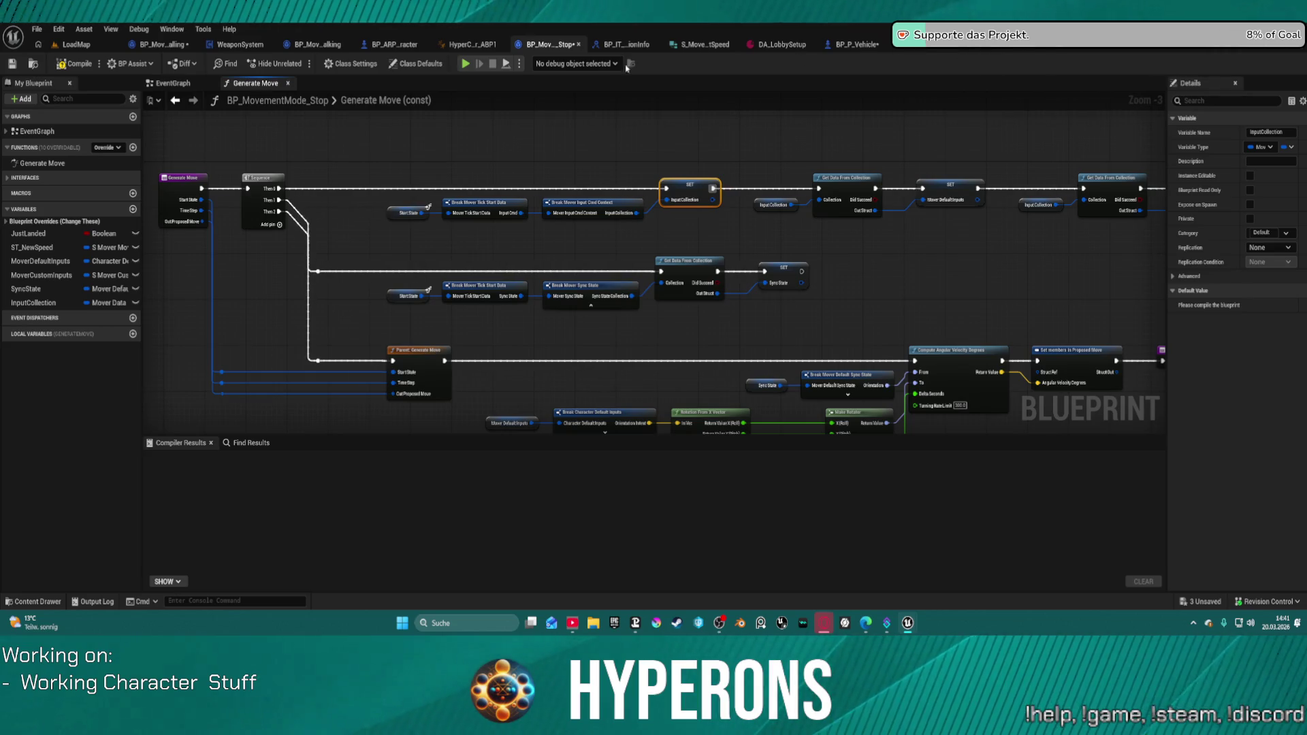
# Pan through BP_MovementMode_Walking's EventGraph, then switch to the HyperCharacter_Mover_ABP1 animation blueprint.
pyautogui.click(315, 46)
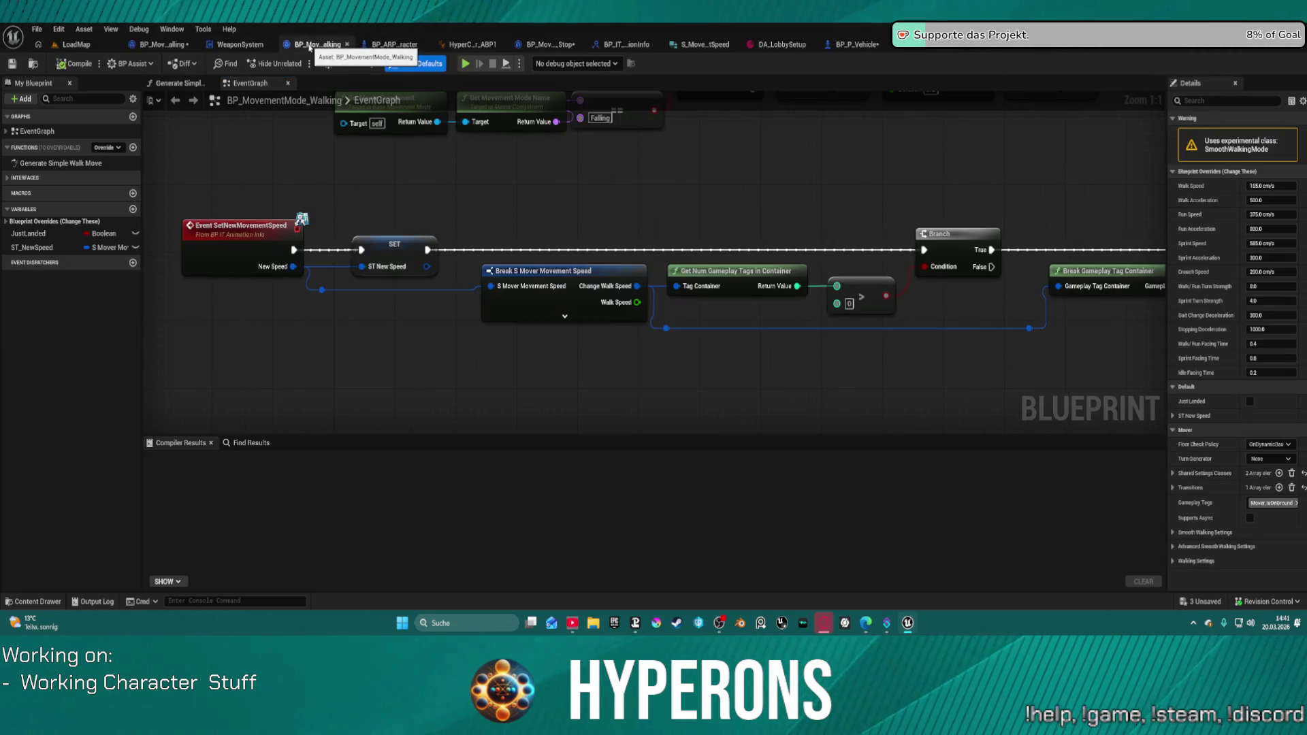
pyautogui.scroll(-3, 450, 211)
pyautogui.scroll(-1, 653, 272)
pyautogui.moveTo(953, 408)
pyautogui.mouseDown()
pyautogui.moveTo(837, 374)
pyautogui.moveTo(586, 256)
pyautogui.mouseUp()
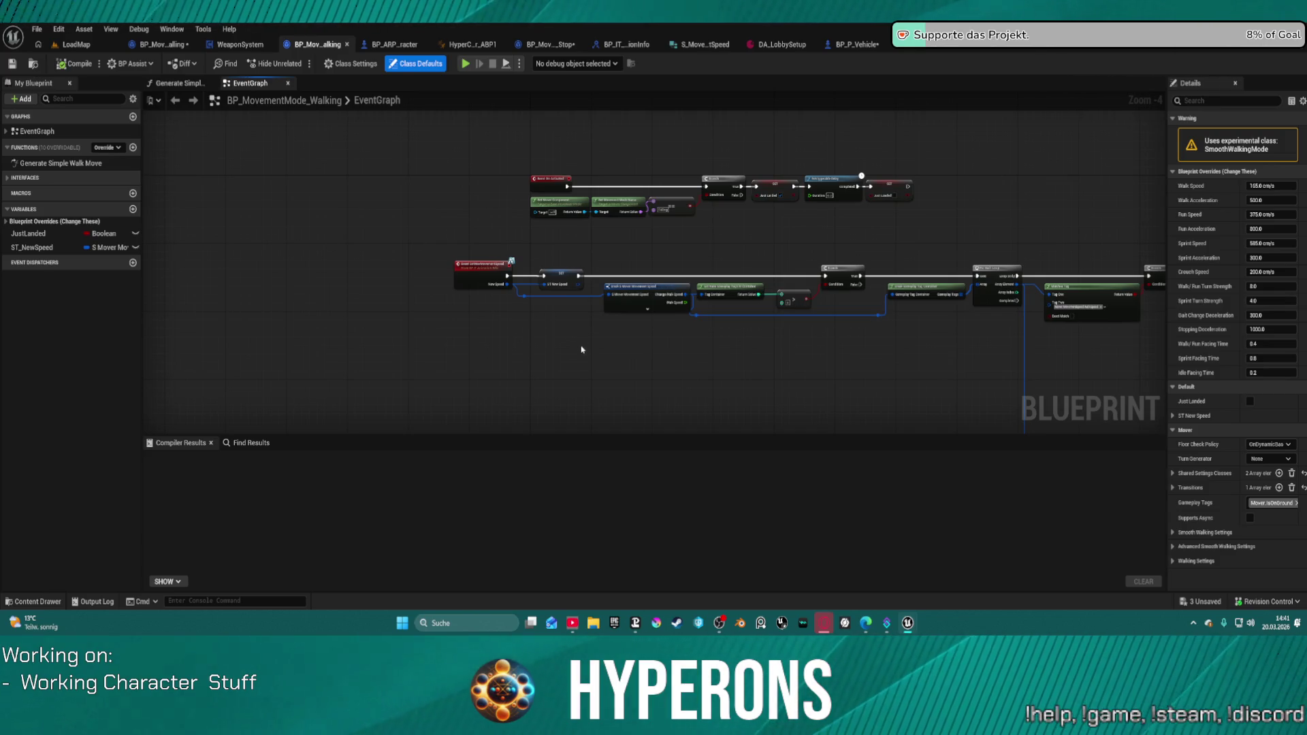
pyautogui.moveTo(838, 337); pyautogui.dragTo(763, 246)
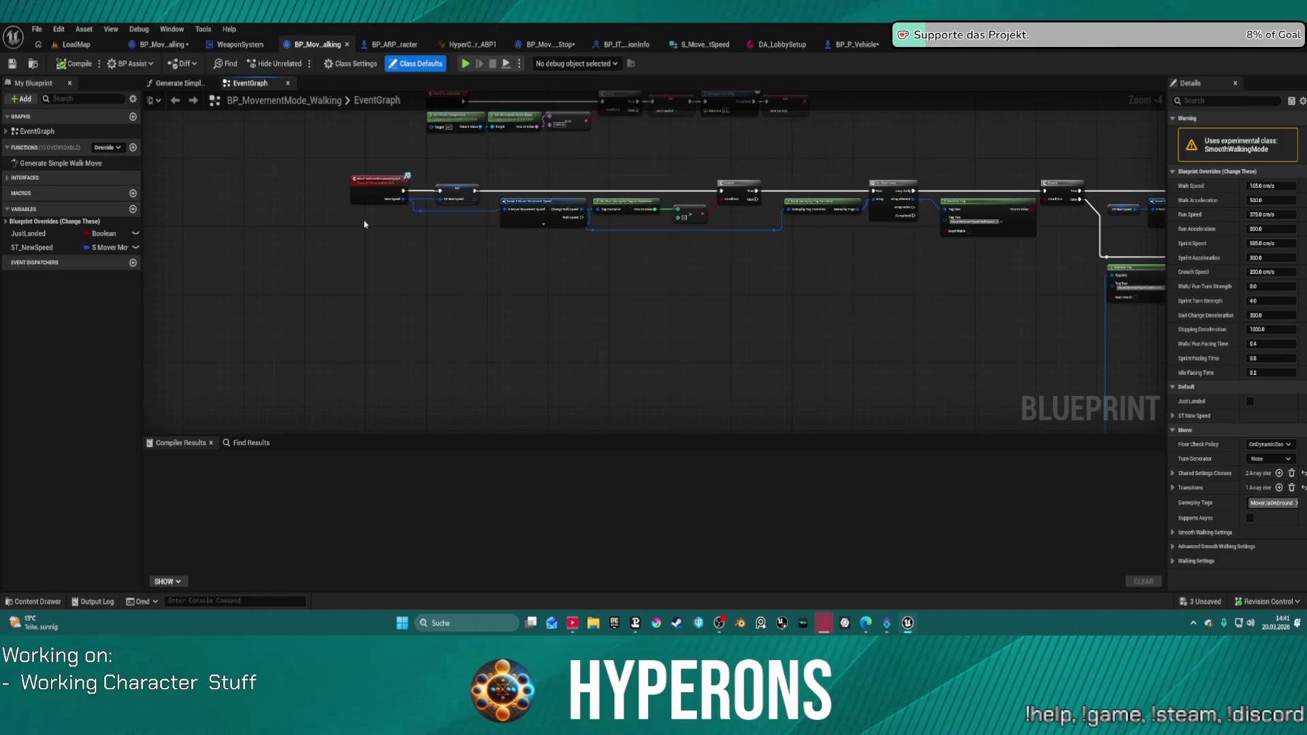
pyautogui.moveTo(685, 237)
pyautogui.mouseDown()
pyautogui.moveTo(522, 338)
pyautogui.moveTo(500, 277)
pyautogui.mouseUp()
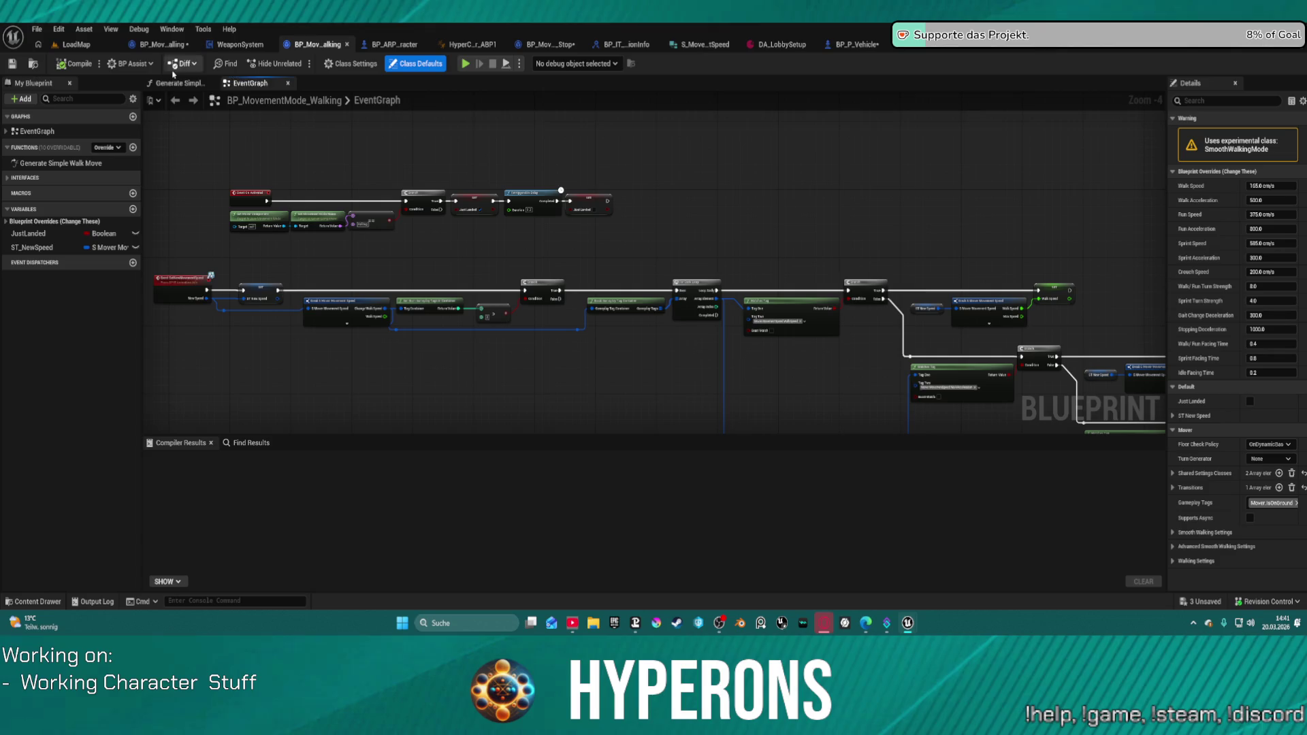
pyautogui.click(465, 45)
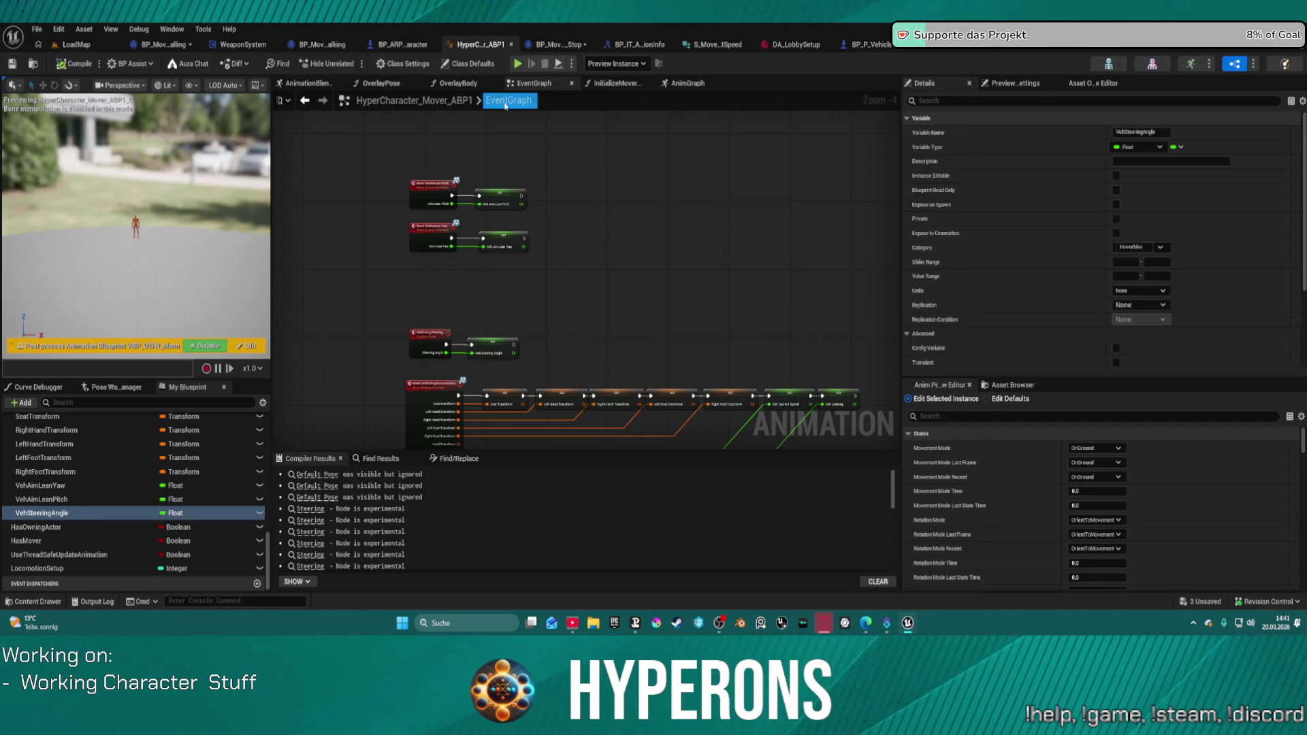
# Save all assets, compile BP_MovementMode_Stop and inspect the failing Set members Struct Ref node.
pyautogui.click(406, 46)
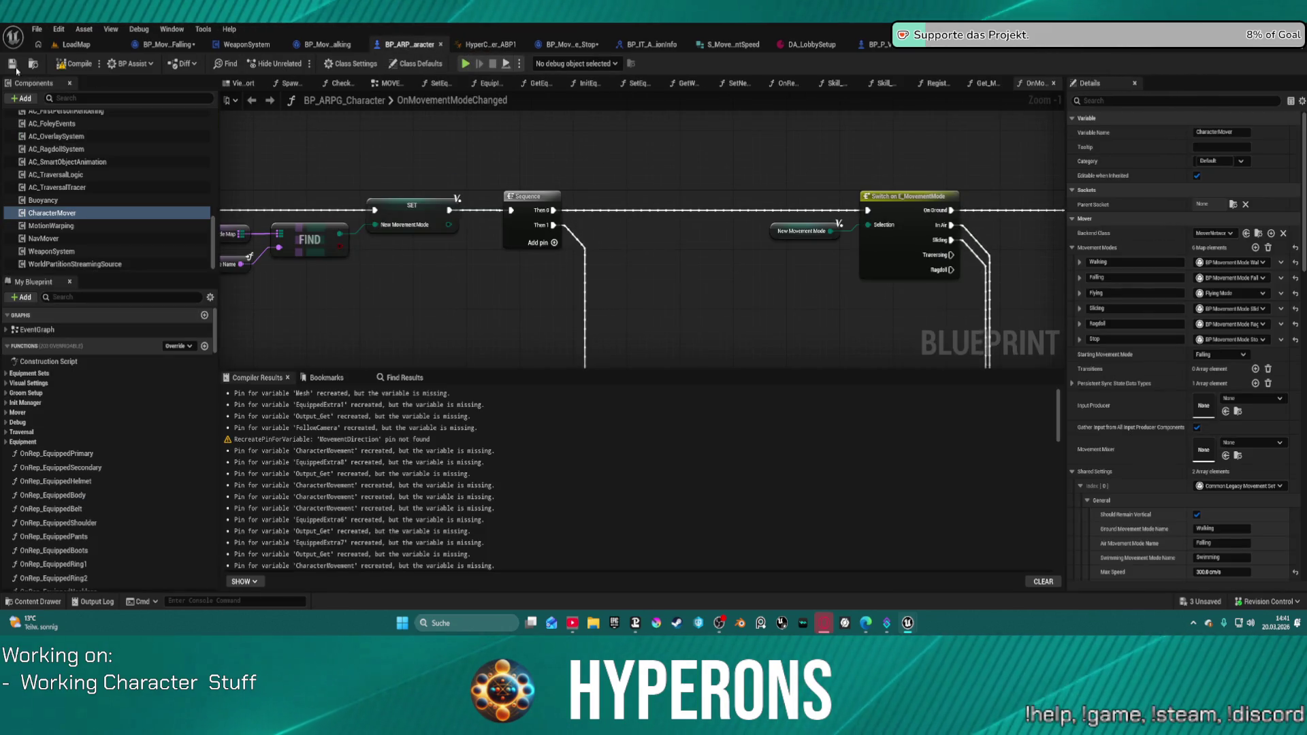
pyautogui.hotkey('ctrl', 'shift', 's')
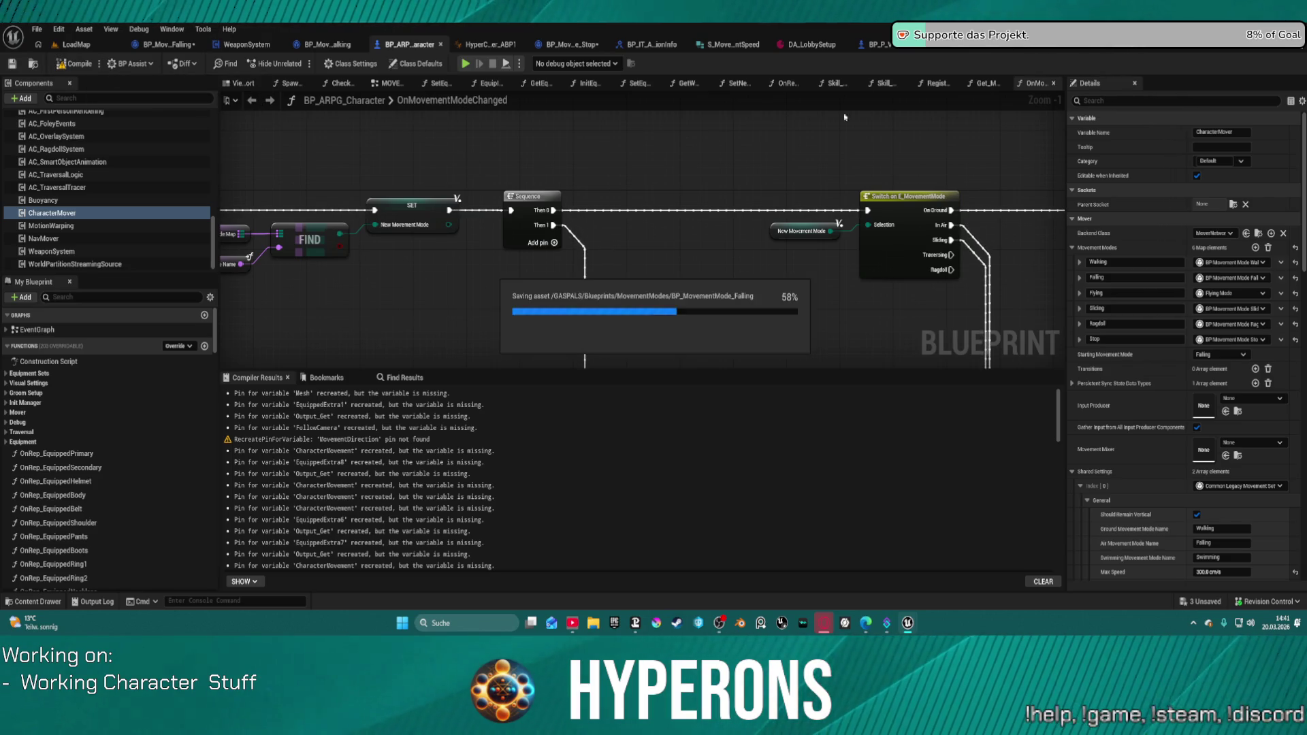
pyautogui.click(562, 47)
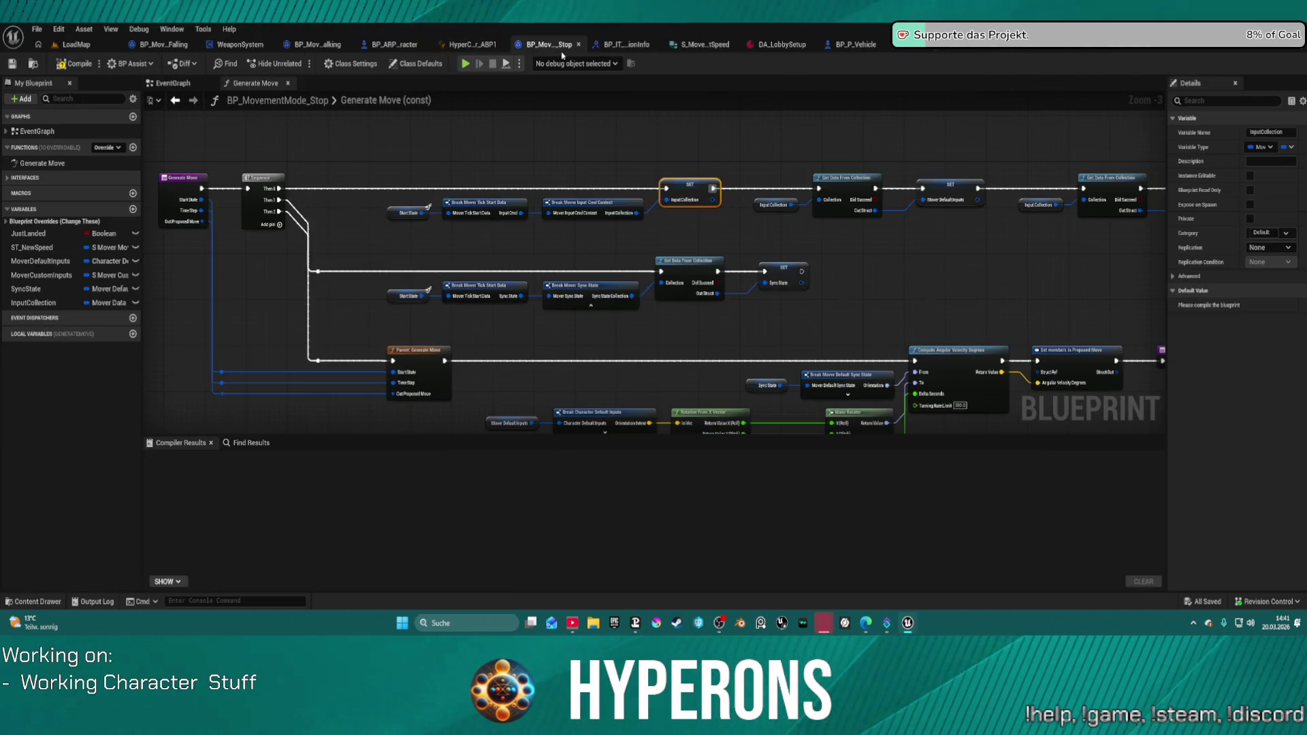
pyautogui.click(73, 64)
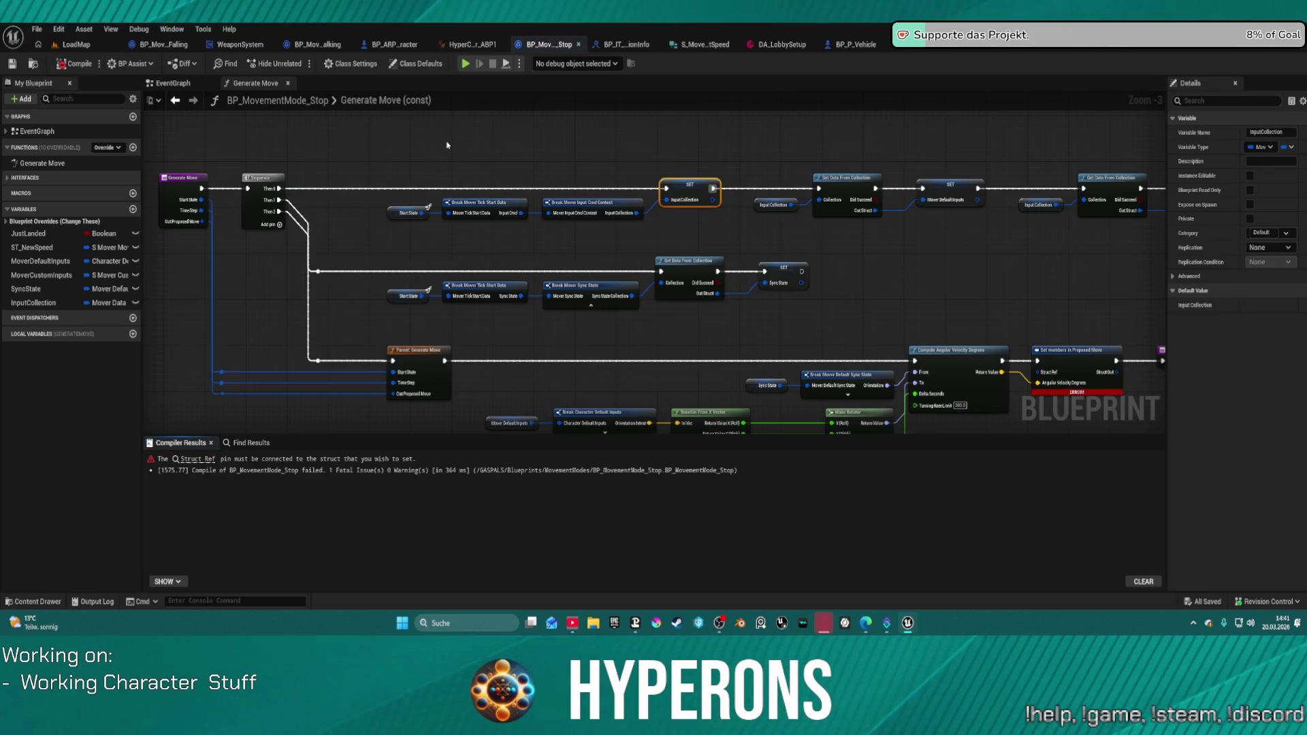
pyautogui.moveTo(1056, 384)
pyautogui.mouseDown()
pyautogui.moveTo(732, 327)
pyautogui.moveTo(544, 360)
pyautogui.moveTo(450, 350)
pyautogui.moveTo(457, 376)
pyautogui.moveTo(290, 340)
pyautogui.mouseUp()
pyautogui.moveTo(686, 277)
pyautogui.mouseDown()
pyautogui.moveTo(550, 351)
pyautogui.moveTo(349, 364)
pyautogui.moveTo(537, 228)
pyautogui.mouseUp()
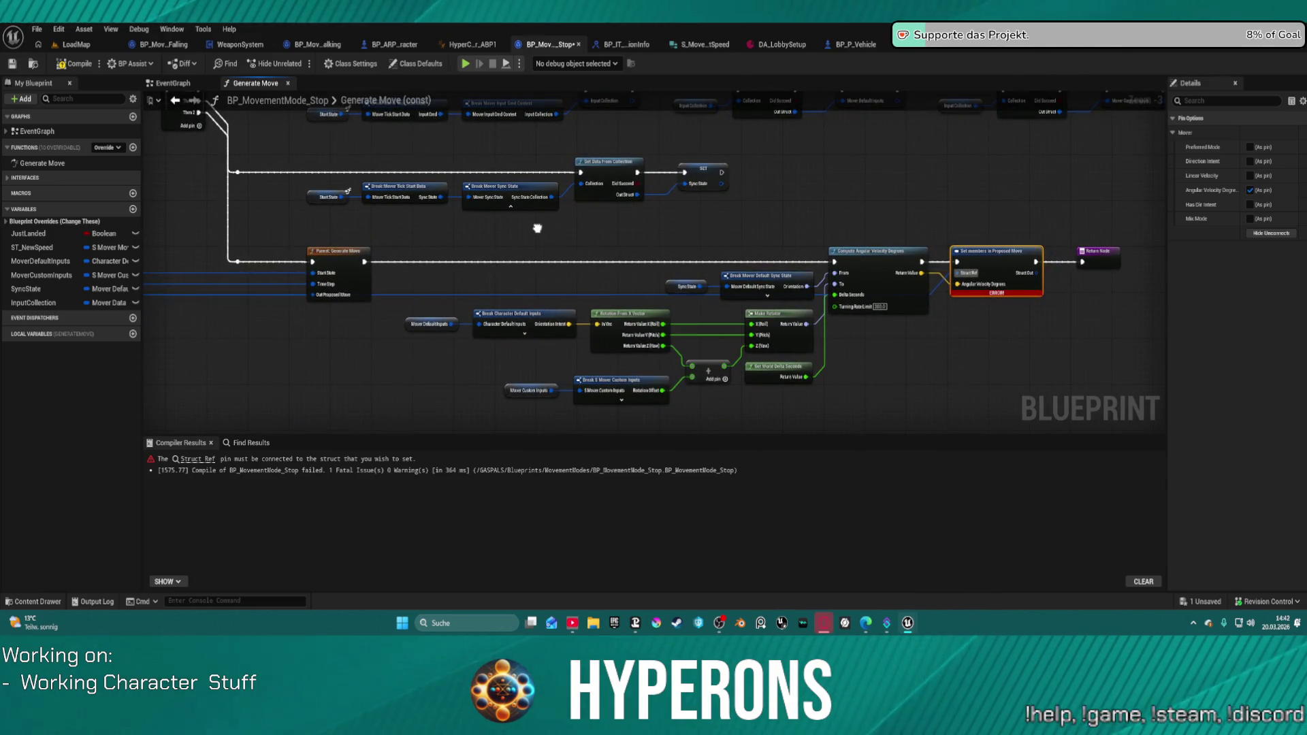
# Recompile the Stop mode and compare its SET InputCollection node with the Falling graph's StartState variable.
pyautogui.click(77, 62)
pyautogui.moveTo(524, 206)
pyautogui.mouseDown()
pyautogui.moveTo(541, 262)
pyautogui.moveTo(614, 276)
pyautogui.mouseUp()
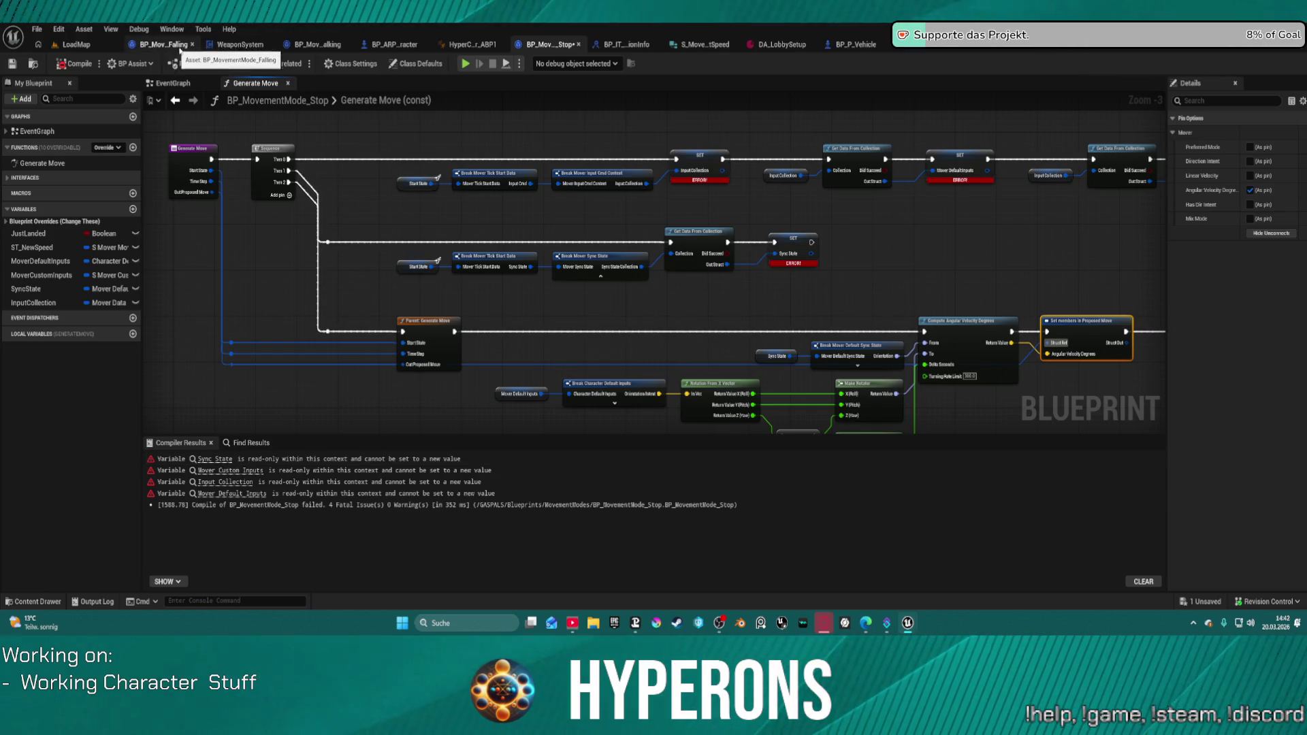
pyautogui.click(166, 45)
pyautogui.scroll(4, 531, 248)
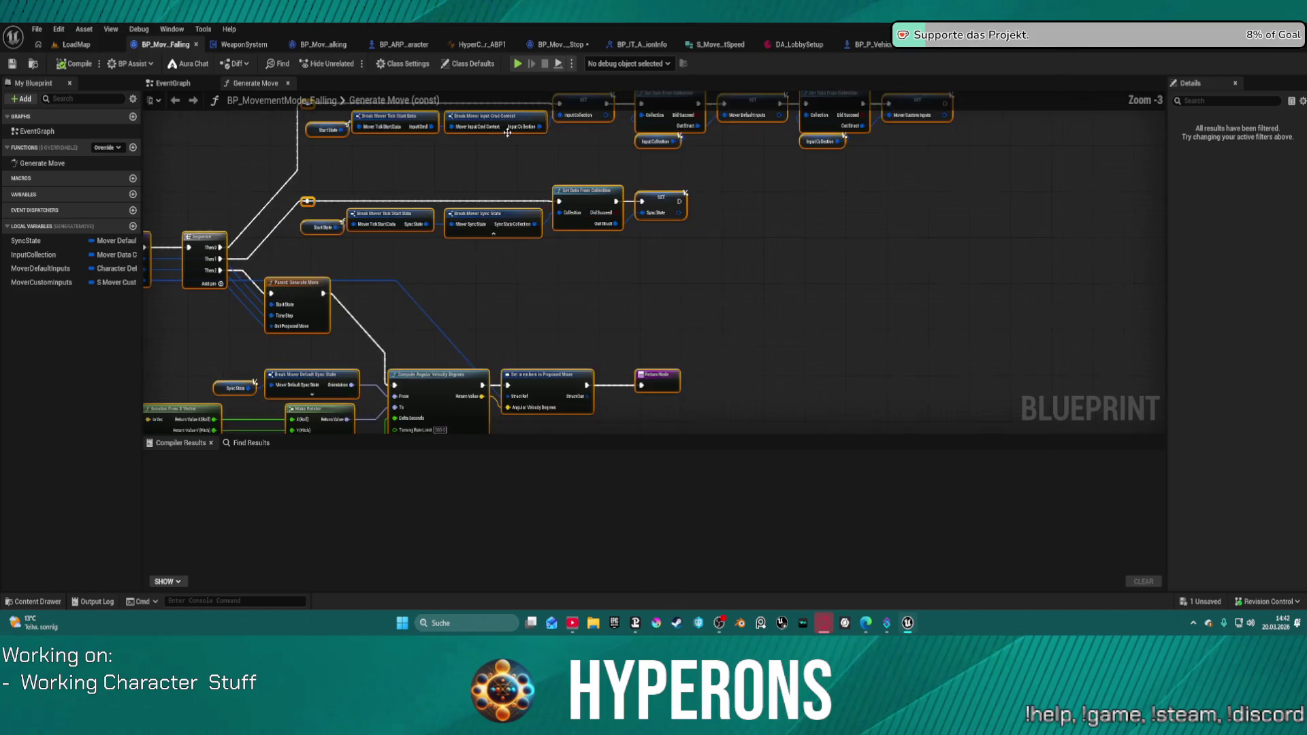
pyautogui.click(327, 217)
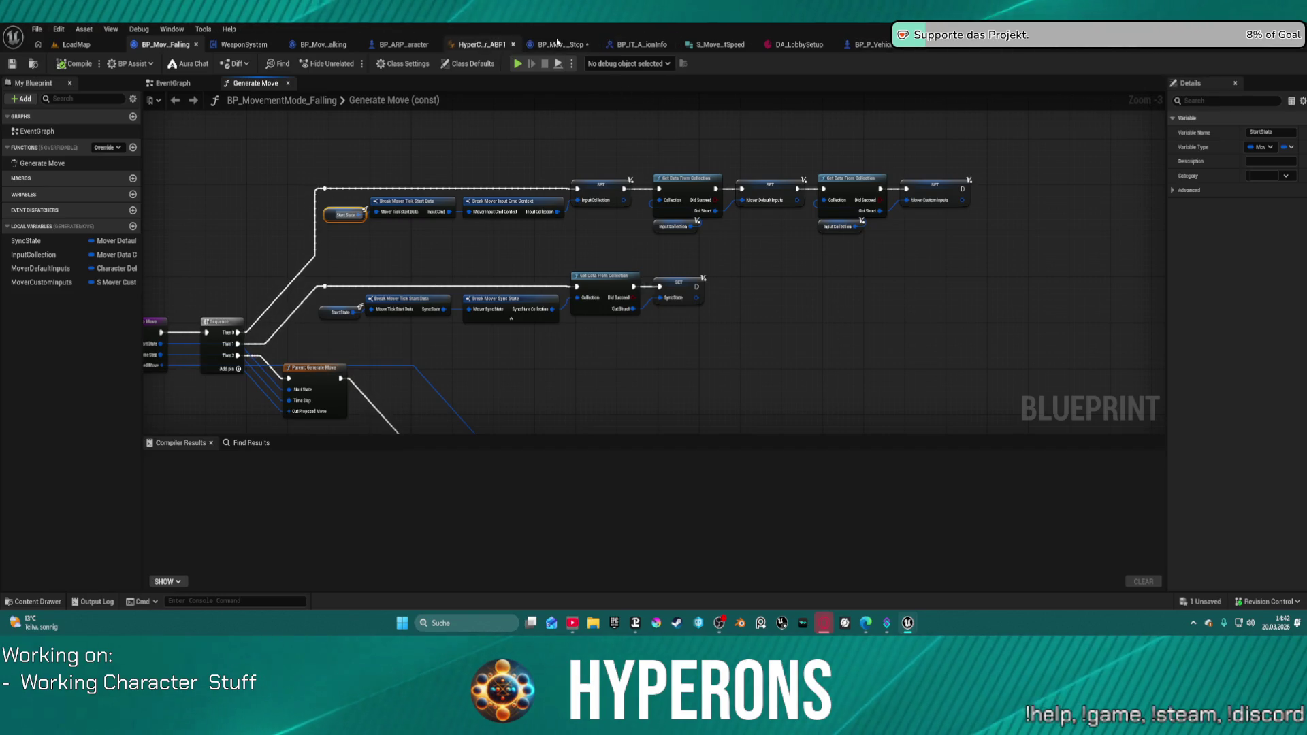
pyautogui.click(573, 51)
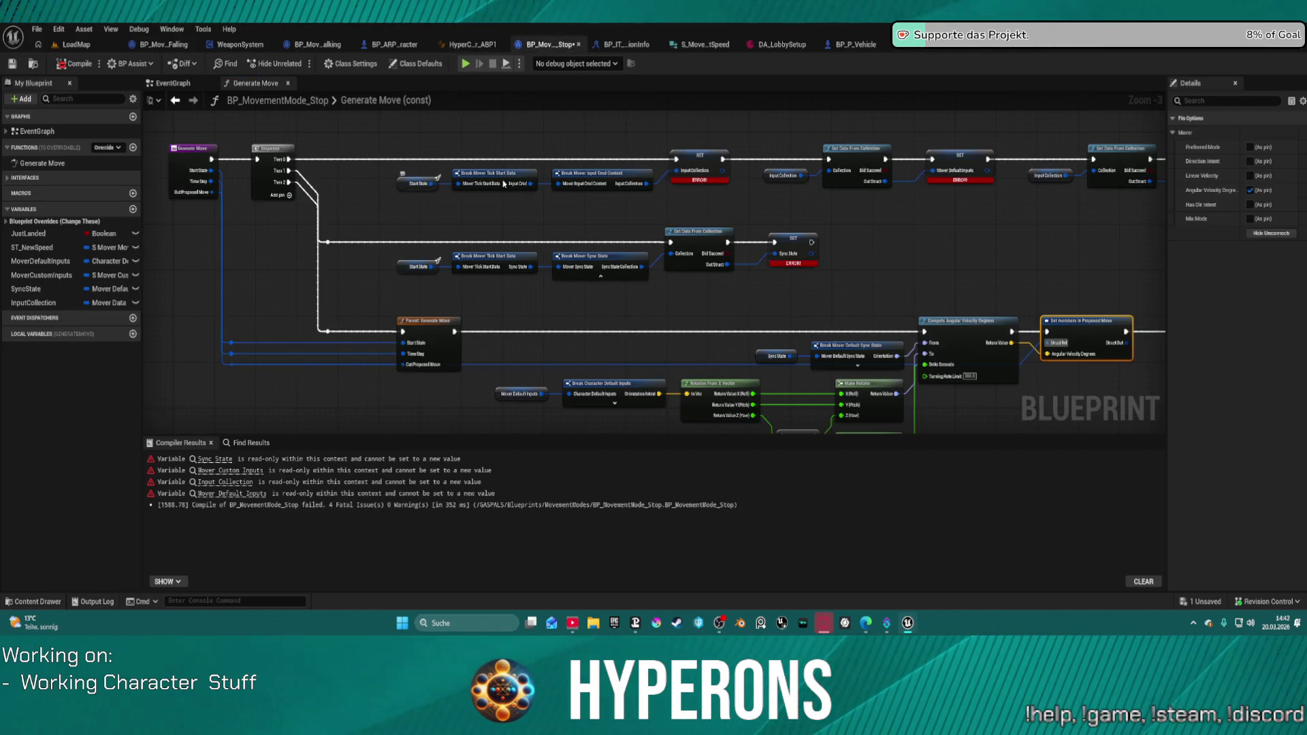
pyautogui.click(696, 164)
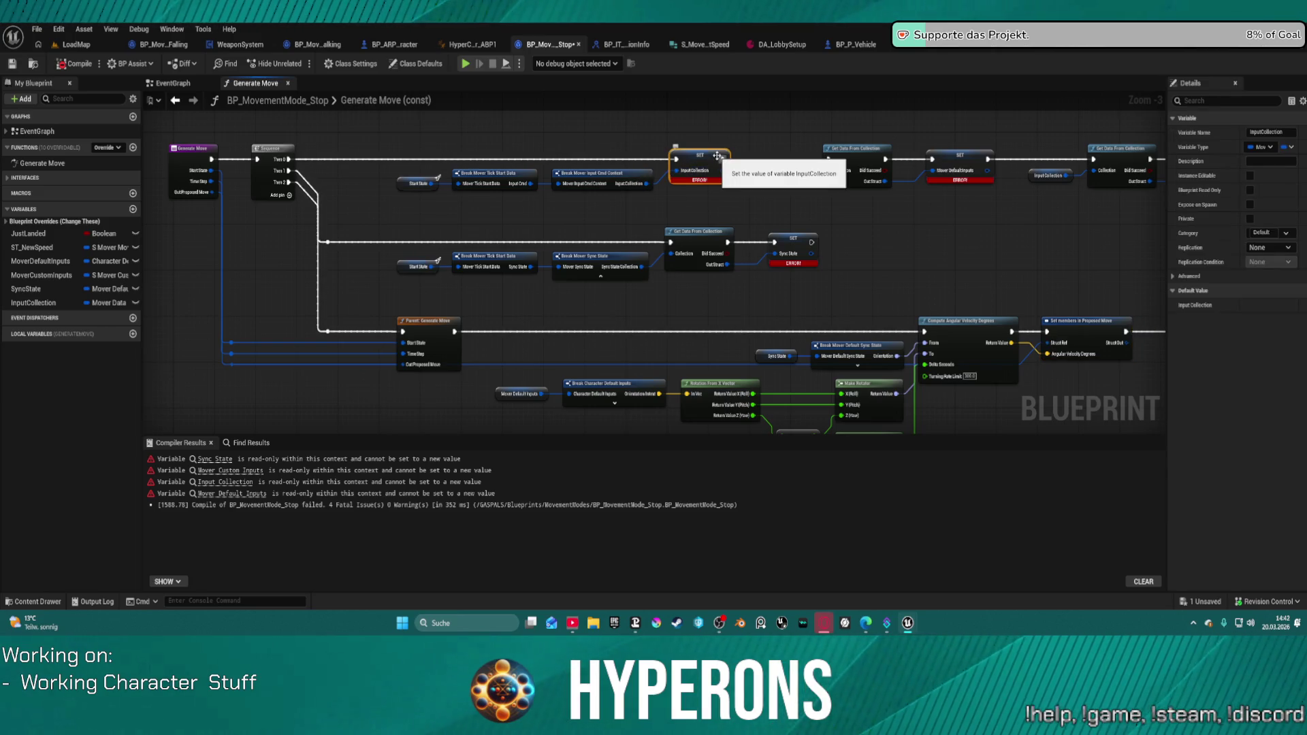
# Look through the Falling, Walking and WeaponSystem blueprints, then open actions on Stop's SET InputCollection node.
pyautogui.click(157, 46)
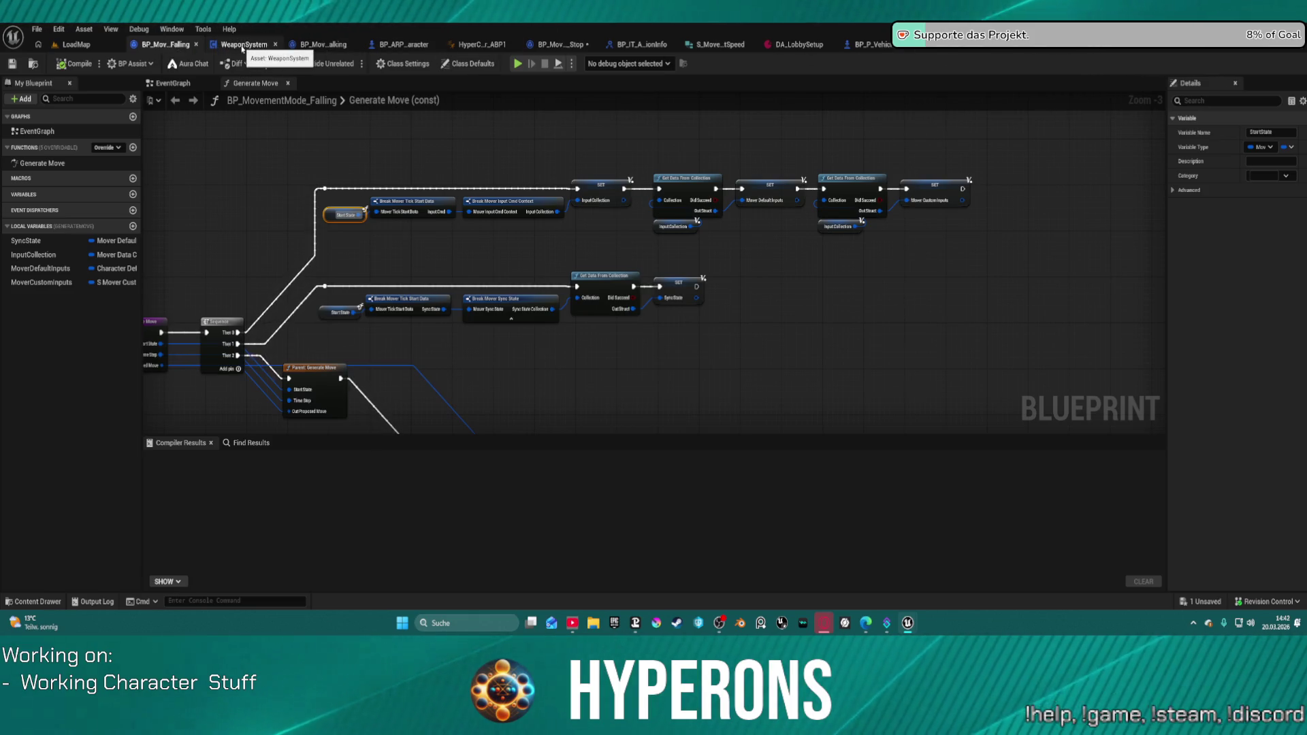
pyautogui.click(335, 48)
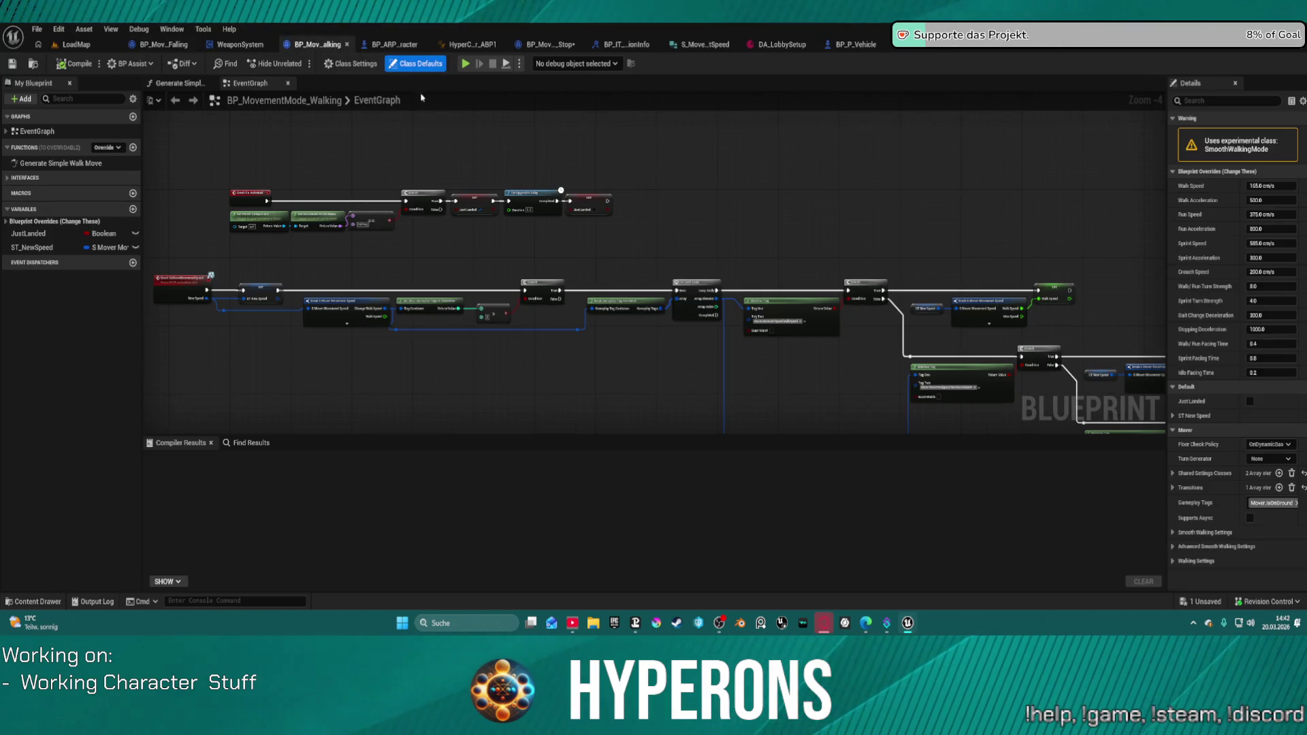
pyautogui.click(240, 45)
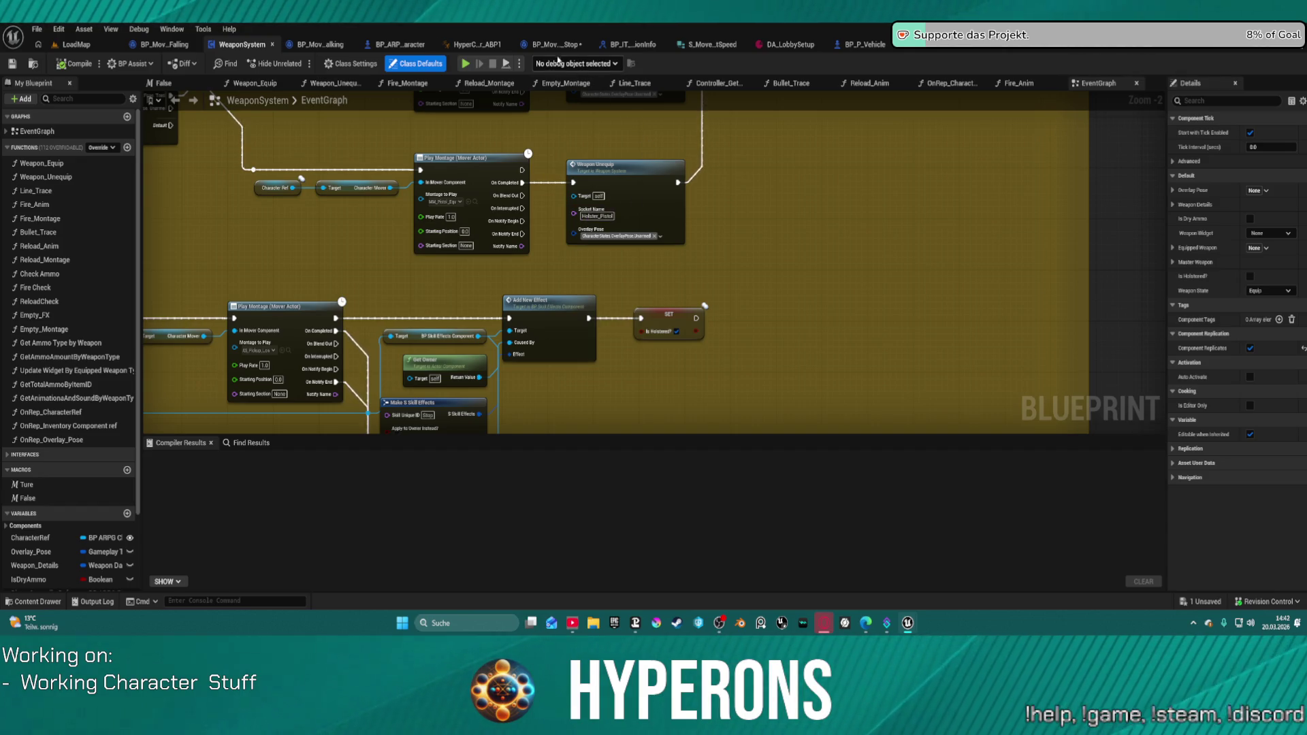
pyautogui.click(552, 45)
pyautogui.rightClick(692, 158)
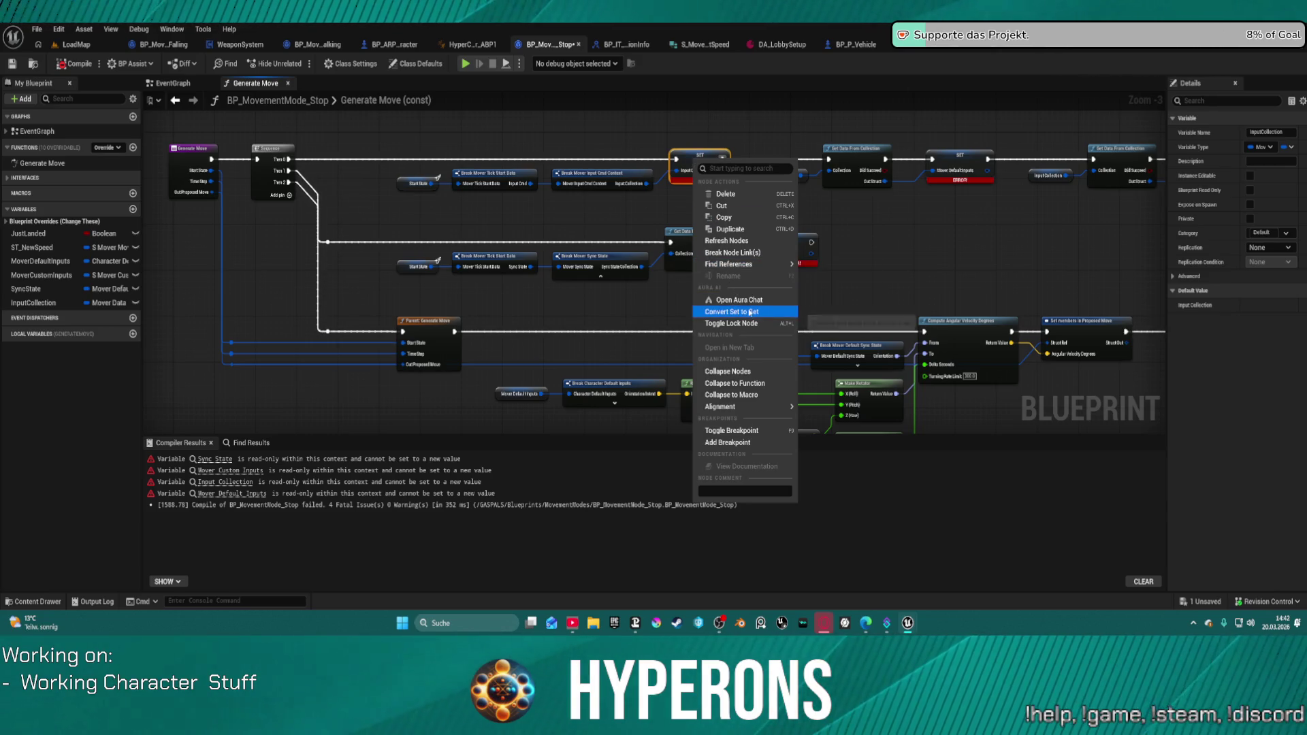
# Undo the InputCollection, MoverCustomInputs and SyncState variable creations and the last pin connection.
pyautogui.click(1012, 248)
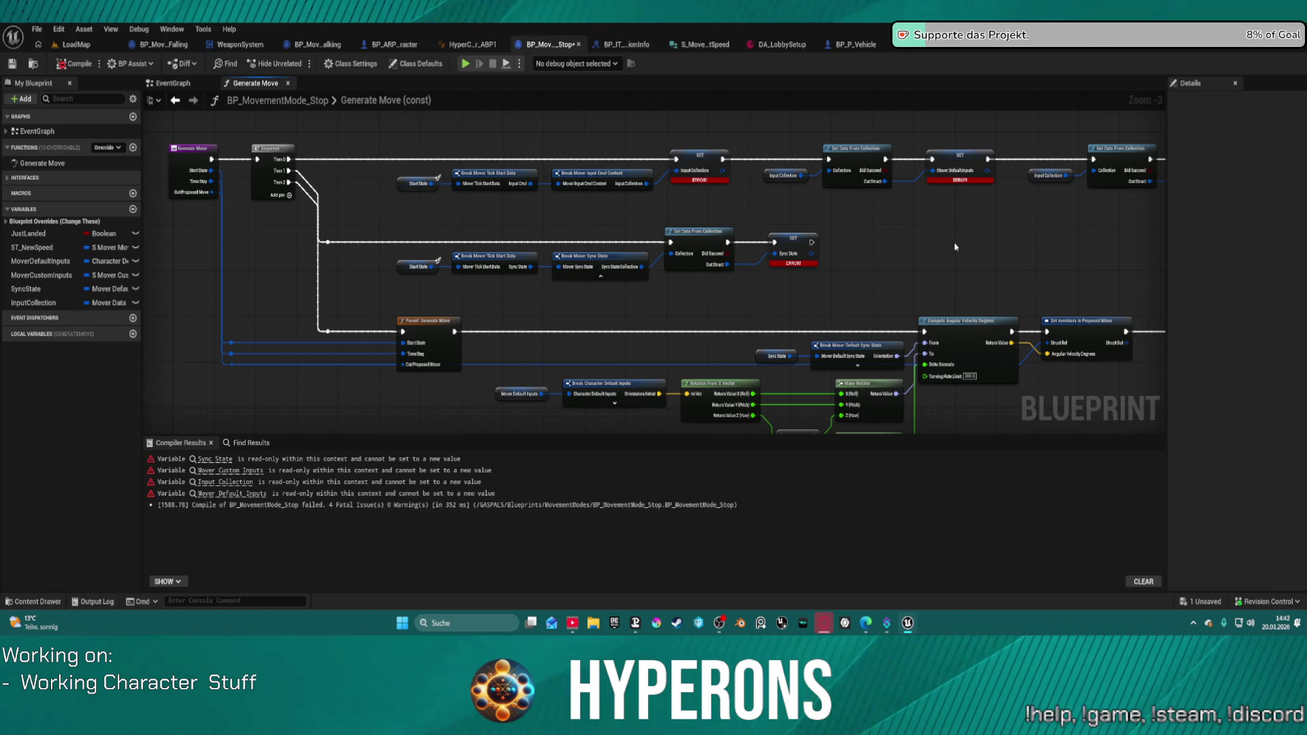
pyautogui.hotkey('ctrl', 'z')
pyautogui.hotkey('ctrl', 'z')
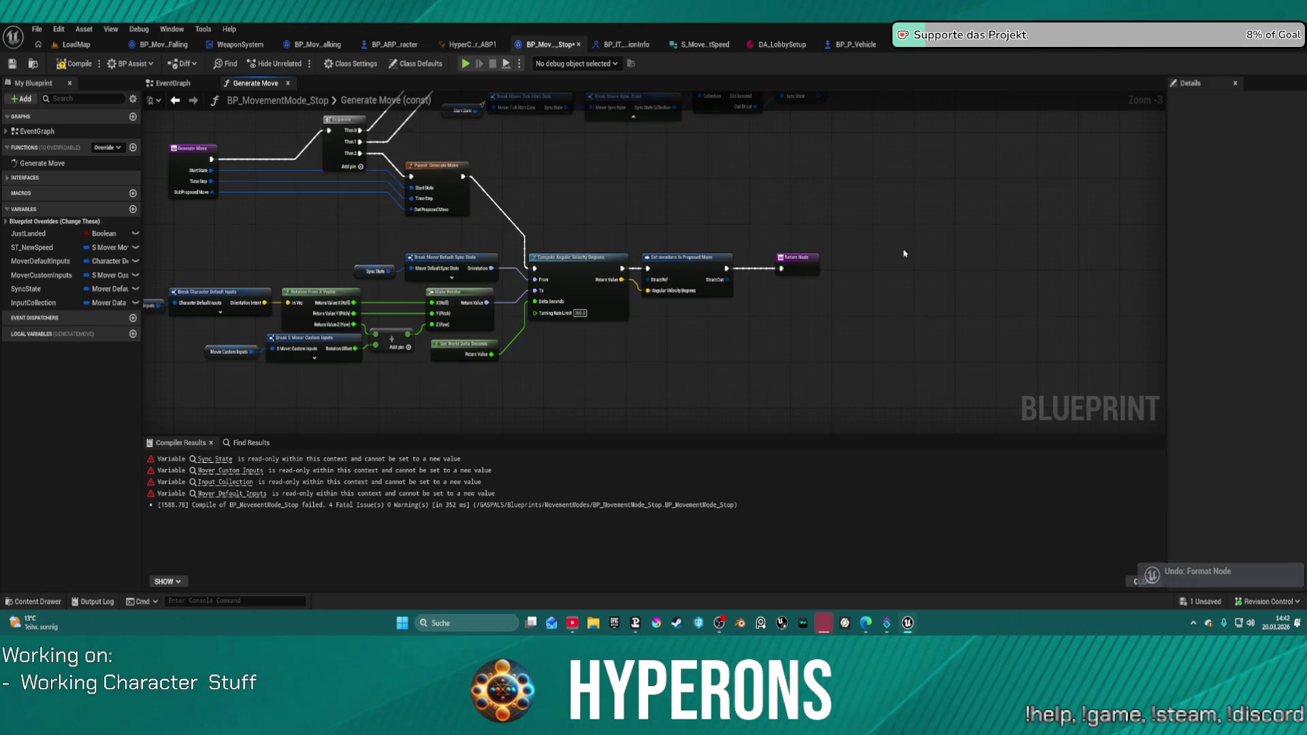
pyautogui.hotkey('ctrl', 'z')
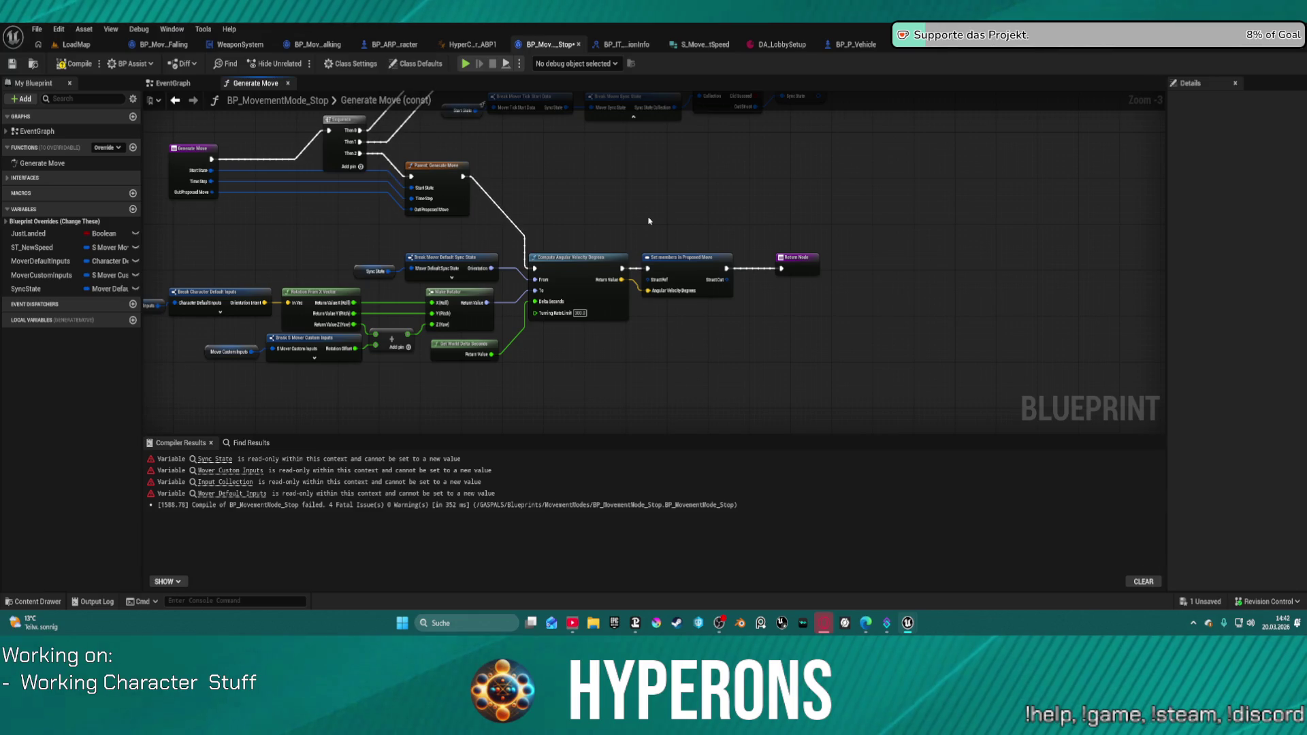
pyautogui.hotkey('ctrl', 'z')
pyautogui.hotkey('ctrl', 'z')
pyautogui.moveTo(597, 210)
pyautogui.mouseDown()
pyautogui.moveTo(723, 286)
pyautogui.moveTo(660, 302)
pyautogui.moveTo(615, 414)
pyautogui.moveTo(586, 341)
pyautogui.moveTo(580, 210)
pyautogui.moveTo(644, 205)
pyautogui.mouseUp()
pyautogui.hotkey('ctrl', 'z')
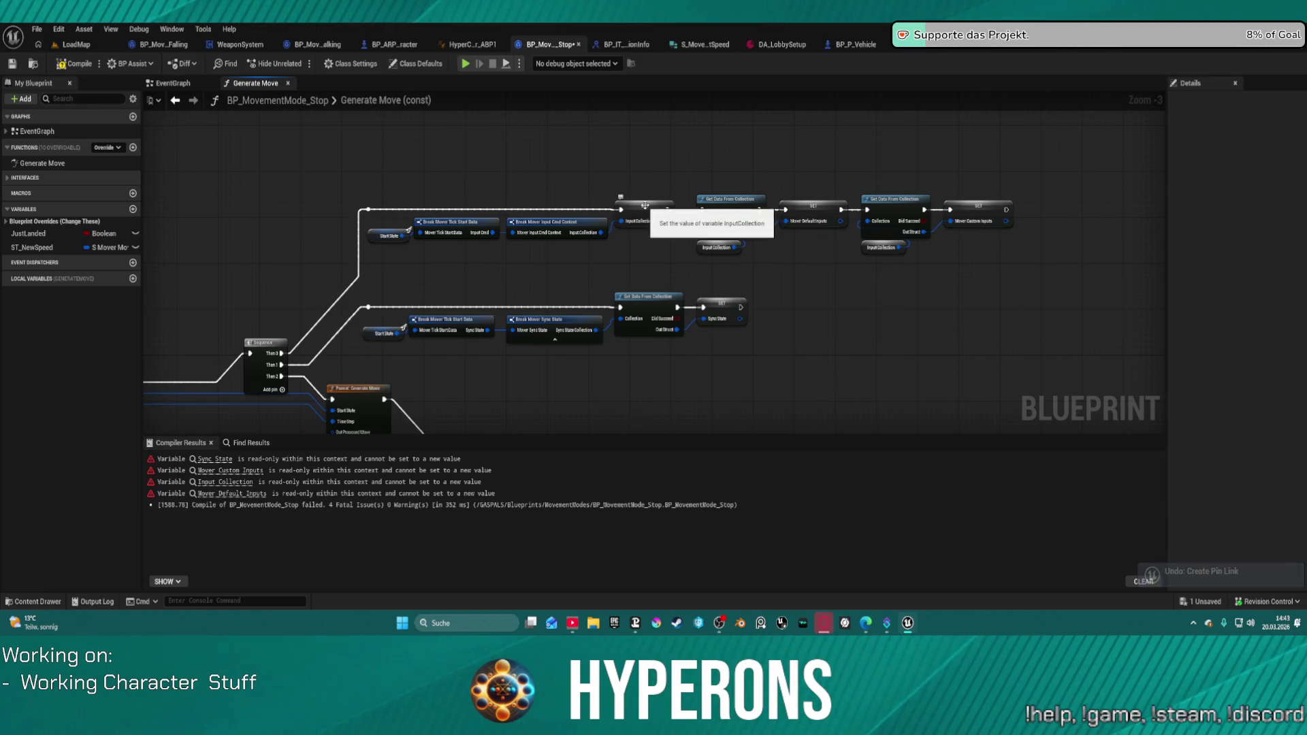
# Create local MoverDefaultInputs and MoverCustomInputs variables and a SyncState variable for the SET nodes.
pyautogui.rightClick(645, 205)
pyautogui.click(701, 235)
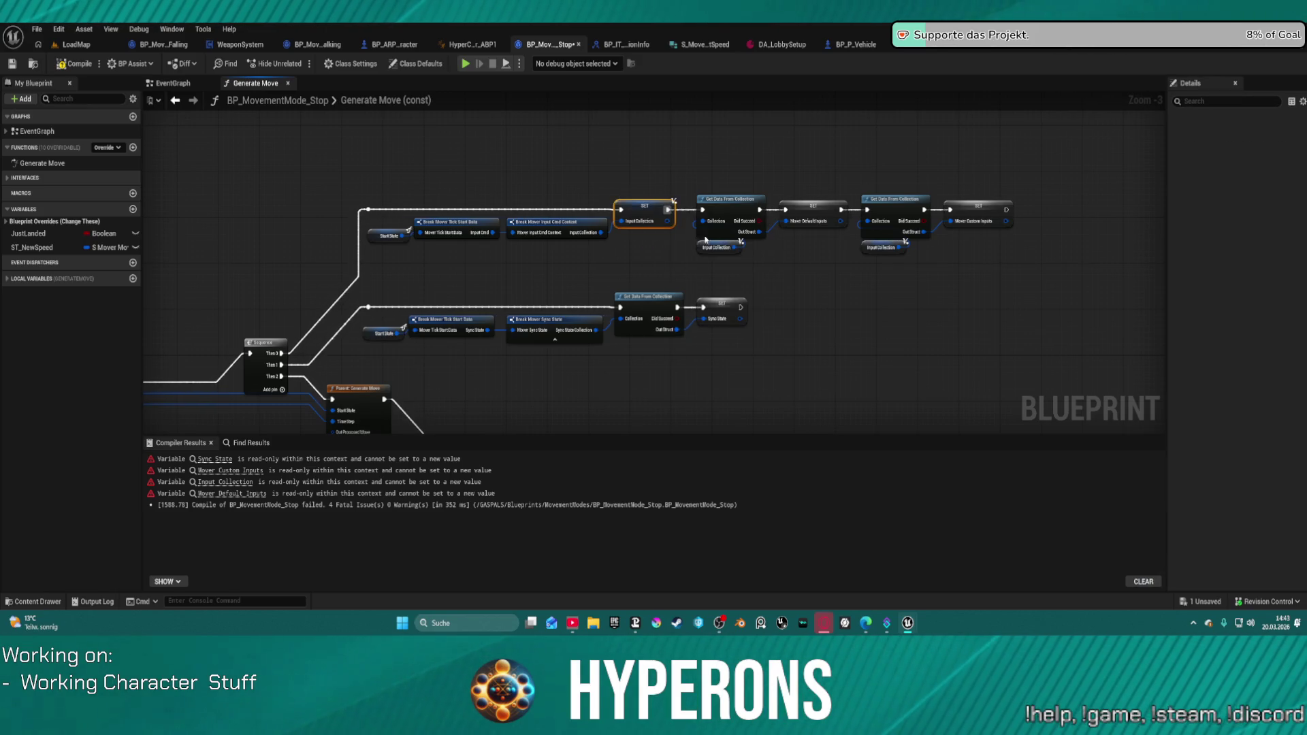
pyautogui.rightClick(815, 198)
pyautogui.rightClick(801, 206)
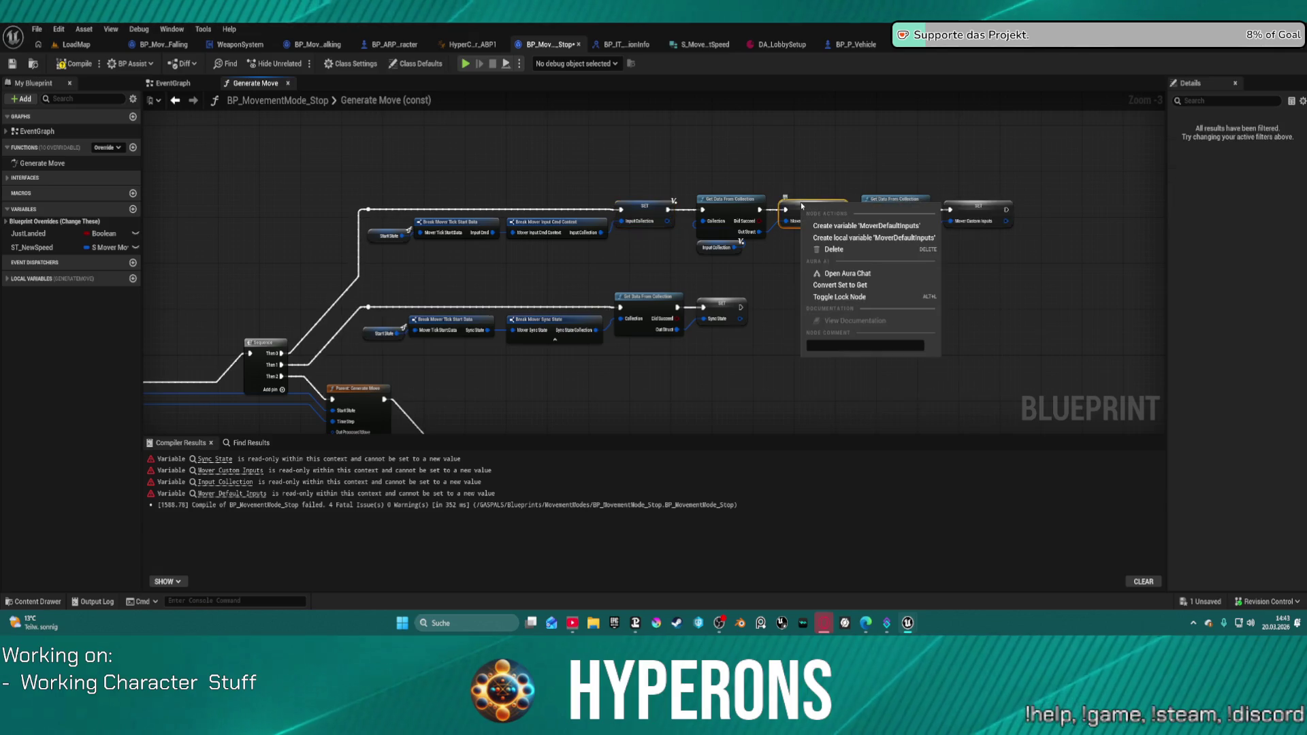
pyautogui.click(893, 233)
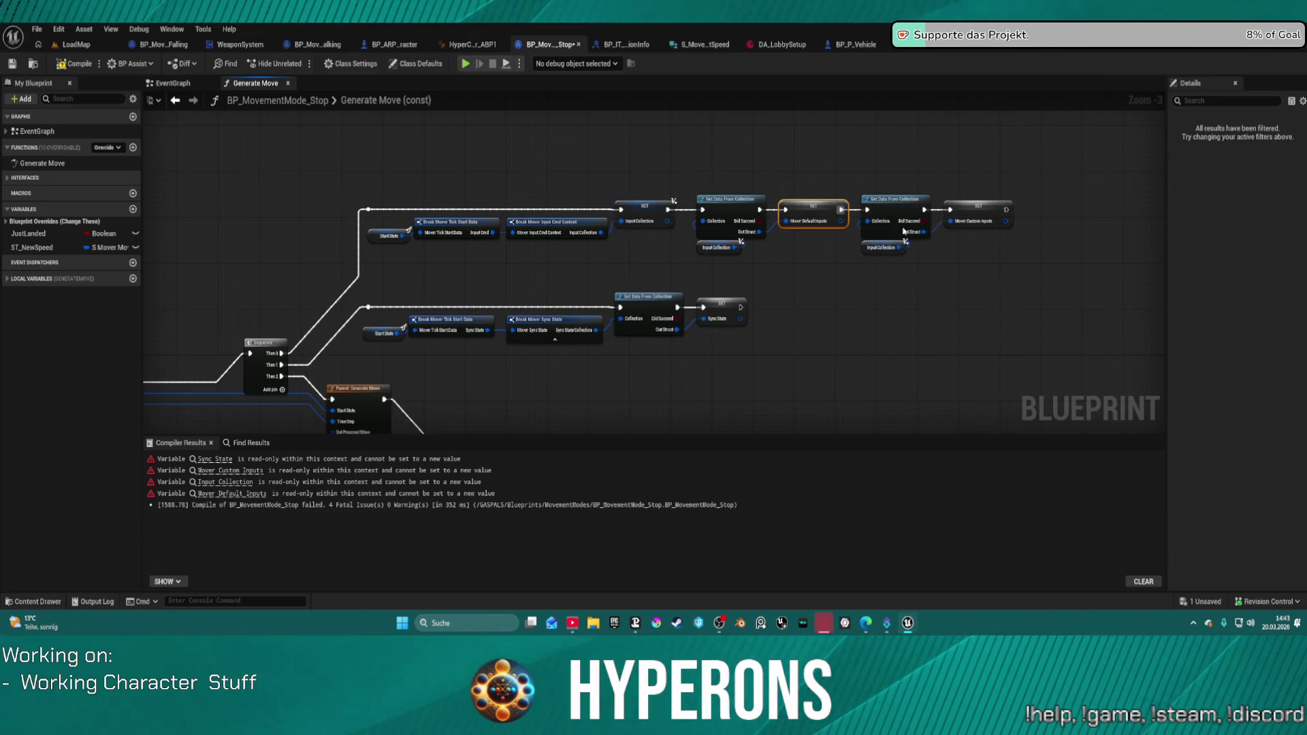
pyautogui.rightClick(980, 209)
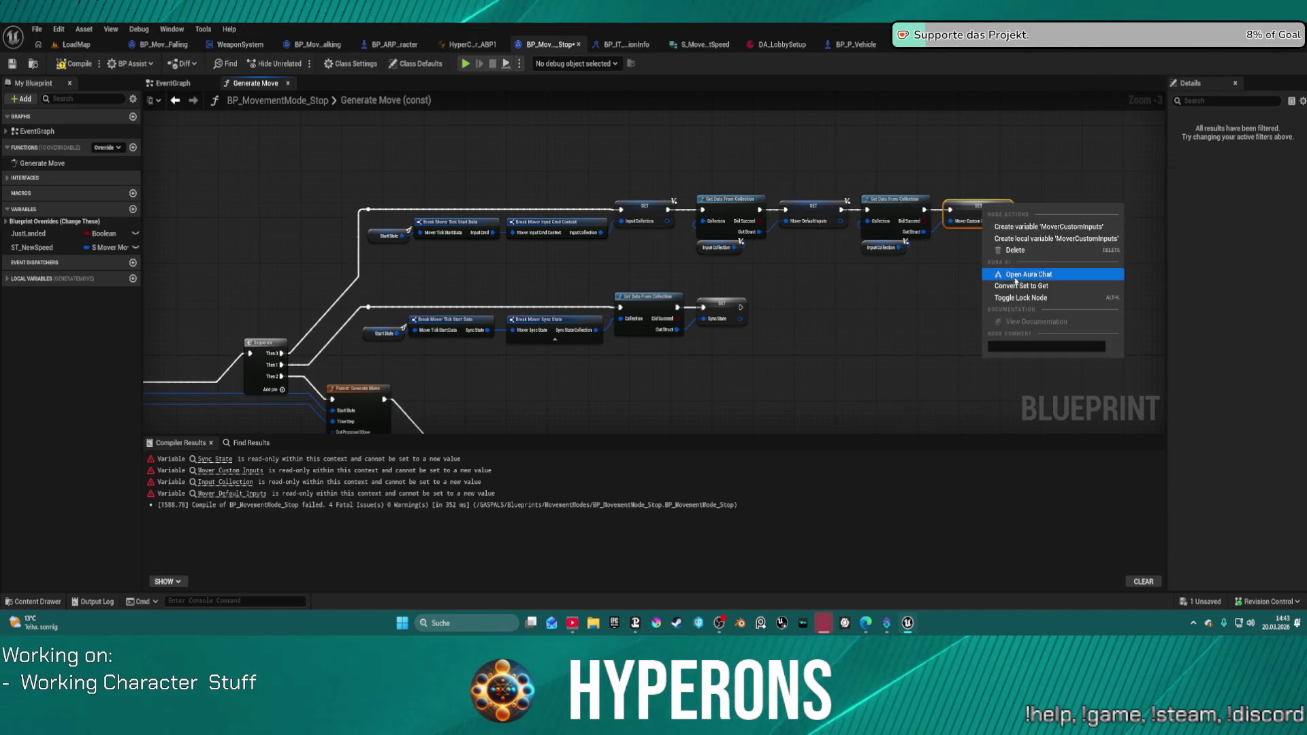
pyautogui.click(1038, 240)
pyautogui.rightClick(725, 247)
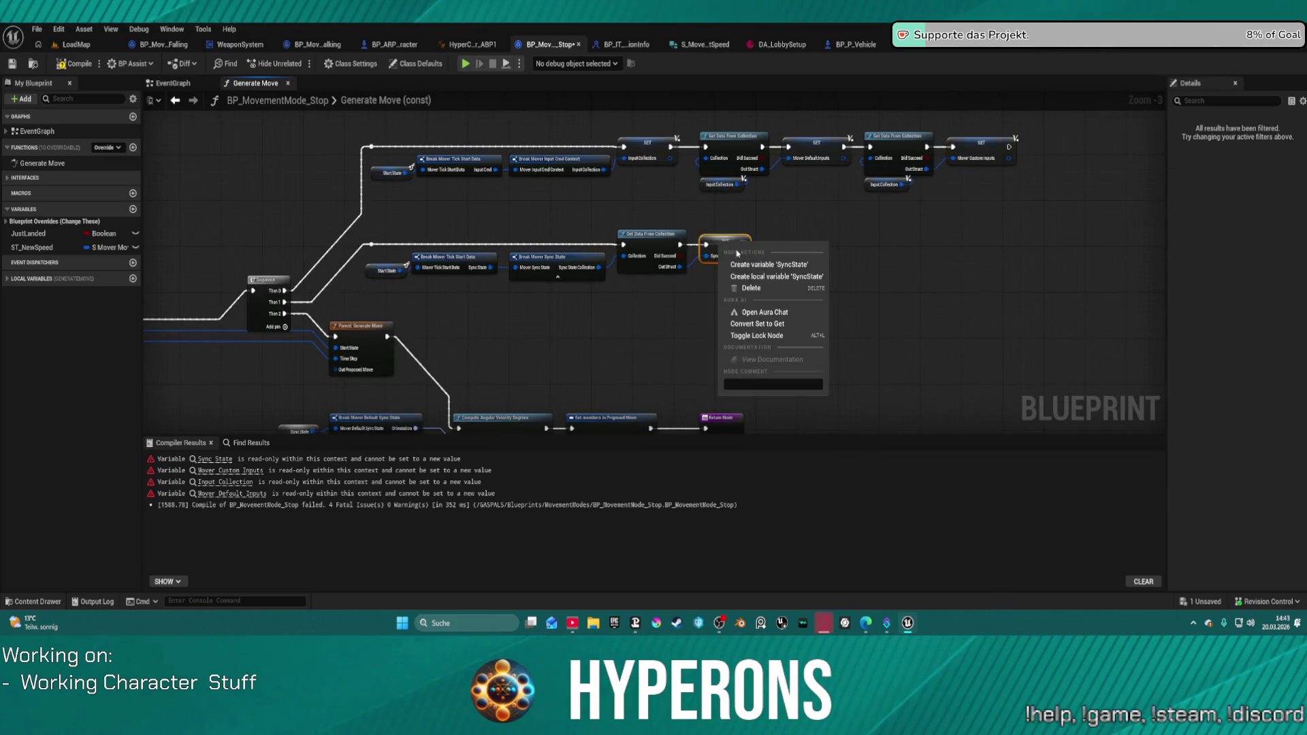
pyautogui.click(769, 264)
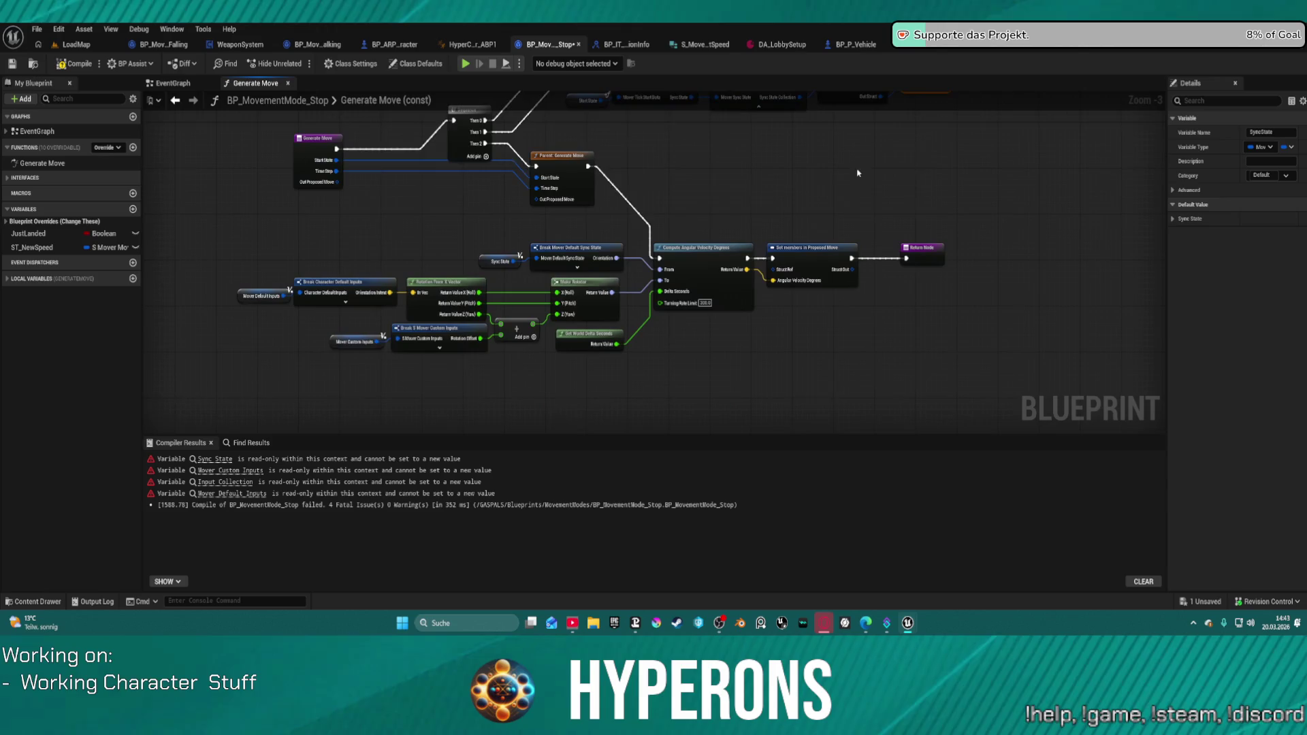
# Connect Set members' Struct Ref to Out Proposed Move and recompile the Stop blueprint.
pyautogui.moveTo(774, 269); pyautogui.dragTo(338, 184)
pyautogui.moveTo(675, 189); pyautogui.dragTo(683, 241)
pyautogui.click(84, 66)
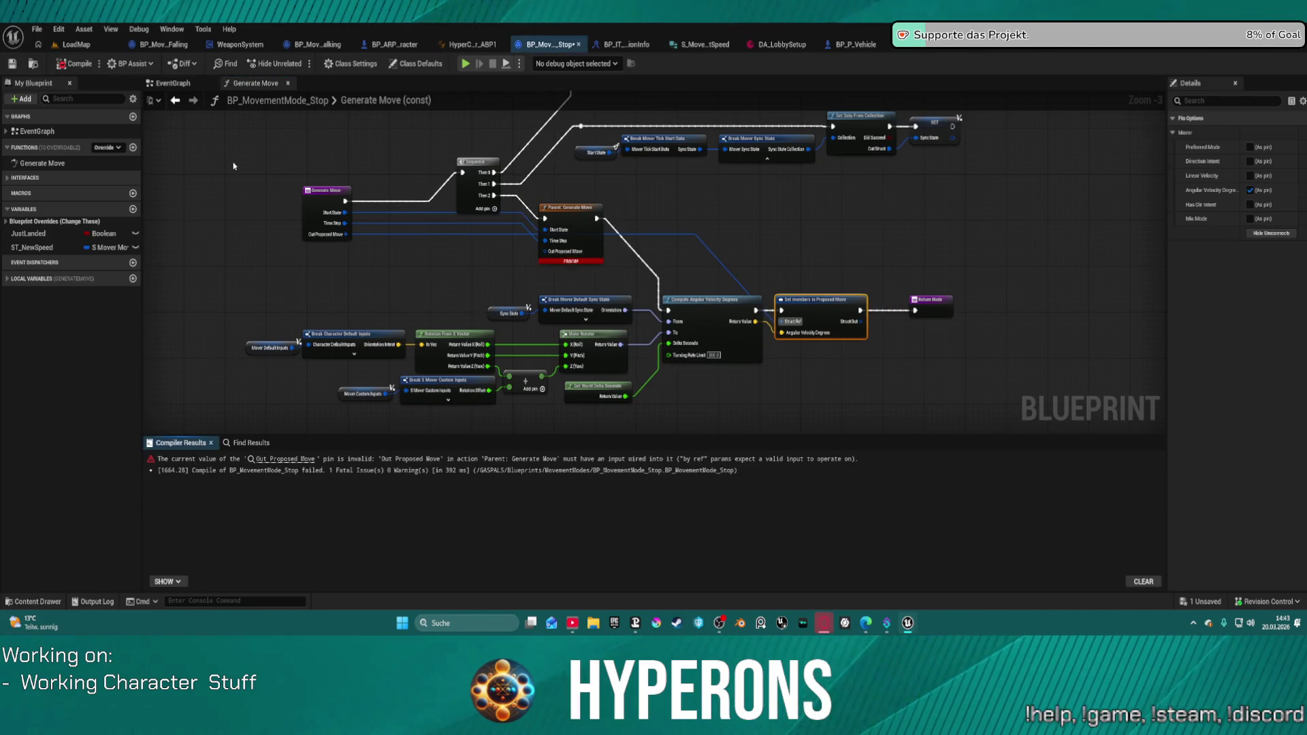
pyautogui.click(550, 247)
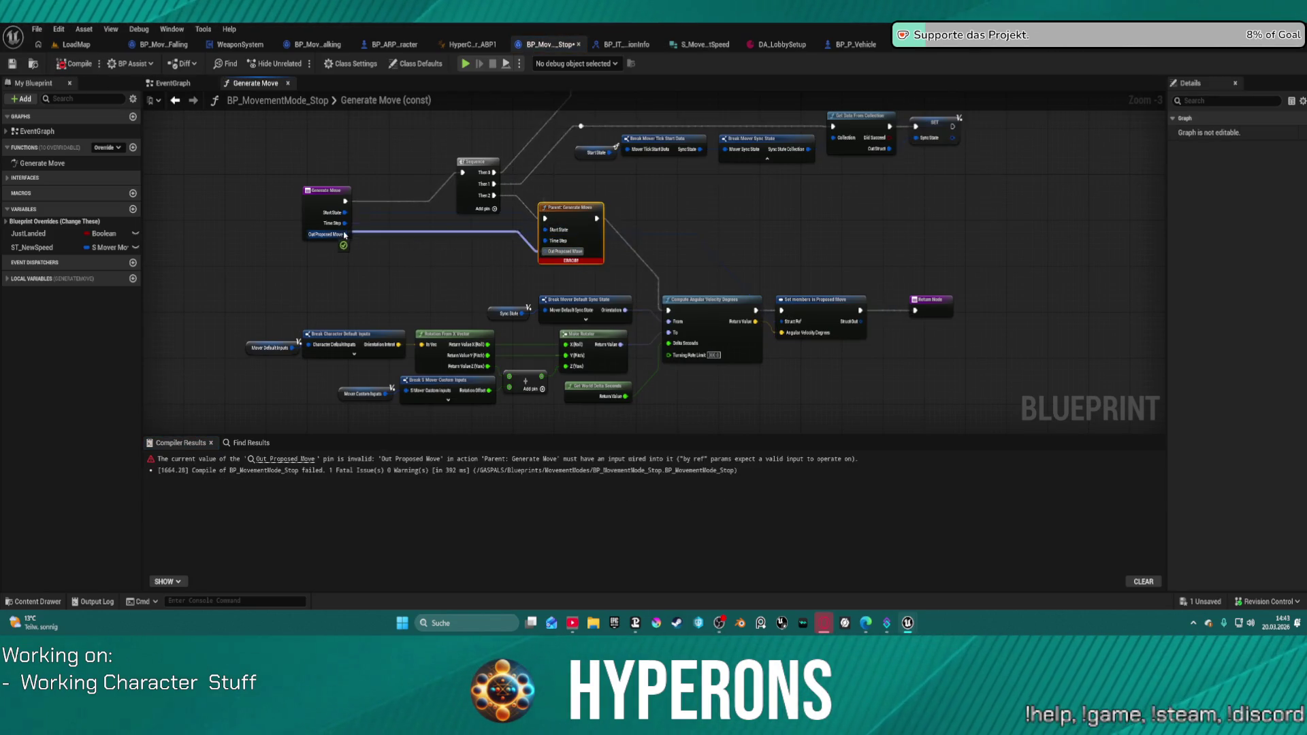
pyautogui.press('F7')
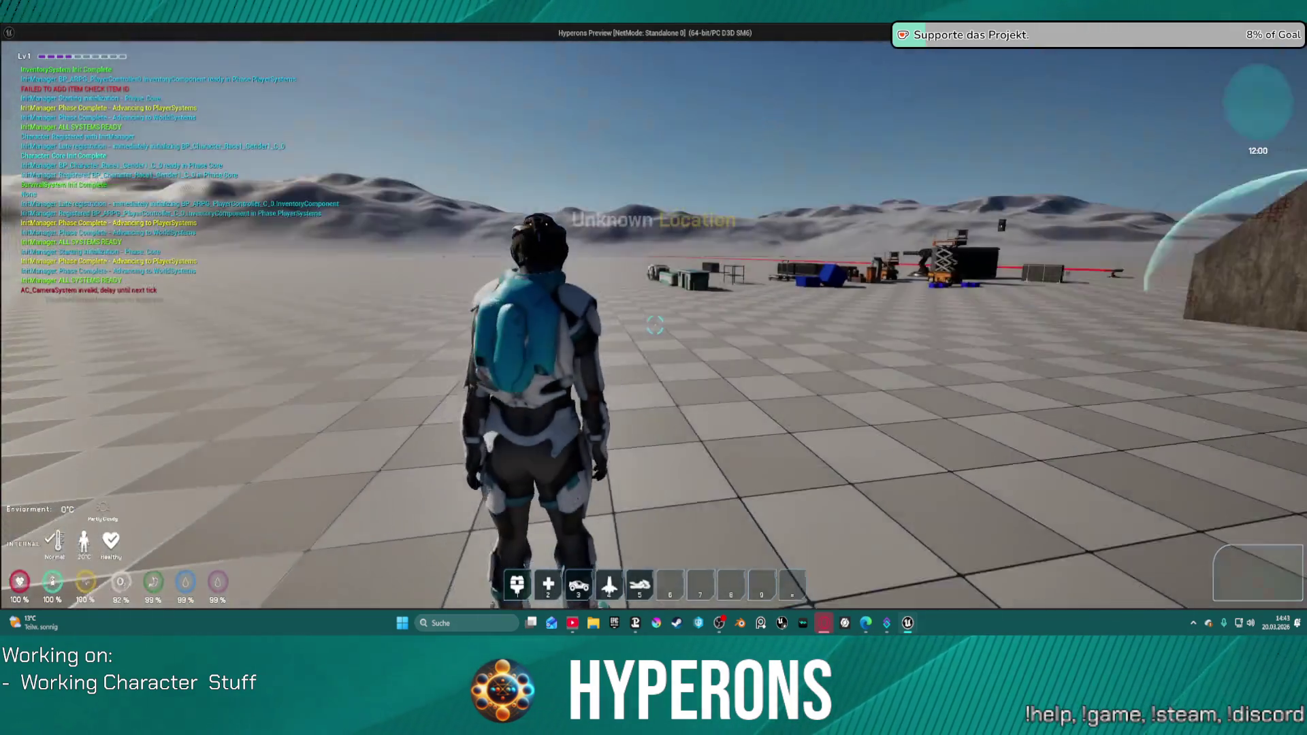
# Run the character to the orange hoverbike, enter it with F, then end the play session.
pyautogui.press('w')
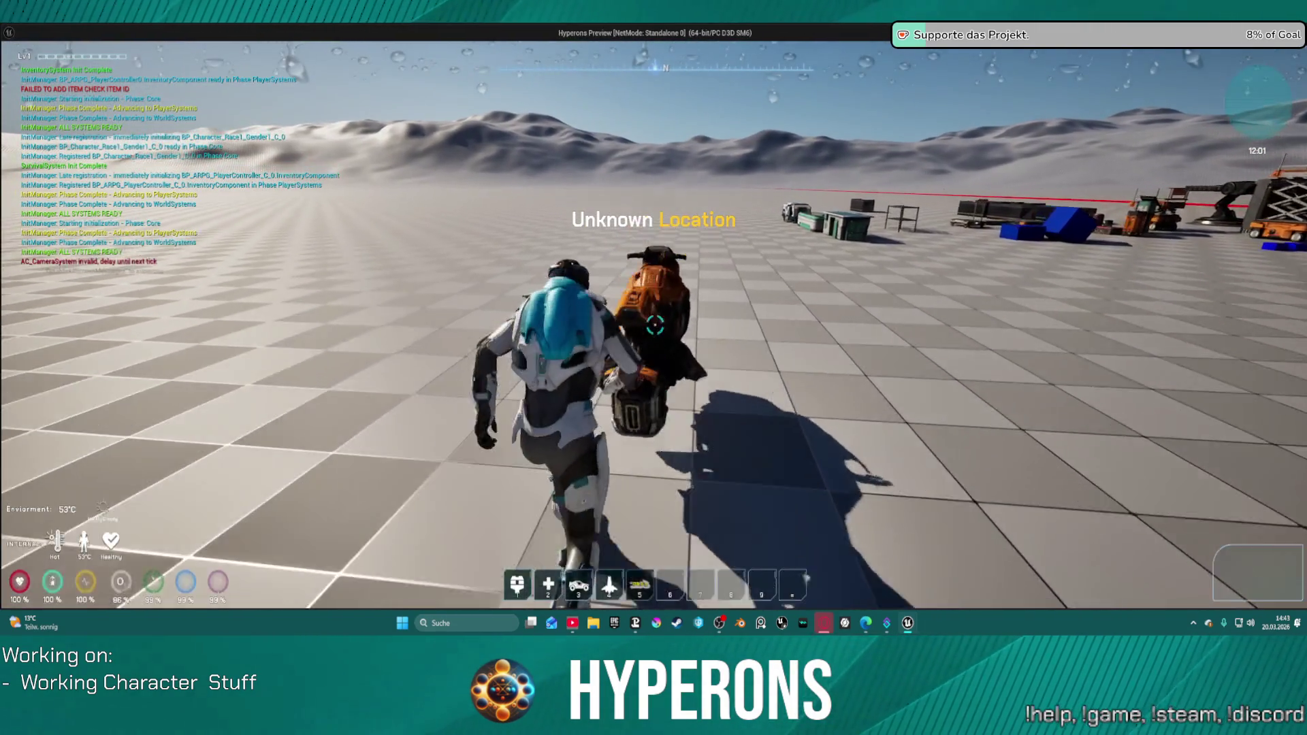
pyautogui.press('f')
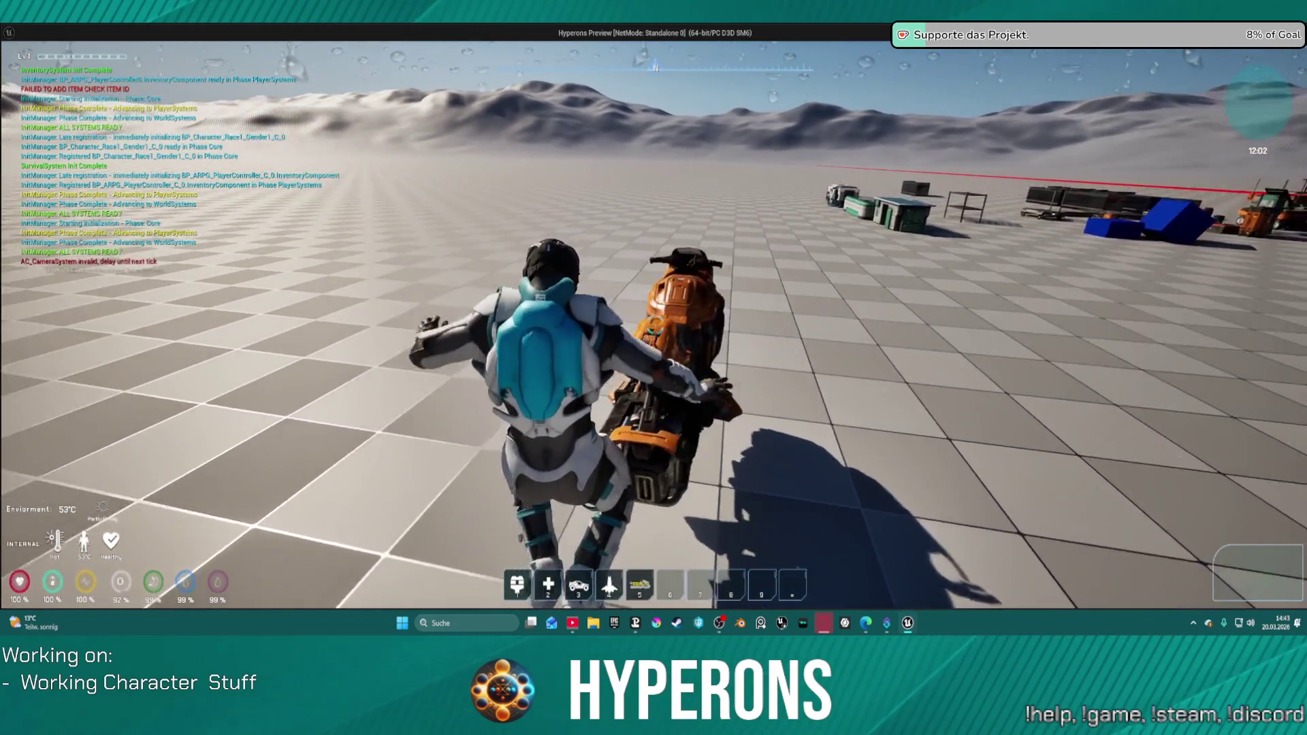
pyautogui.press('Escape')
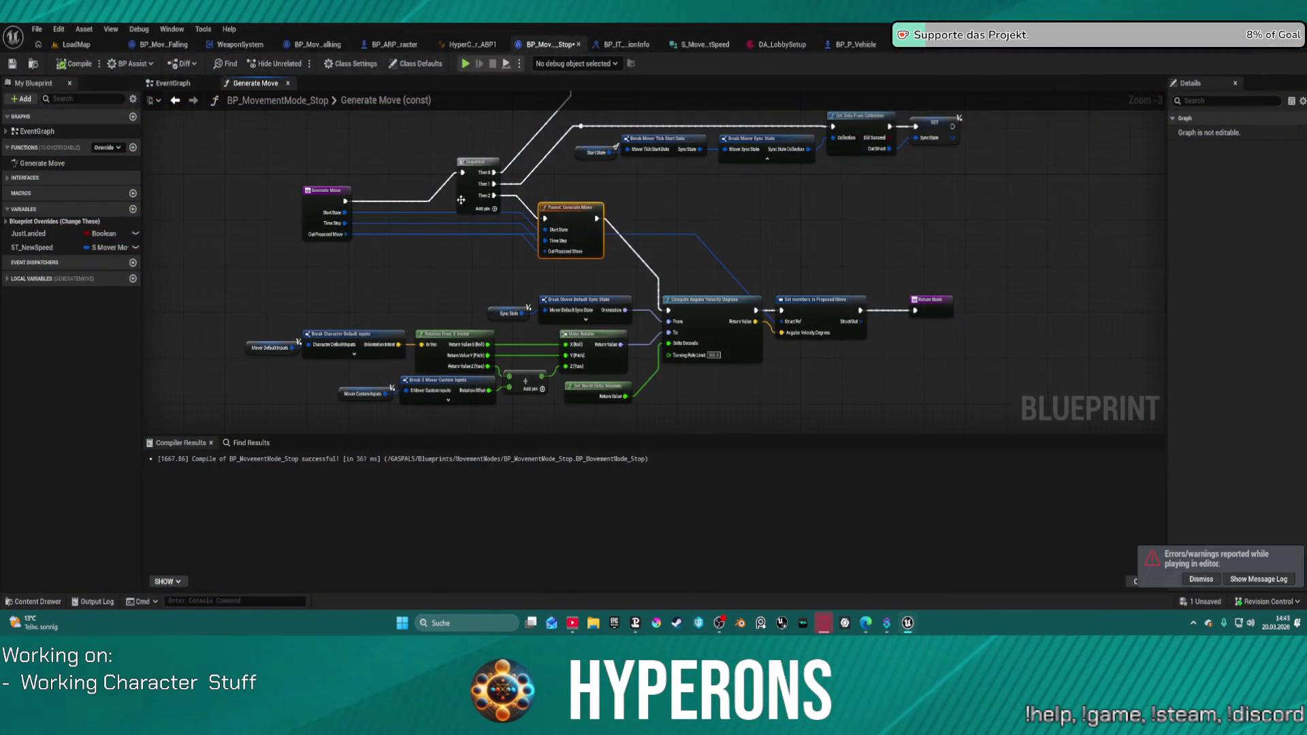
# Compare the Stop mode's class defaults with the Falling mode's defaults and tags, then return to Stop.
pyautogui.click(415, 63)
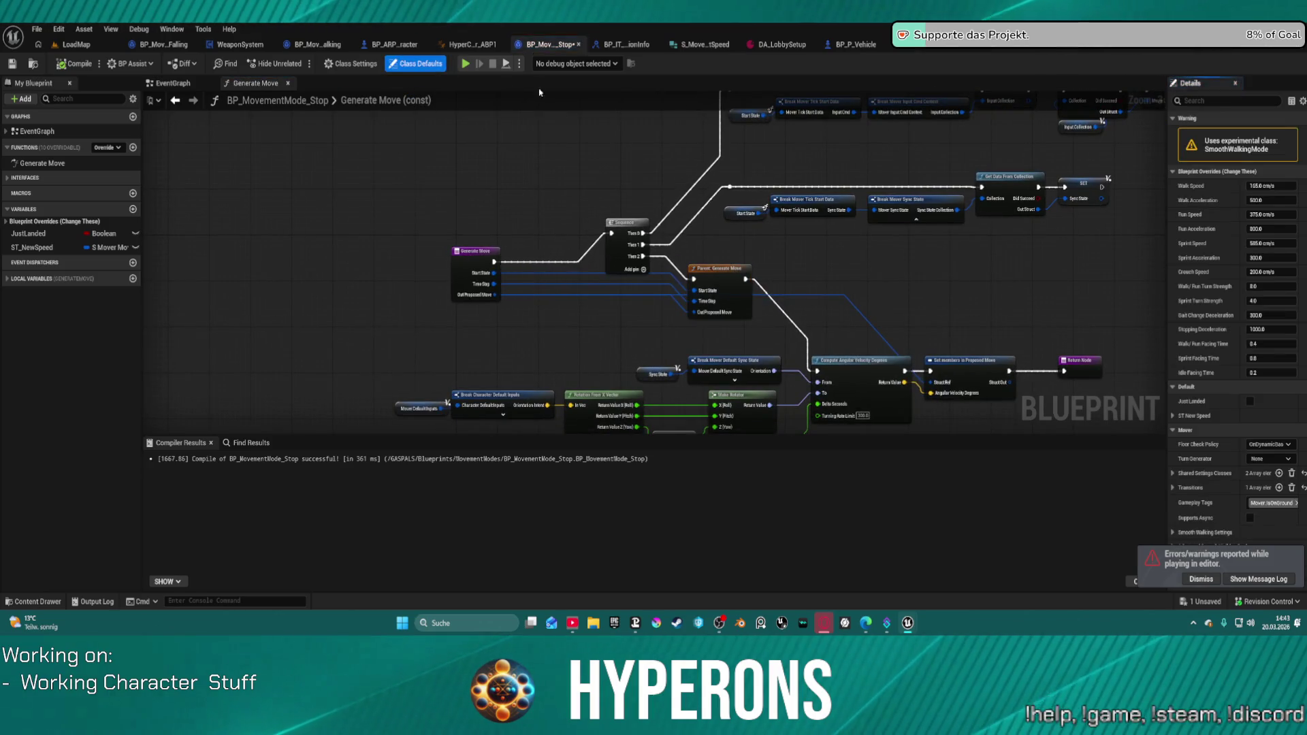
pyautogui.moveTo(1155, 220)
pyautogui.mouseDown()
pyautogui.moveTo(913, 267)
pyautogui.moveTo(813, 271)
pyautogui.mouseUp()
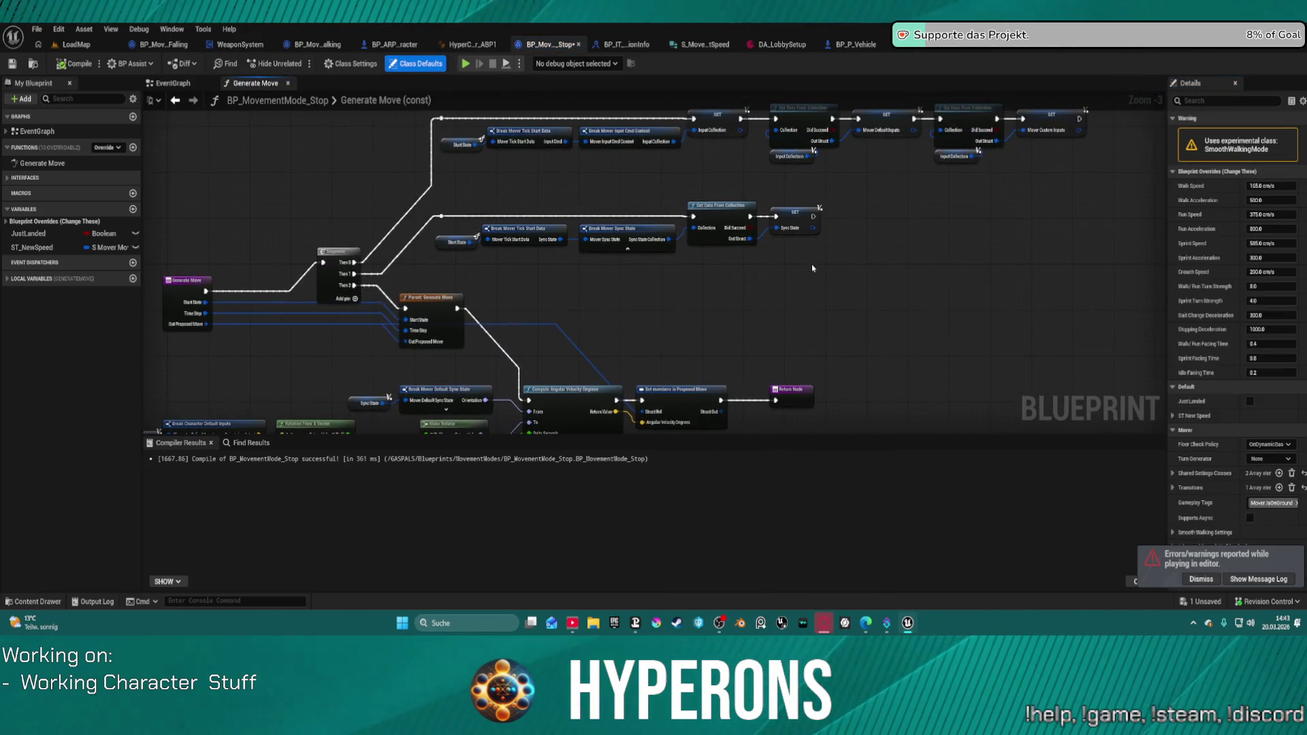
pyautogui.click(170, 45)
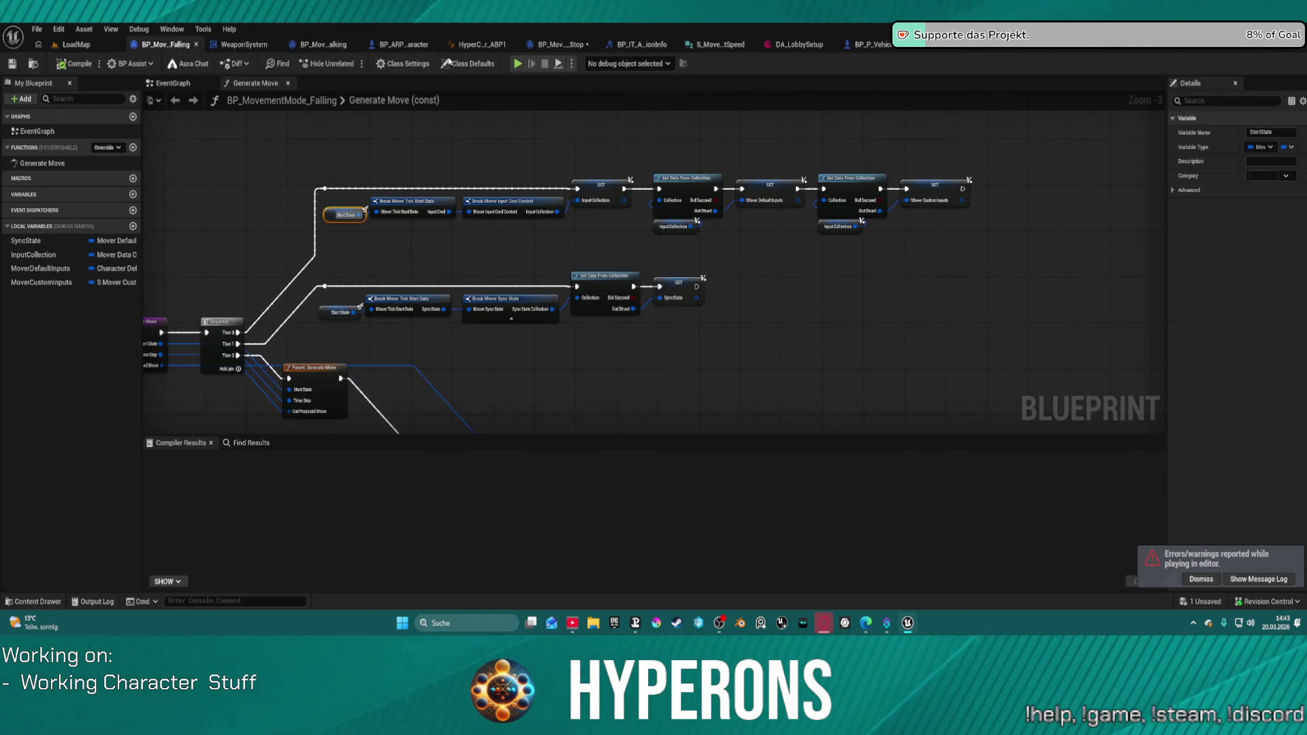
pyautogui.click(463, 64)
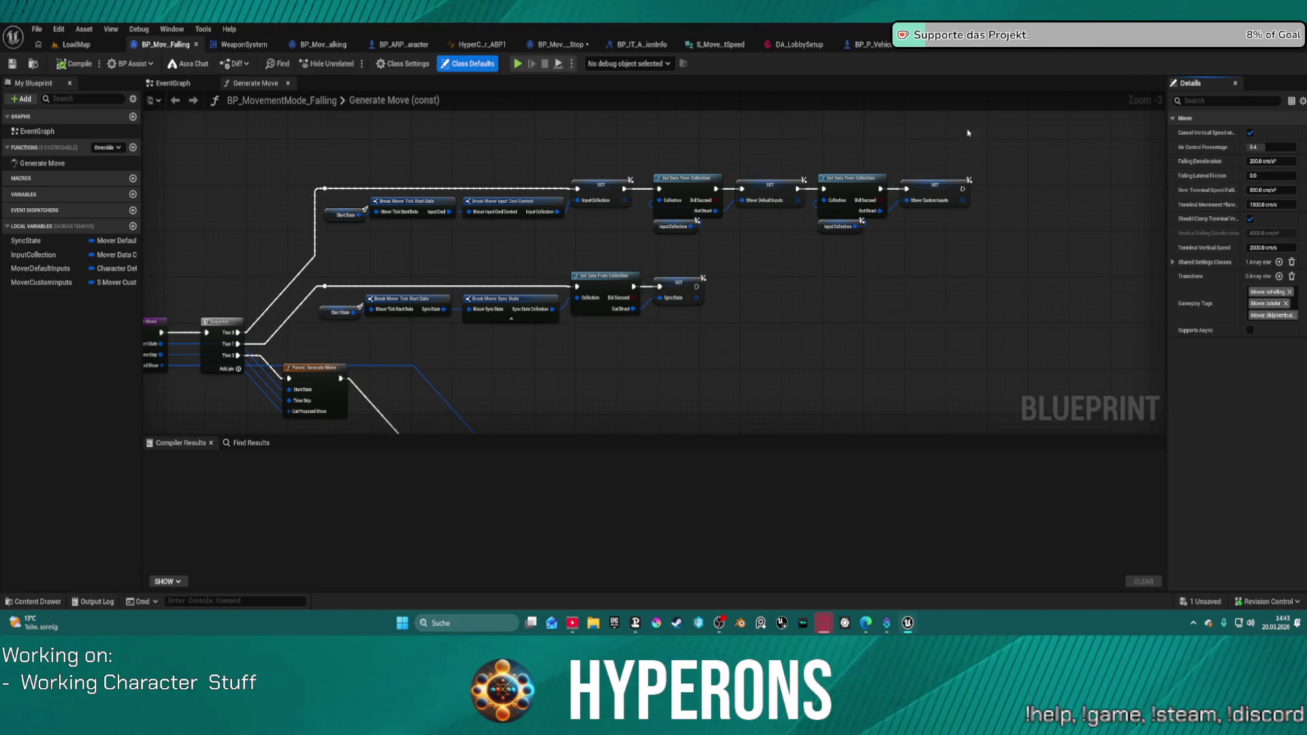
pyautogui.click(562, 45)
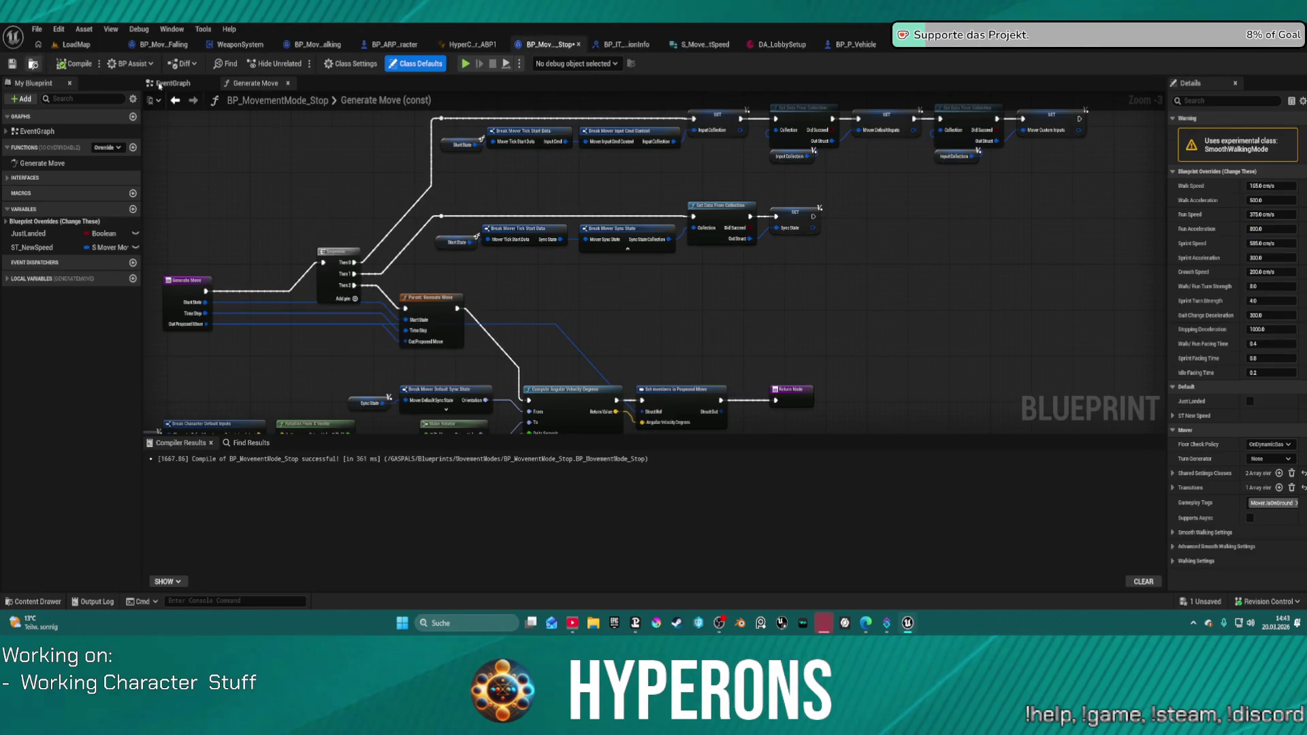
# In the Content Drawer, start deleting BP_MovementMode_Stop, then cancel.
pyautogui.hotkey('ctrl', 'space')
pyautogui.click(380, 463)
pyautogui.press('Delete')
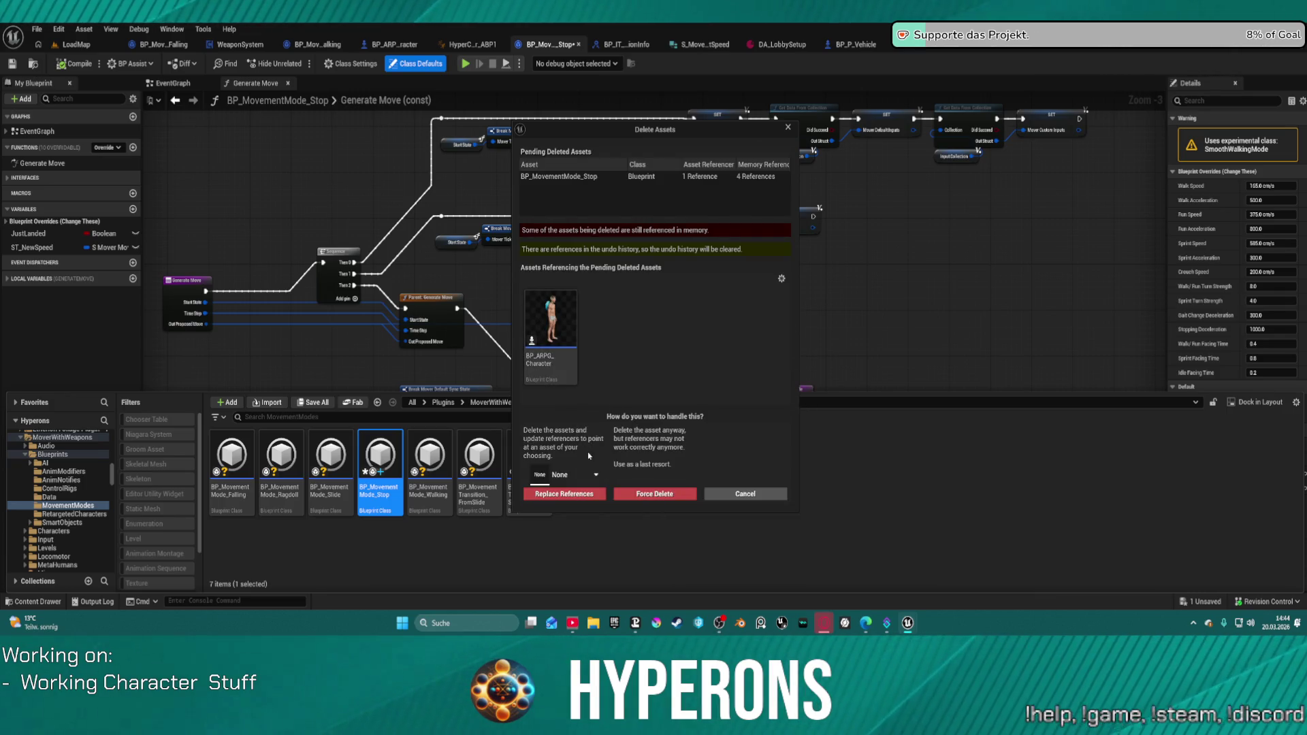
pyautogui.click(721, 493)
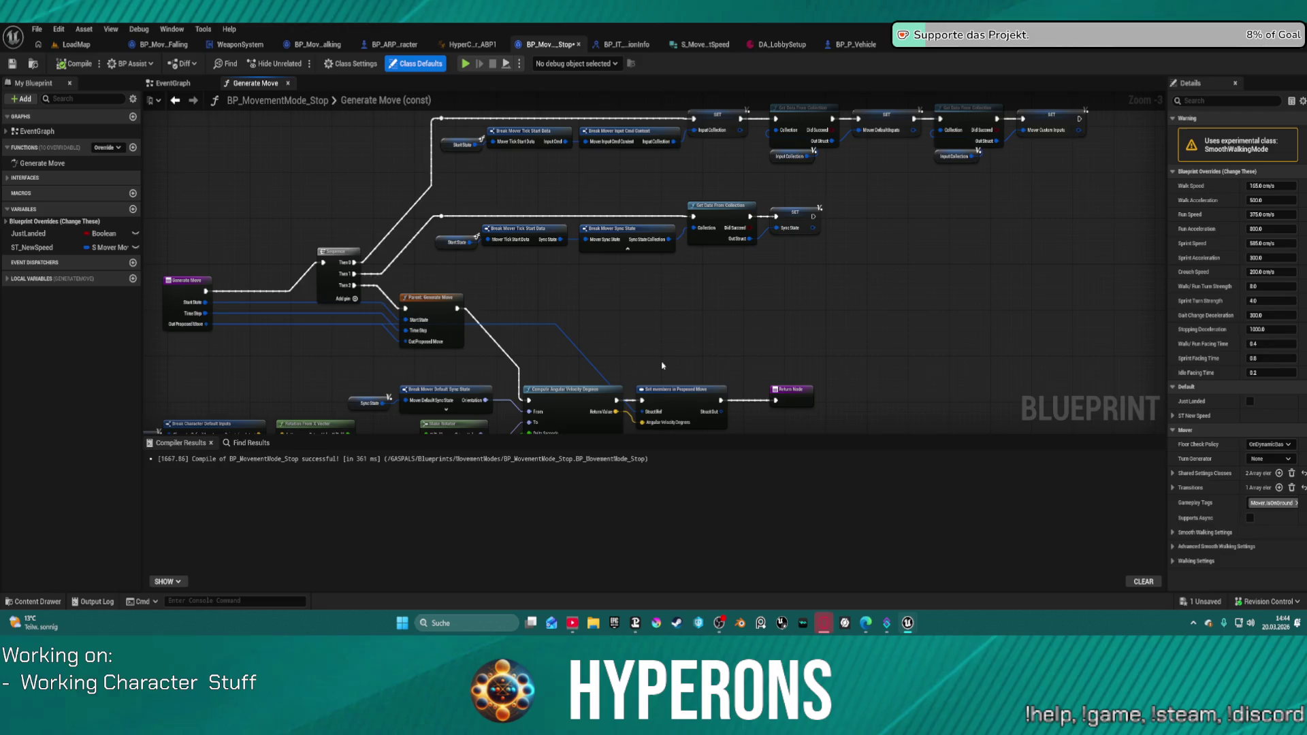
# Duplicate BP_MovementMode_Falling and name the copy BP_MovementMode_Stop2.
pyautogui.click(232, 470)
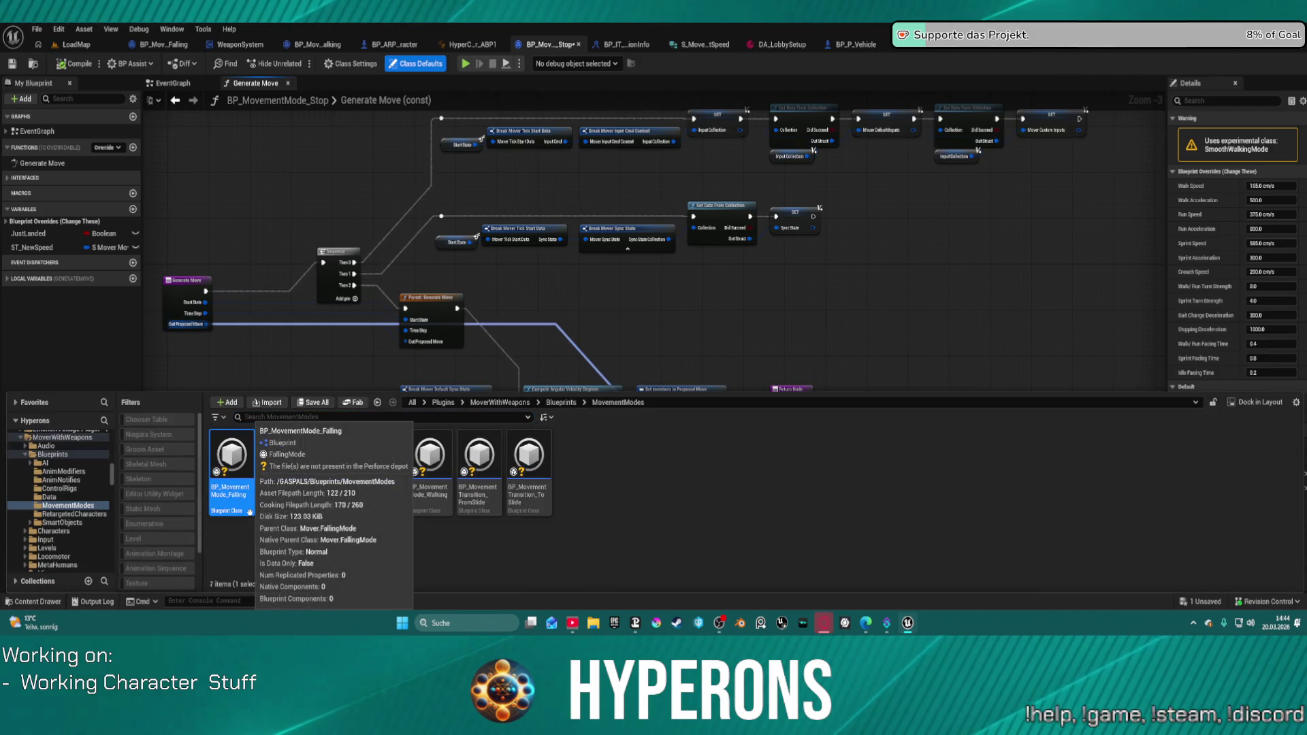
pyautogui.hotkey('ctrl', 'd')
pyautogui.press('End')
pyautogui.press('BackSpace')
pyautogui.press('BackSpace')
pyautogui.press('BackSpace')
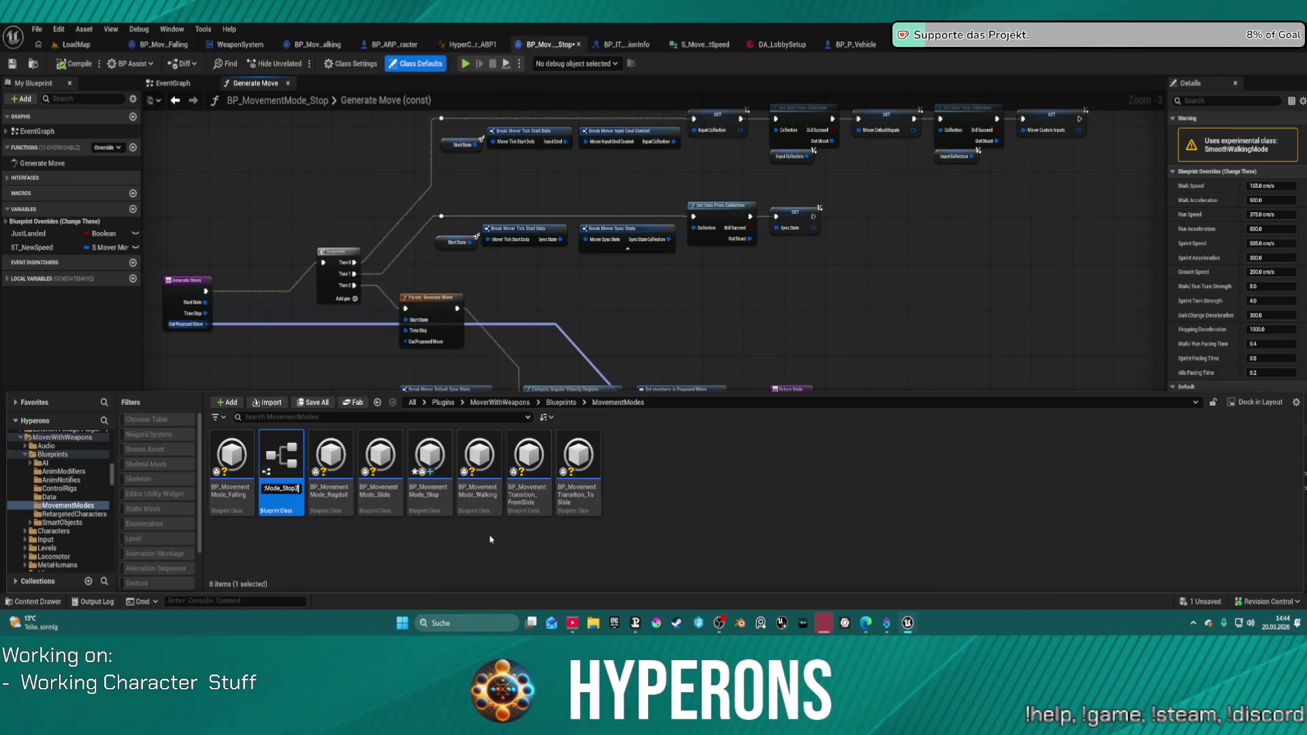
pyautogui.press('Return')
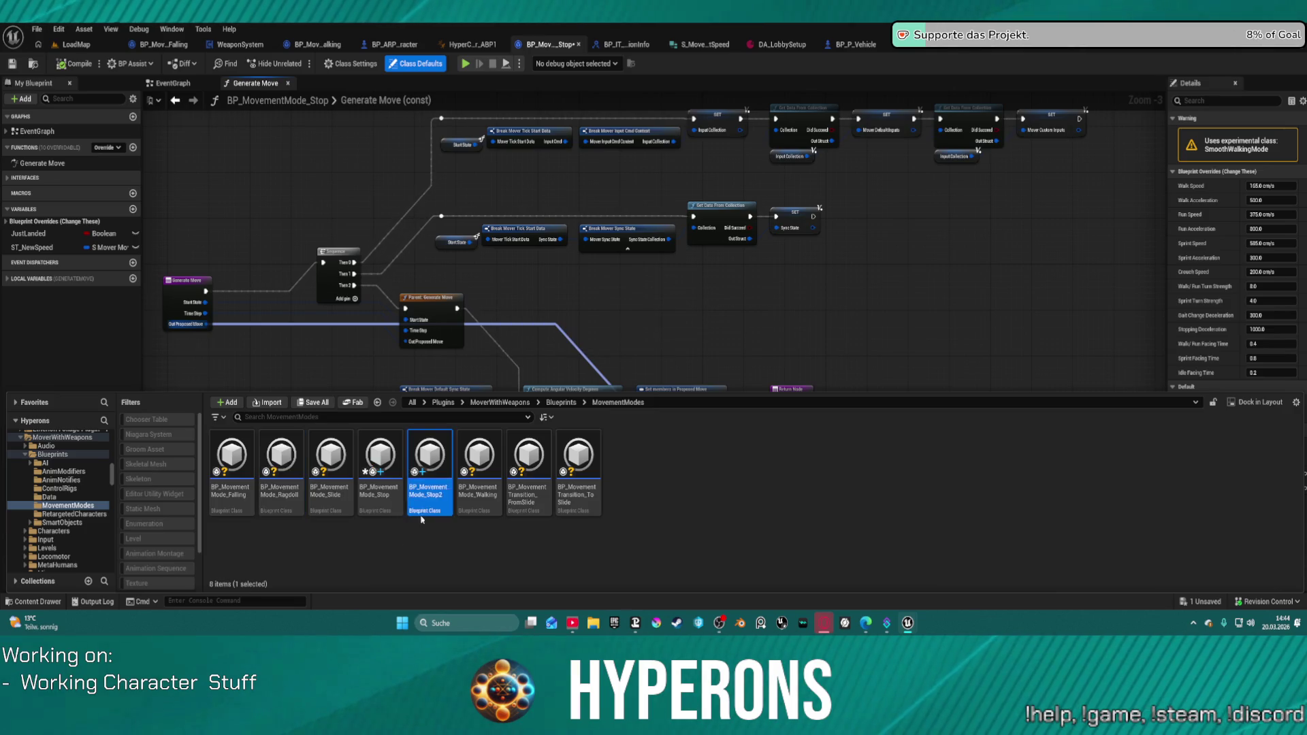
# Try deleting the original BP_MovementMode_Stop, browse replacement assets, then cancel the deletion.
pyautogui.click(401, 495)
pyautogui.press('Delete')
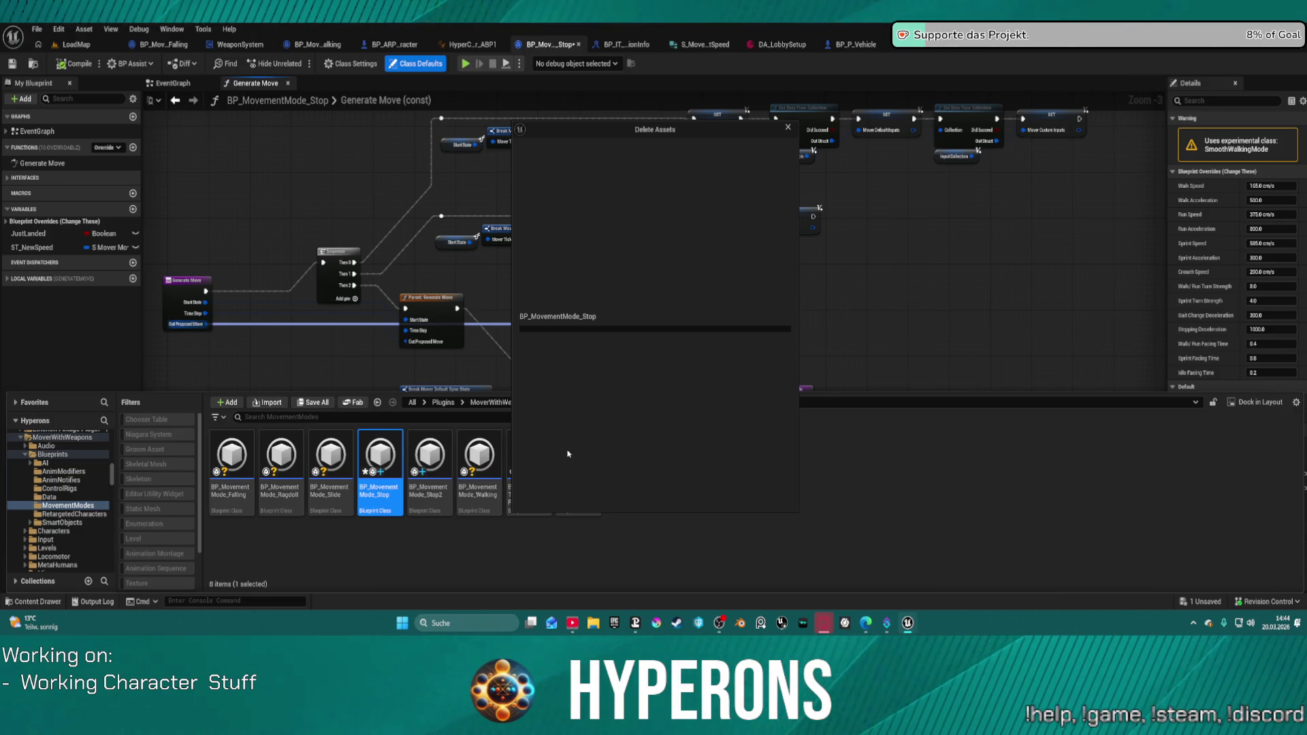
pyautogui.click(564, 475)
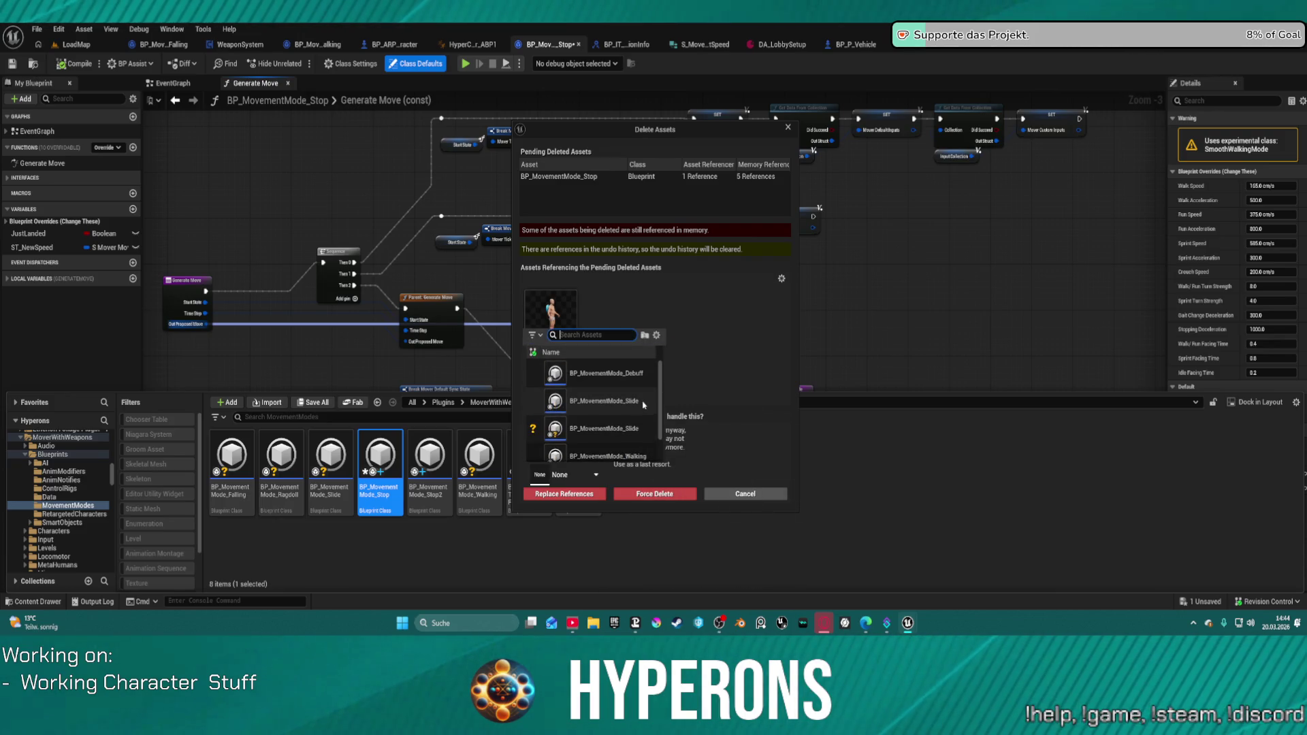
pyautogui.scroll(-1, 612, 417)
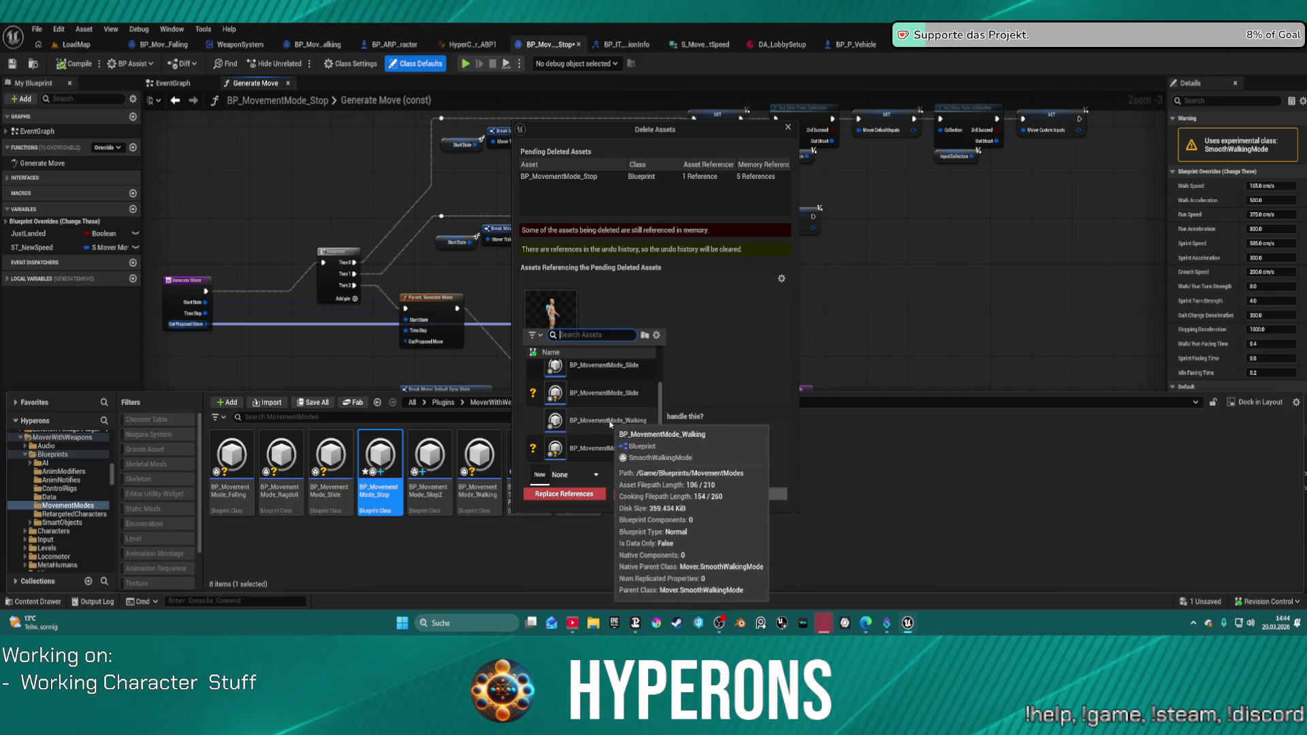
pyautogui.scroll(1, 619, 435)
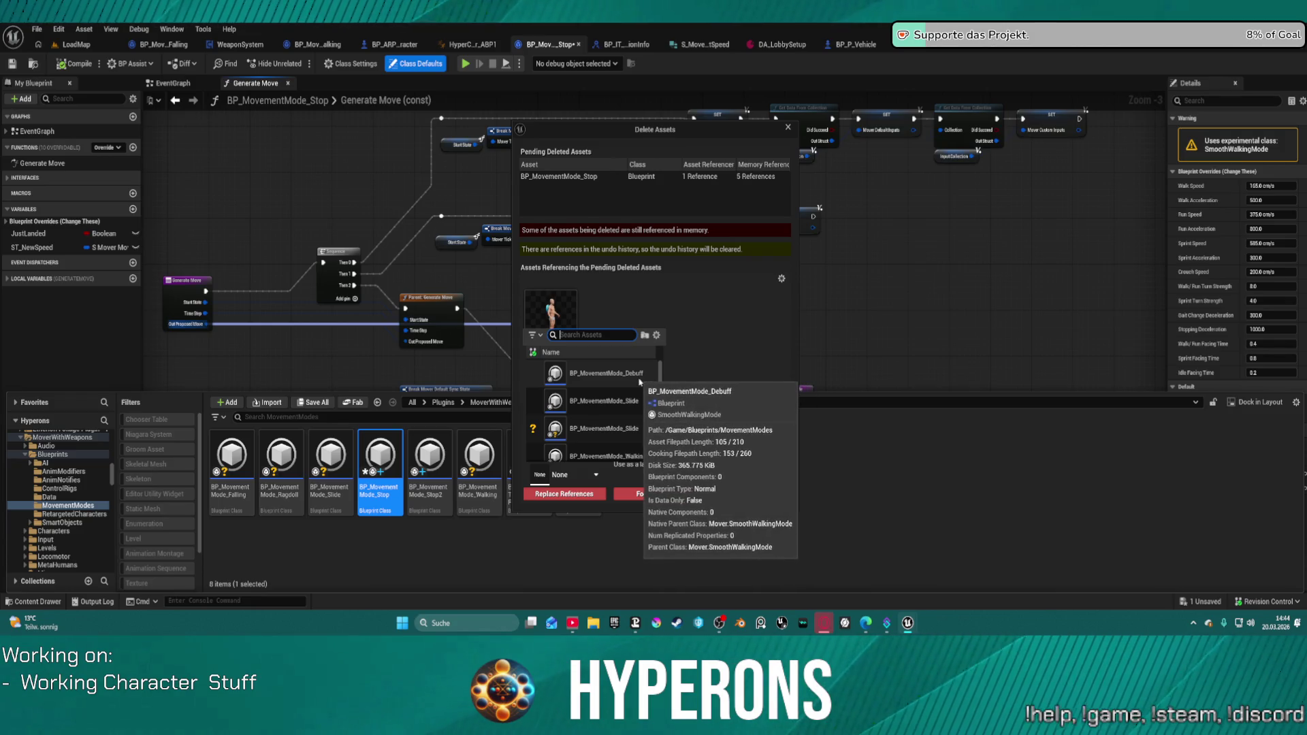
pyautogui.click(754, 493)
pyautogui.click(756, 495)
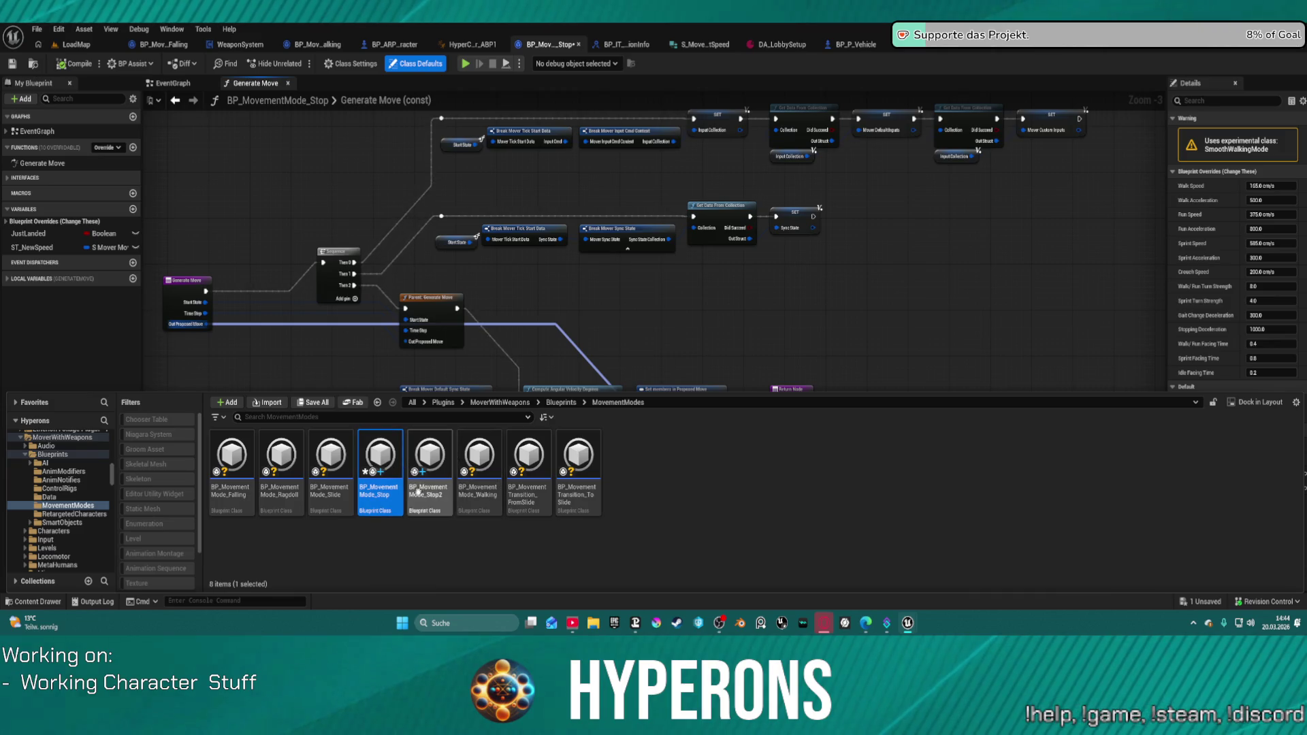
# Force delete BP_MovementMode_Stop despite its remaining references.
pyautogui.moveTo(416, 507)
pyautogui.moveTo(376, 457)
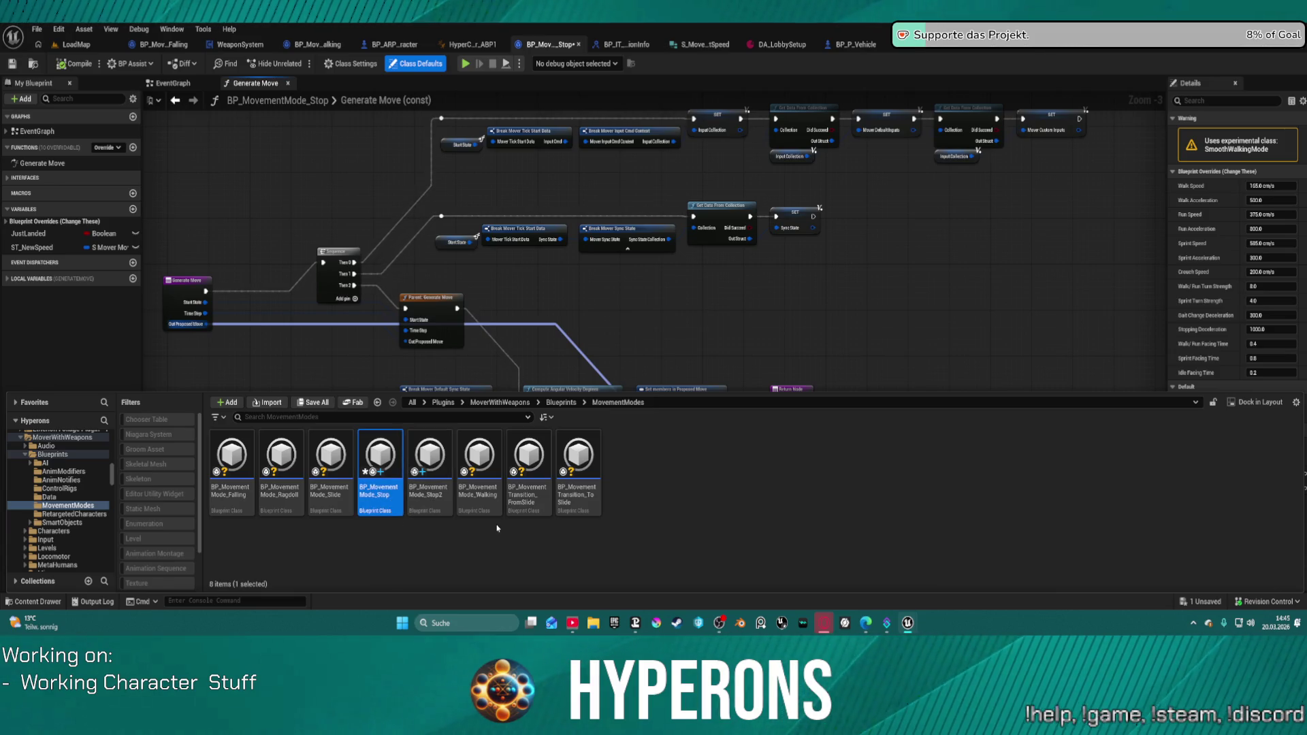
pyautogui.press('Delete')
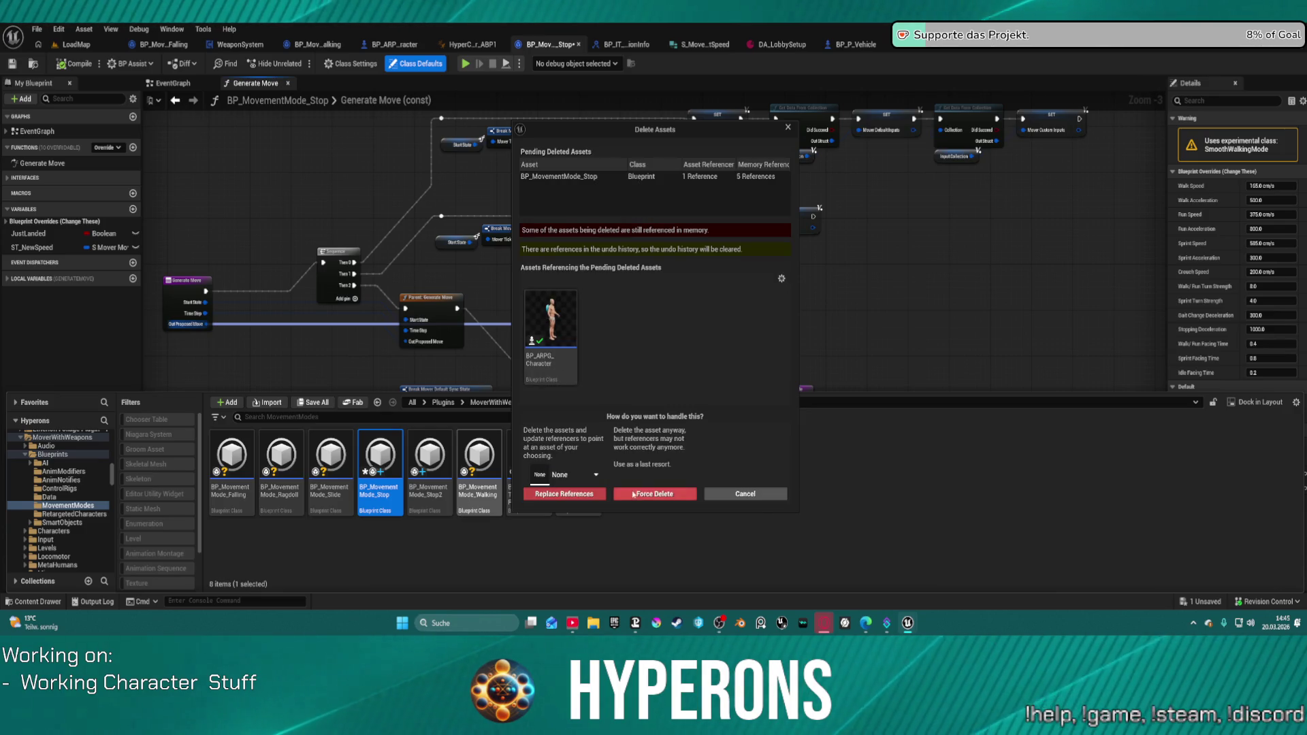
pyautogui.click(636, 496)
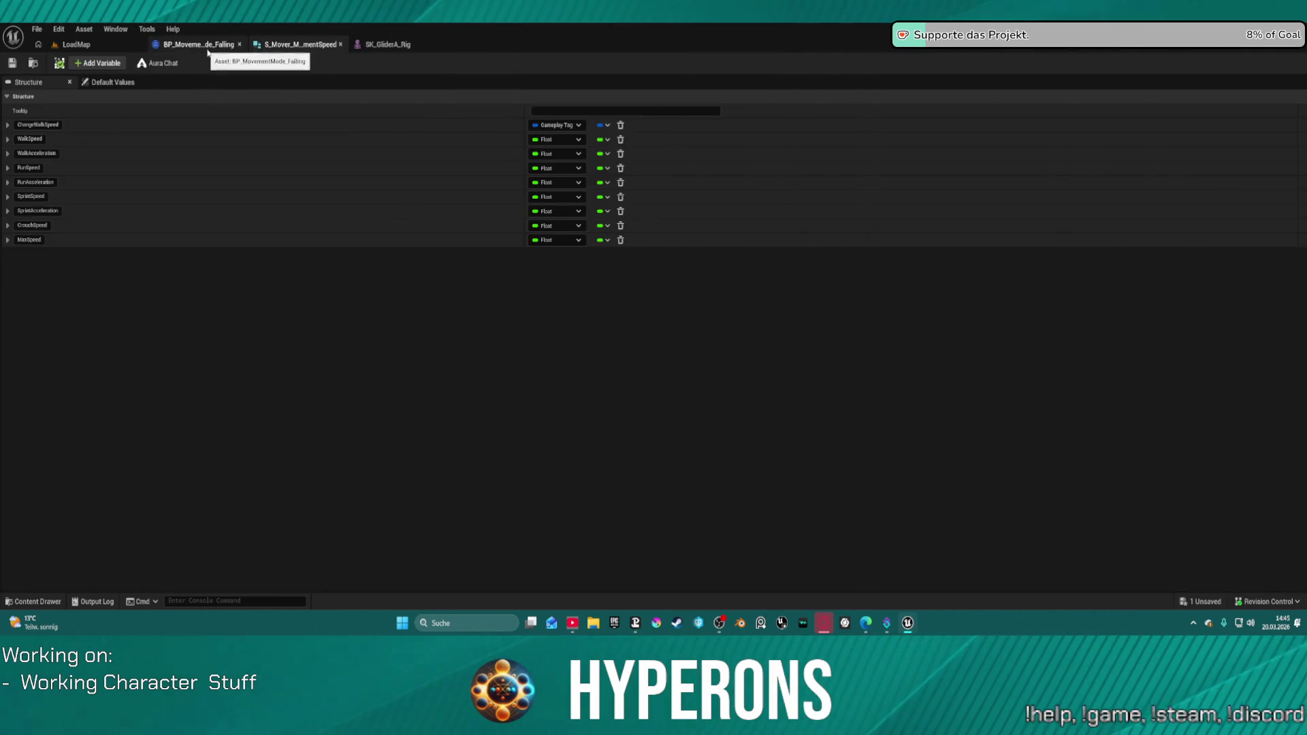
# Browse ActionRPGStarterSystem > Character > Blueprints and select BP_ARPG_Character.
pyautogui.click(56, 601)
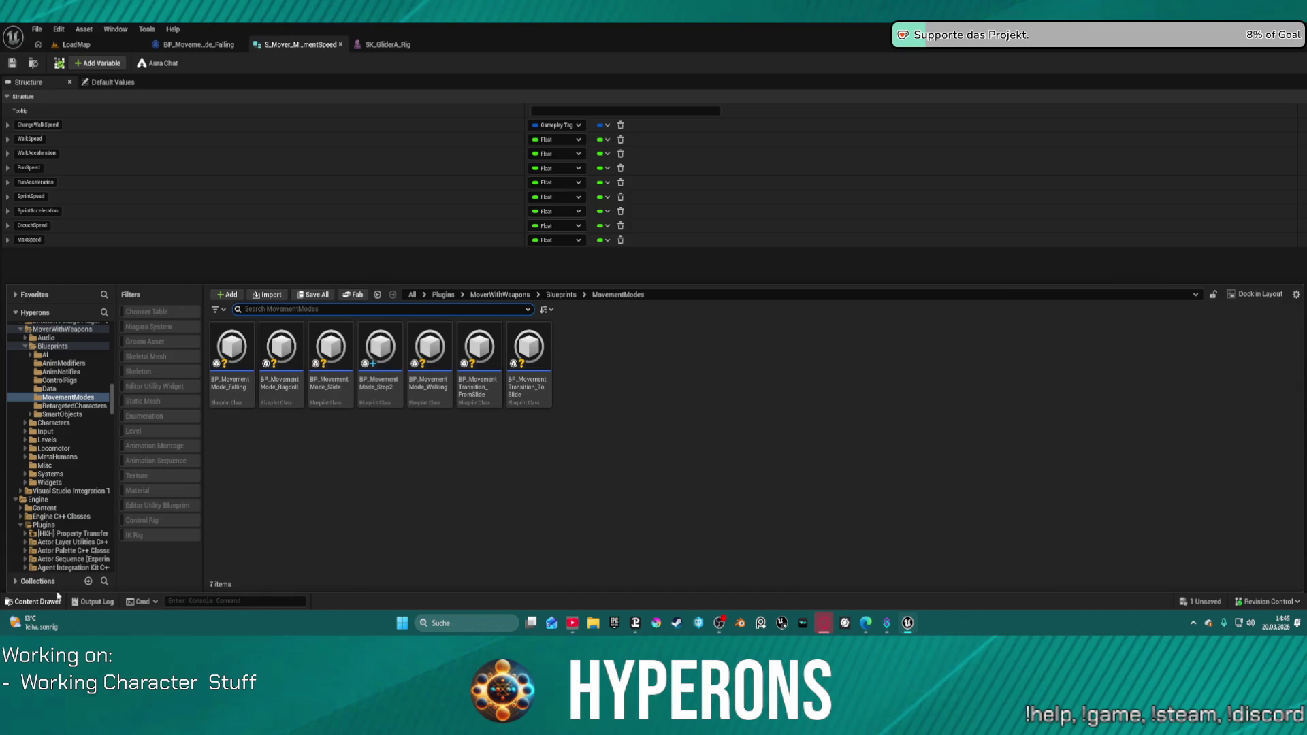
pyautogui.scroll(-15, 82, 417)
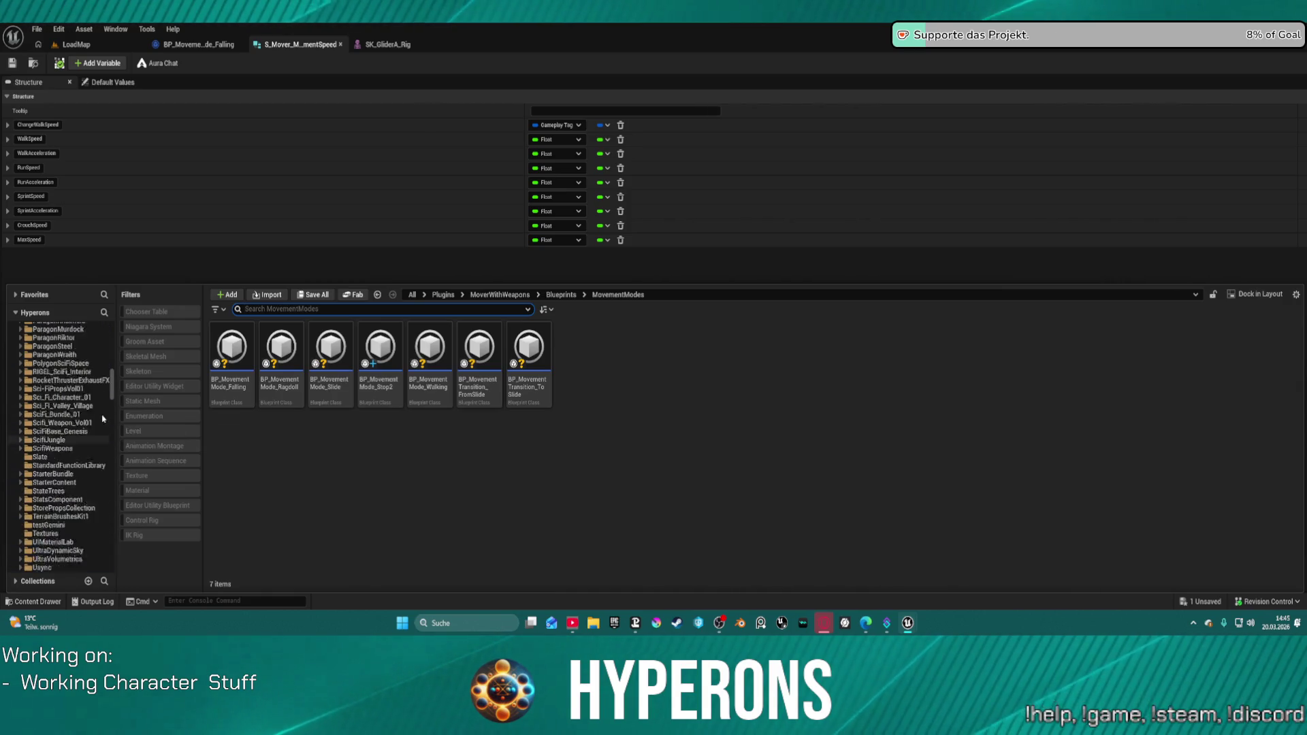
pyautogui.scroll(20, 105, 420)
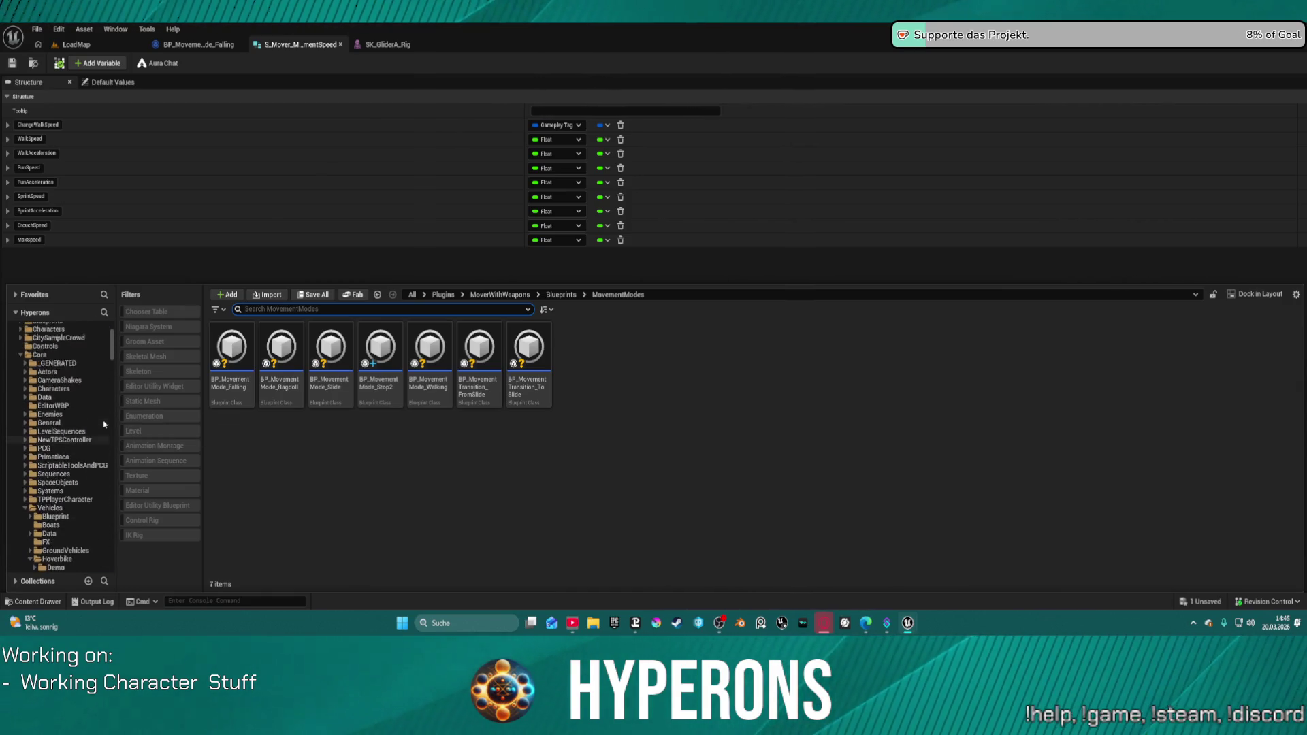
pyautogui.click(68, 379)
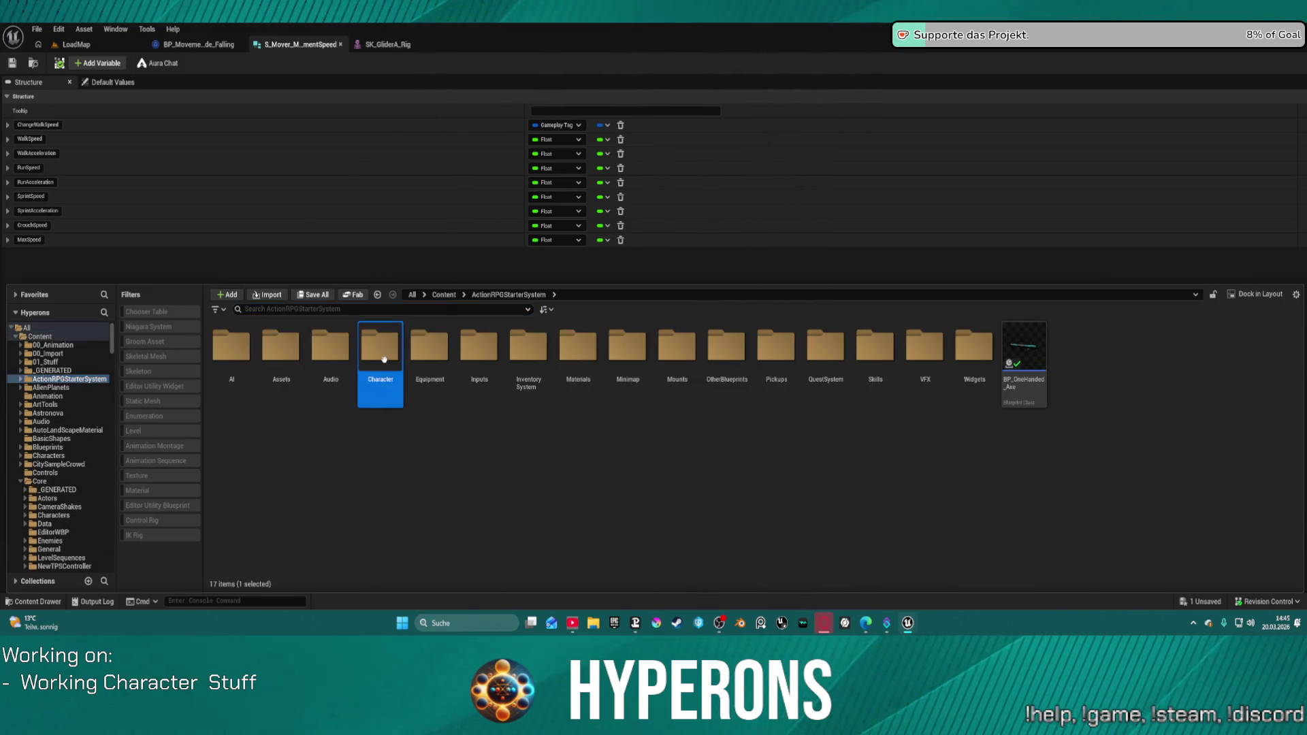
pyautogui.doubleClick(379, 347)
pyautogui.click(280, 350)
pyautogui.doubleClick(231, 348)
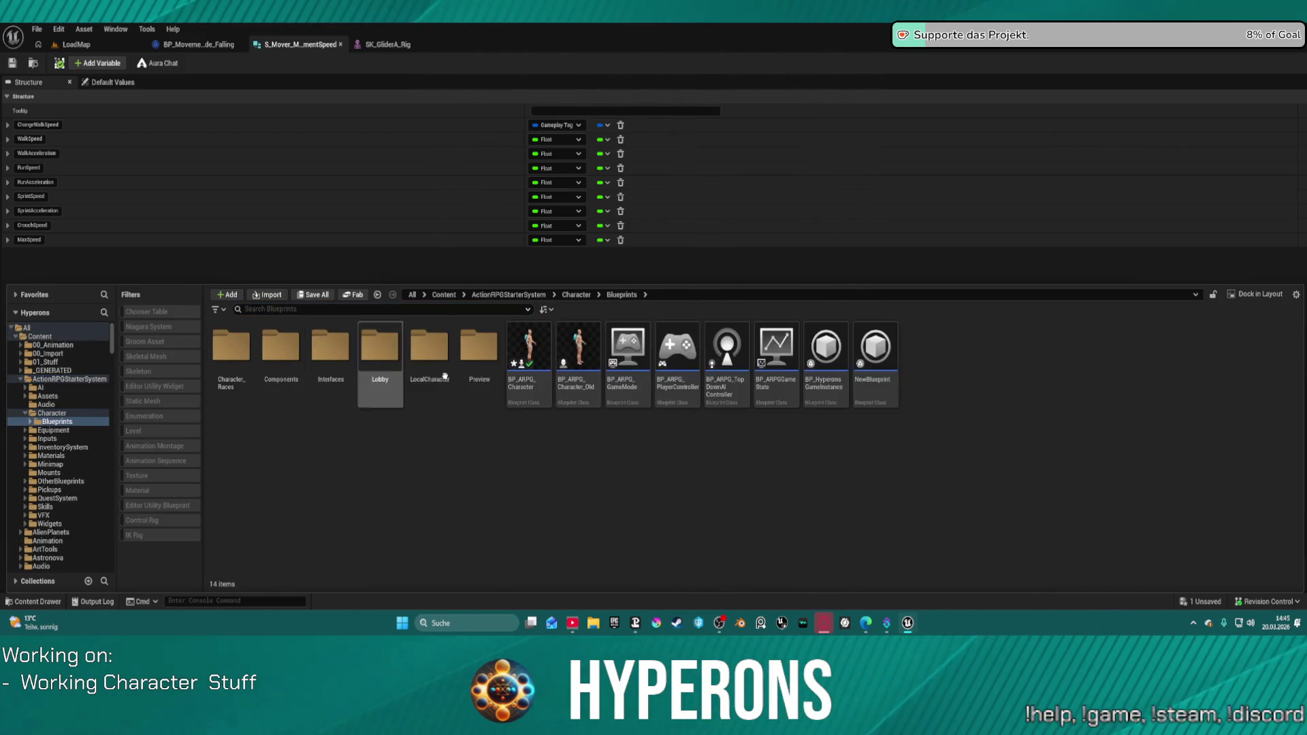
pyautogui.click(543, 349)
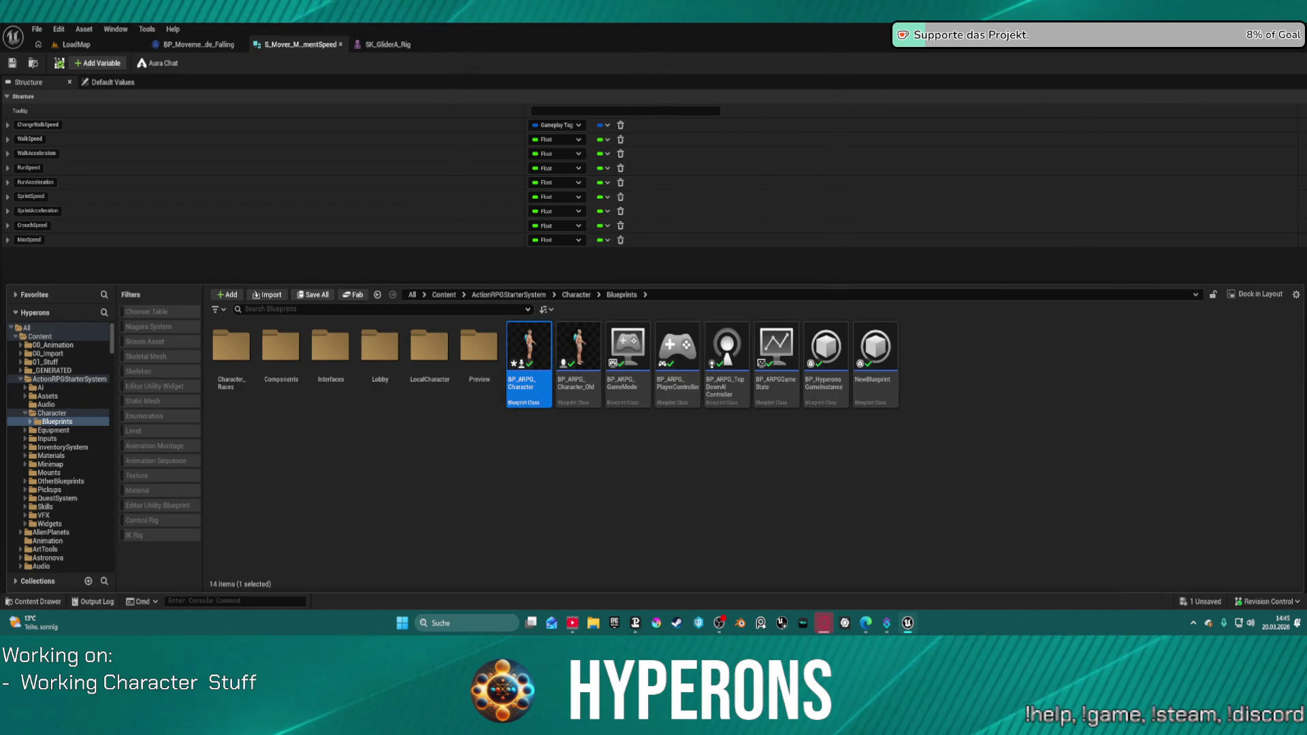
pyautogui.hotkey('ctrl', 'space')
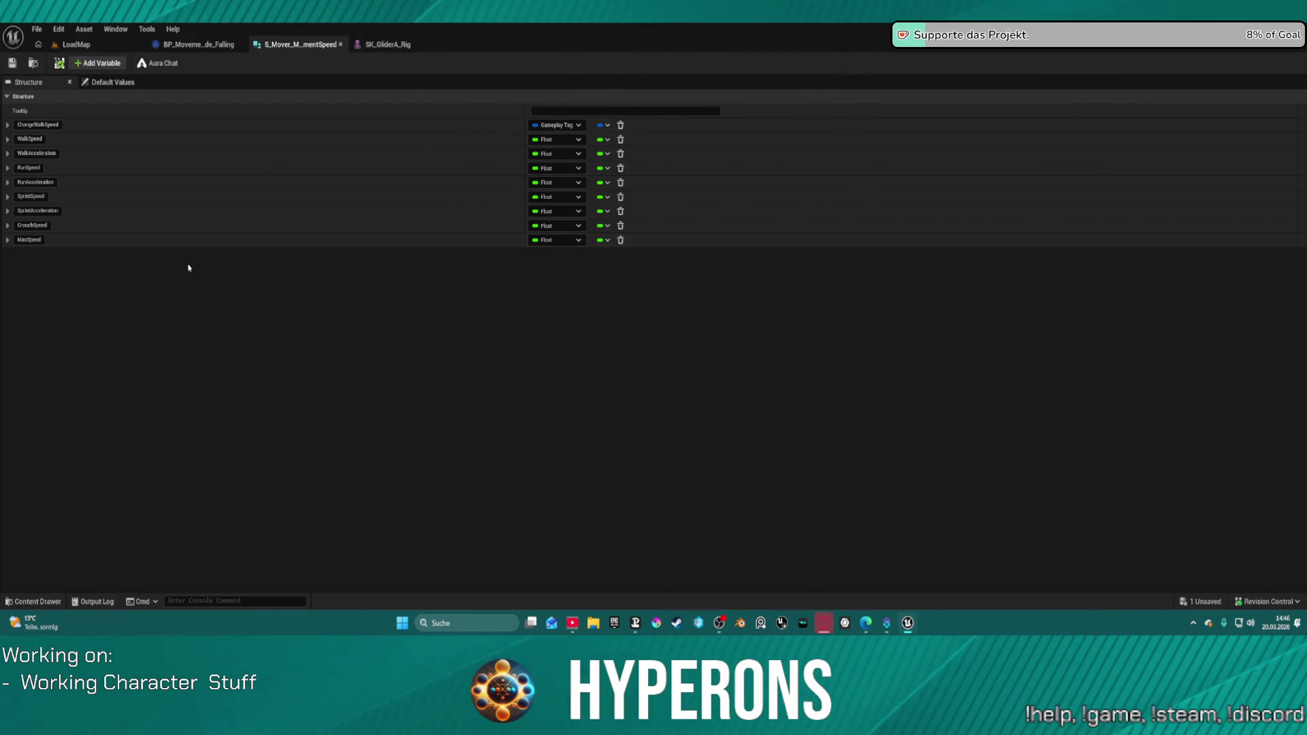
# Switch to BP_MovementMode_Falling and locate its asset in the MovementModes folder.
pyautogui.click(101, 52)
pyautogui.hotkey('ctrl', 'space')
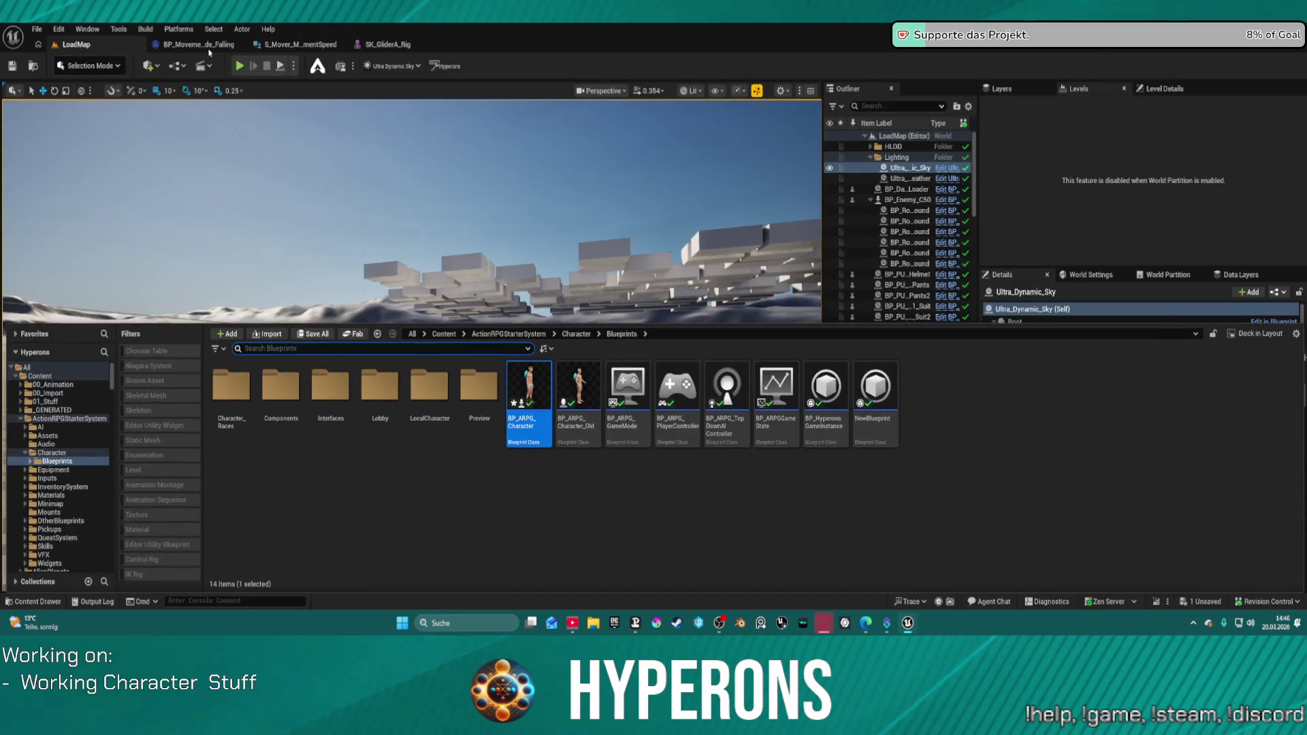
pyautogui.click(181, 30)
pyautogui.press('Escape')
pyautogui.click(197, 45)
pyautogui.hotkey('ctrl', 'space')
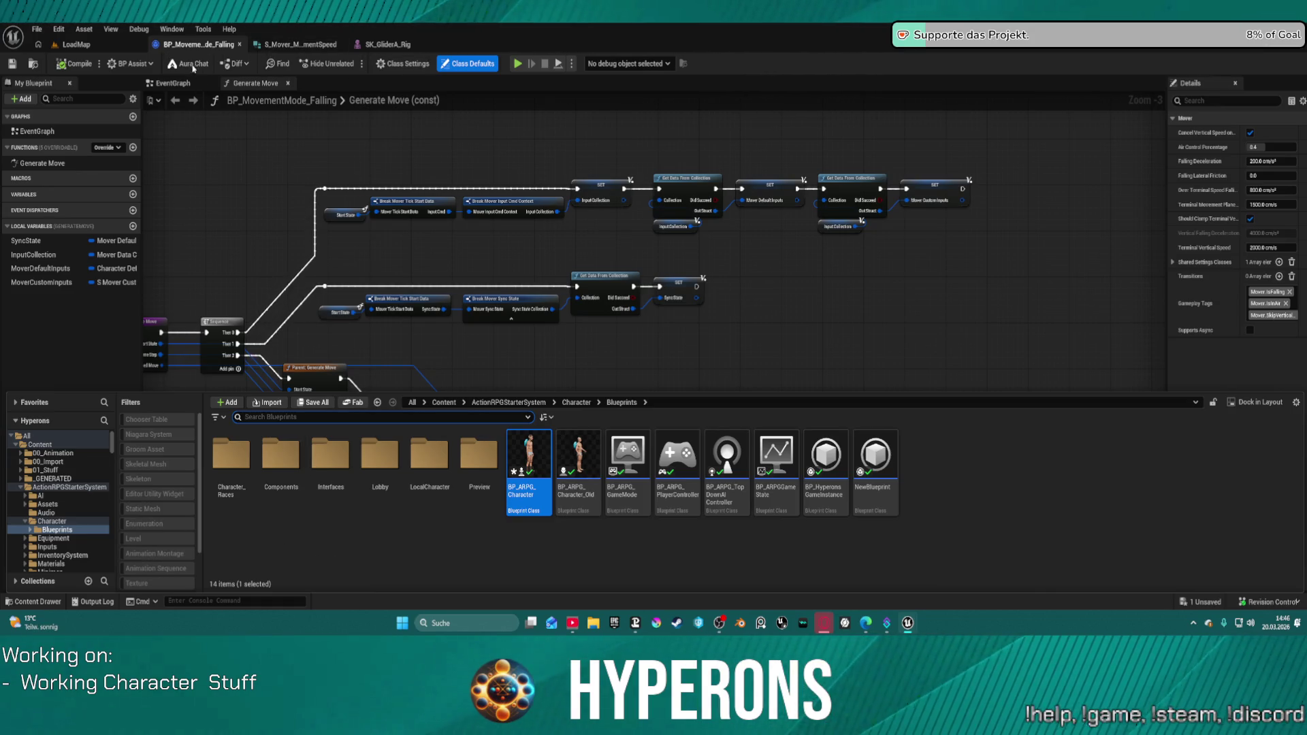
pyautogui.click(33, 63)
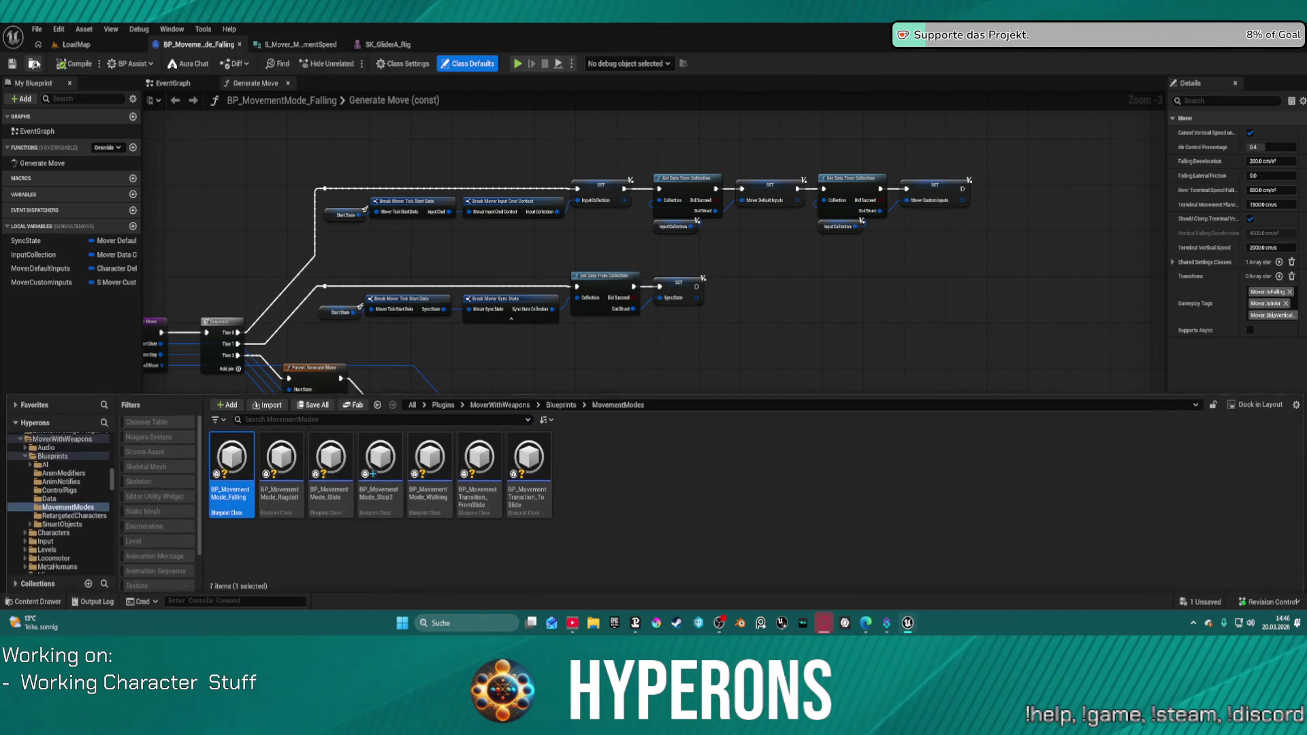
pyautogui.rightClick(596, 471)
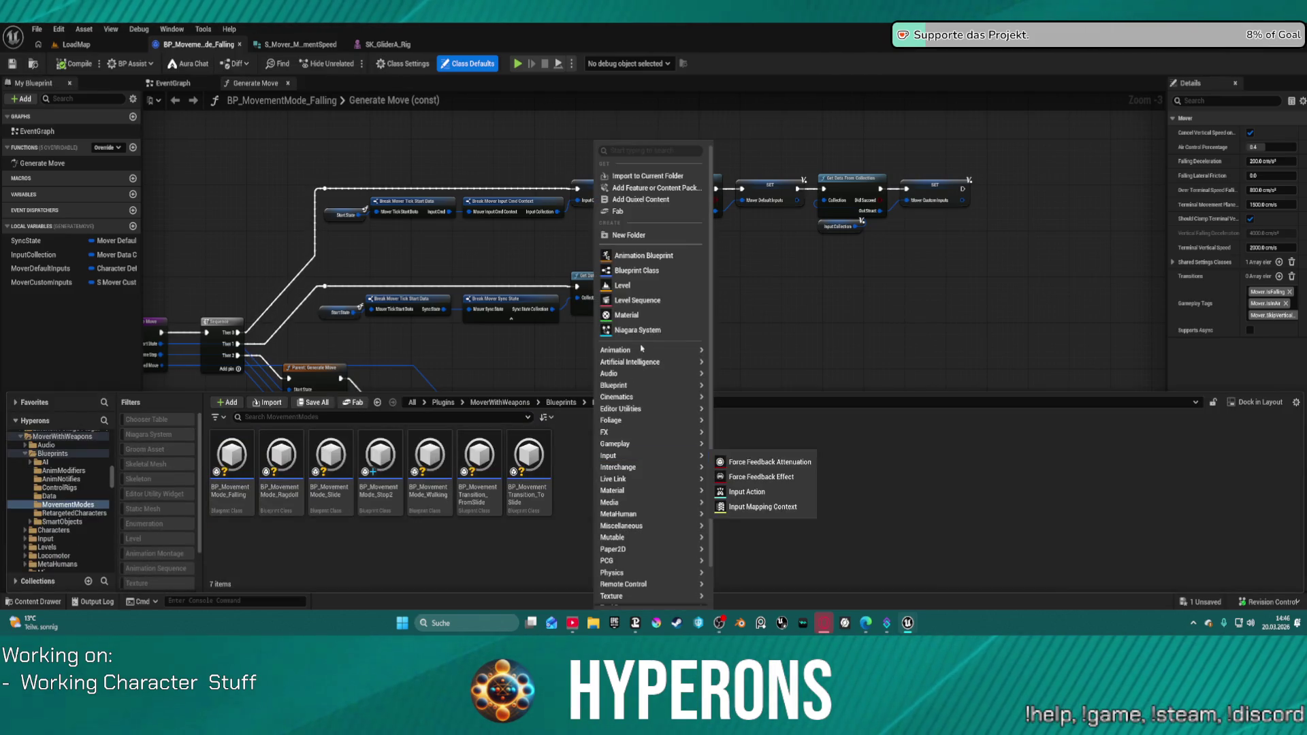
pyautogui.click(658, 272)
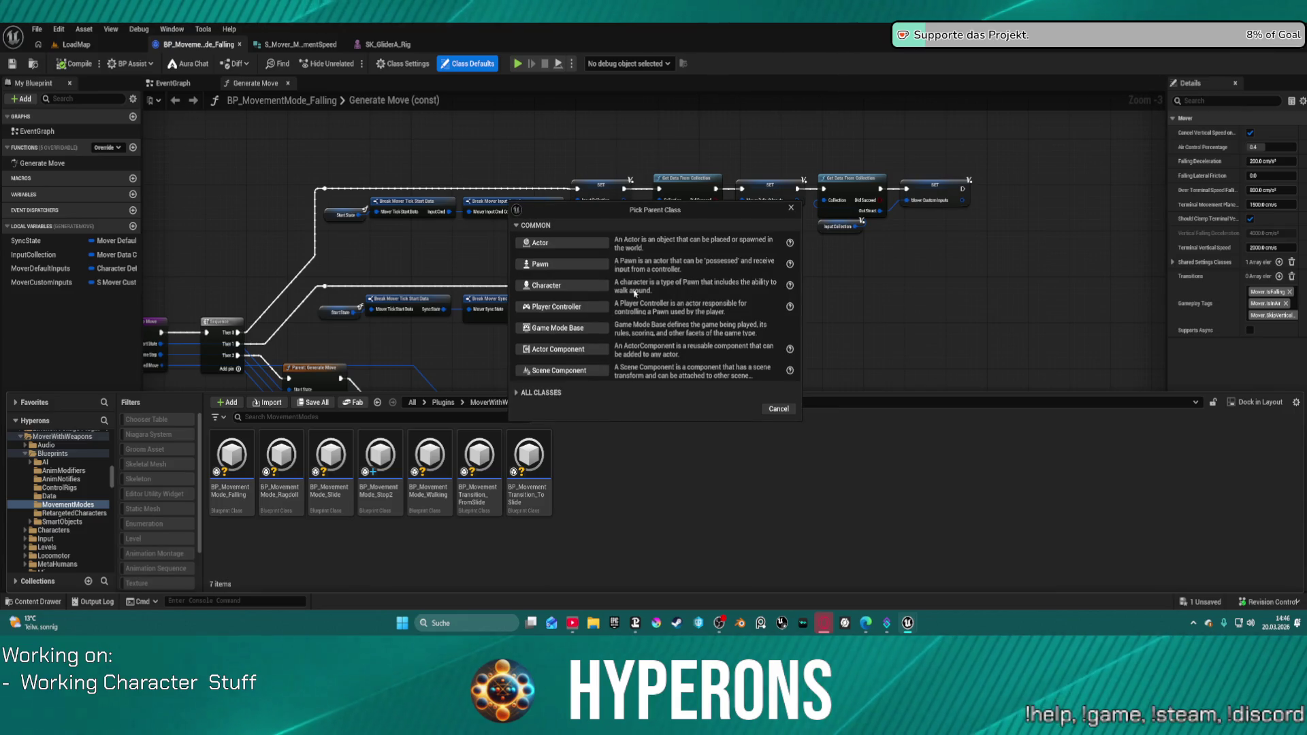
pyautogui.click(555, 393)
pyautogui.write('over')
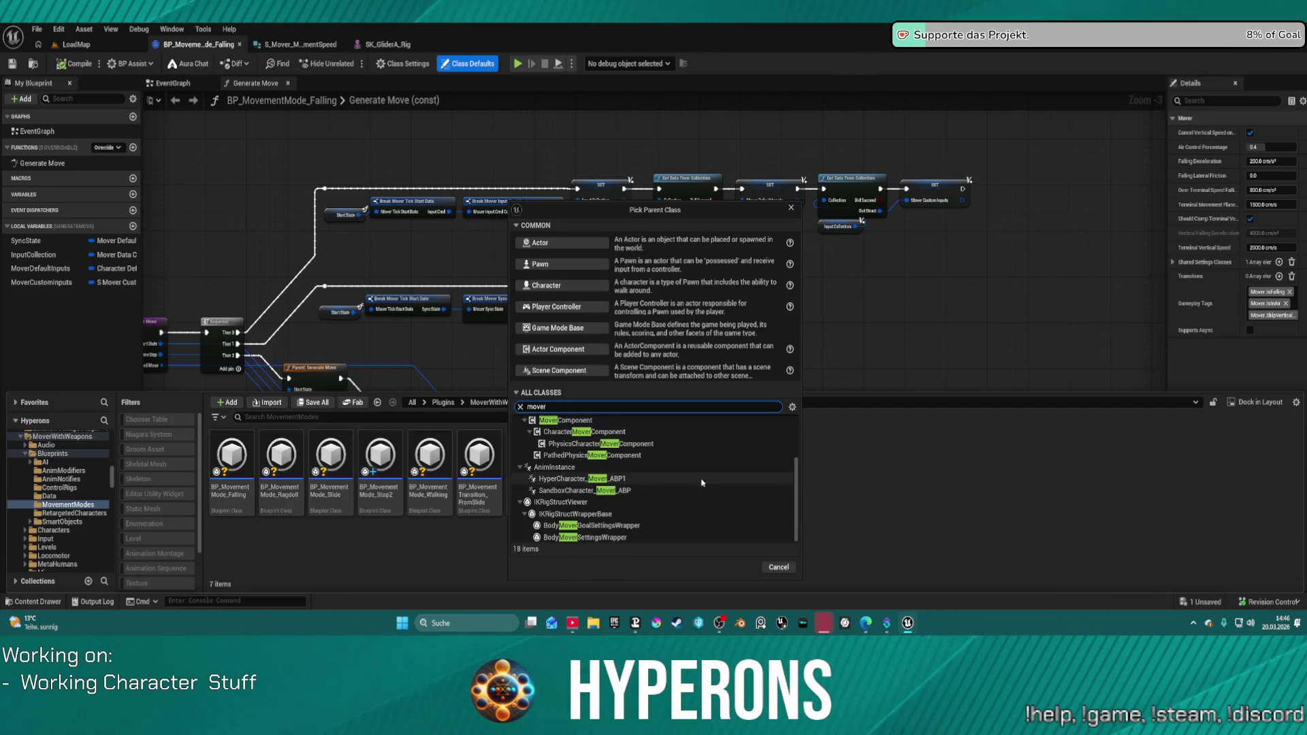
pyautogui.scroll(1, 701, 497)
pyautogui.scroll(-1, 690, 502)
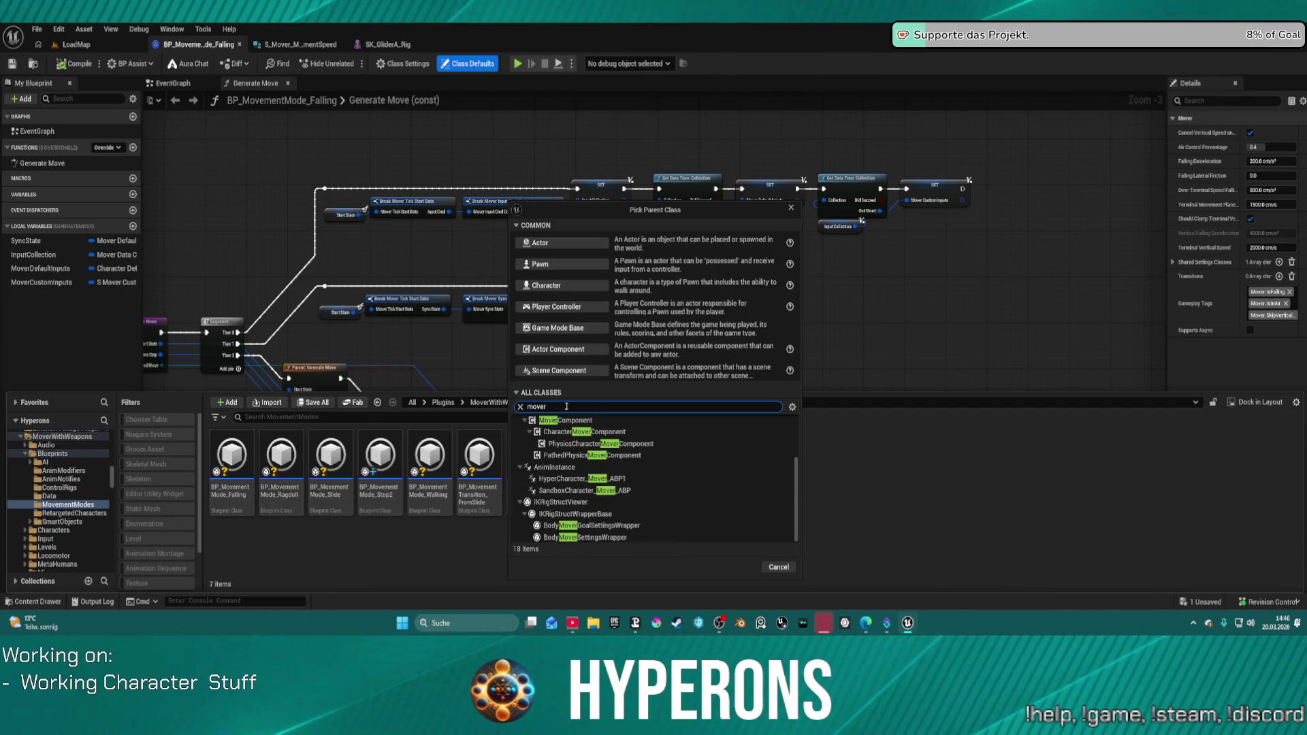
pyautogui.write('ment')
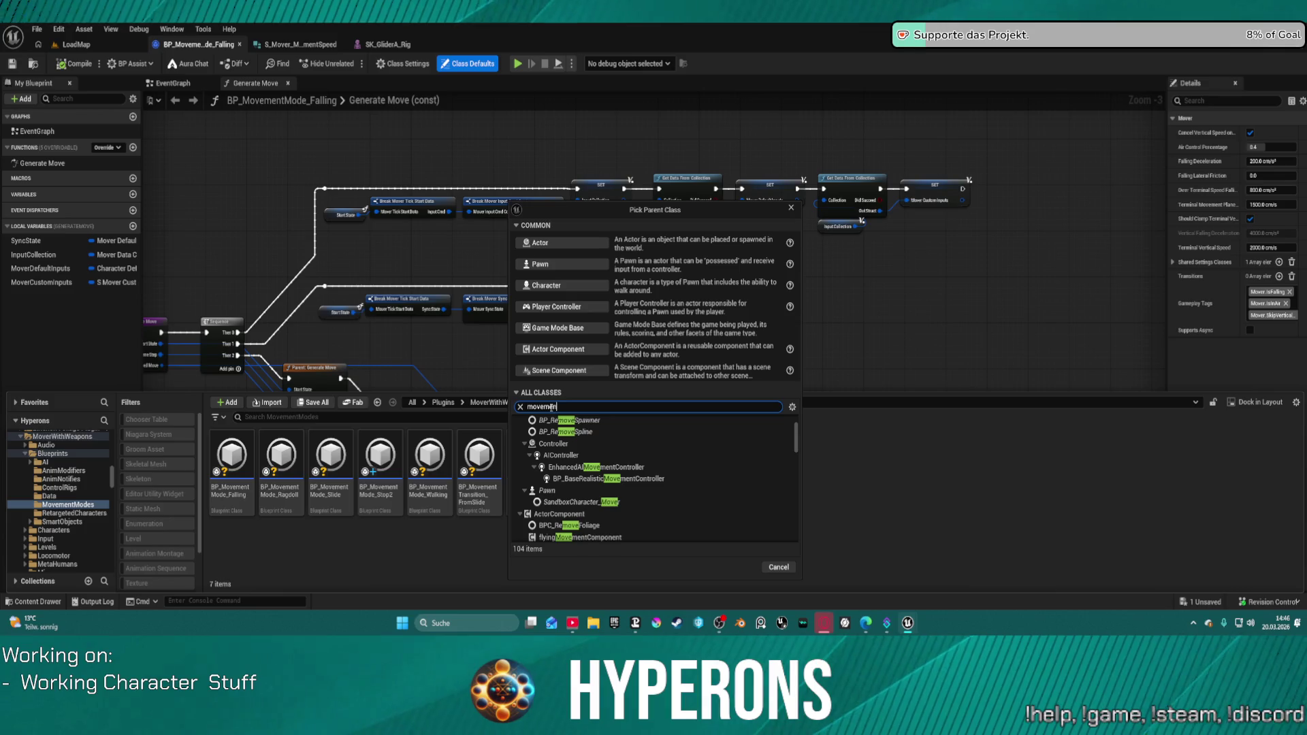
pyautogui.scroll(-1, 655, 478)
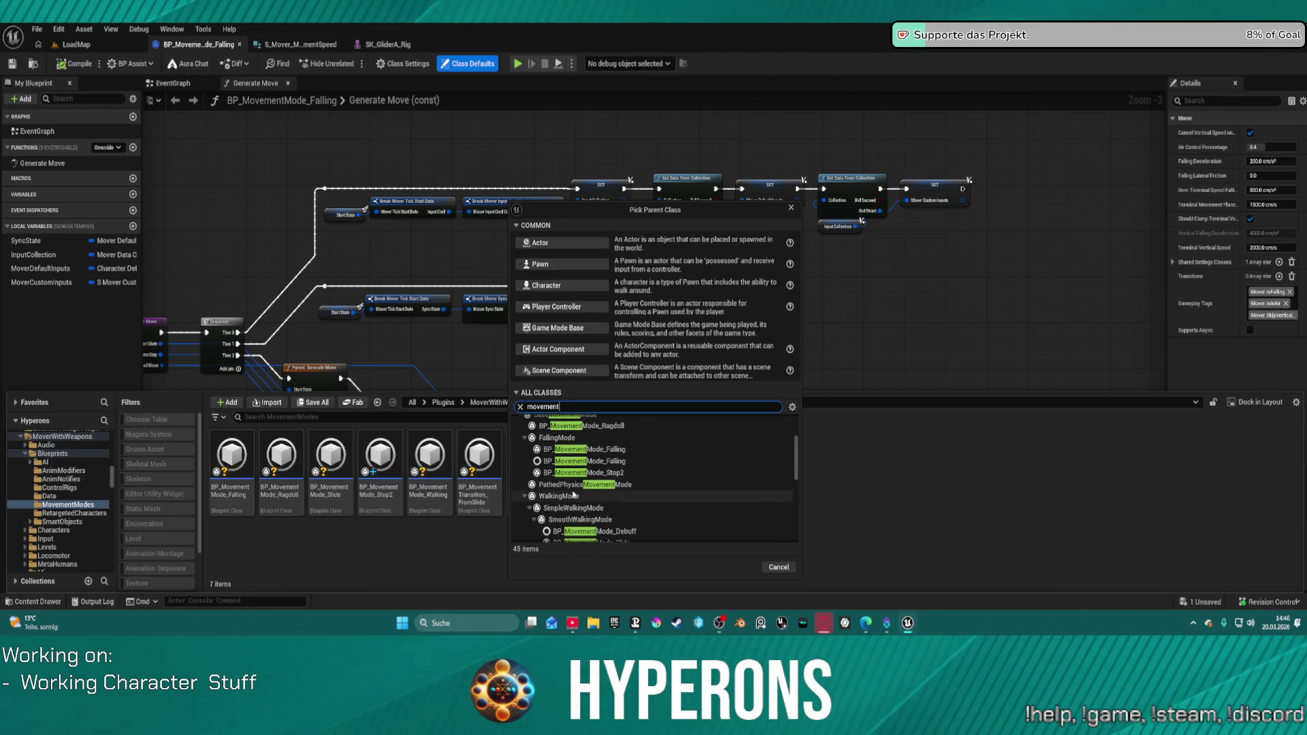
pyautogui.scroll(1, 589, 441)
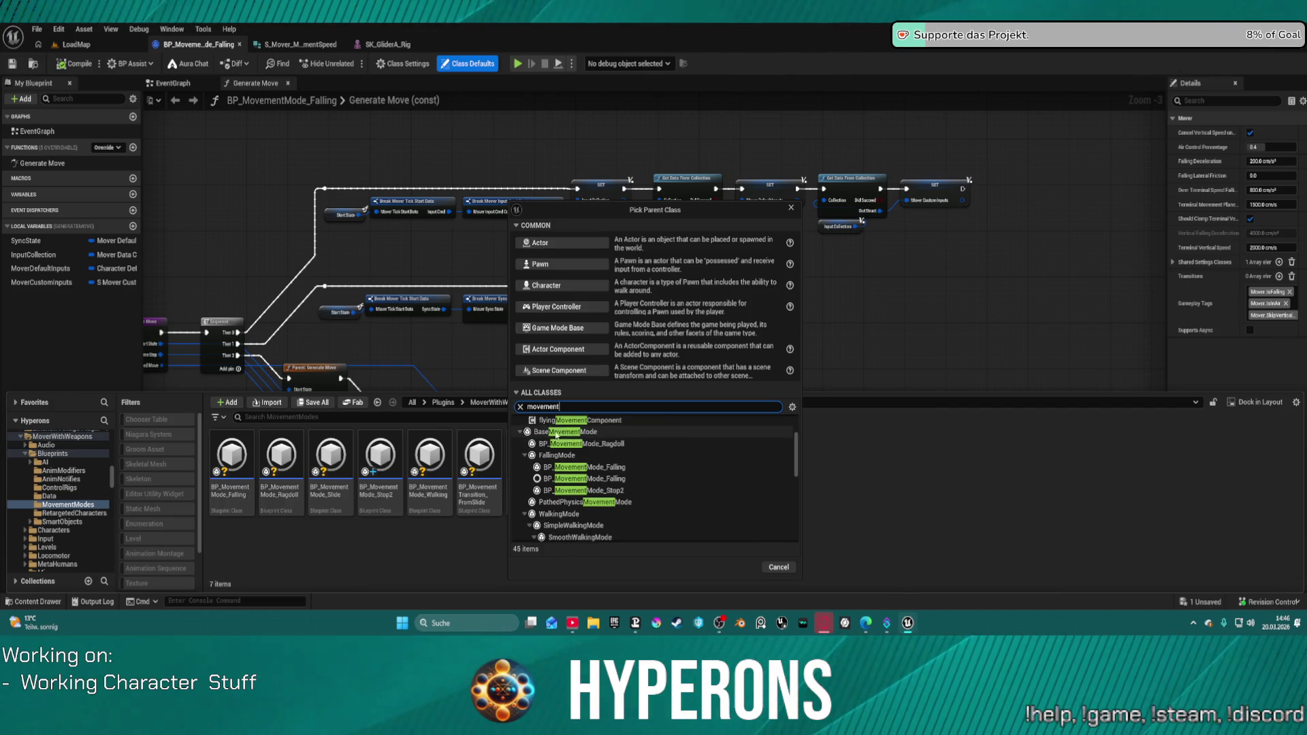
pyautogui.scroll(-1, 538, 437)
pyautogui.click(528, 438)
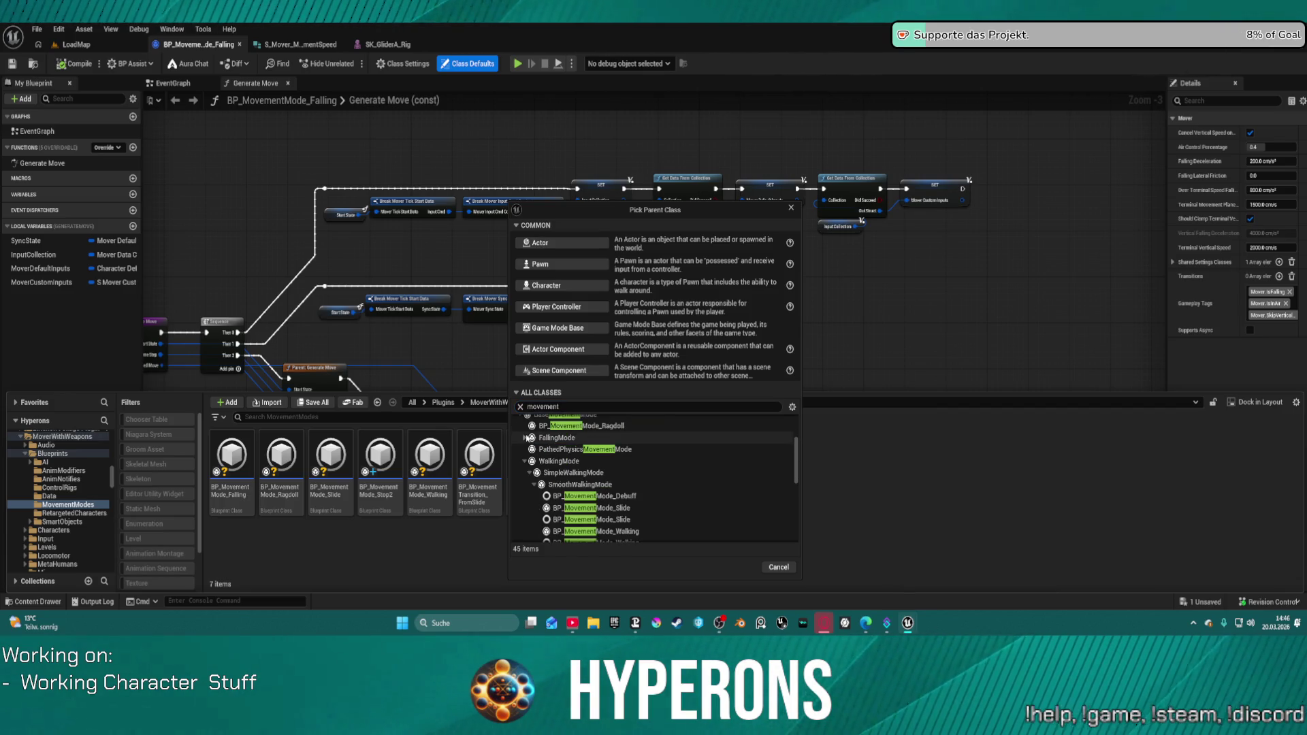
pyautogui.click(525, 461)
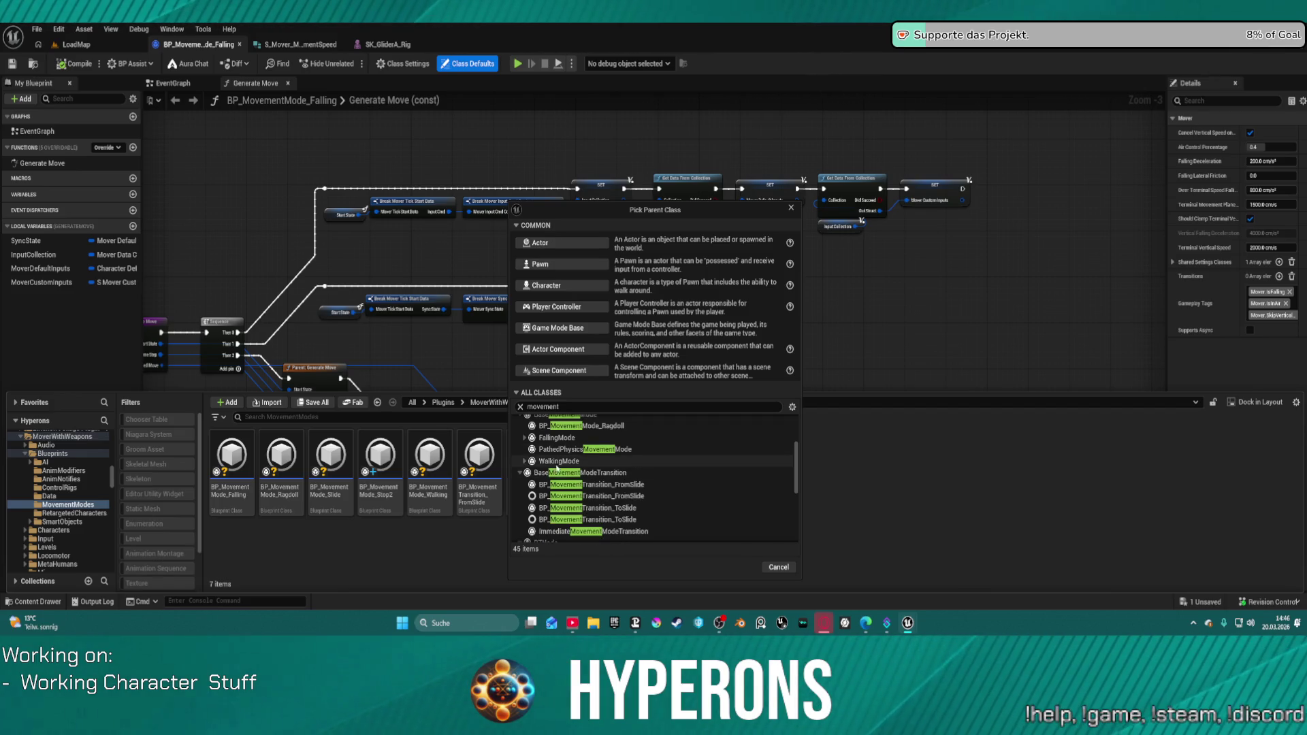
pyautogui.moveTo(645, 454)
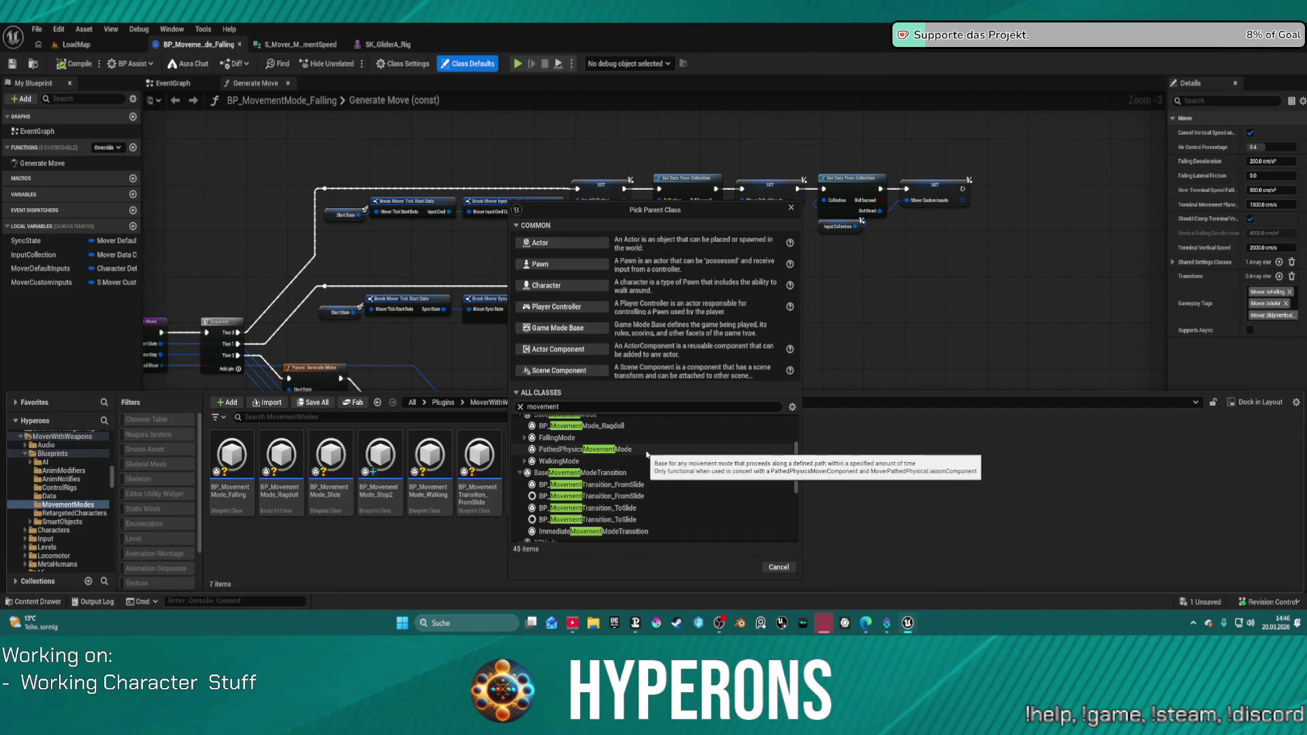
pyautogui.scroll(-2, 646, 463)
pyautogui.moveTo(651, 485)
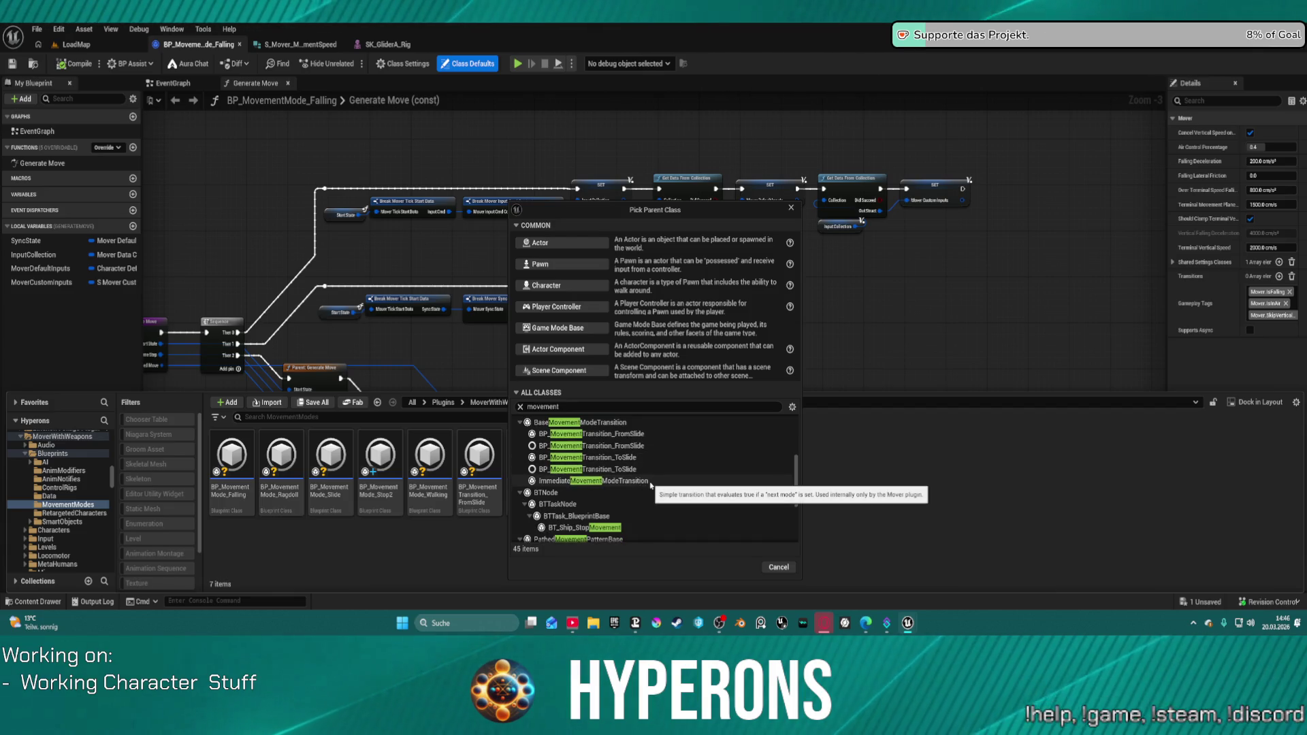
pyautogui.scroll(-3, 651, 485)
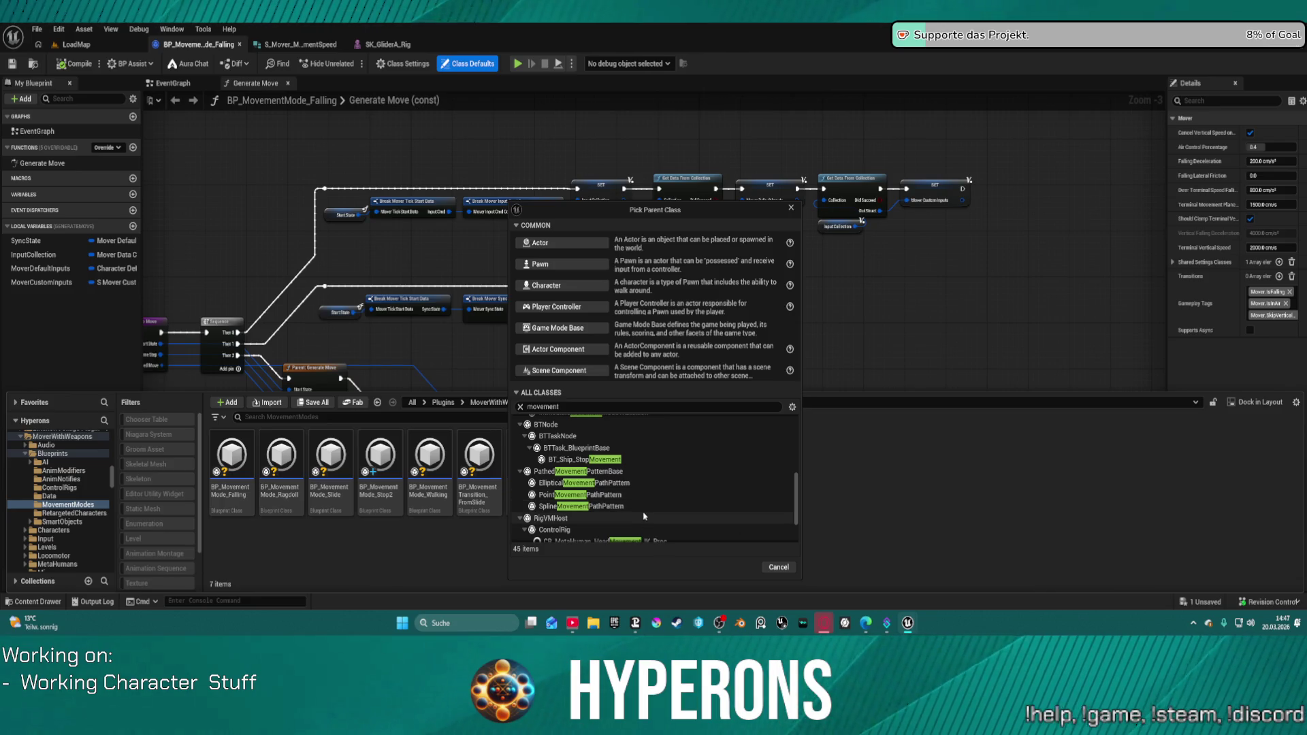
pyautogui.click(793, 210)
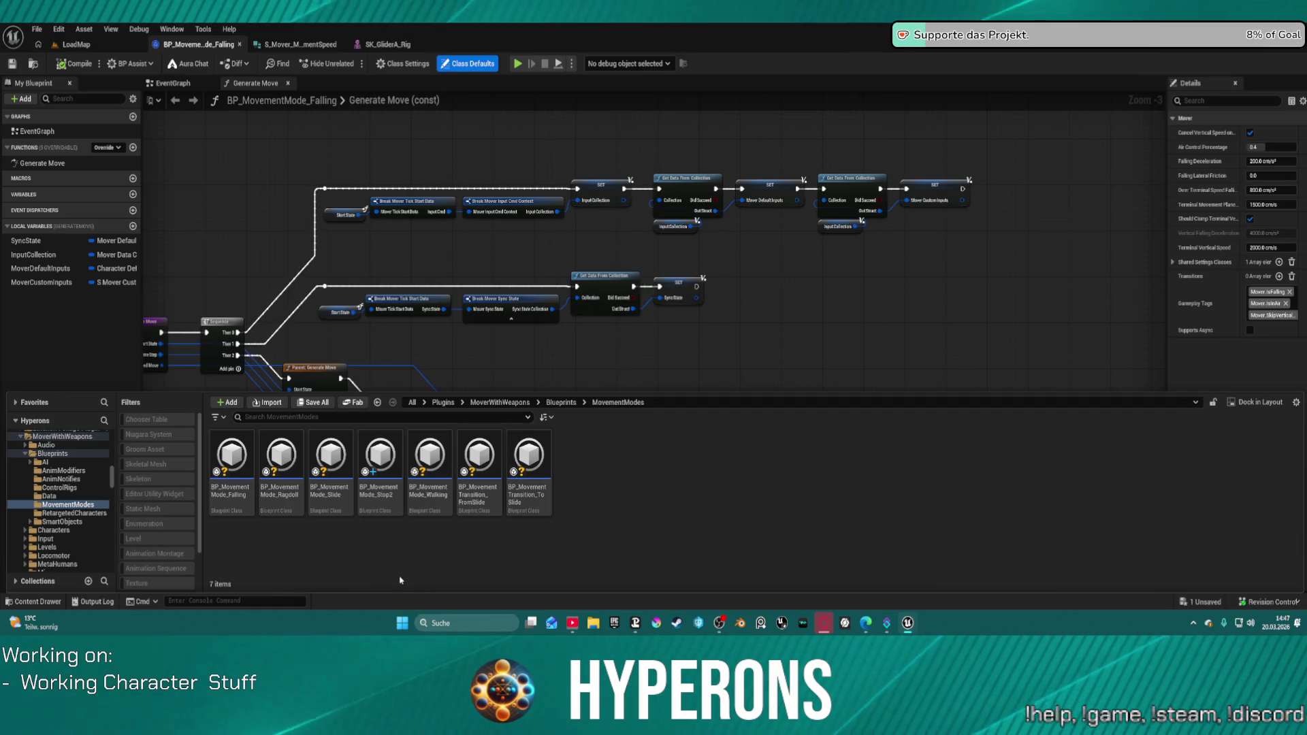
# Begin renaming BP_MovementMode_Stop2, then fix up redirectors in the MovementModes folder.
pyautogui.click(374, 502)
pyautogui.click(375, 501)
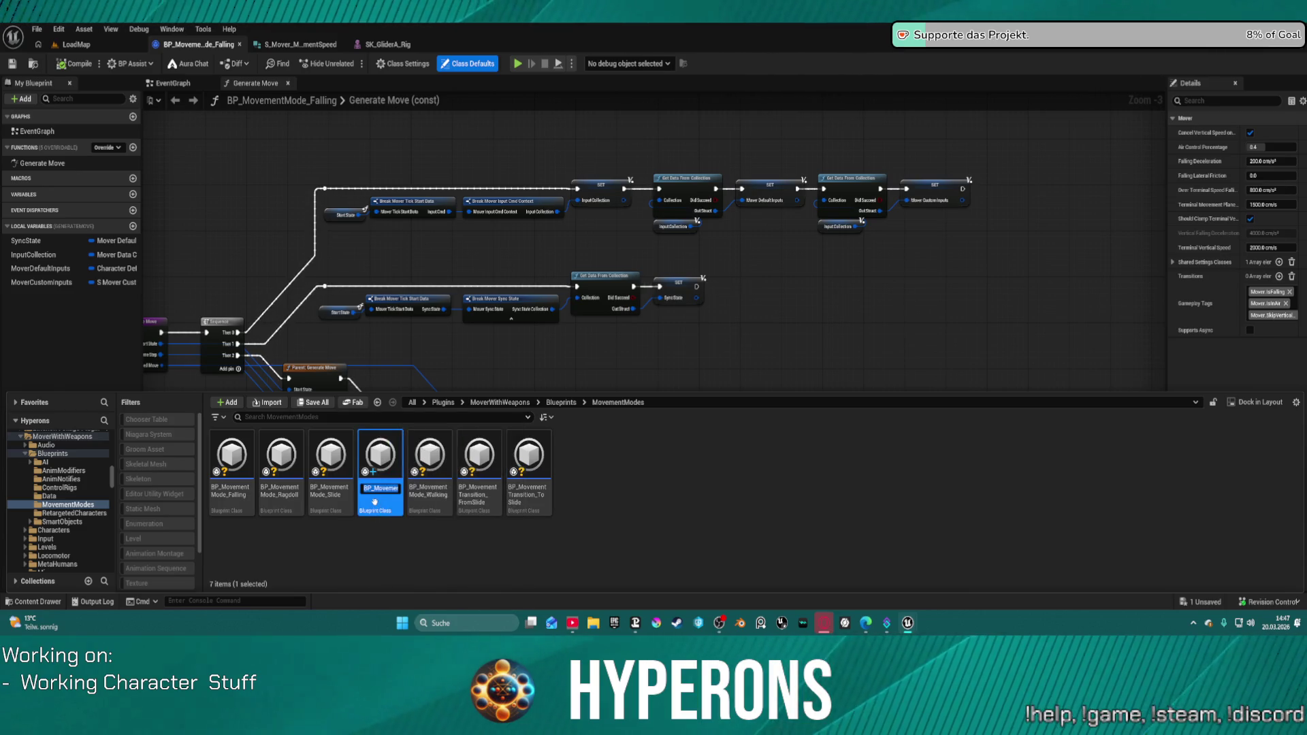
pyautogui.click(69, 507)
pyautogui.rightClick(69, 509)
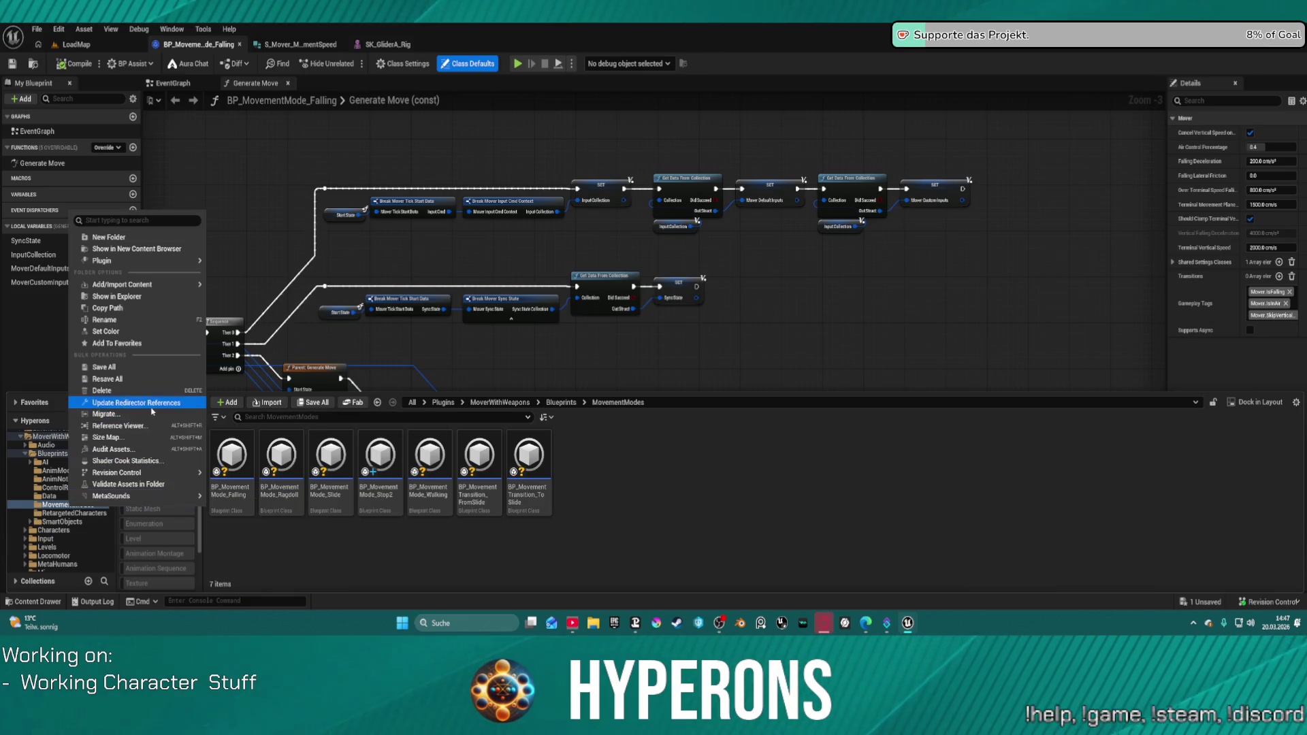
pyautogui.click(257, 424)
# Rename the asset to BP_MovementMode_Stop with F2, close the drawer, and play despite compile errors.
pyautogui.click(381, 462)
pyautogui.press('F2')
pyautogui.press('End')
pyautogui.press('BackSpace')
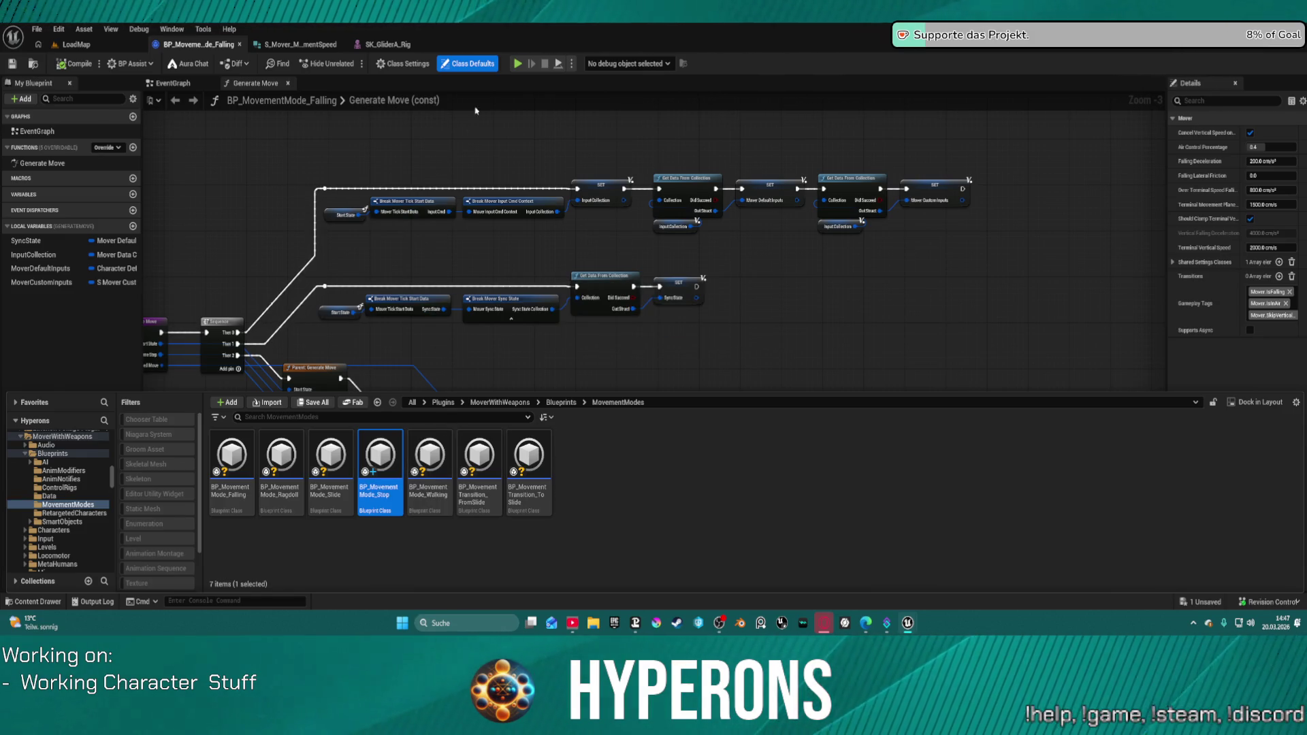
pyautogui.click(521, 65)
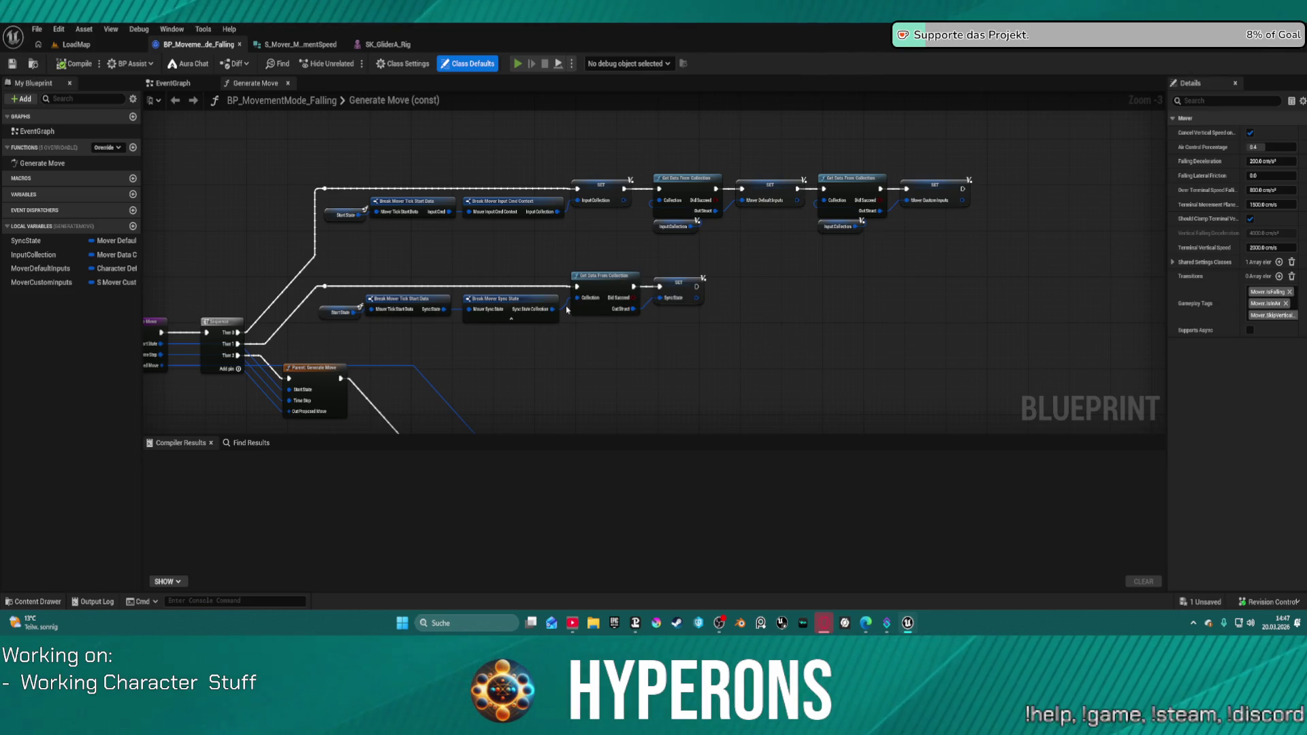
pyautogui.click(726, 343)
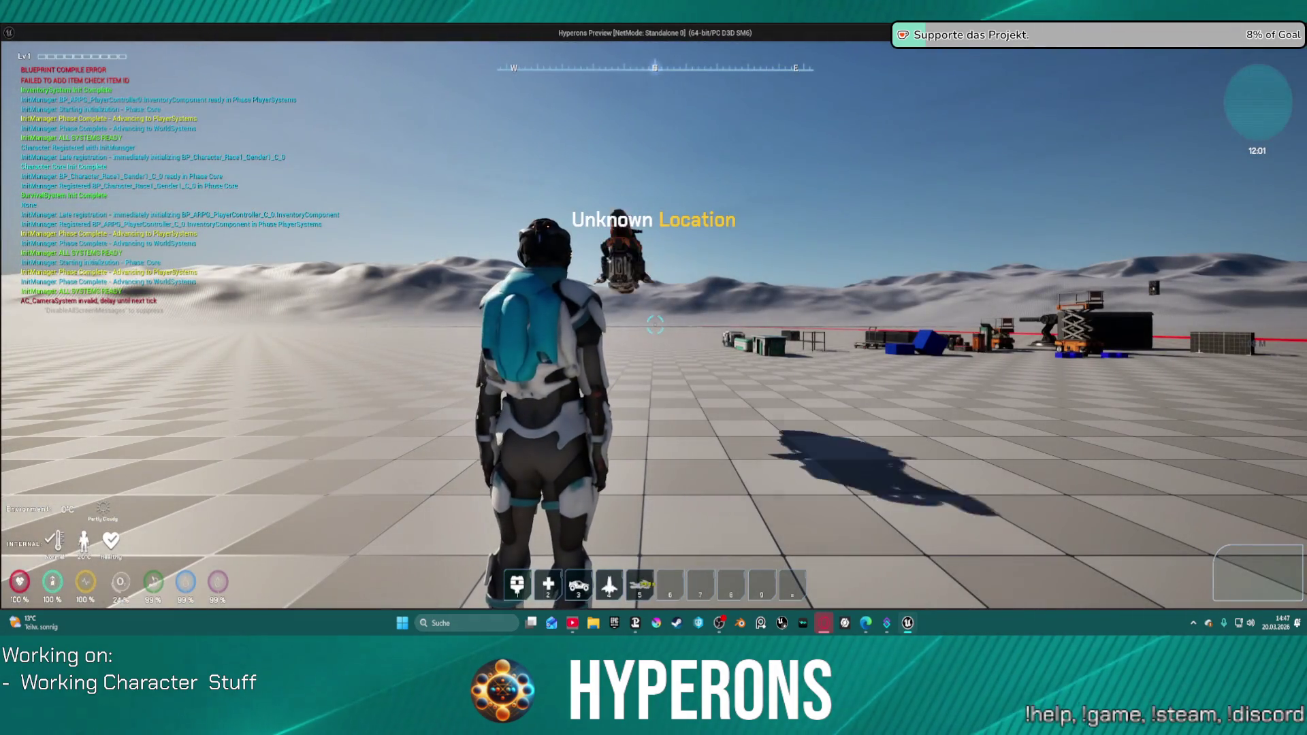
# Walk the character toward the hoverbike, end play, and return to the LoadMap level tab.
pyautogui.press('w')
pyautogui.press('Escape')
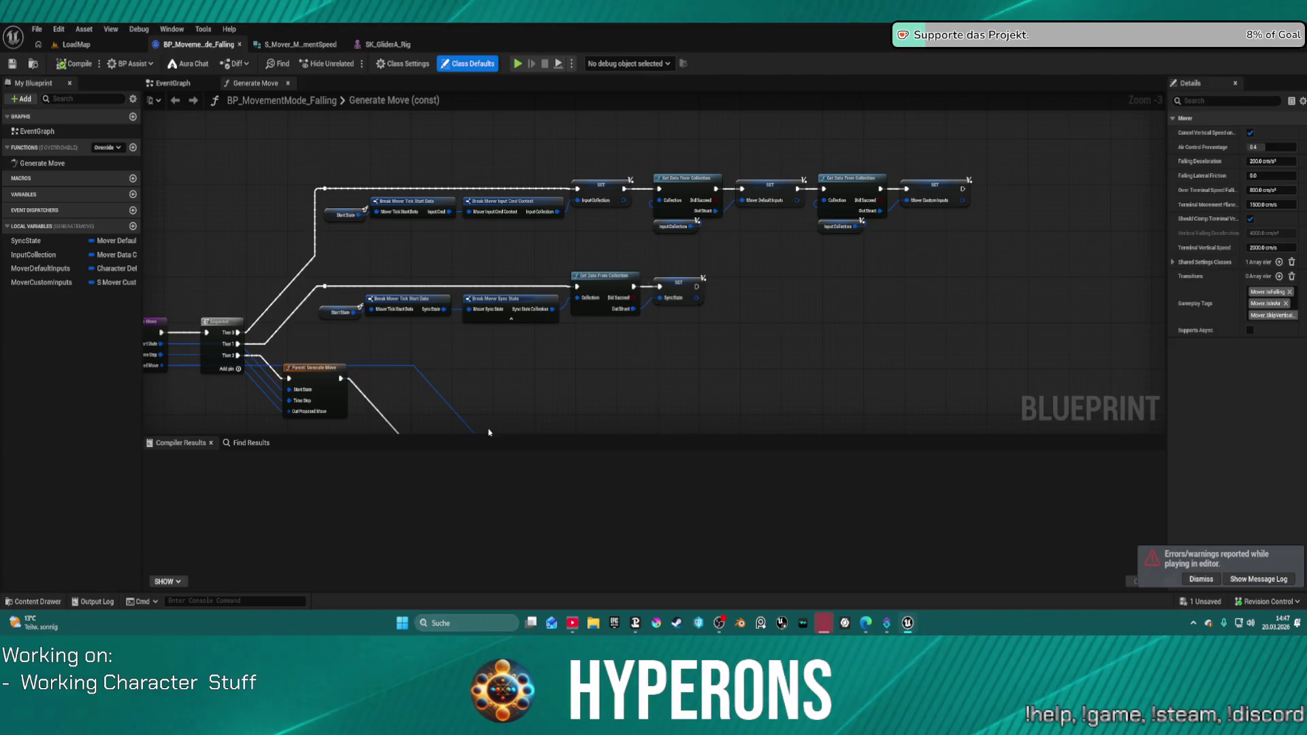
pyautogui.click(78, 44)
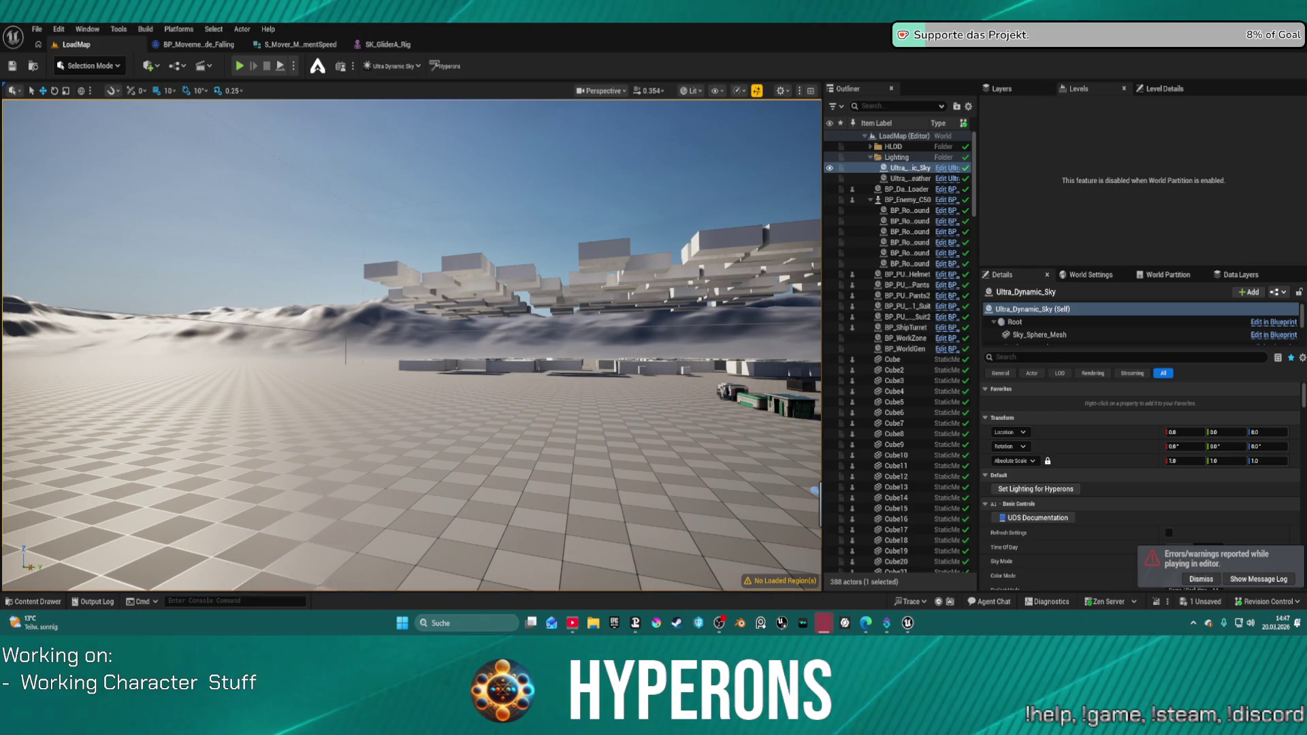
# Browse to Hoverbike > Vehicles > Blueprint in the Content Drawer and select BP_Hoverbike.
pyautogui.click(39, 599)
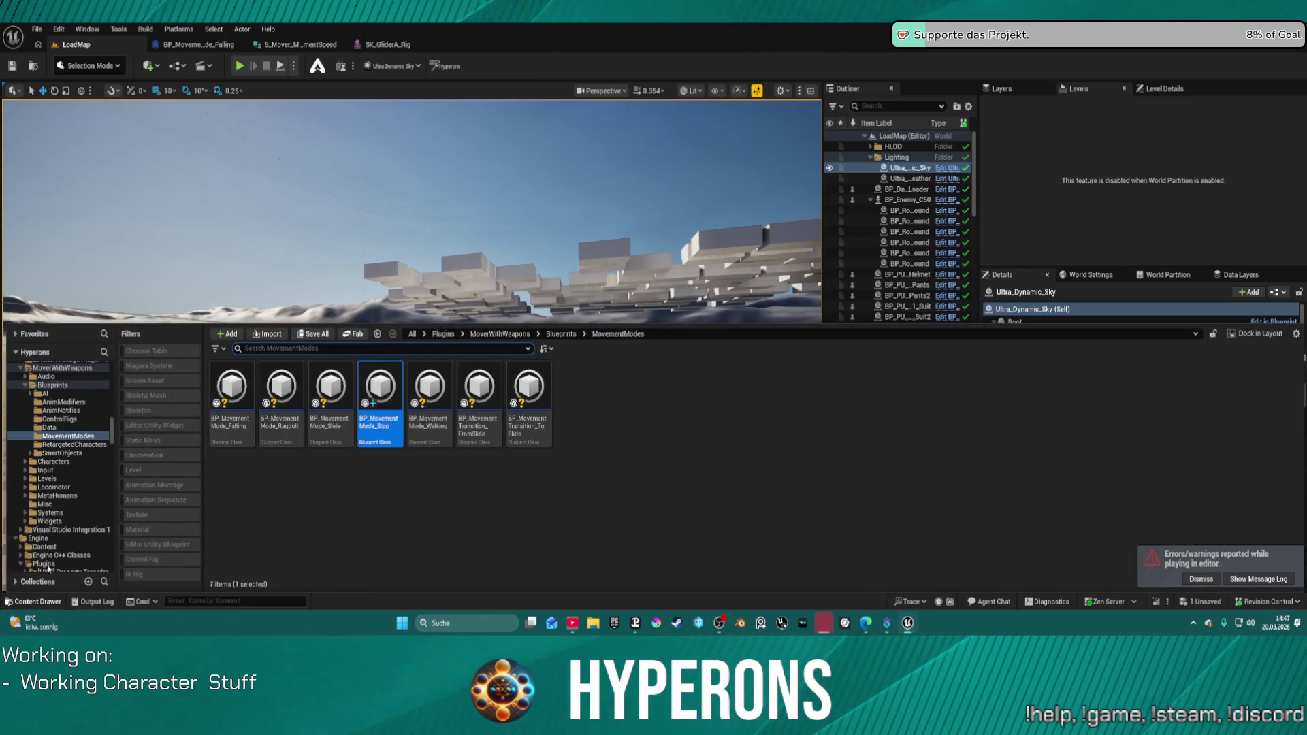
pyautogui.scroll(15, 78, 442)
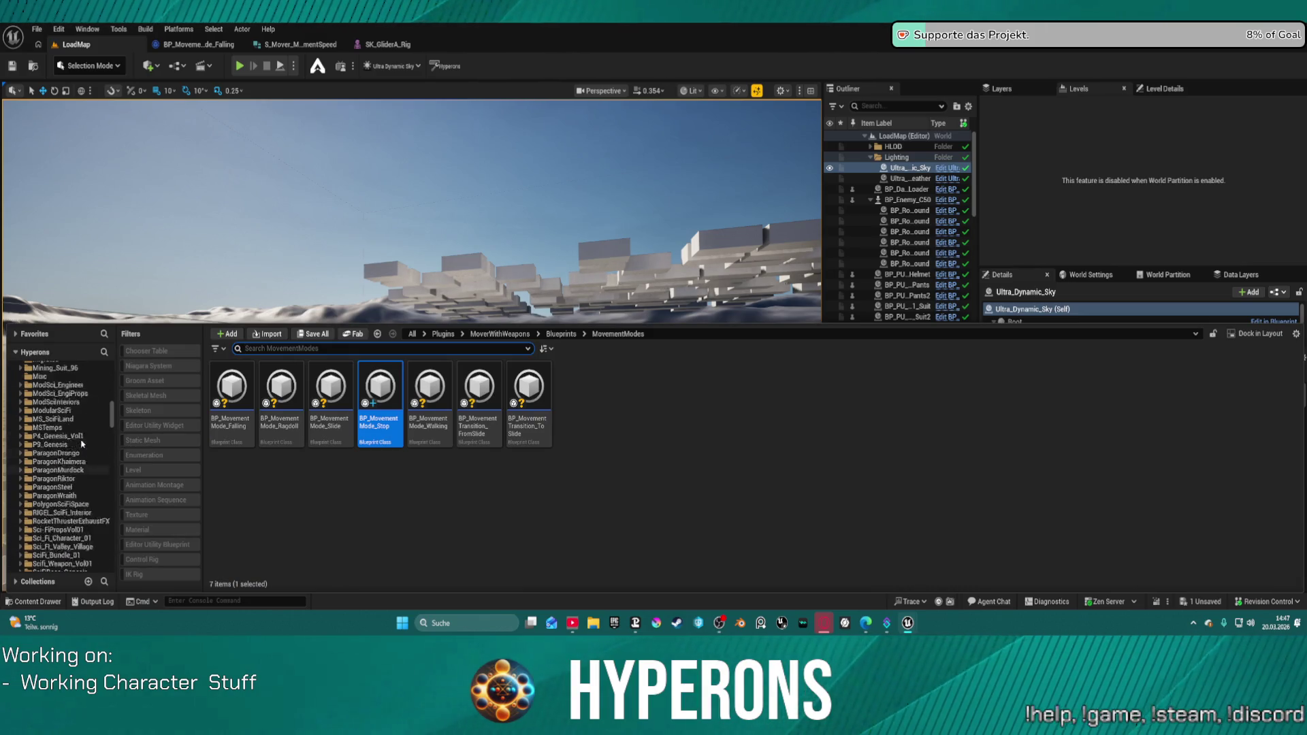
pyautogui.scroll(10, 81, 443)
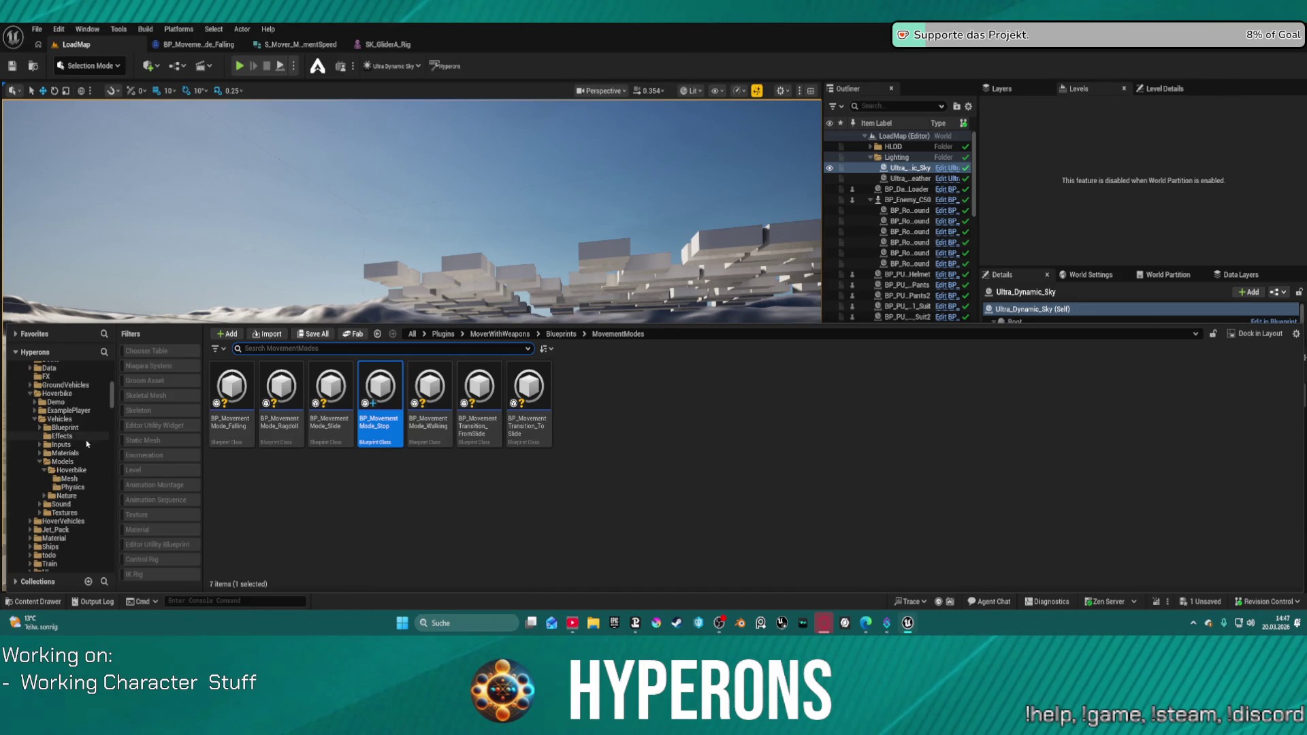
pyautogui.click(75, 418)
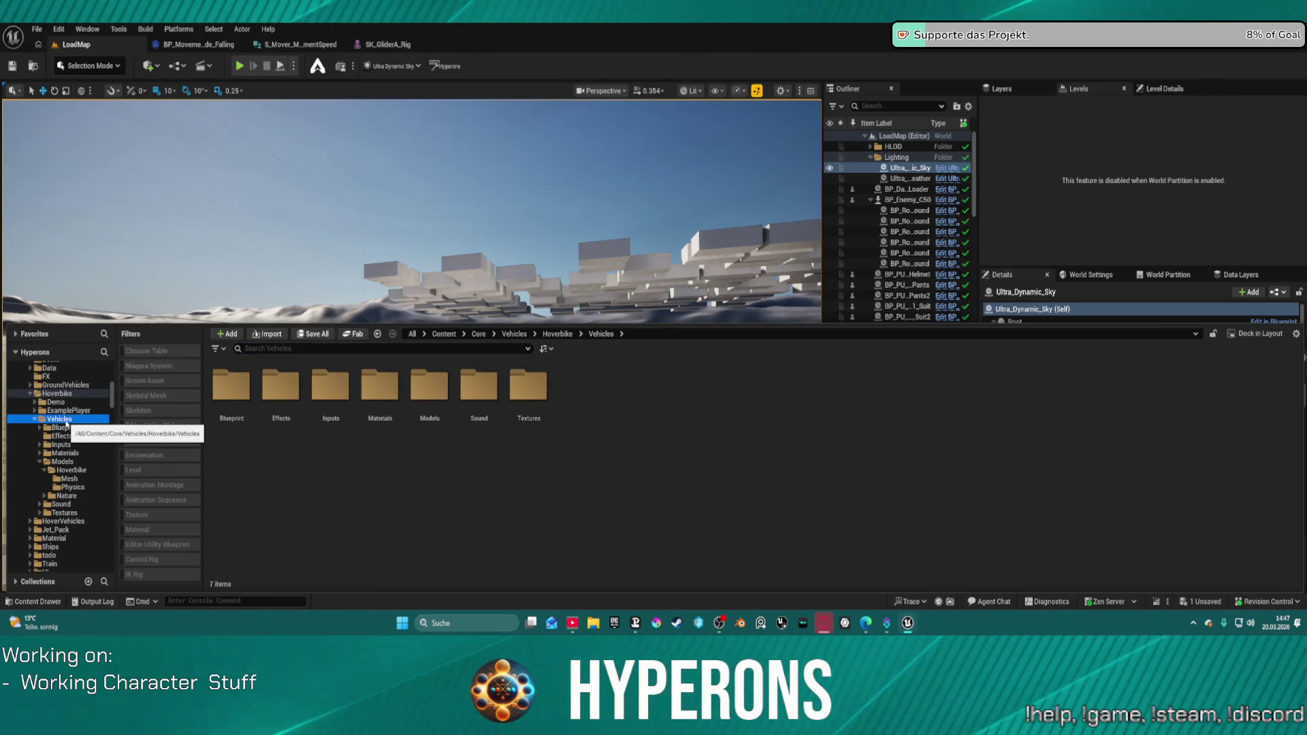
pyautogui.doubleClick(230, 386)
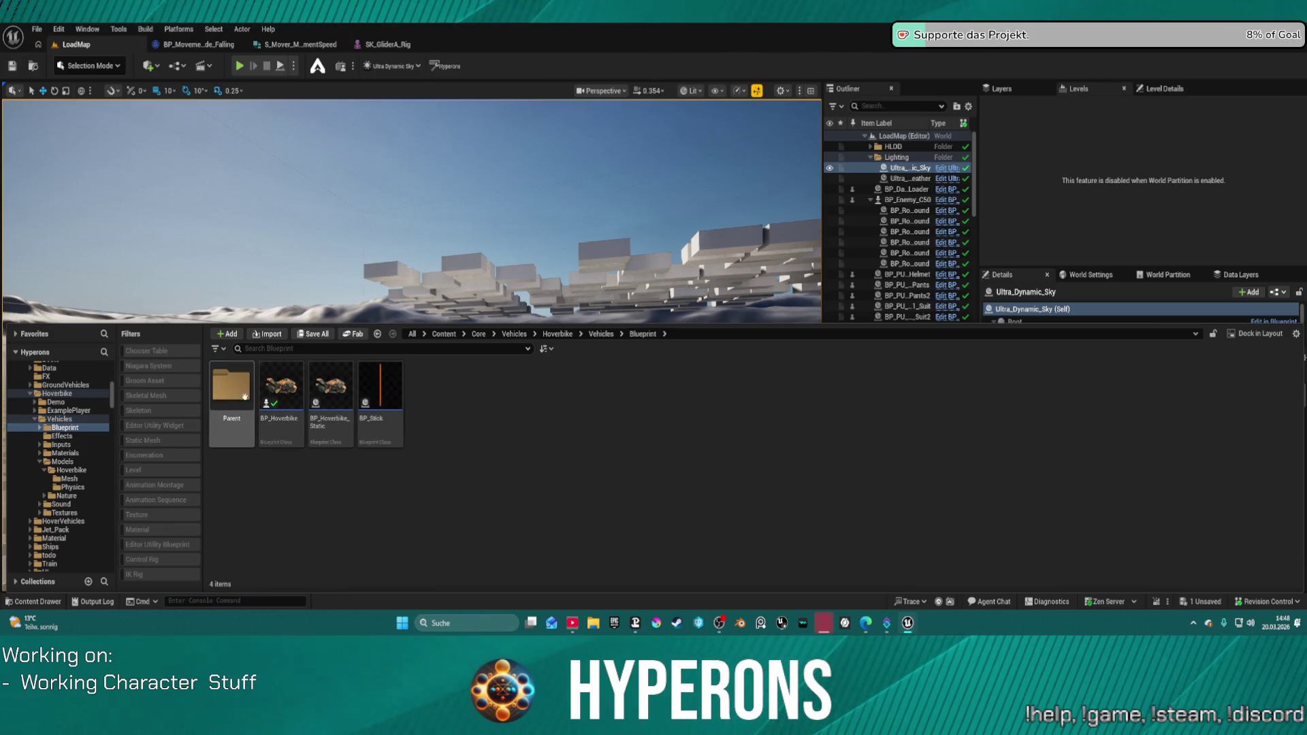
pyautogui.click(291, 391)
pyautogui.click(564, 196)
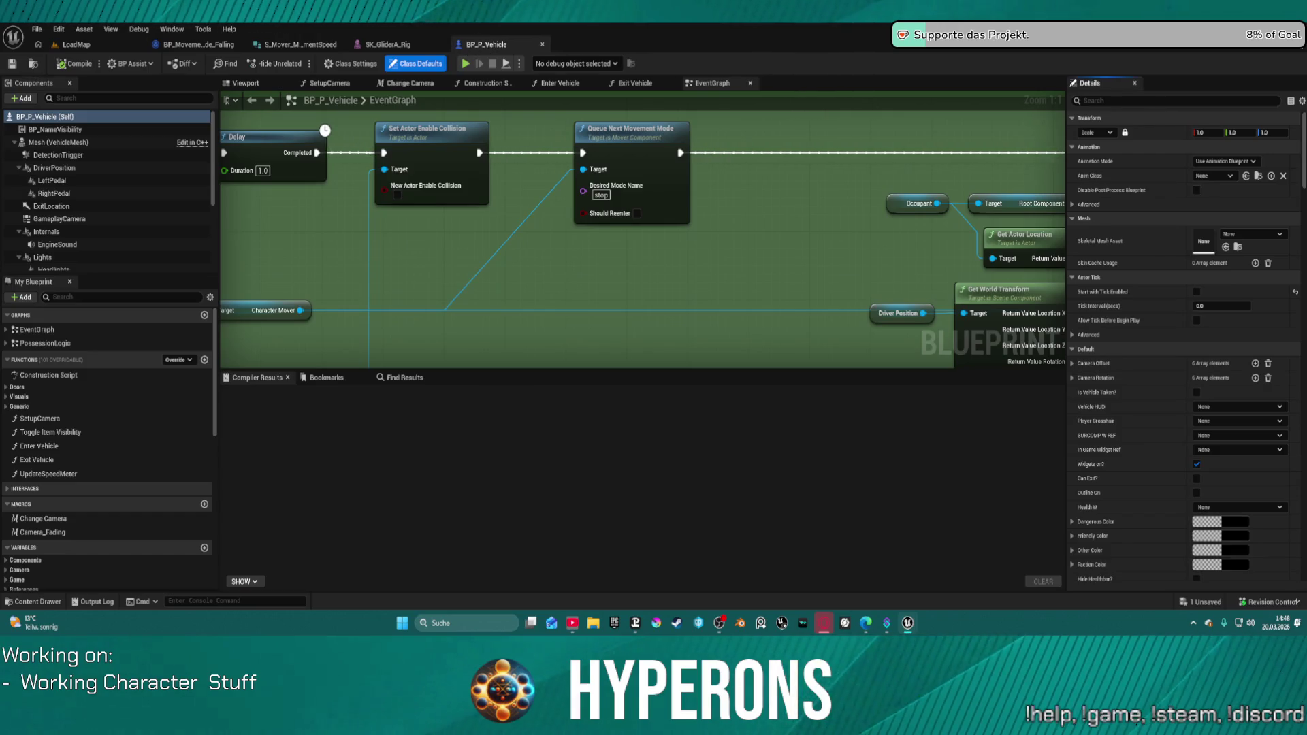
# Dock the BP_Hoverbike editor, select Queue Next Movement Mode, and pan to the movement mode nodes.
pyautogui.moveTo(749, 40)
pyautogui.mouseDown()
pyautogui.moveTo(695, 231)
pyautogui.moveTo(608, 60)
pyautogui.moveTo(500, 51)
pyautogui.mouseUp()
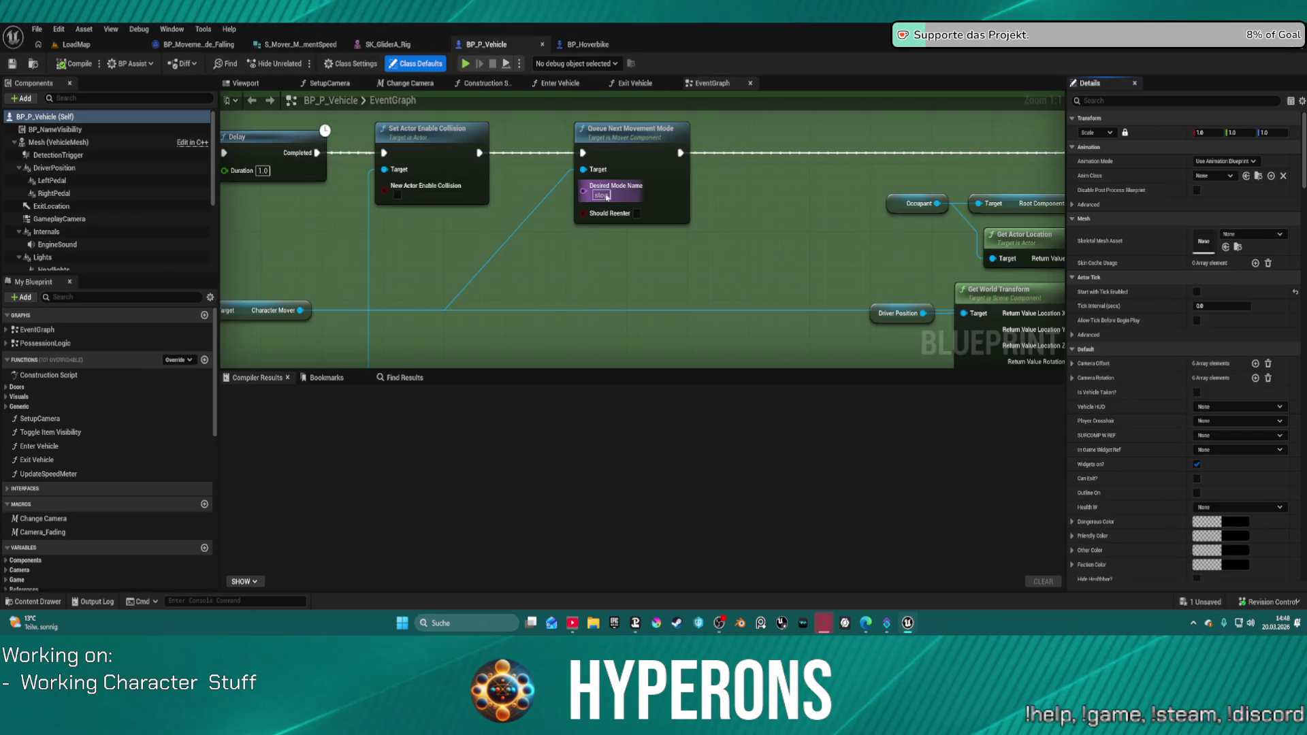
pyautogui.click(606, 221)
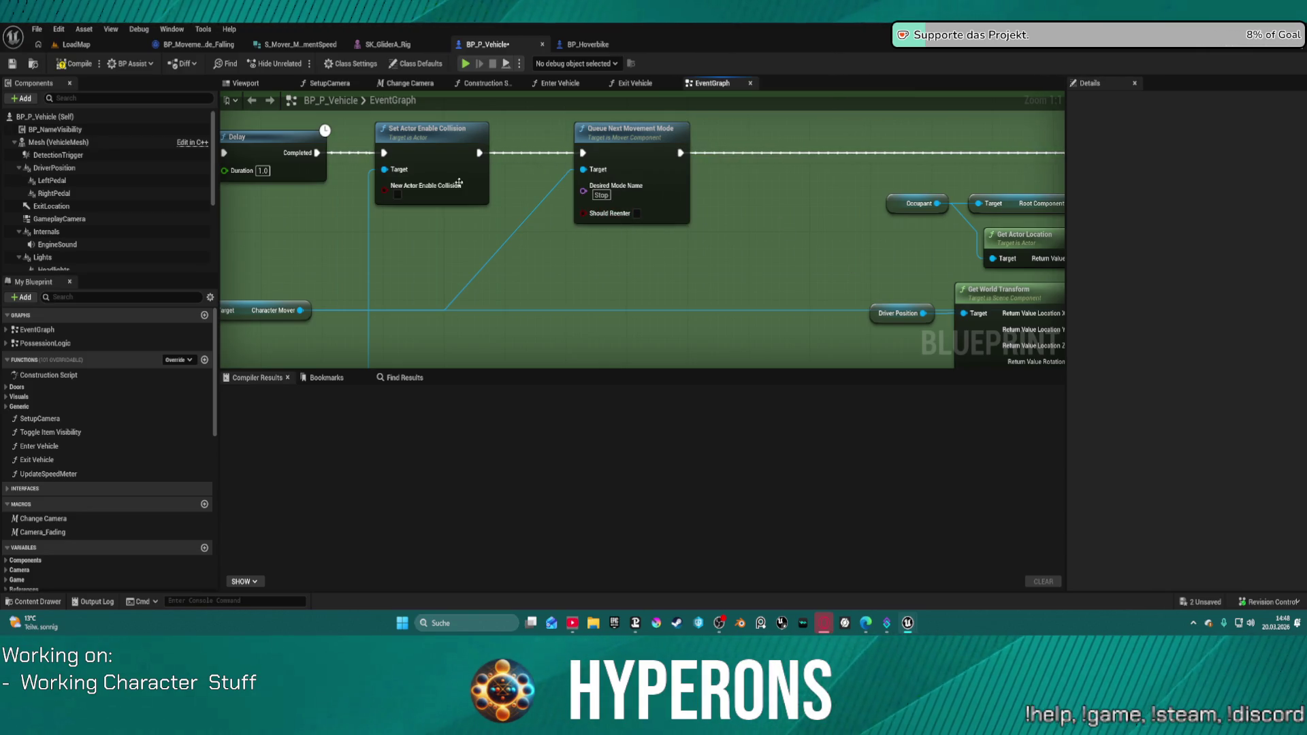
pyautogui.moveTo(555, 124)
pyautogui.mouseDown()
pyautogui.moveTo(391, 189)
pyautogui.moveTo(312, 183)
pyautogui.mouseUp()
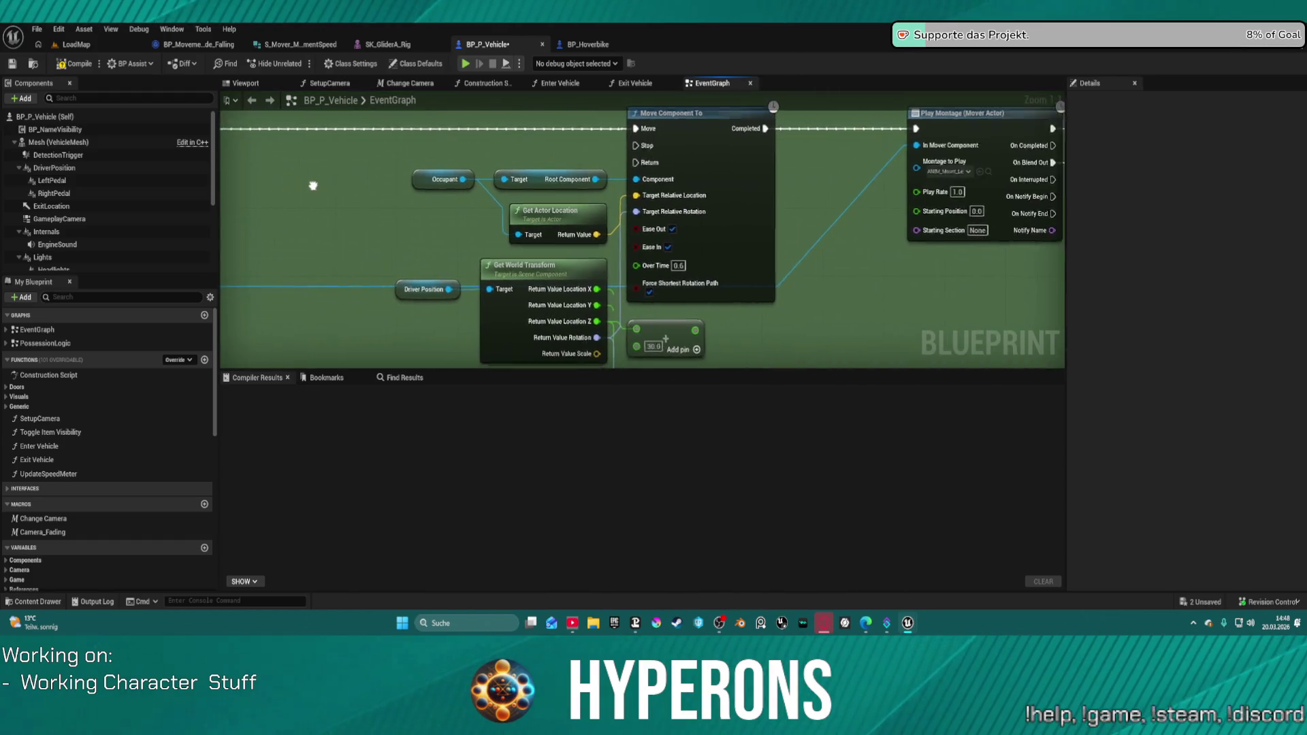
pyautogui.moveTo(748, 170); pyautogui.dragTo(375, 287)
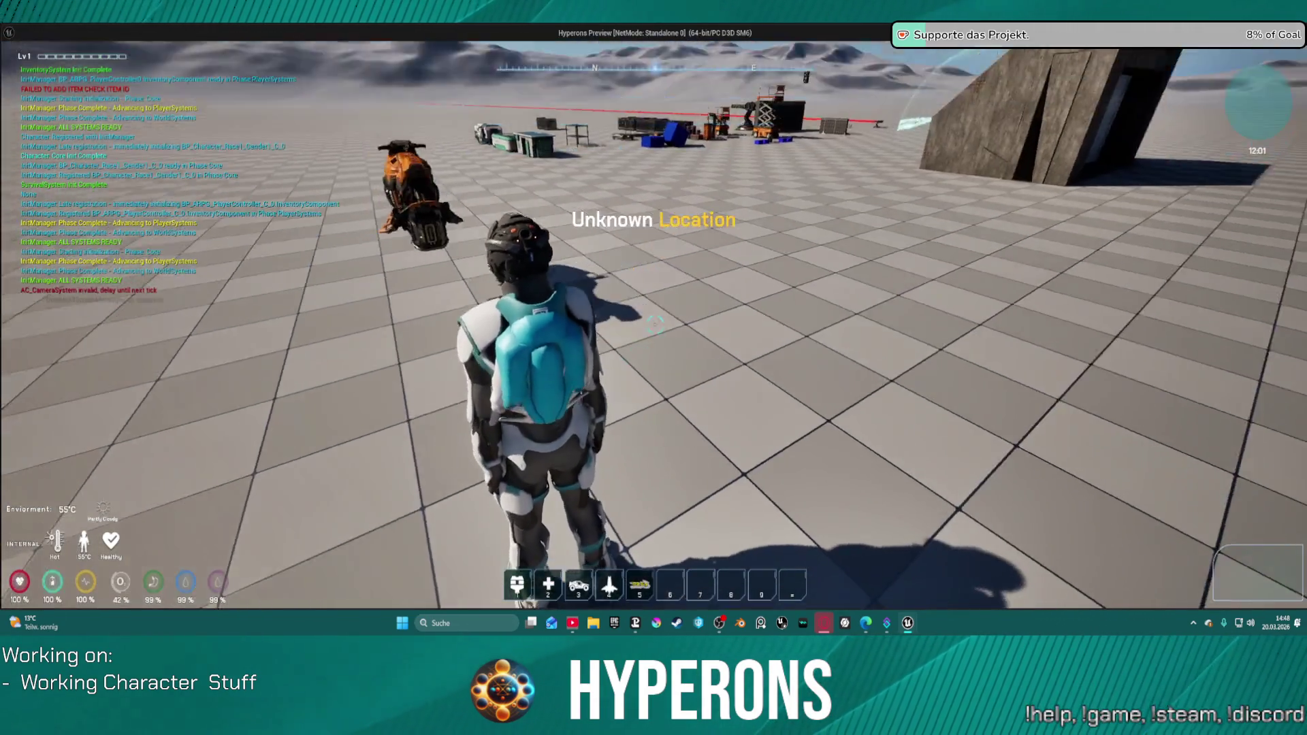
# Walk to the orange hoverbike, mount it with F, and end the preview.
pyautogui.press('w')
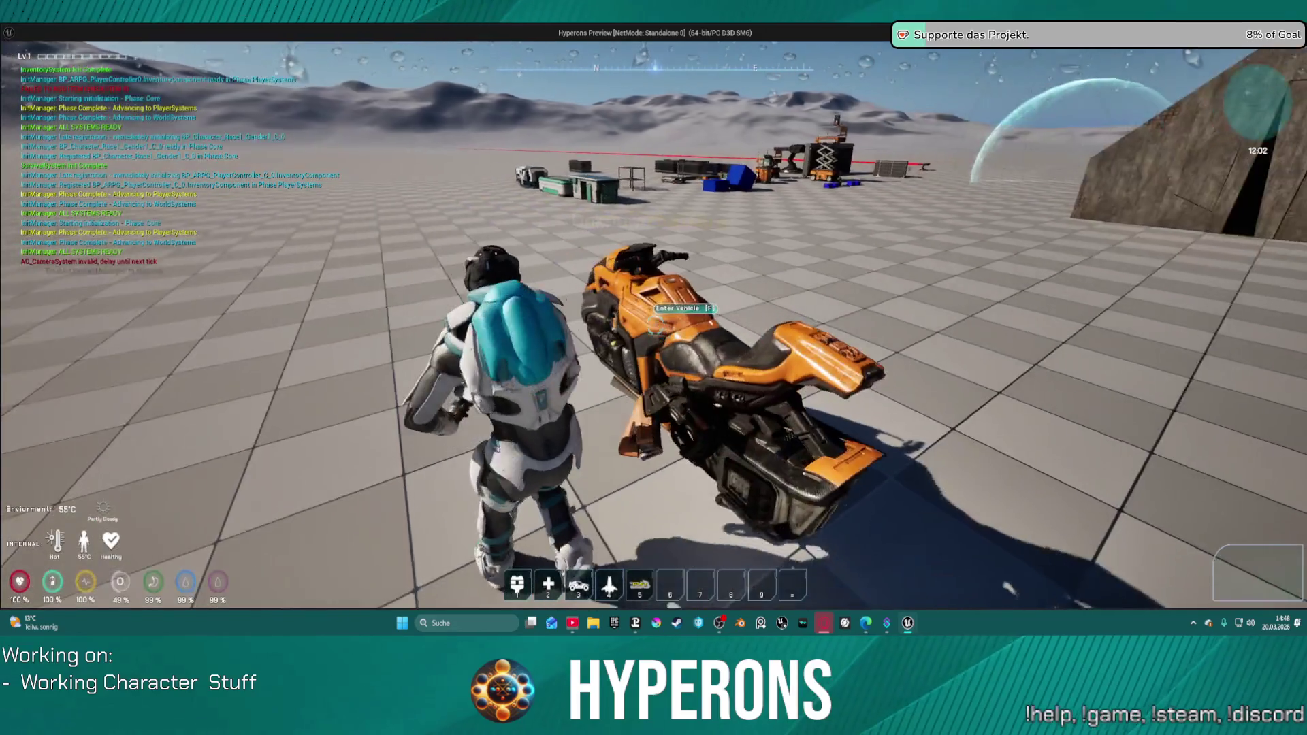
pyautogui.press('w')
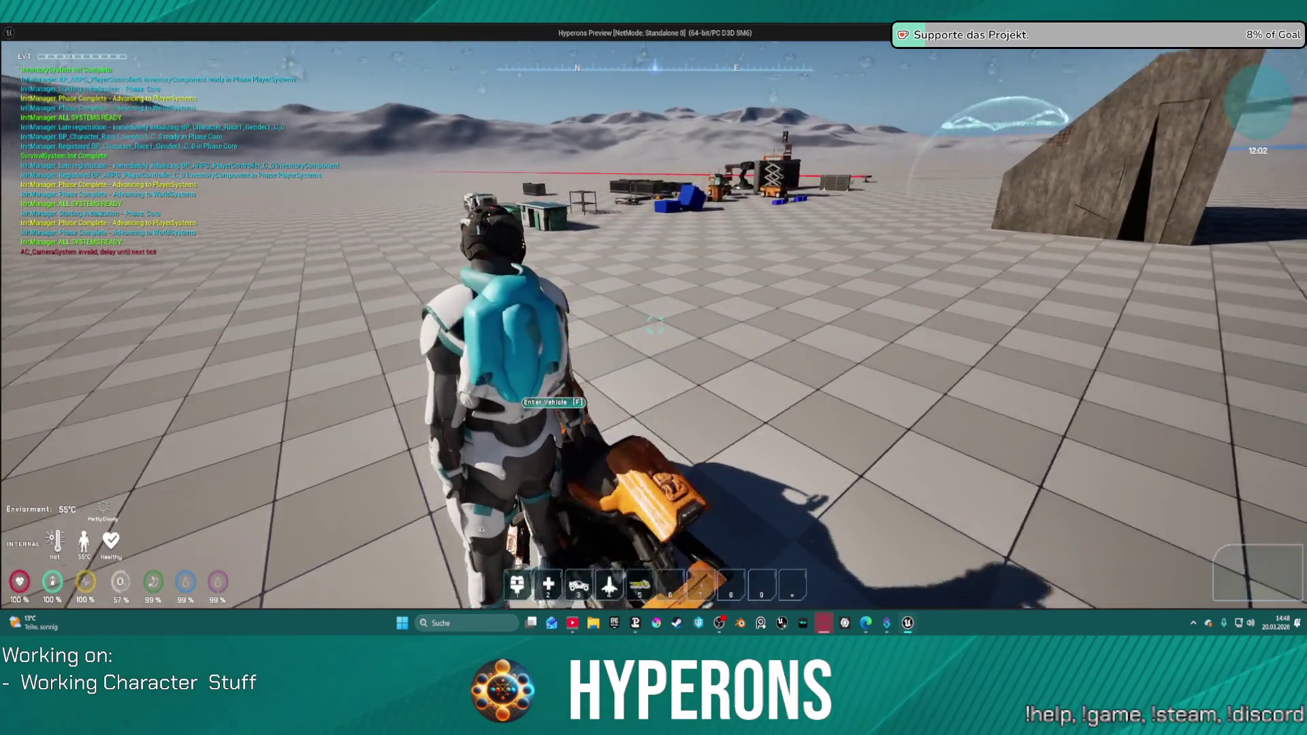
pyautogui.press('f')
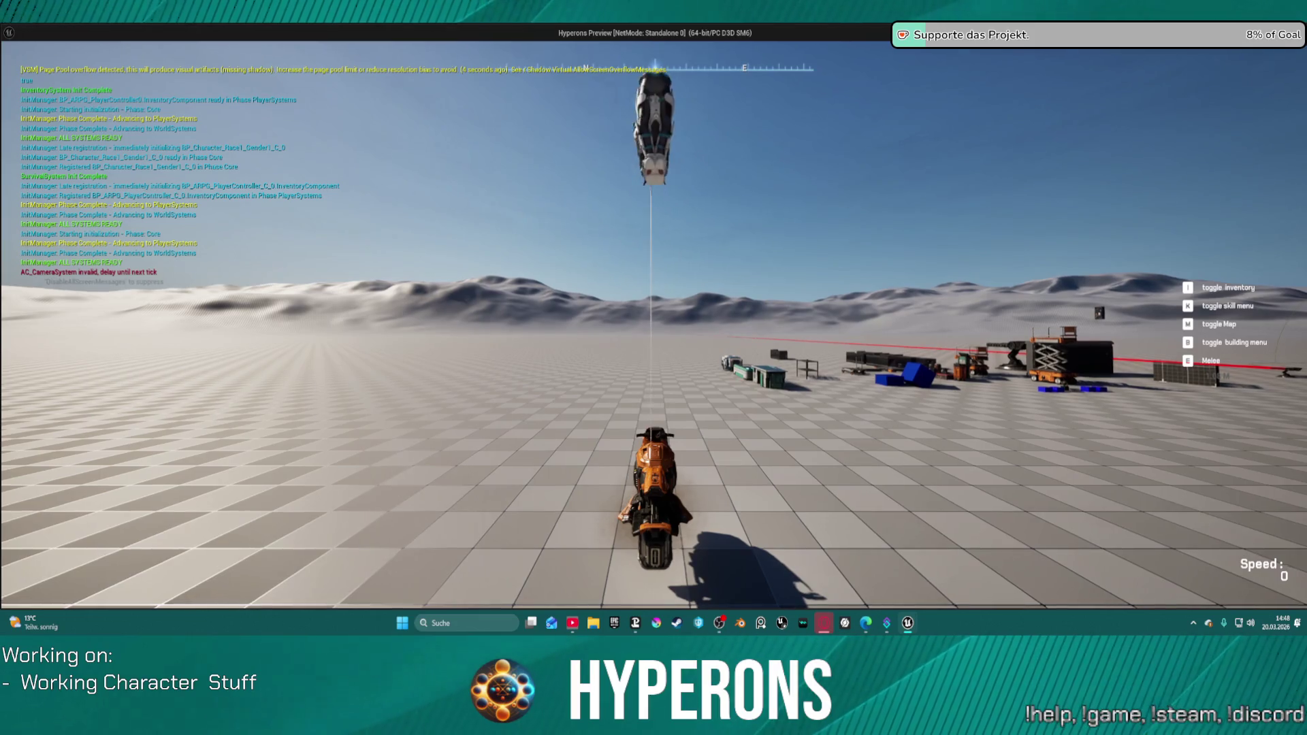
pyautogui.press('Escape')
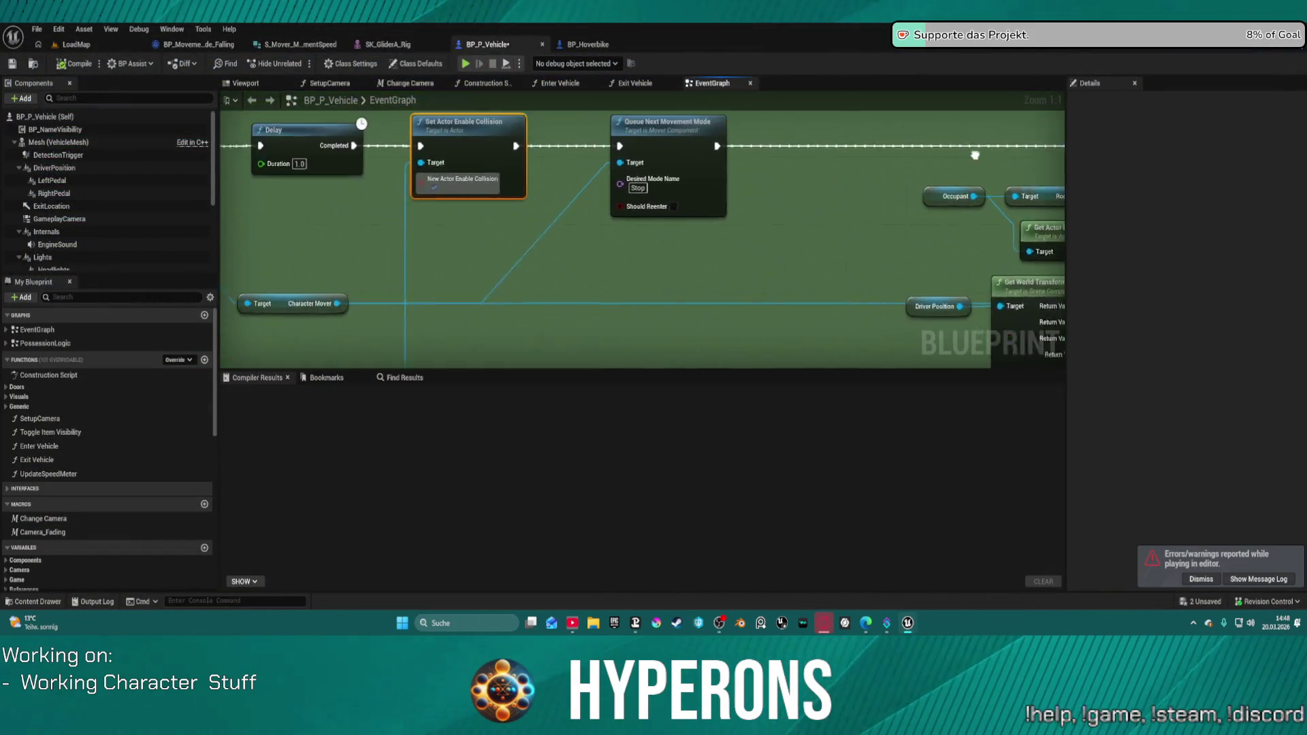
# Look over the Enter Vehicle nodes and save BP_P_Vehicle with Ctrl+S.
pyautogui.scroll(-3, 860, 239)
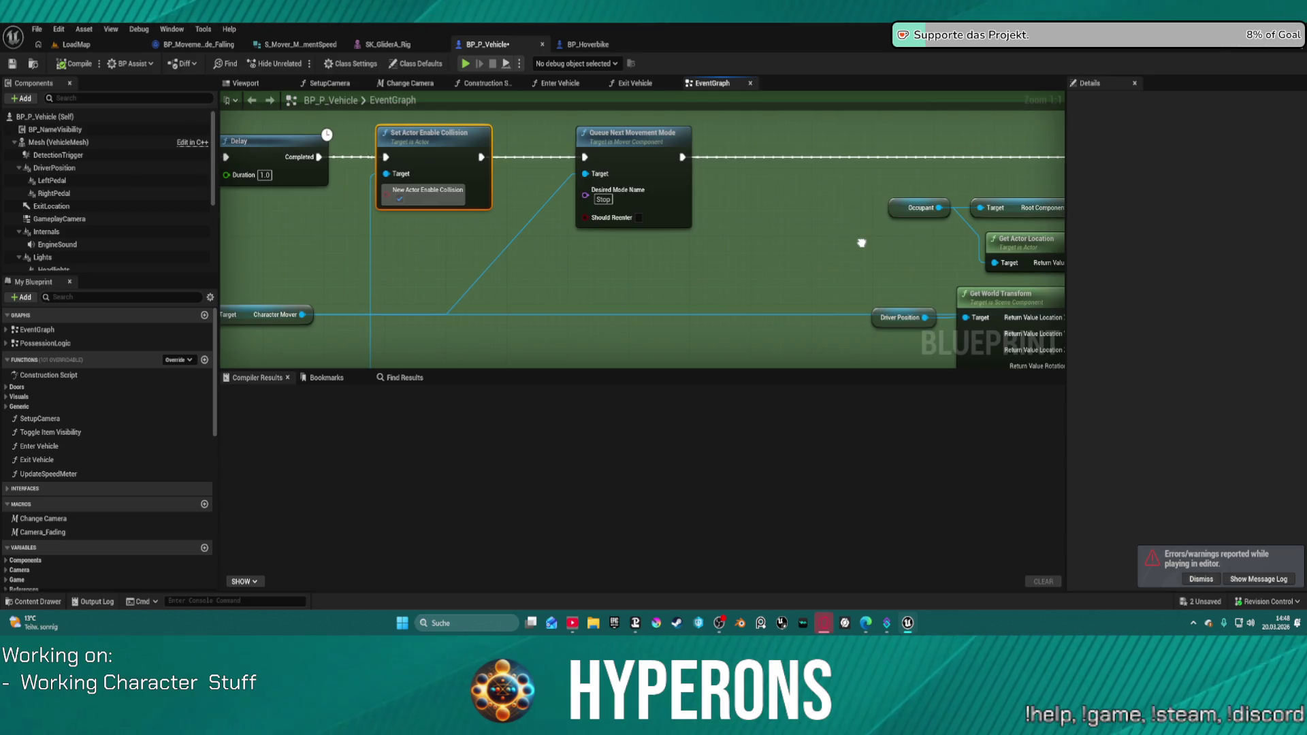
pyautogui.moveTo(639, 245)
pyautogui.mouseDown()
pyautogui.moveTo(545, 242)
pyautogui.moveTo(535, 188)
pyautogui.moveTo(517, 174)
pyautogui.mouseUp()
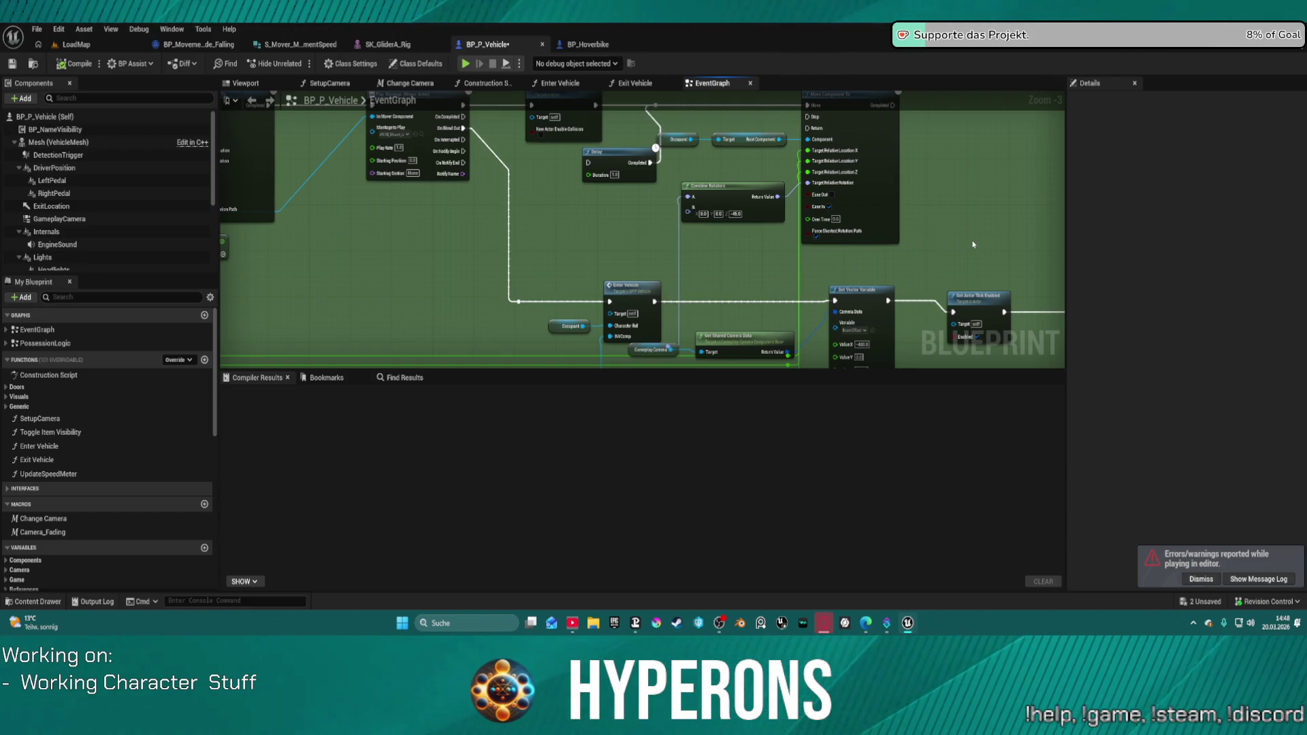
pyautogui.moveTo(950, 245)
pyautogui.mouseDown()
pyautogui.moveTo(665, 216)
pyautogui.moveTo(490, 157)
pyautogui.moveTo(1030, 144)
pyautogui.moveTo(952, 120)
pyautogui.mouseUp()
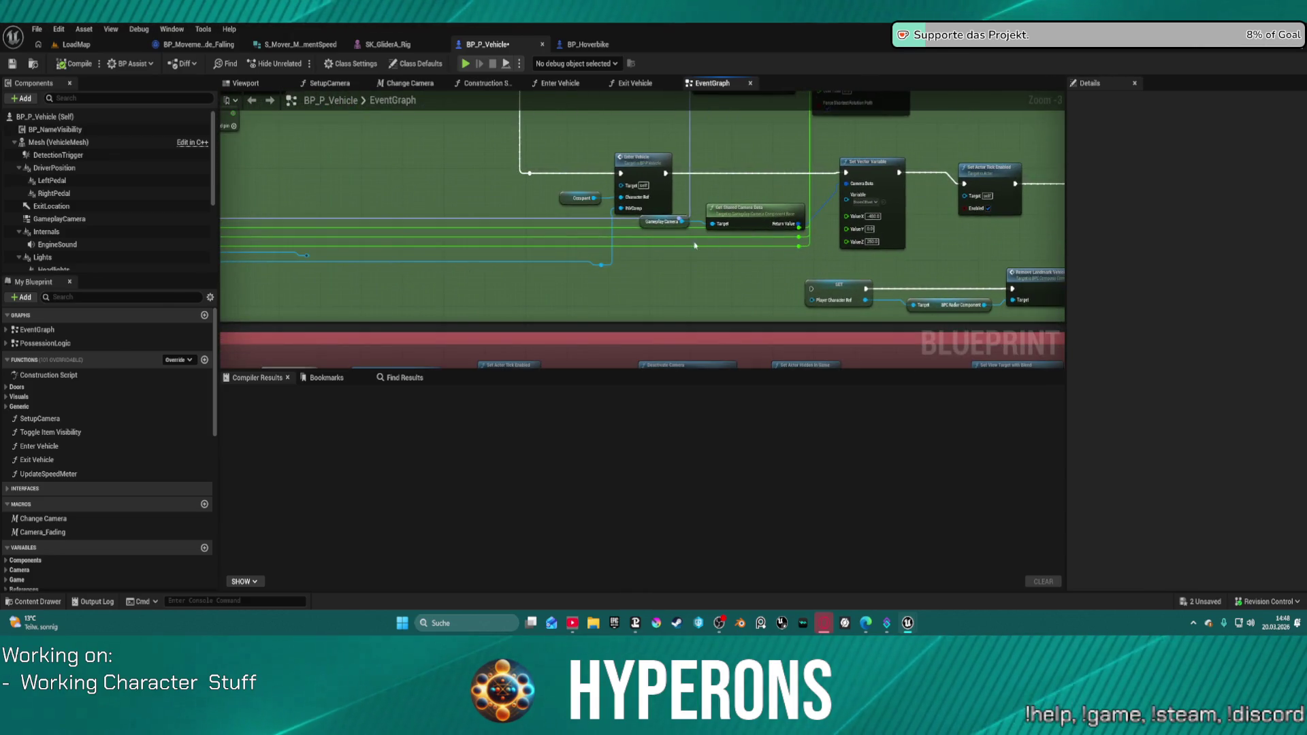
pyautogui.hotkey('ctrl', 's')
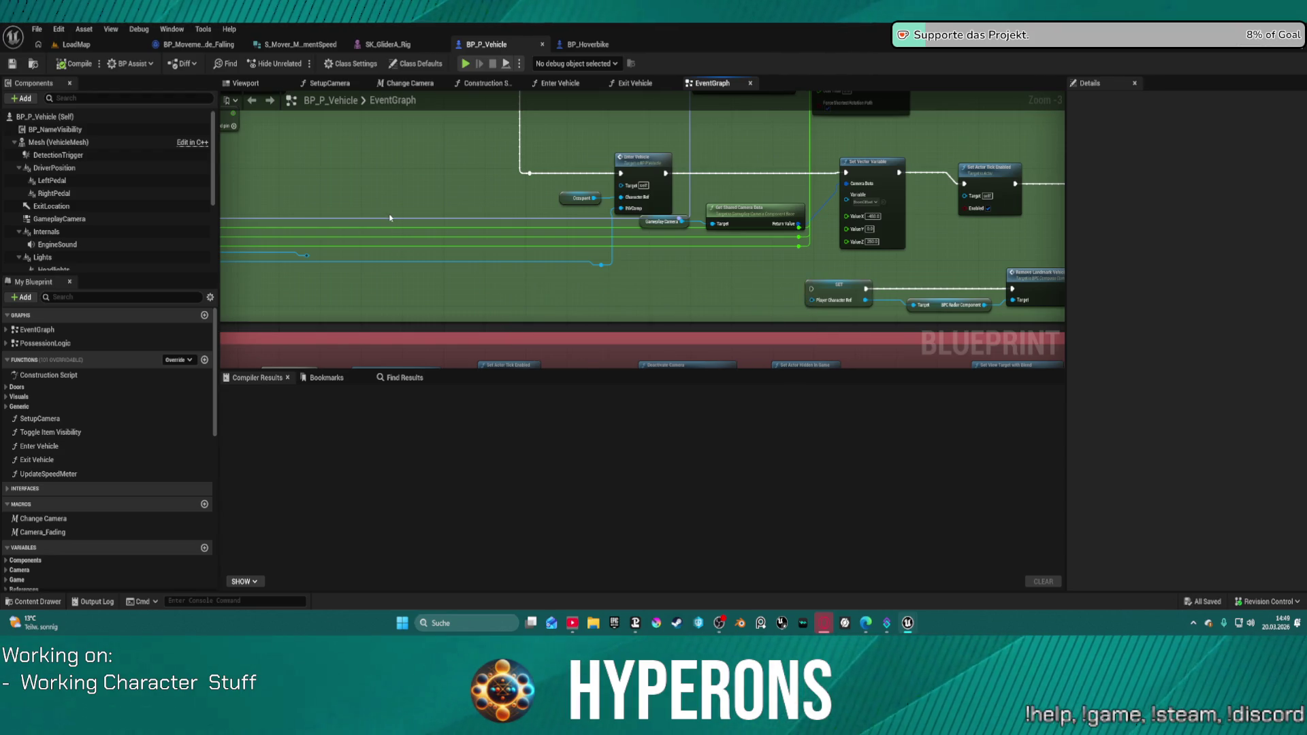
# Pan across the enter-vehicle graph to the Delay, Move Component and Cast To BP_ARPG_Character nodes.
pyautogui.scroll(-4, 592, 211)
pyautogui.scroll(3, 734, 270)
pyautogui.scroll(1, 734, 269)
pyautogui.moveTo(734, 269)
pyautogui.mouseDown()
pyautogui.moveTo(394, 231)
pyautogui.moveTo(231, 273)
pyautogui.moveTo(224, 286)
pyautogui.mouseUp()
pyautogui.moveTo(571, 164)
pyautogui.mouseDown()
pyautogui.moveTo(410, 164)
pyautogui.moveTo(592, 306)
pyautogui.moveTo(864, 325)
pyautogui.mouseUp()
pyautogui.moveTo(735, 282)
pyautogui.mouseDown()
pyautogui.moveTo(1000, 277)
pyautogui.moveTo(1194, 164)
pyautogui.mouseUp()
pyautogui.moveTo(639, 136); pyautogui.dragTo(640, 442)
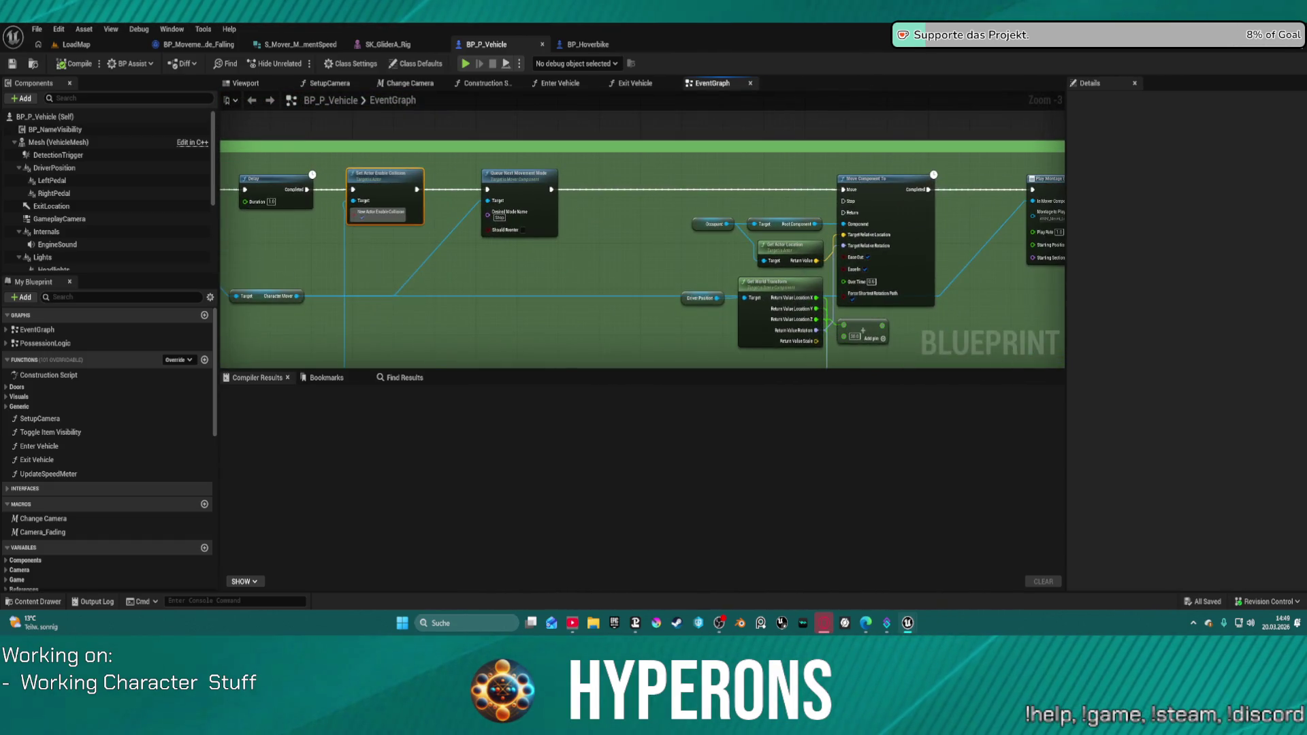
pyautogui.moveTo(279, 188); pyautogui.dragTo(481, 180)
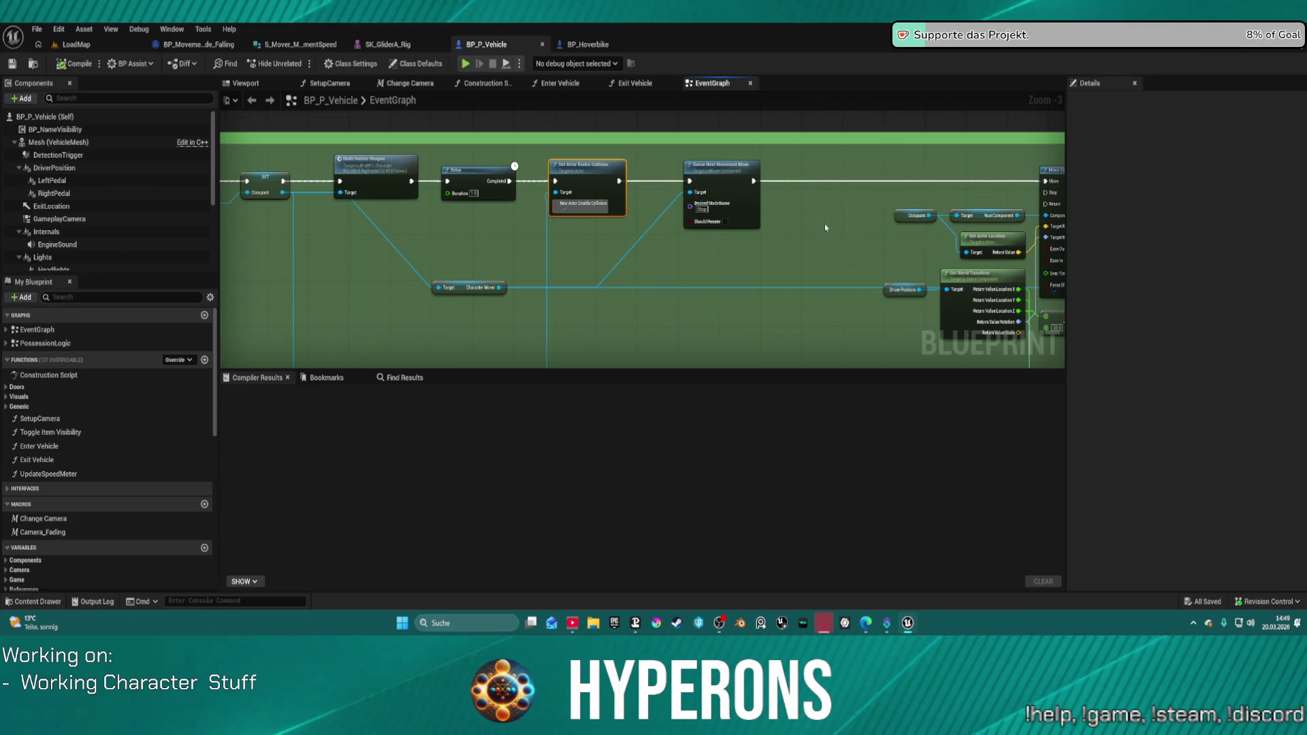
pyautogui.moveTo(287, 185); pyautogui.dragTo(700, 170)
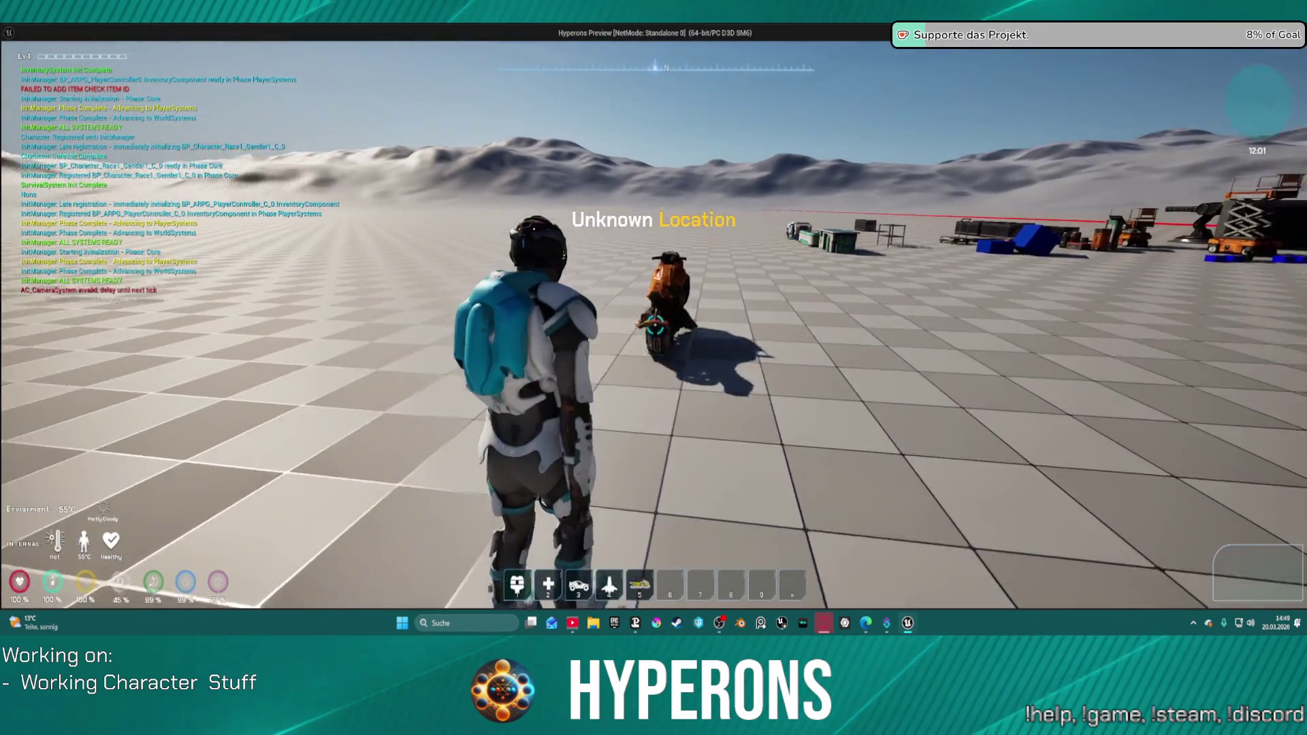
# Mount the hoverbike with F, drive it forward and right toward the buildings, then stop play.
pyautogui.press('w')
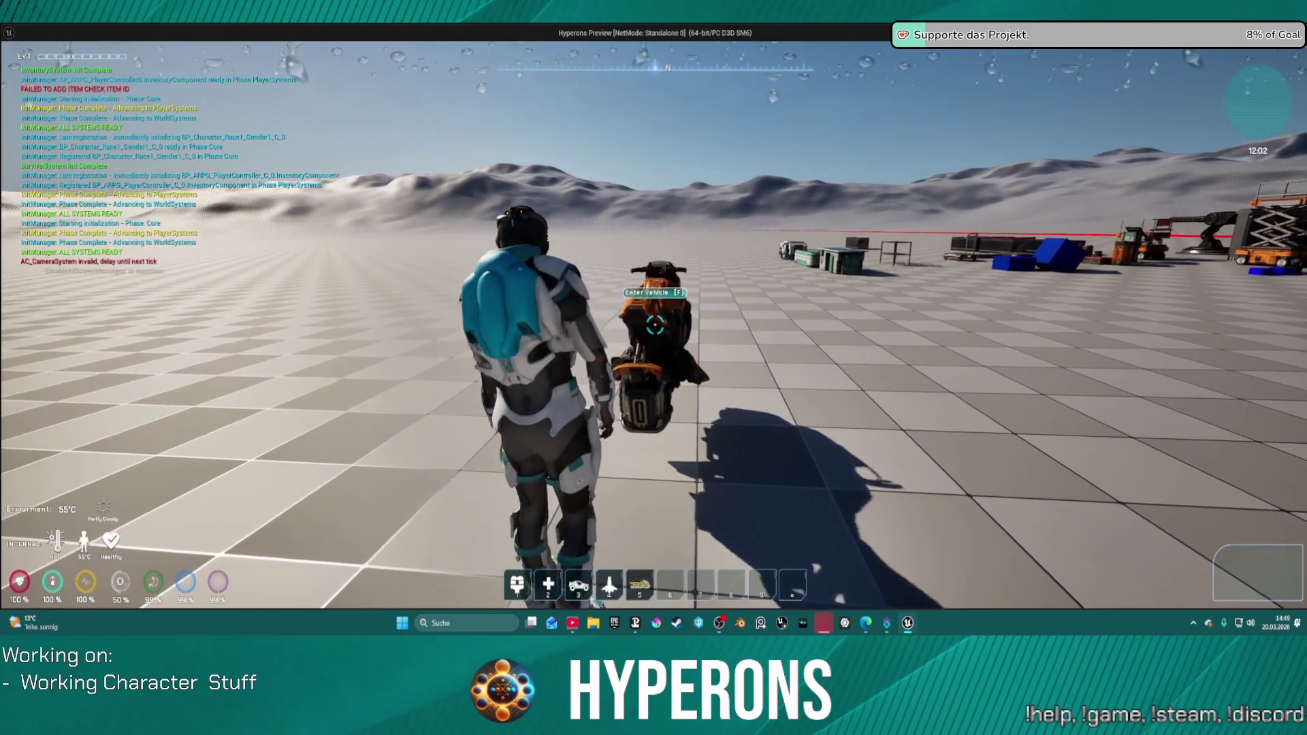
pyautogui.press('f')
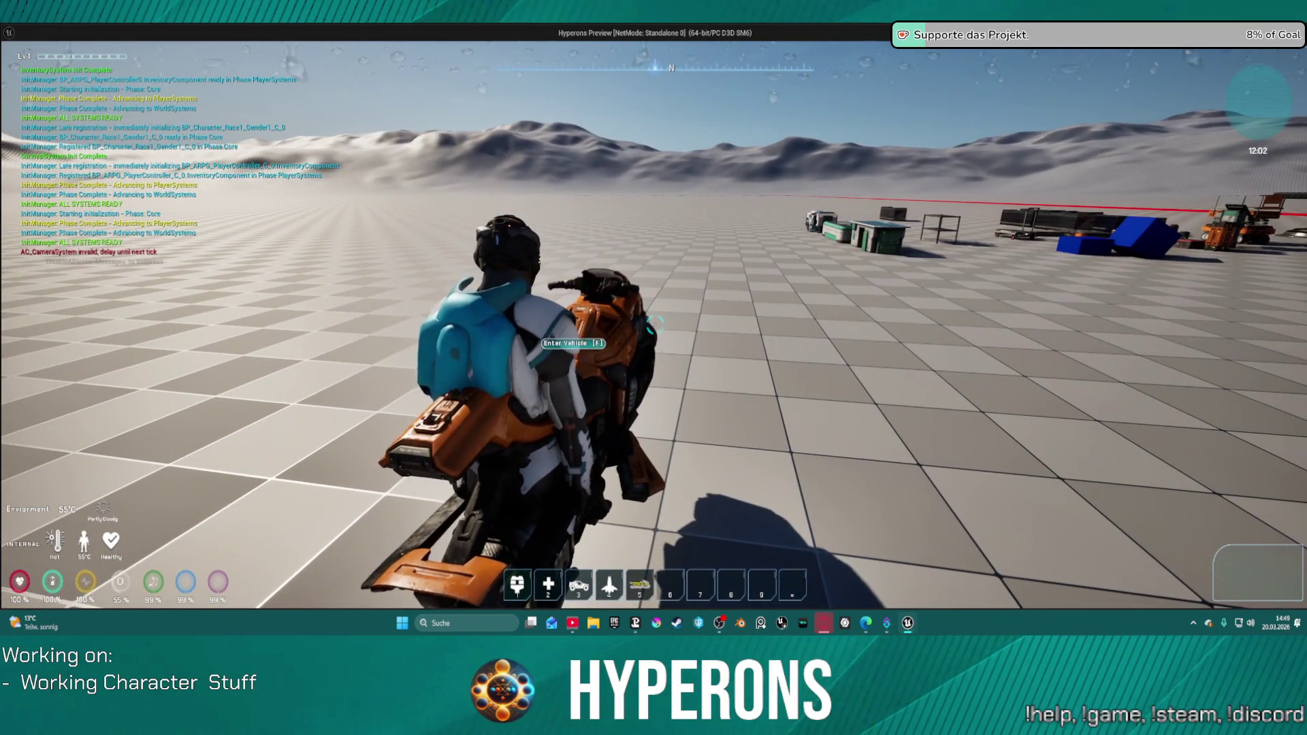
pyautogui.press('f')
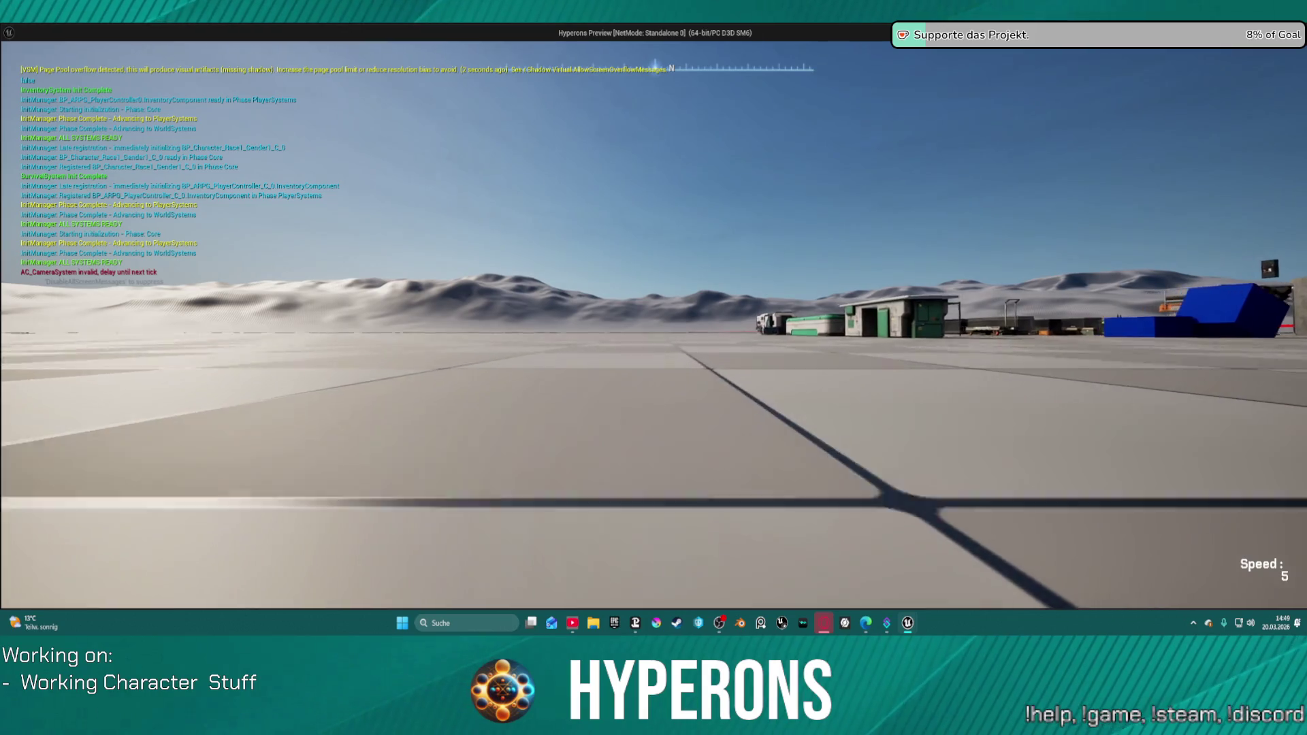
pyautogui.press('w')
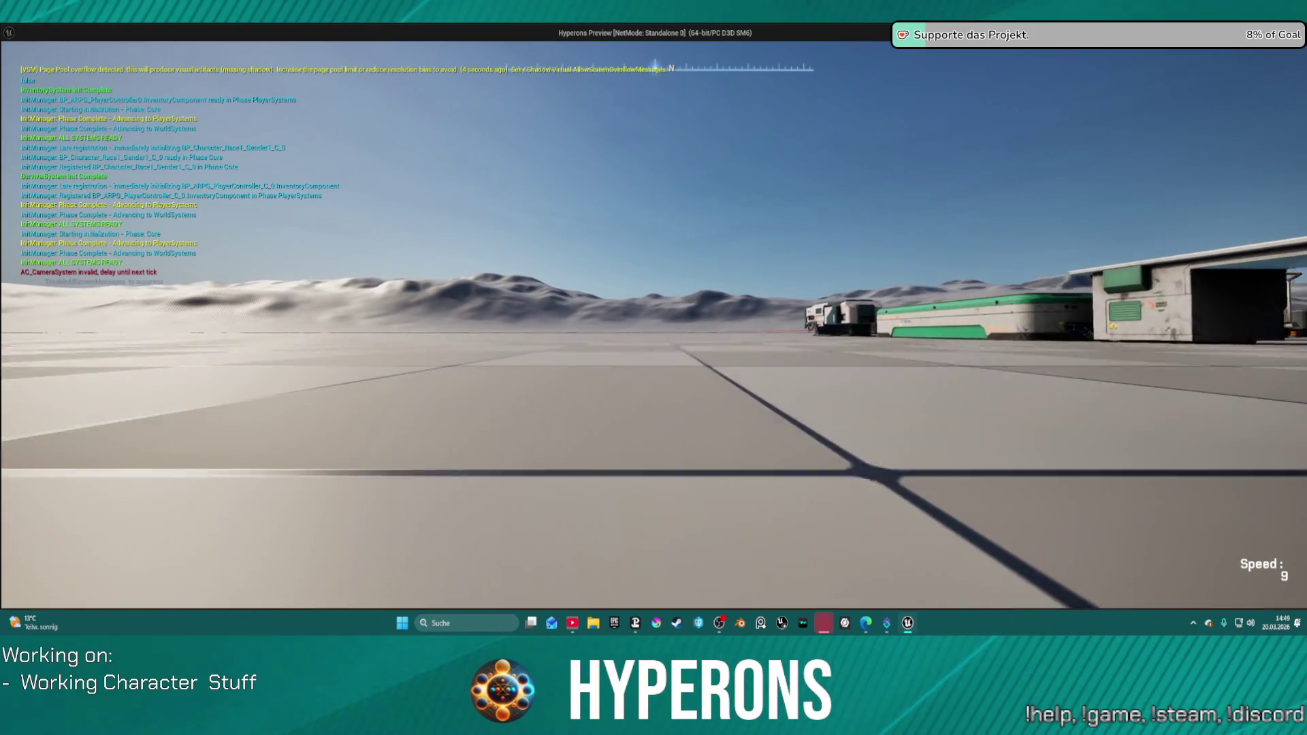
pyautogui.press('d')
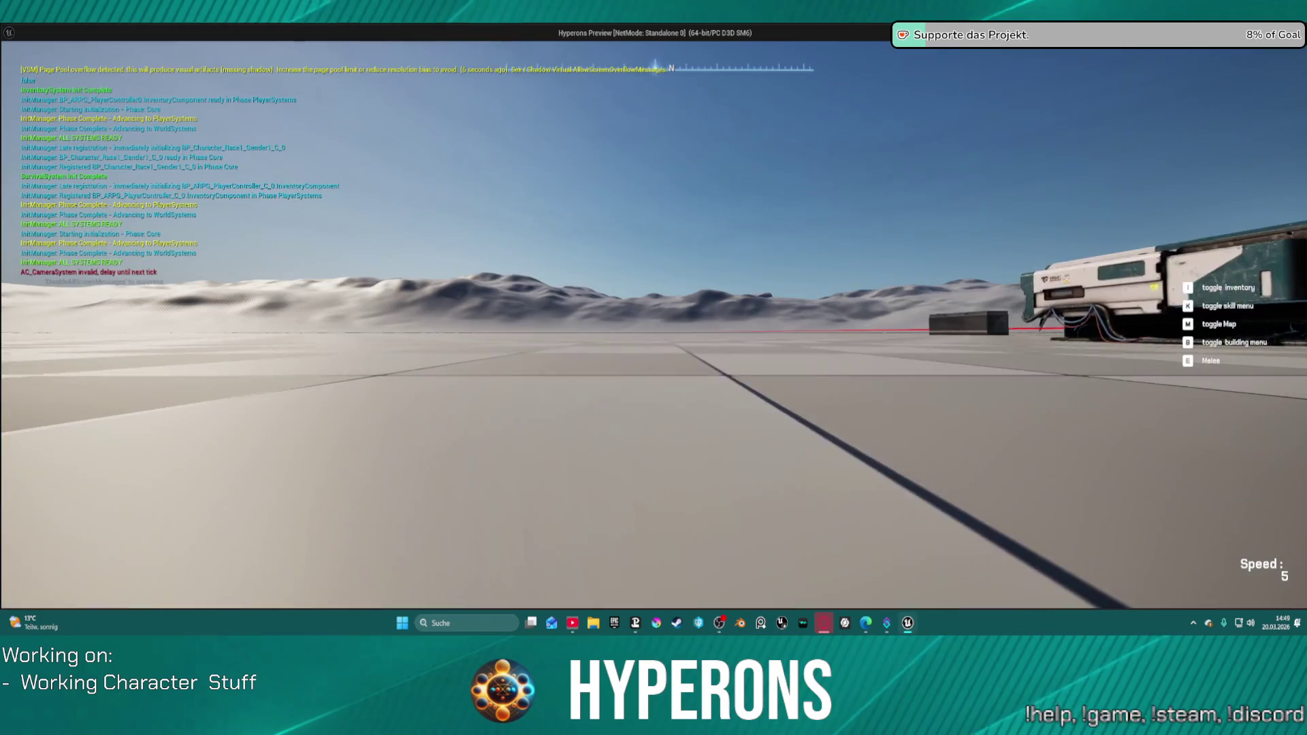
pyautogui.hotkey('alt', 'Tab')
pyautogui.press('Escape')
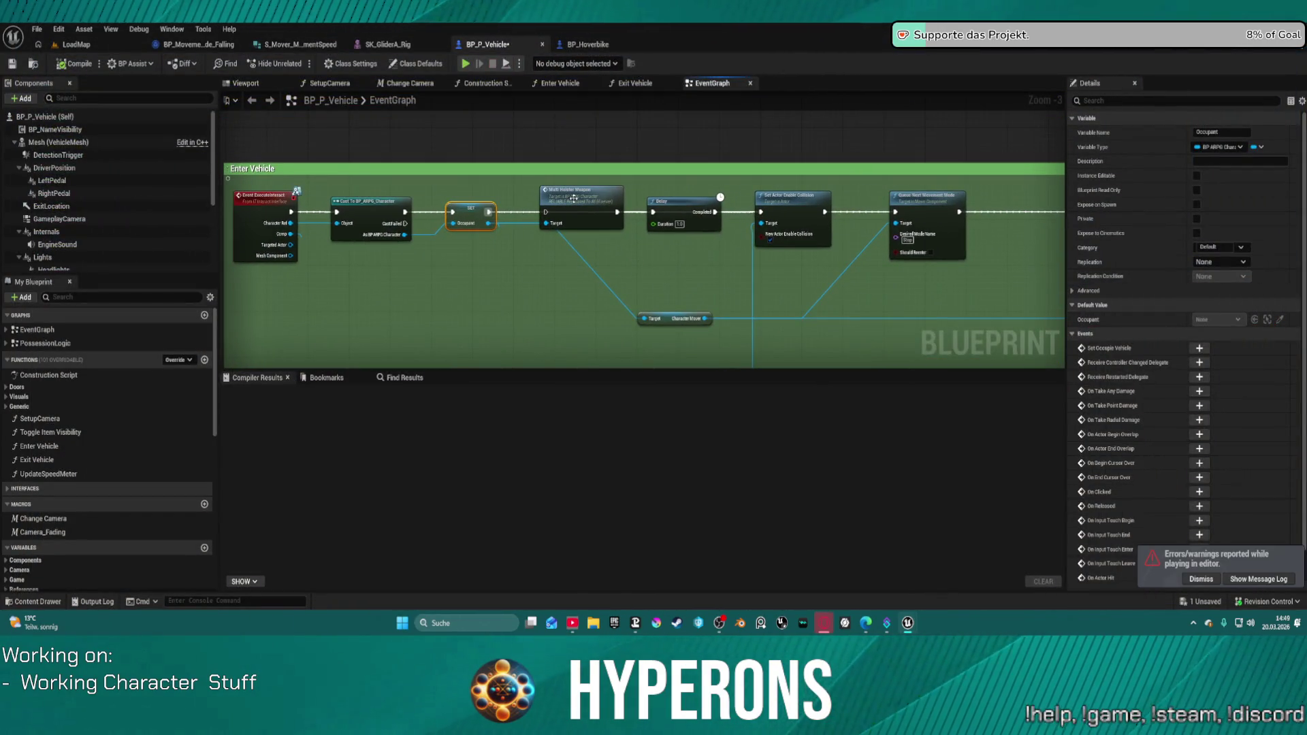
# Place Multi Holster Weapon on the execution line beside SET Occupant, then select Set Actor Enable Collision.
pyautogui.moveTo(573, 198); pyautogui.dragTo(577, 255)
pyautogui.moveTo(578, 312)
pyautogui.mouseDown()
pyautogui.moveTo(566, 270)
pyautogui.moveTo(557, 277)
pyautogui.mouseUp()
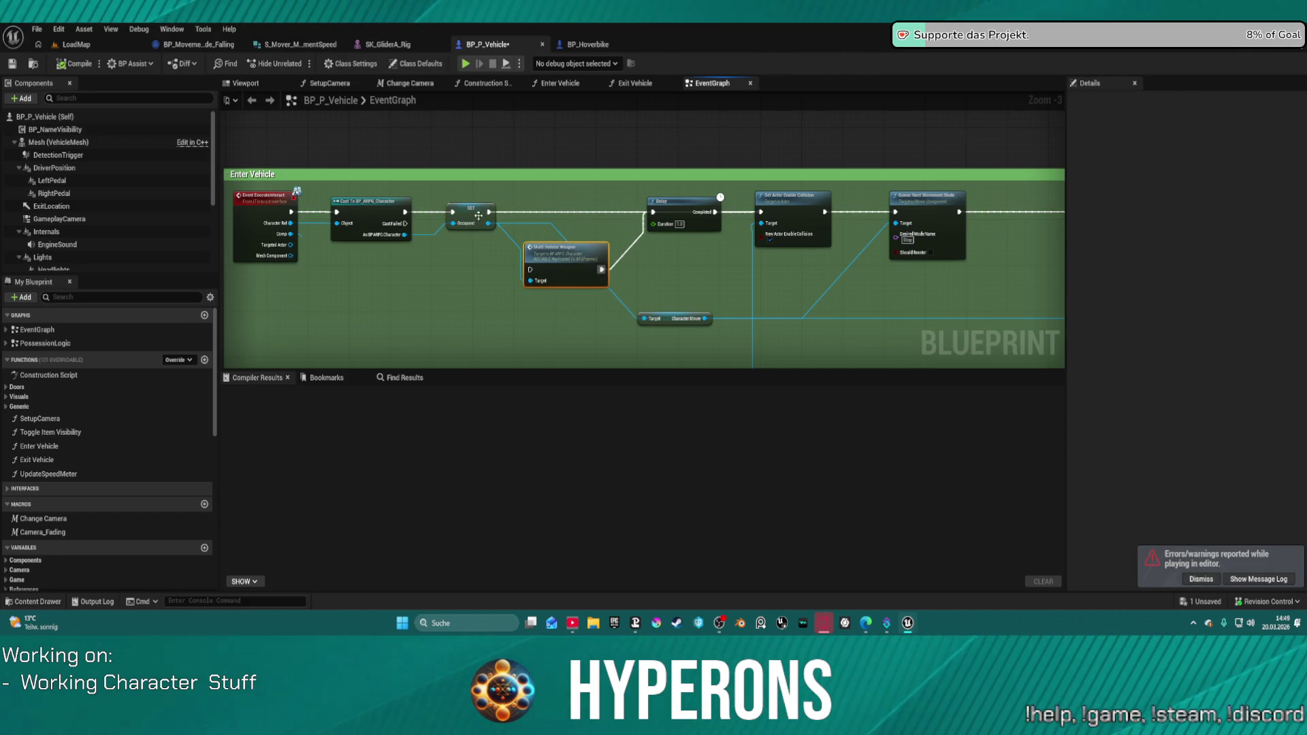
pyautogui.moveTo(475, 221); pyautogui.dragTo(451, 267)
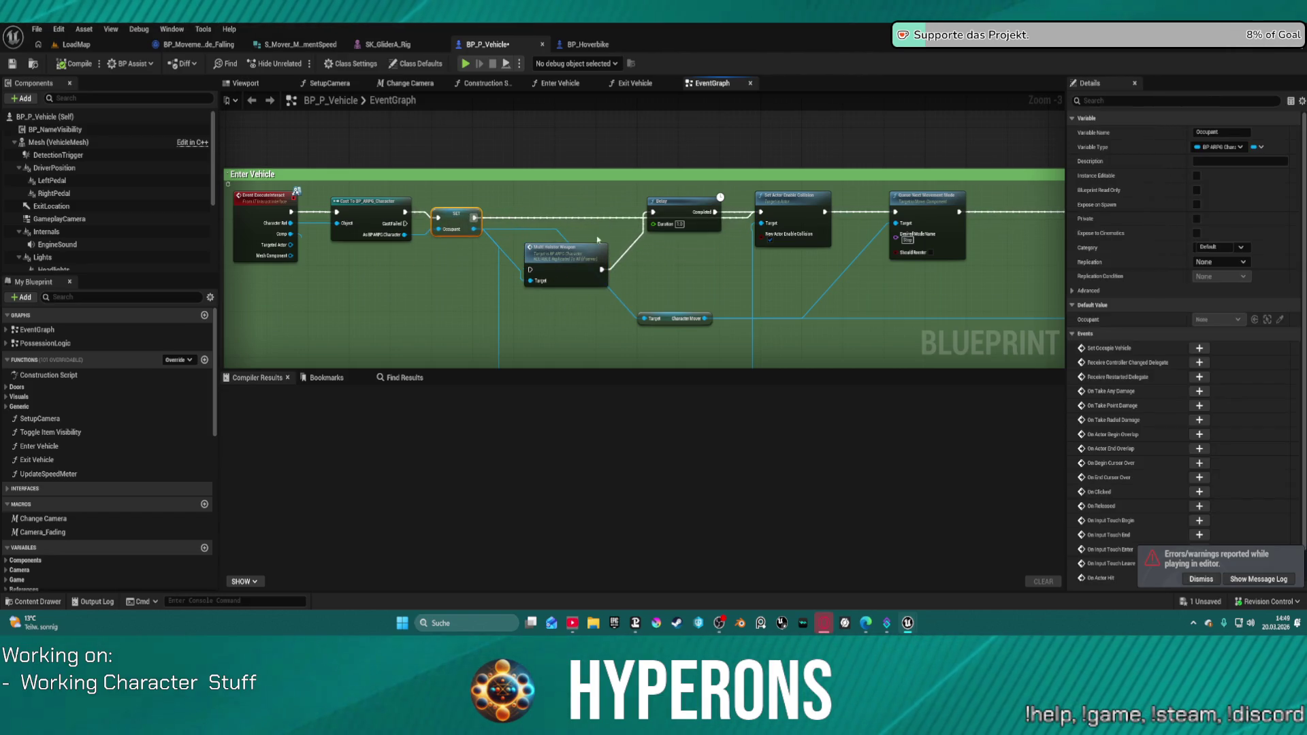
pyautogui.moveTo(581, 259); pyautogui.dragTo(587, 207)
pyautogui.click(767, 240)
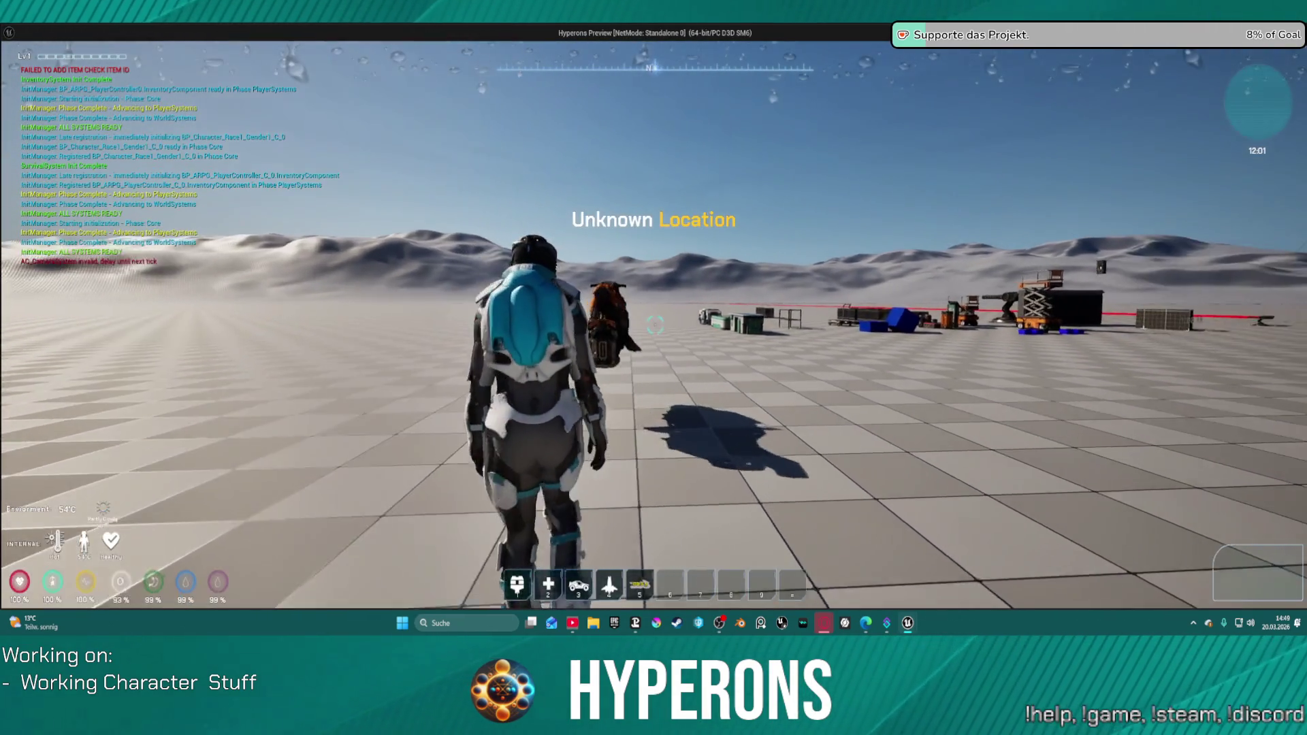
# Walk to the hoverbike, enter it with F, and stop the play test.
pyautogui.press('s')
pyautogui.press('w')
pyautogui.press('w')
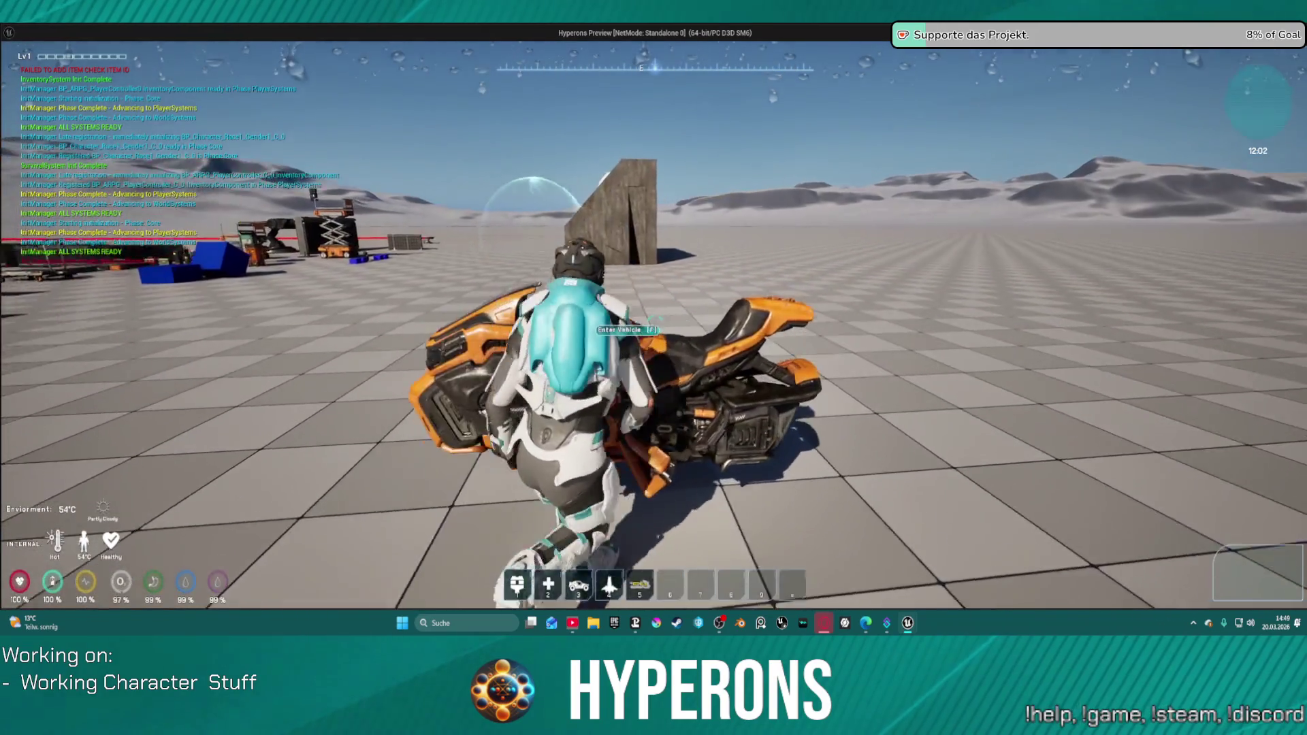
pyautogui.press('f')
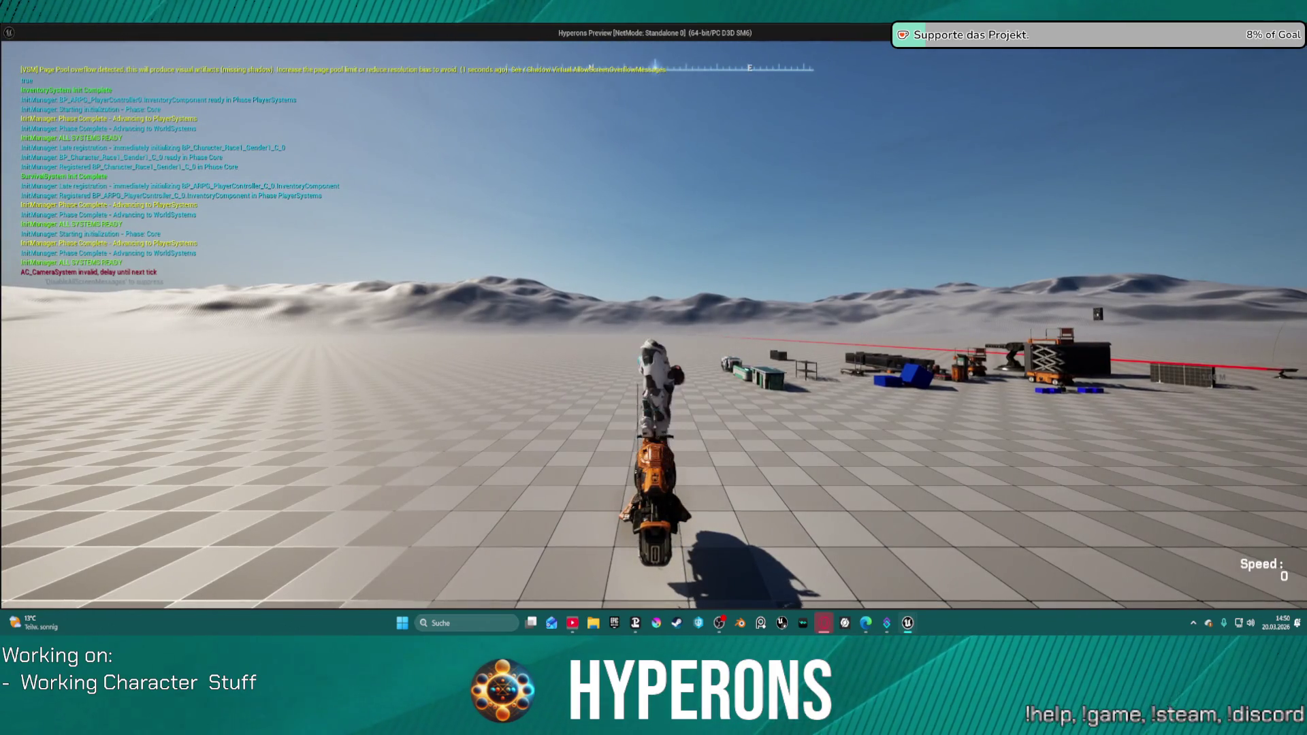
pyautogui.press('Escape')
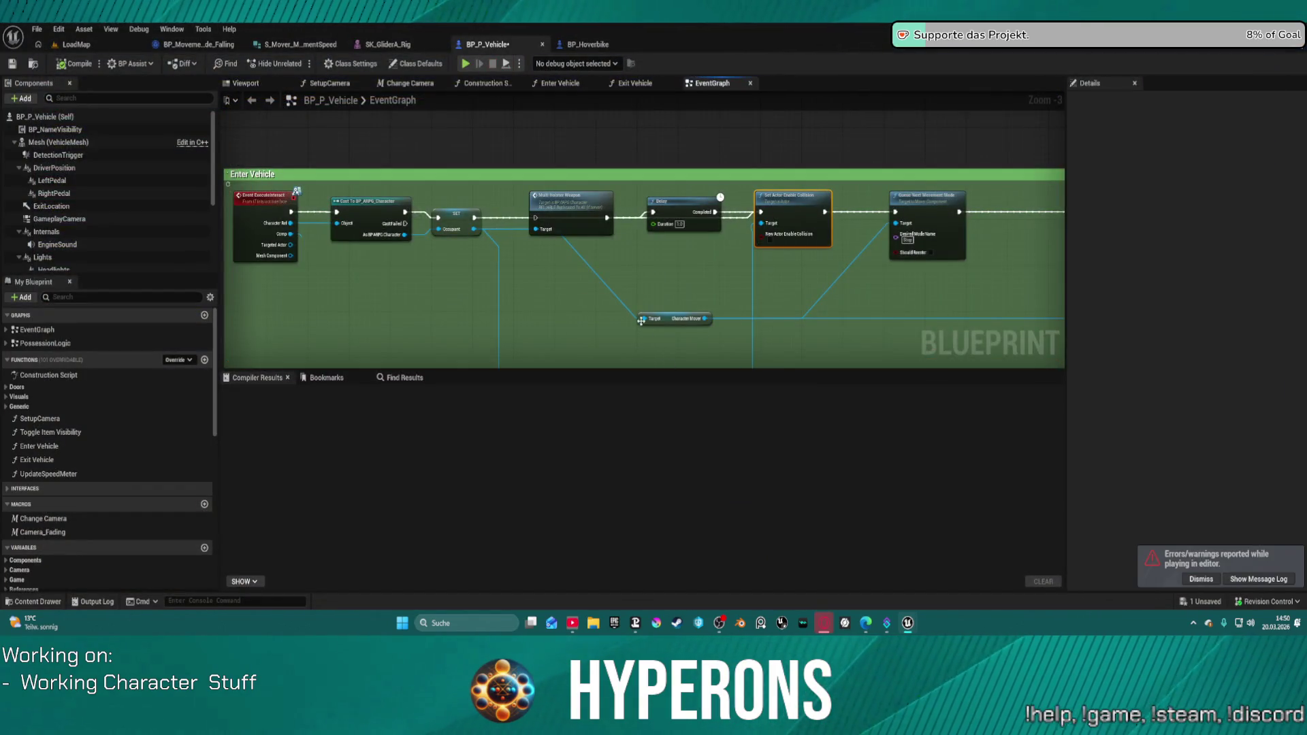
# Wire SET Occupant into Multi Holster Weapon and straighten it onto the execution line.
pyautogui.moveTo(594, 213)
pyautogui.mouseDown()
pyautogui.moveTo(585, 268)
pyautogui.moveTo(567, 216)
pyautogui.mouseUp()
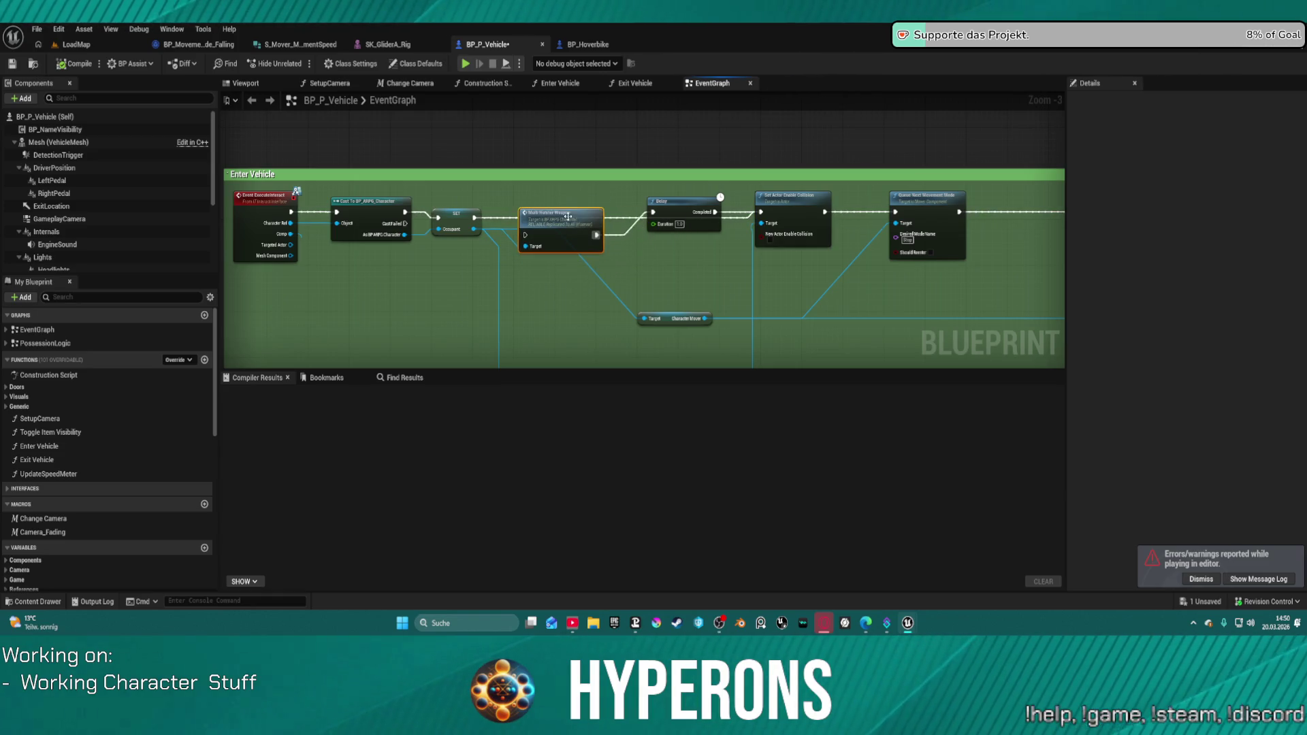
pyautogui.moveTo(473, 220); pyautogui.dragTo(525, 249)
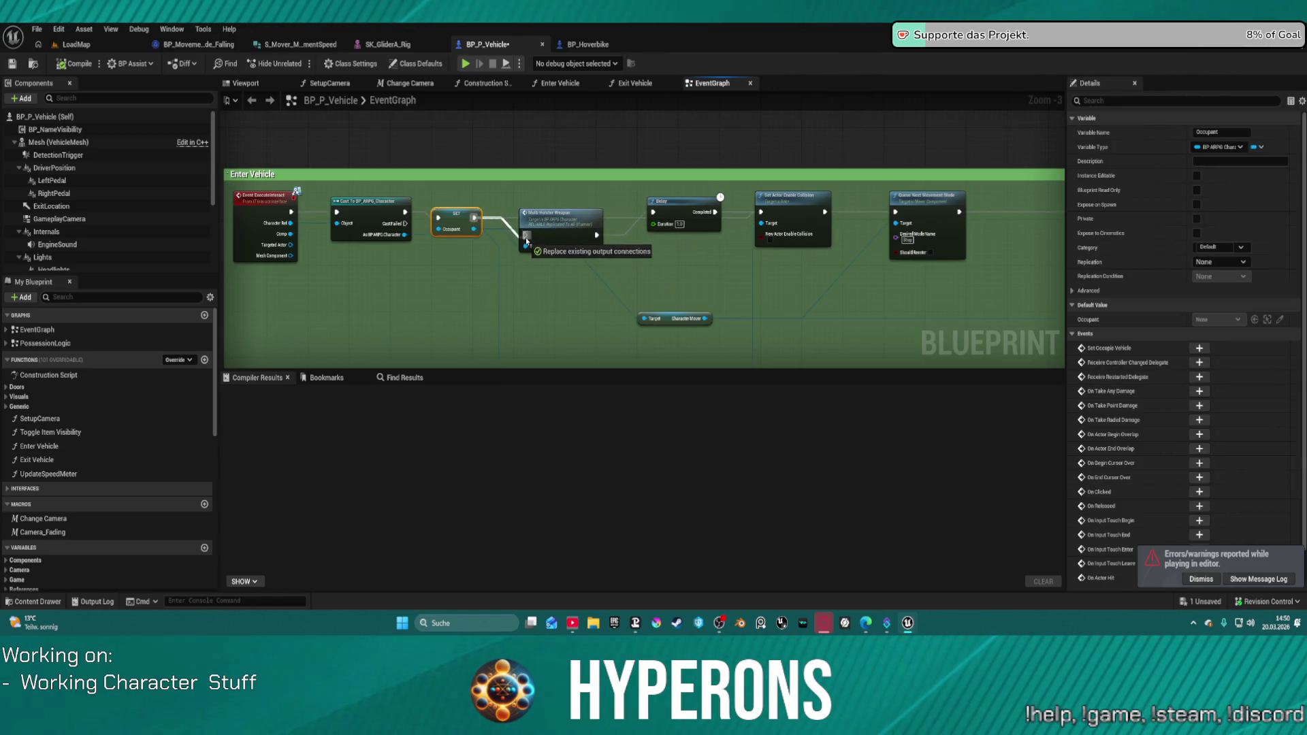
pyautogui.click(562, 221)
pyautogui.press('q')
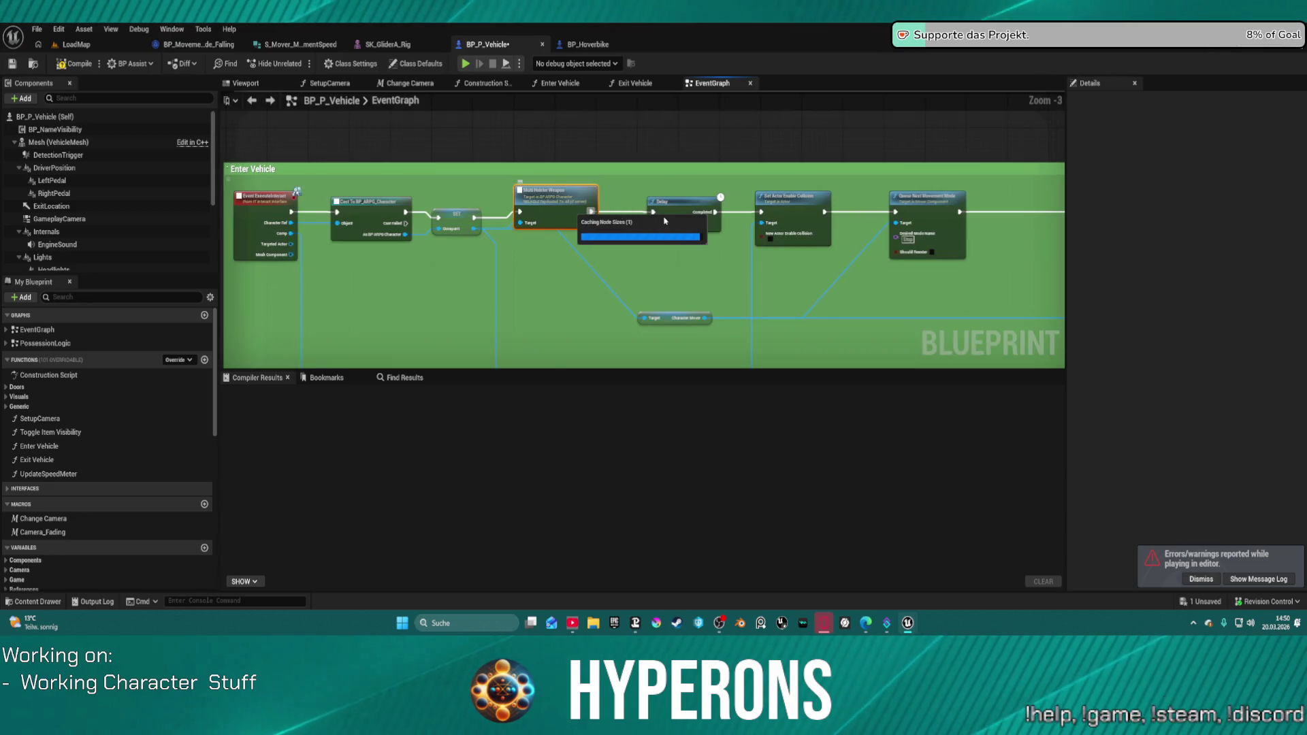
# Move the Exit Vehicle comment block down and to the left.
pyautogui.scroll(-3, 665, 220)
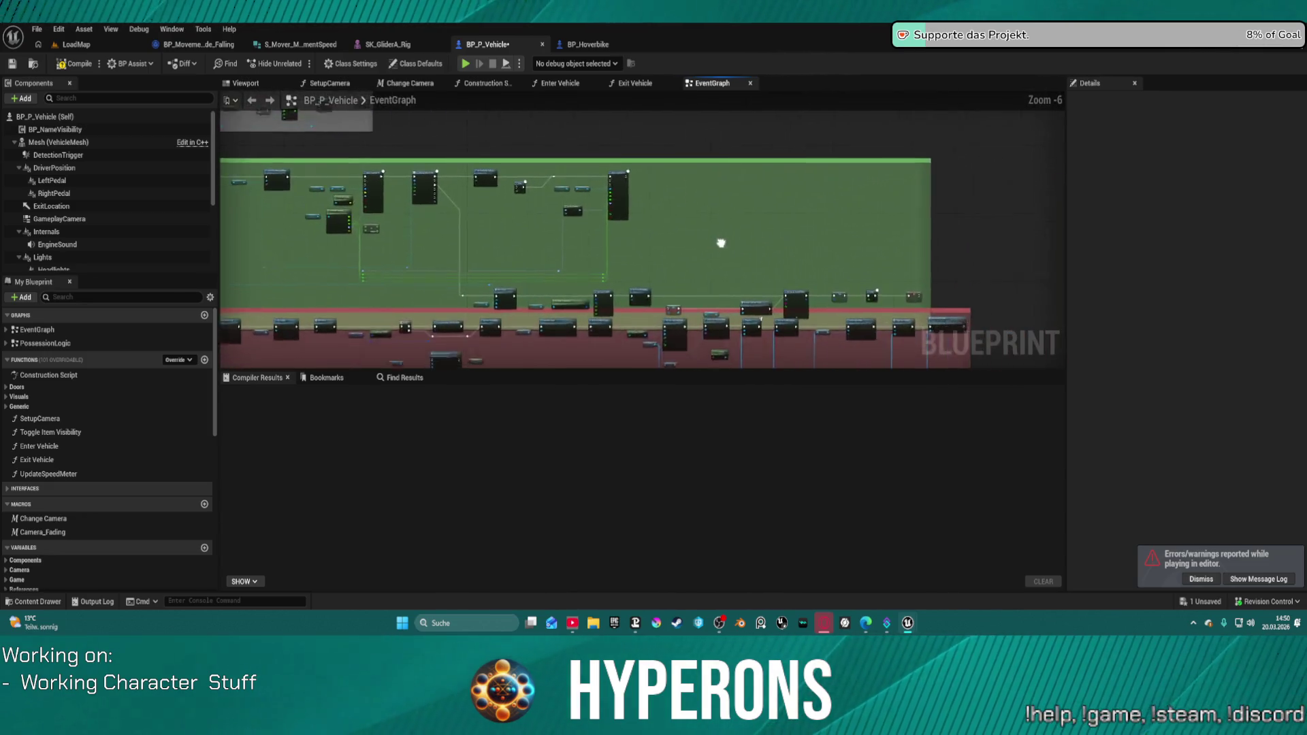
pyautogui.scroll(5, 721, 243)
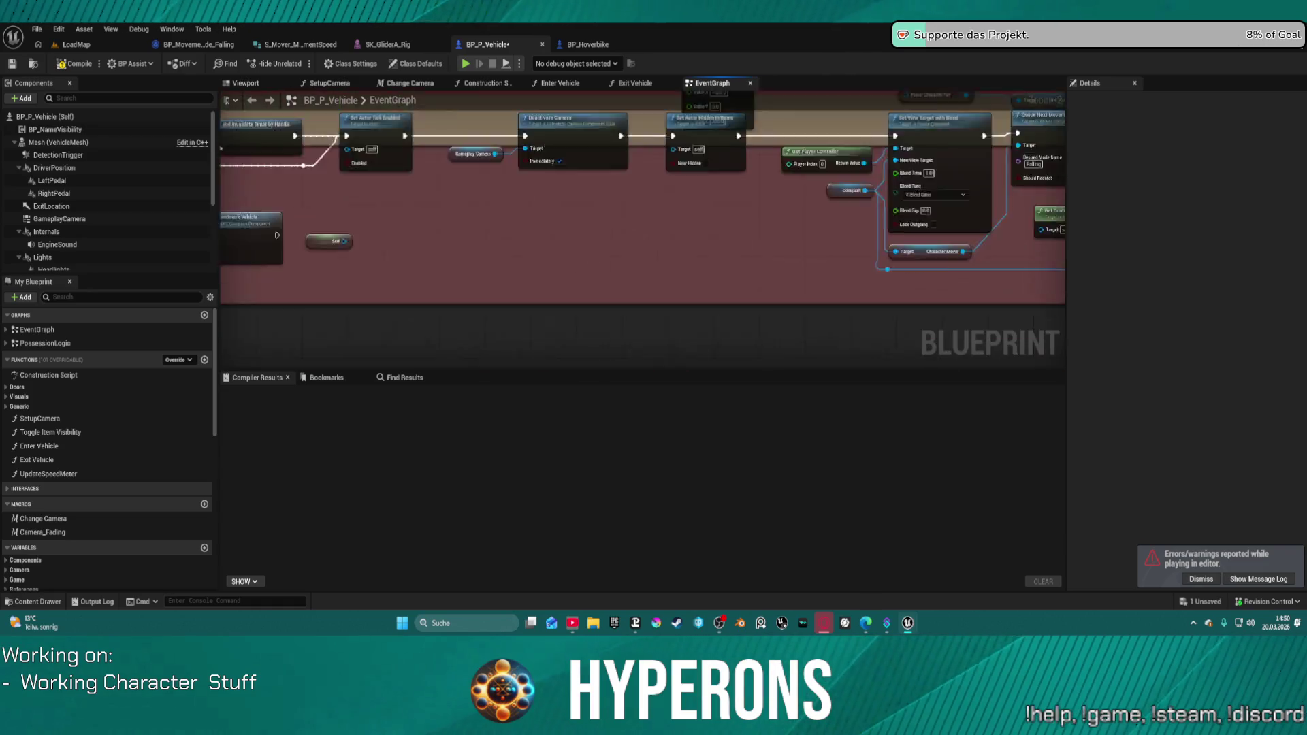
pyautogui.scroll(-5, 771, 218)
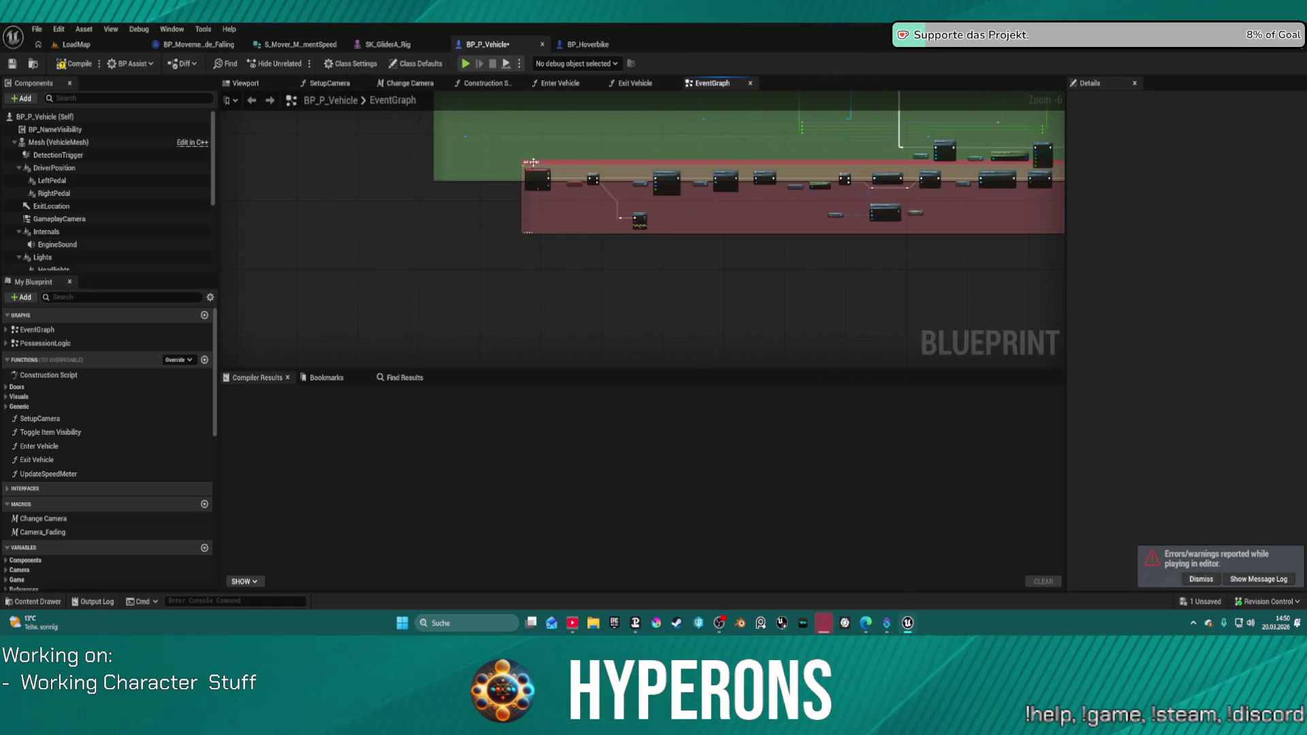
pyautogui.moveTo(517, 189); pyautogui.dragTo(441, 297)
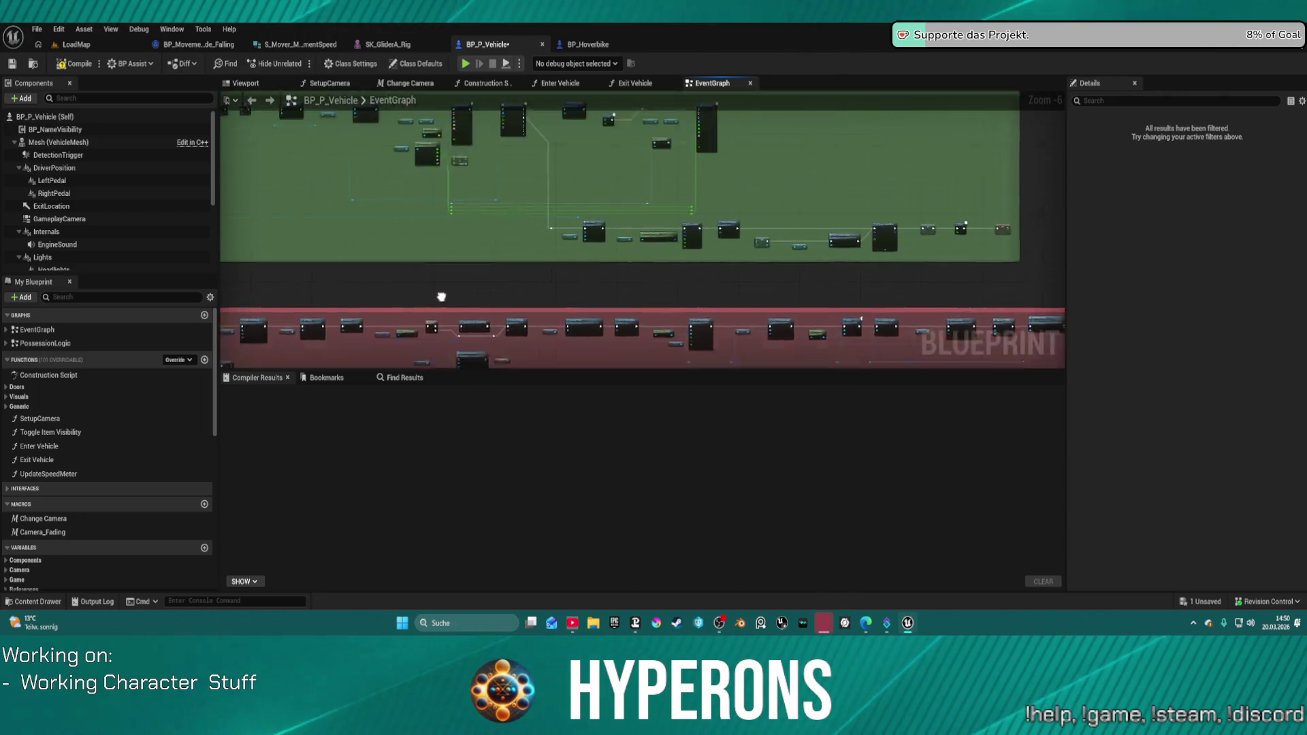
# Pan to the lower row of nodes and connect the execution wire into it.
pyautogui.scroll(3, 441, 297)
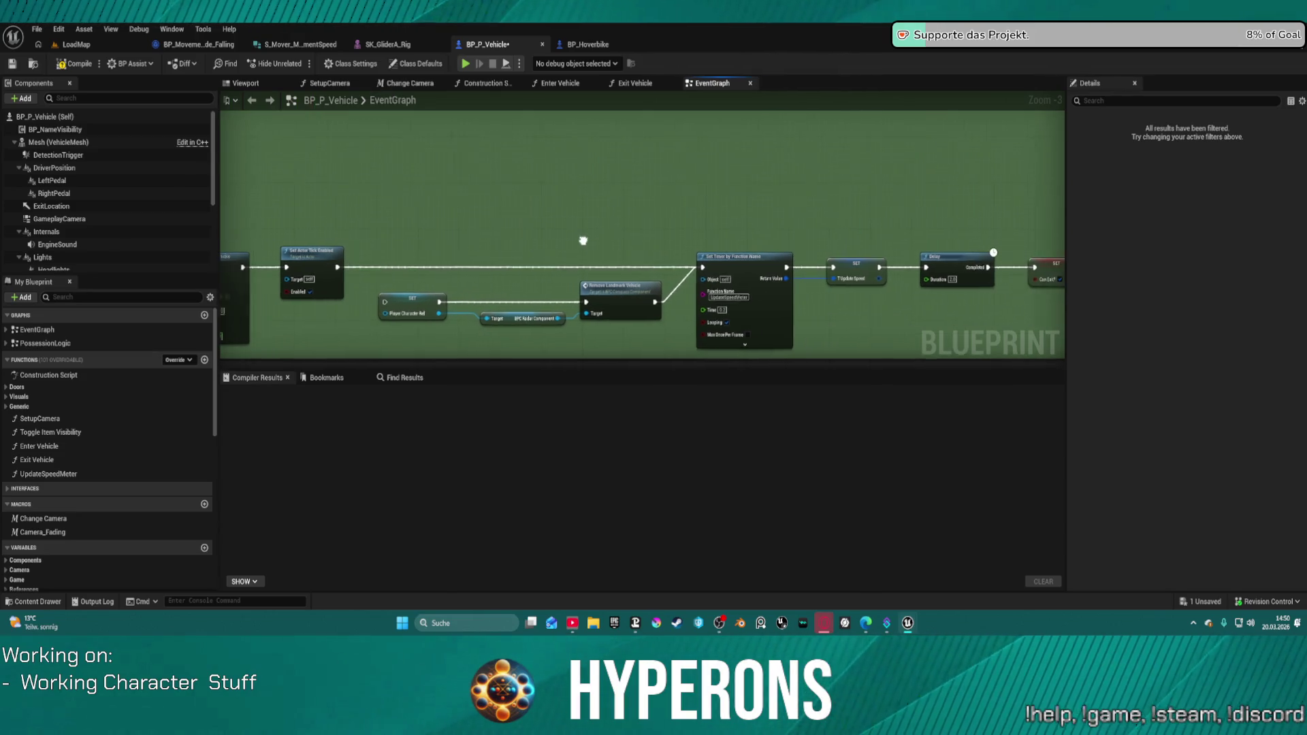
pyautogui.moveTo(443, 243); pyautogui.dragTo(847, 304)
pyautogui.moveTo(745, 246)
pyautogui.mouseDown()
pyautogui.moveTo(1042, 348)
pyautogui.moveTo(1066, 372)
pyautogui.mouseUp()
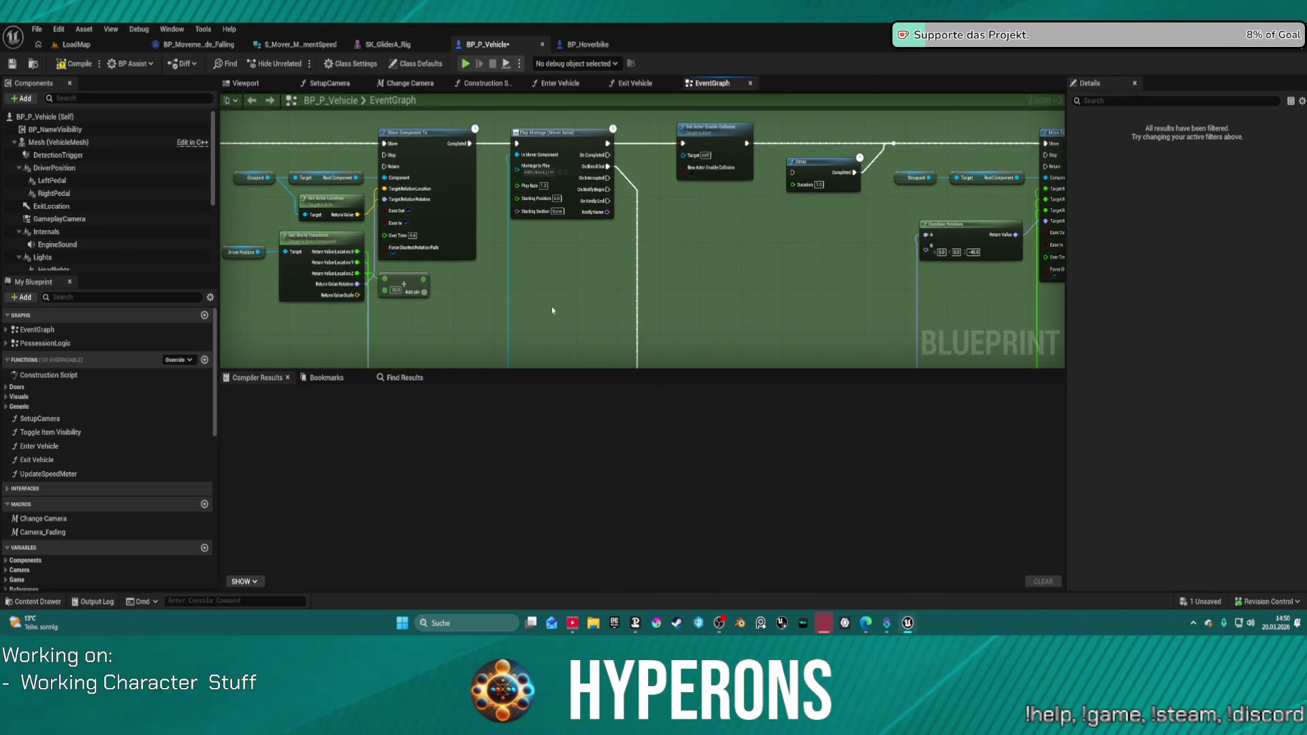
pyautogui.scroll(-2, 572, 321)
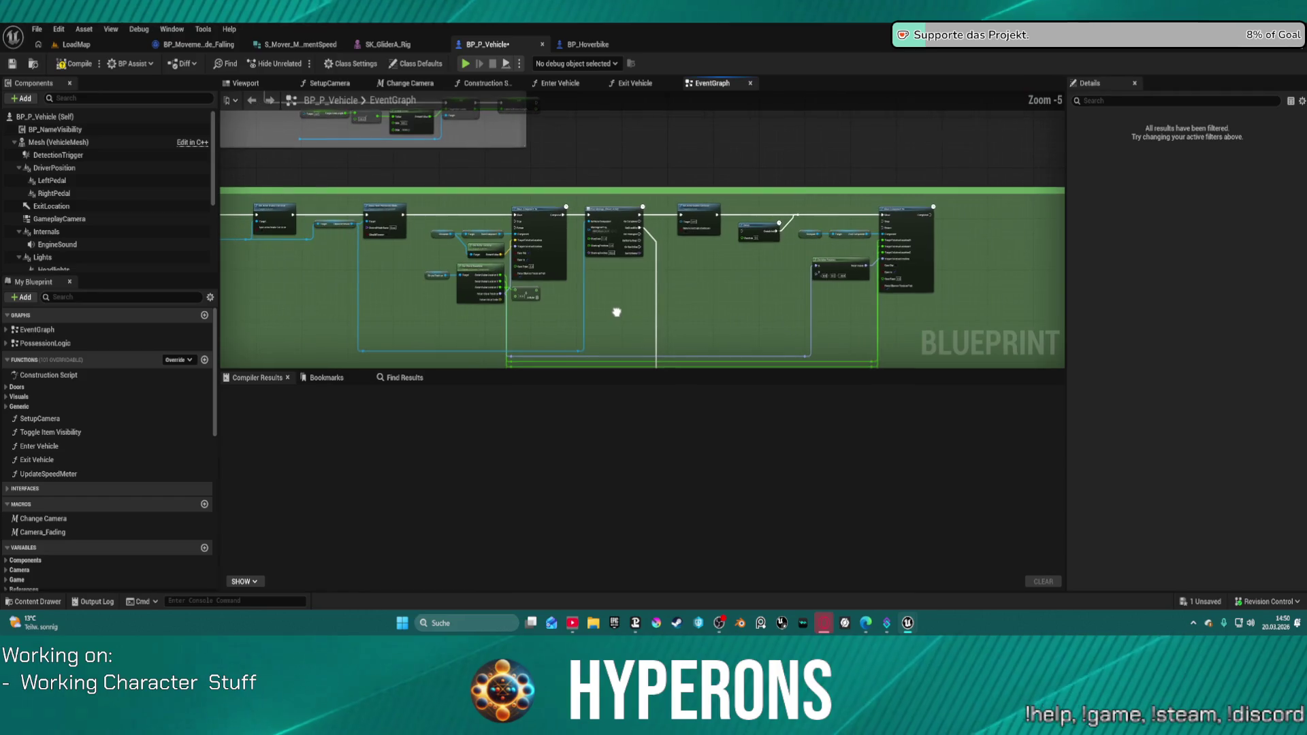
pyautogui.moveTo(718, 260); pyautogui.dragTo(643, 147)
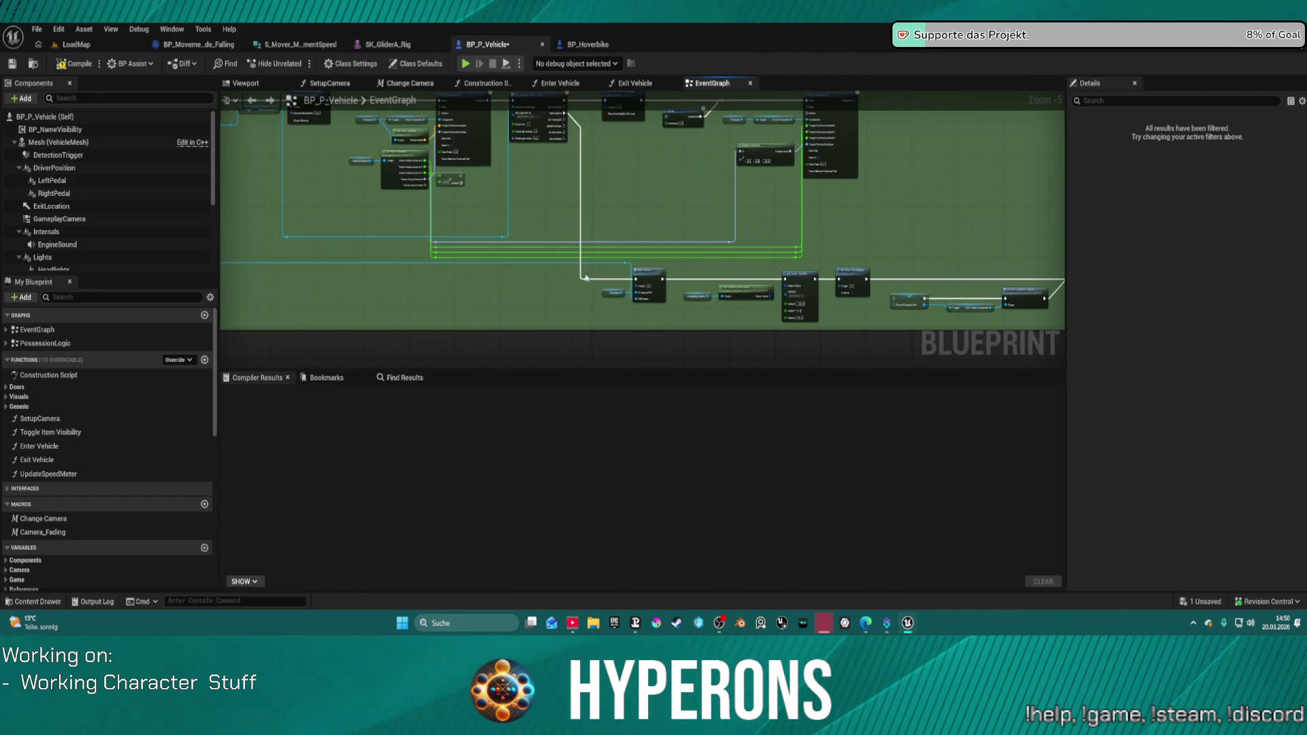
pyautogui.moveTo(342, 124); pyautogui.dragTo(605, 306)
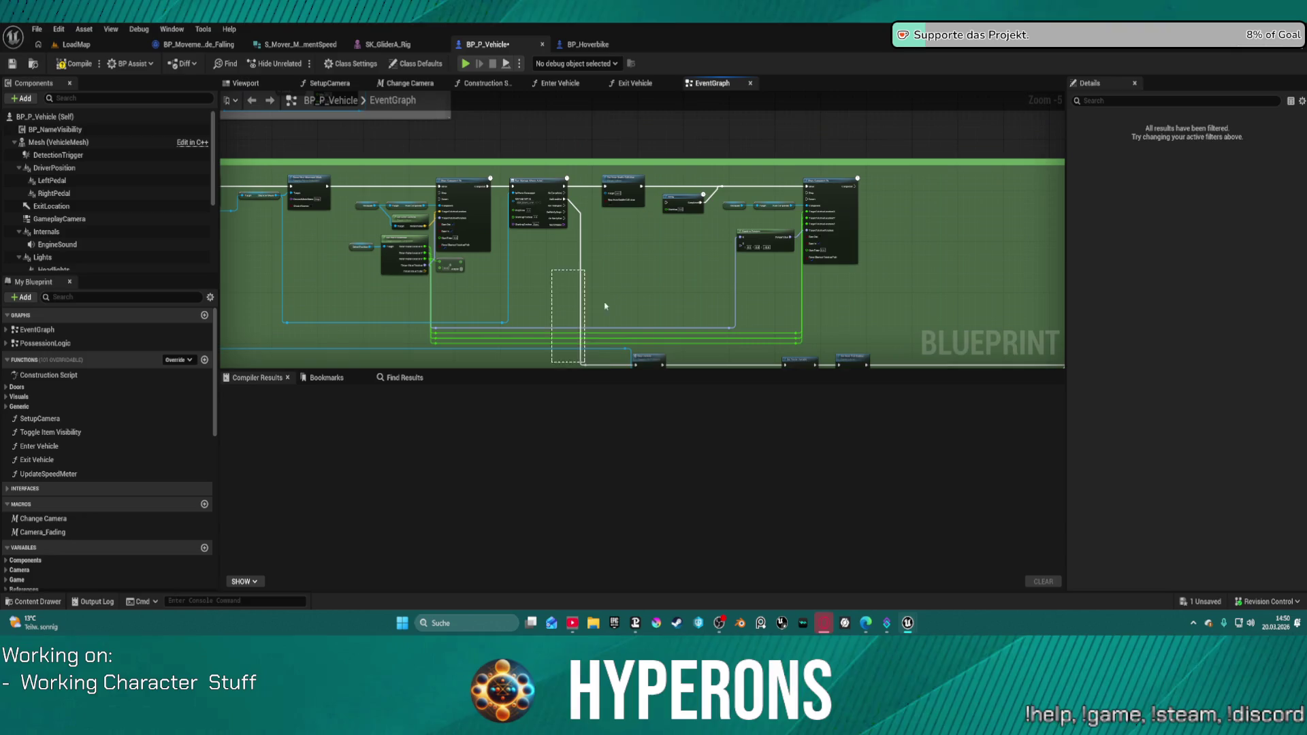
pyautogui.moveTo(617, 259)
pyautogui.mouseDown()
pyautogui.moveTo(599, 307)
pyautogui.moveTo(537, 279)
pyautogui.mouseUp()
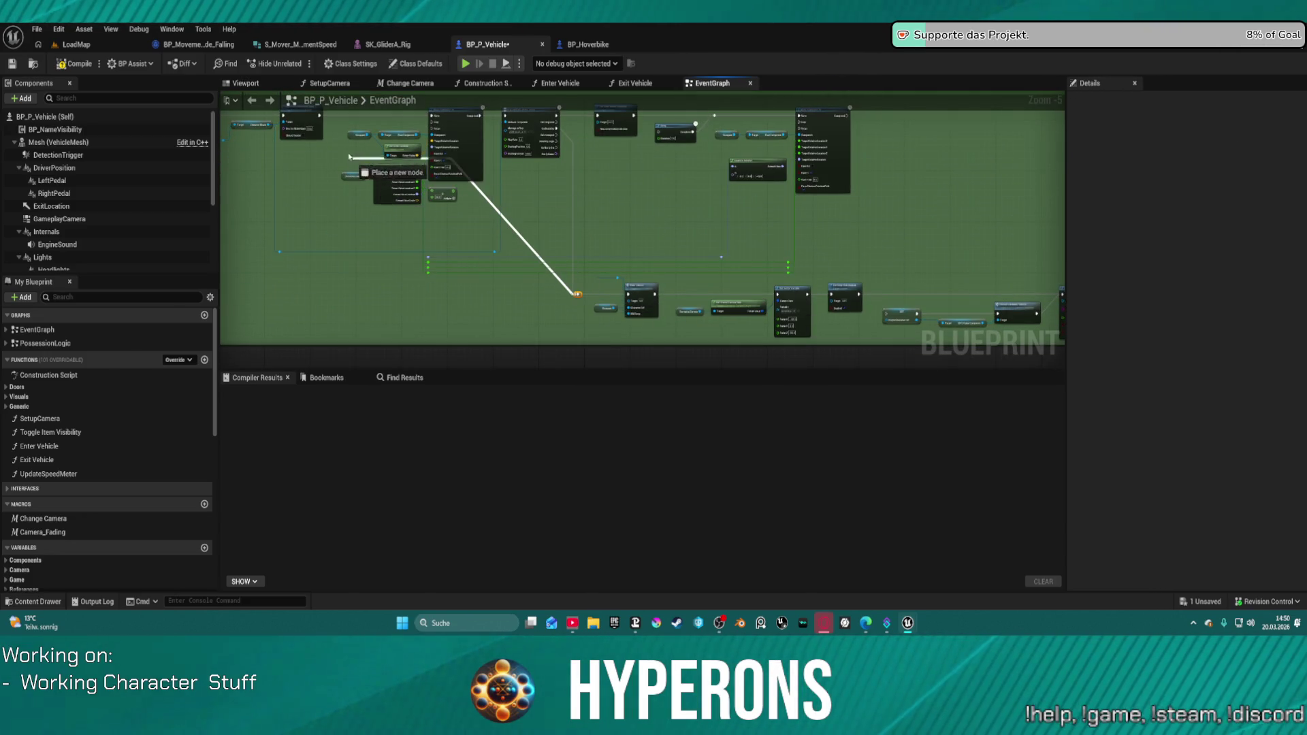
pyautogui.moveTo(320, 120); pyautogui.dragTo(318, 120)
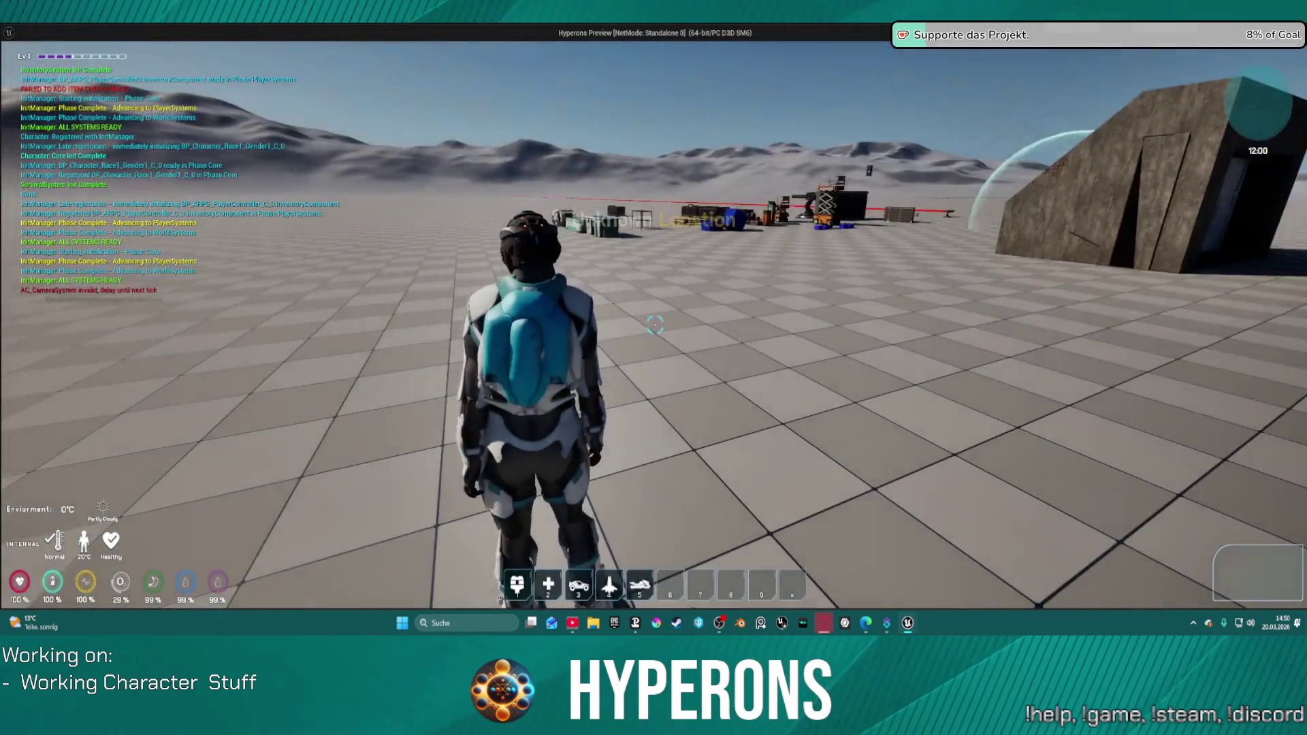
# Play-test walking up to the orange hoverbike and mounting it with F, then stop.
pyautogui.press('w')
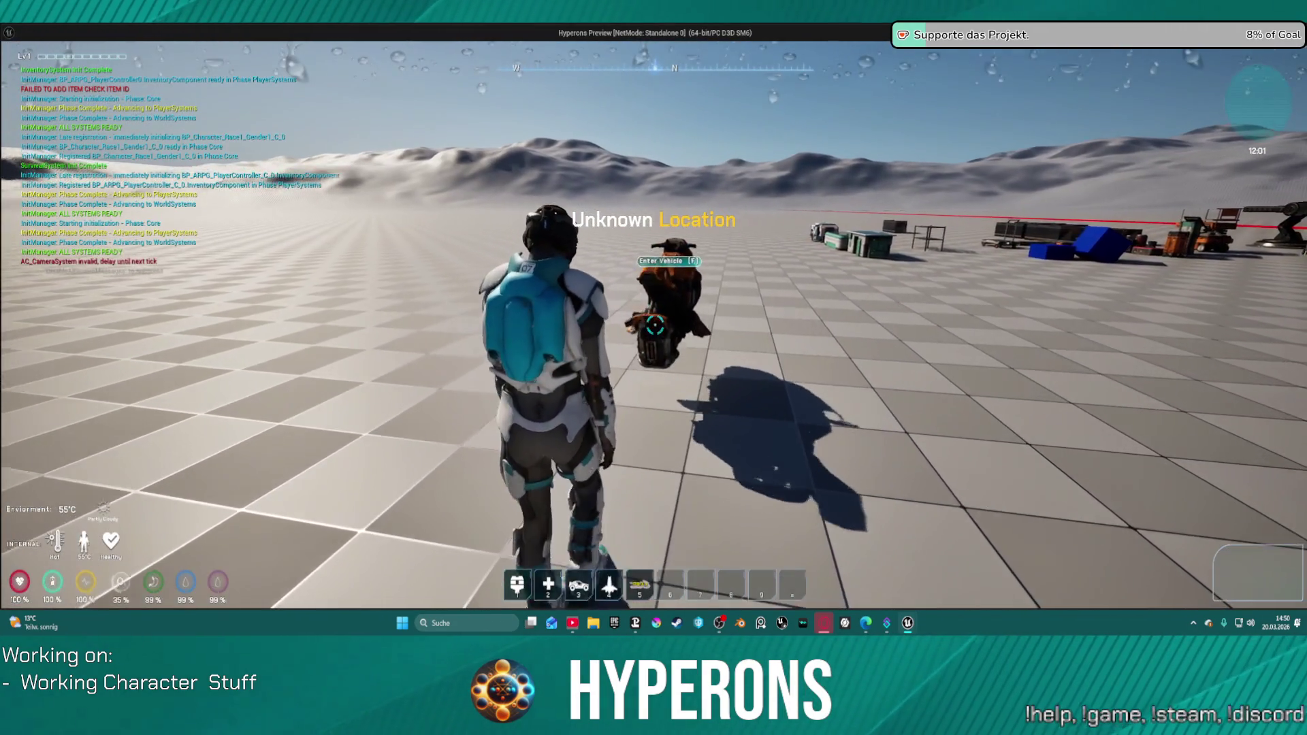
pyautogui.press('f')
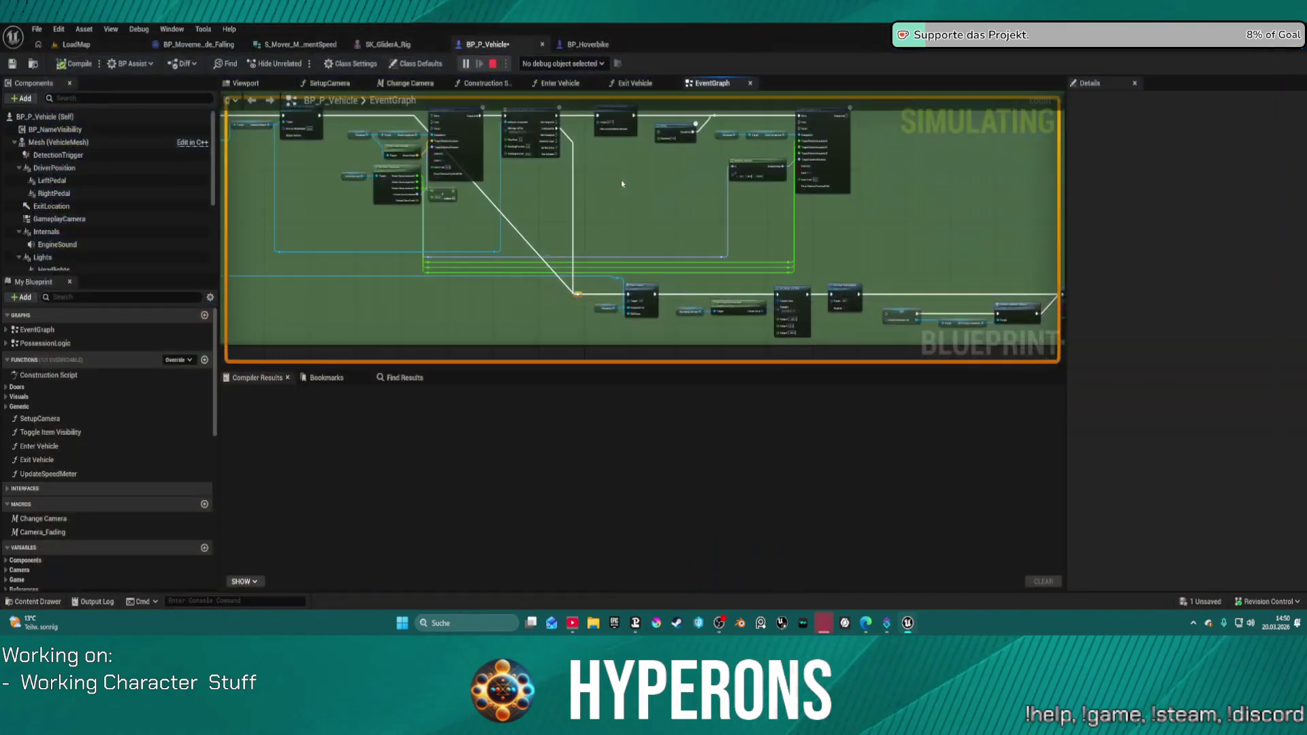
pyautogui.press('Escape')
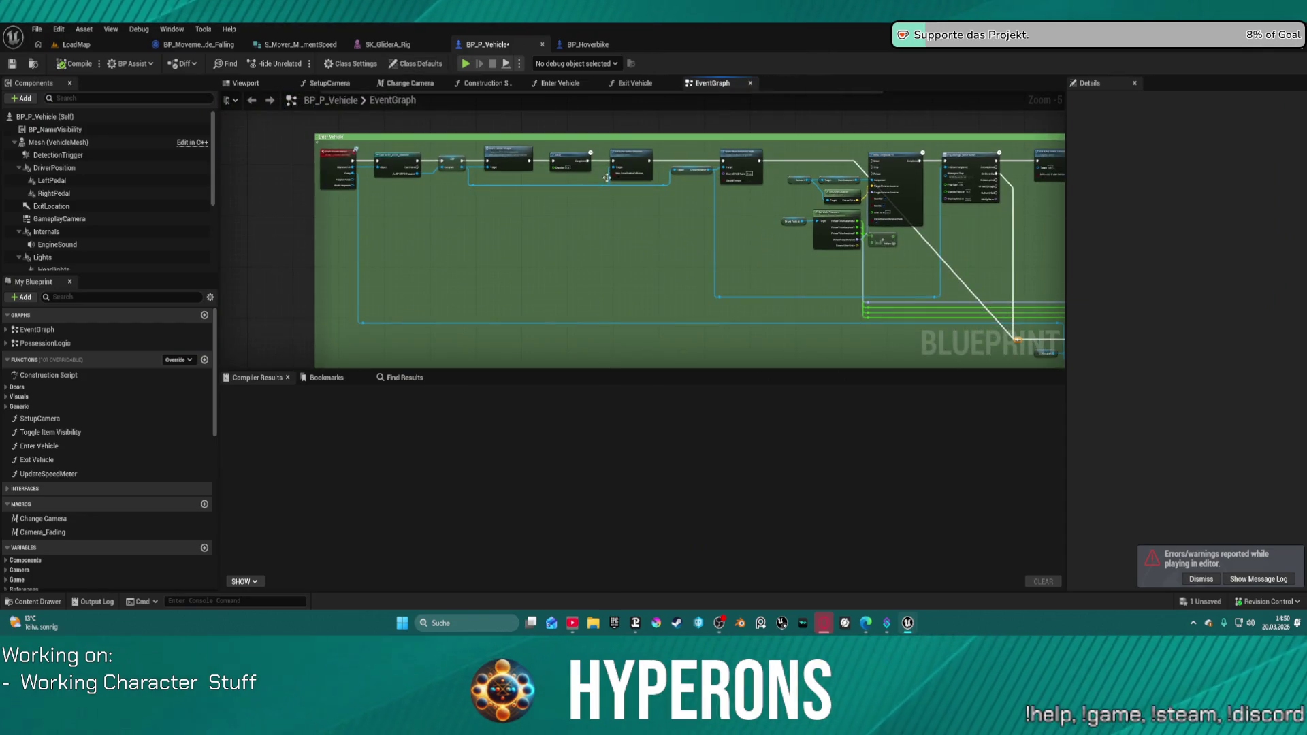
# Pull a new execution wire from the SET Occupant node near Cast To BP_ARPG_Character.
pyautogui.scroll(6, 645, 235)
pyautogui.moveTo(645, 234); pyautogui.dragTo(737, 241)
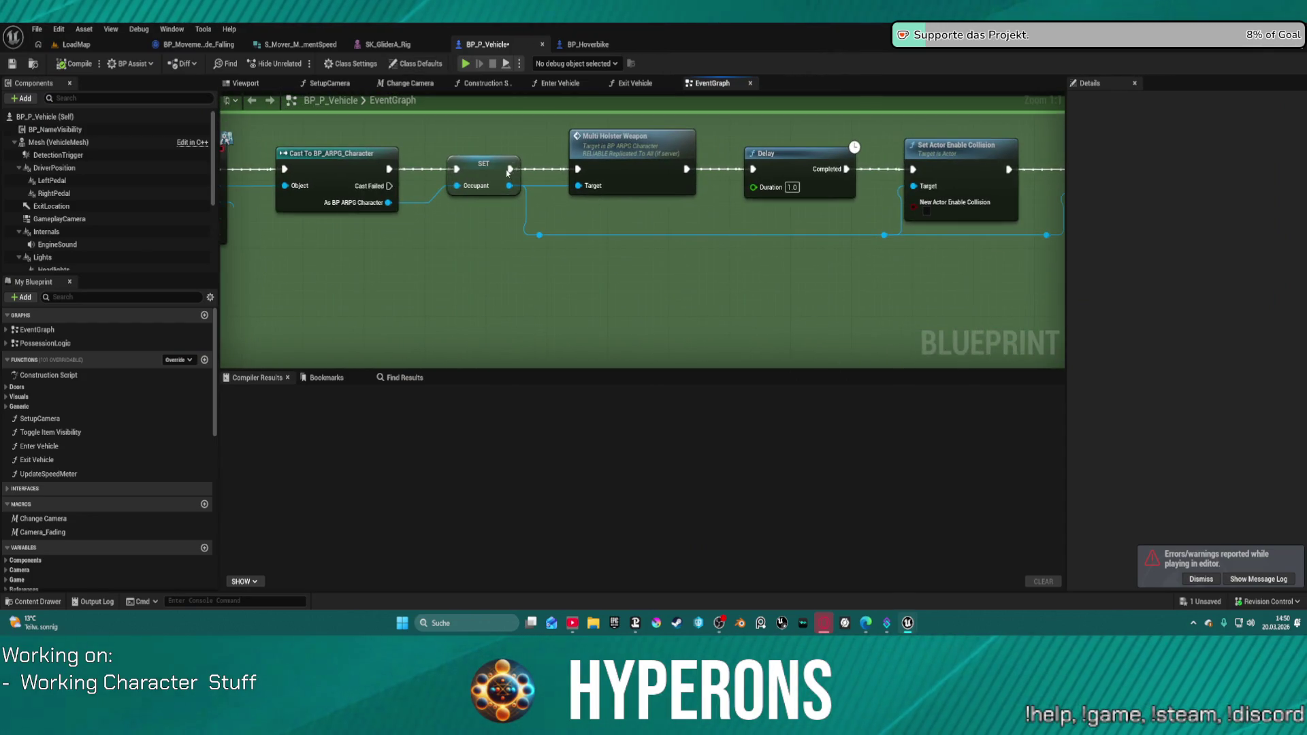
pyautogui.moveTo(508, 169); pyautogui.dragTo(753, 168)
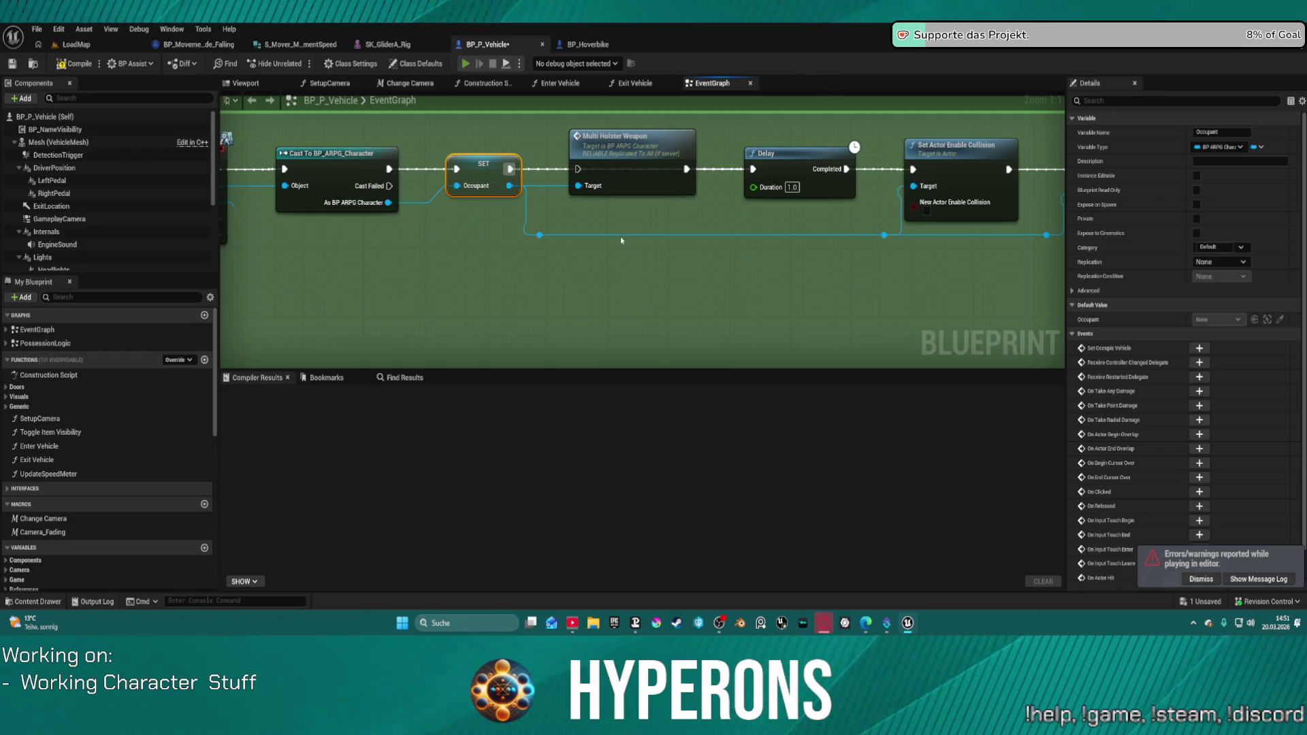
pyautogui.press('w')
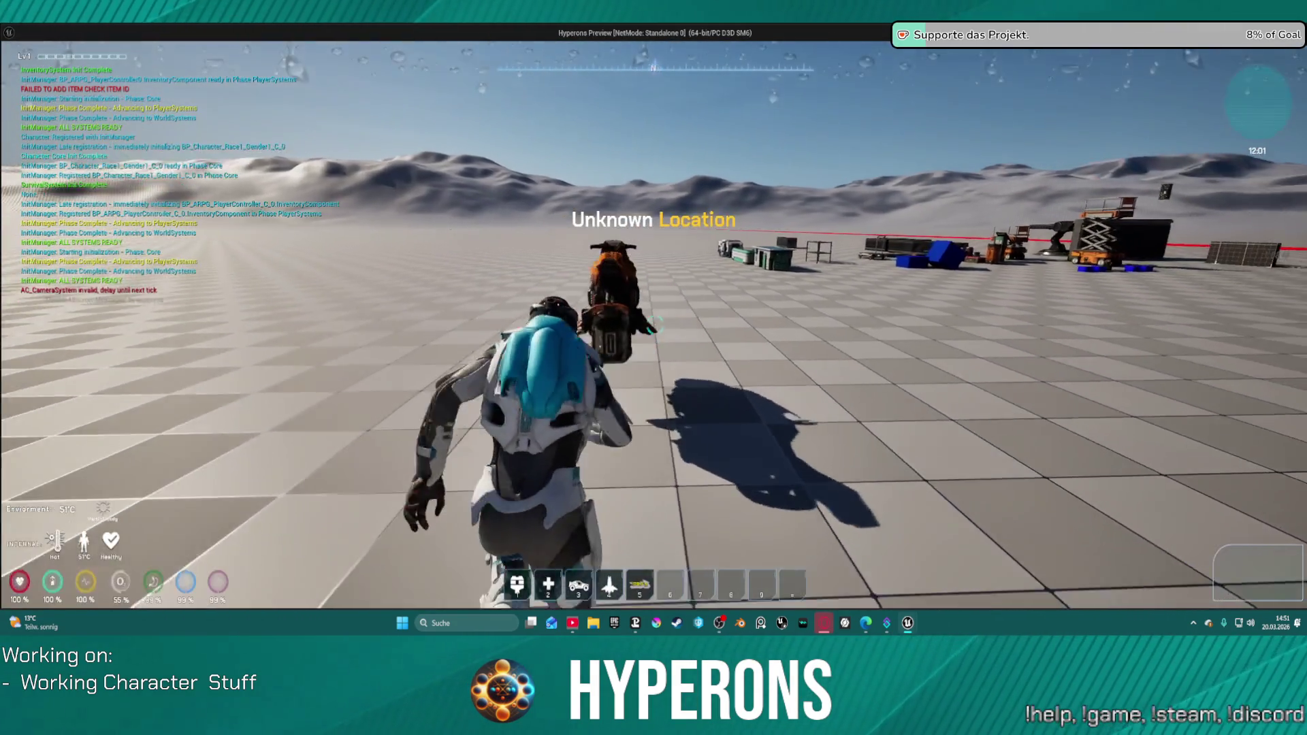
# Mount and dismount the hoverbike with E, end the test, and view the Enter Vehicle event.
pyautogui.press('e')
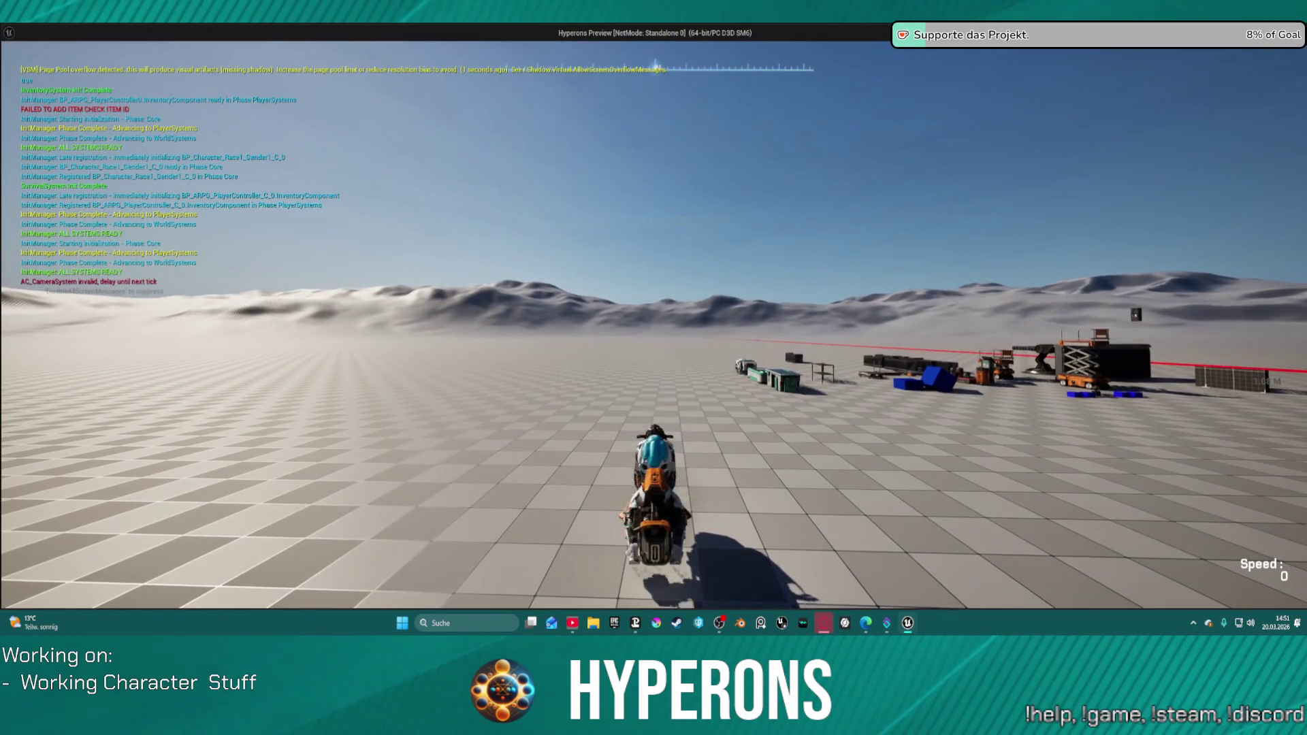
pyautogui.press('e')
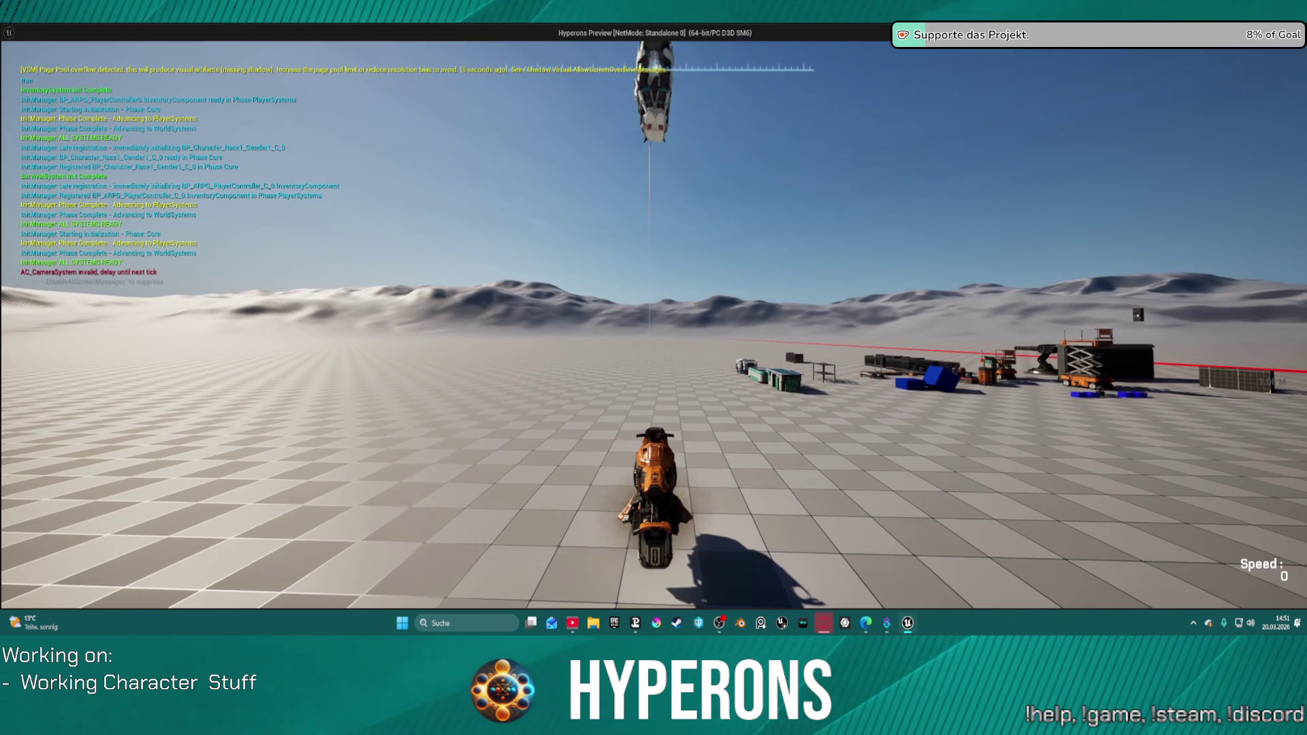
pyautogui.press('Escape')
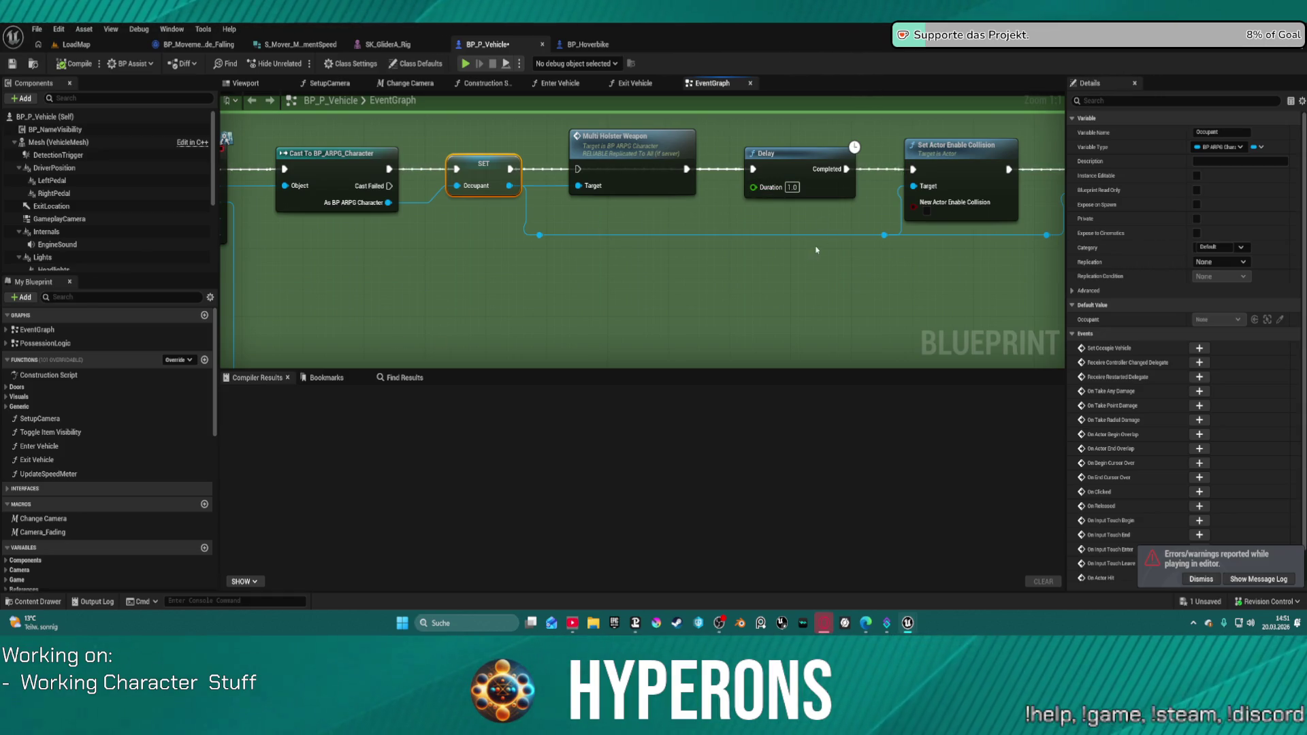
pyautogui.scroll(-3, 490, 166)
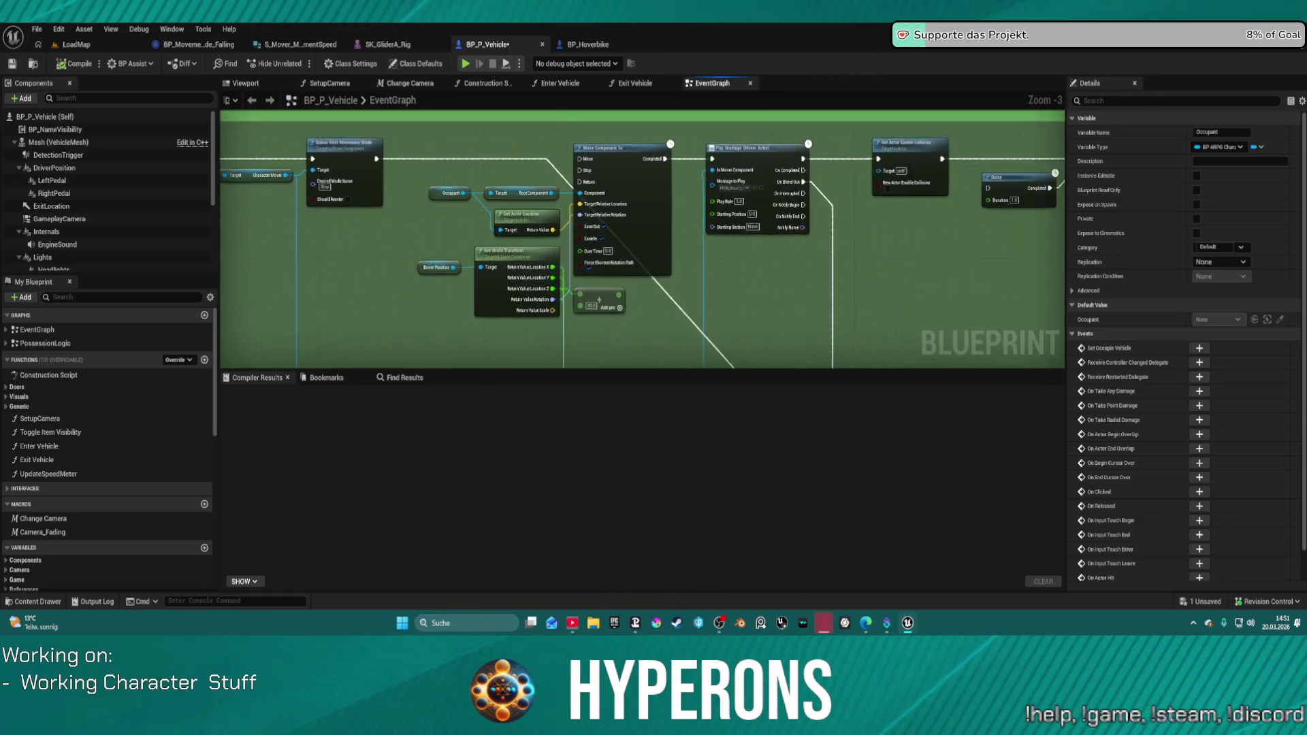
pyautogui.moveTo(738, 232)
pyautogui.mouseDown()
pyautogui.moveTo(679, 108)
pyautogui.moveTo(795, 107)
pyautogui.mouseUp()
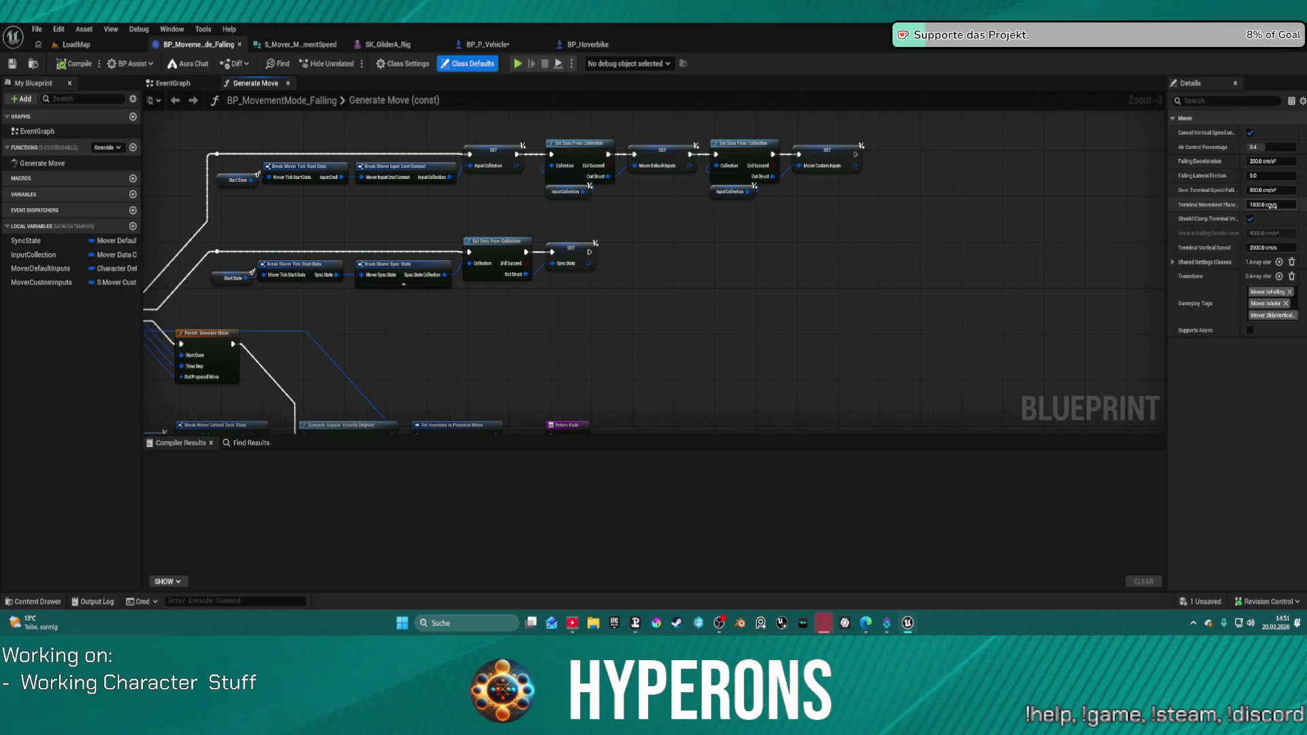
# Zero the terminal and over-terminal falling speeds and expand the Shared Settings Classes entries.
pyautogui.moveTo(1272, 205); pyautogui.dragTo(1259, 205)
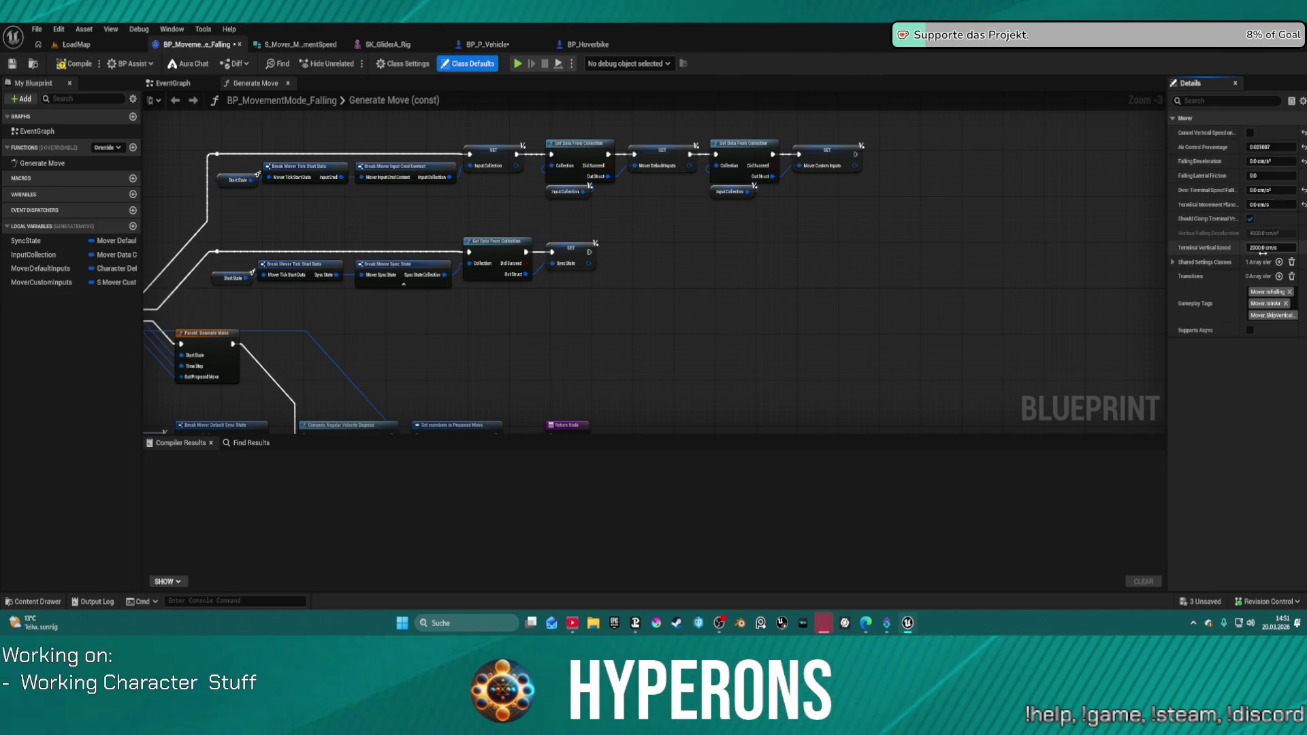
pyautogui.click(1172, 261)
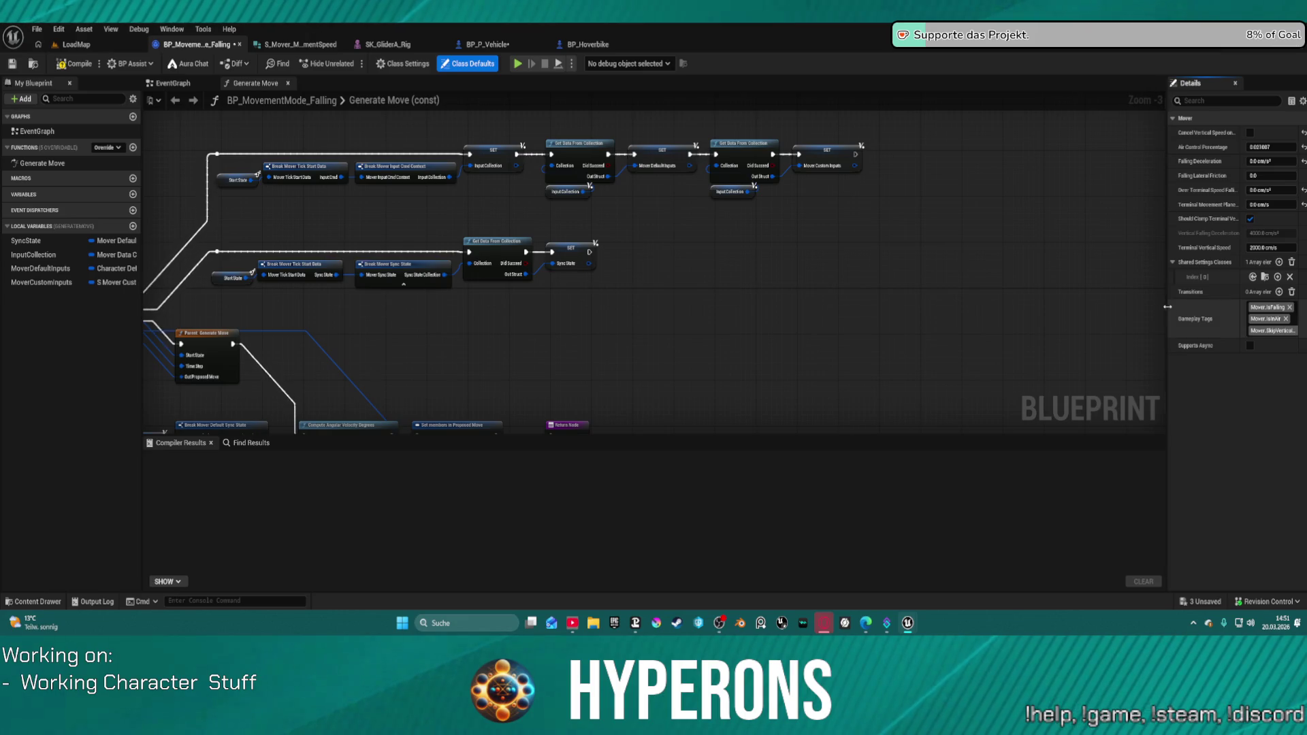
pyautogui.moveTo(1165, 307); pyautogui.dragTo(892, 323)
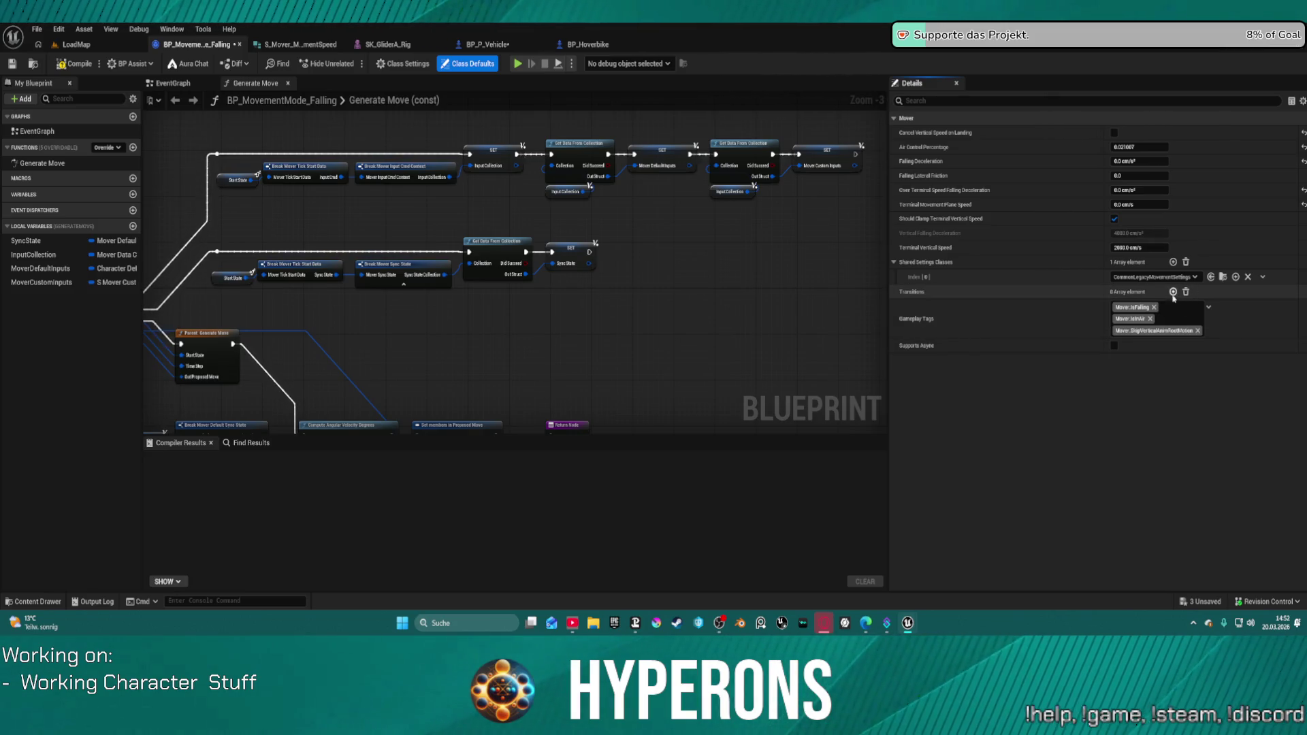
# Remove the SkipVerticalAnimRootMotion and Mover.IsInAir gameplay tags, then launch a play test.
pyautogui.click(1208, 307)
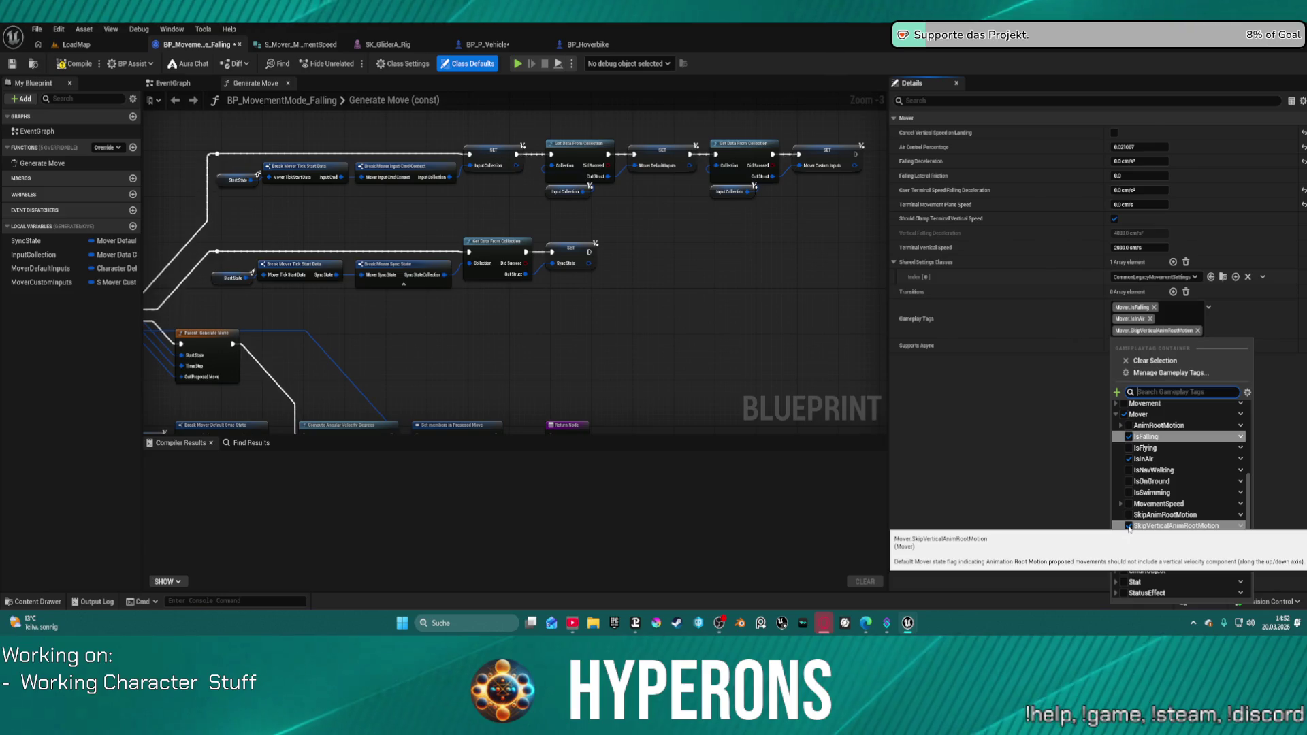
pyautogui.click(1128, 526)
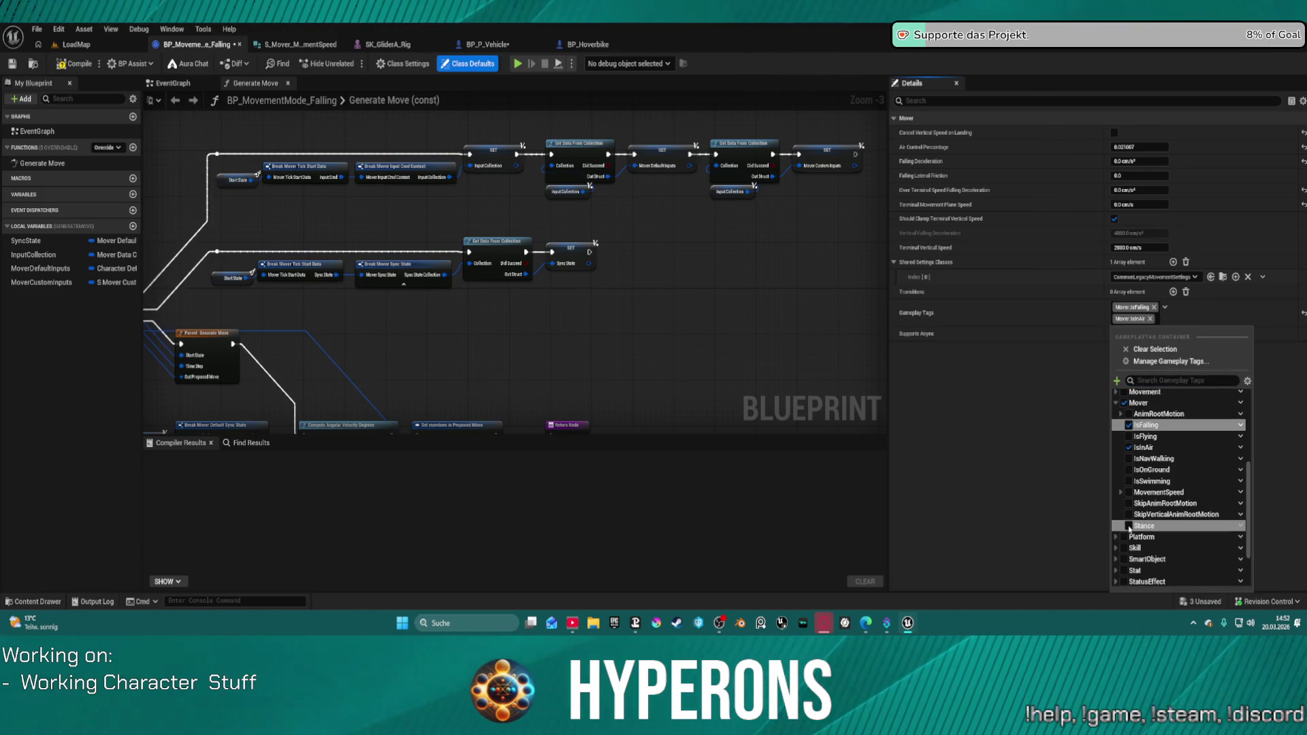
pyautogui.click(761, 339)
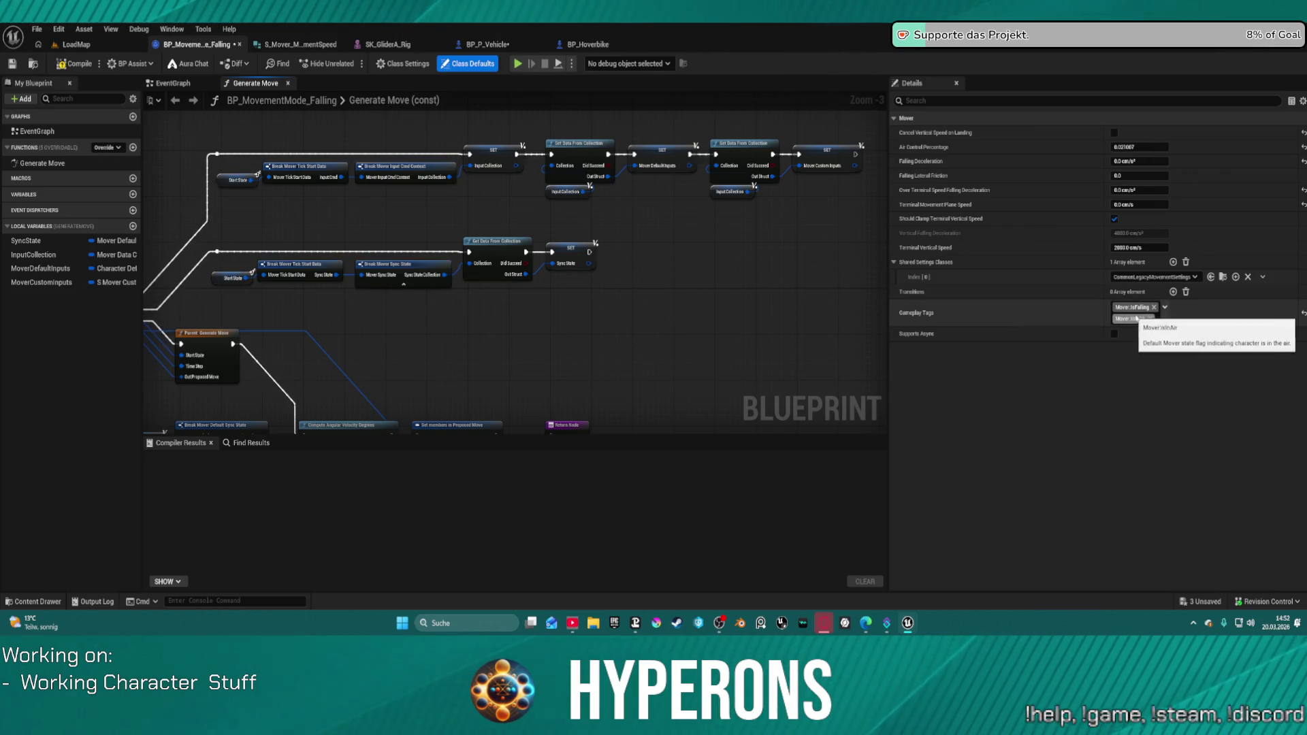
pyautogui.click(1150, 317)
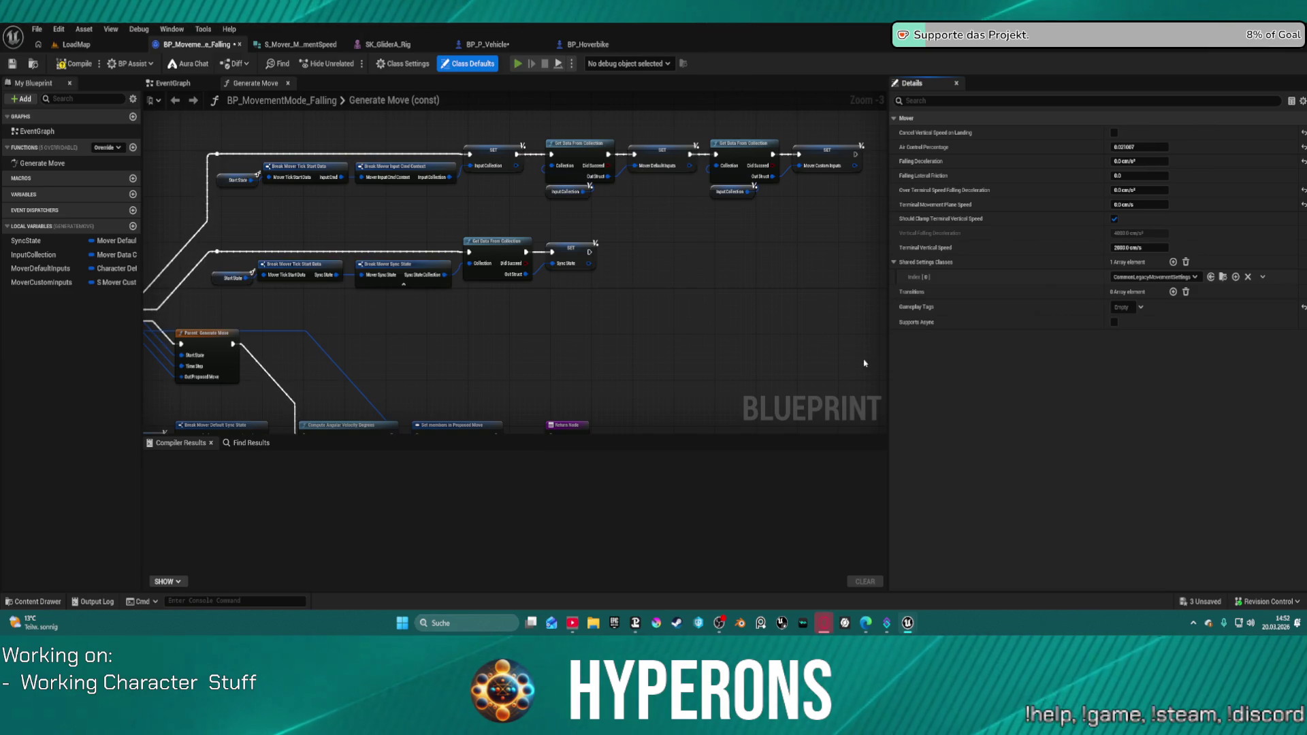
pyautogui.hotkey('alt', 'p')
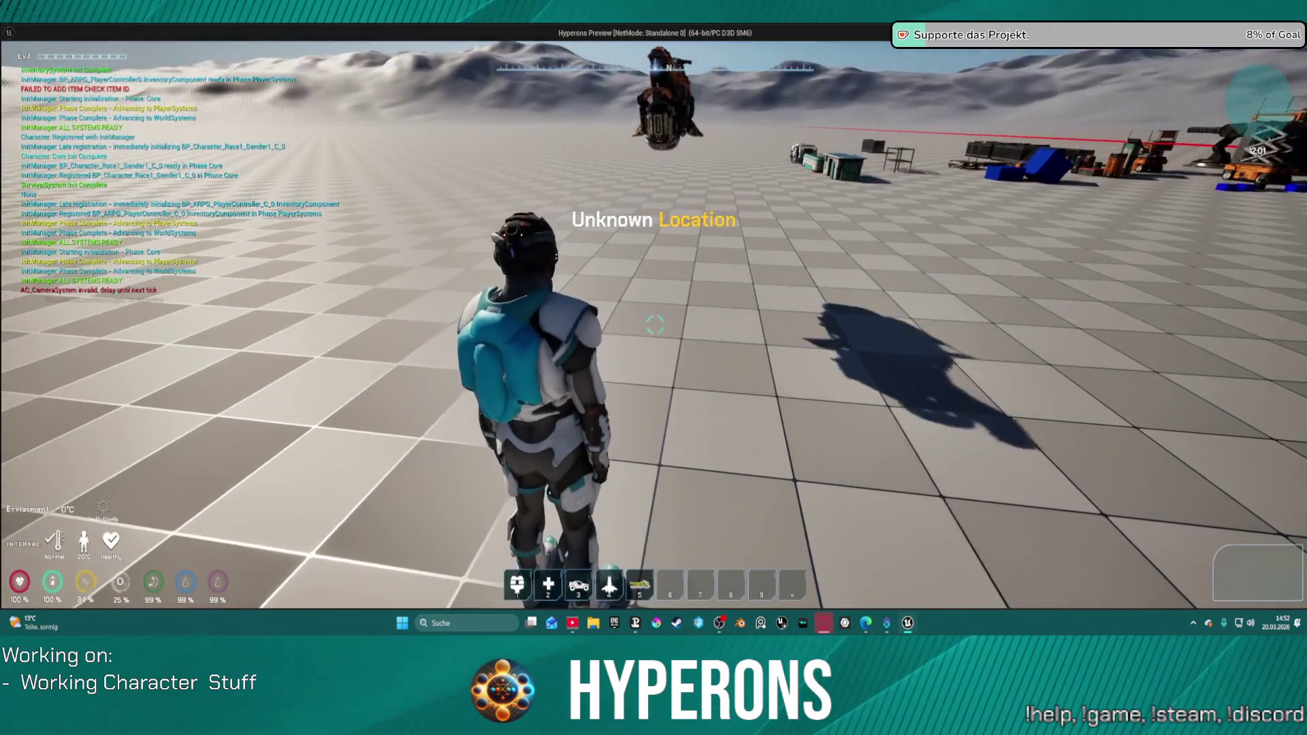
pyautogui.press('w')
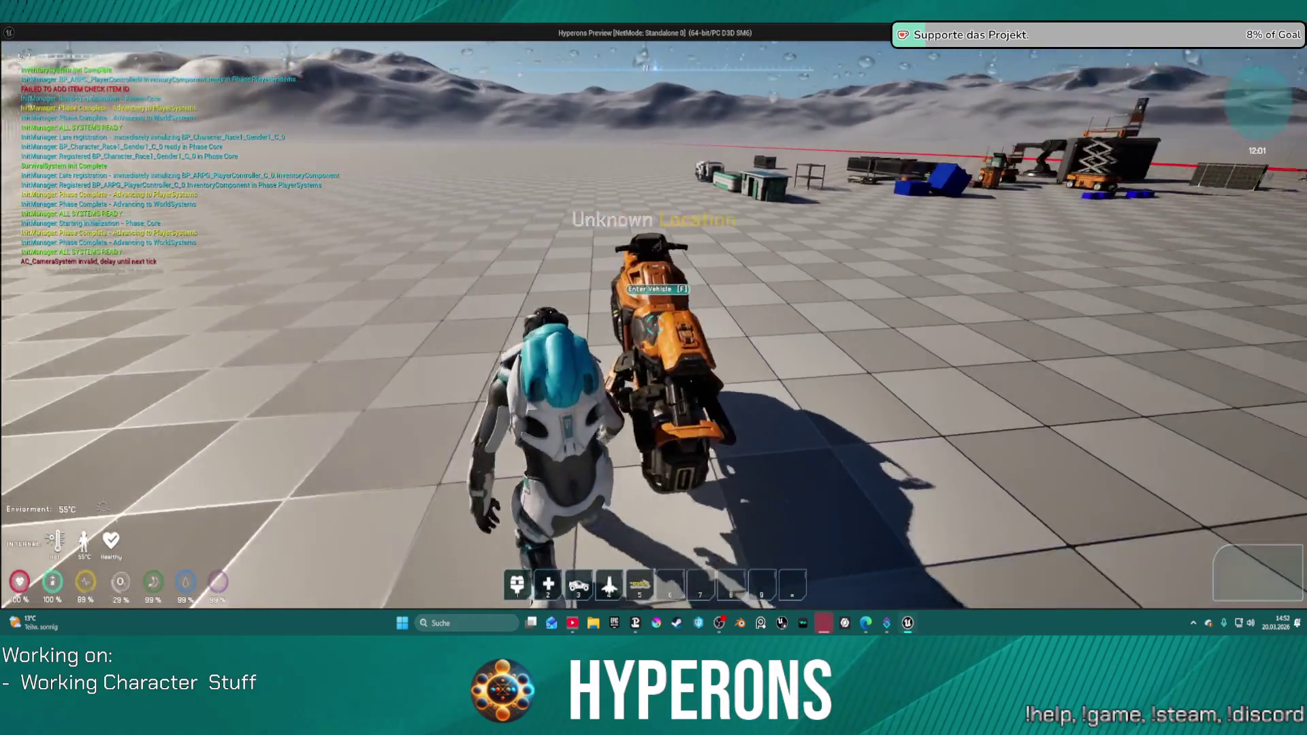
pyautogui.press('e')
pyautogui.press('e')
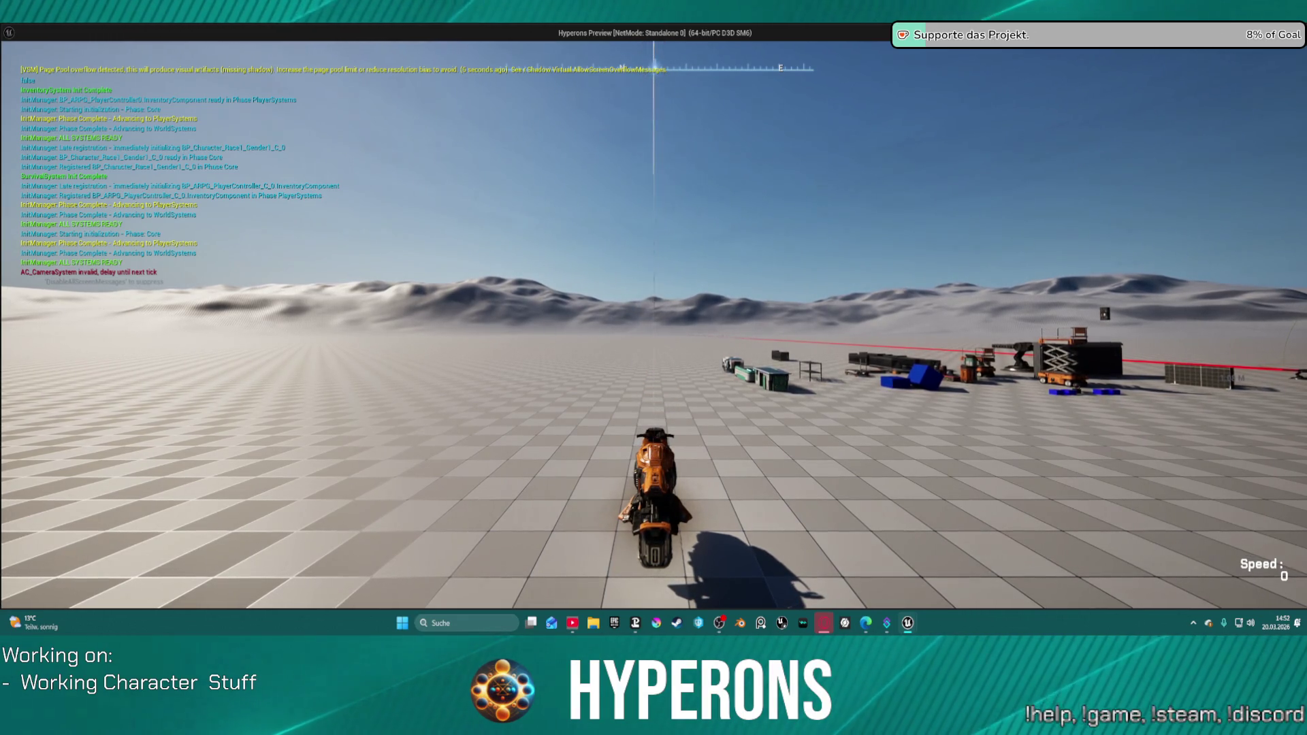
pyautogui.press('Escape')
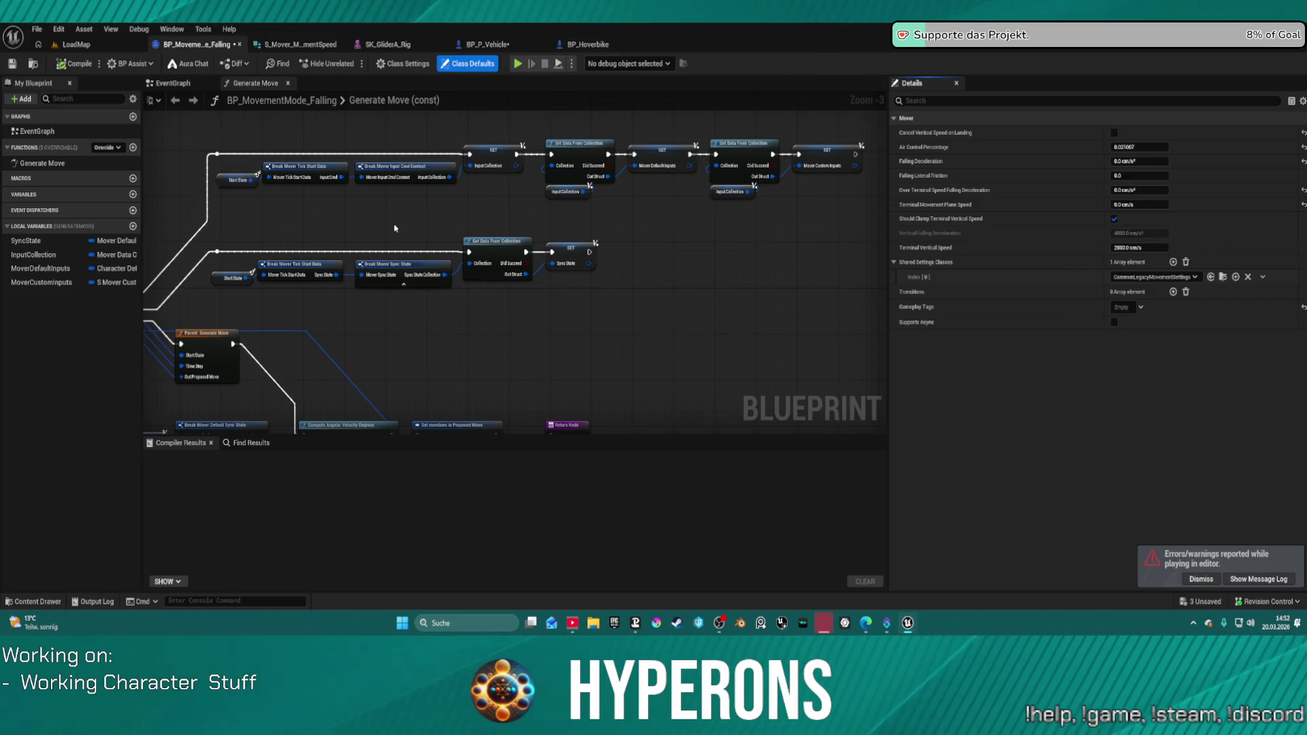
pyautogui.press('Home')
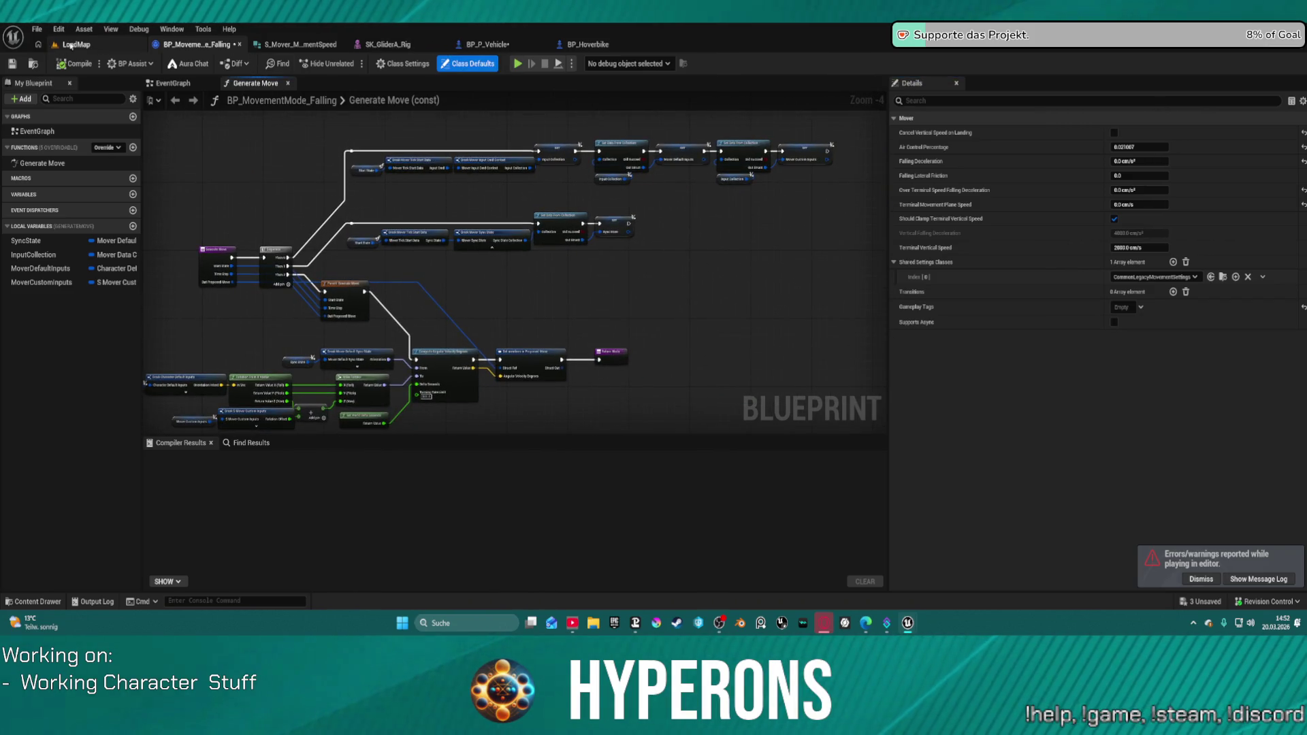
# Review BP_P_Vehicle's Camera Zooming and green comment areas and Exit Vehicle function, then view BP_Hoverbike.
pyautogui.click(487, 44)
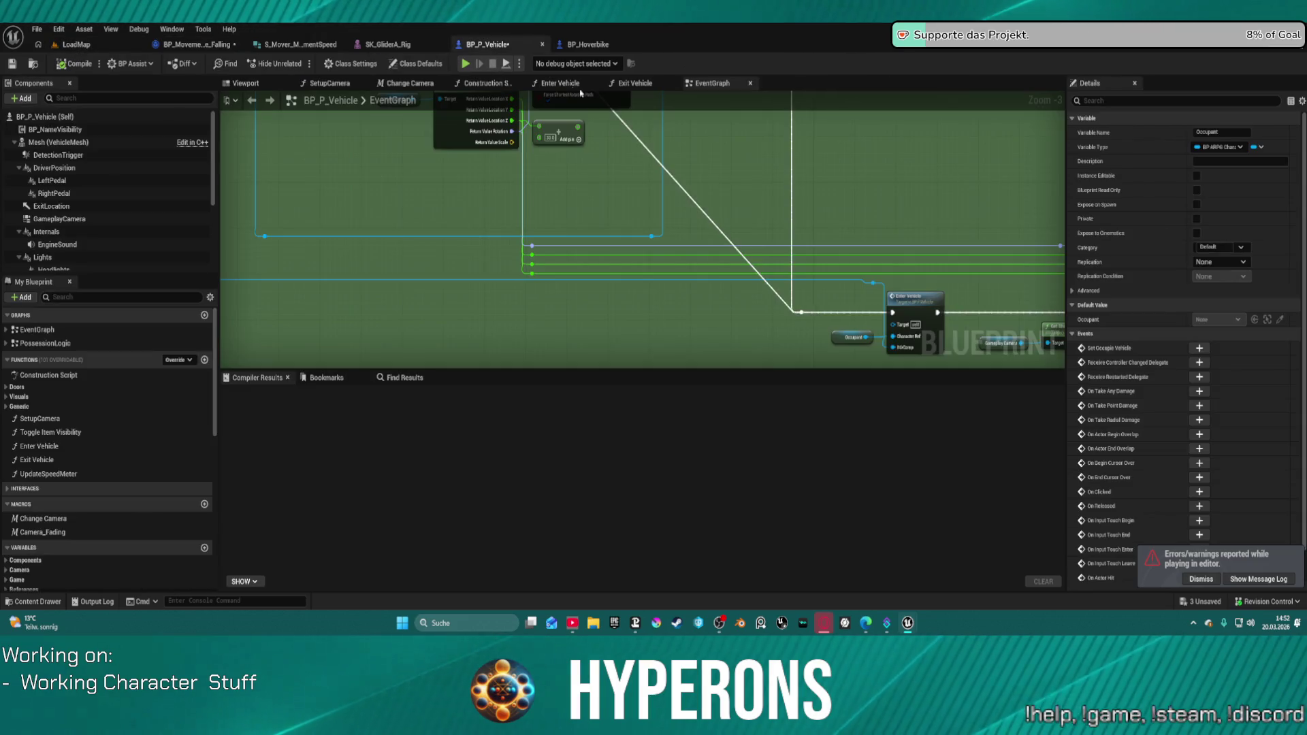
pyautogui.scroll(3, 1011, 347)
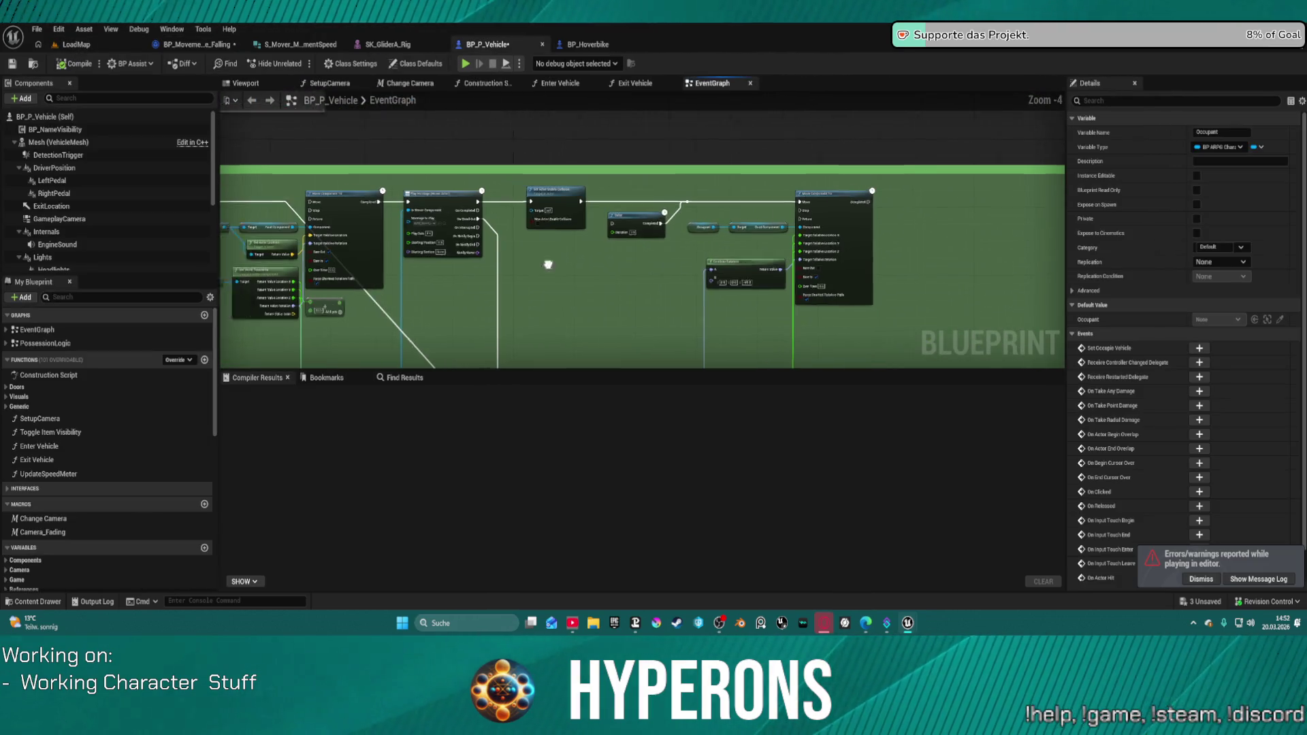
pyautogui.moveTo(1014, 348); pyautogui.dragTo(1197, 515)
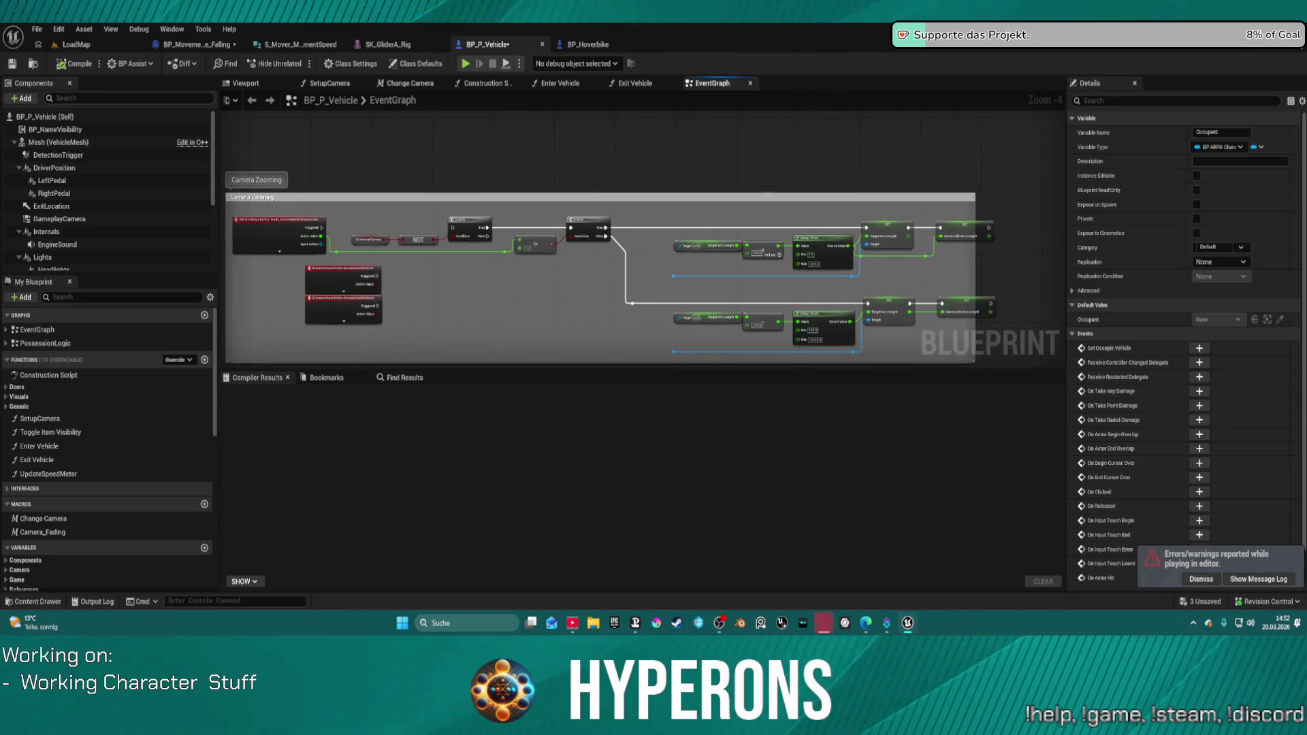
pyautogui.moveTo(459, 183); pyautogui.dragTo(666, 271)
pyautogui.scroll(-1, 511, 205)
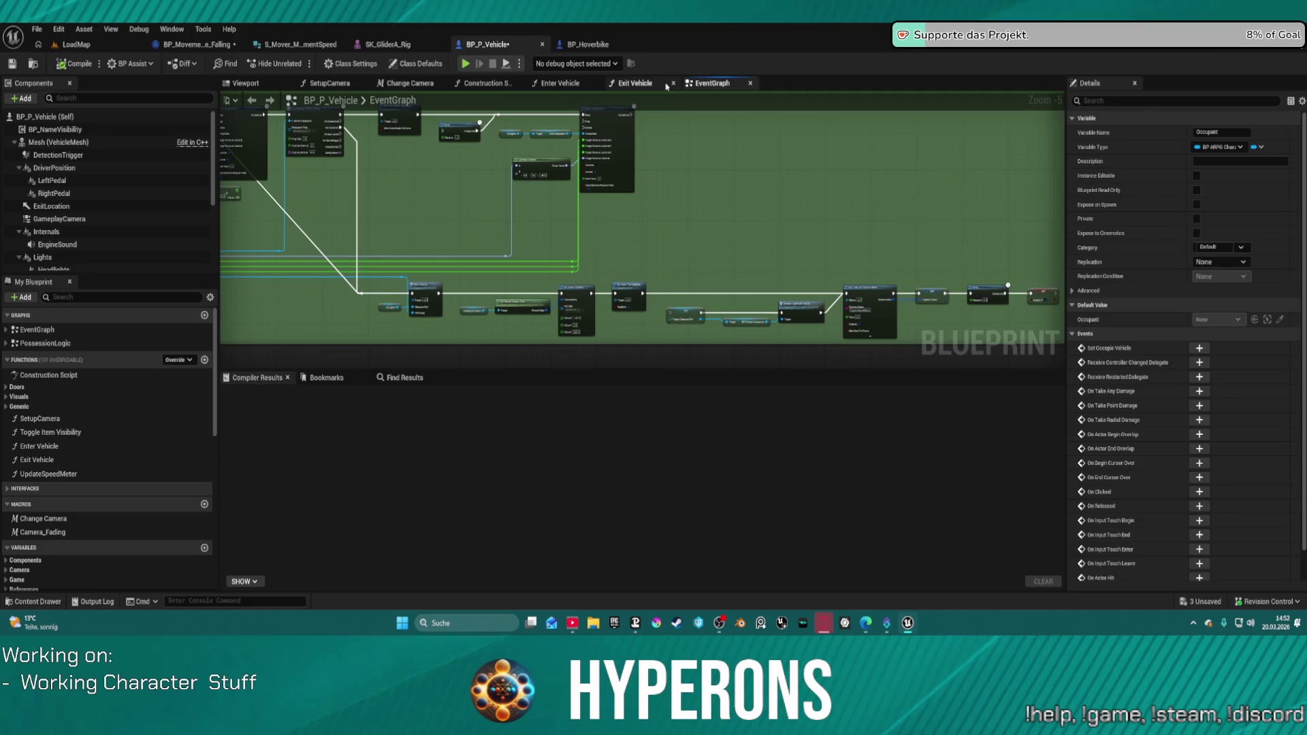
pyautogui.click(664, 87)
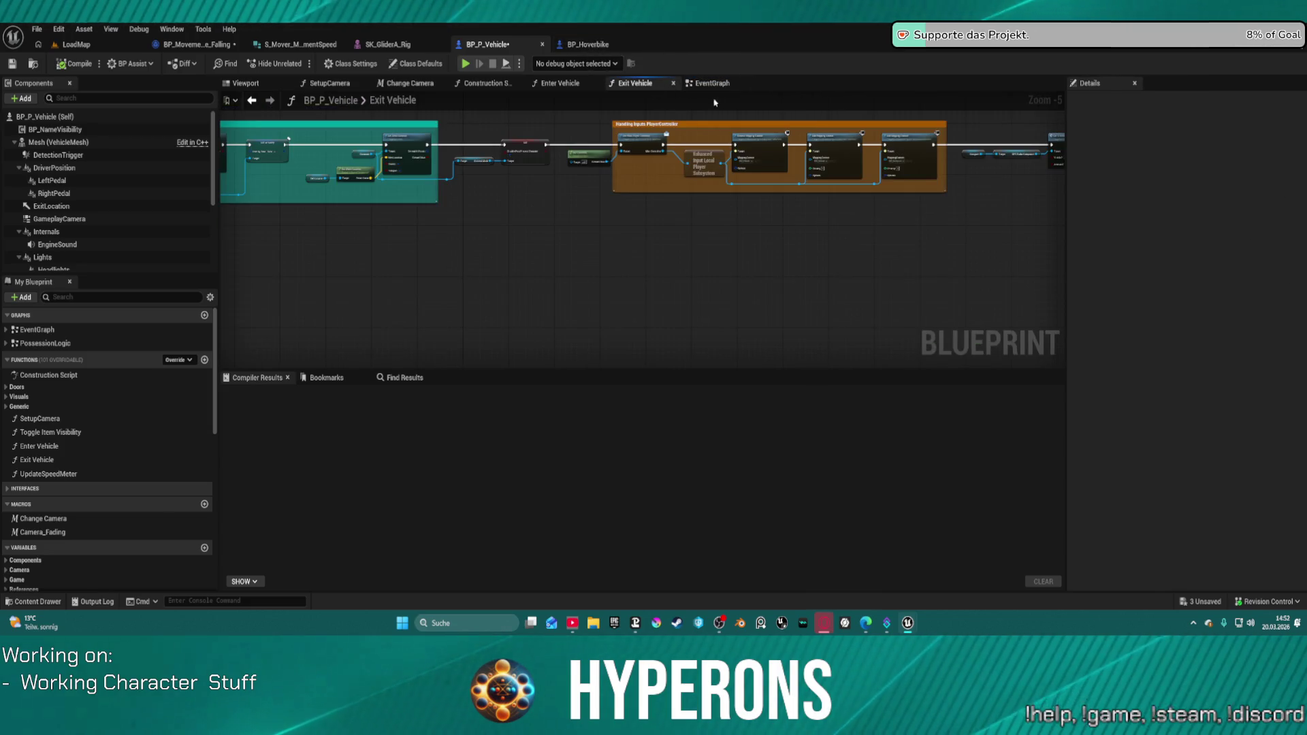
pyautogui.click(590, 51)
pyautogui.scroll(-5, 76, 253)
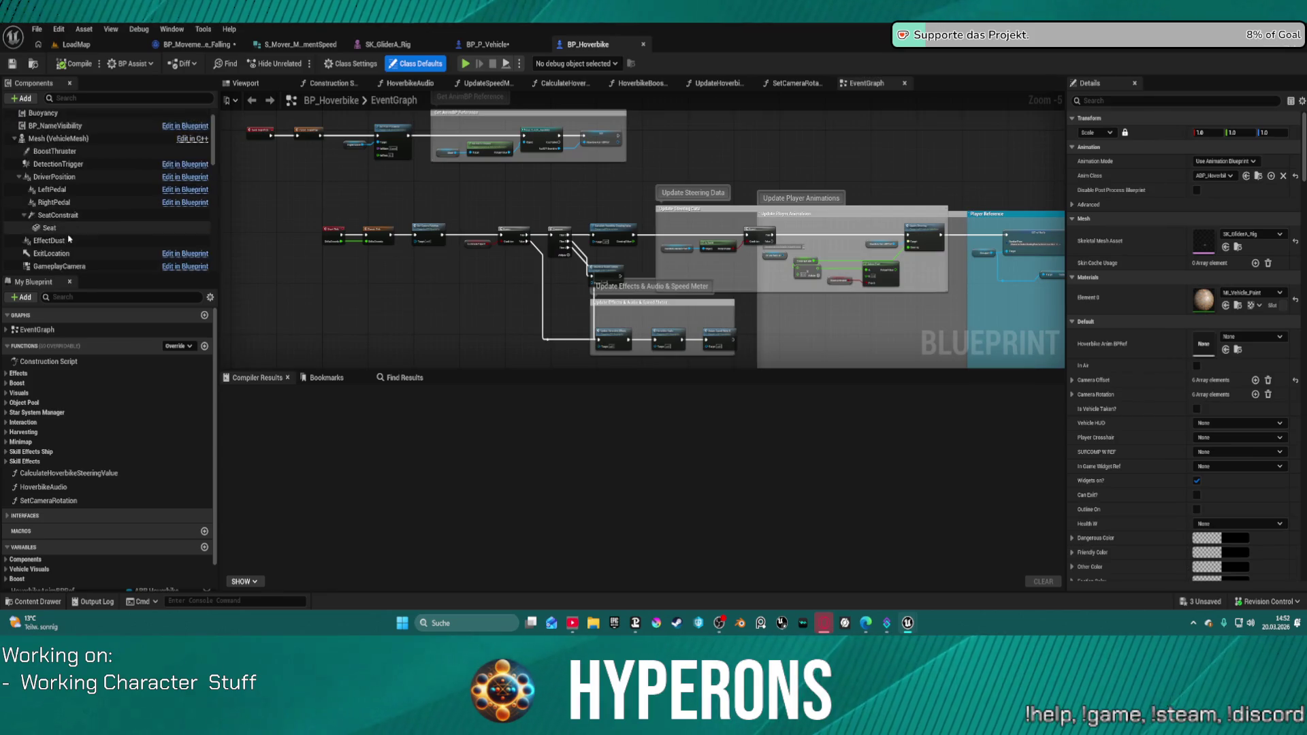
# Scroll through the BP_Hoverbike Components tree.
pyautogui.scroll(-5, 75, 253)
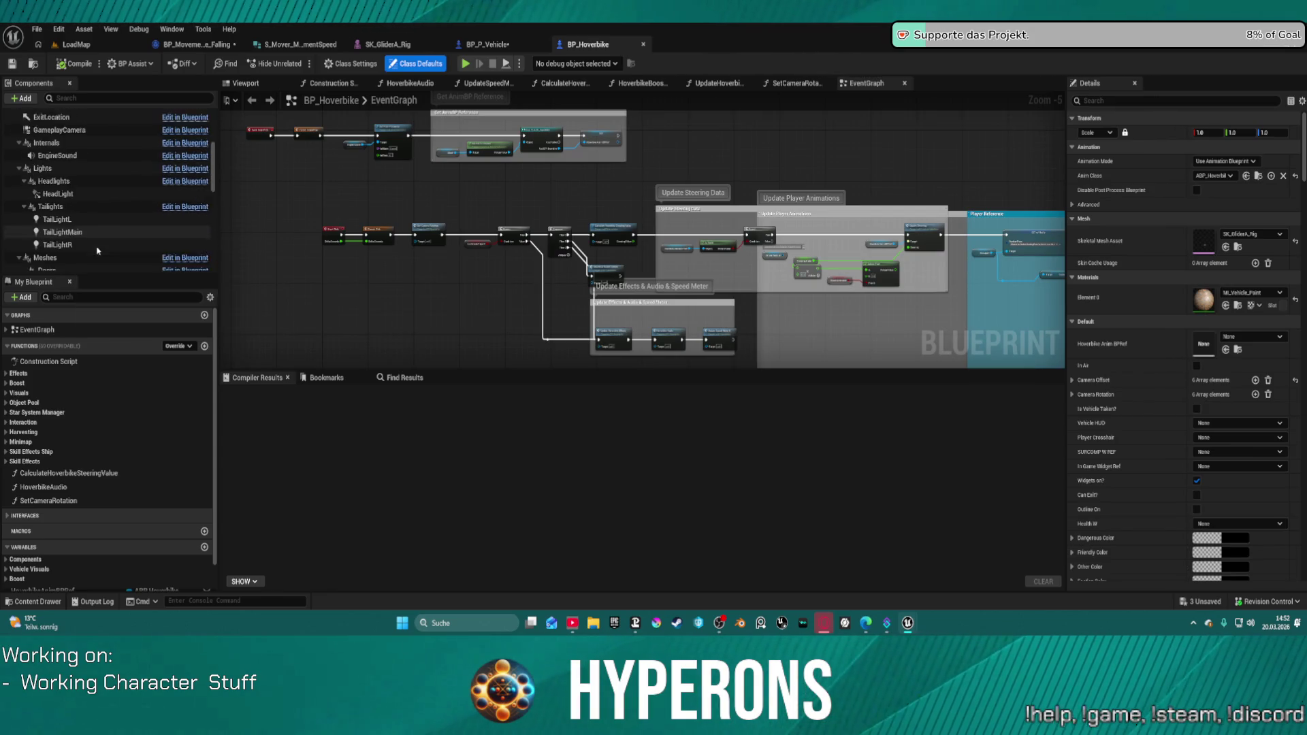
pyautogui.scroll(-4, 150, 256)
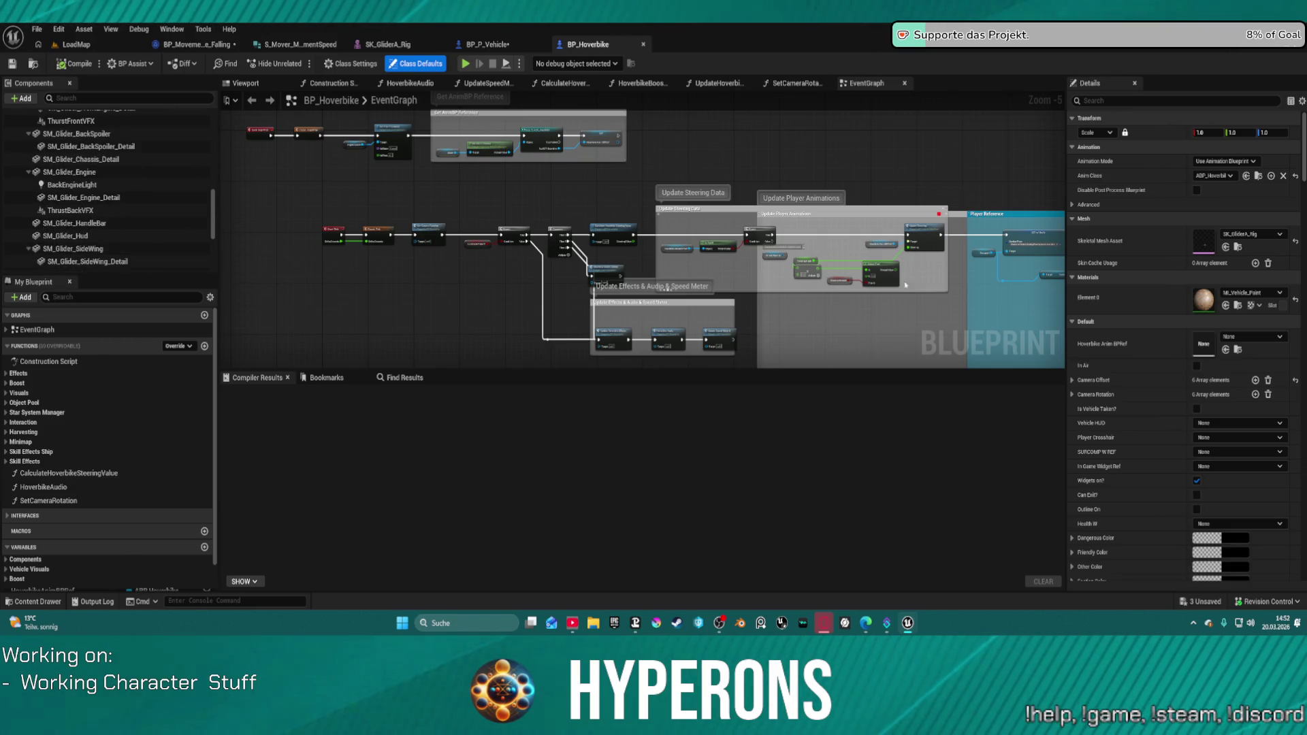
pyautogui.scroll(-2, 762, 327)
pyautogui.scroll(2, 697, 185)
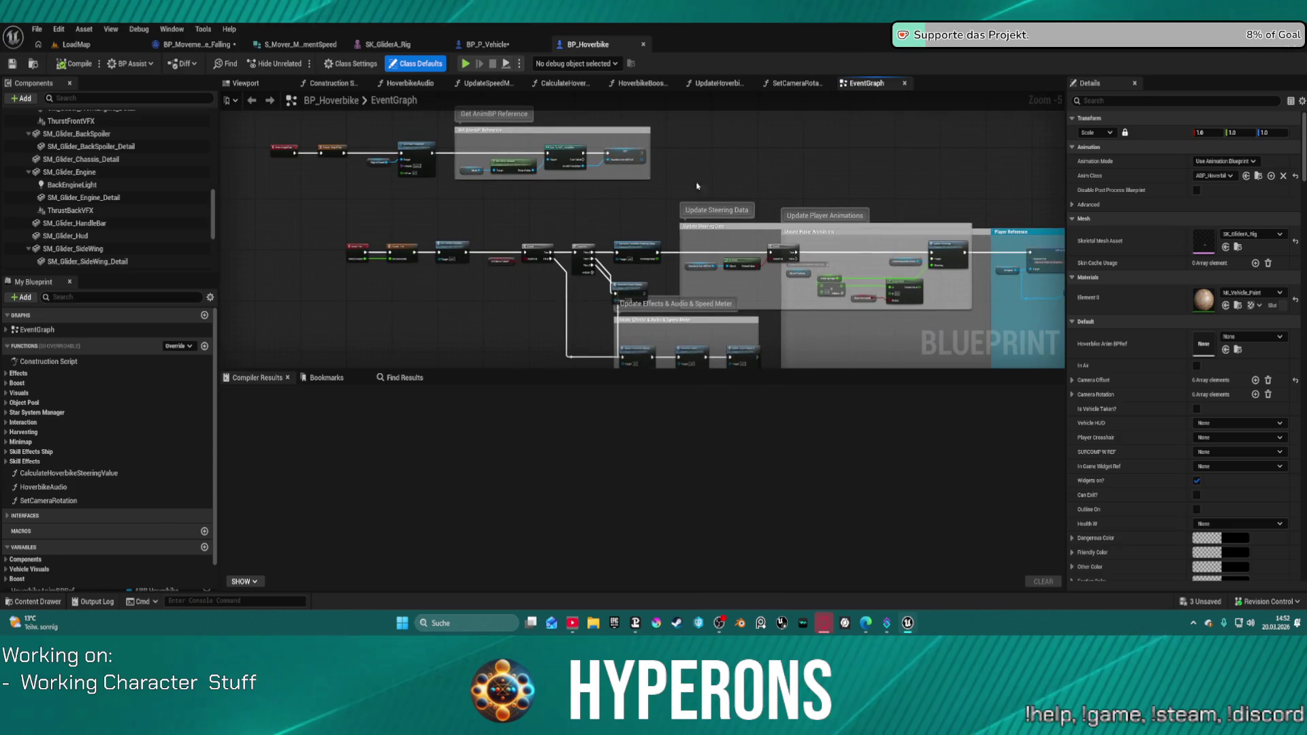
pyautogui.scroll(6, 784, 170)
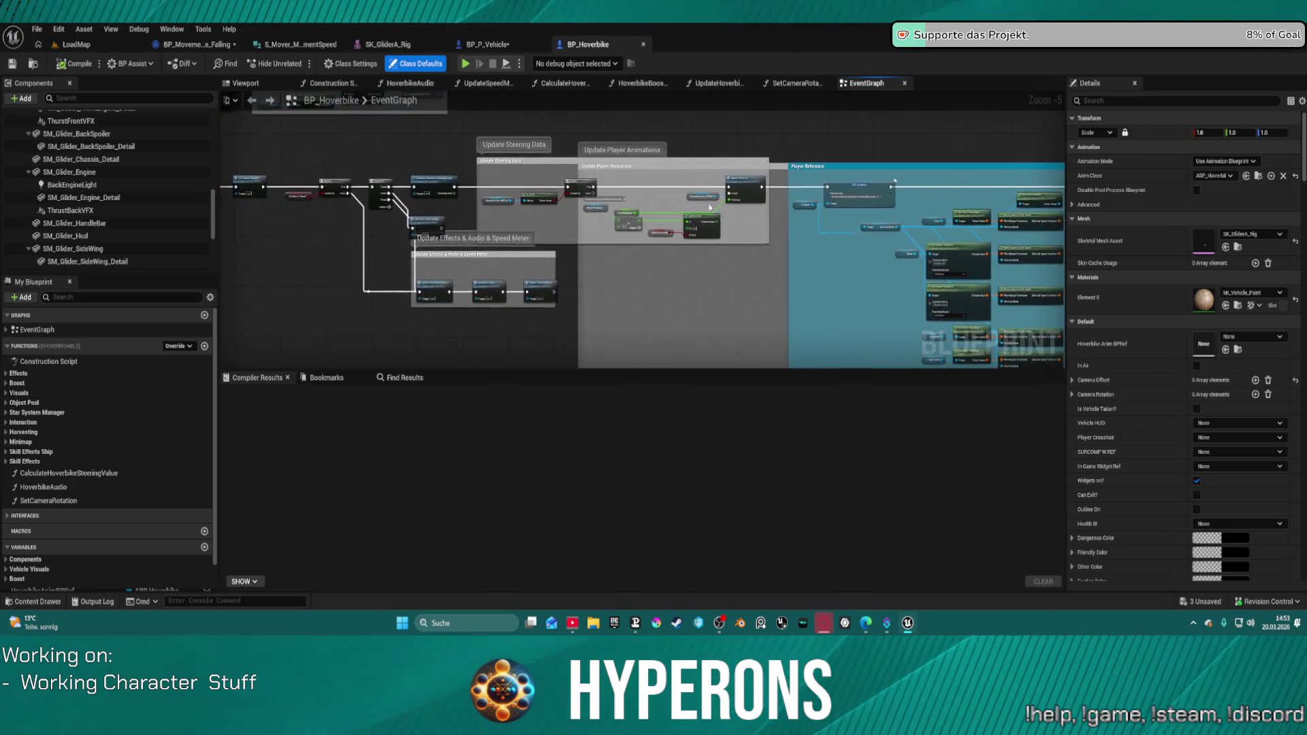
pyautogui.scroll(-3, 740, 247)
# Pan the EventGraph past Update Player Animations to Set Driving Character Data, then view BP_ARPG_Character.
pyautogui.moveTo(739, 247)
pyautogui.mouseDown()
pyautogui.moveTo(998, 268)
pyautogui.moveTo(979, 204)
pyautogui.mouseUp()
pyautogui.scroll(3, 999, 268)
pyautogui.scroll(-3, 999, 267)
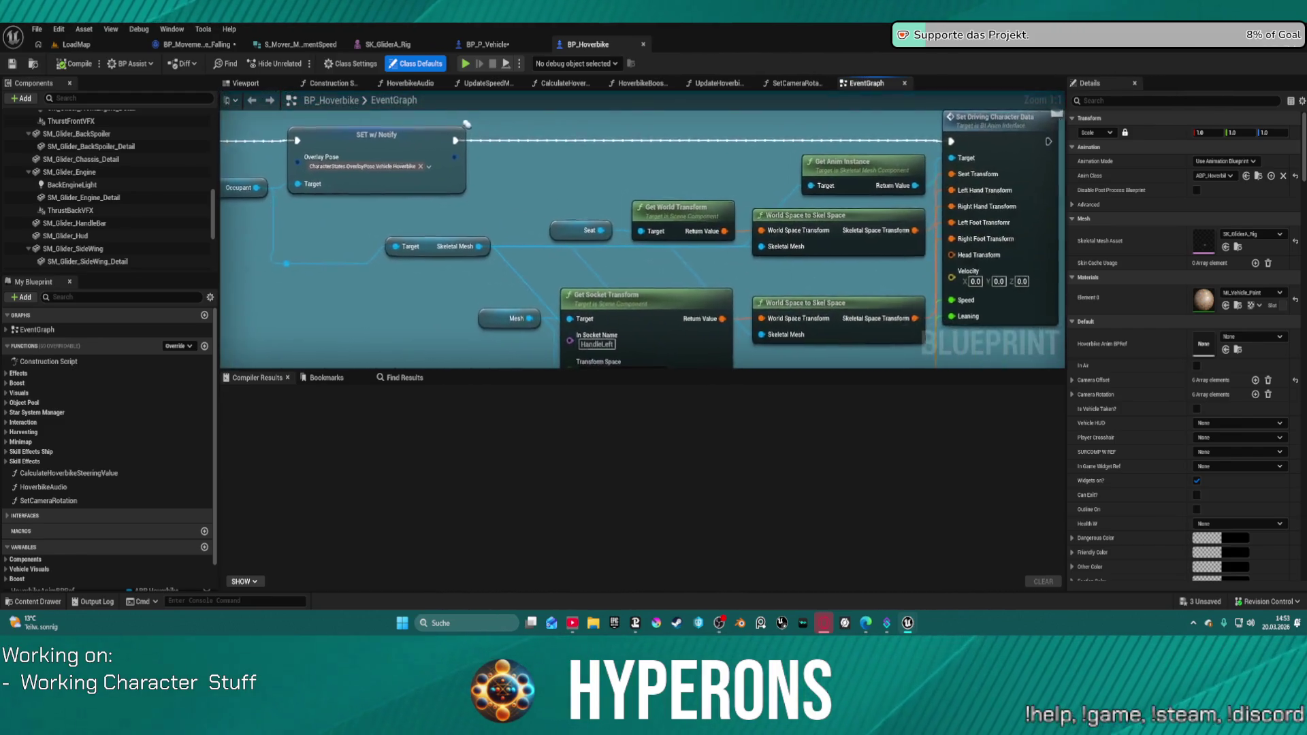
pyautogui.scroll(3, 980, 204)
pyautogui.moveTo(598, 361)
pyautogui.mouseDown()
pyautogui.moveTo(648, 245)
pyautogui.moveTo(640, 231)
pyautogui.moveTo(407, 155)
pyautogui.moveTo(411, 182)
pyautogui.moveTo(201, 160)
pyautogui.mouseUp()
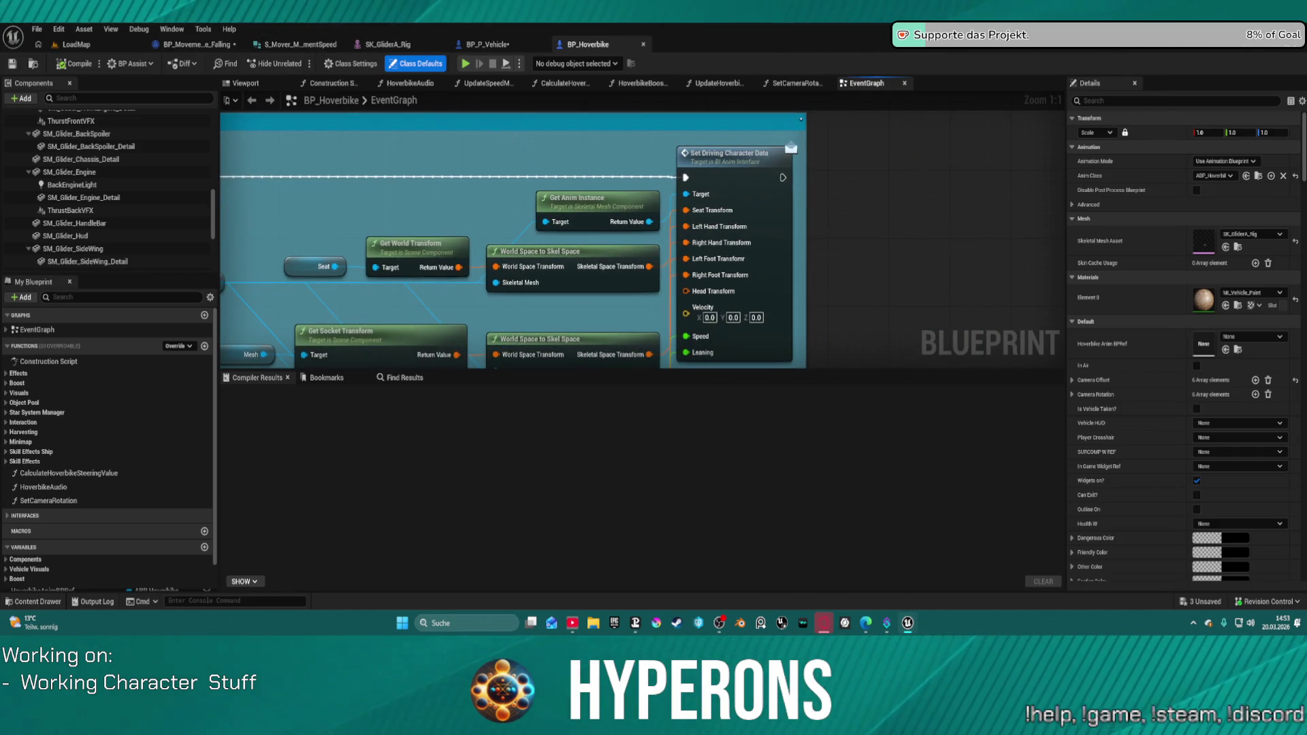
pyautogui.click(207, 41)
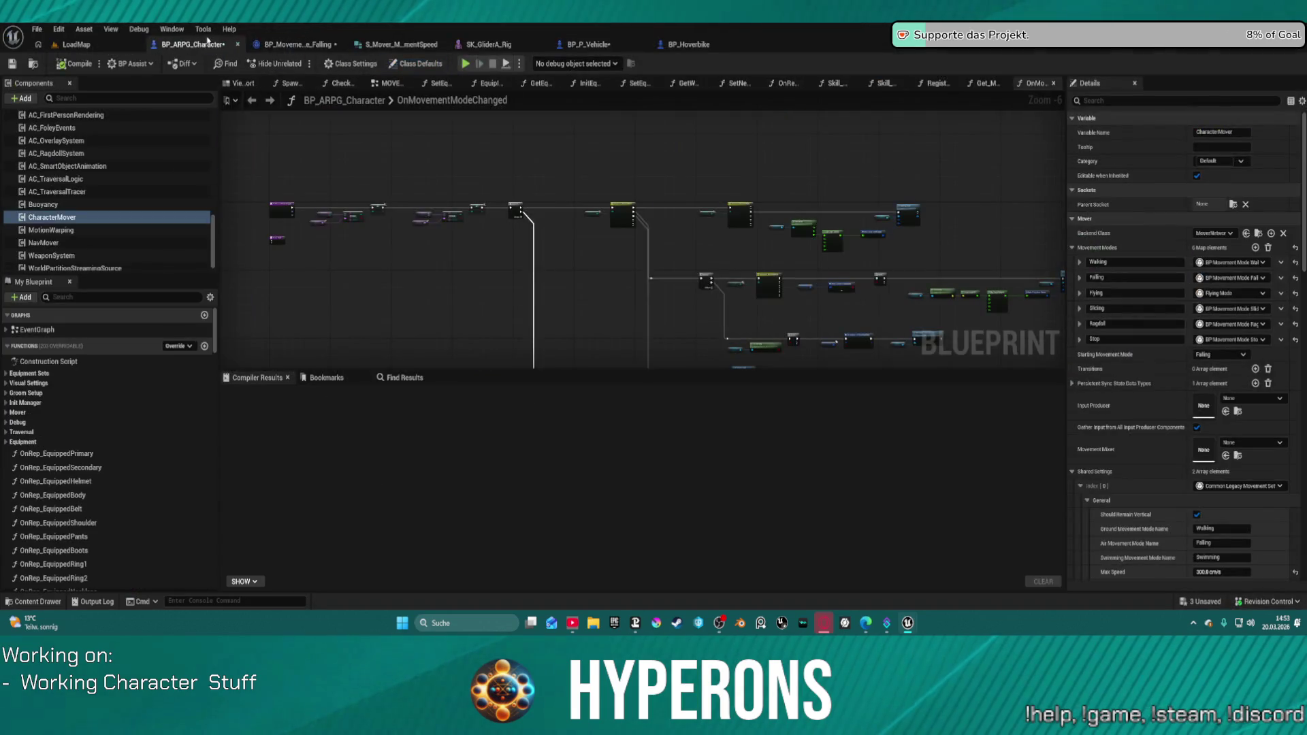
pyautogui.scroll(2, 184, 228)
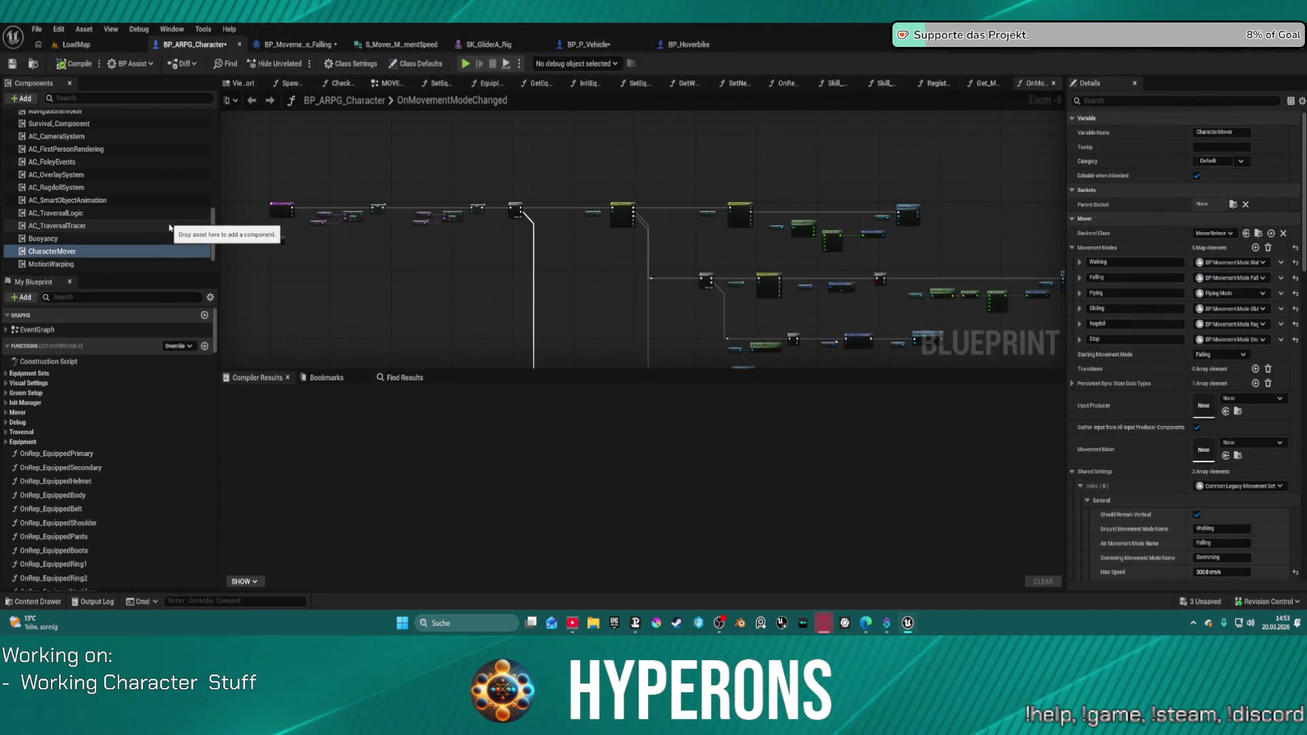
pyautogui.scroll(2, 154, 239)
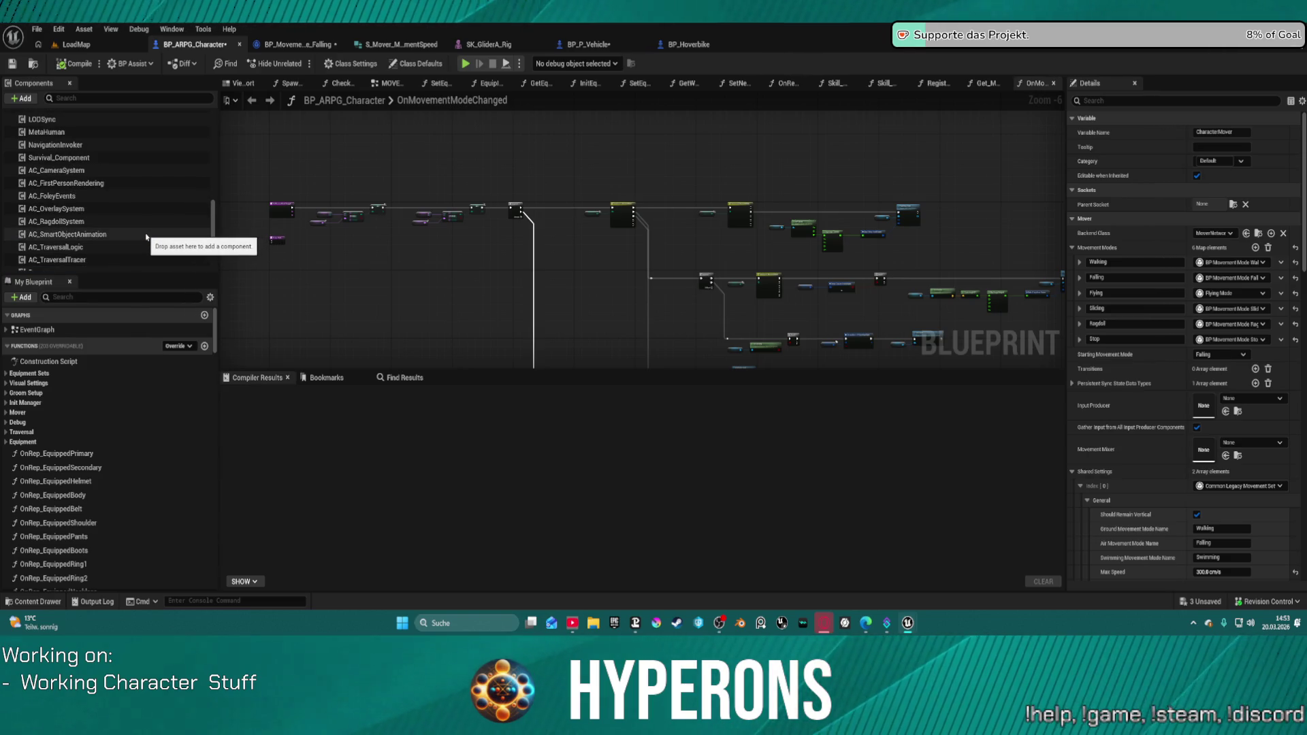
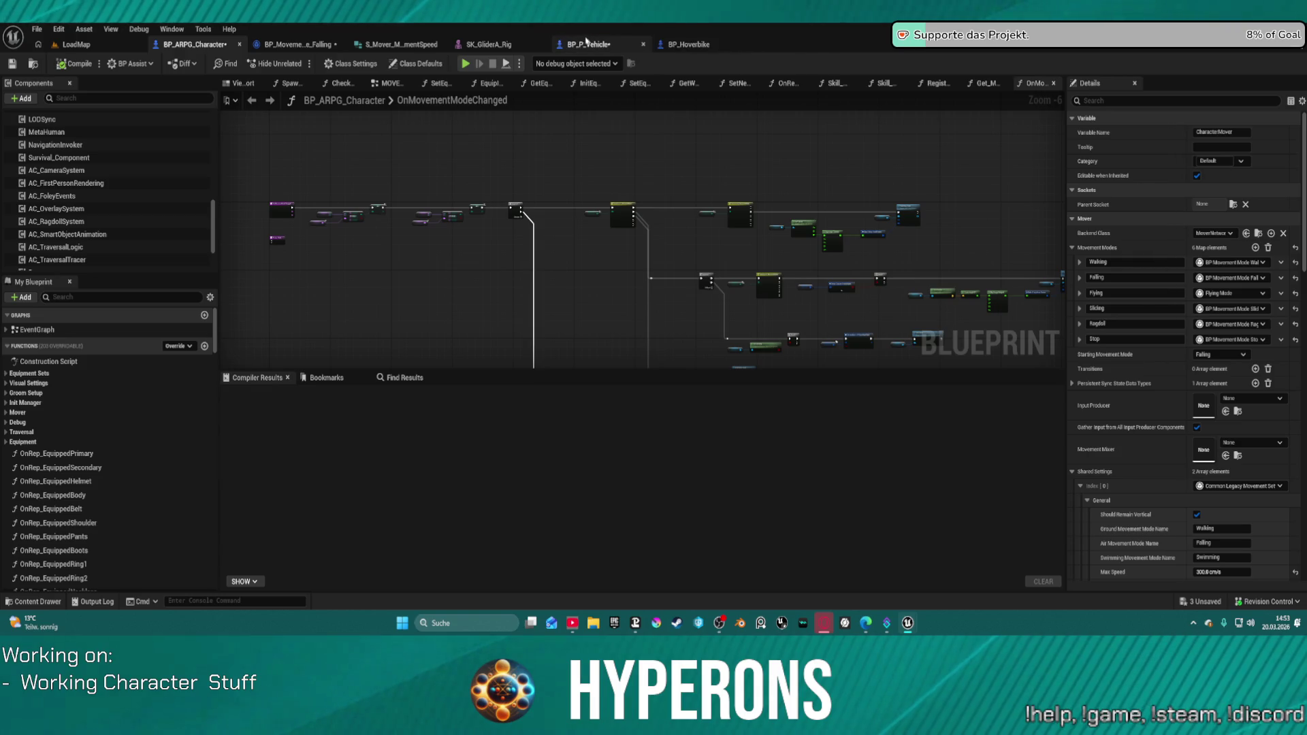
# From the SkeletalMesh's Anim Class, open HyperCharacter_Mover_ABP1 and frame its EventGraph nodes.
pyautogui.scroll(5, 71, 157)
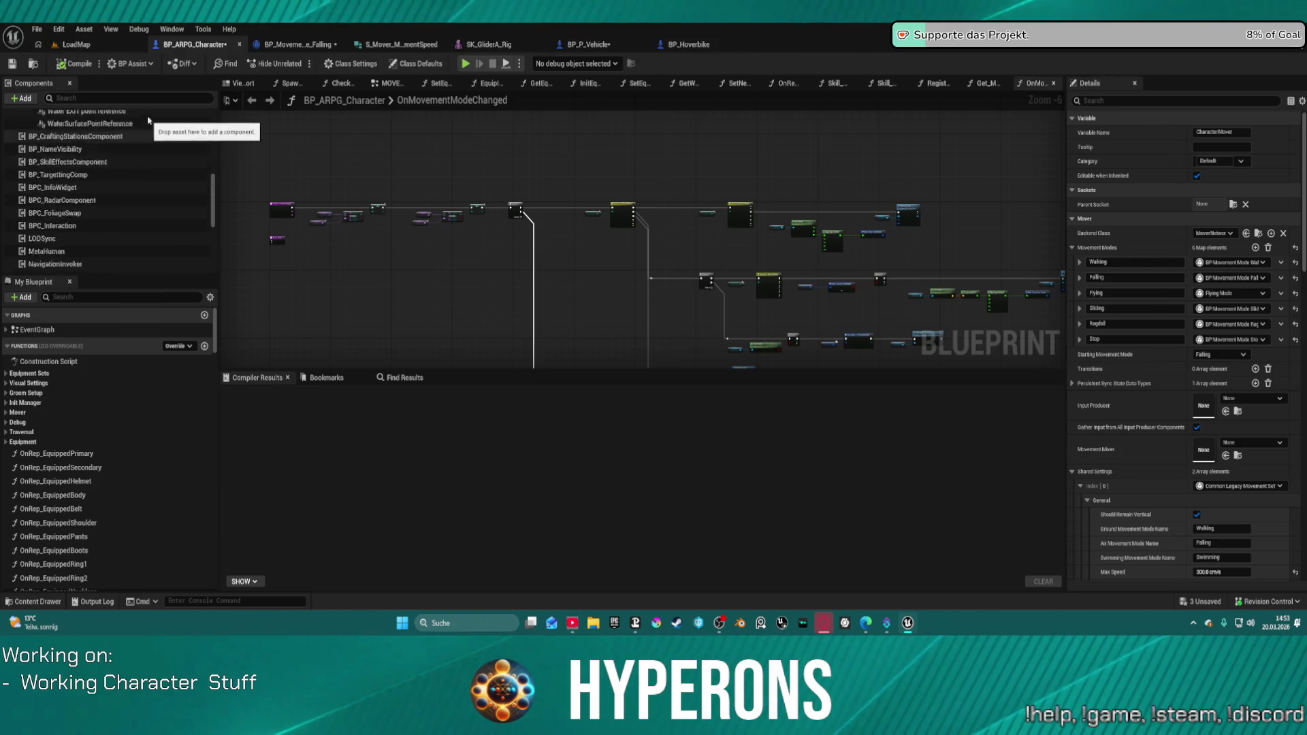
pyautogui.click(80, 156)
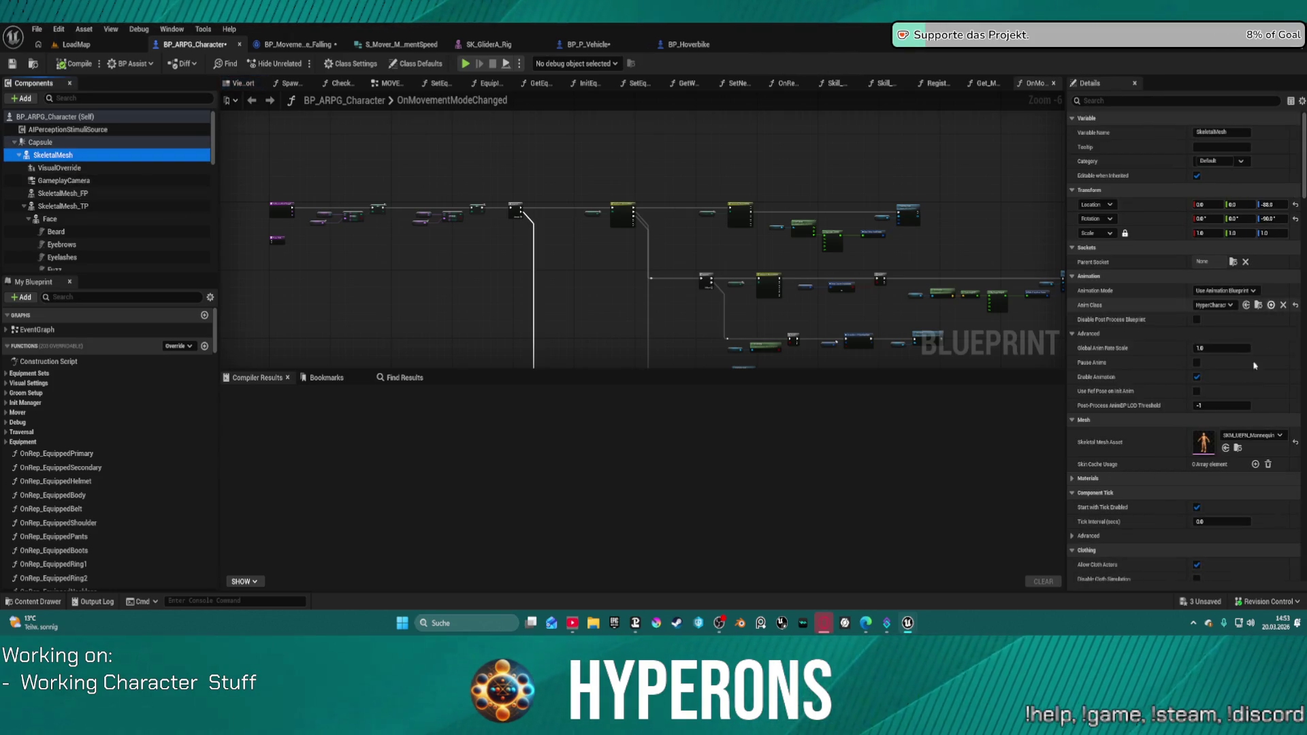
pyautogui.click(1258, 306)
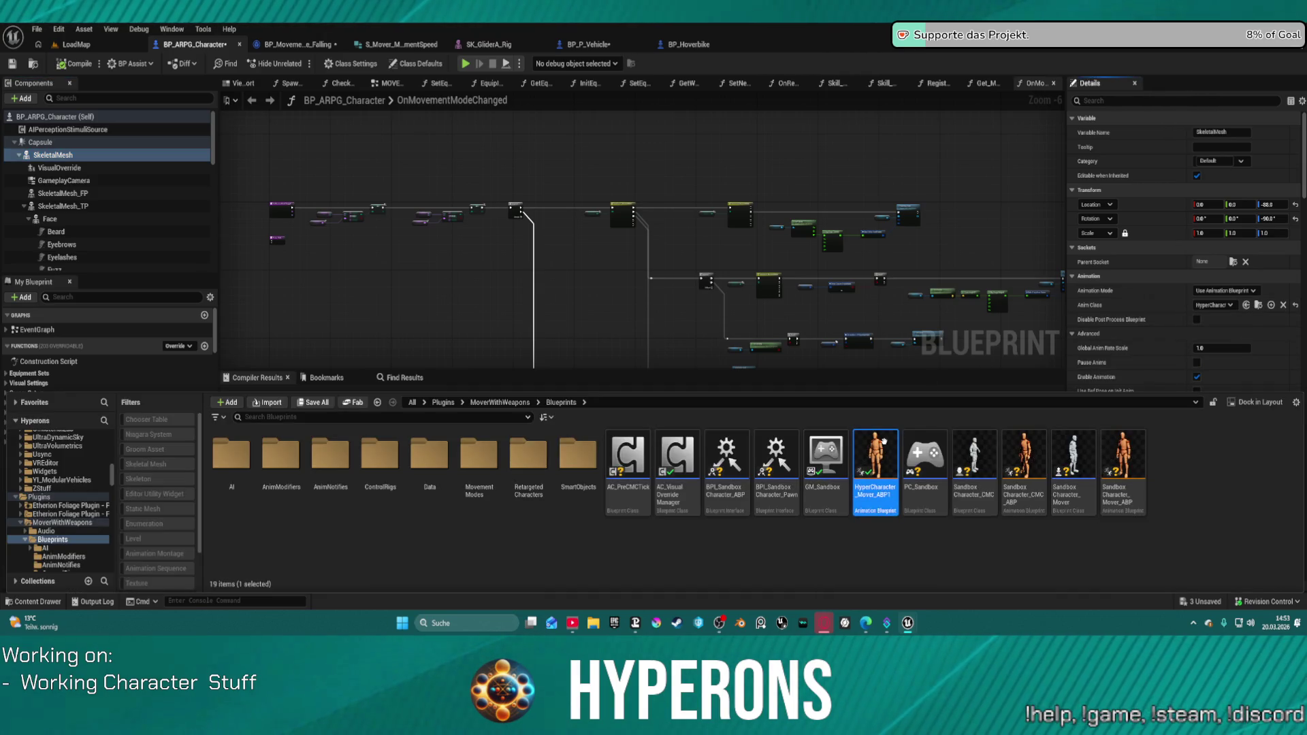
pyautogui.doubleClick(883, 441)
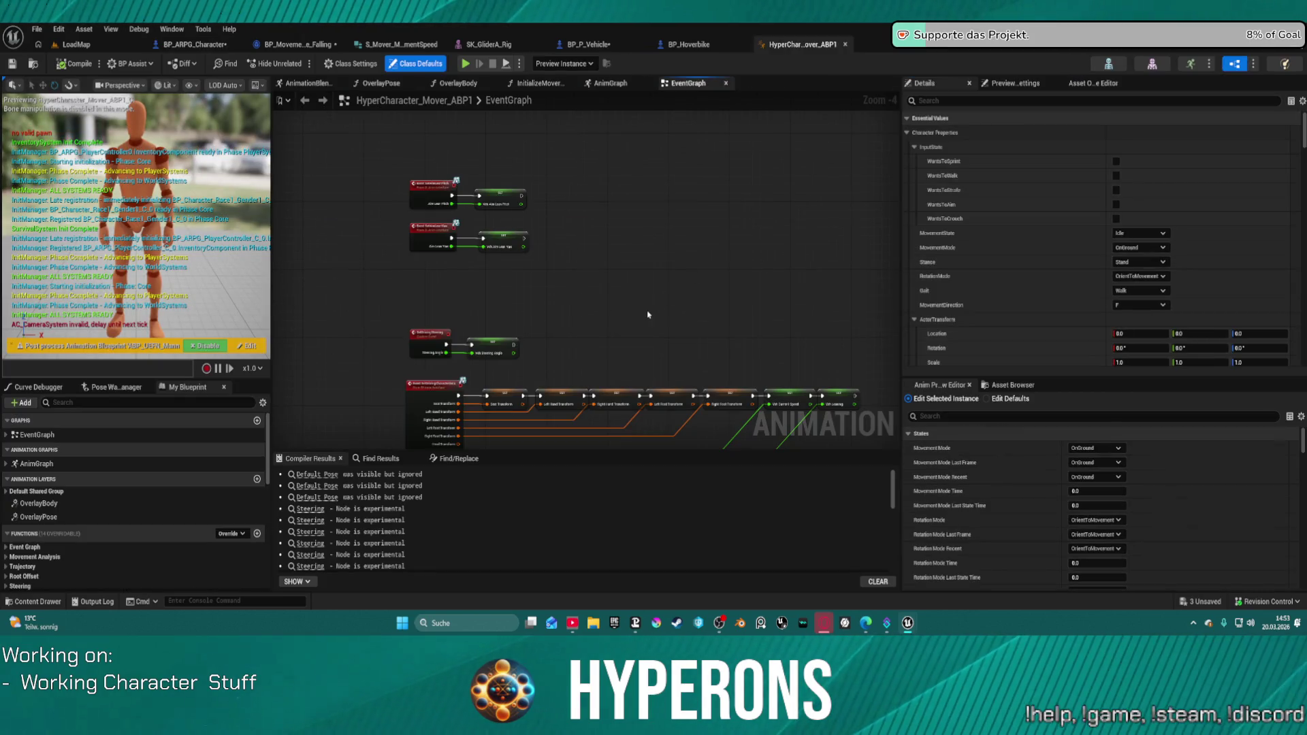
pyautogui.moveTo(647, 311)
pyautogui.mouseDown()
pyautogui.moveTo(609, 186)
pyautogui.moveTo(585, 174)
pyautogui.mouseUp()
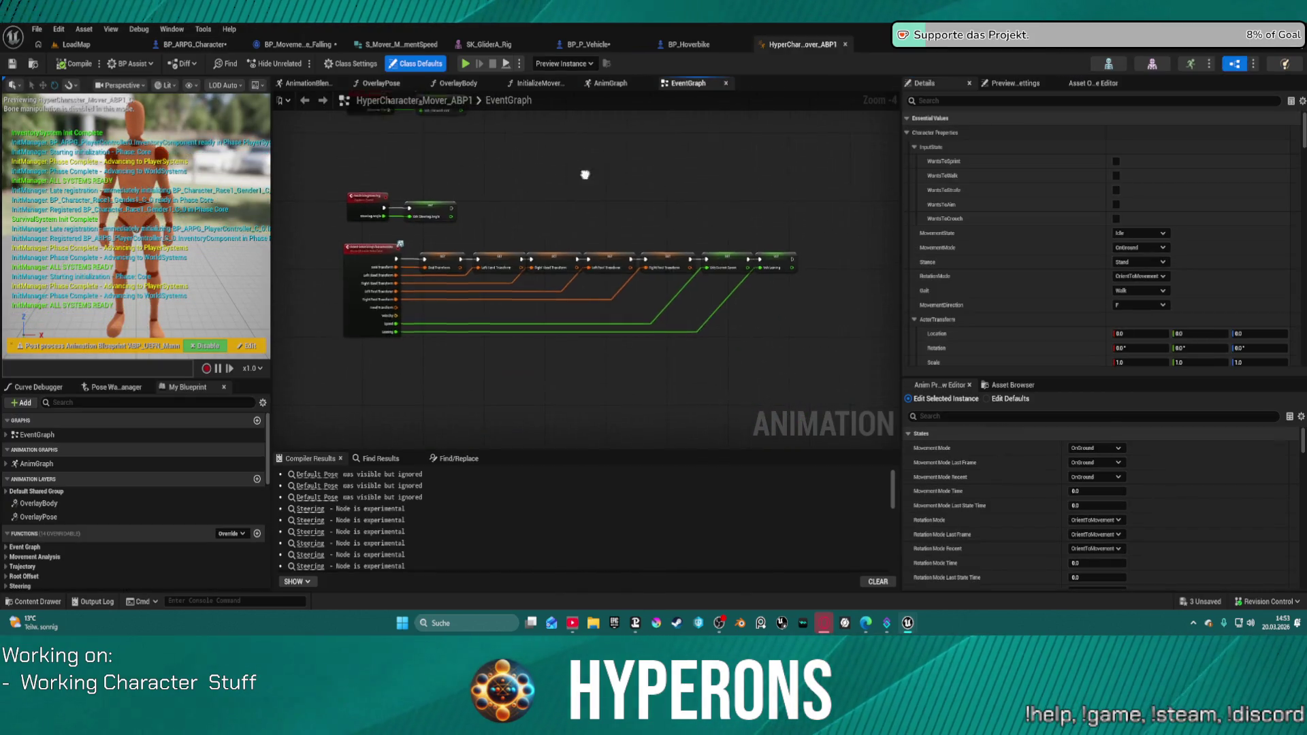
# Switch to the AnimGraph and inspect the Control Rig node's settings.
pyautogui.click(611, 84)
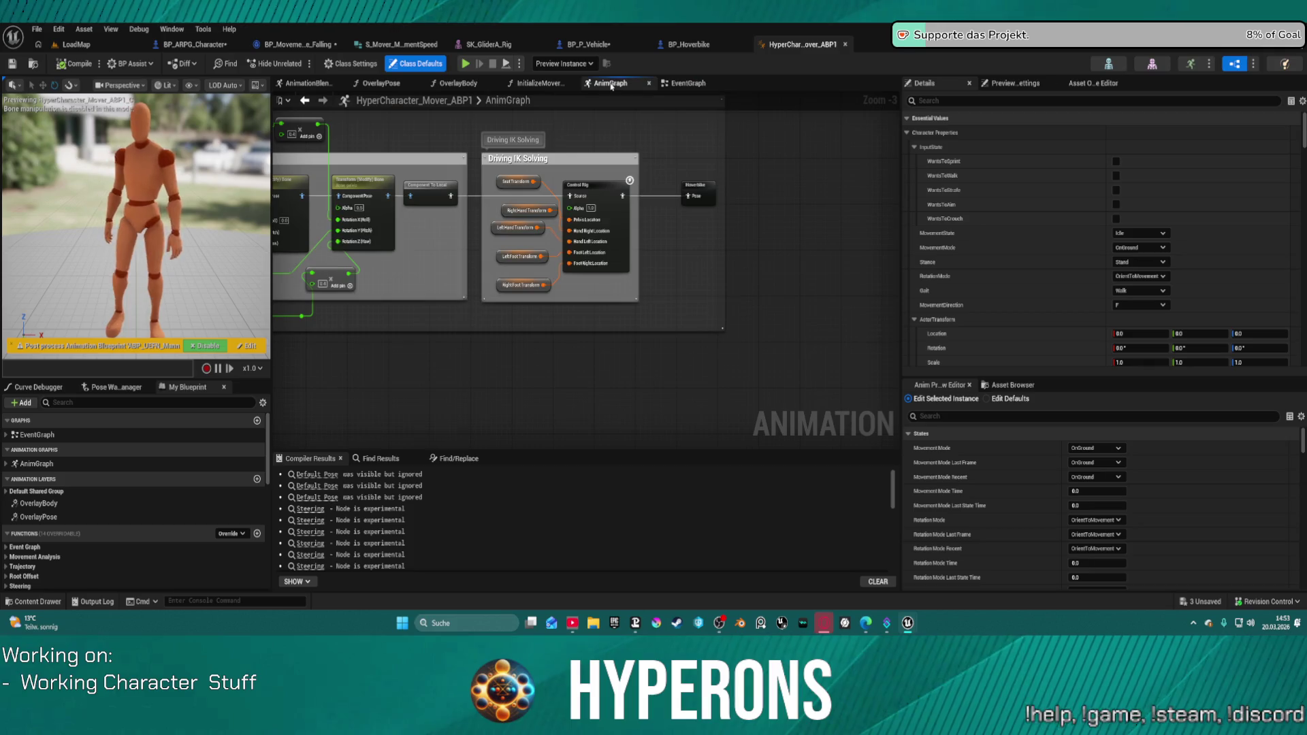
pyautogui.moveTo(578, 191)
pyautogui.mouseDown()
pyautogui.moveTo(714, 204)
pyautogui.moveTo(684, 204)
pyautogui.mouseUp()
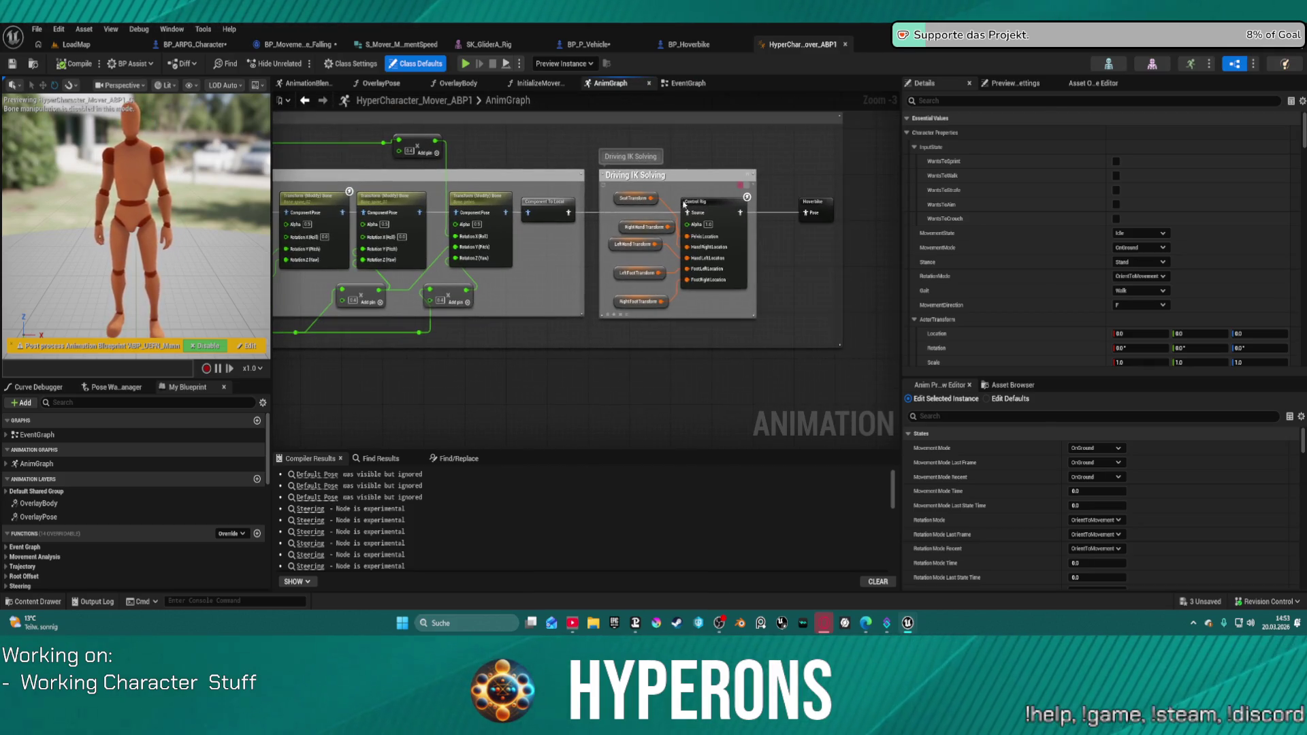
pyautogui.click(734, 218)
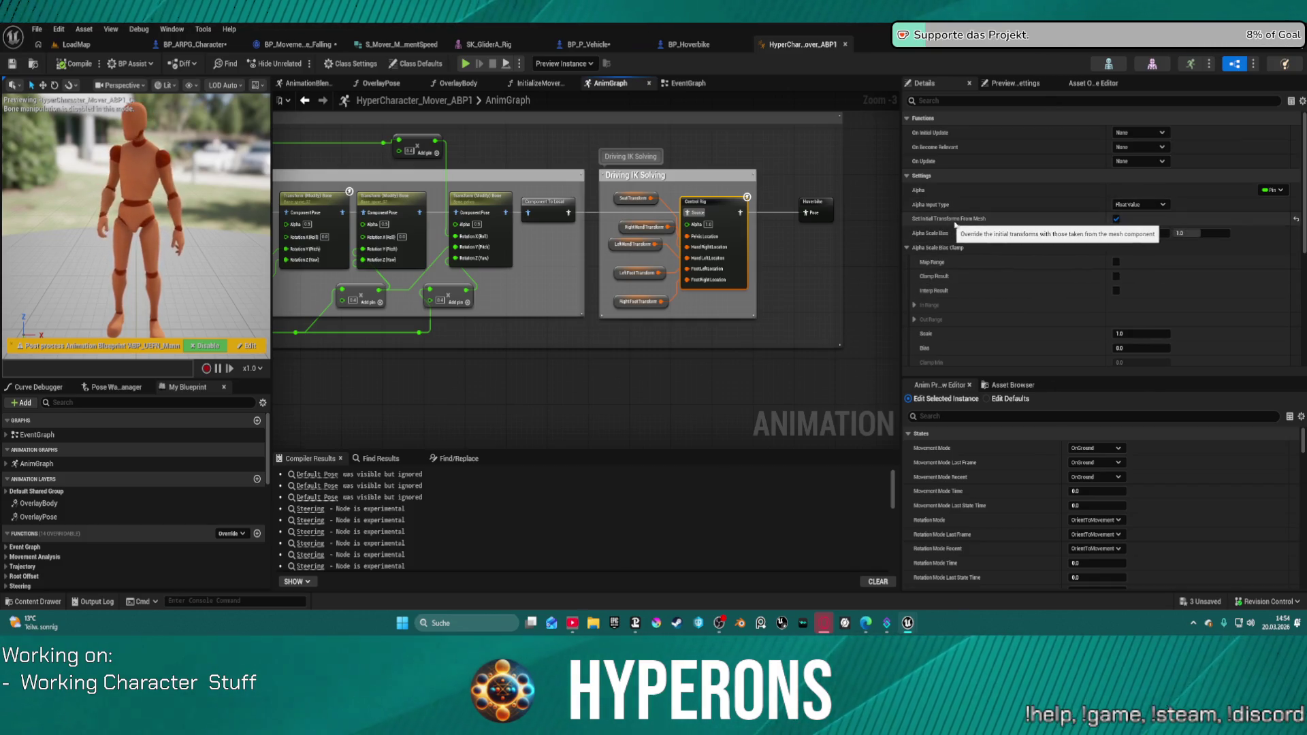
# Survey the Hoverbike pose around A_Glider_Pose_ue5, then bring up BP_P_Vehicle's Exit Vehicle graph.
pyautogui.scroll(-3, 680, 272)
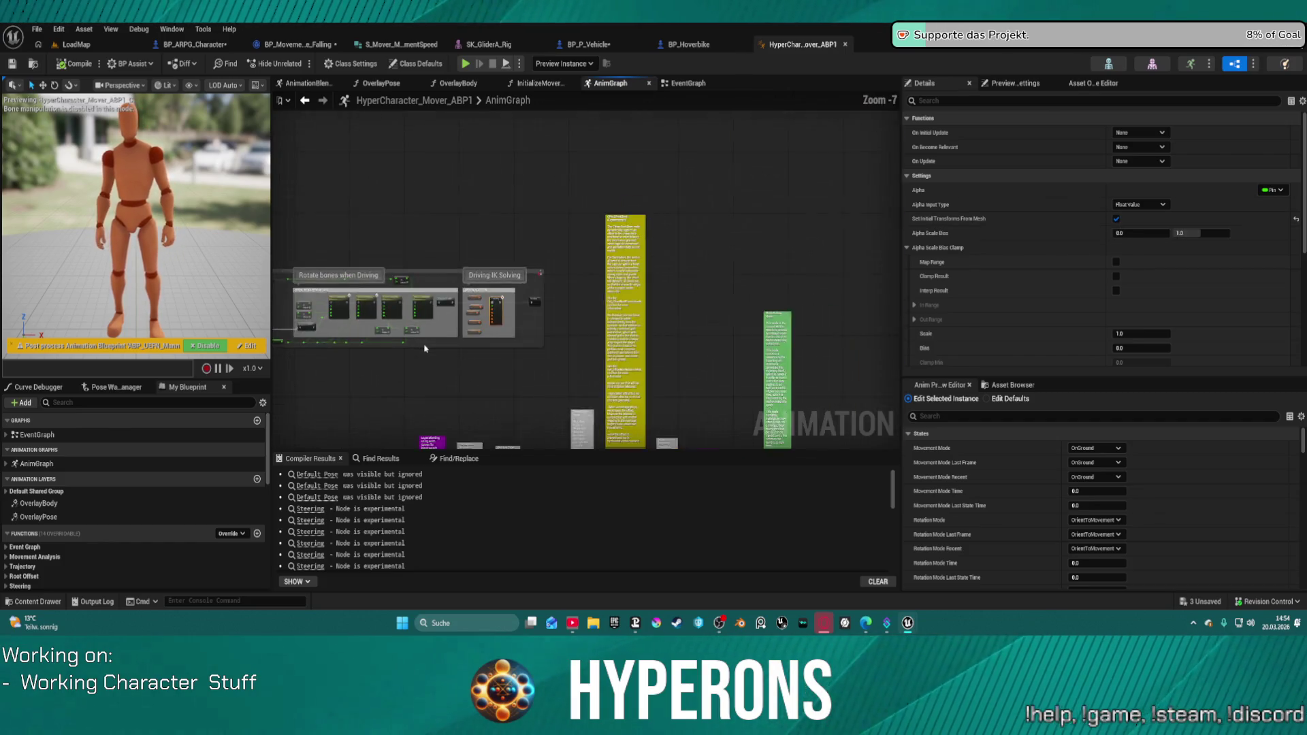
pyautogui.moveTo(731, 302); pyautogui.dragTo(768, 283)
pyautogui.scroll(5, 589, 244)
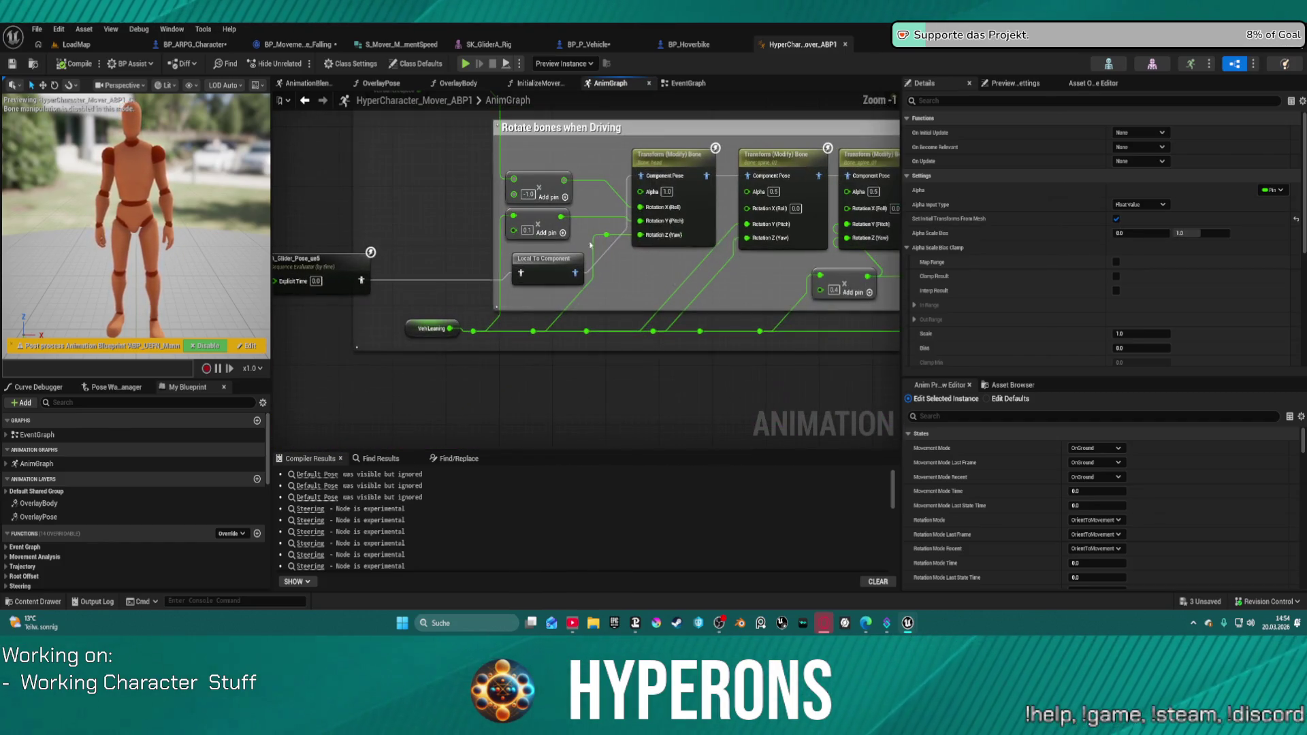
pyautogui.moveTo(337, 253)
pyautogui.mouseDown()
pyautogui.moveTo(463, 233)
pyautogui.moveTo(453, 215)
pyautogui.mouseUp()
pyautogui.scroll(-3, 480, 250)
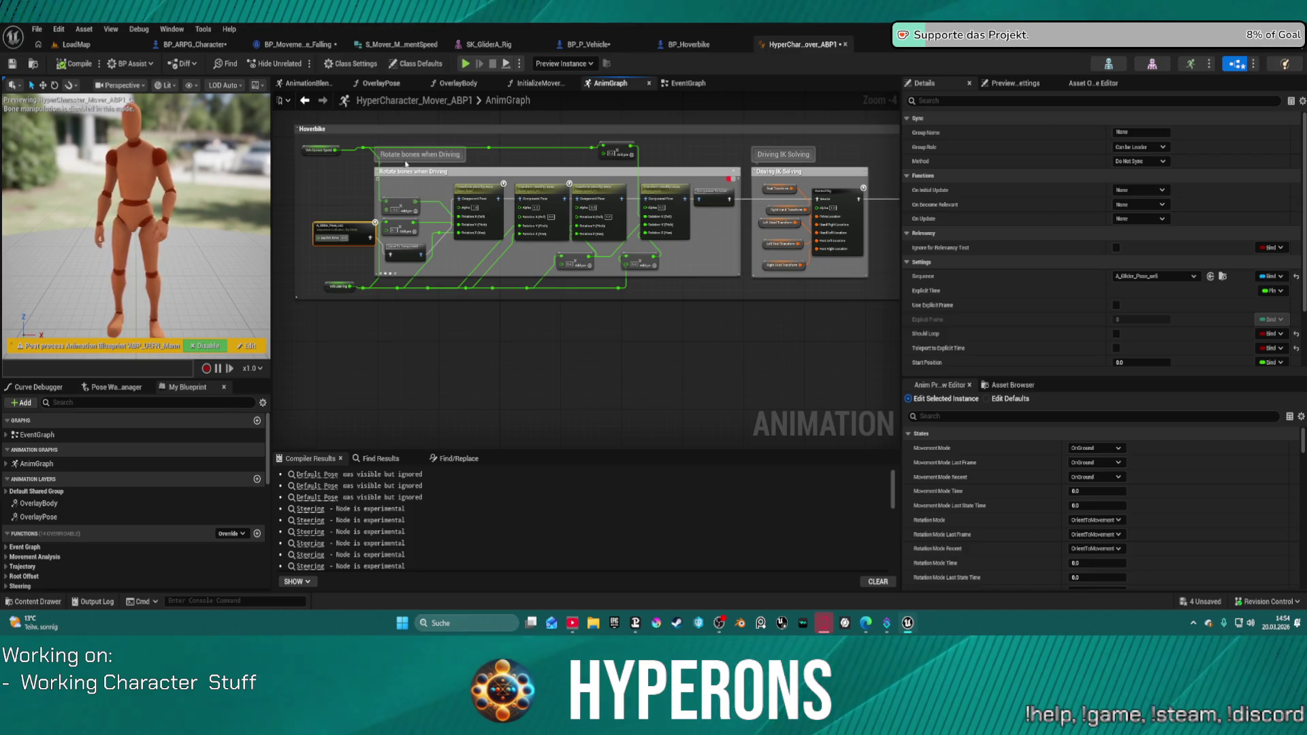
pyautogui.click(578, 45)
pyautogui.scroll(-2, 692, 309)
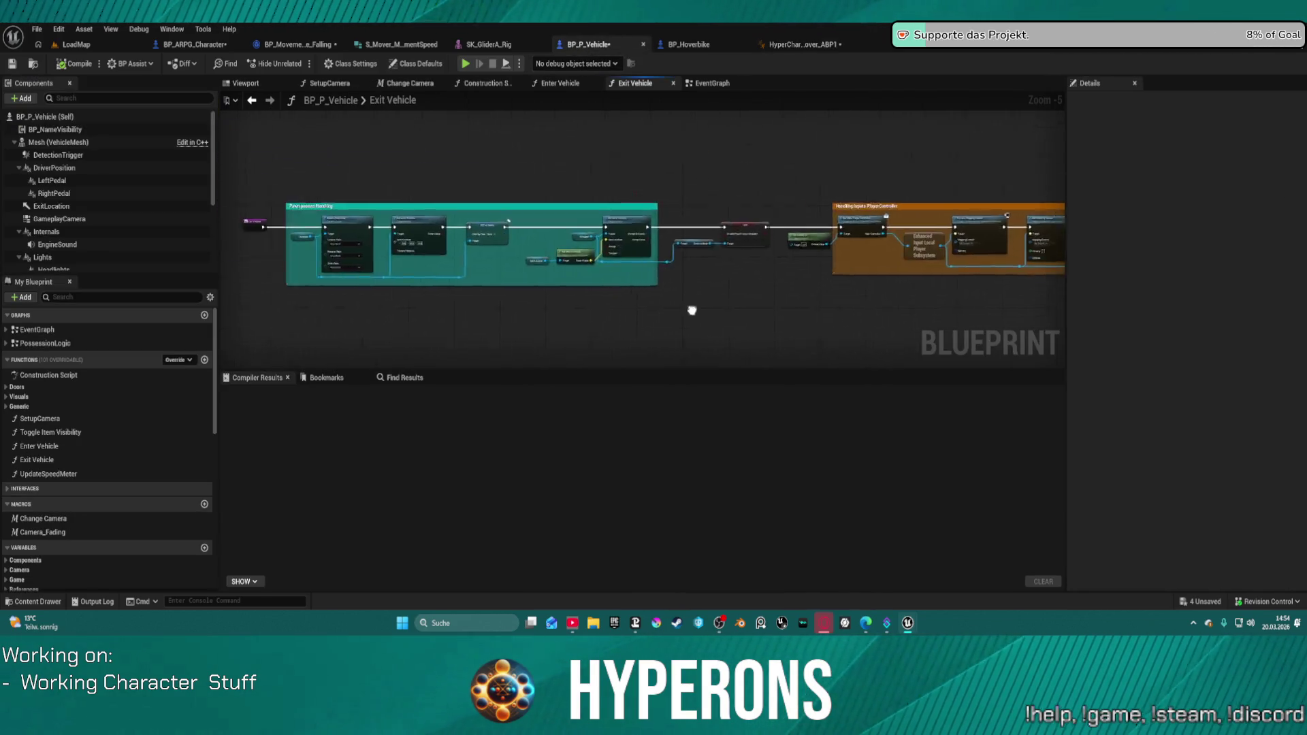
# Pan through Enter Vehicle's possess, mapping context, Branch and widget nodes, then return to EventGraph.
pyautogui.click(561, 85)
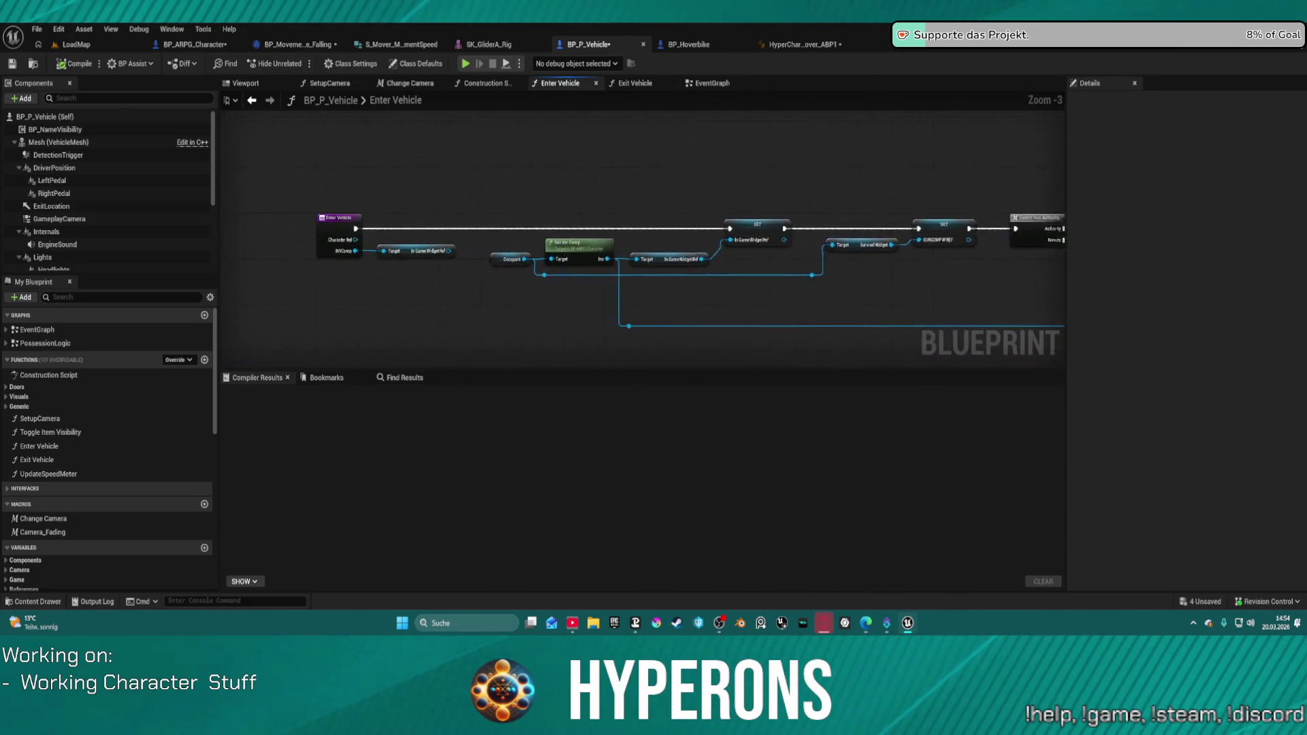
pyautogui.moveTo(1021, 204)
pyautogui.mouseDown()
pyautogui.moveTo(613, 170)
pyautogui.moveTo(433, 136)
pyautogui.moveTo(500, 183)
pyautogui.moveTo(165, 168)
pyautogui.mouseUp()
pyautogui.moveTo(642, 257); pyautogui.dragTo(569, 257)
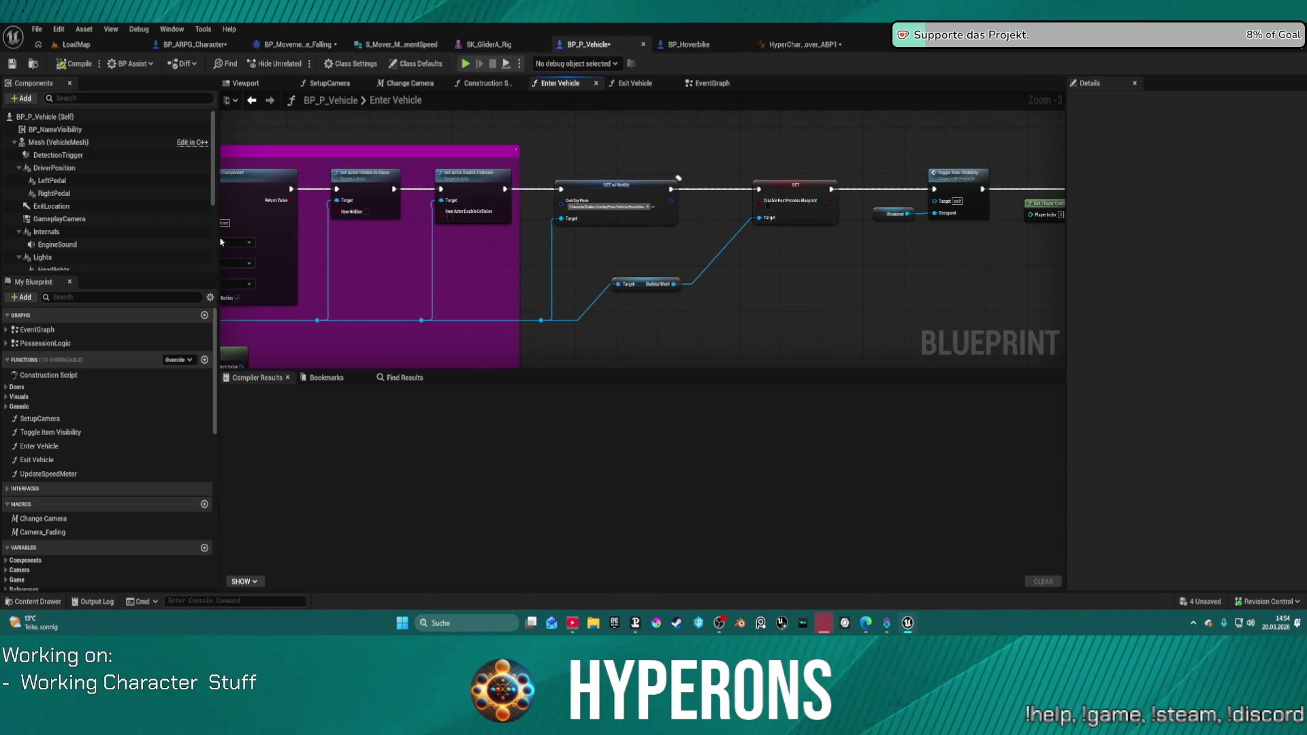
pyautogui.moveTo(868, 281); pyautogui.dragTo(296, 282)
pyautogui.moveTo(720, 287); pyautogui.dragTo(608, 287)
pyautogui.moveTo(917, 280)
pyautogui.mouseDown()
pyautogui.moveTo(295, 272)
pyautogui.moveTo(540, 259)
pyautogui.moveTo(167, 265)
pyautogui.mouseUp()
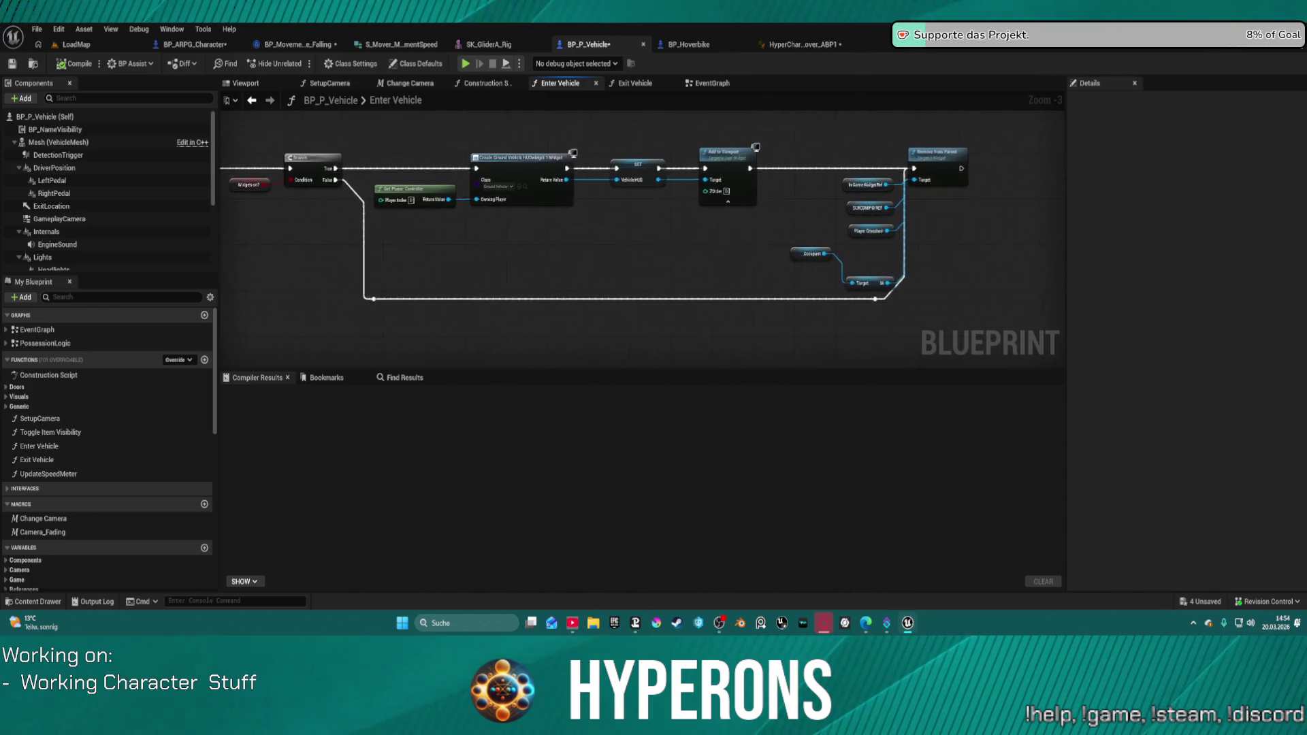
pyautogui.moveTo(476, 265); pyautogui.dragTo(445, 265)
pyautogui.moveTo(564, 175)
pyautogui.mouseDown()
pyautogui.moveTo(579, 223)
pyautogui.moveTo(585, 164)
pyautogui.moveTo(617, 146)
pyautogui.mouseUp()
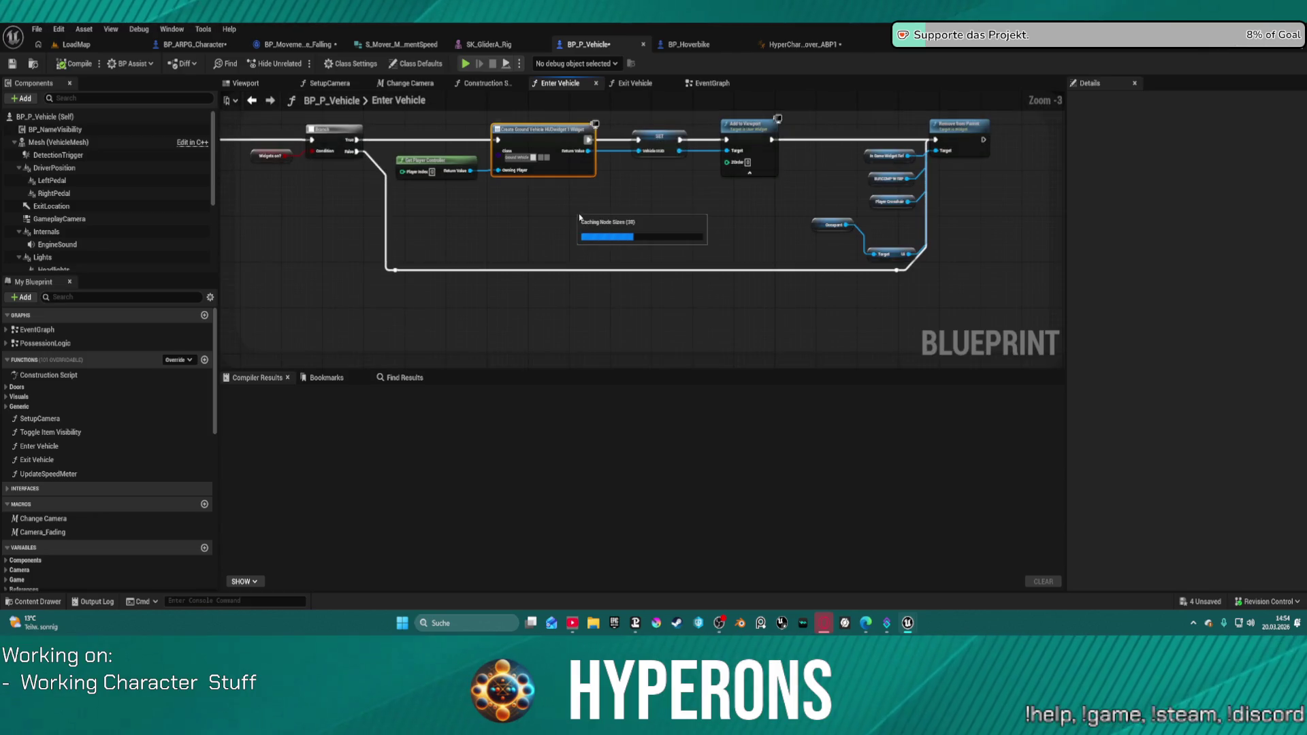
pyautogui.moveTo(564, 225); pyautogui.dragTo(661, 111)
pyautogui.click(708, 84)
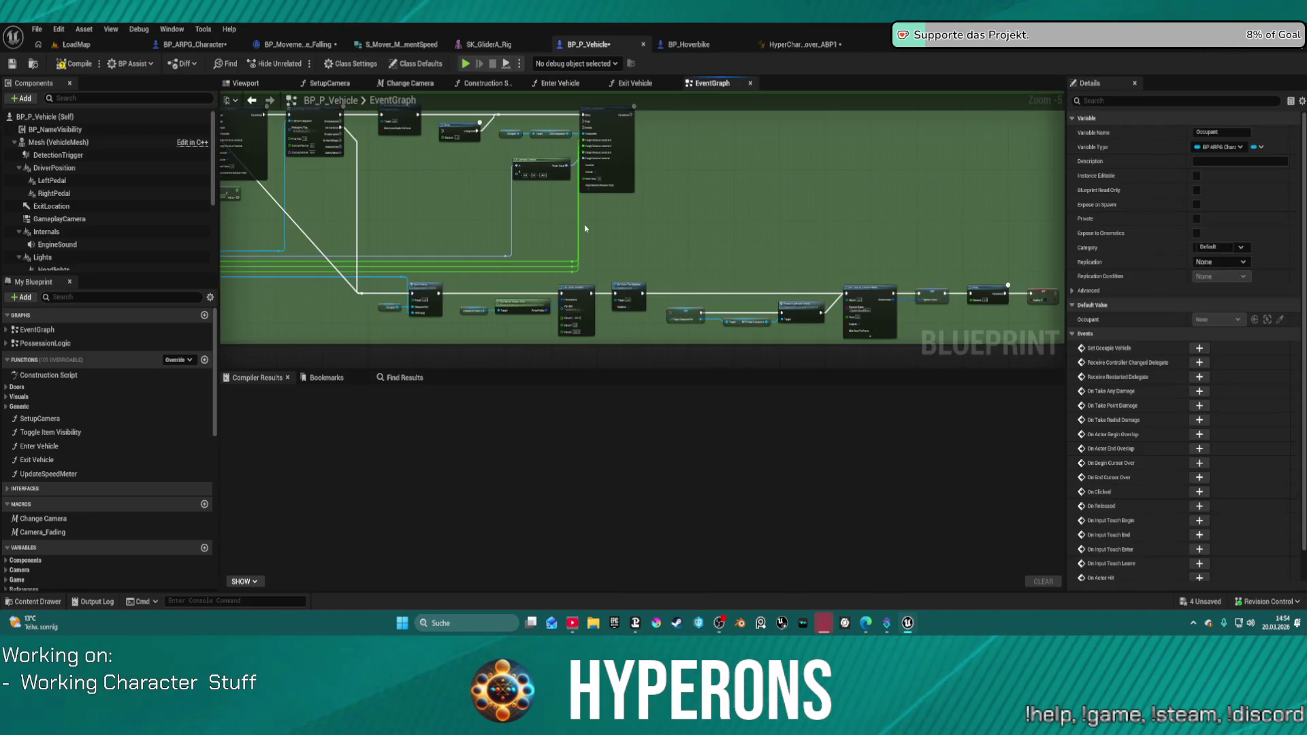
# Follow the EventGraph's Enter Vehicle event chain to Move Component To and Play Montage.
pyautogui.scroll(4, 667, 193)
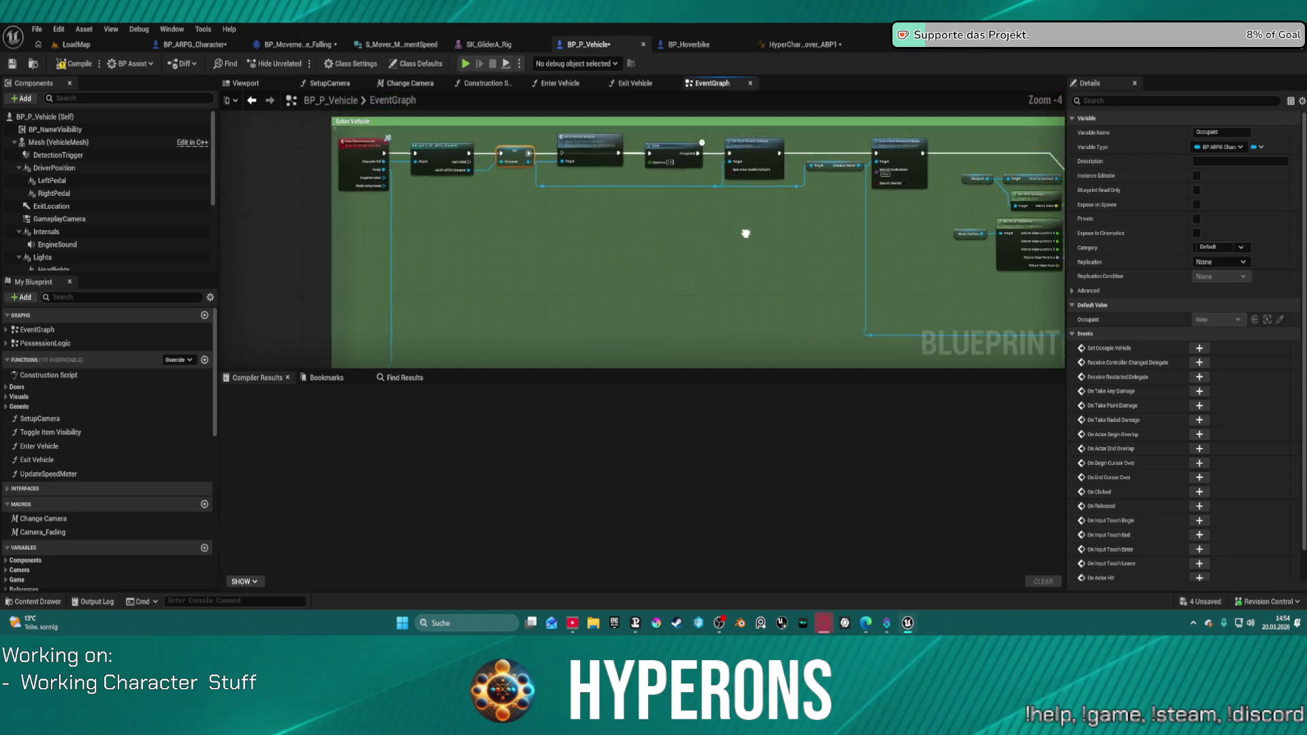
pyautogui.moveTo(901, 306)
pyautogui.mouseDown()
pyautogui.moveTo(422, 283)
pyautogui.moveTo(367, 268)
pyautogui.moveTo(370, 248)
pyautogui.moveTo(272, 238)
pyautogui.mouseUp()
pyautogui.moveTo(749, 307)
pyautogui.mouseDown()
pyautogui.moveTo(313, 266)
pyautogui.moveTo(182, 238)
pyautogui.moveTo(89, 181)
pyautogui.mouseUp()
pyautogui.moveTo(919, 131); pyautogui.dragTo(677, 159)
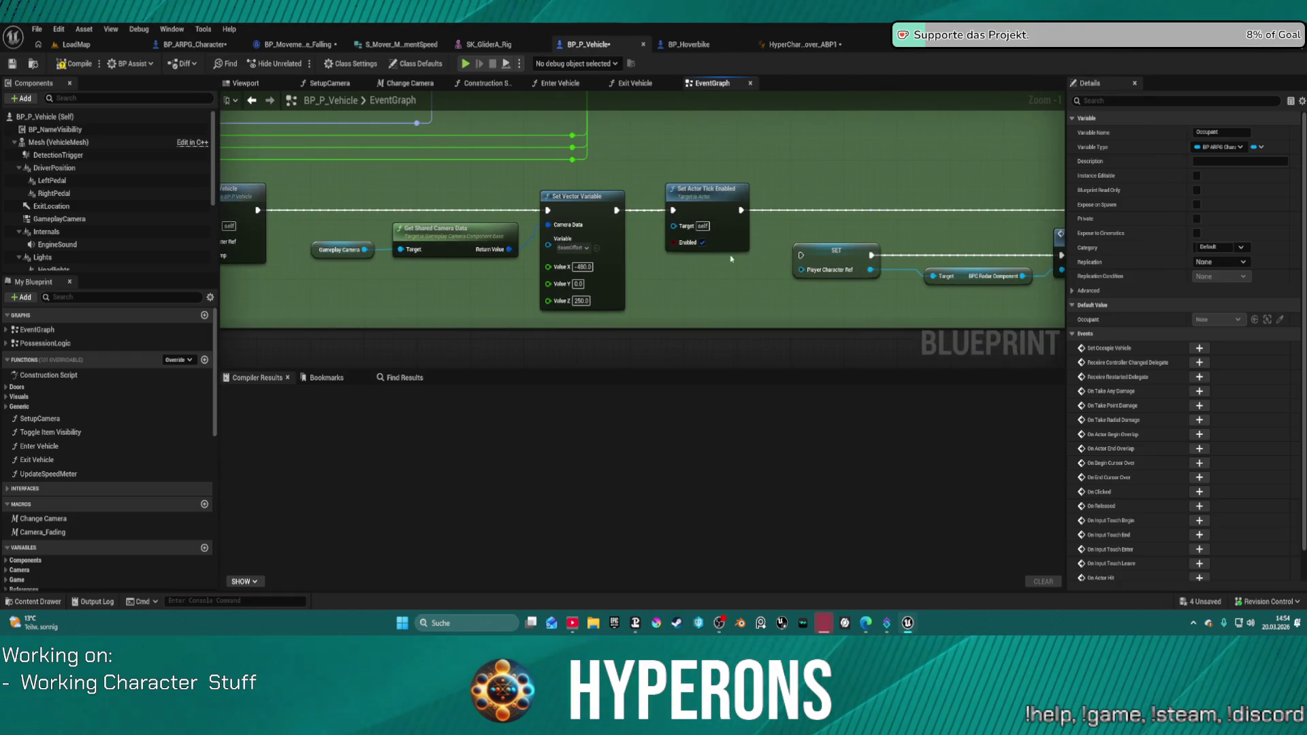
pyautogui.moveTo(732, 259); pyautogui.dragTo(620, 250)
pyautogui.moveTo(553, 241); pyautogui.dragTo(53, 235)
pyautogui.moveTo(613, 238)
pyautogui.mouseDown()
pyautogui.moveTo(613, 361)
pyautogui.moveTo(831, 242)
pyautogui.moveTo(675, 288)
pyautogui.moveTo(585, 286)
pyautogui.moveTo(924, 304)
pyautogui.mouseUp()
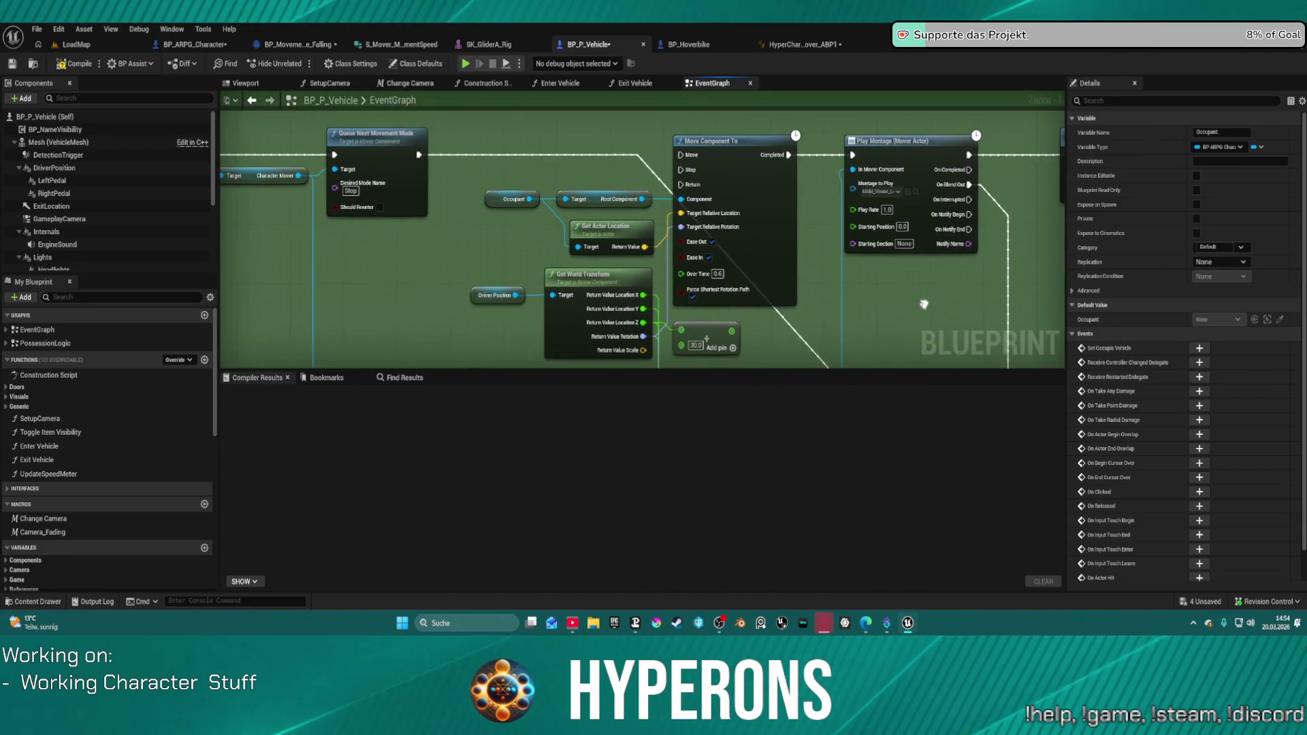
# Wire Queue Next Movement Mode into Move Component To and move Multi Holster Weapon below the chain.
pyautogui.moveTo(411, 154); pyautogui.dragTo(689, 156)
pyautogui.moveTo(265, 164); pyautogui.dragTo(897, 166)
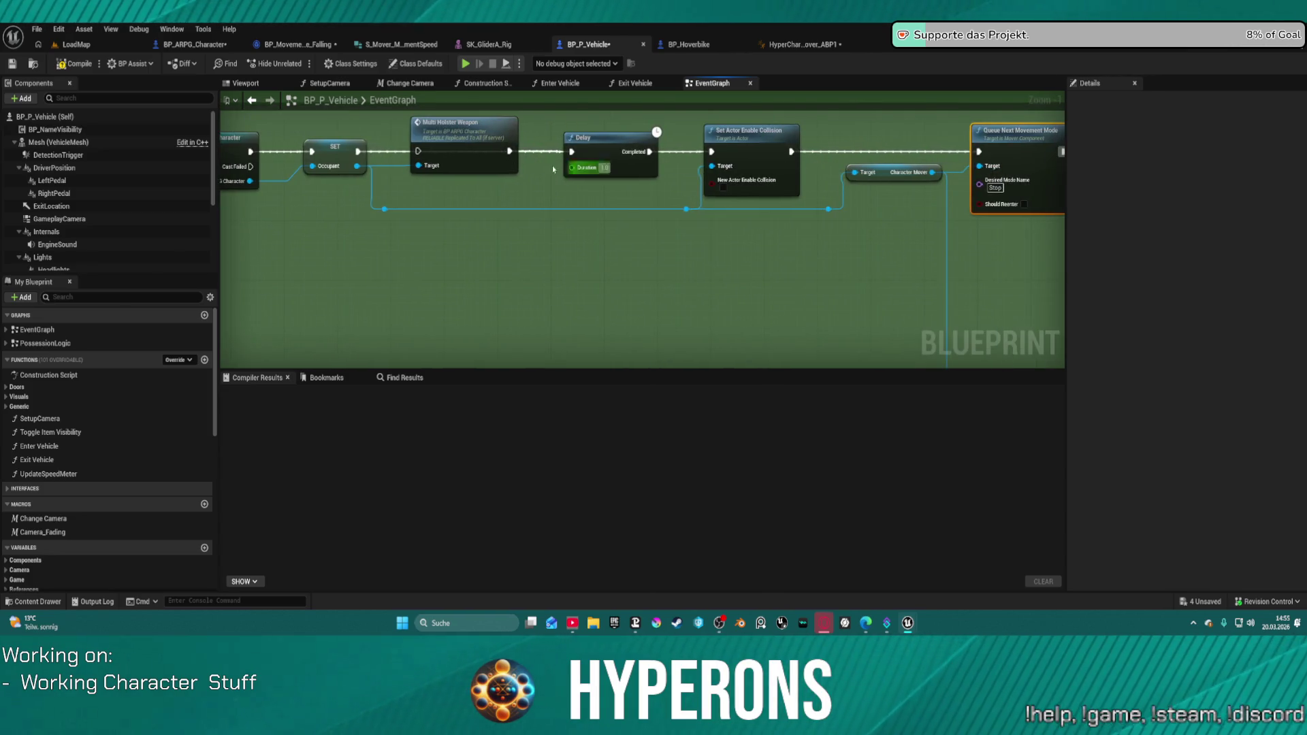
pyautogui.moveTo(459, 151)
pyautogui.mouseDown()
pyautogui.moveTo(422, 232)
pyautogui.moveTo(475, 244)
pyautogui.moveTo(460, 247)
pyautogui.mouseUp()
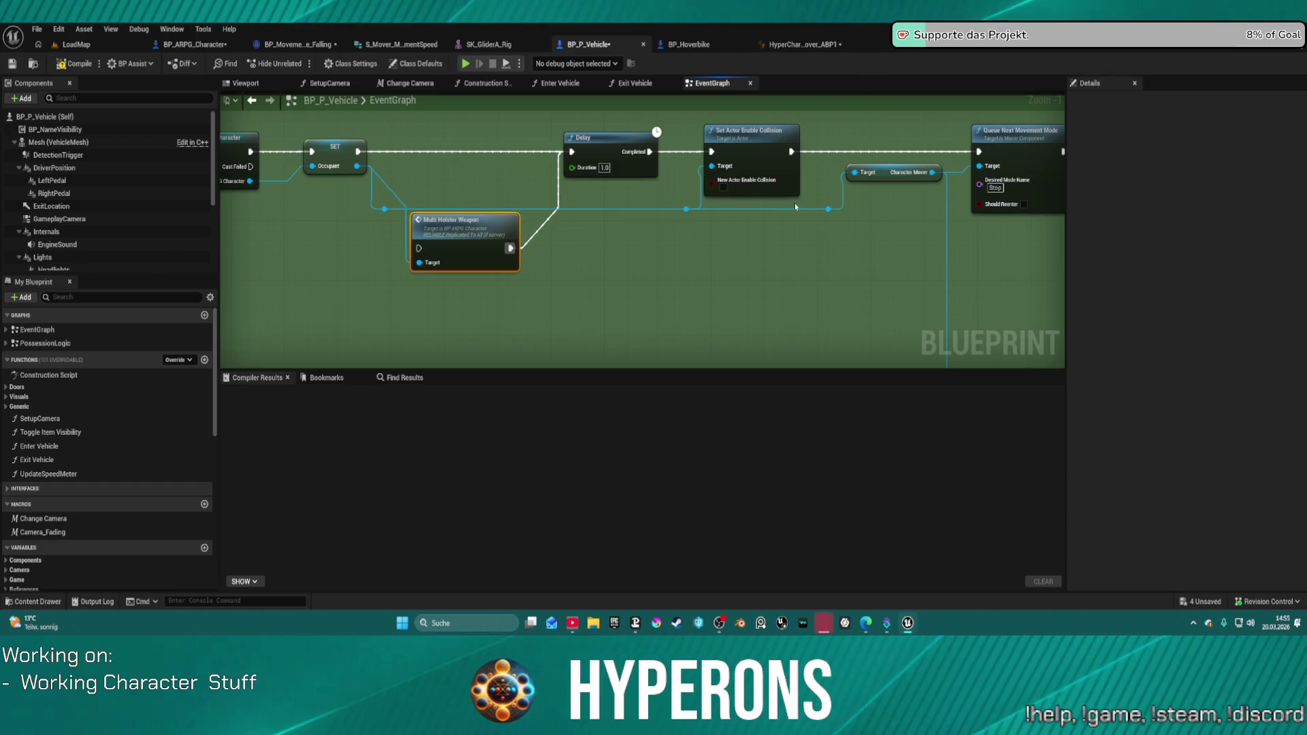
pyautogui.moveTo(911, 233); pyautogui.dragTo(730, 230)
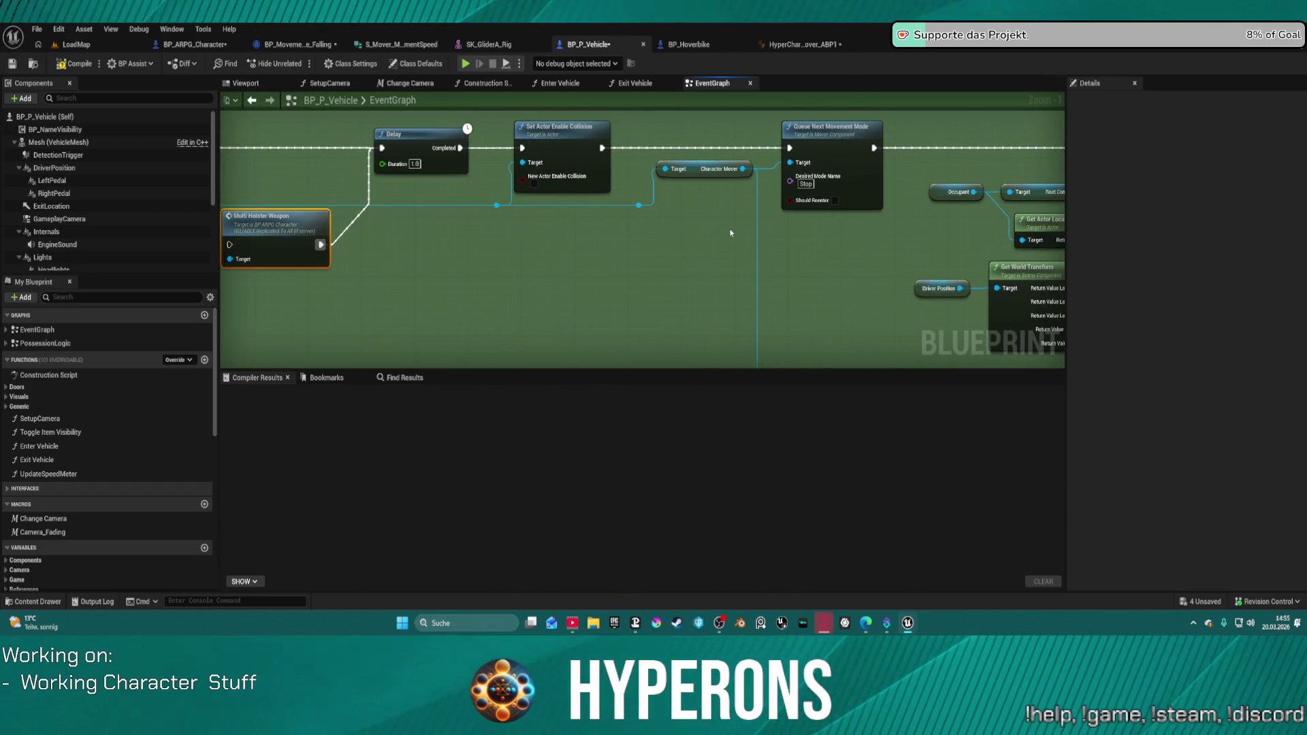
pyautogui.click(790, 184)
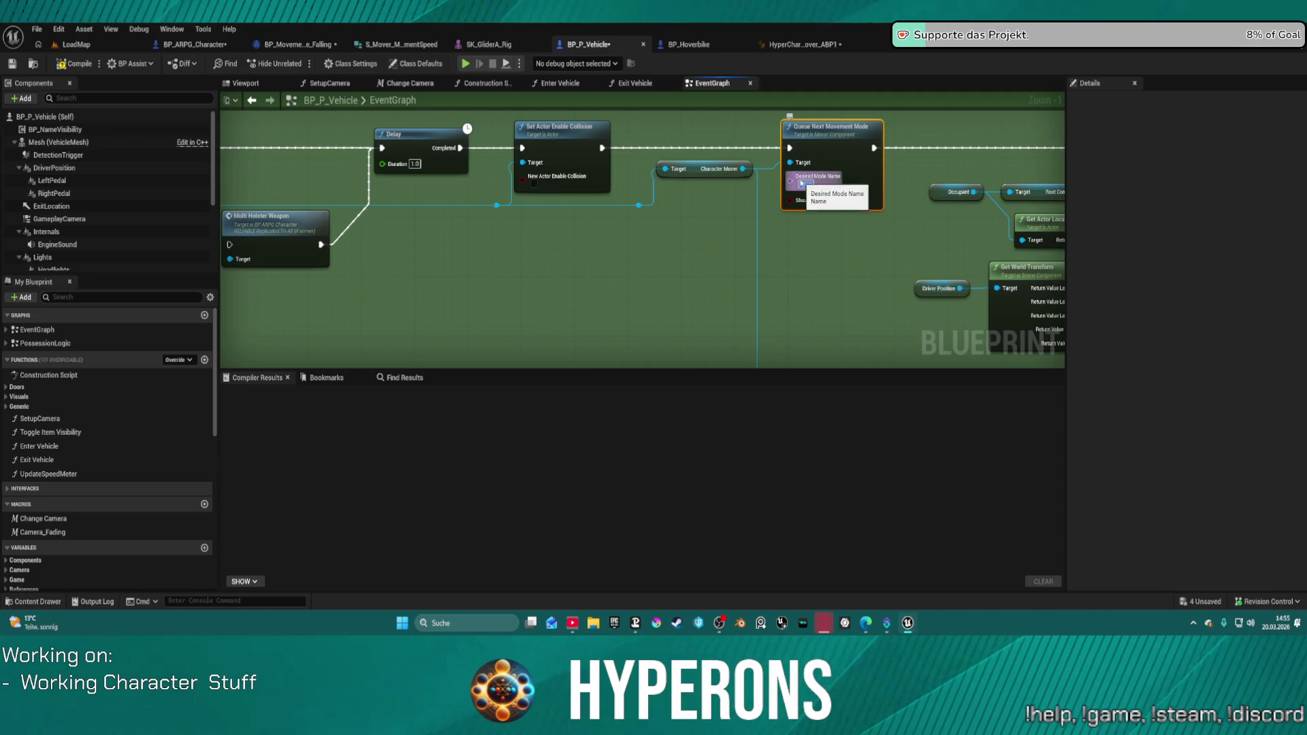
pyautogui.click(224, 45)
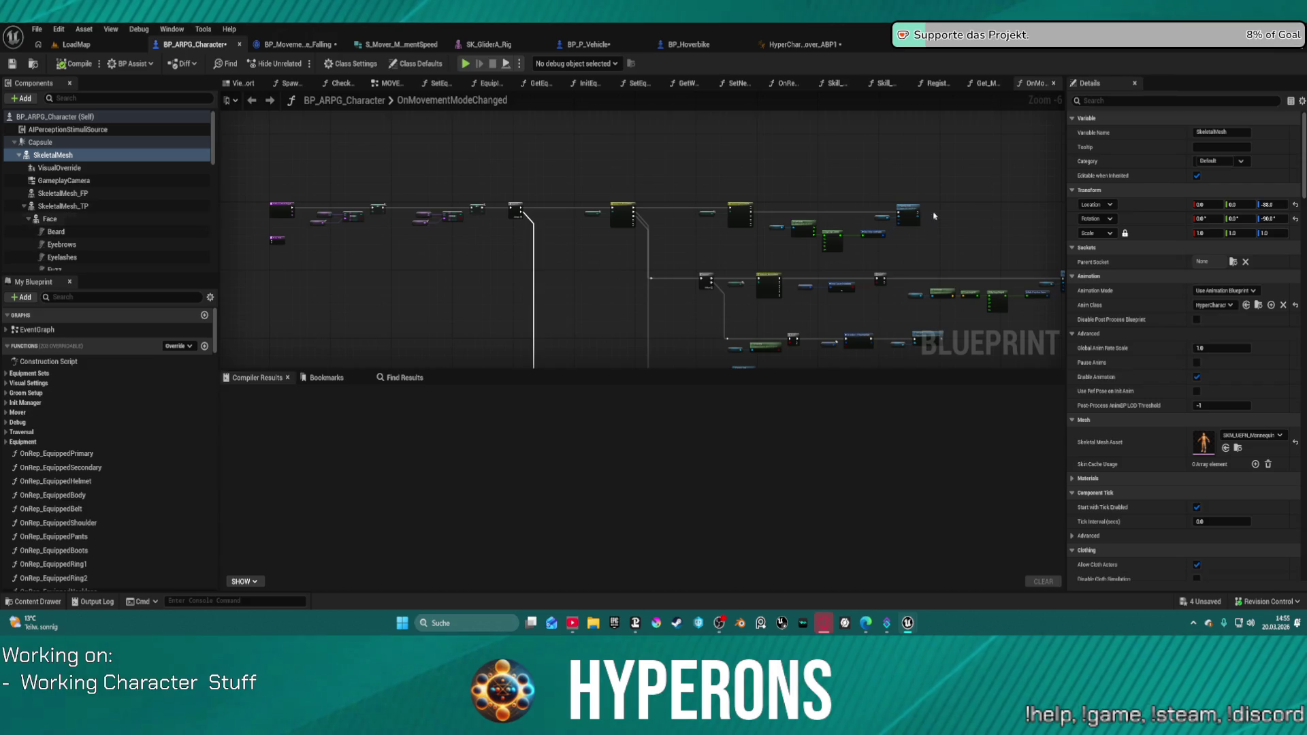
# Set CharacterMover's Starting Movement Mode to Stop and launch a play test past compile errors.
pyautogui.scroll(-5, 81, 251)
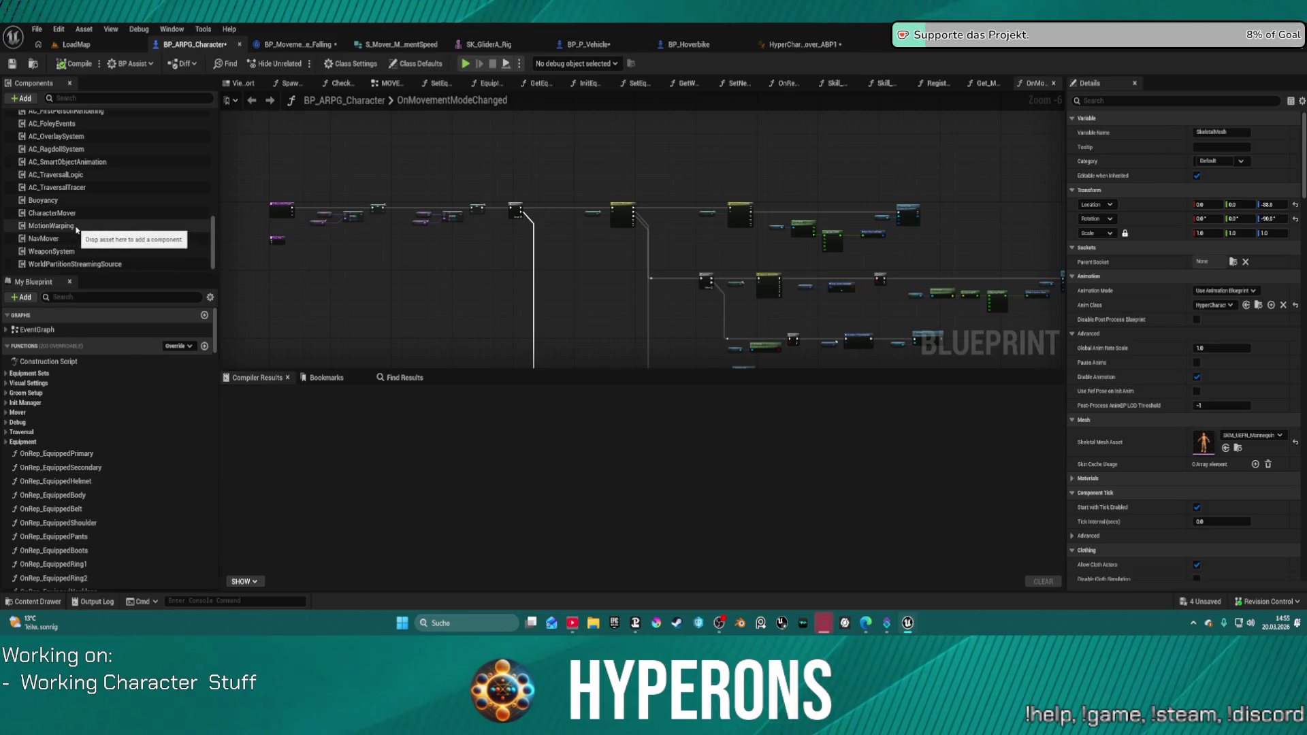
pyautogui.click(61, 213)
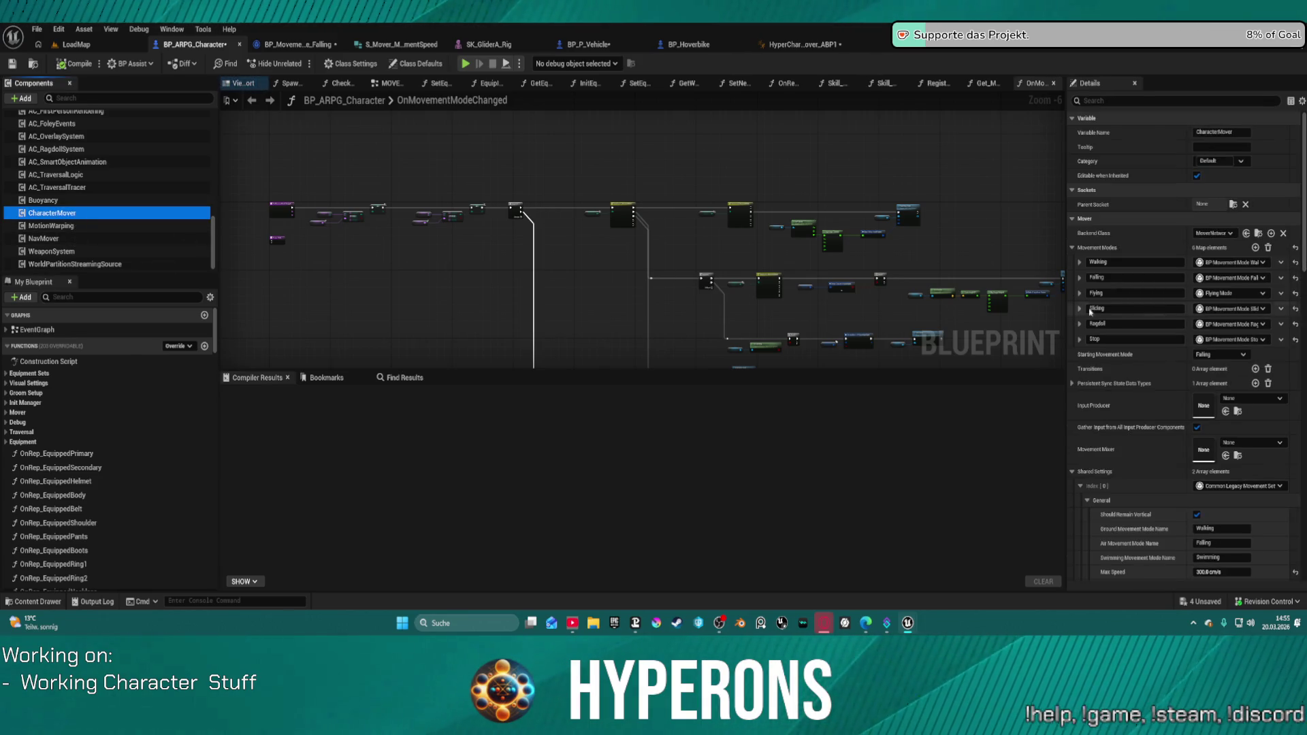
pyautogui.click(1130, 349)
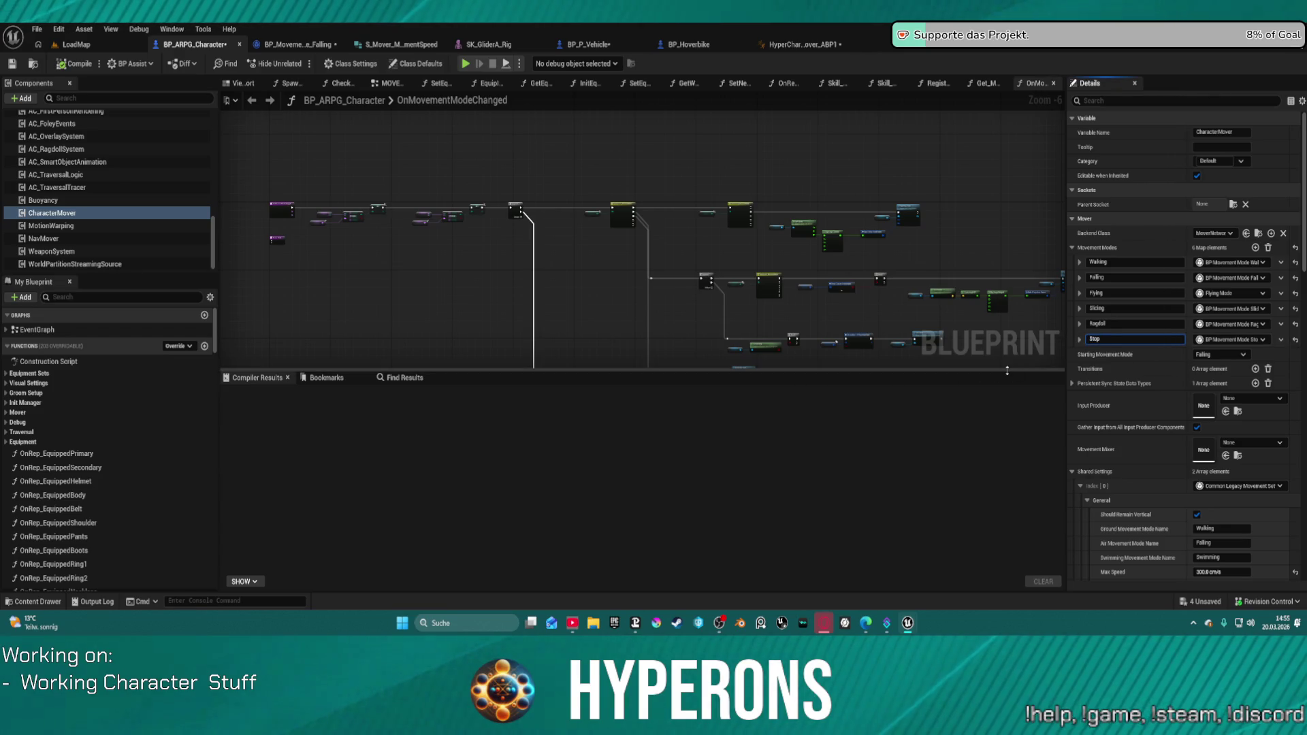
pyautogui.hotkey('ctrl', 'a')
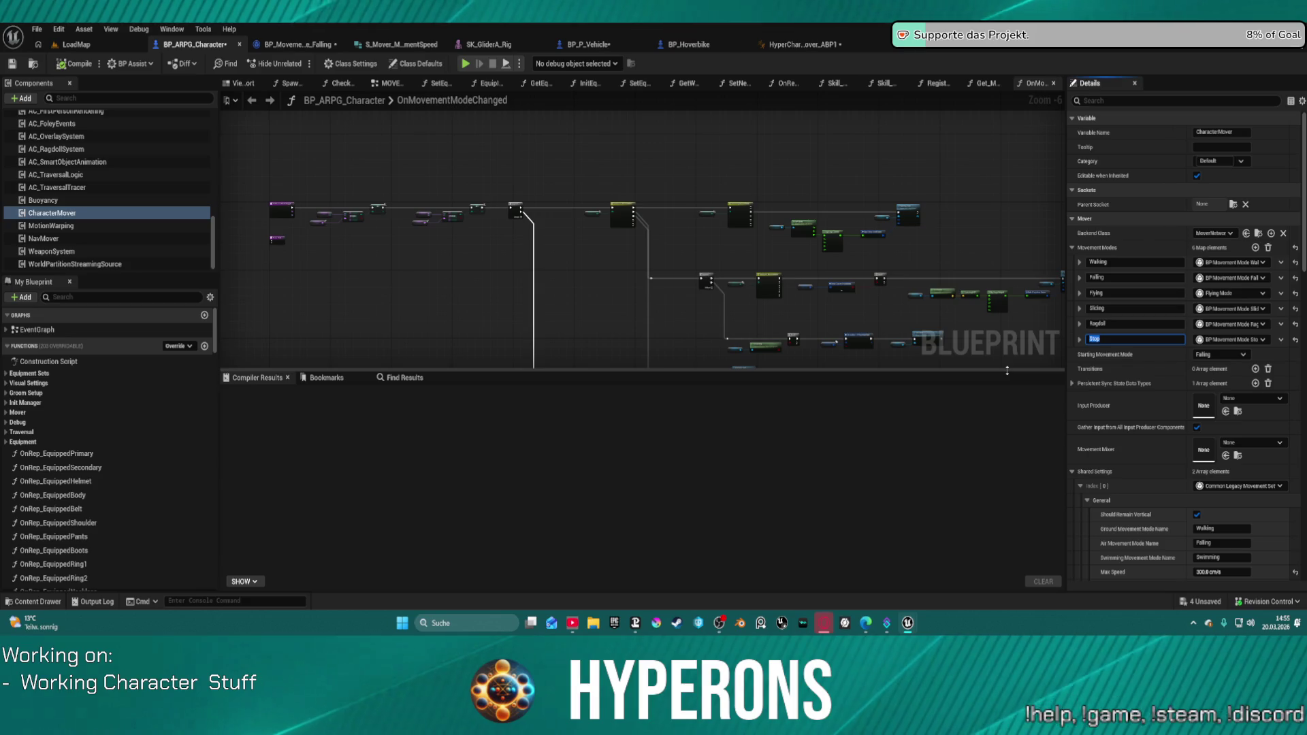
pyautogui.click(1218, 353)
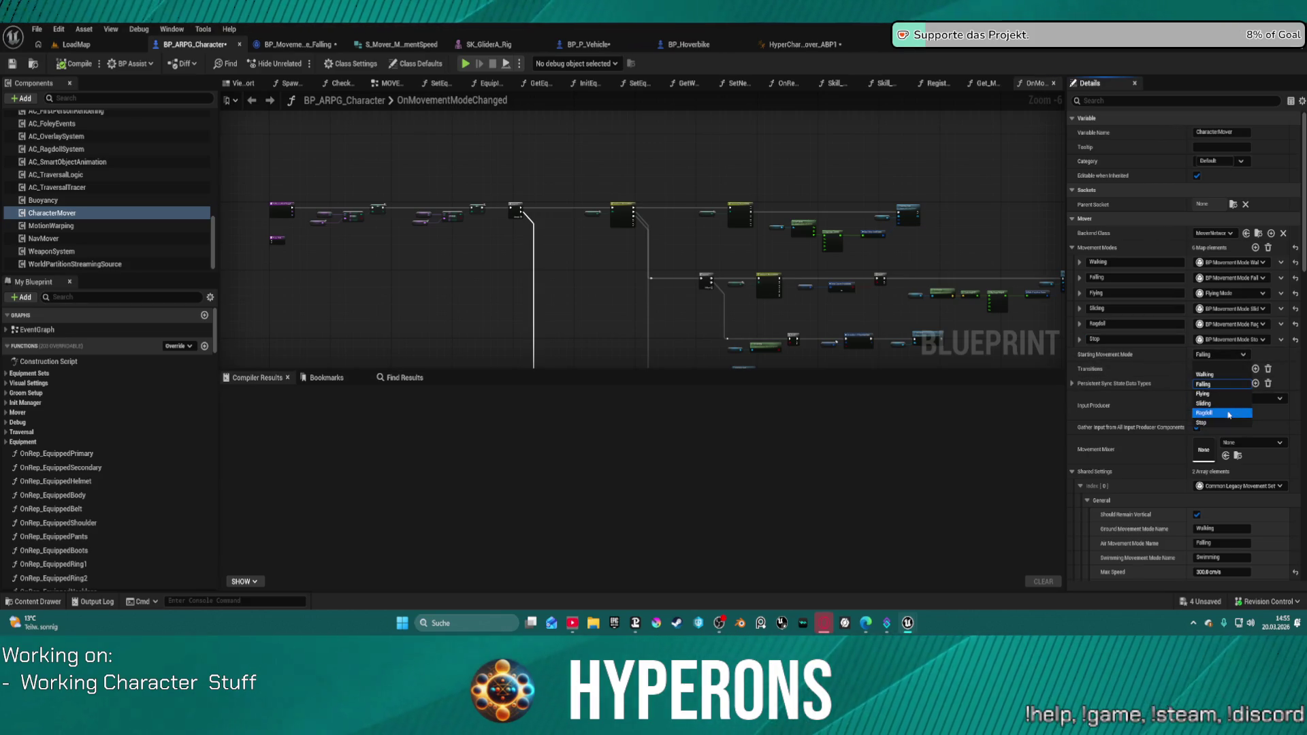
pyautogui.click(1227, 423)
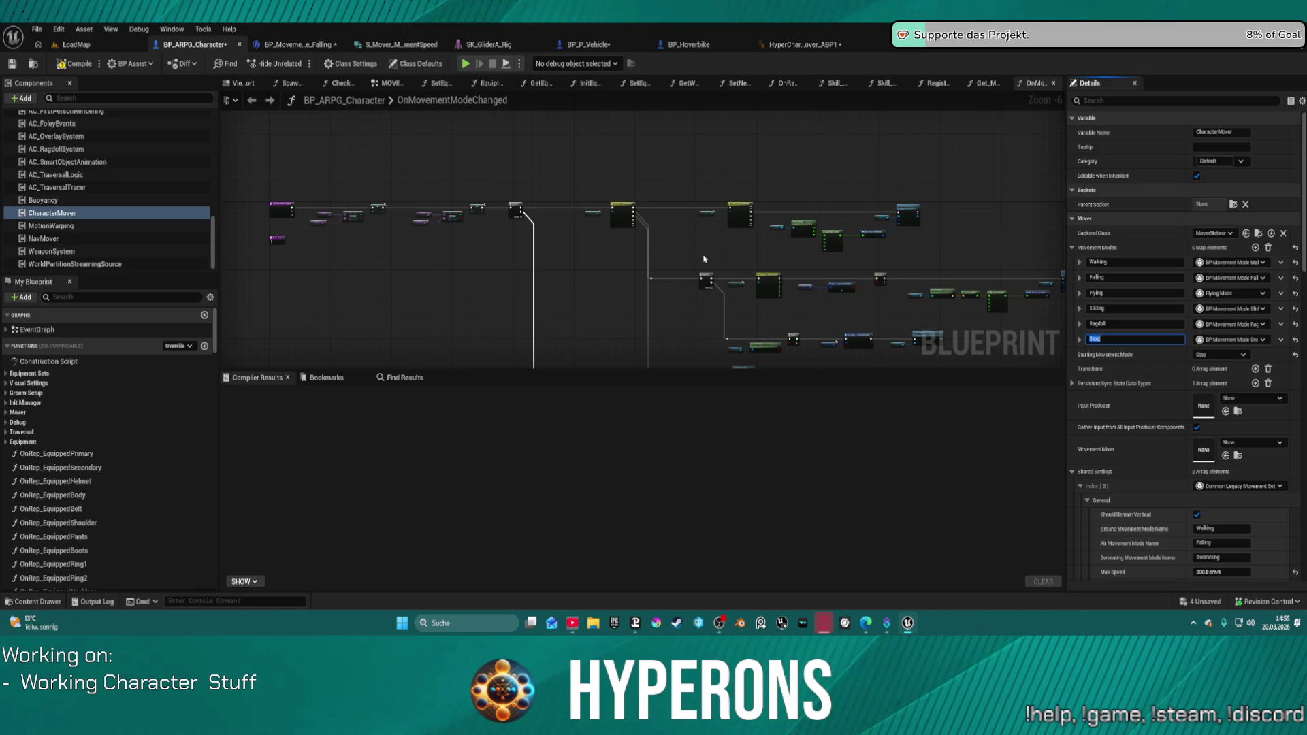
pyautogui.click(466, 64)
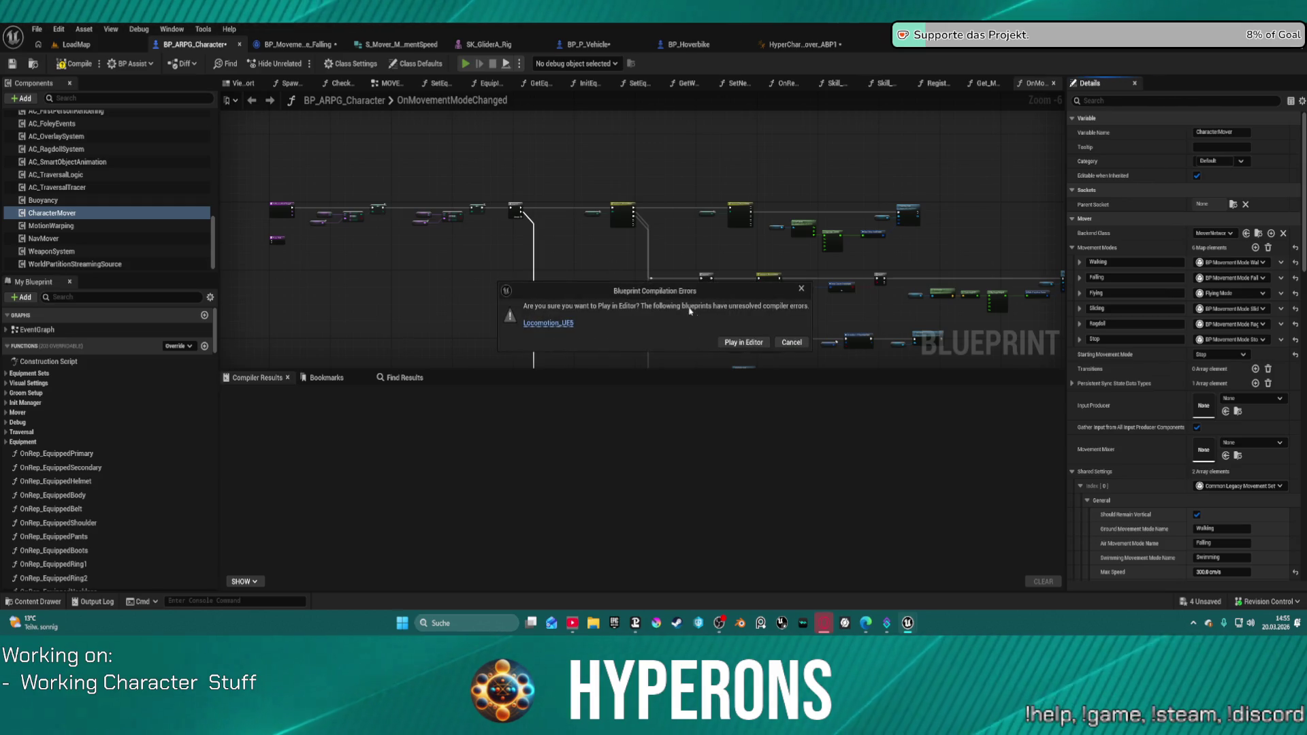
pyautogui.click(734, 342)
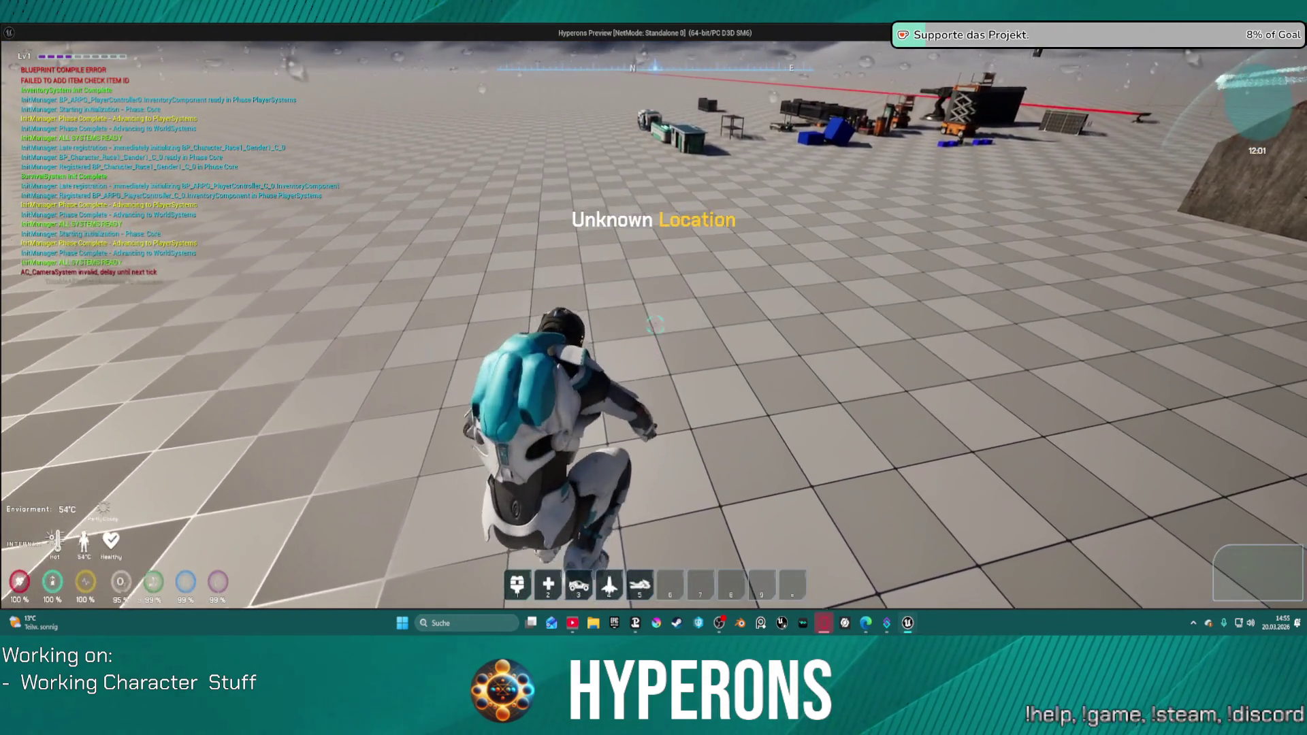
# Walk and run the character around the test grid toward the props and back.
pyautogui.press('s')
pyautogui.press('w')
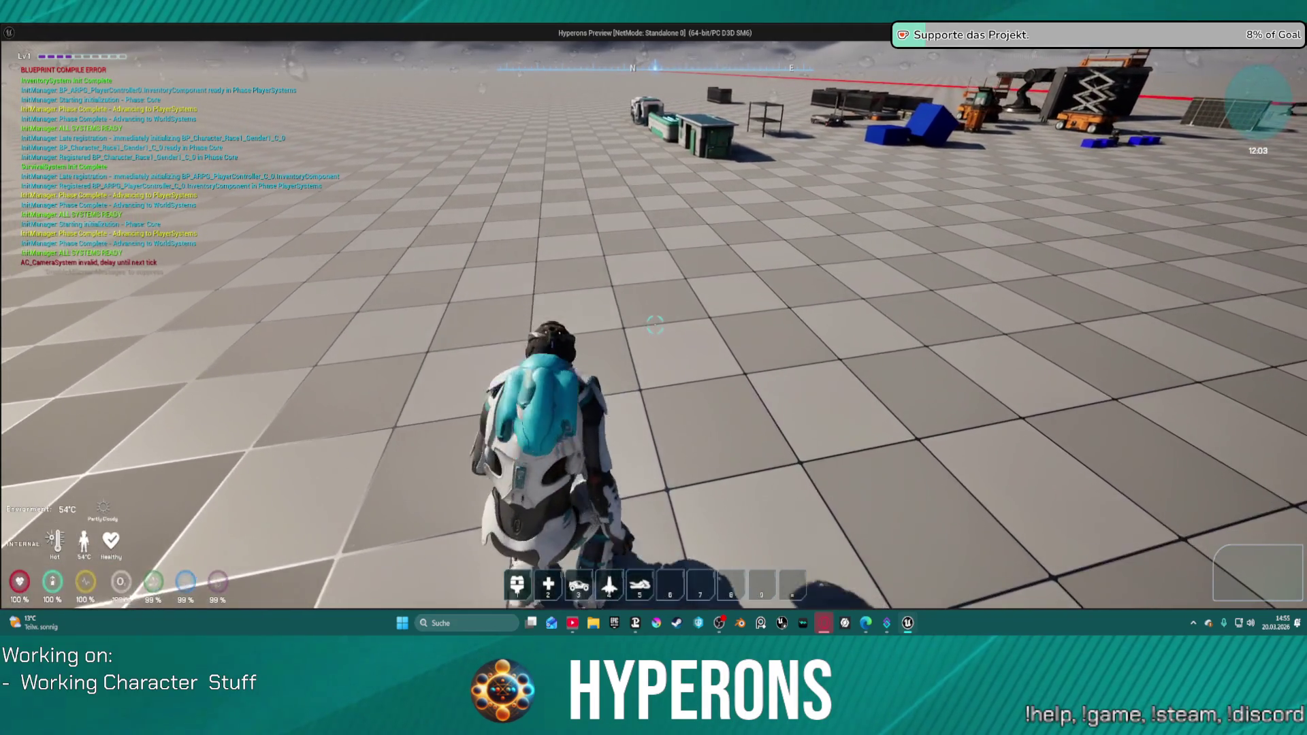
pyautogui.press('s')
pyautogui.press('w')
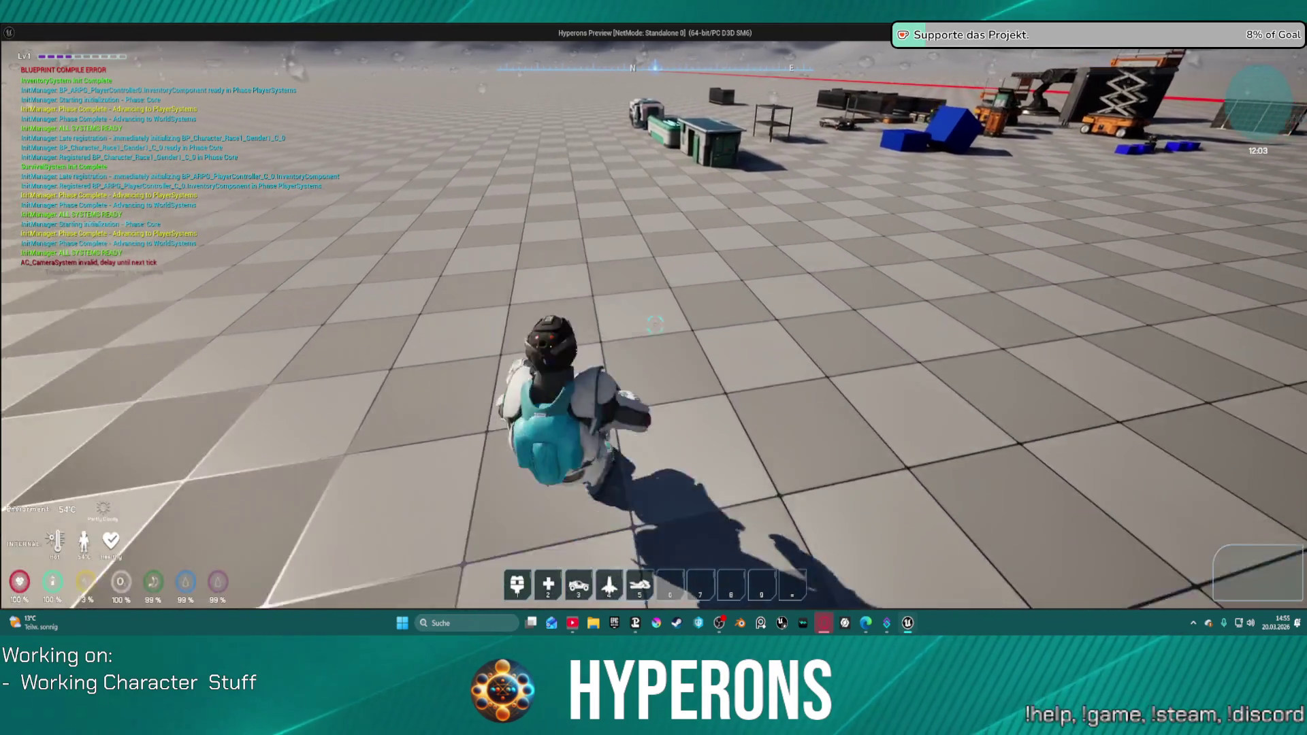
pyautogui.press('w')
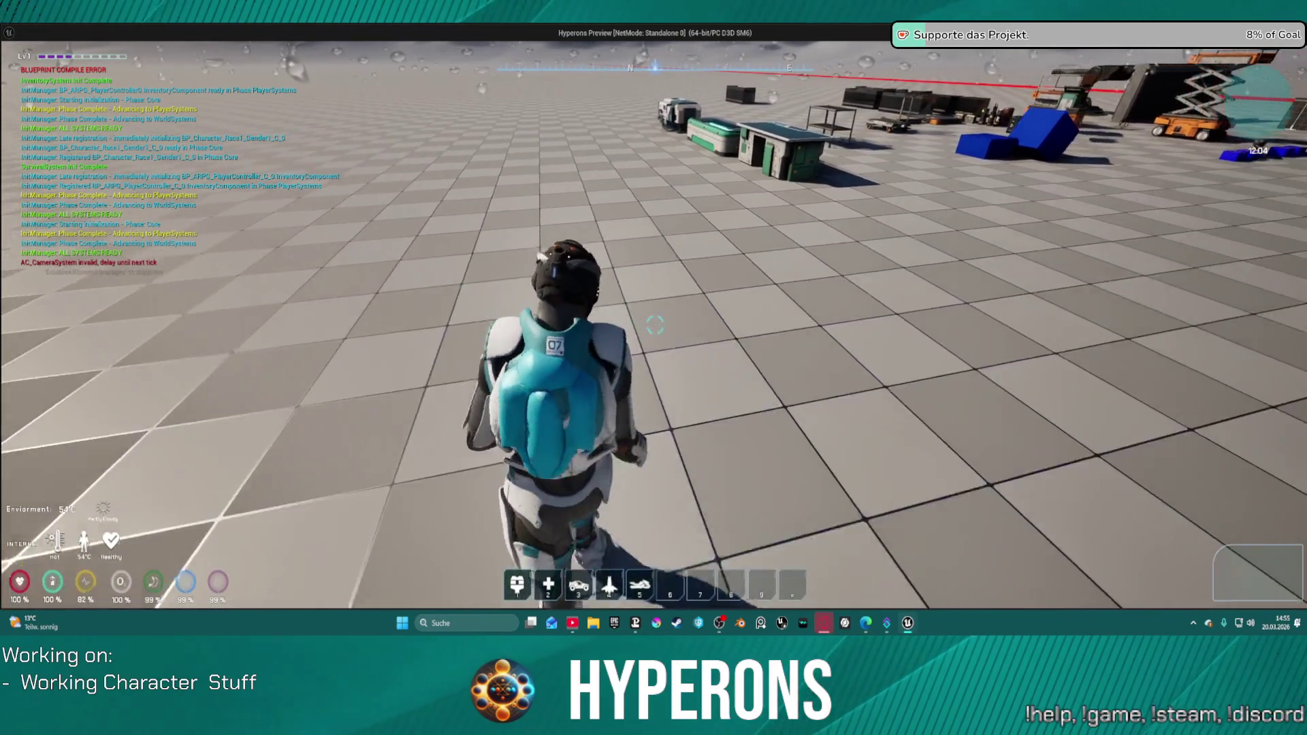
pyautogui.press('w')
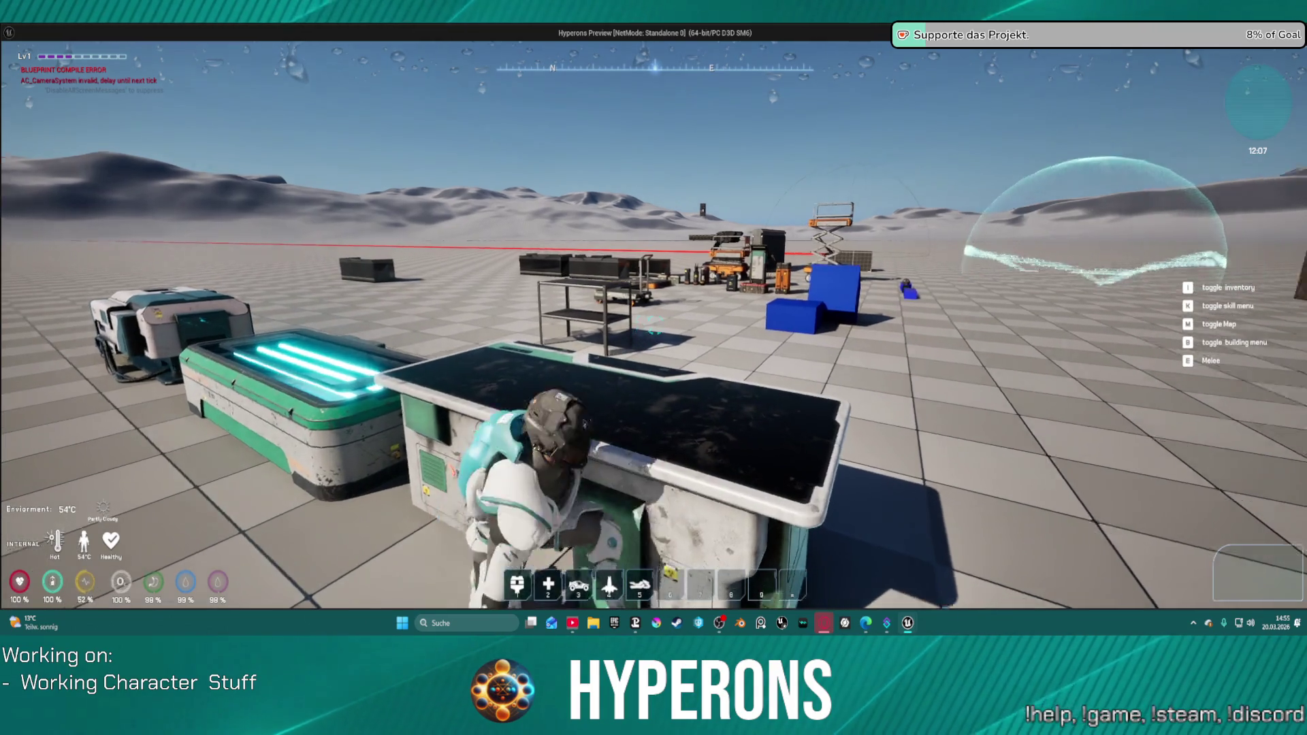
pyautogui.press('w')
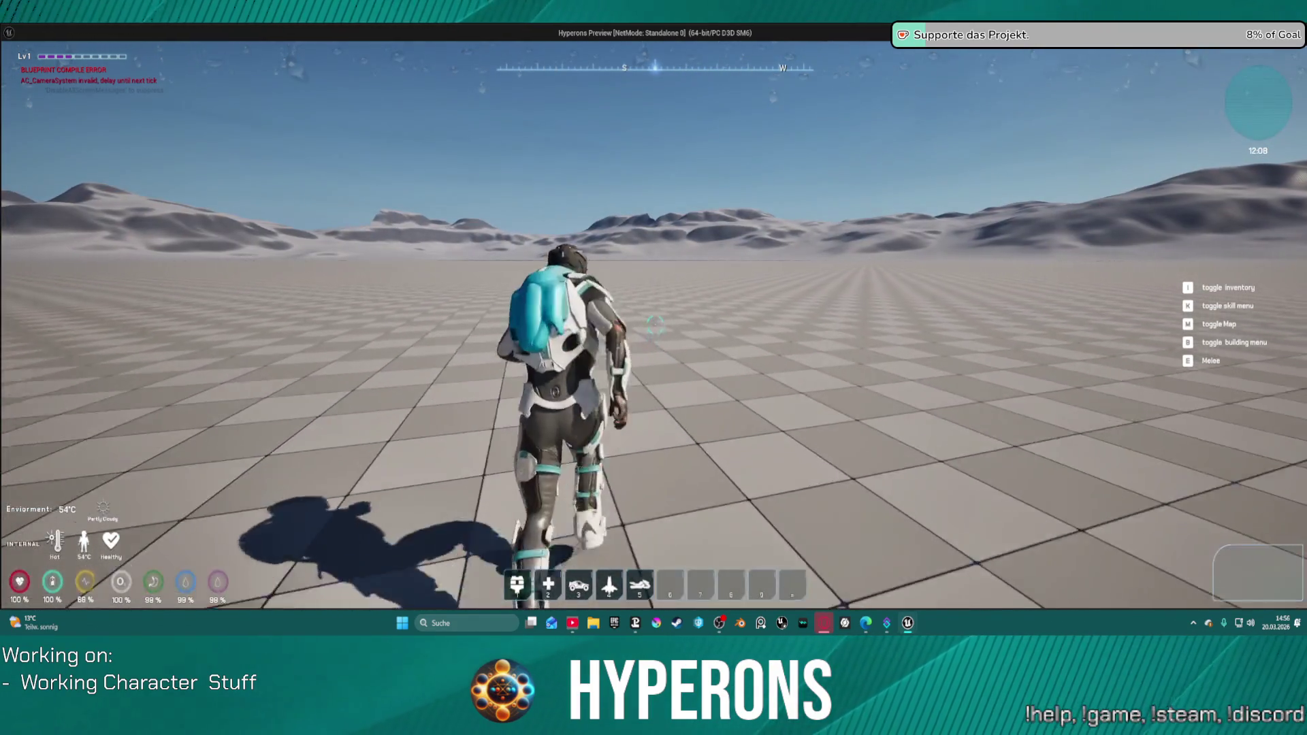
pyautogui.press('d')
# Crouch and stand back up, then end the play session and reopen the Starting Movement Mode list.
pyautogui.press('c')
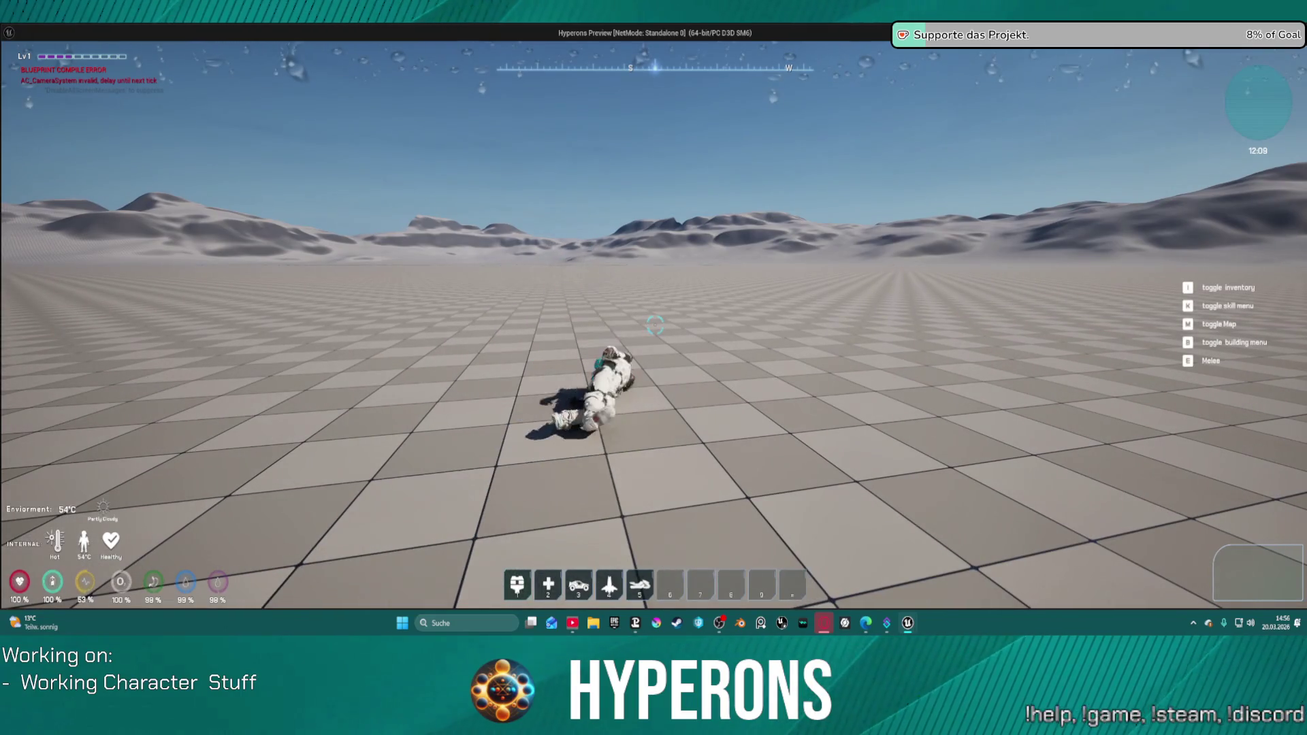
pyautogui.press('c')
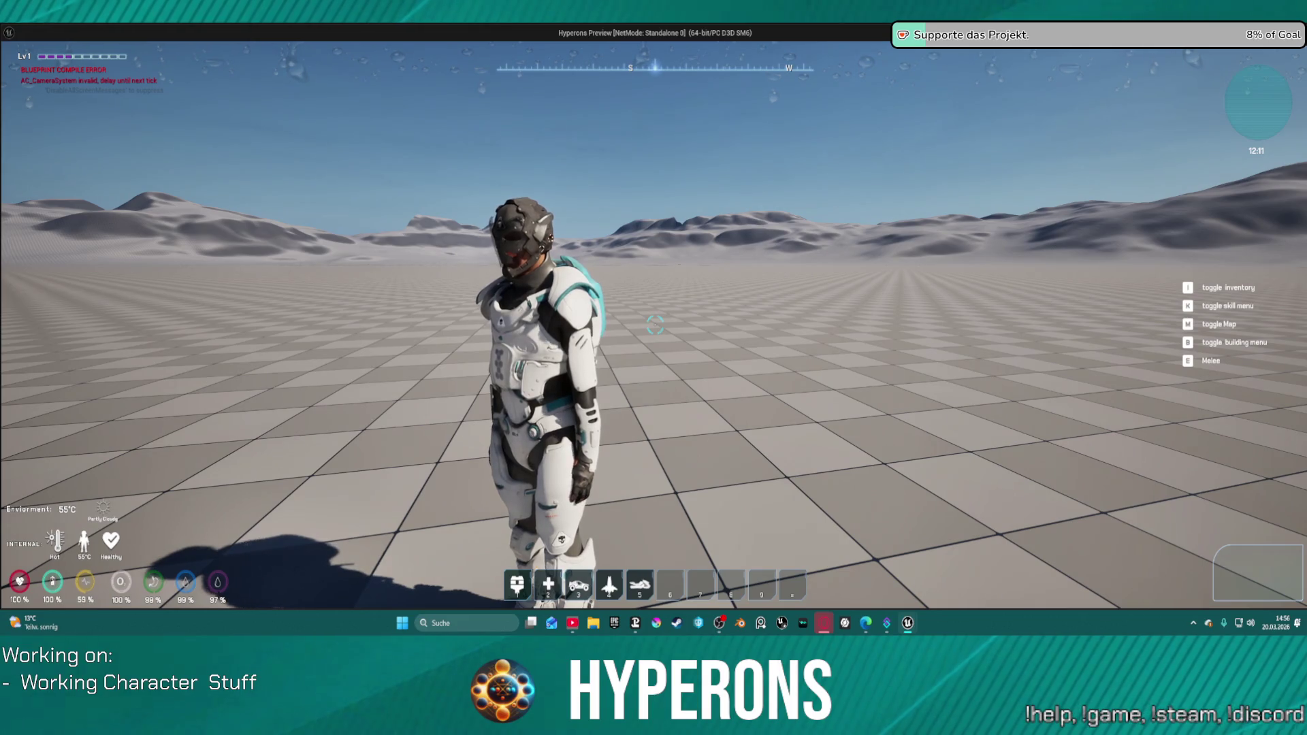
pyautogui.press('Escape')
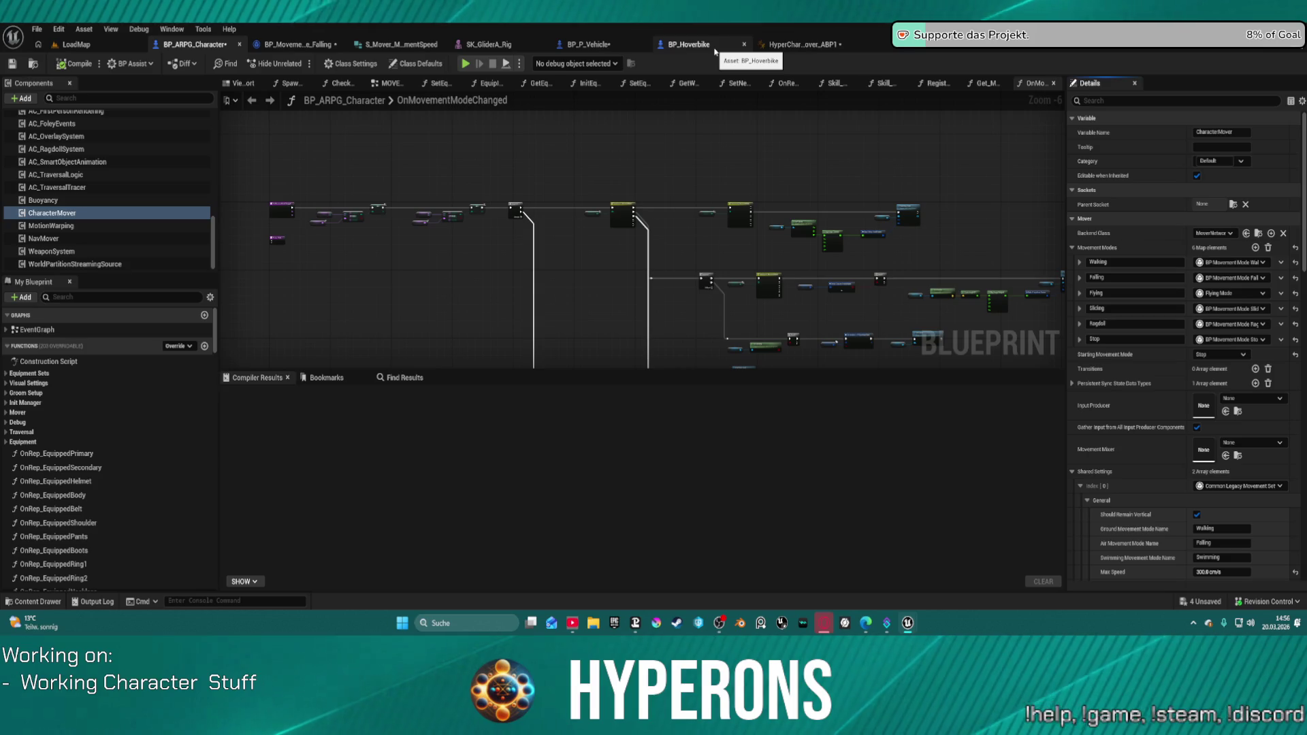
pyautogui.click(1220, 355)
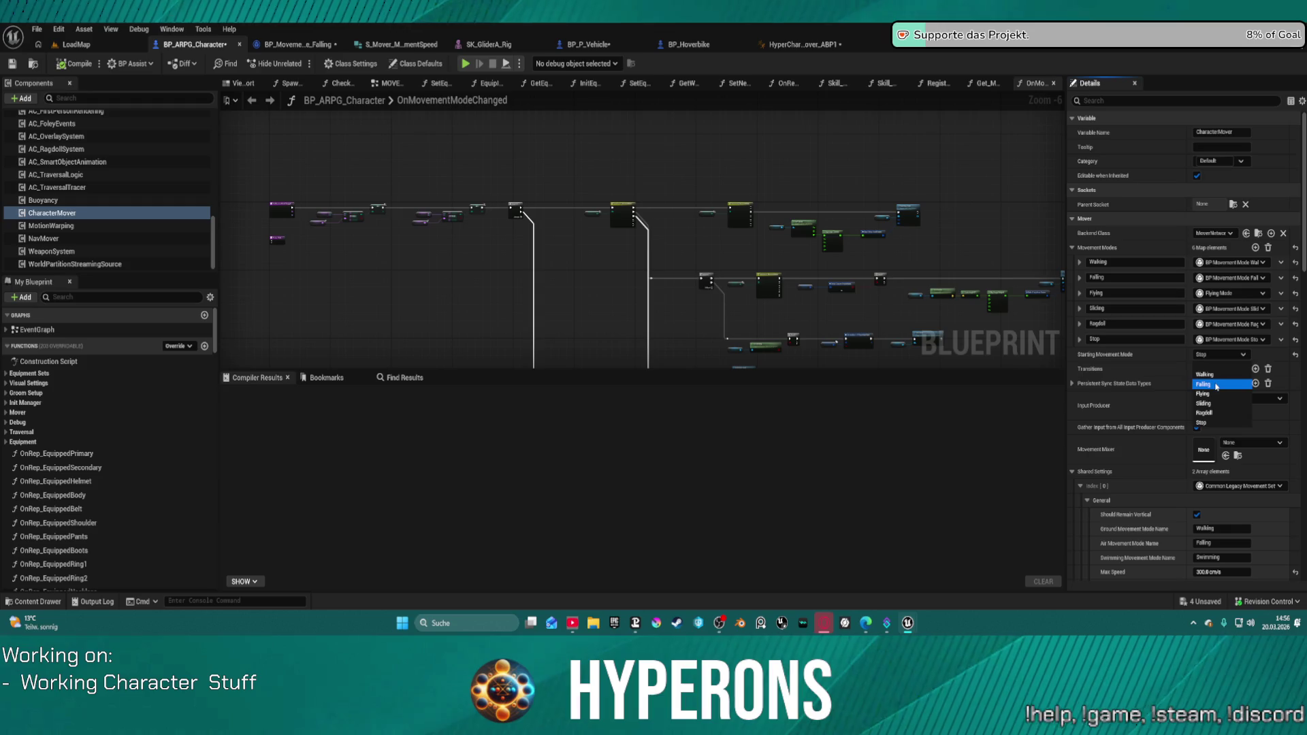
# Restore Starting Movement Mode to Falling and assign Flying Mode to the Stop entry.
pyautogui.click(1216, 385)
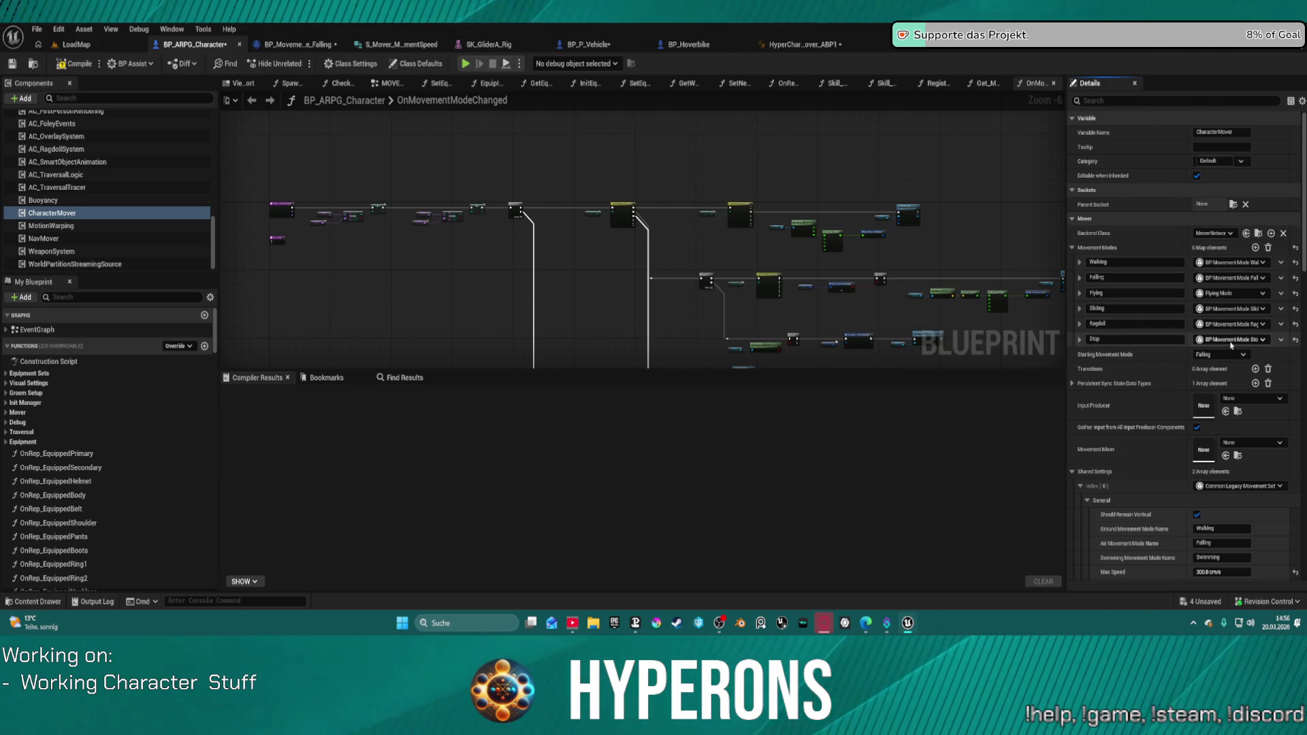
pyautogui.click(1230, 343)
pyautogui.write('fly')
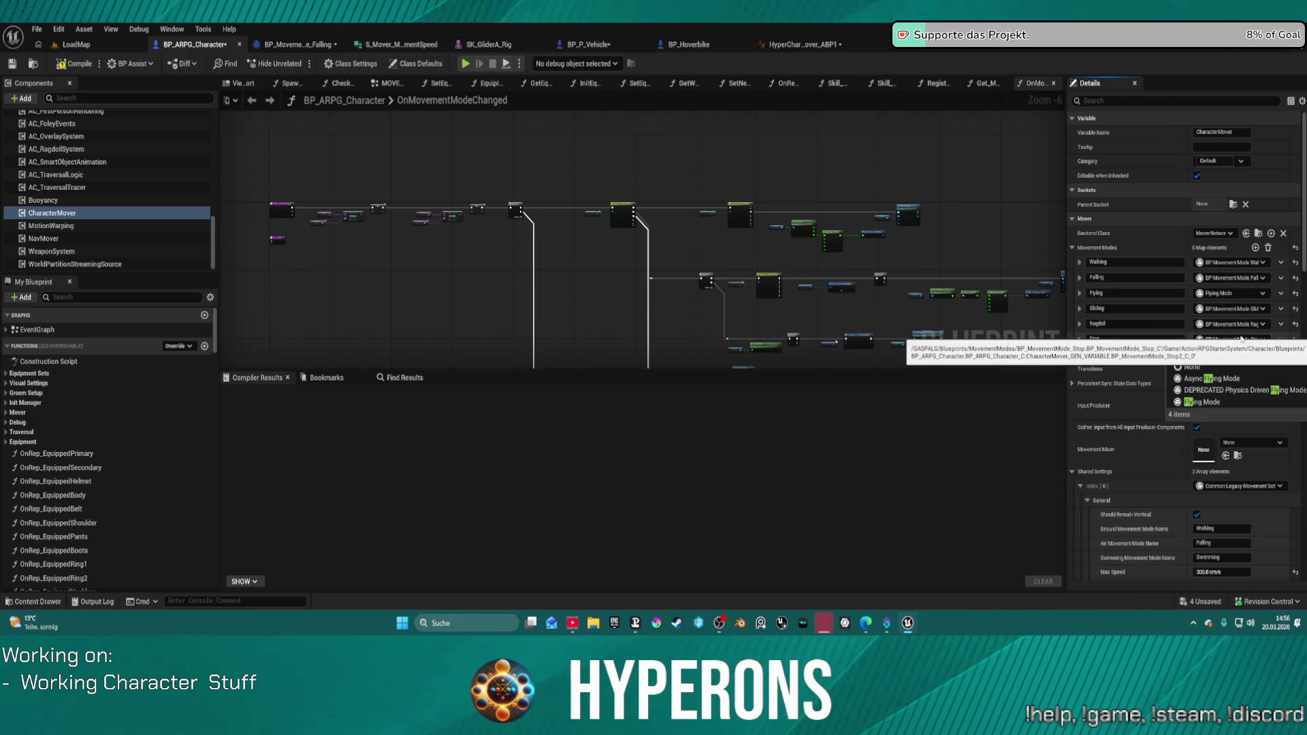
pyautogui.click(1225, 403)
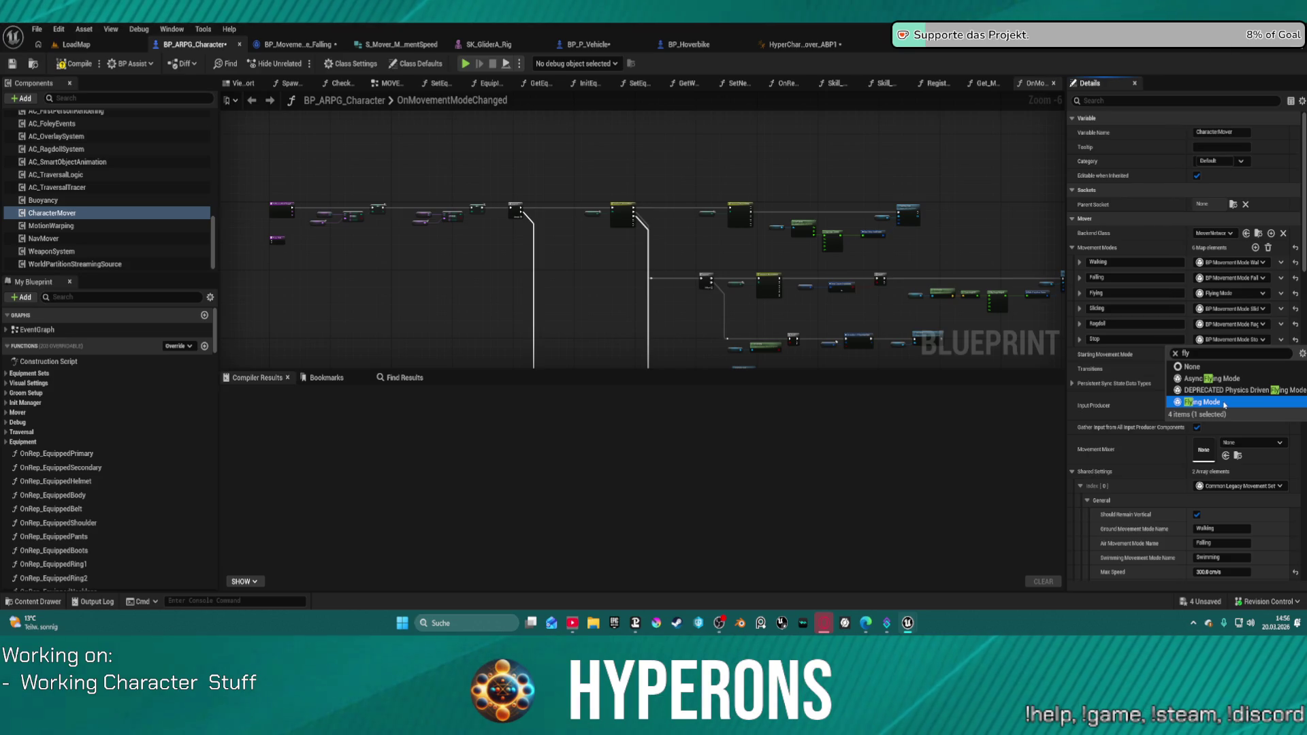
pyautogui.click(1225, 402)
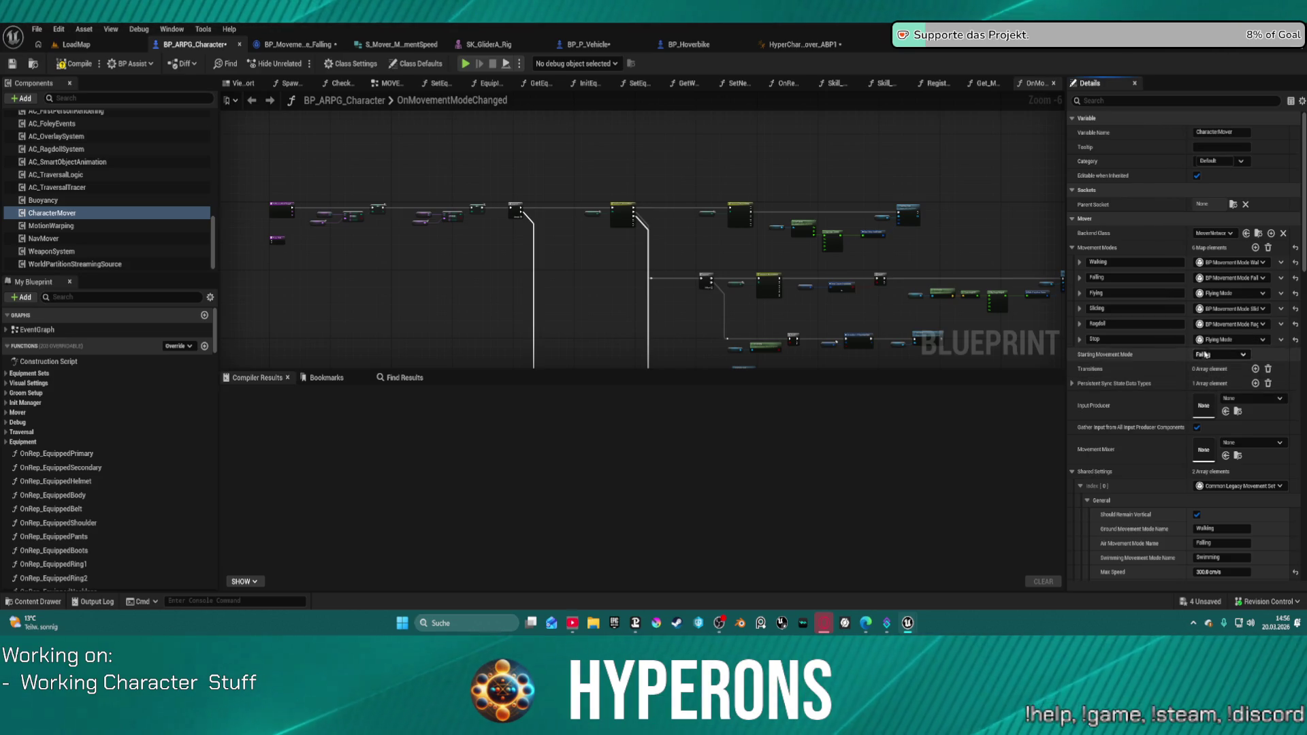
pyautogui.click(1209, 343)
pyautogui.press('Escape')
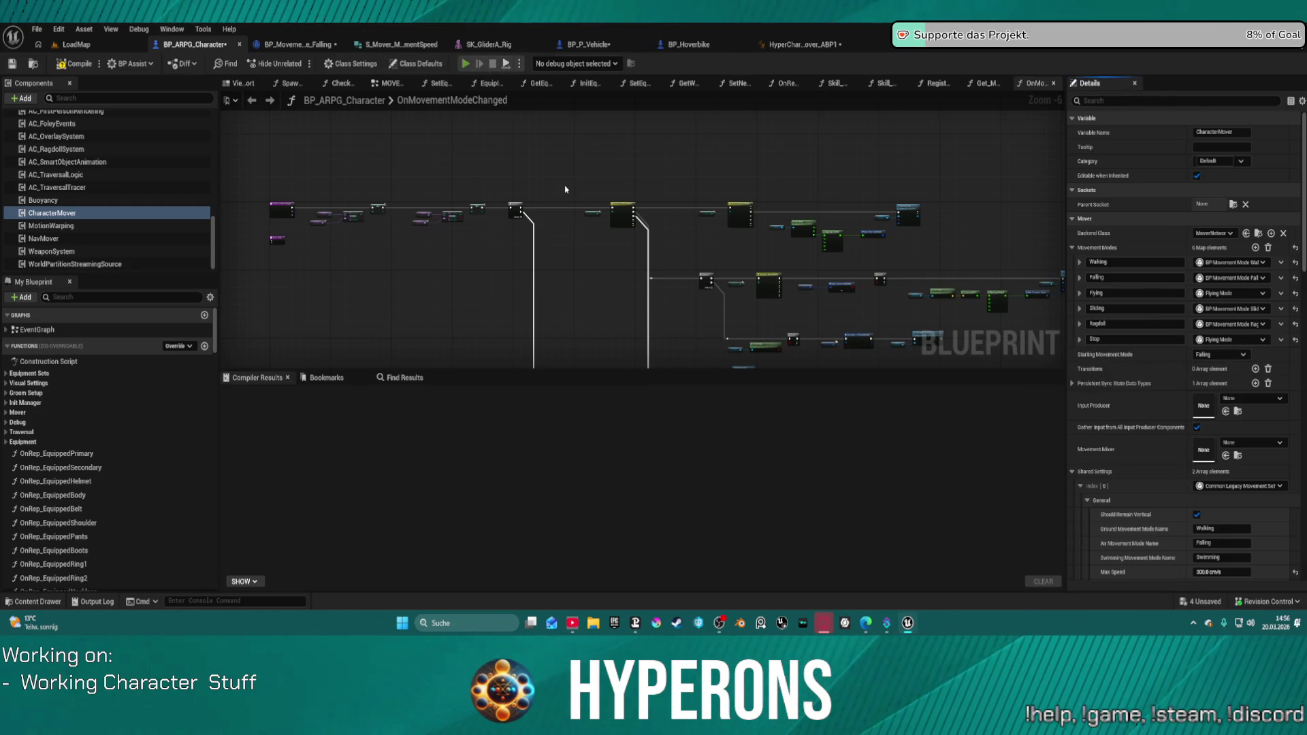
# Compile the character blueprint and start a play test past the compile errors.
pyautogui.press('F7')
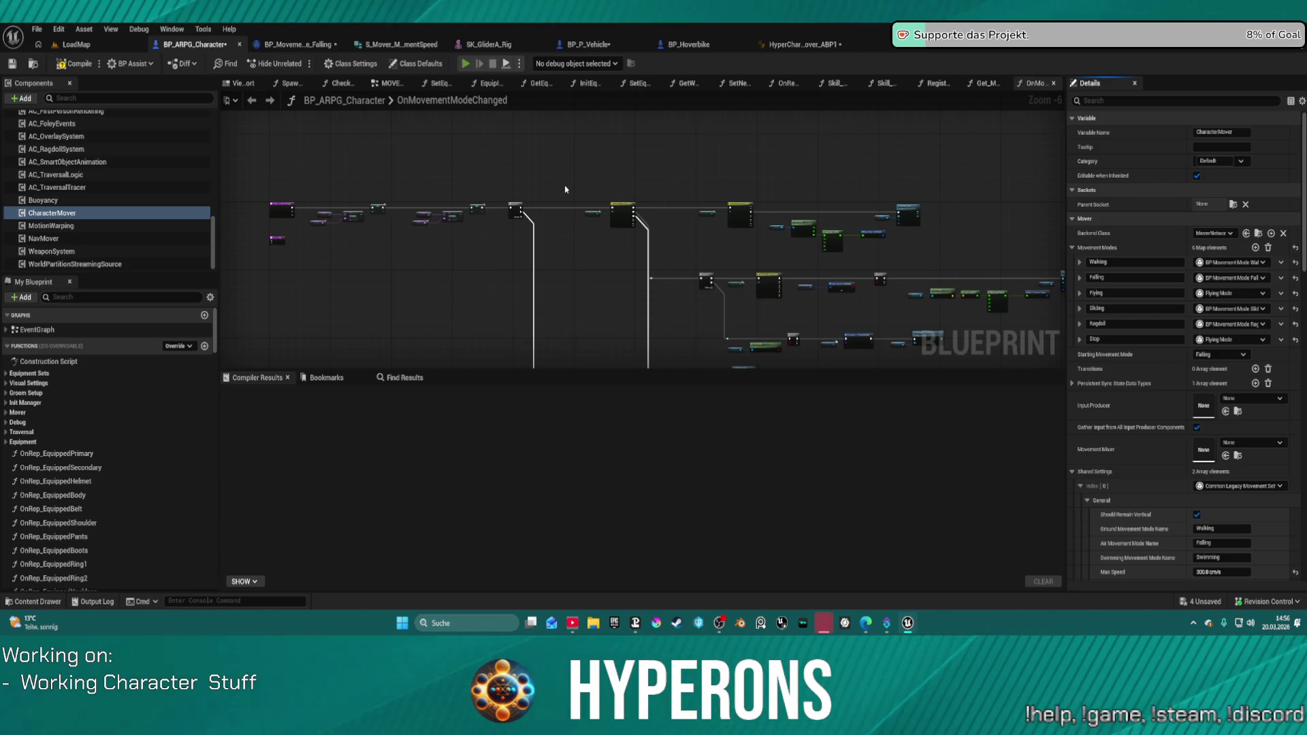
pyautogui.hotkey('alt', 'p')
pyautogui.click(732, 346)
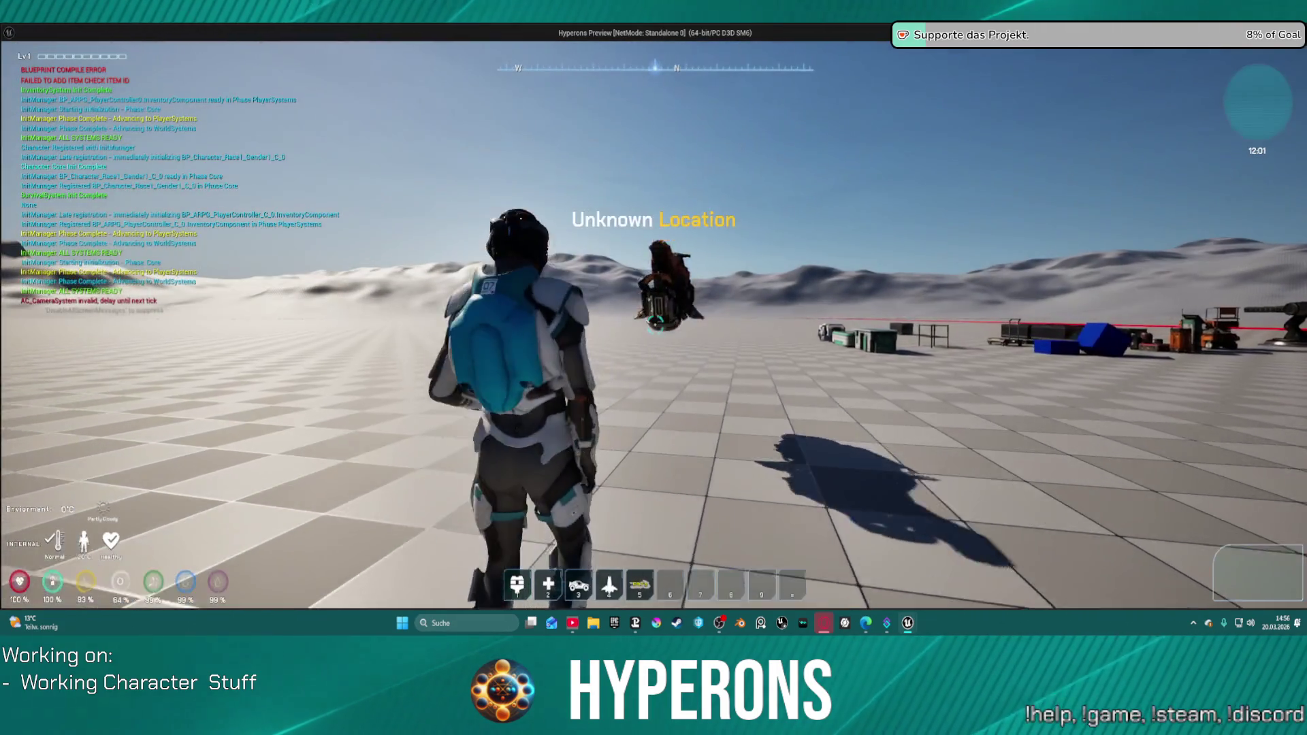
# Walk to the orange bike, mount it with E, ride forward and steer left, then stop playing.
pyautogui.press('w')
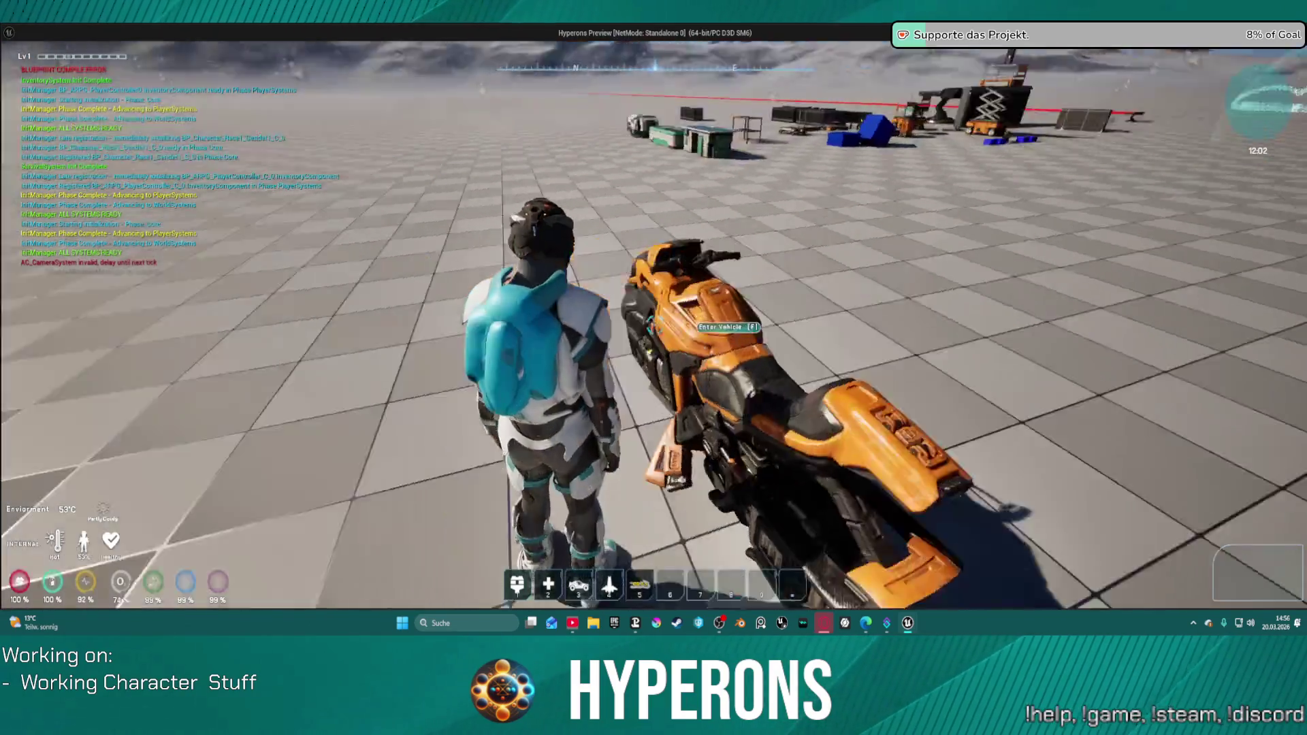
pyautogui.press('e')
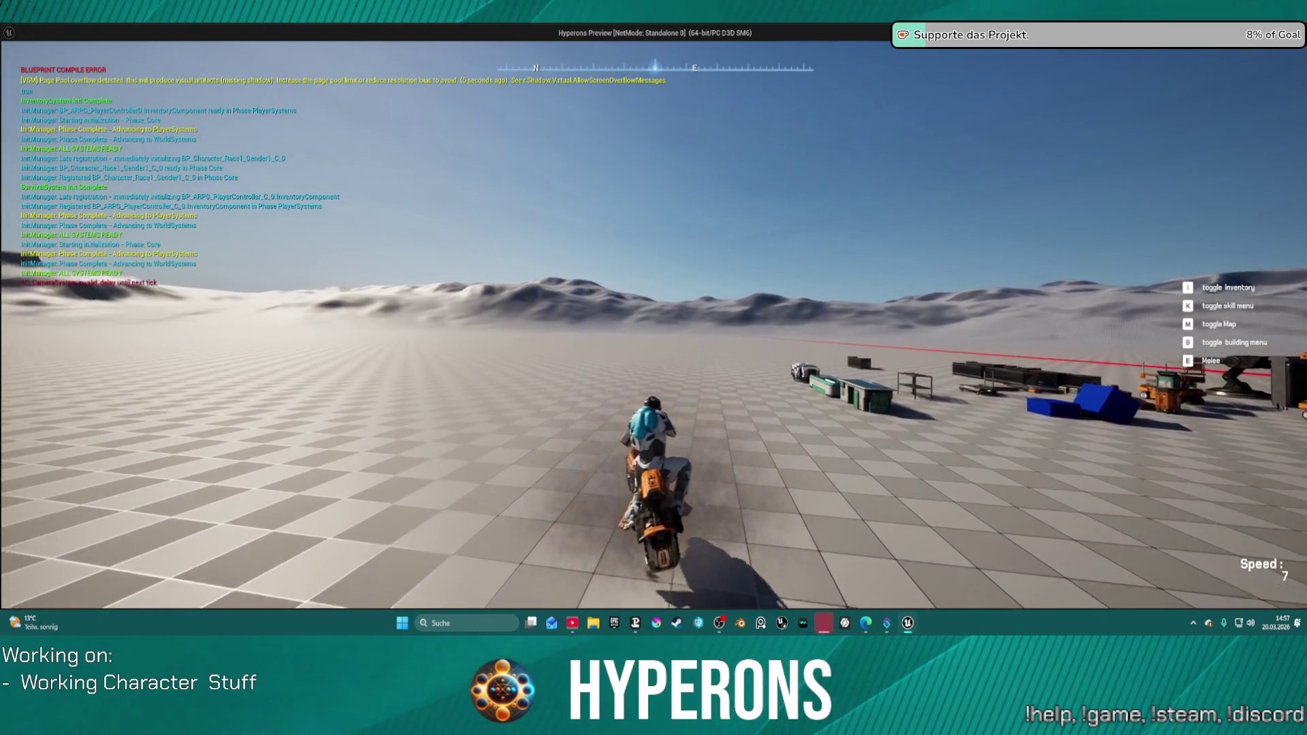
pyautogui.press('w')
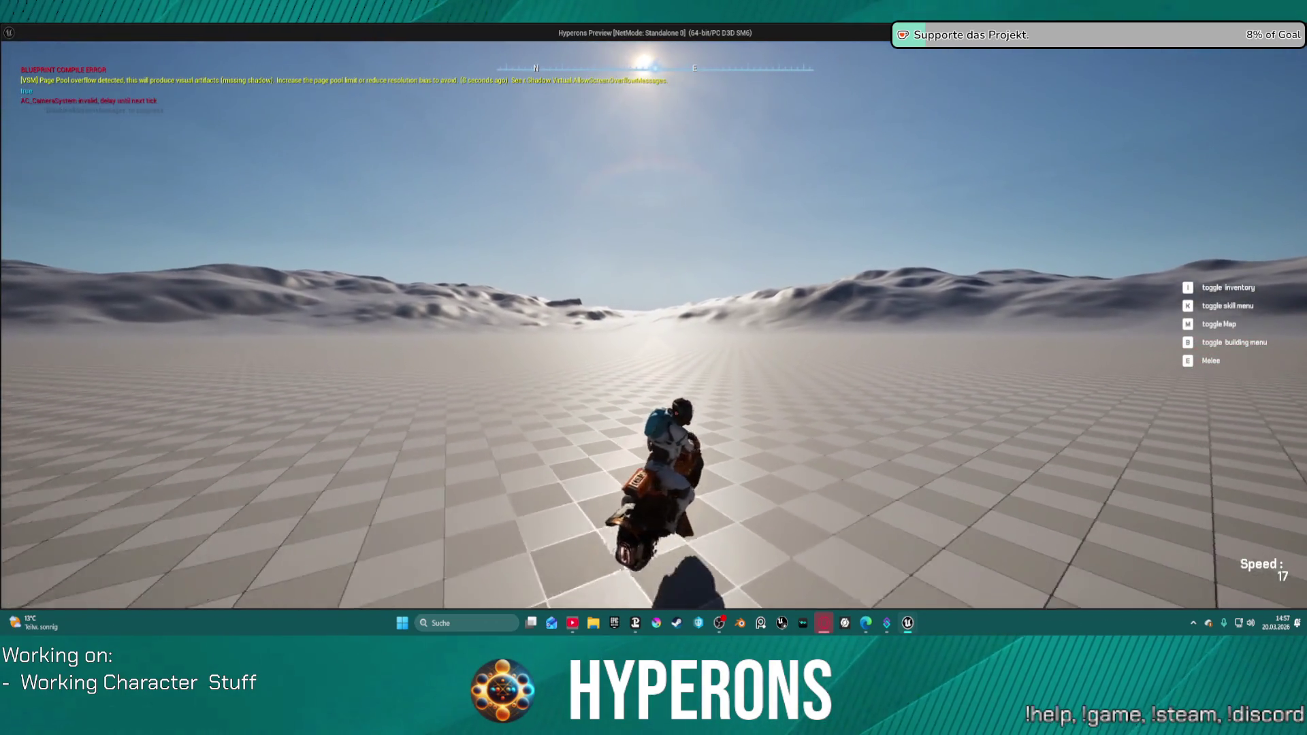
pyautogui.press('w')
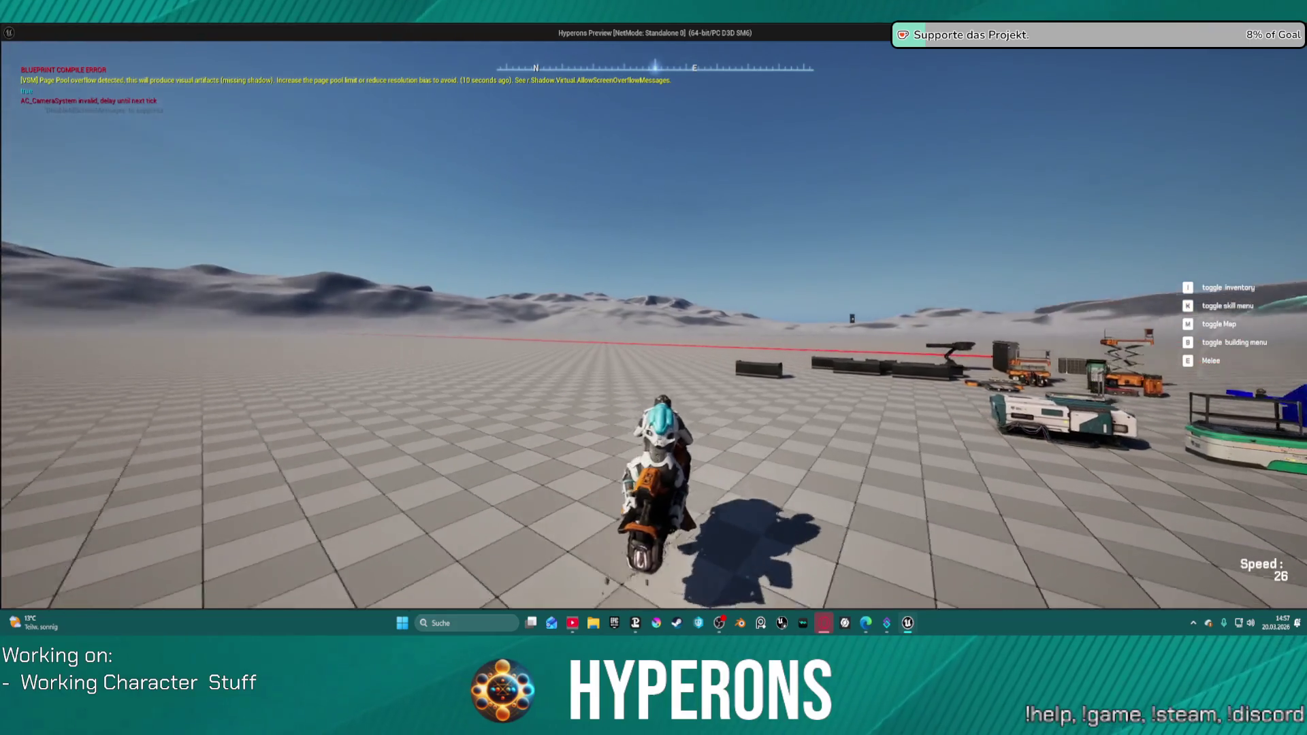
pyautogui.press('a')
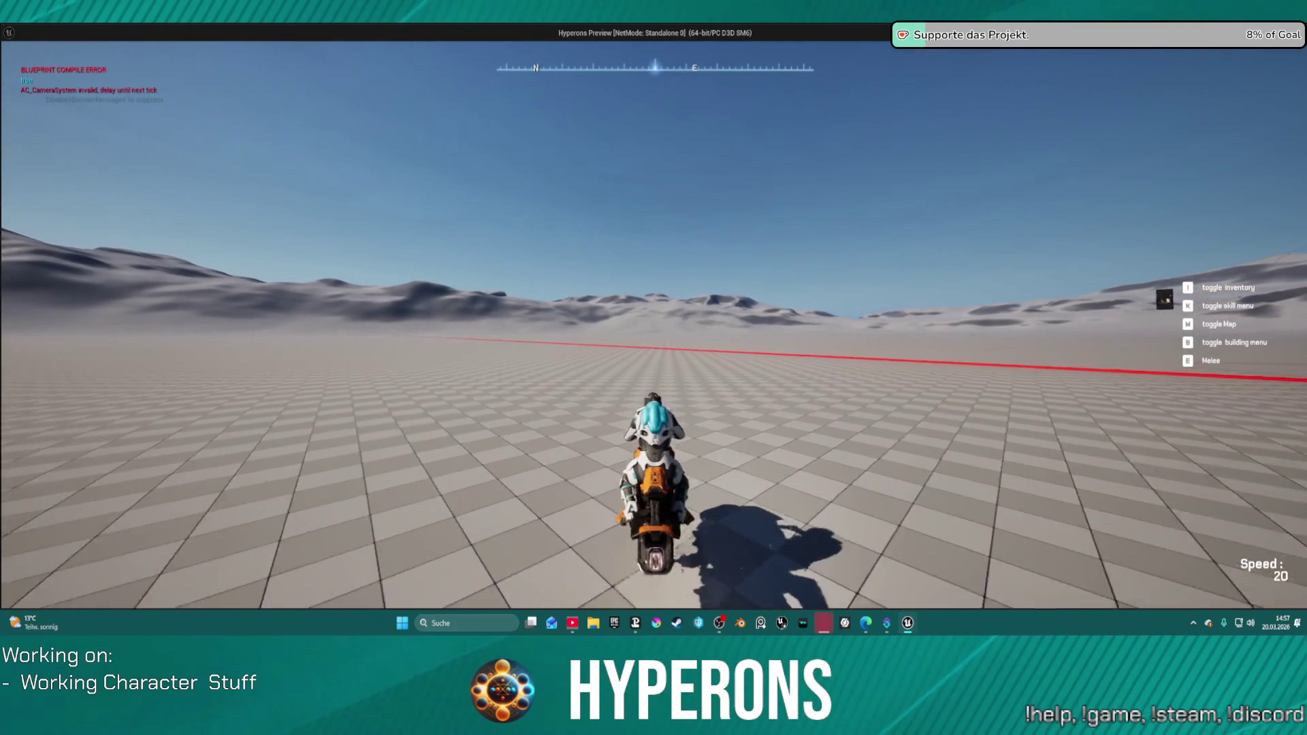
pyautogui.press('Escape')
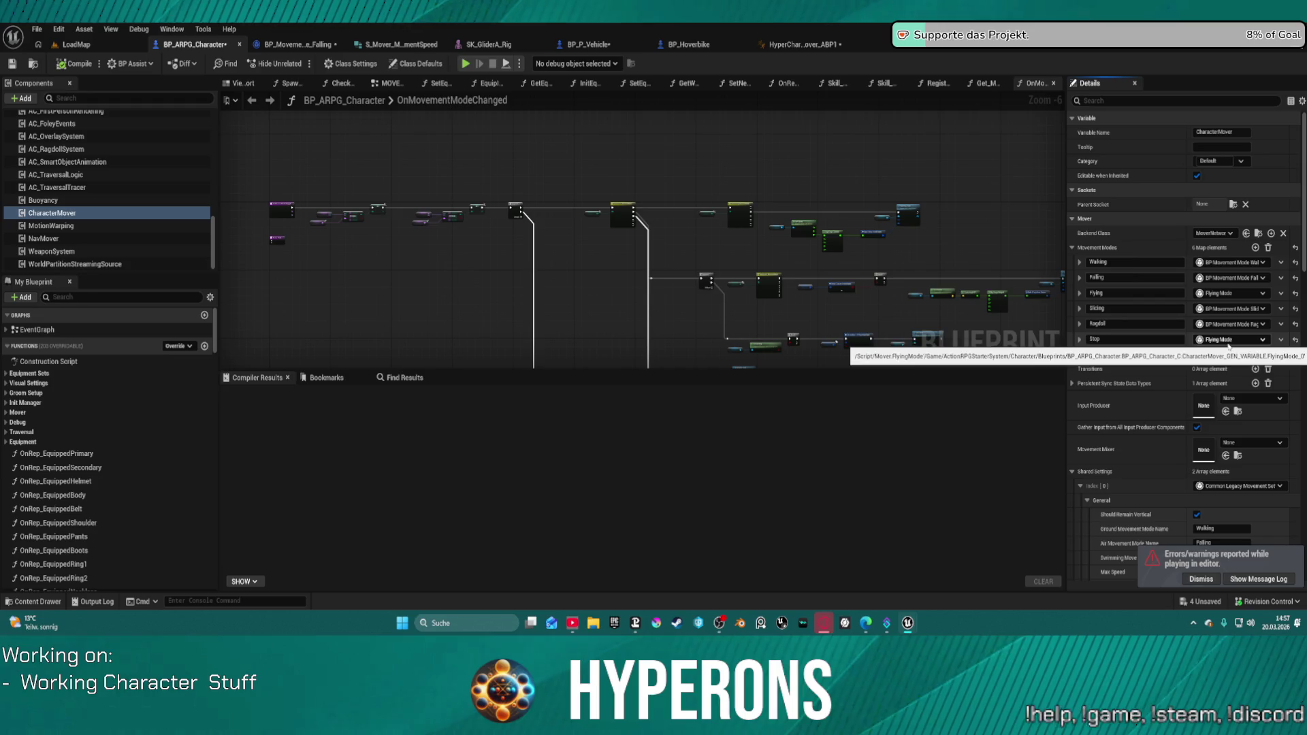
# Check the Stop and Falling entries' class lists without changes, then open the Content Drawer.
pyautogui.click(1228, 344)
pyautogui.click(1231, 344)
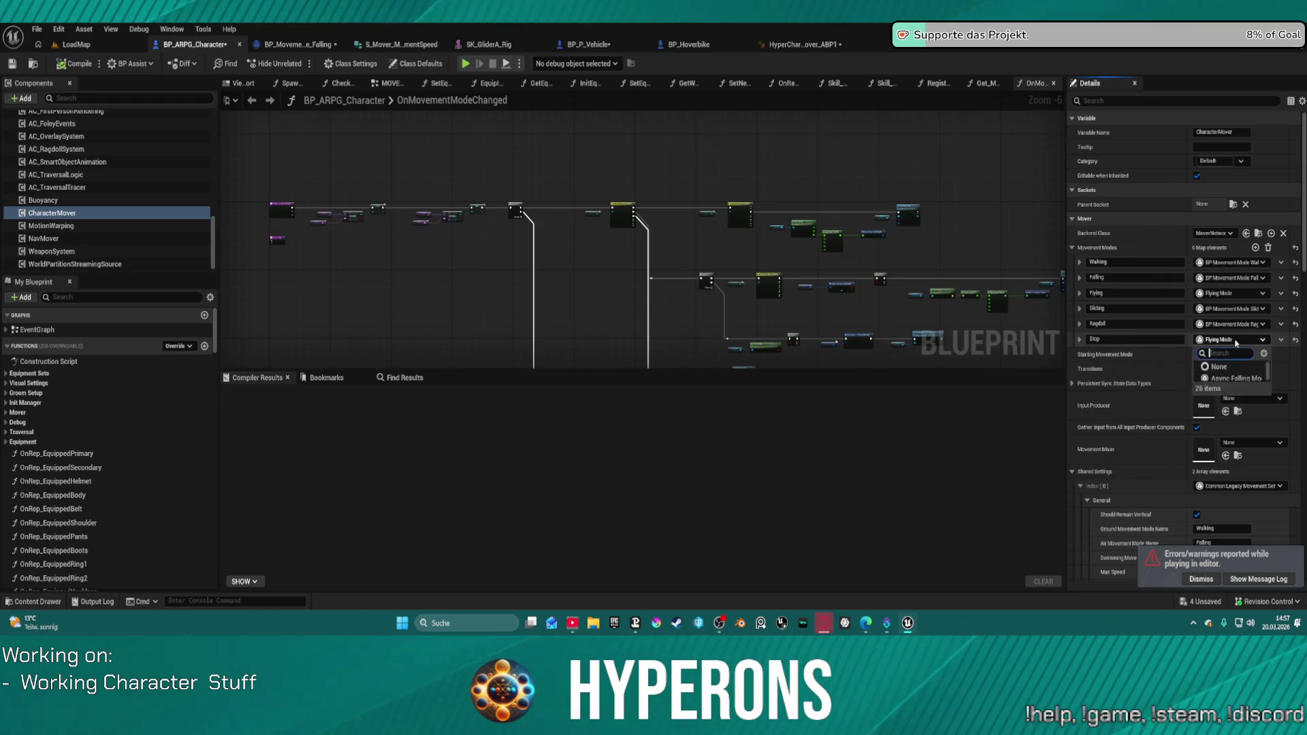
pyautogui.click(1231, 343)
pyautogui.click(1229, 342)
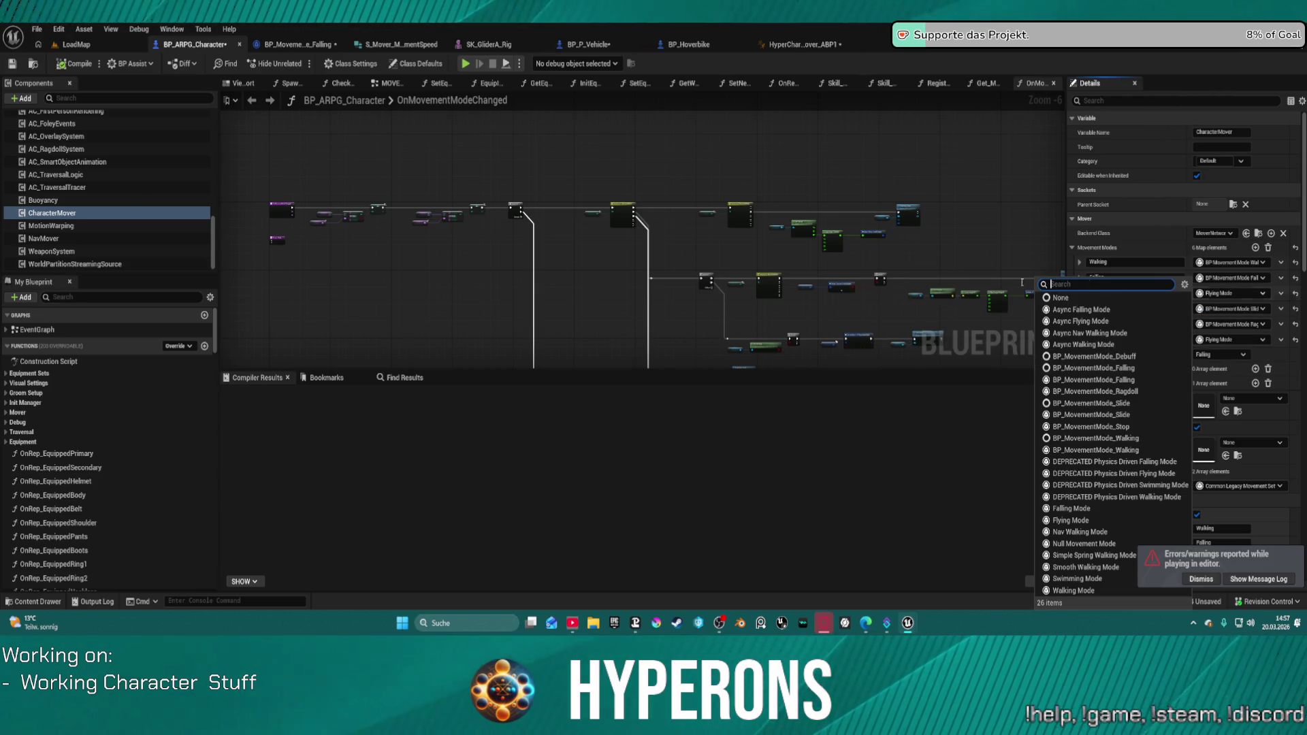
pyautogui.click(499, 162)
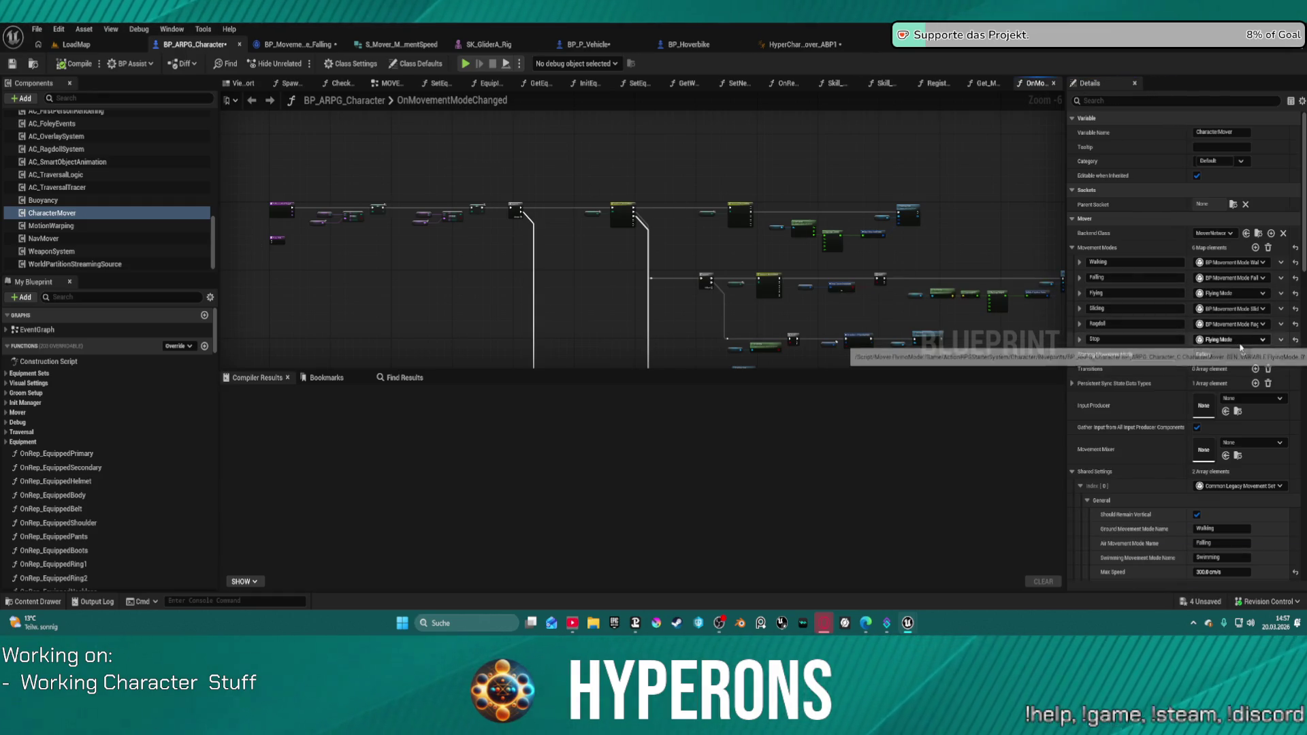
pyautogui.hotkey('ctrl', 'space')
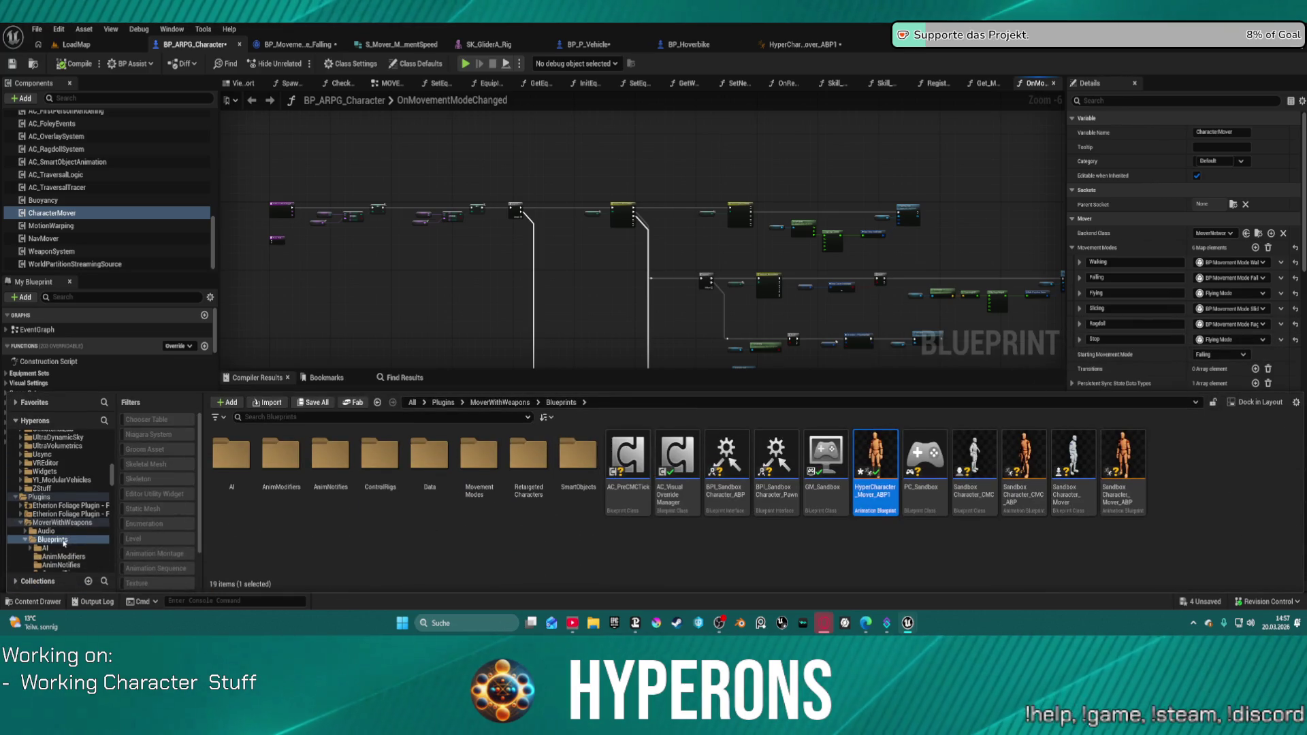
# Switch to BP_MovementMode_Falling's graph and show the MovementModes folder's assets.
pyautogui.scroll(10, 51, 517)
pyautogui.scroll(-4, 306, 190)
pyautogui.click(337, 44)
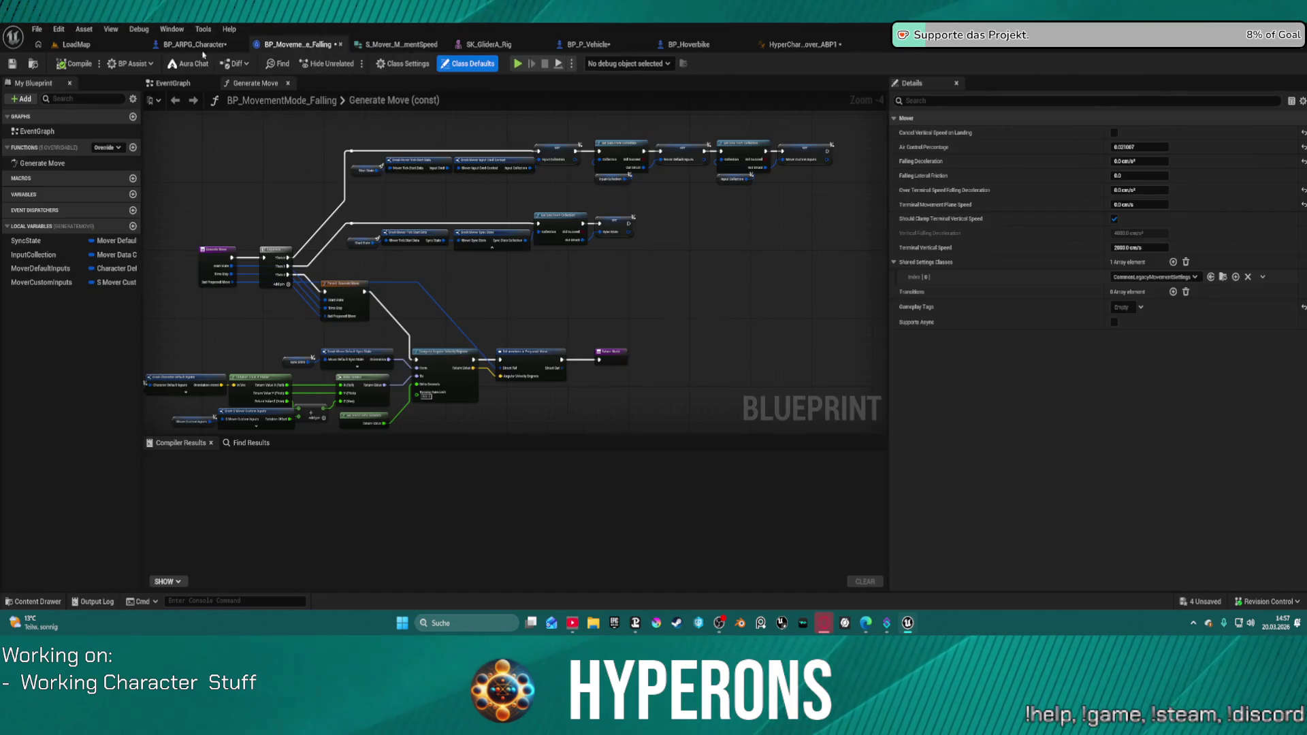
pyautogui.click(34, 63)
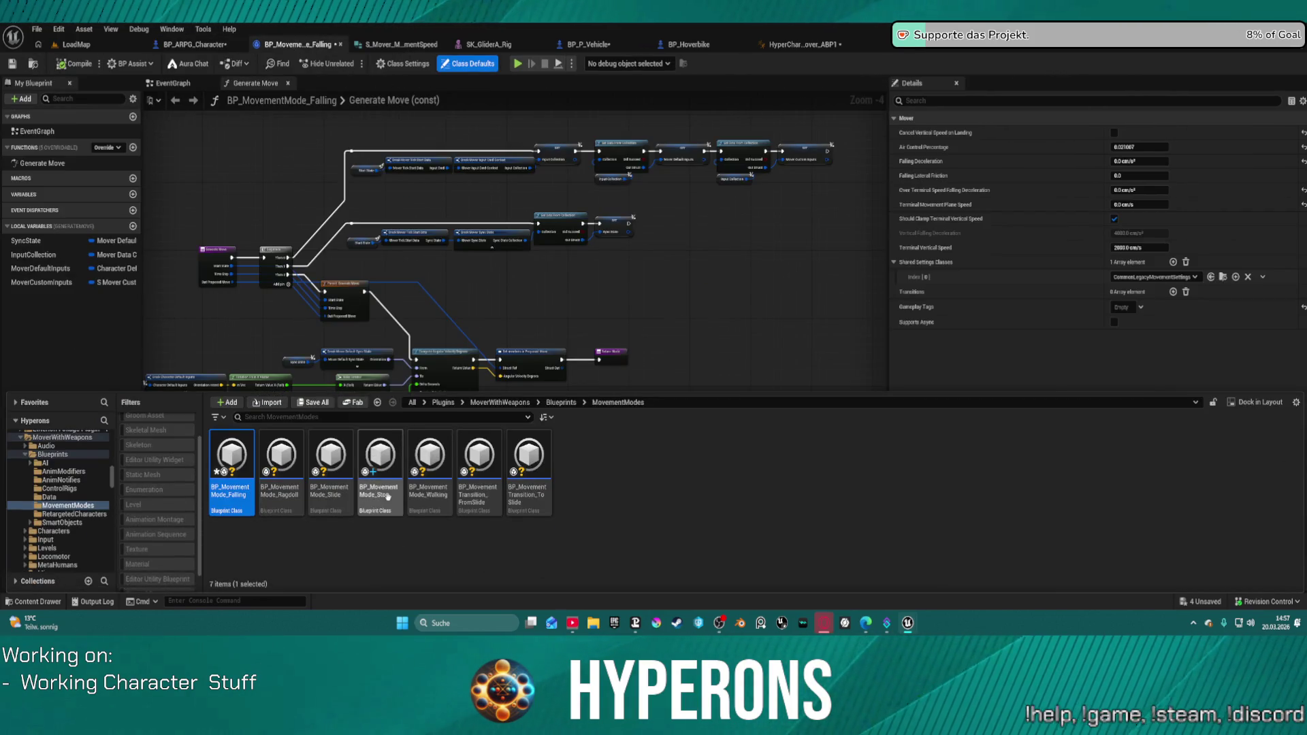
# Cancel deleting BP_MovementMode_Stop, then bring up the new-asset menu in MovementModes.
pyautogui.press('Delete')
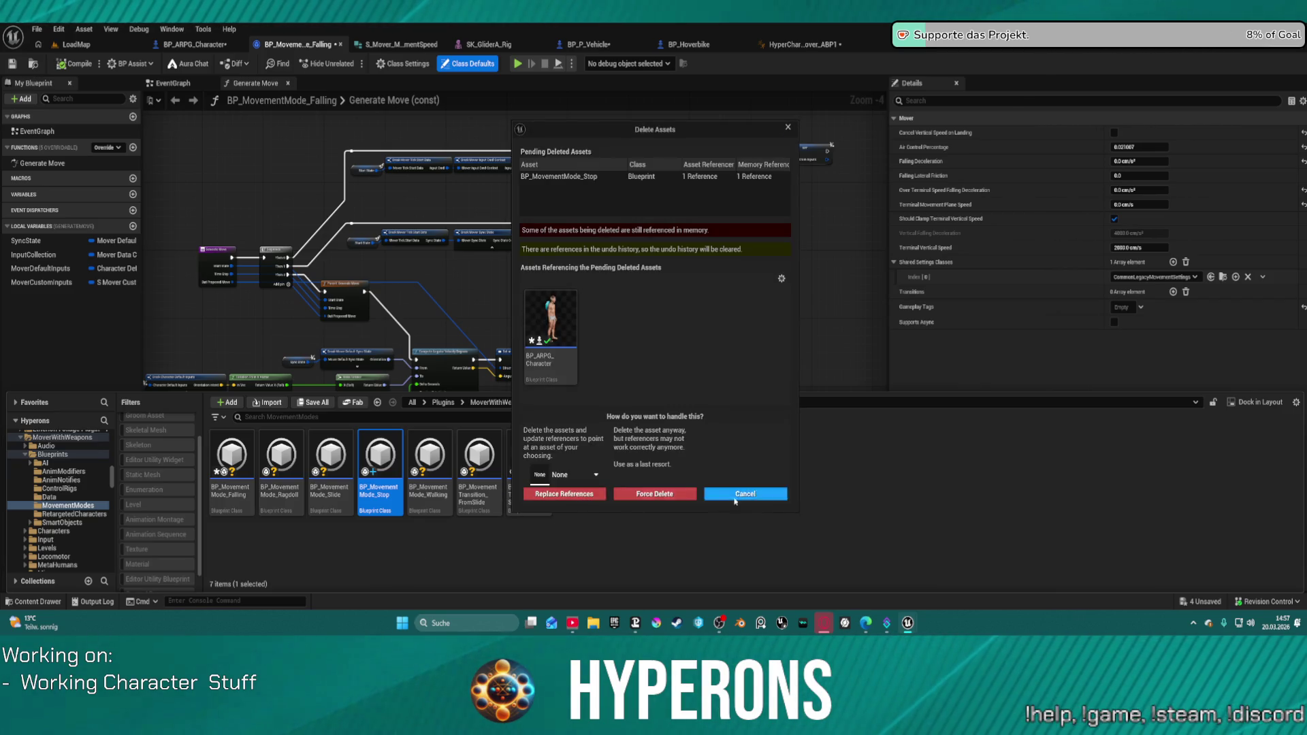
pyautogui.click(768, 497)
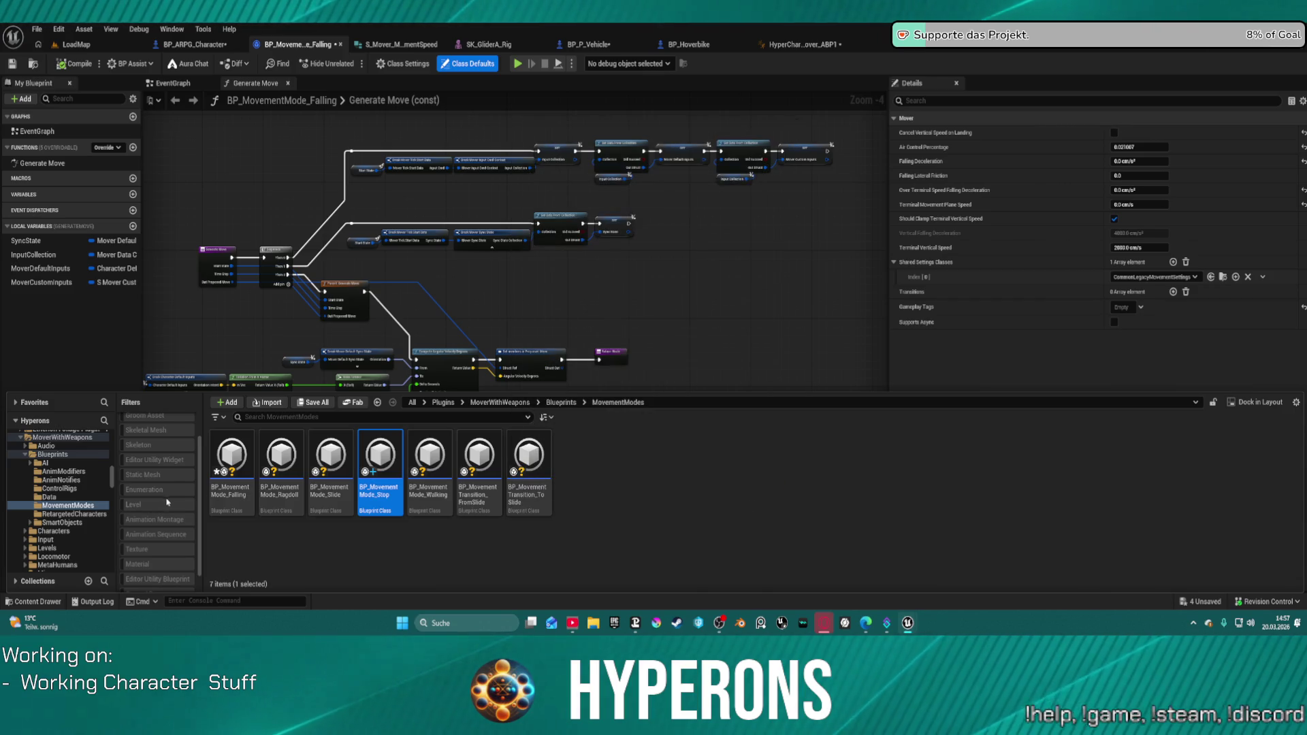
pyautogui.rightClick(224, 508)
pyautogui.press('Escape')
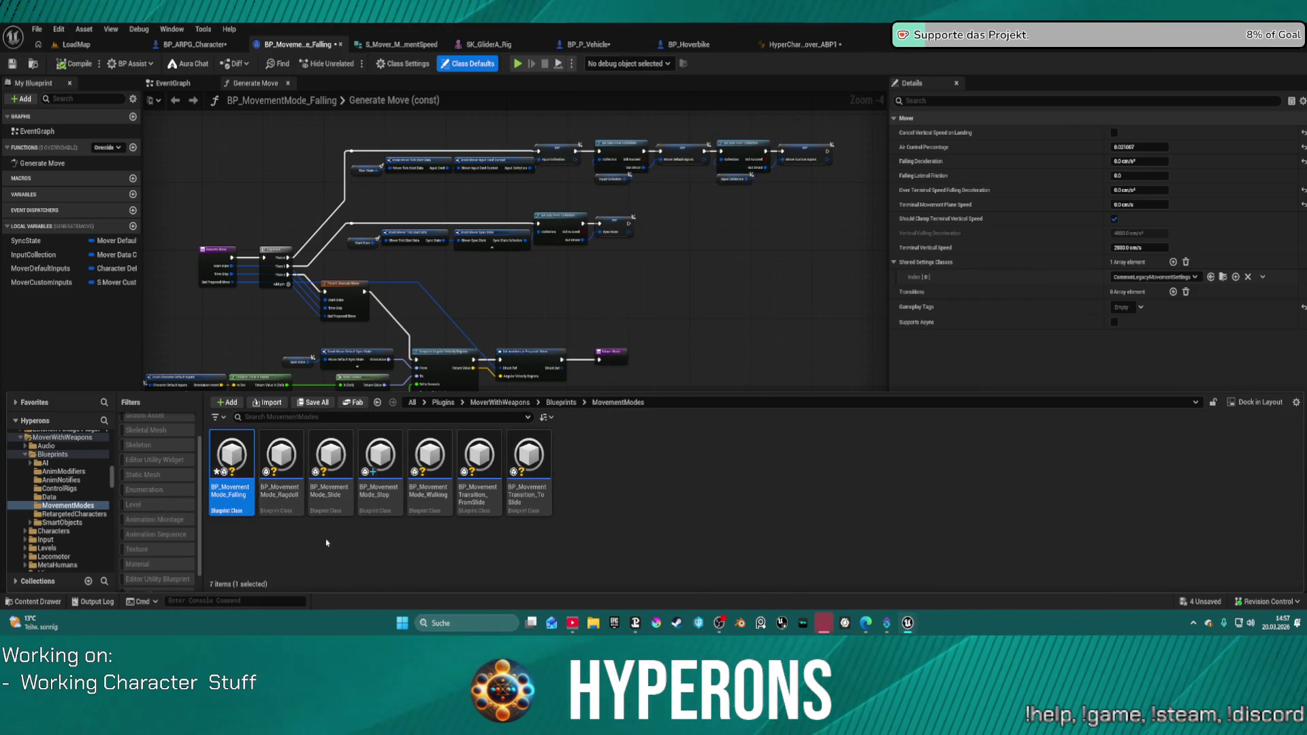
pyautogui.rightClick(573, 478)
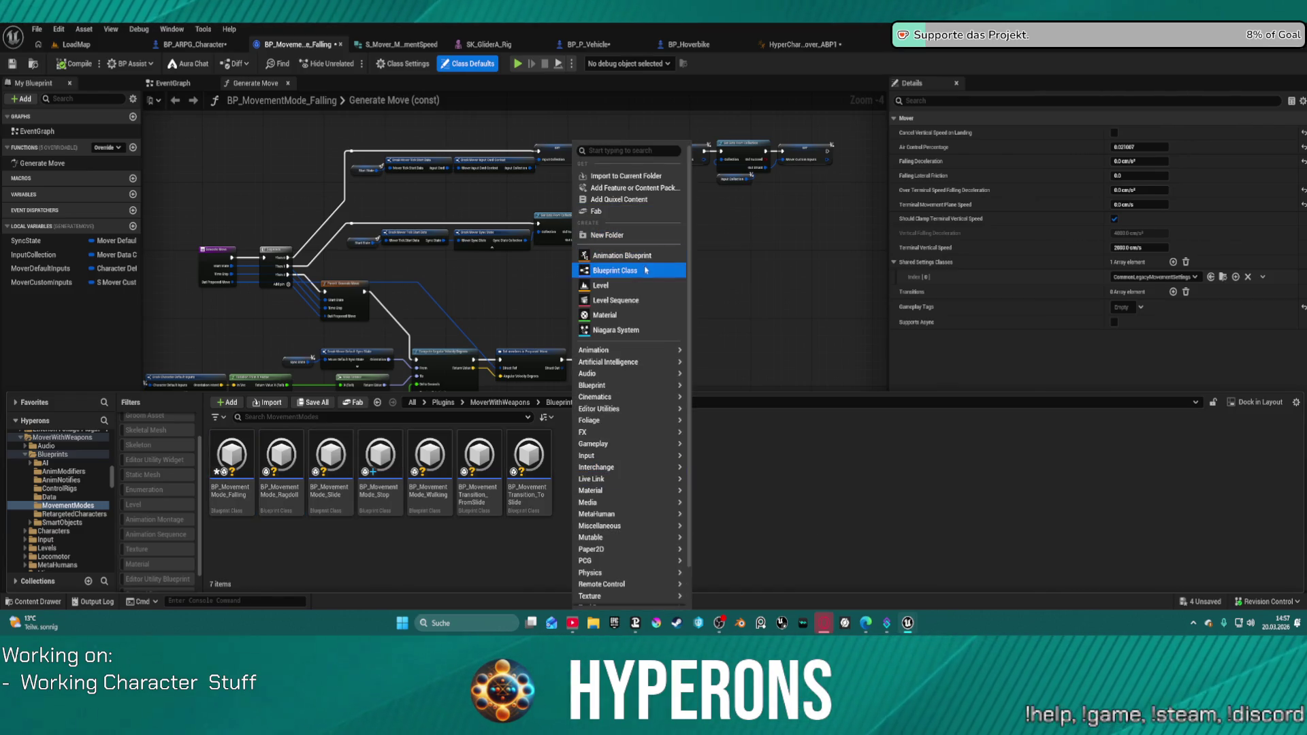
# Create a new Blueprint class using AsyncFlyingMode as its parent.
pyautogui.click(615, 270)
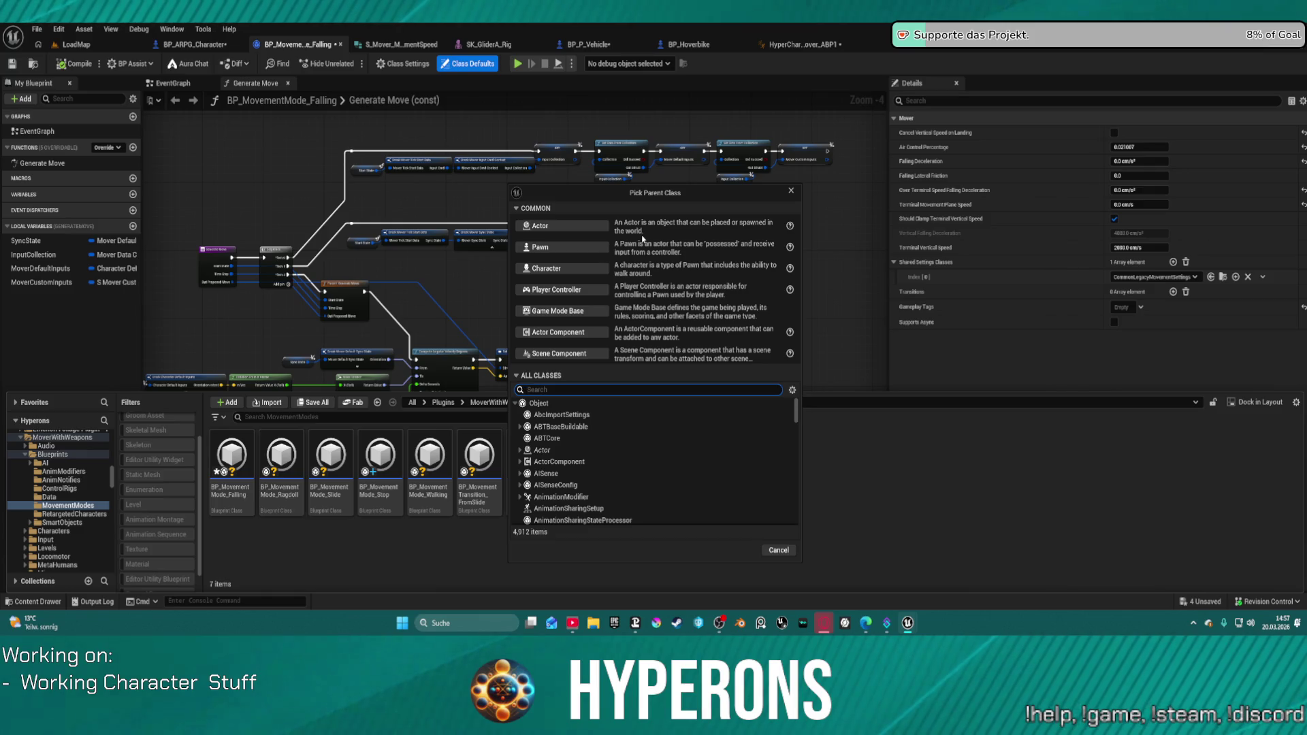
pyautogui.write('flying')
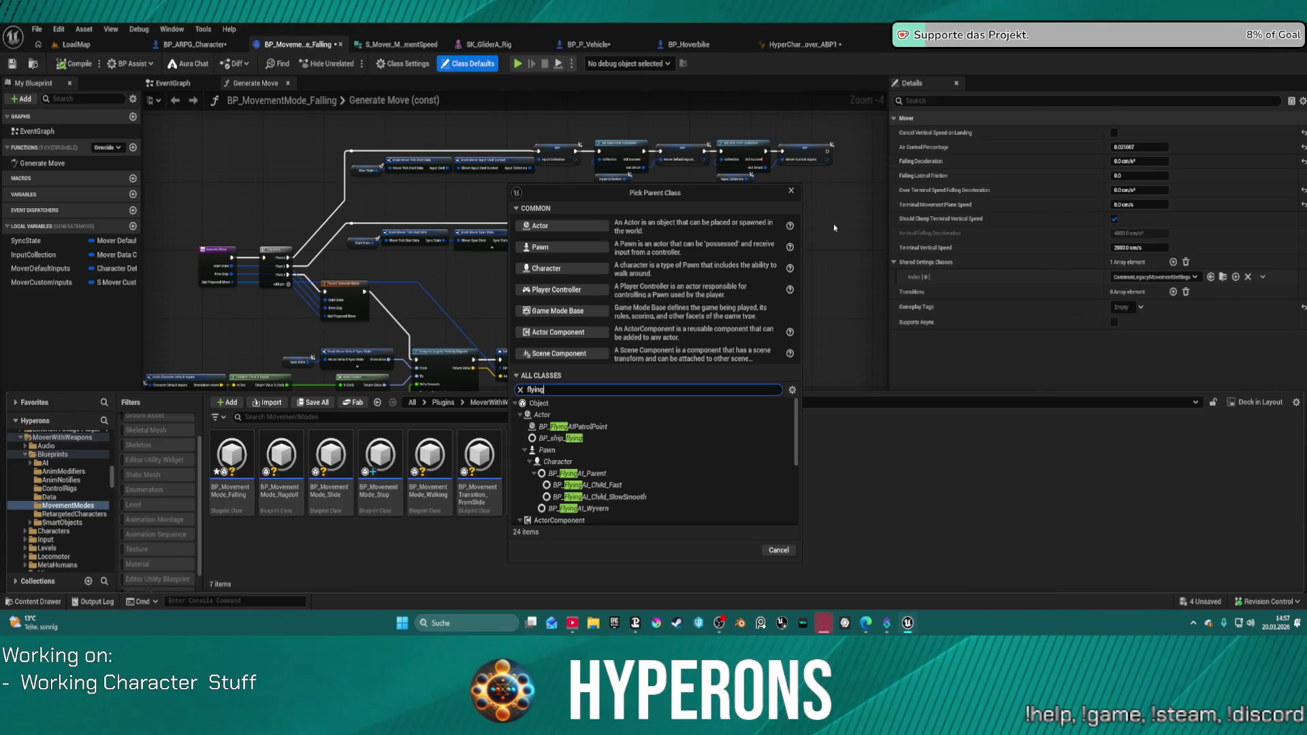
pyautogui.scroll(-5, 617, 475)
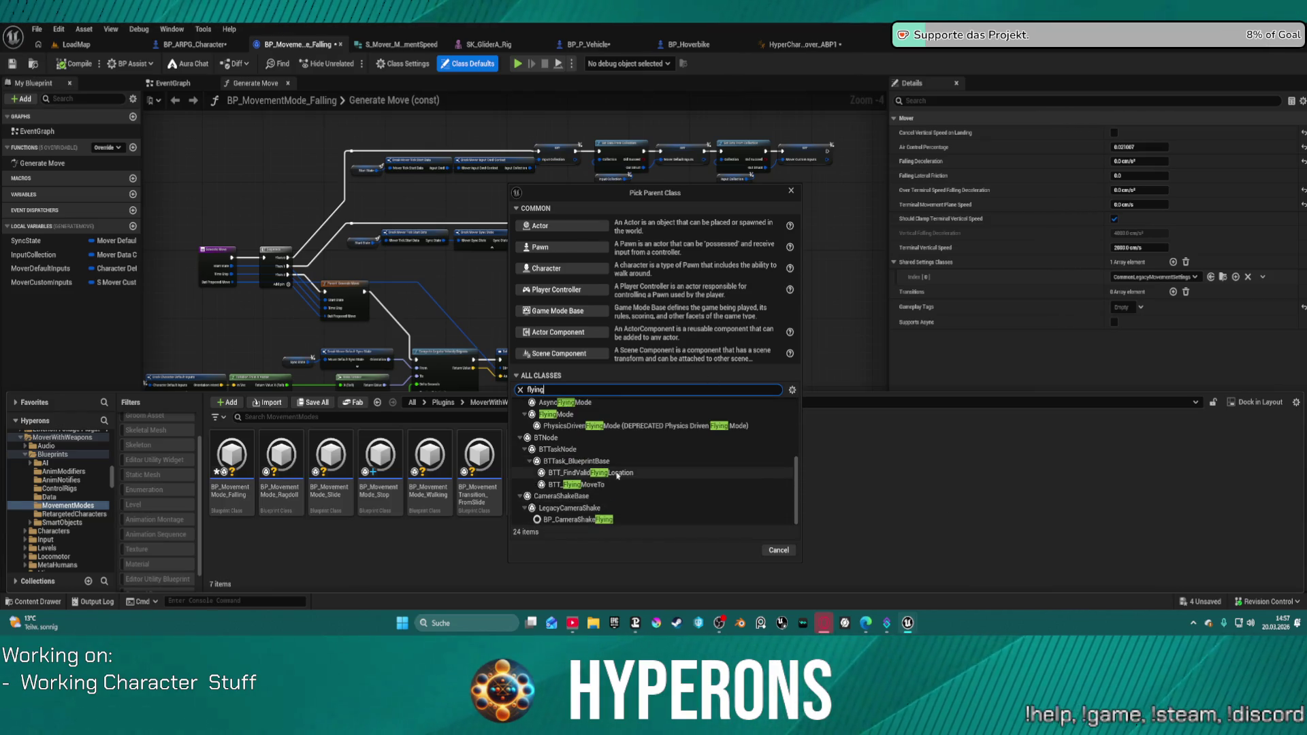
pyautogui.scroll(1, 617, 475)
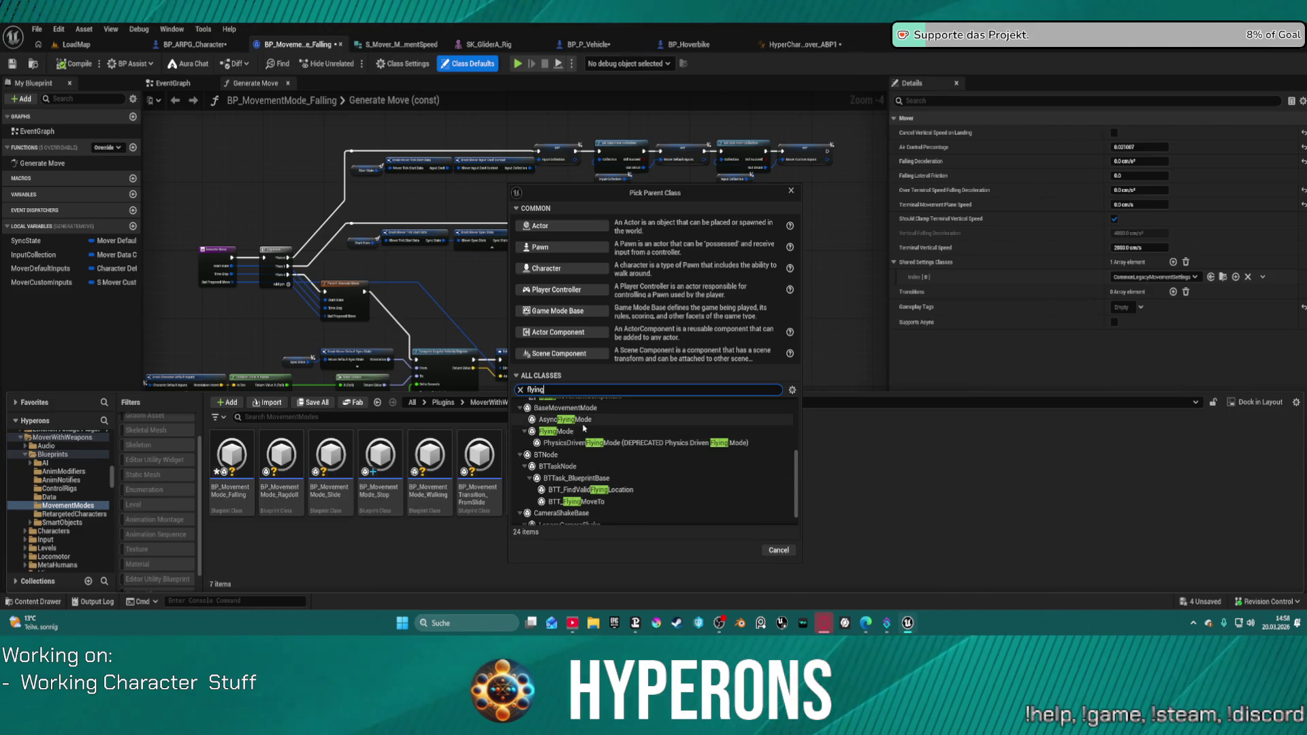
pyautogui.scroll(3, 585, 439)
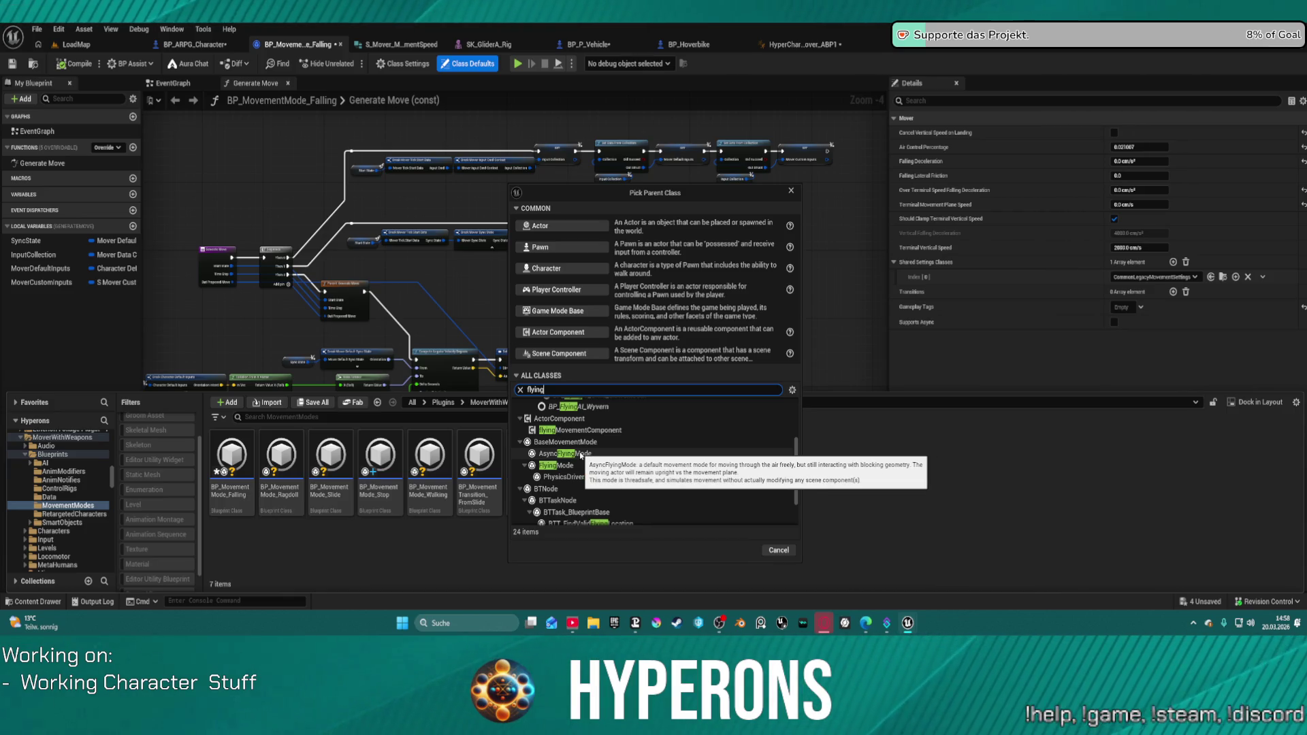
pyautogui.click(580, 453)
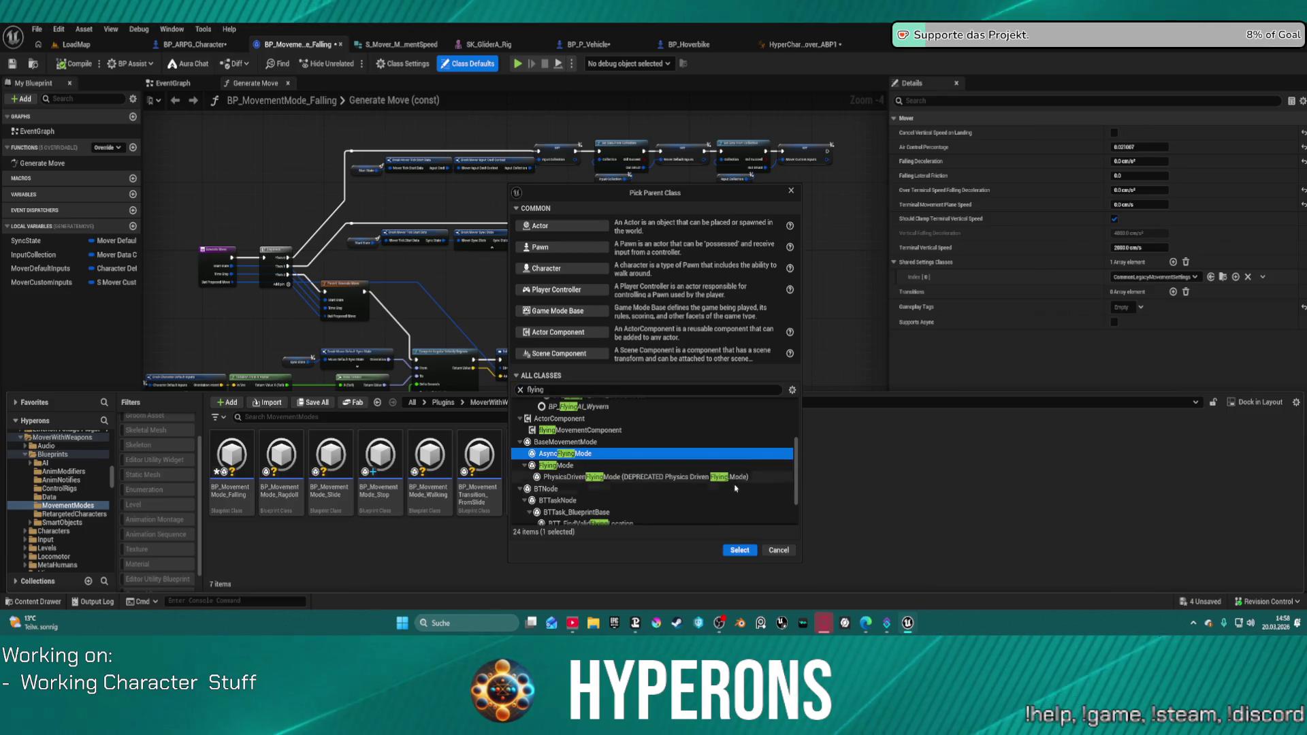
pyautogui.click(747, 555)
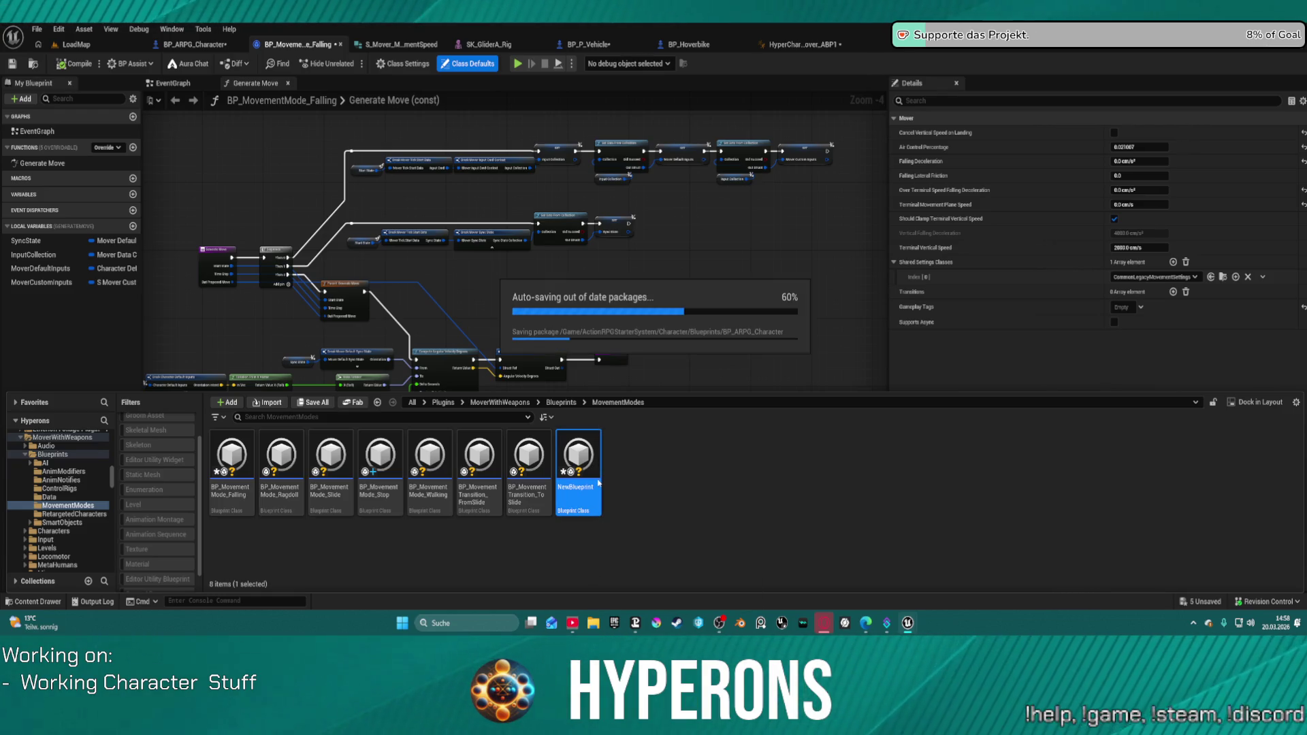
# Rename the new blueprint to BP_Fyling_Test and open it for editing.
pyautogui.press('F2')
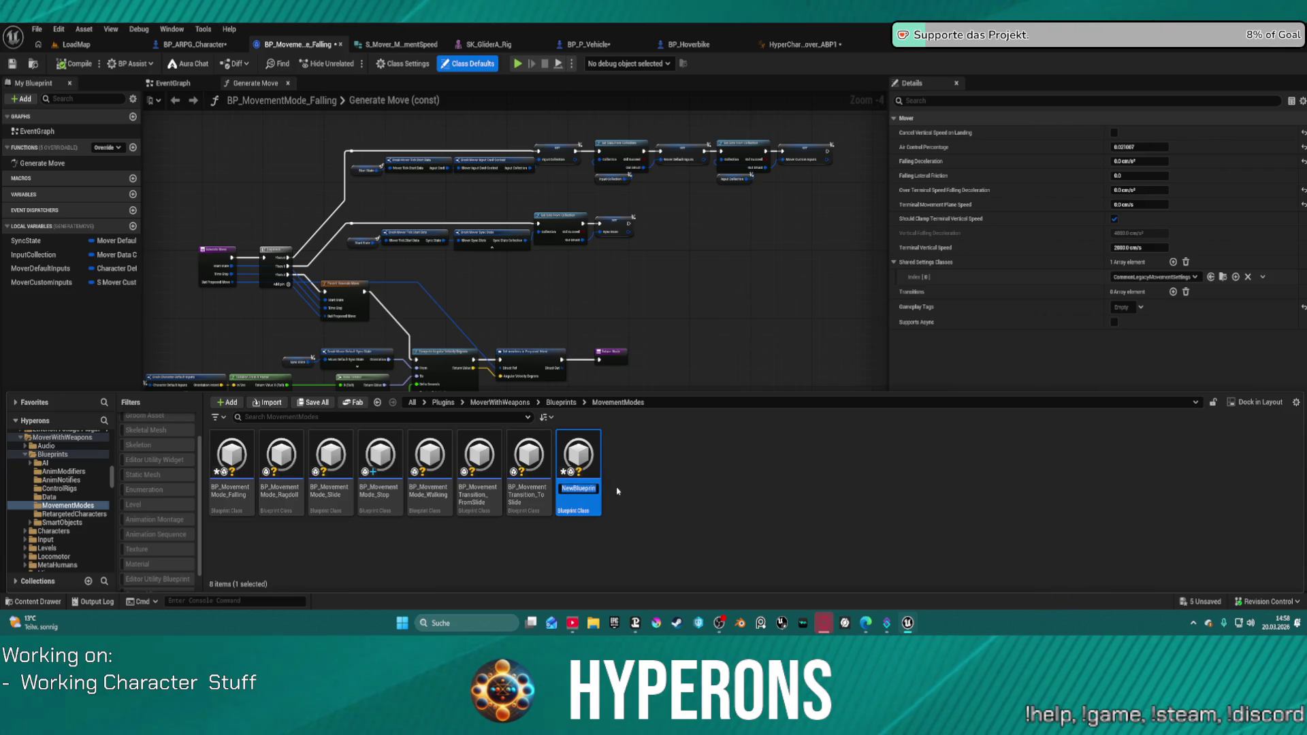
pyautogui.write('BP#')
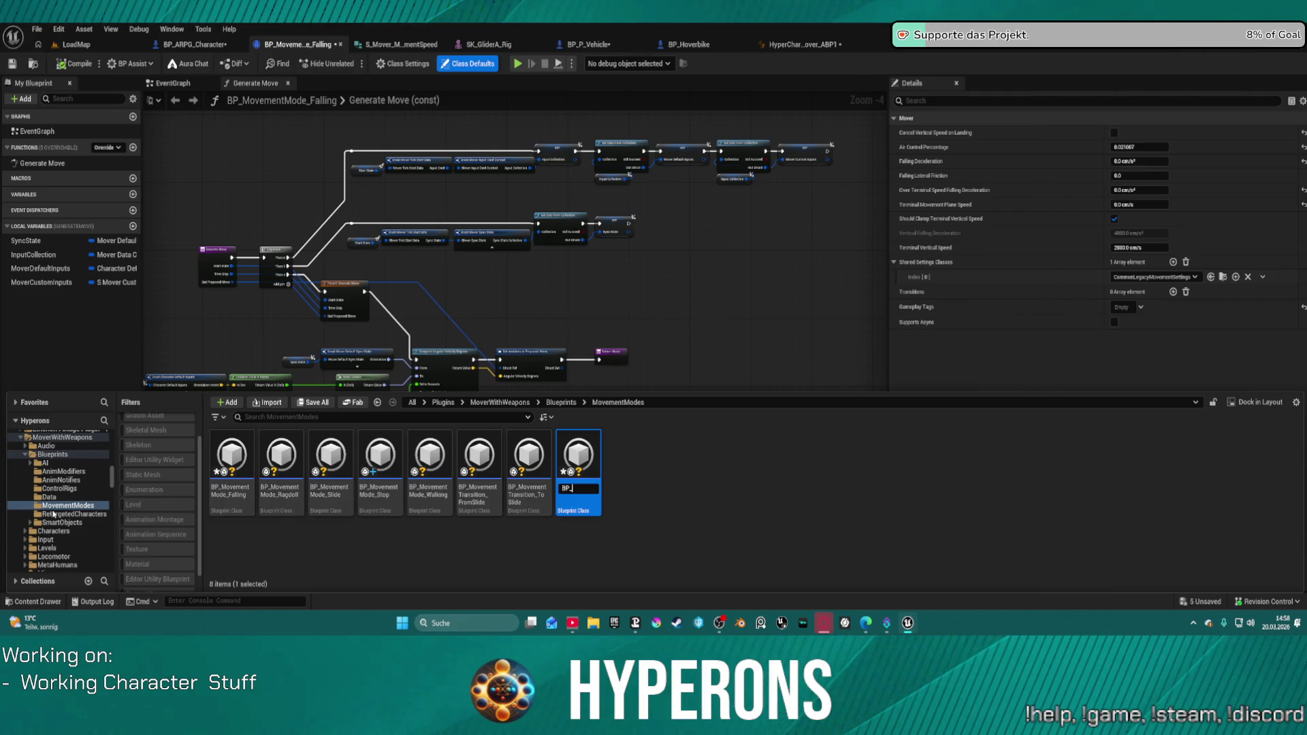
pyautogui.press('Return')
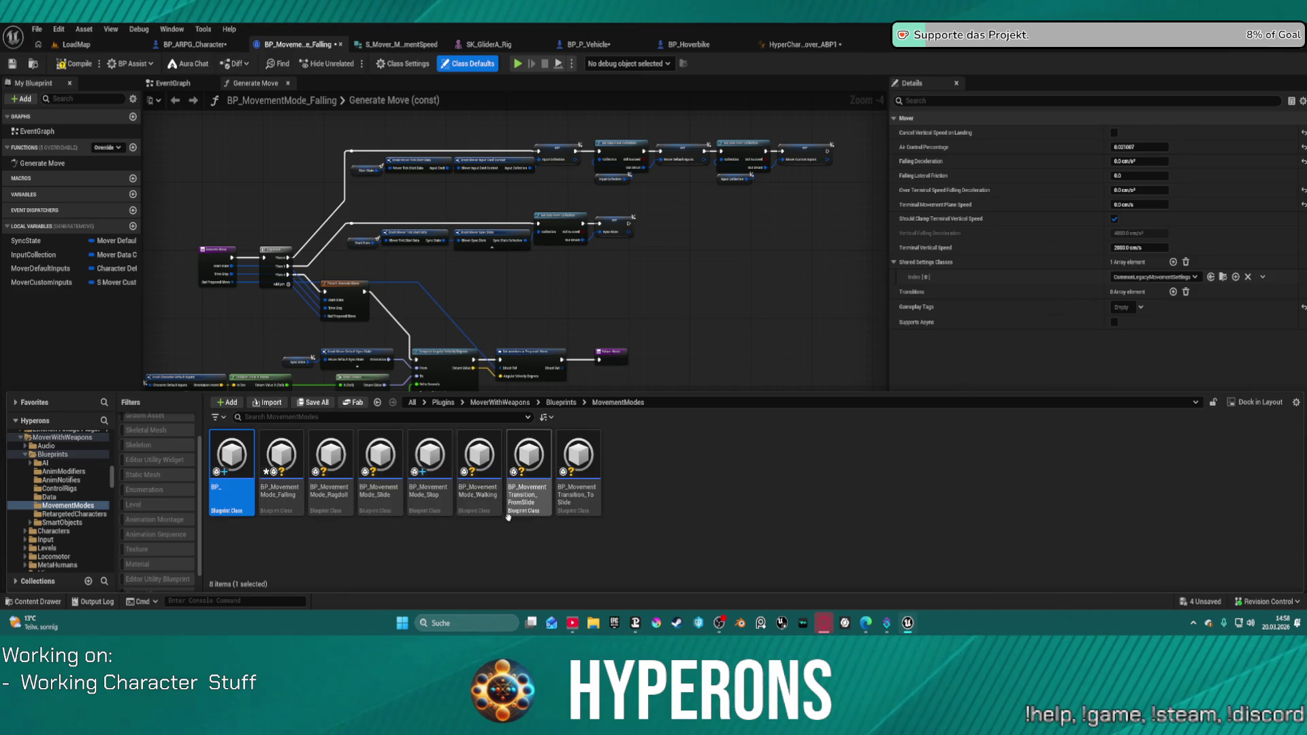
pyautogui.press('F2')
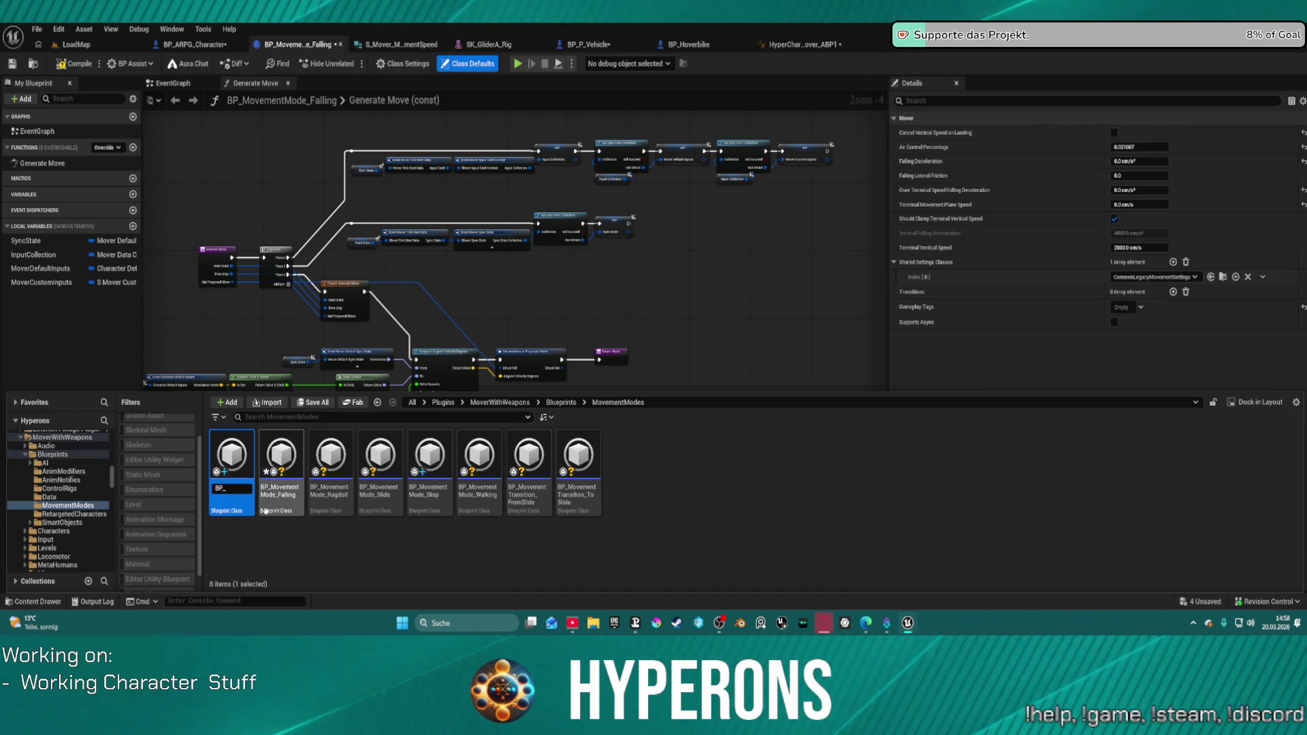
pyautogui.write('Flying2')
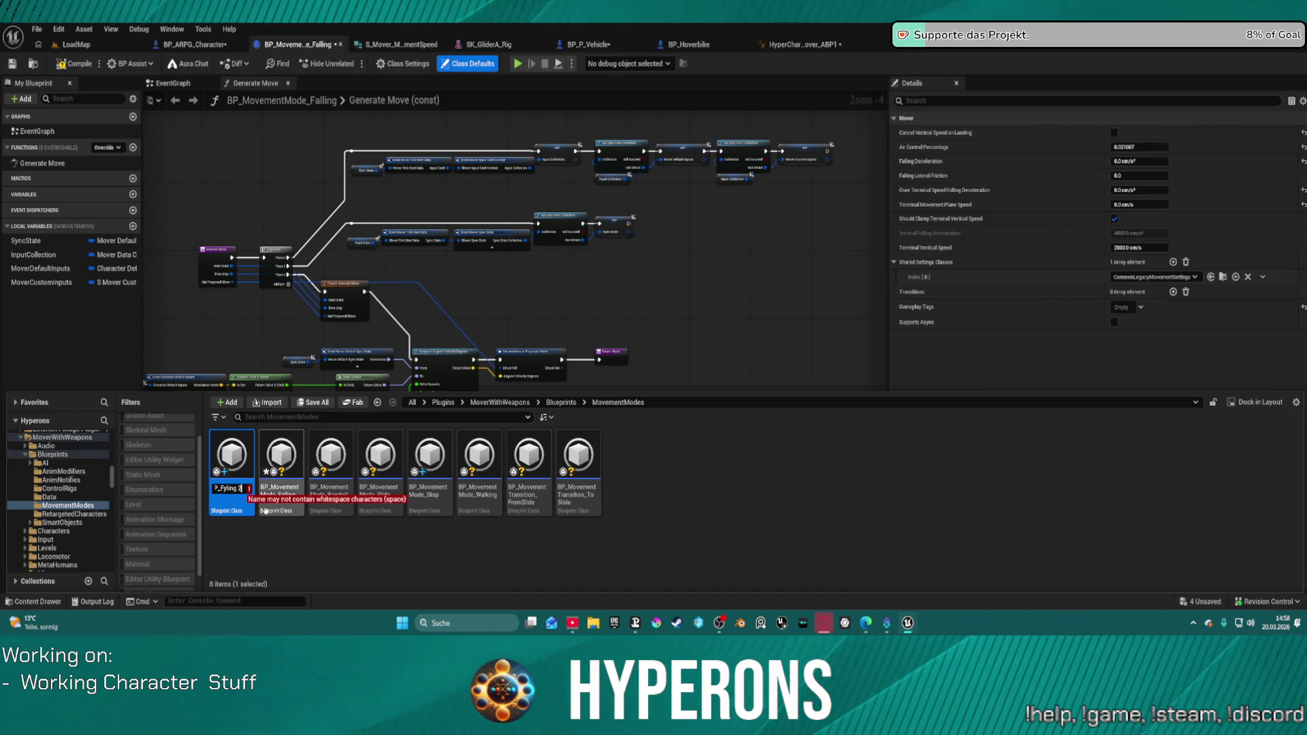
pyautogui.press('BackSpace')
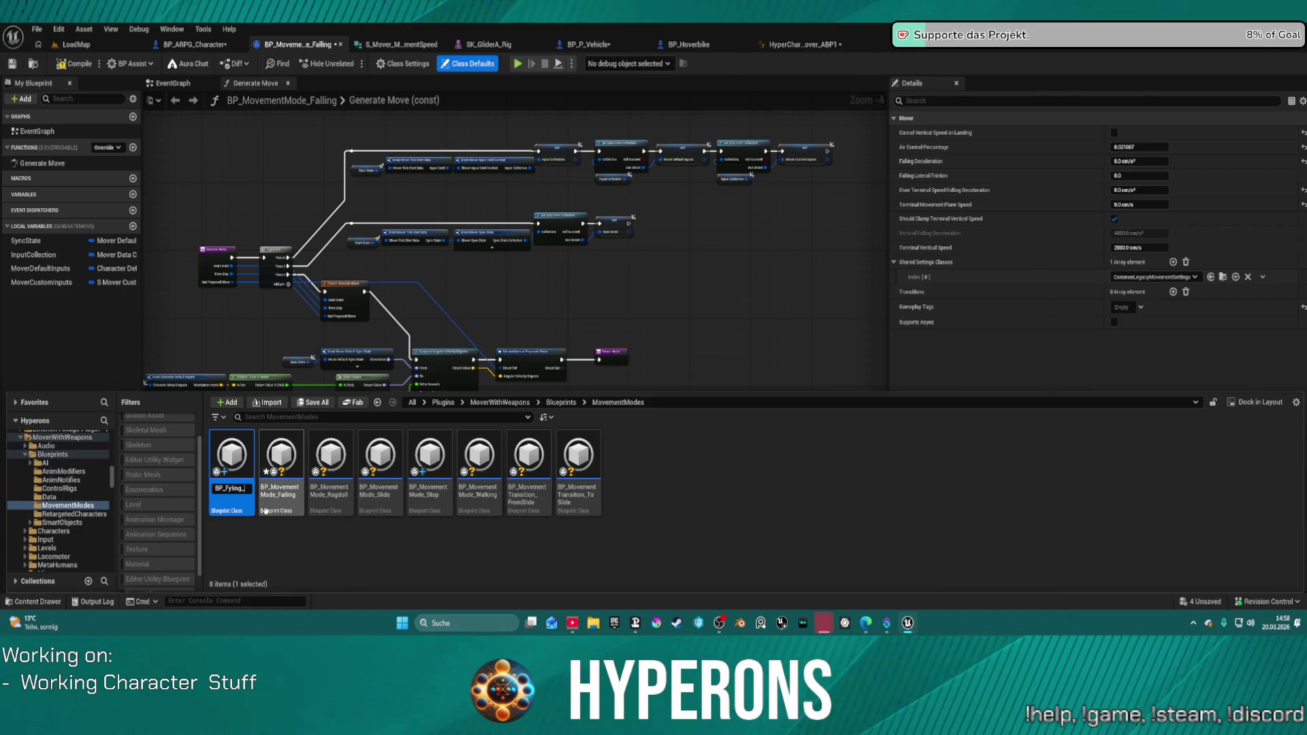
pyautogui.write('Test')
pyautogui.press('Return')
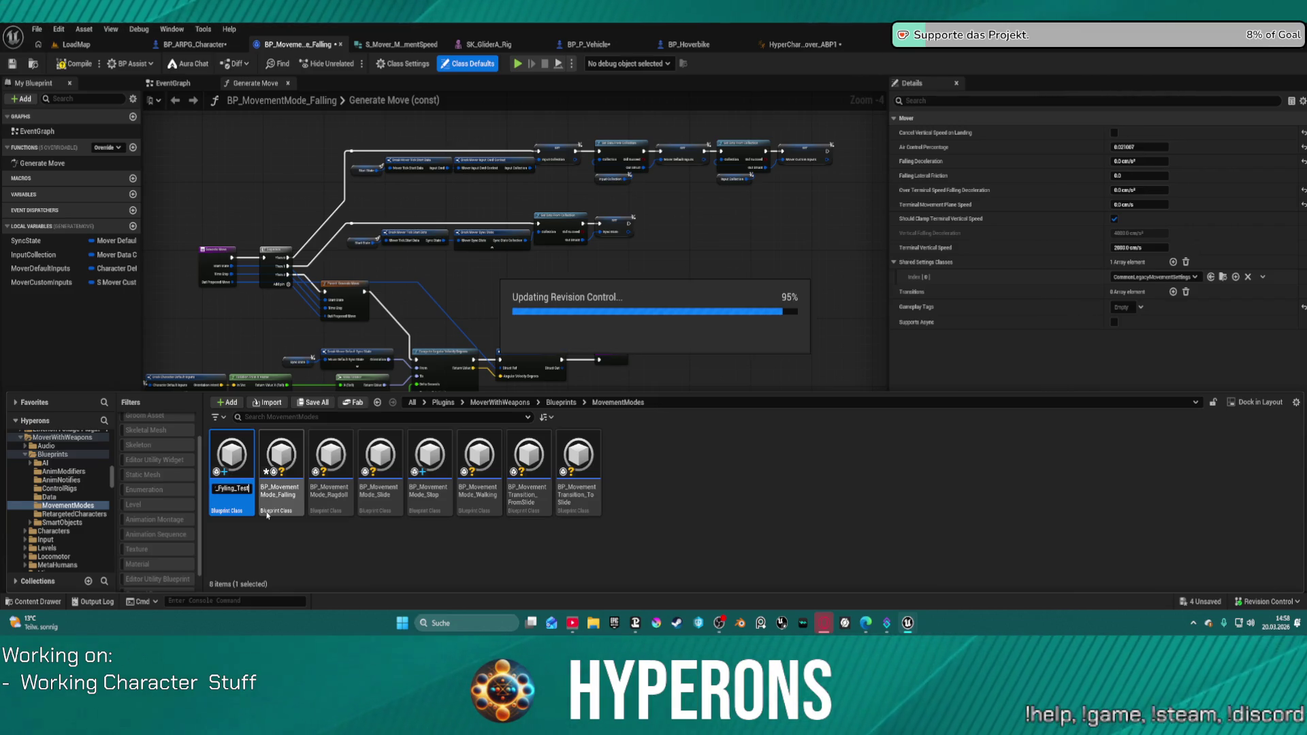
pyautogui.doubleClick(245, 468)
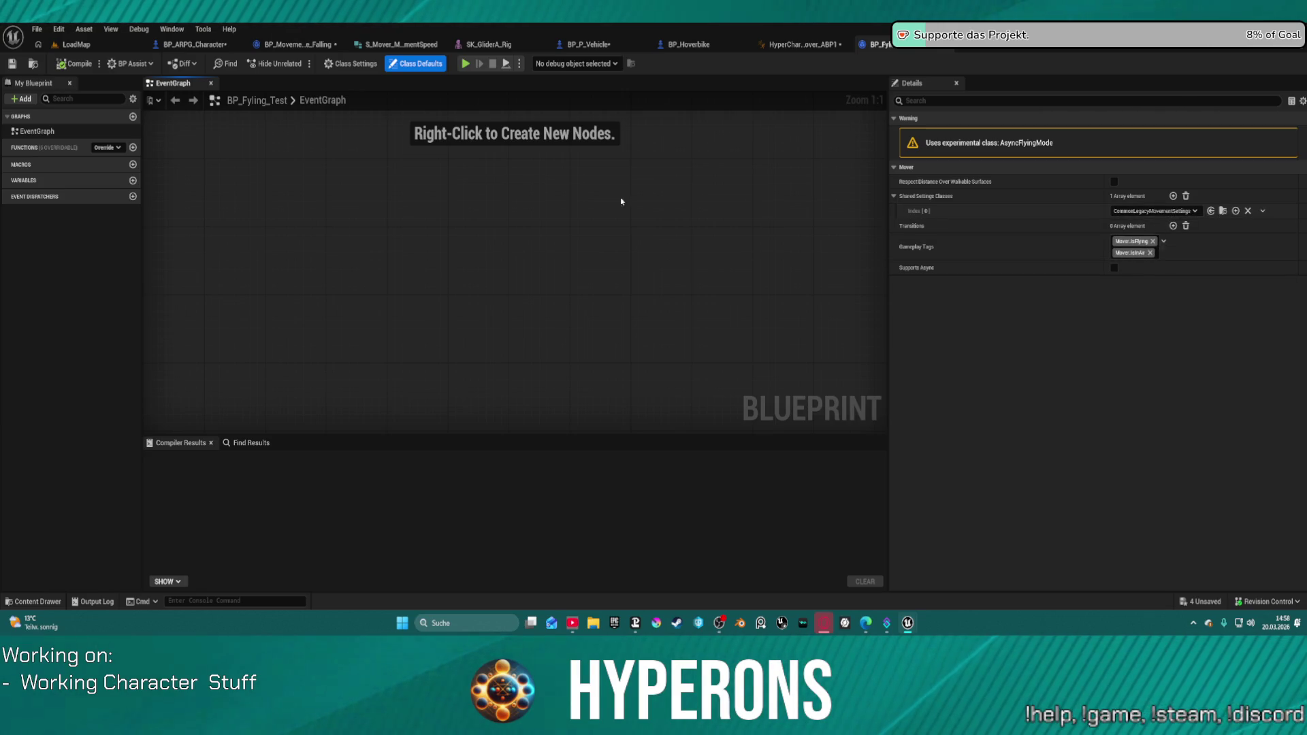
# Browse BP_Fyling_Test's overridable functions like Generate Move, then return to BP_ARPG_Character's movement modes.
pyautogui.click(119, 148)
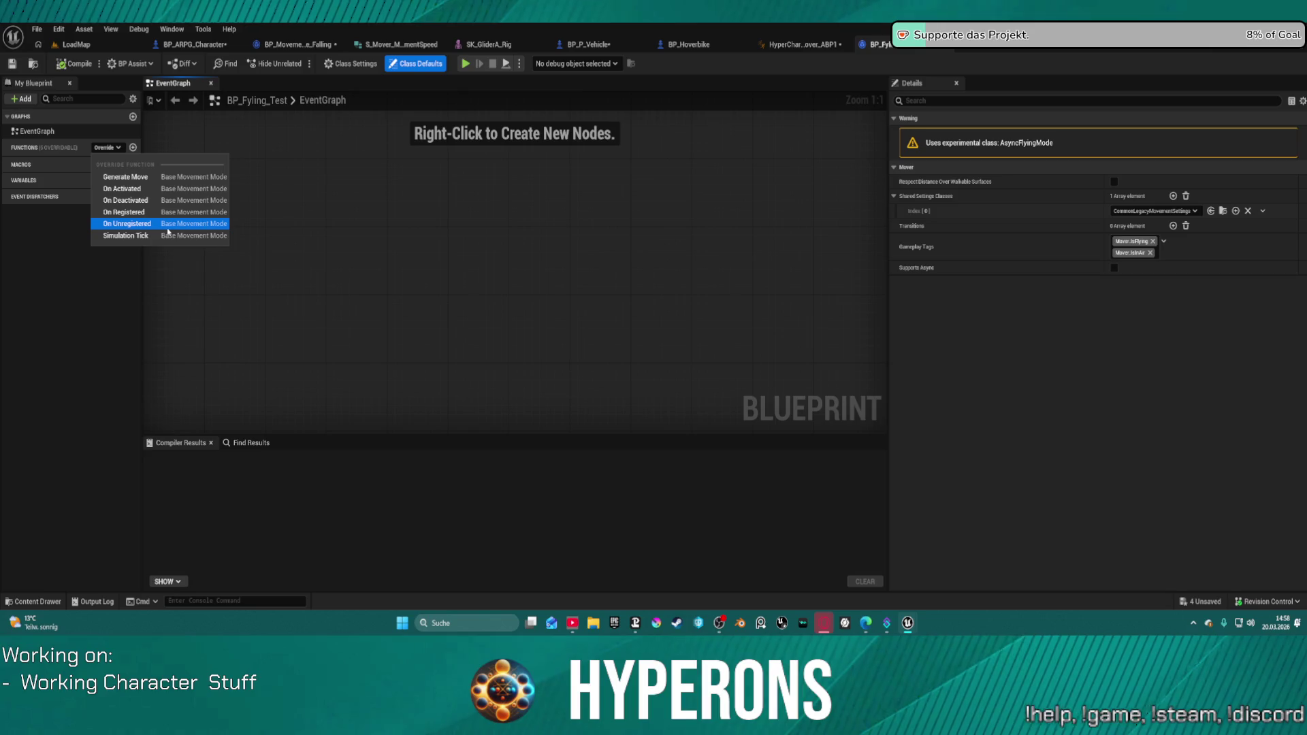
pyautogui.click(28, 148)
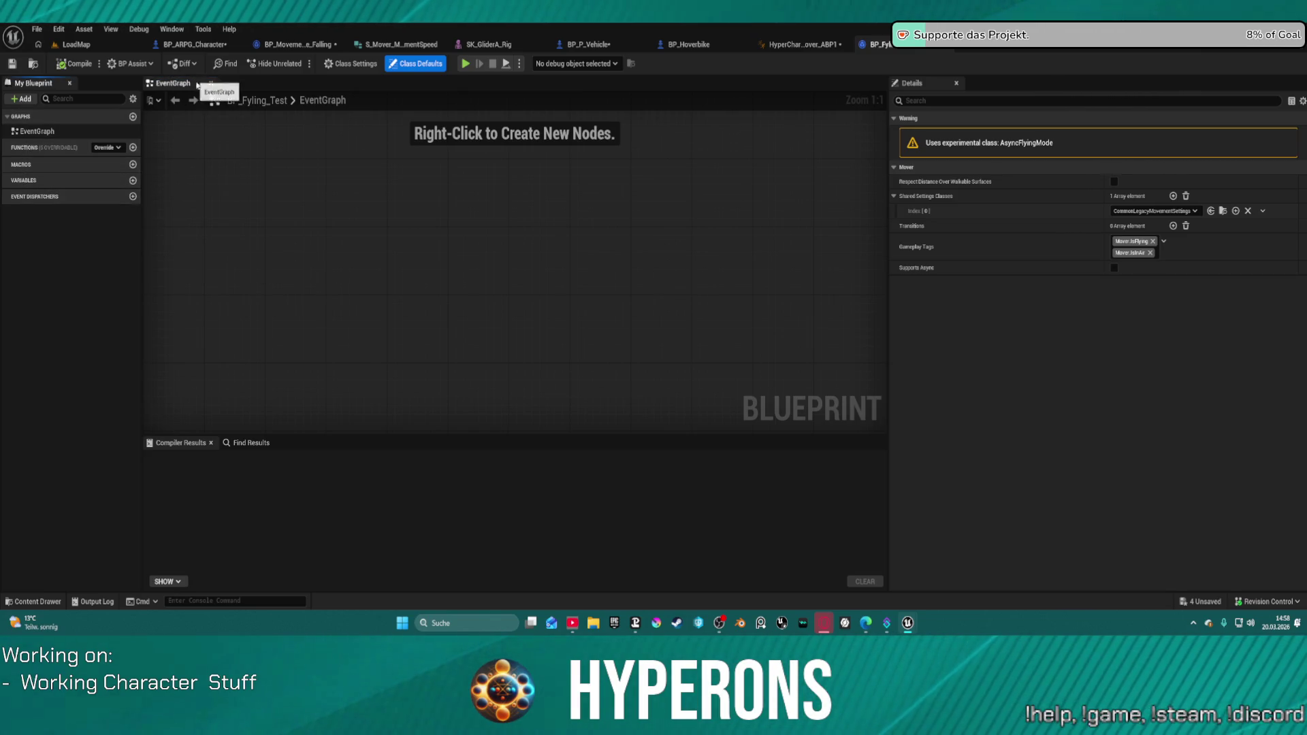
pyautogui.hotkey('ctrl', 'space')
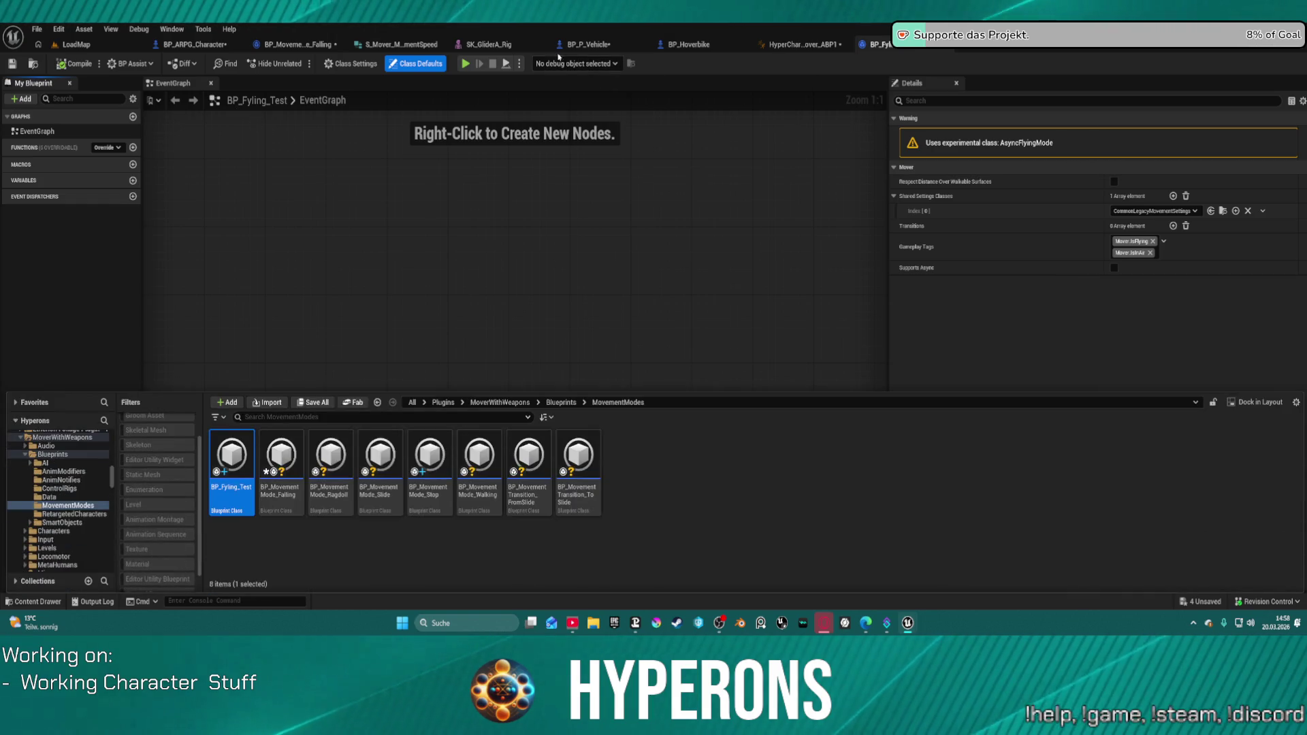
pyautogui.click(204, 46)
pyautogui.click(1227, 339)
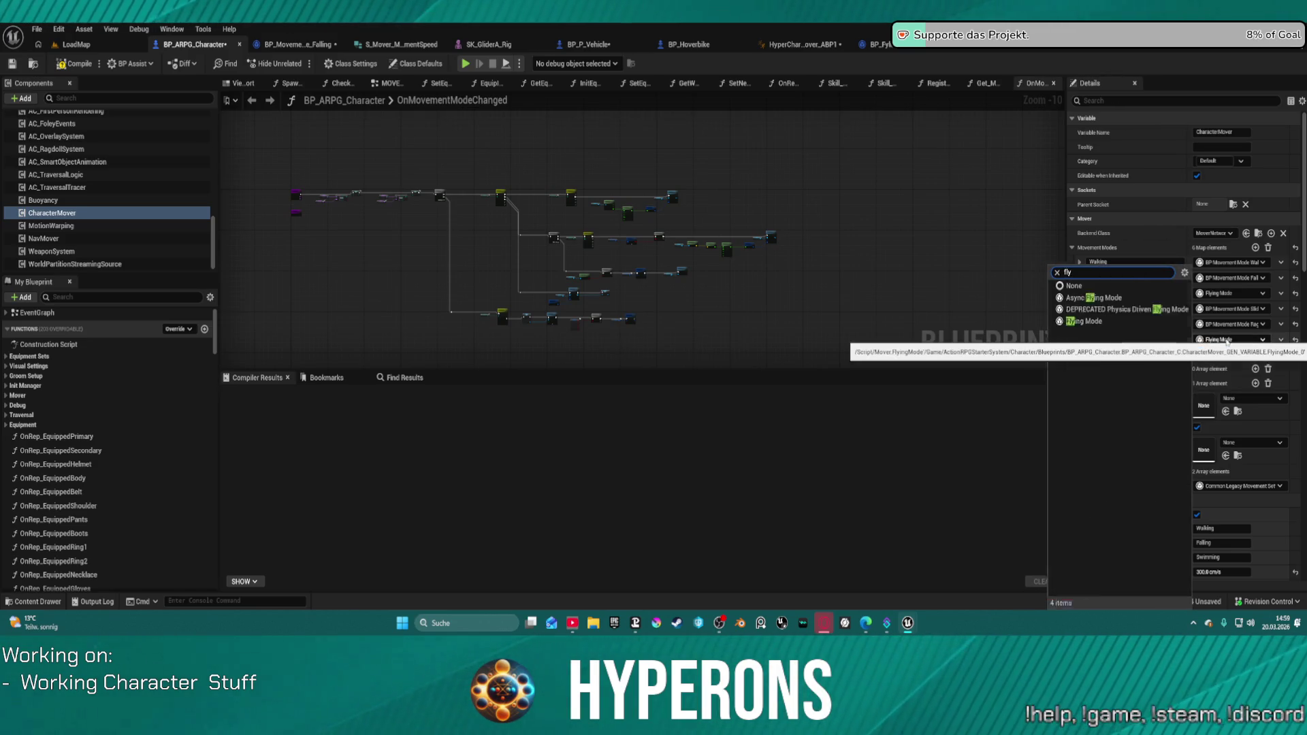
# Check the 'fly' class options for Starting Movement Mode without changing it from Falling.
pyautogui.click(1231, 354)
pyautogui.write('fly')
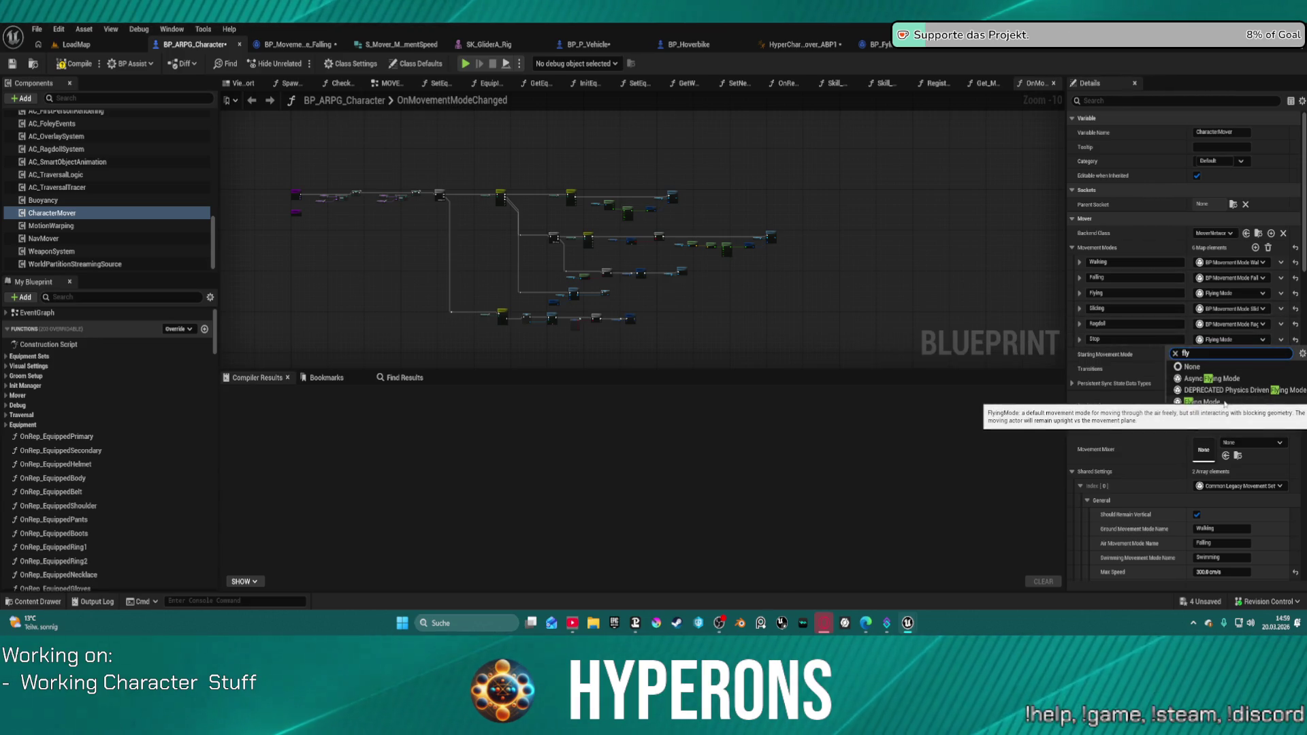
pyautogui.click(992, 307)
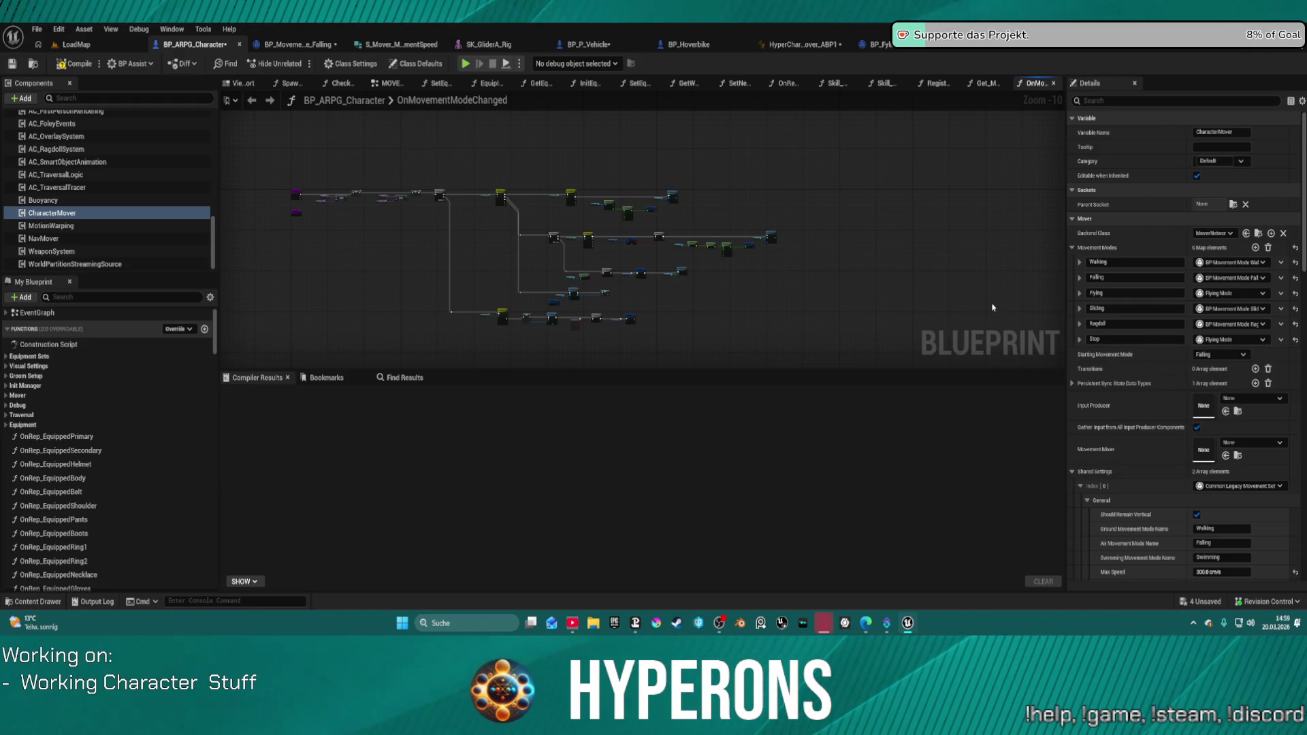
pyautogui.hotkey('ctrl', 'space')
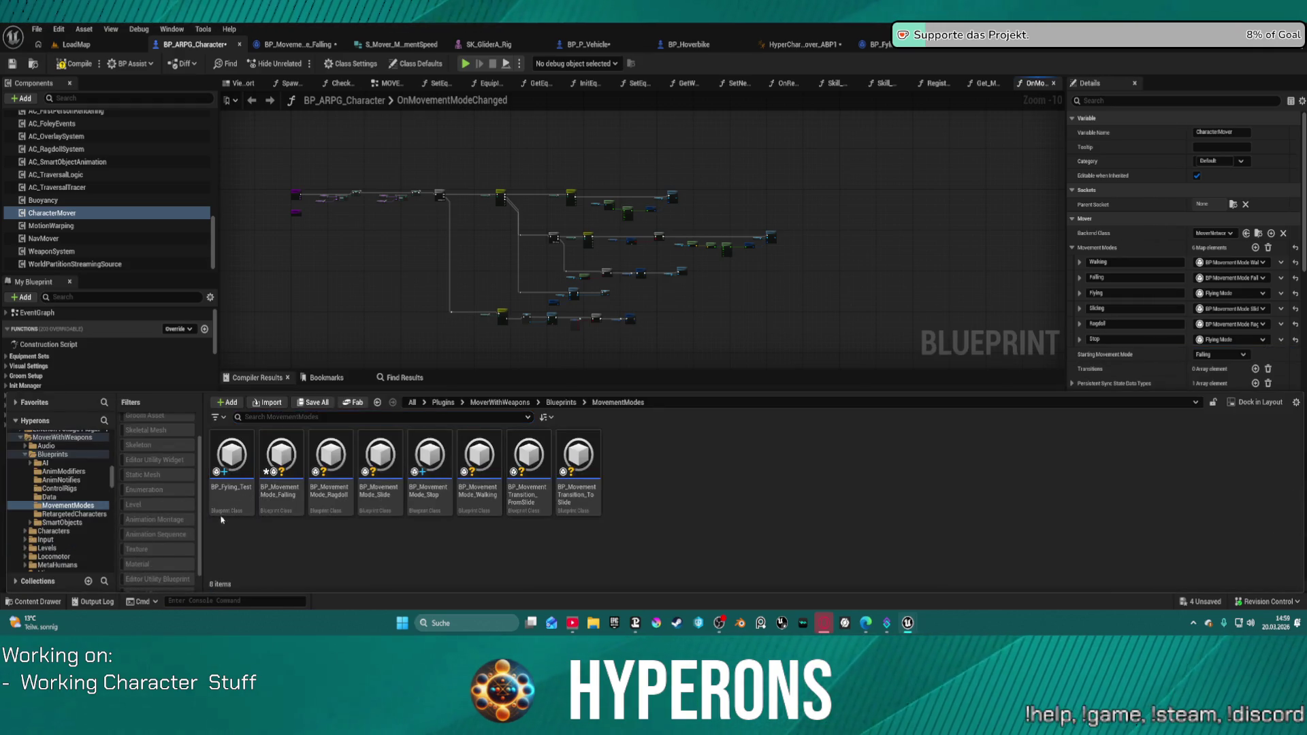
# Force delete the BP_Fylying_Test blueprint from MovementModes and save all assets.
pyautogui.press('Delete')
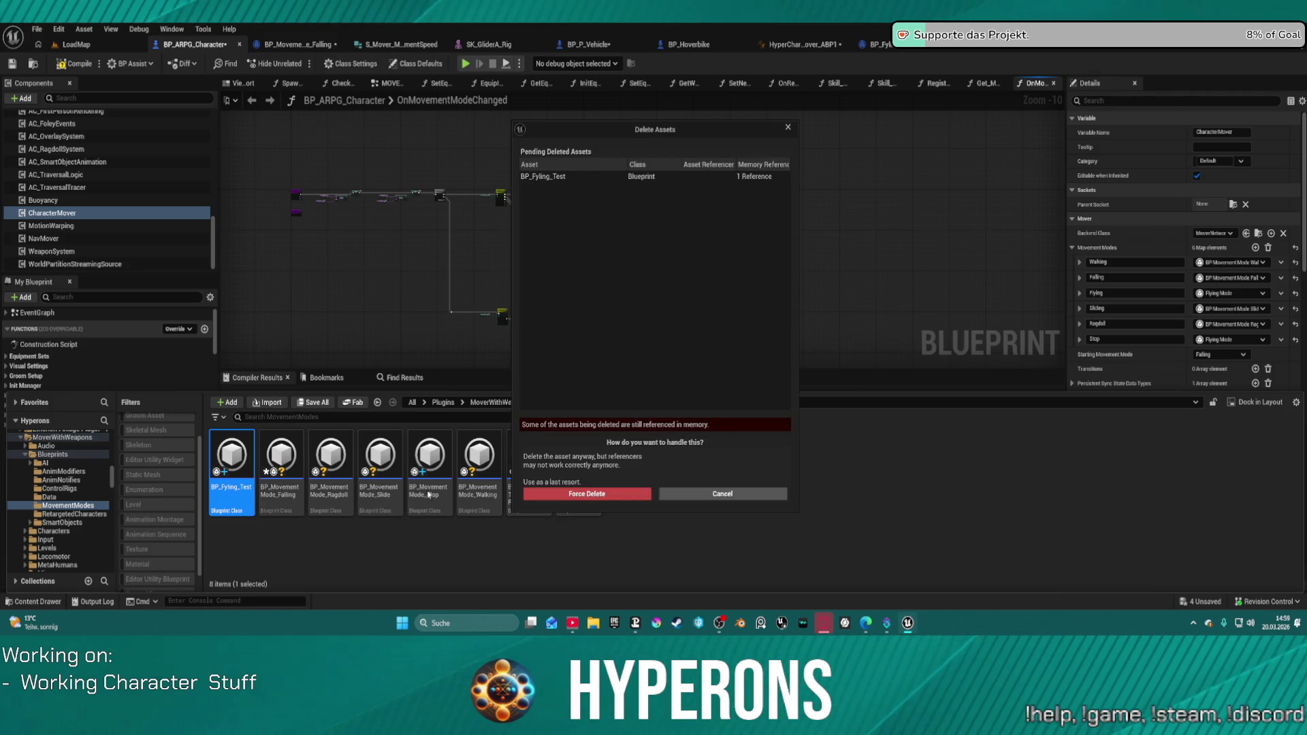
pyautogui.click(630, 493)
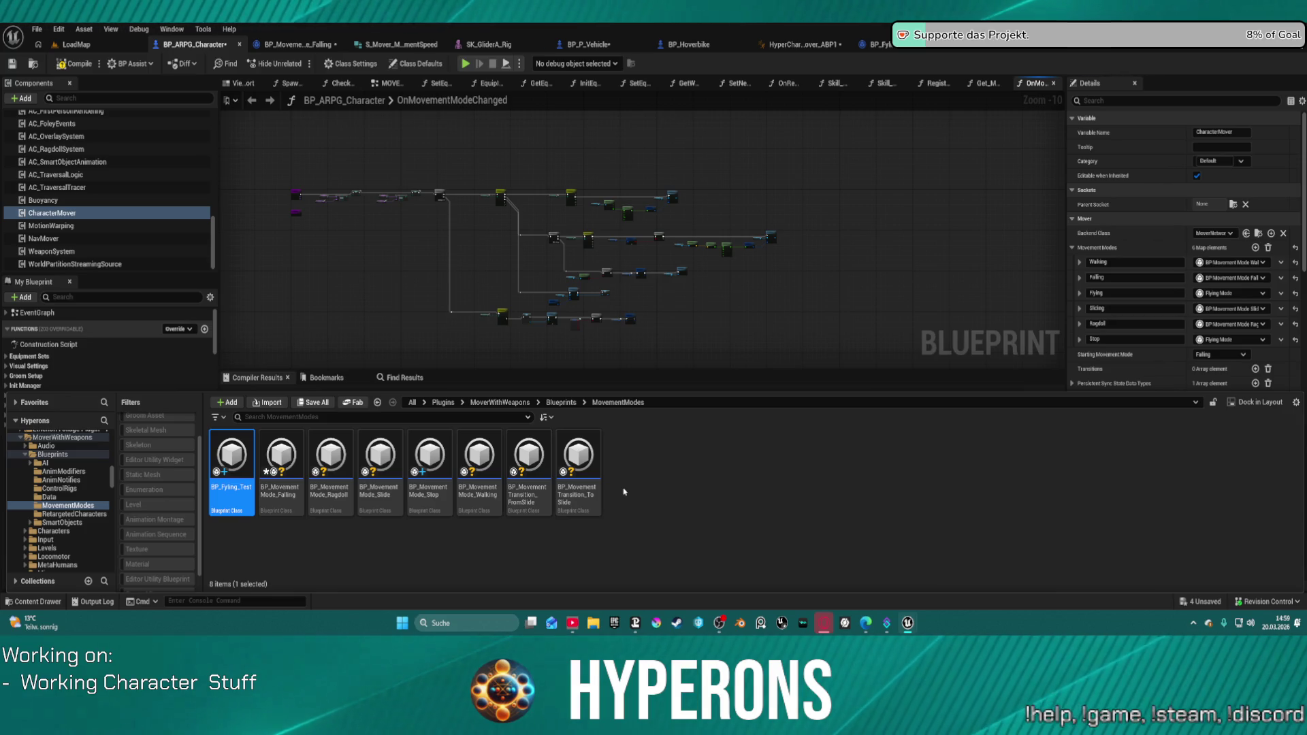
pyautogui.hotkey('ctrl', 'space')
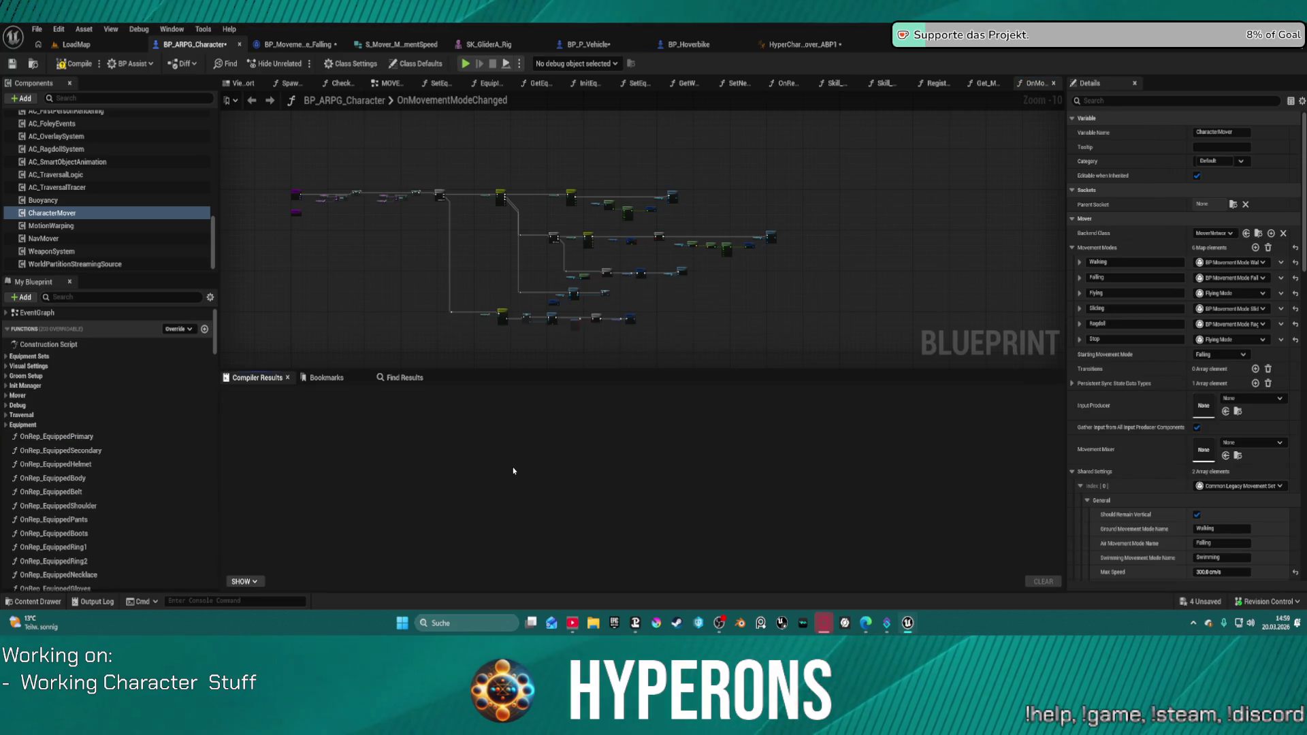
pyautogui.hotkey('ctrl', 'space')
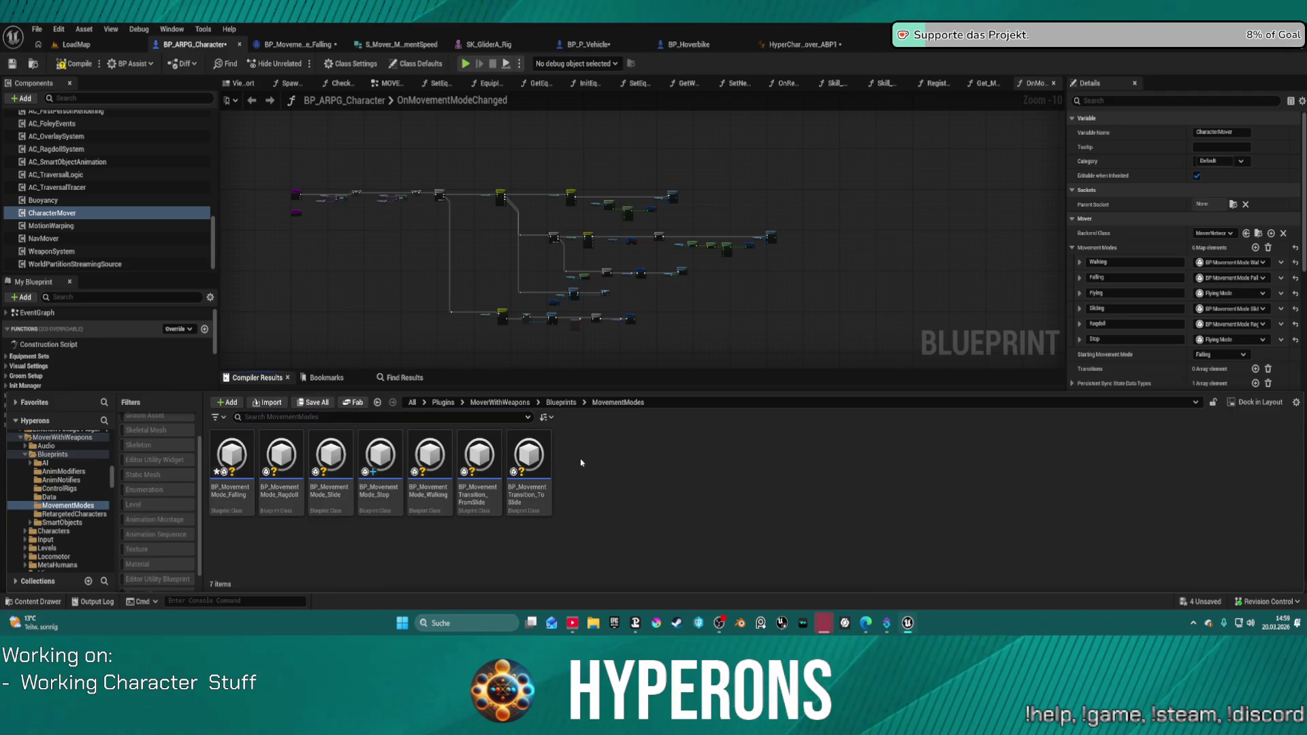
pyautogui.hotkey('ctrl', 's')
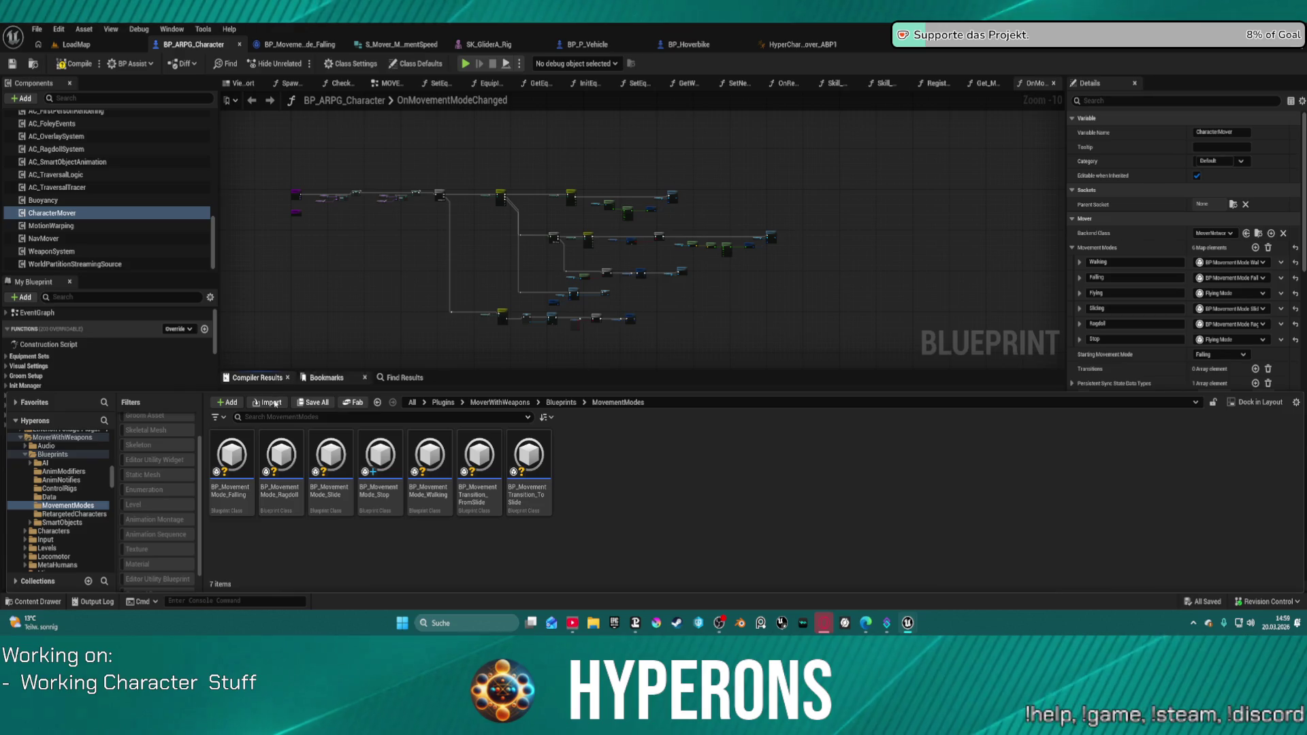
# Browse Mover C++ Classes > Public > DefaultMovementSet > Modes to view the 12 built-in mode classes.
pyautogui.scroll(10, 75, 539)
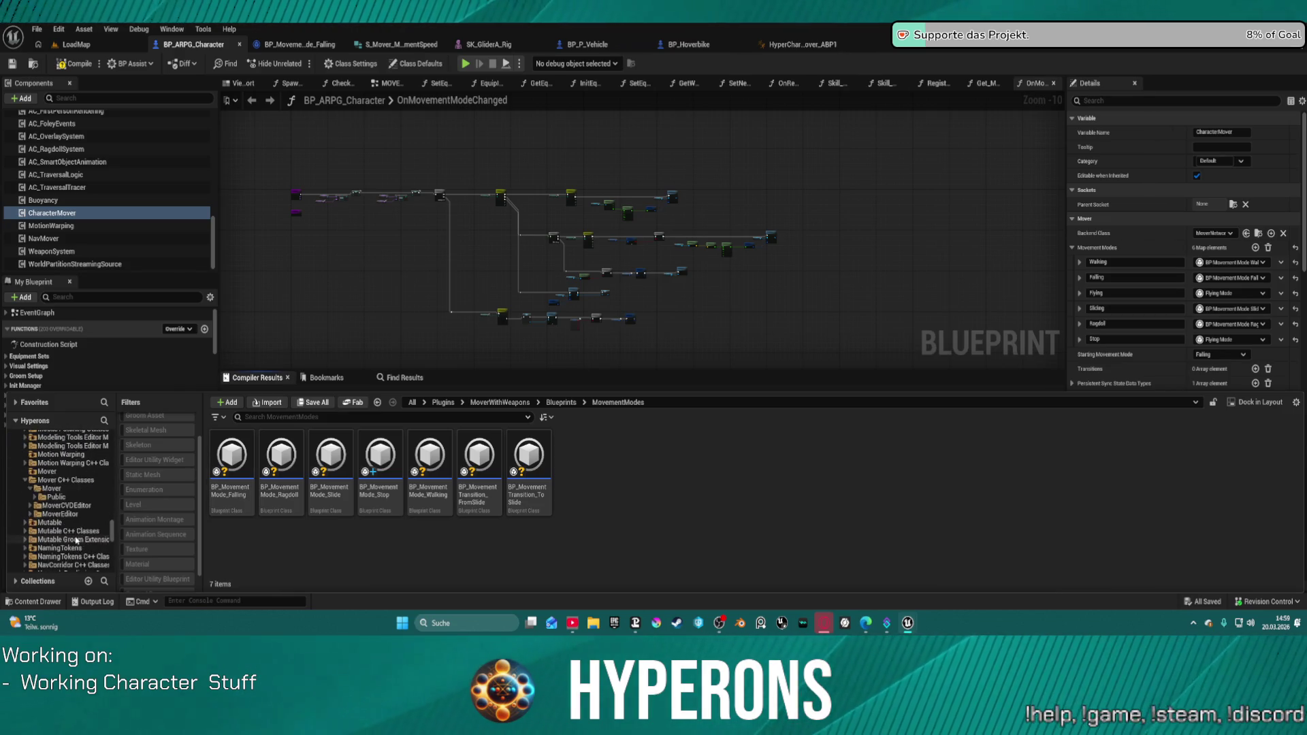
pyautogui.scroll(15, 94, 515)
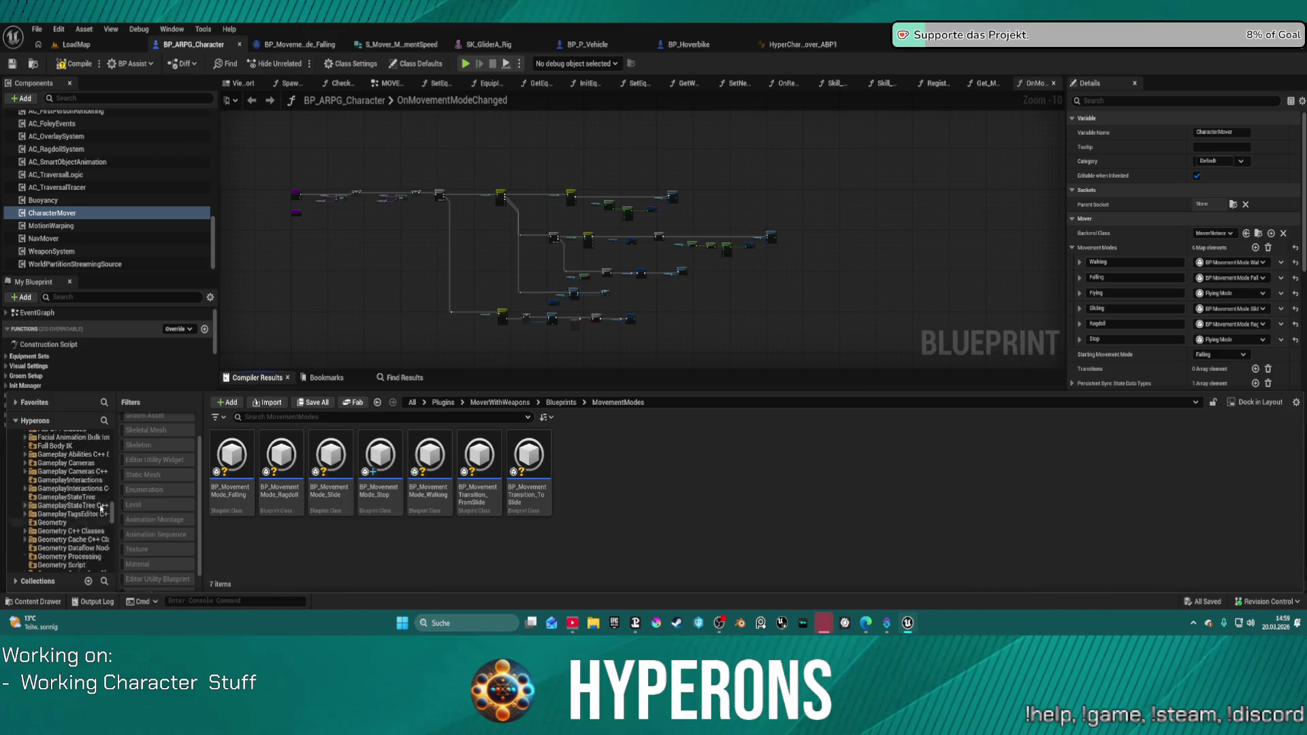
pyautogui.scroll(-8, 105, 505)
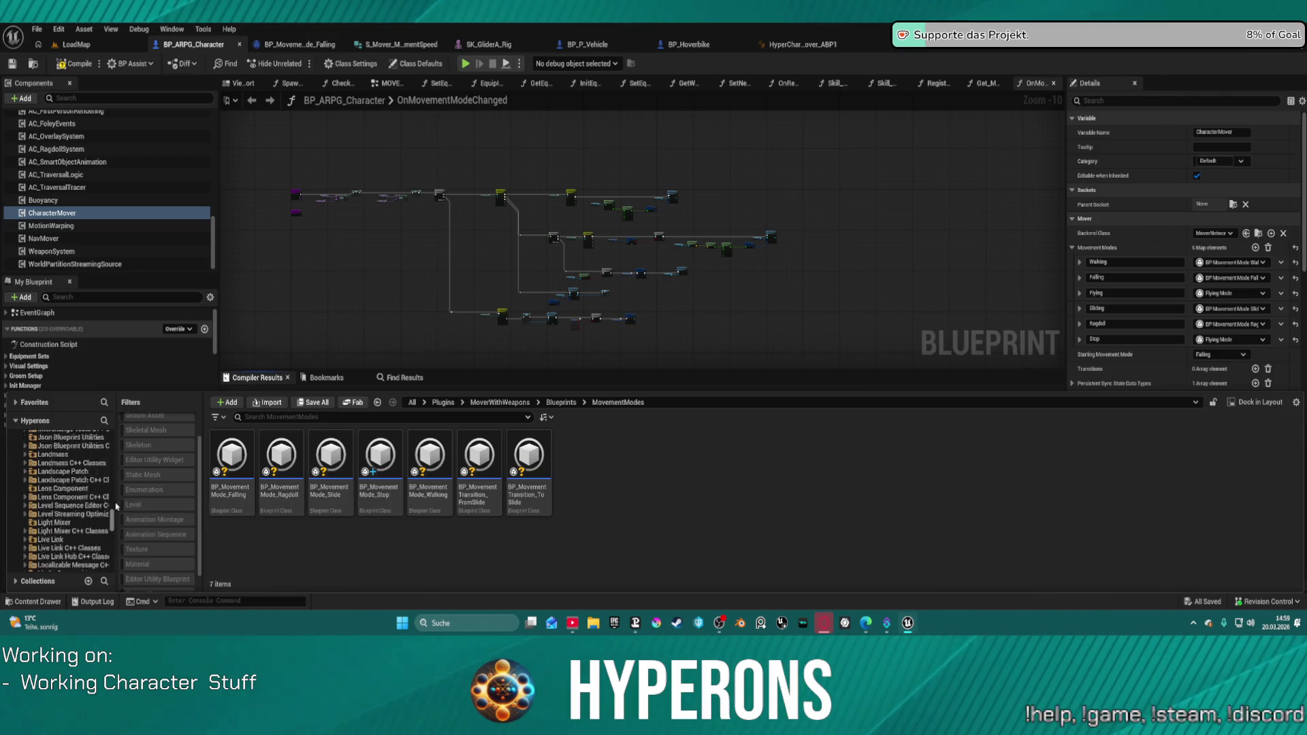
pyautogui.scroll(-6, 85, 500)
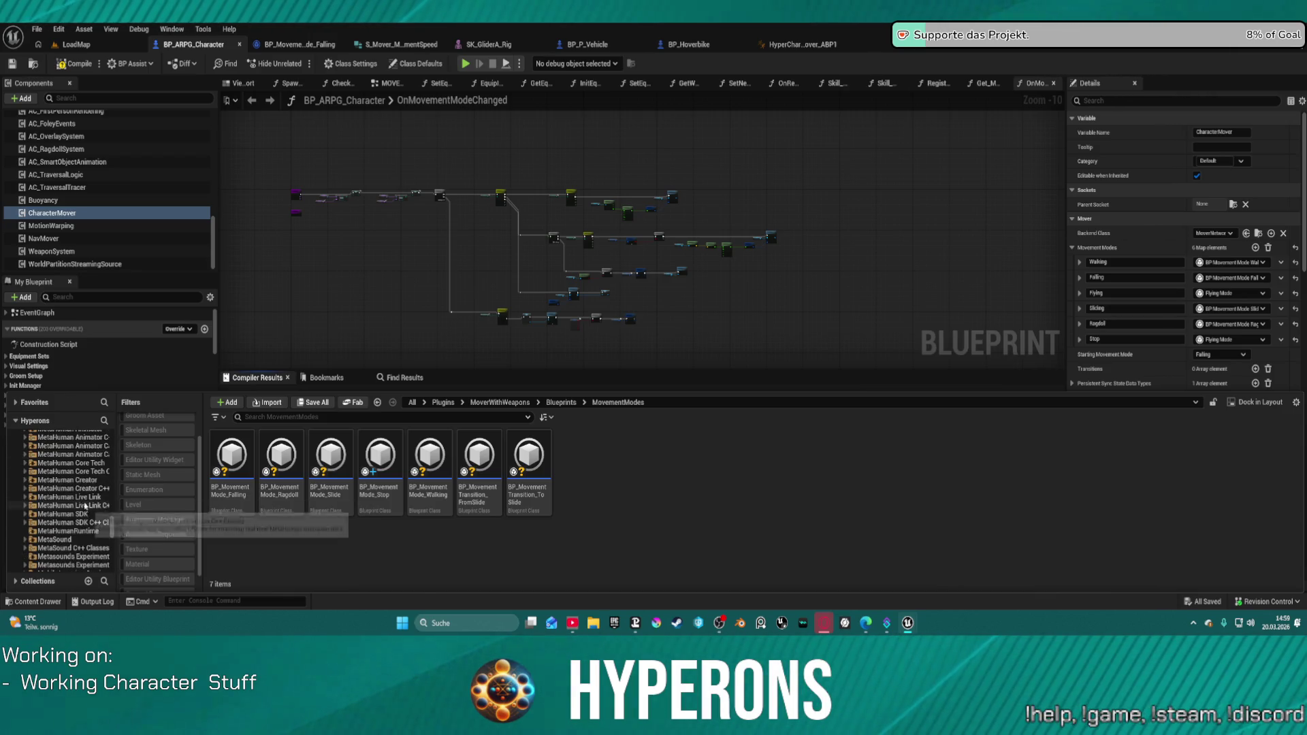
pyautogui.scroll(-8, 85, 500)
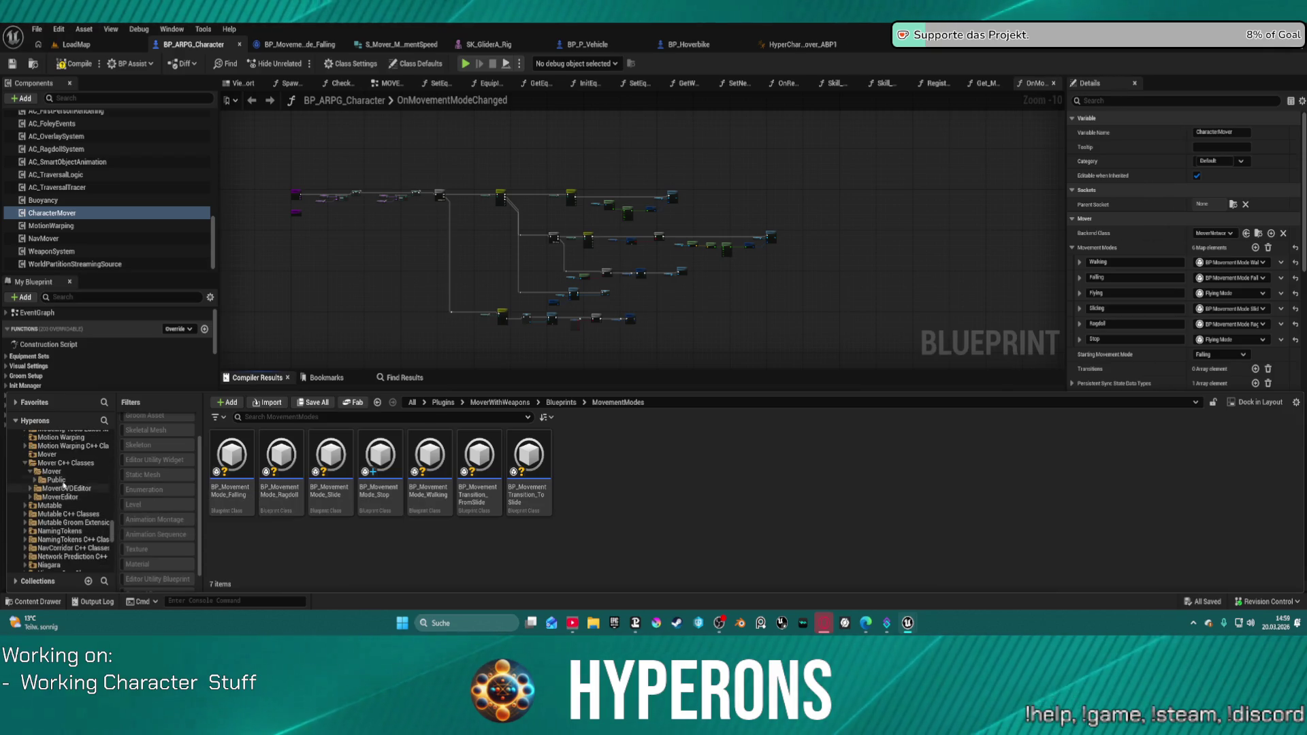
pyautogui.click(55, 472)
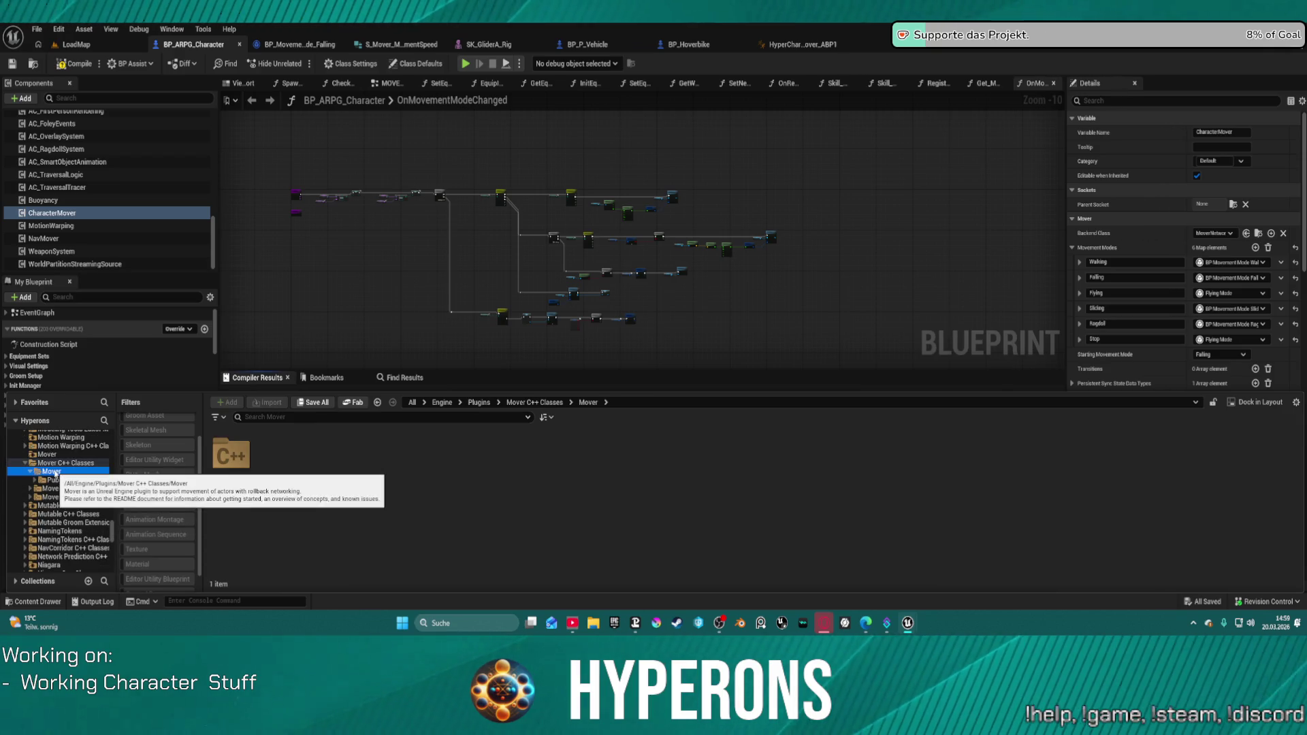
pyautogui.doubleClick(232, 456)
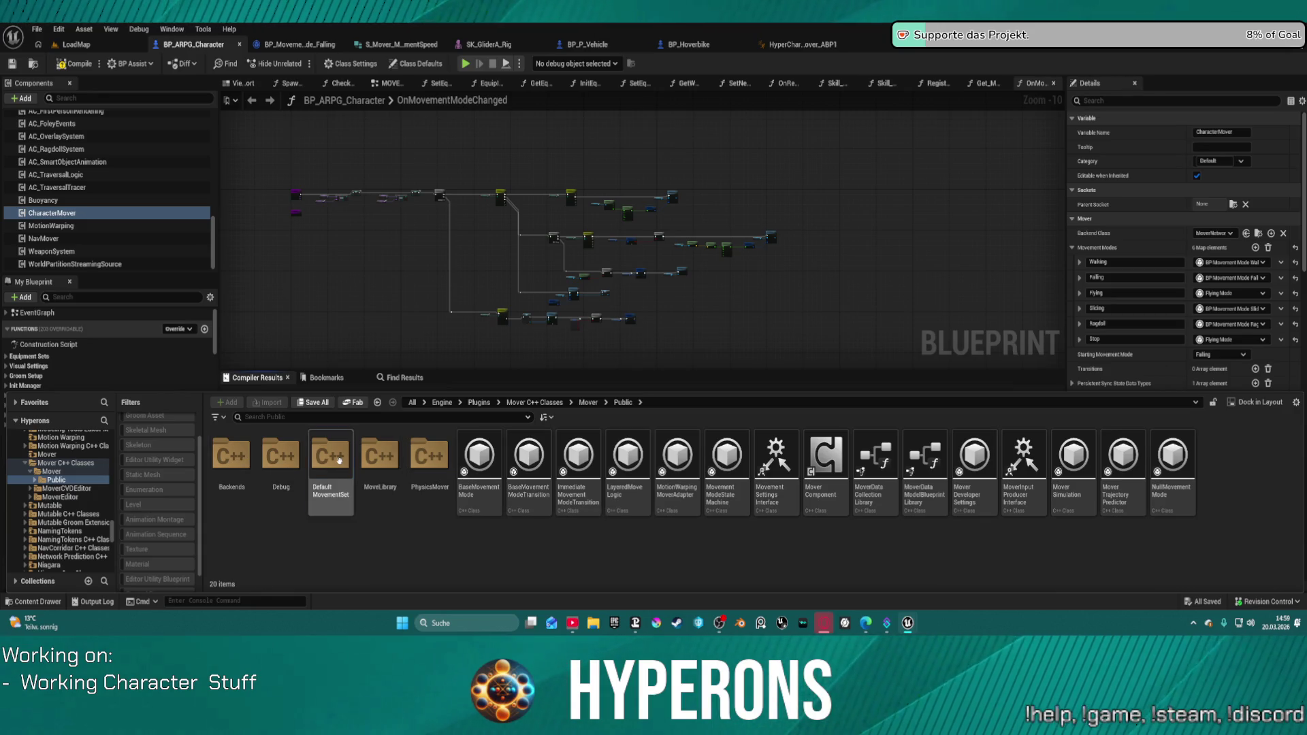
pyautogui.doubleClick(339, 461)
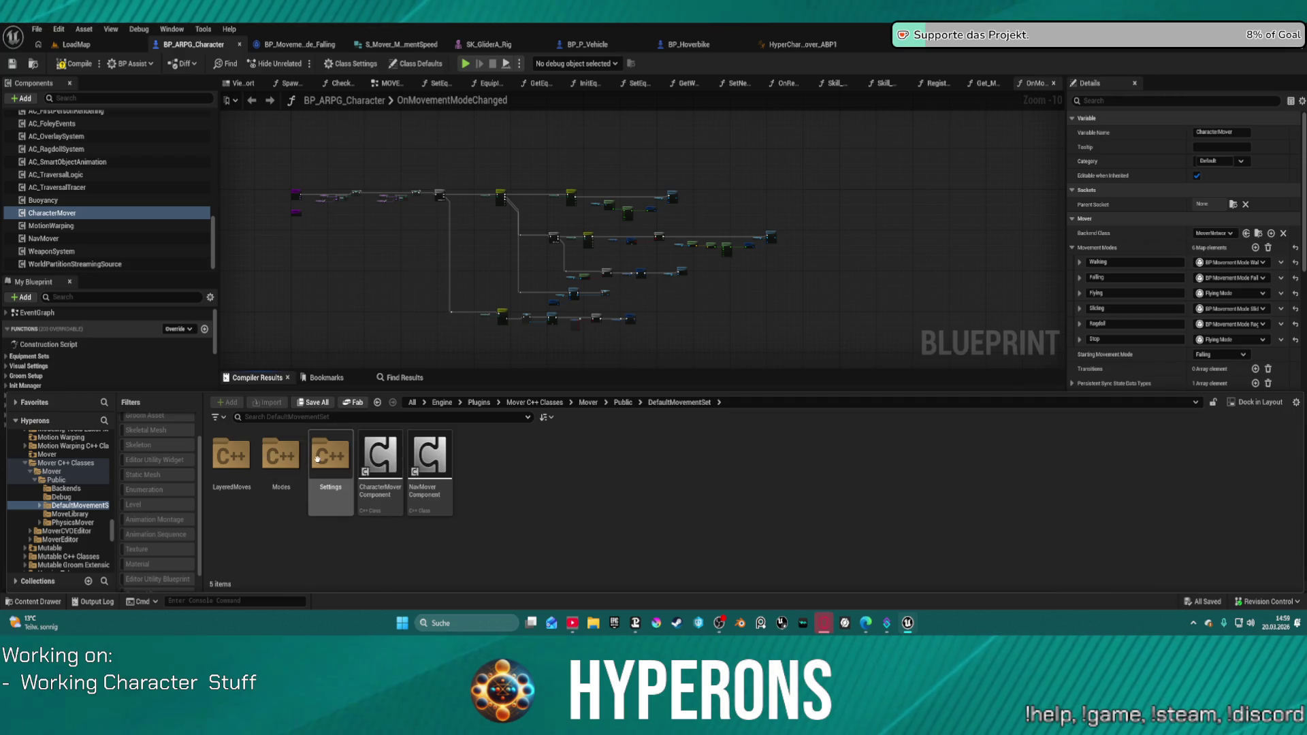
pyautogui.doubleClick(272, 460)
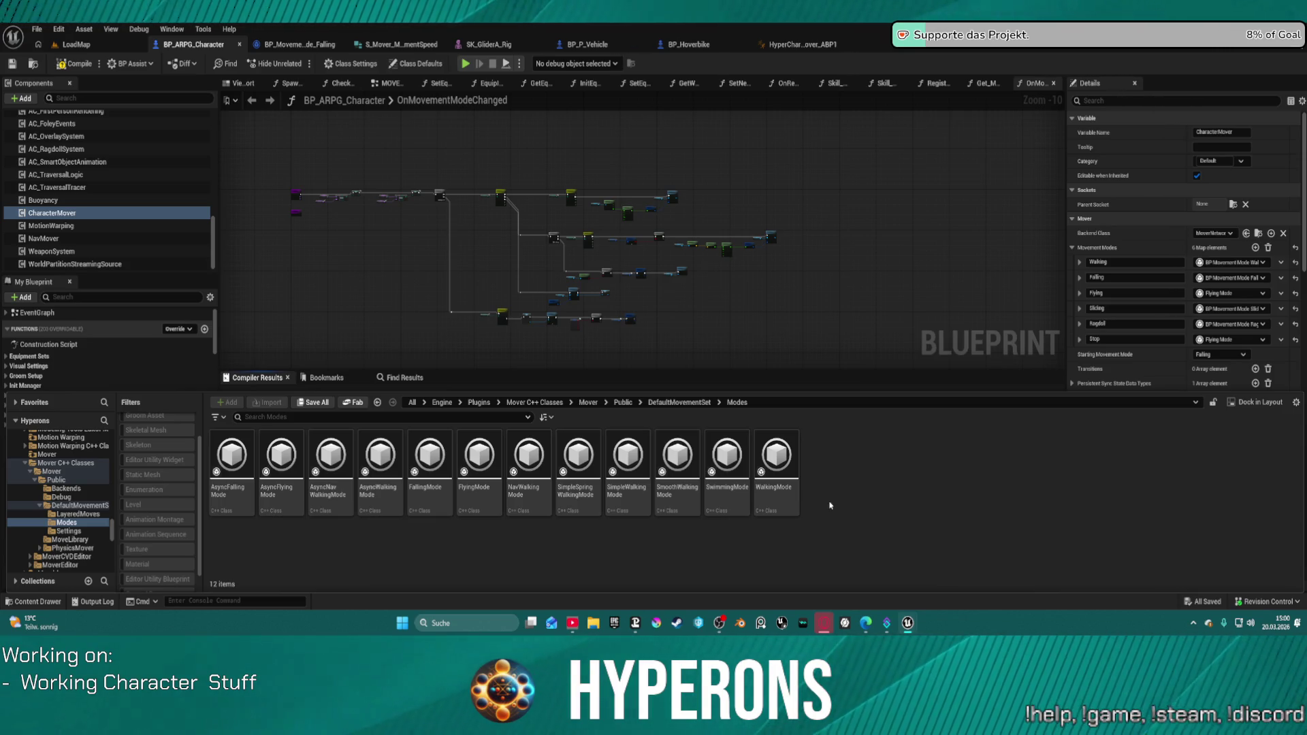
pyautogui.scroll(15, 74, 480)
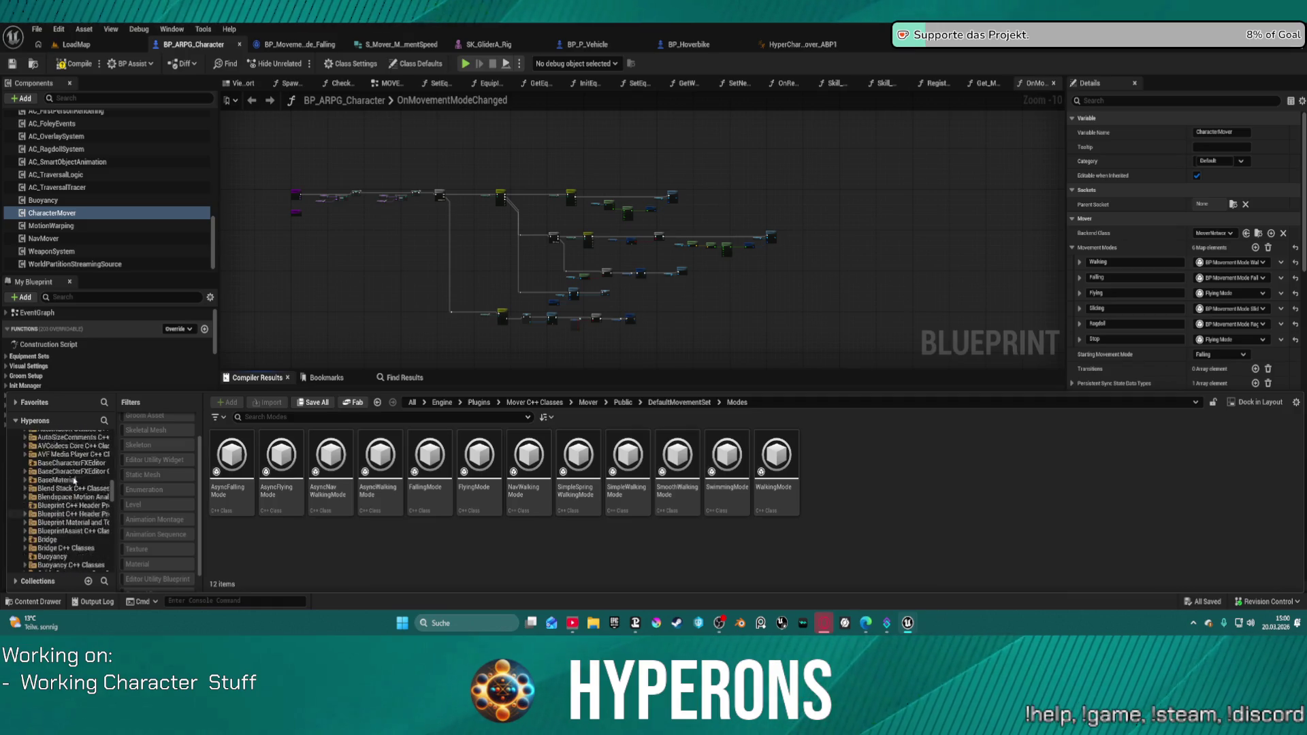
pyautogui.scroll(-20, 75, 480)
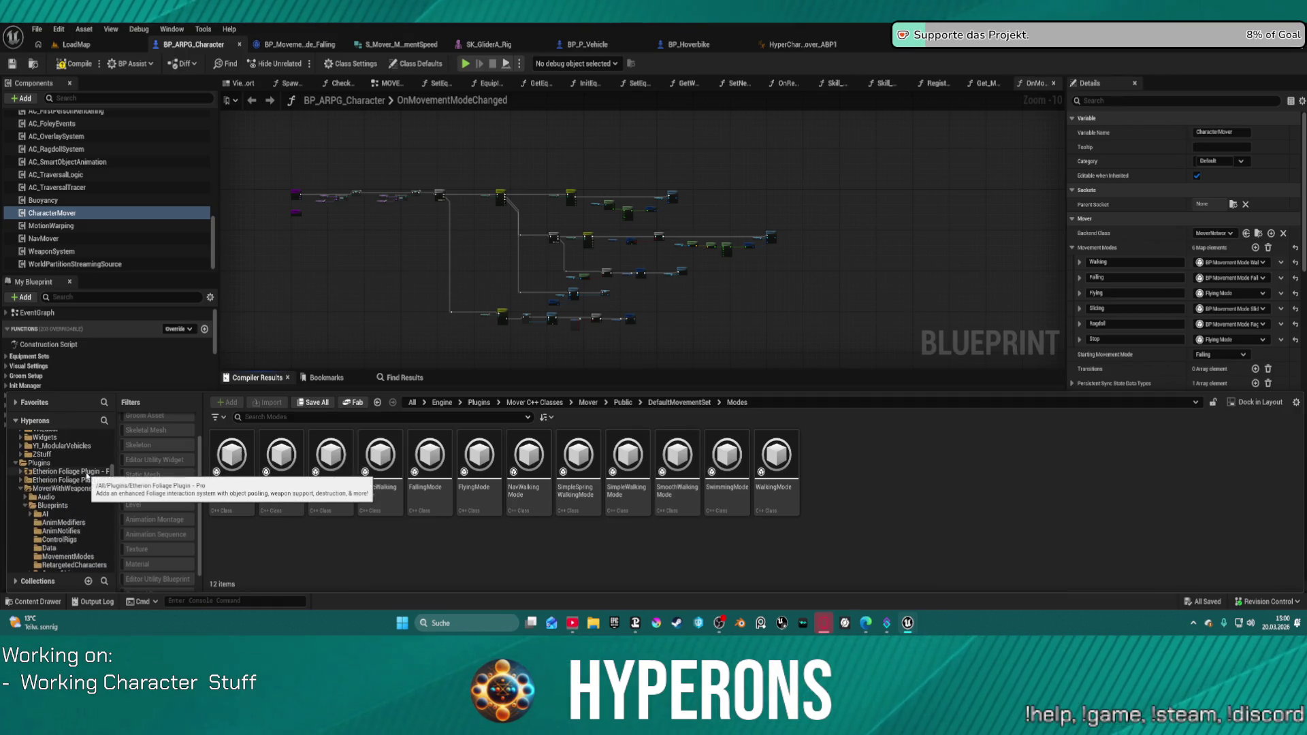
pyautogui.click(88, 557)
# Bring up and dismiss the new-asset context menu in the MovementModes folder.
pyautogui.rightClick(640, 457)
pyautogui.moveTo(648, 461)
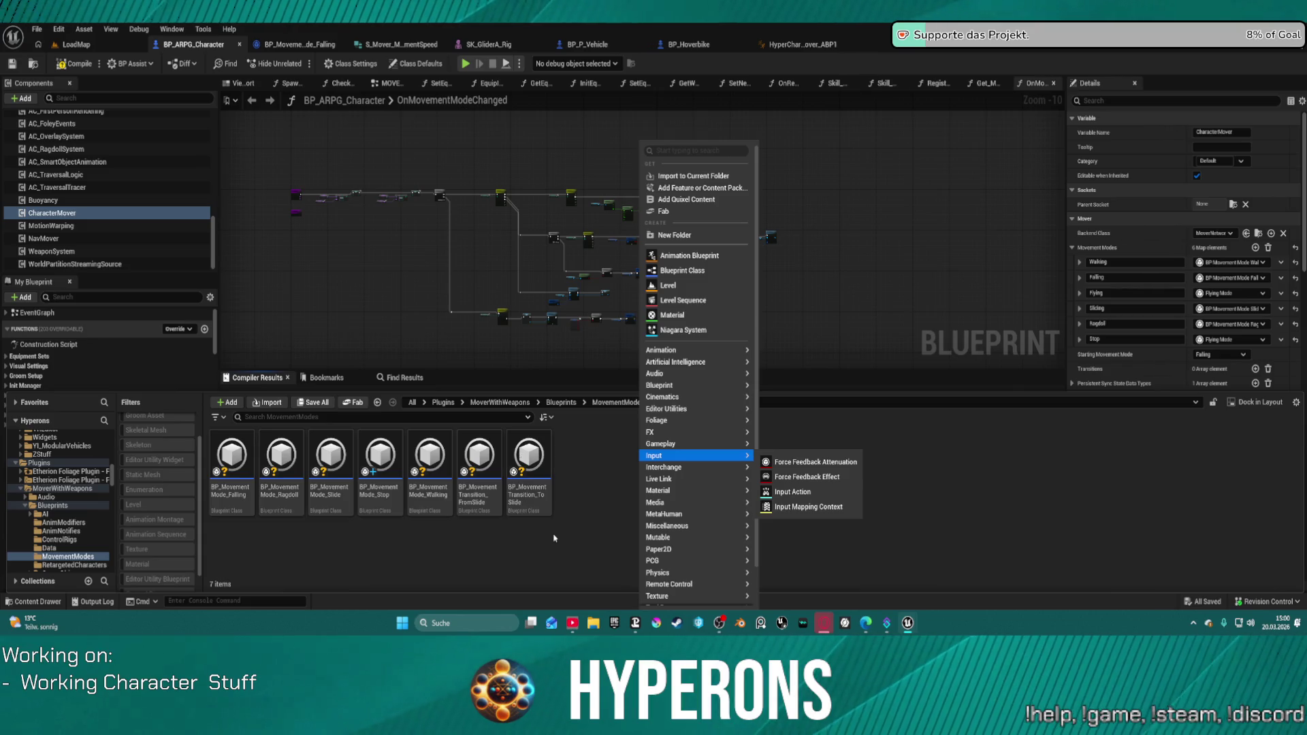
pyautogui.click(592, 447)
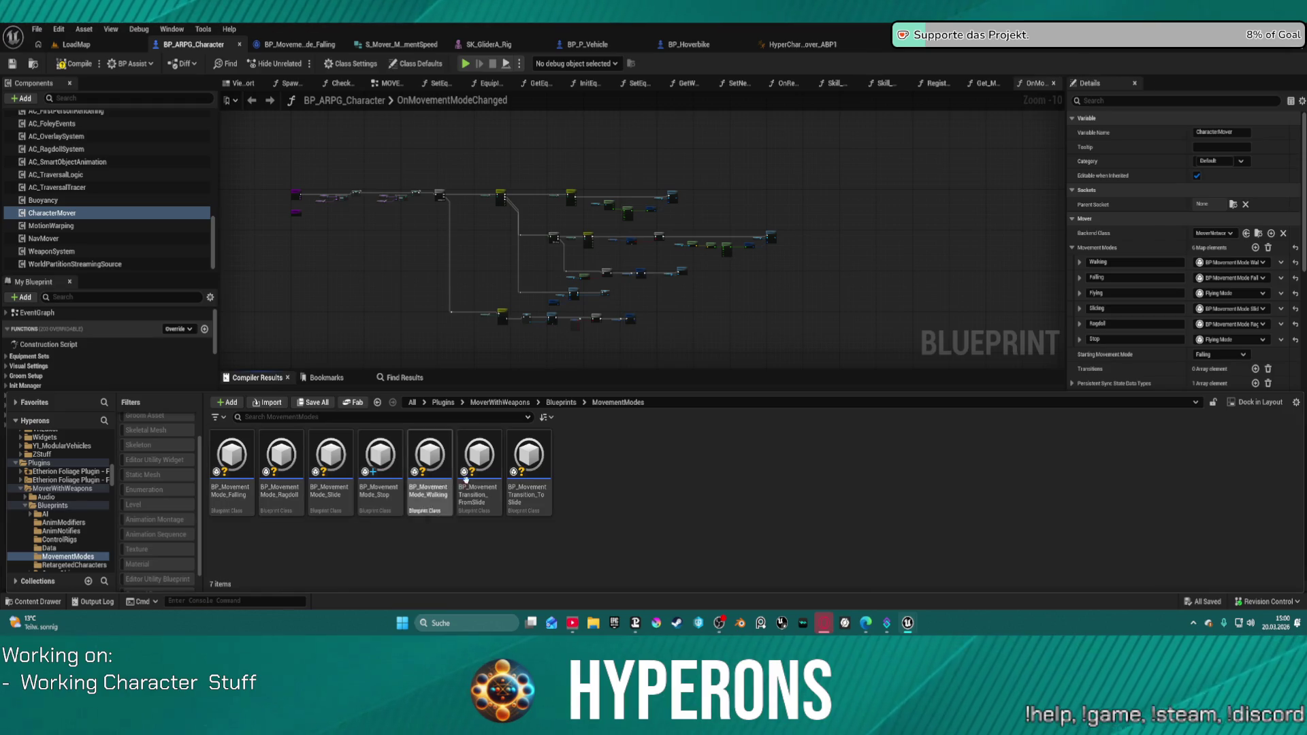
pyautogui.rightClick(589, 463)
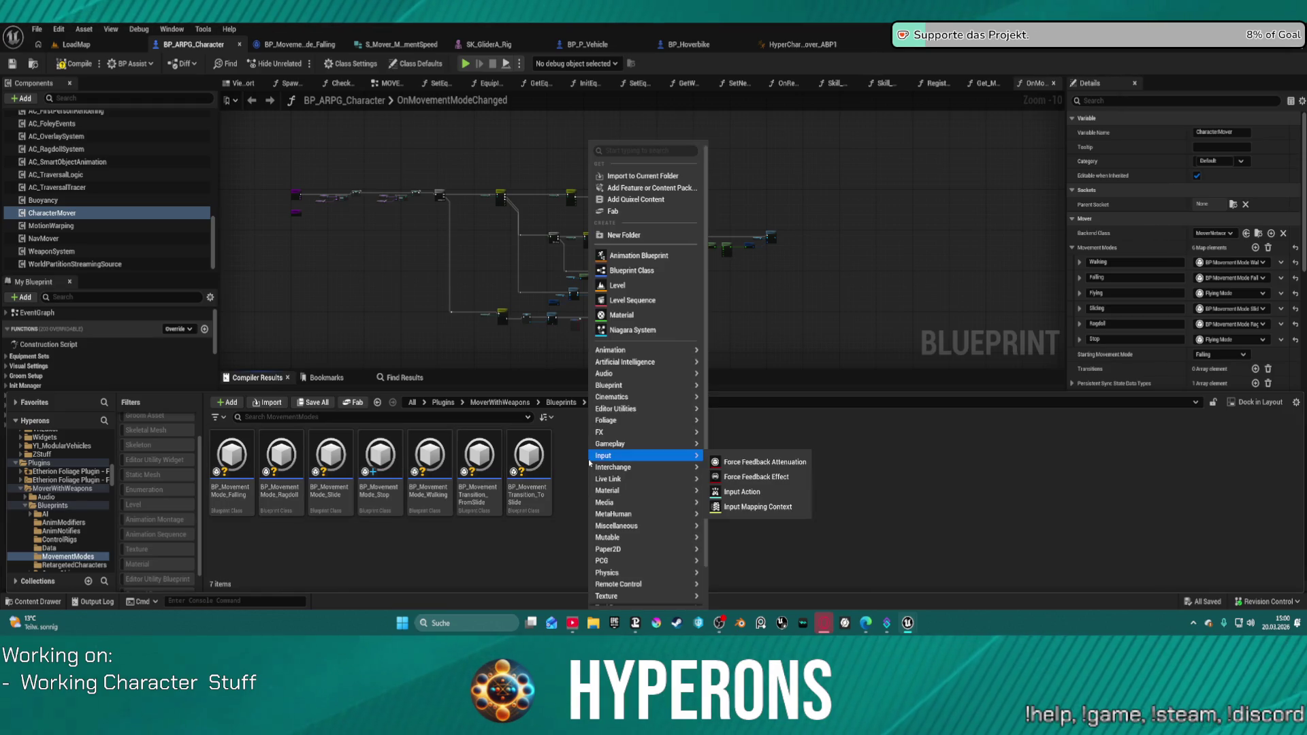
pyautogui.click(210, 595)
pyautogui.moveTo(112, 477); pyautogui.dragTo(108, 567)
pyautogui.scroll(10, 80, 457)
pyautogui.scroll(8, 81, 457)
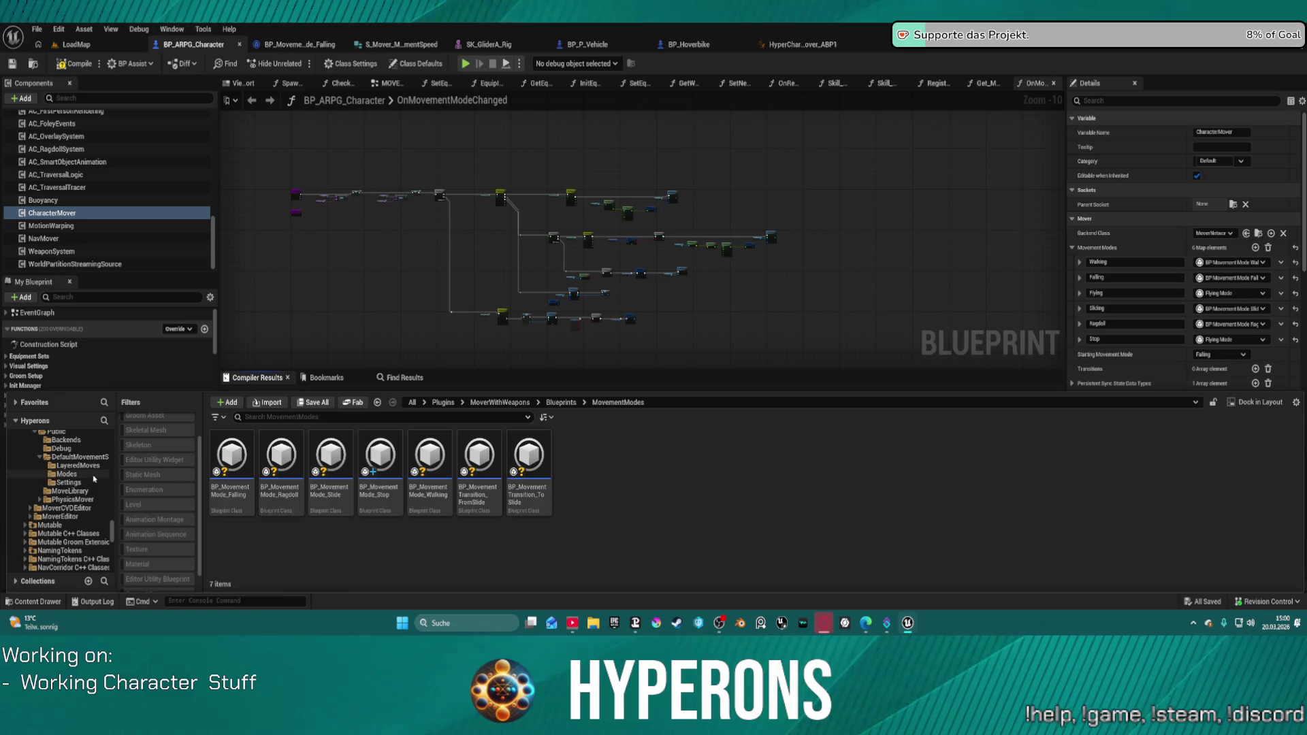
# Revisit the built-in Modes folder, then reopen the new-asset menu in MovementModes.
pyautogui.click(67, 475)
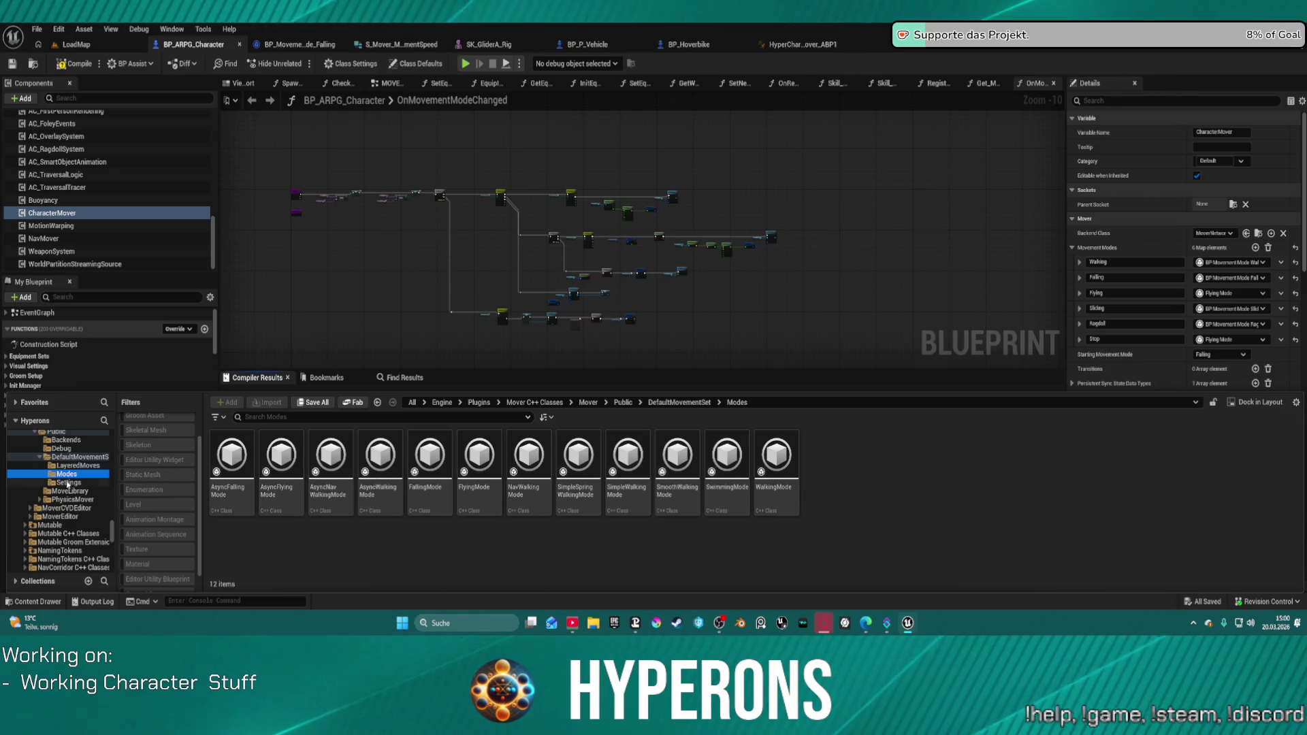
pyautogui.scroll(5, 66, 460)
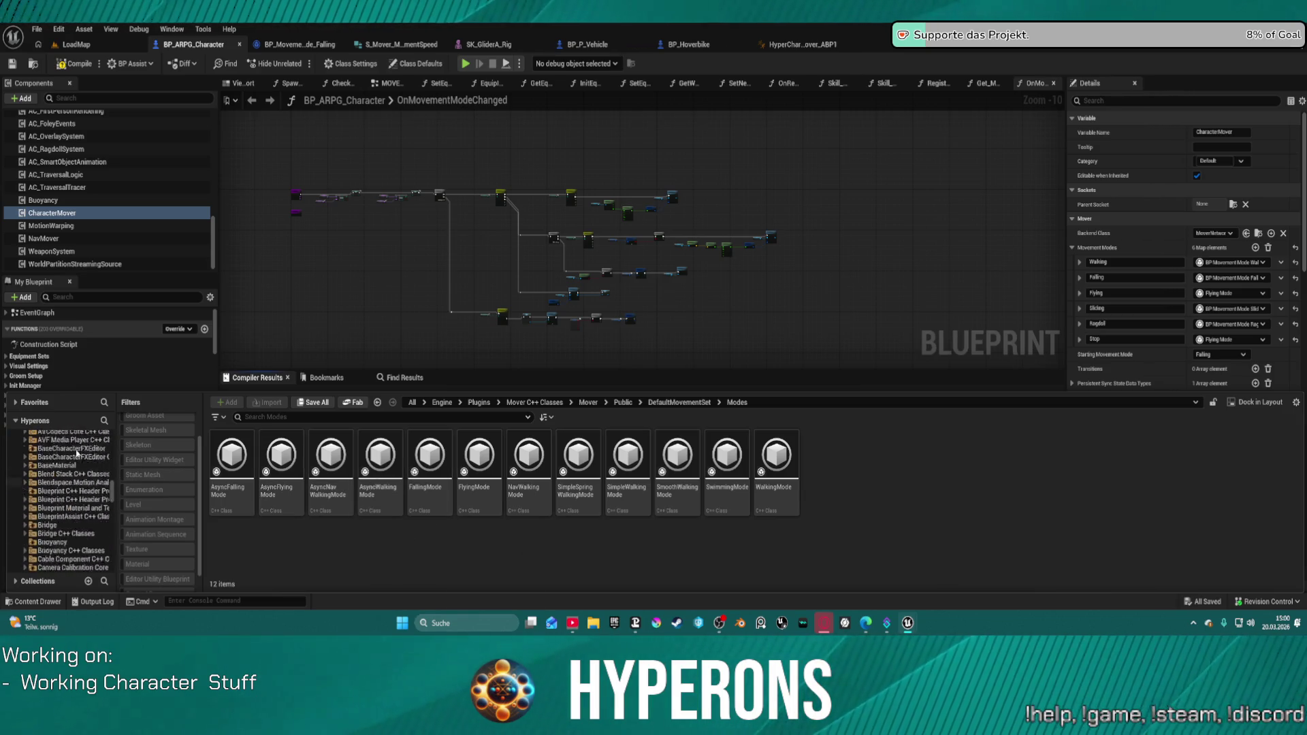
pyautogui.scroll(1, 77, 452)
pyautogui.scroll(4, 77, 453)
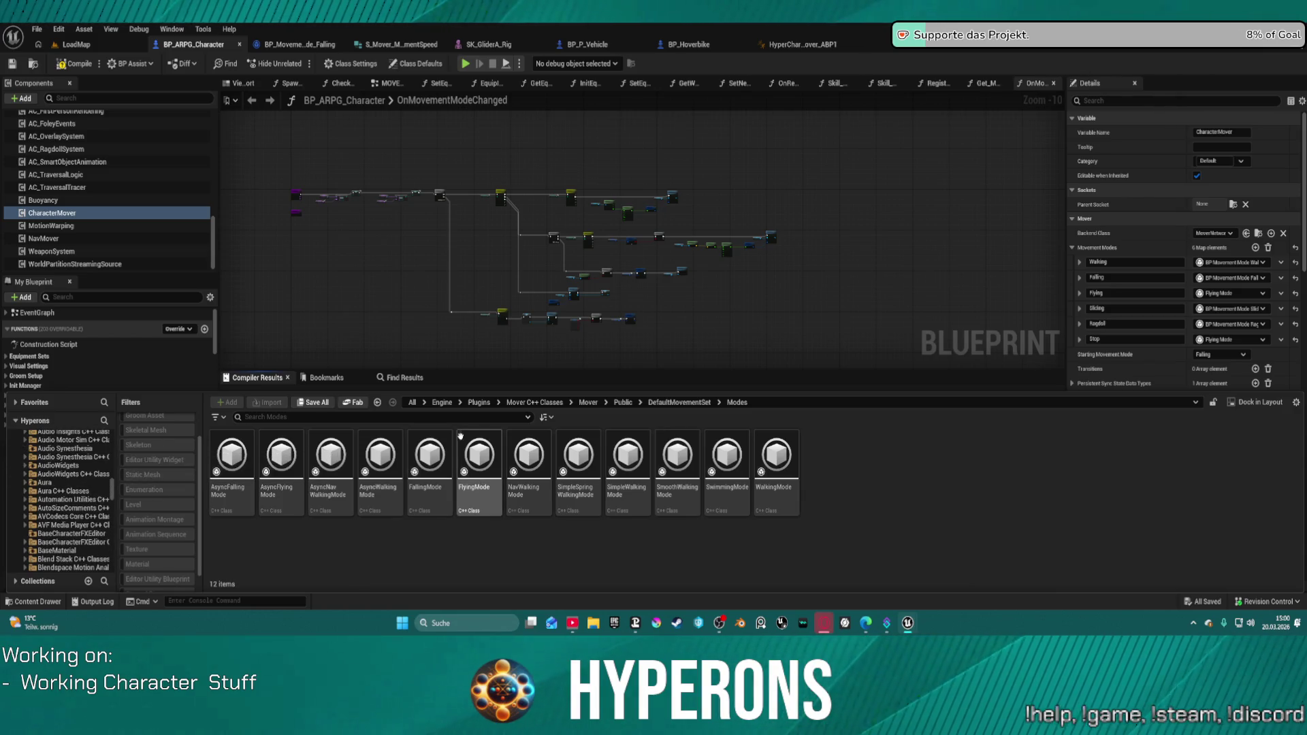
pyautogui.scroll(4, 102, 471)
pyautogui.scroll(1, 132, 471)
pyautogui.scroll(-10, 91, 479)
pyautogui.scroll(5, 91, 479)
pyautogui.scroll(10, 80, 490)
pyautogui.scroll(-15, 84, 488)
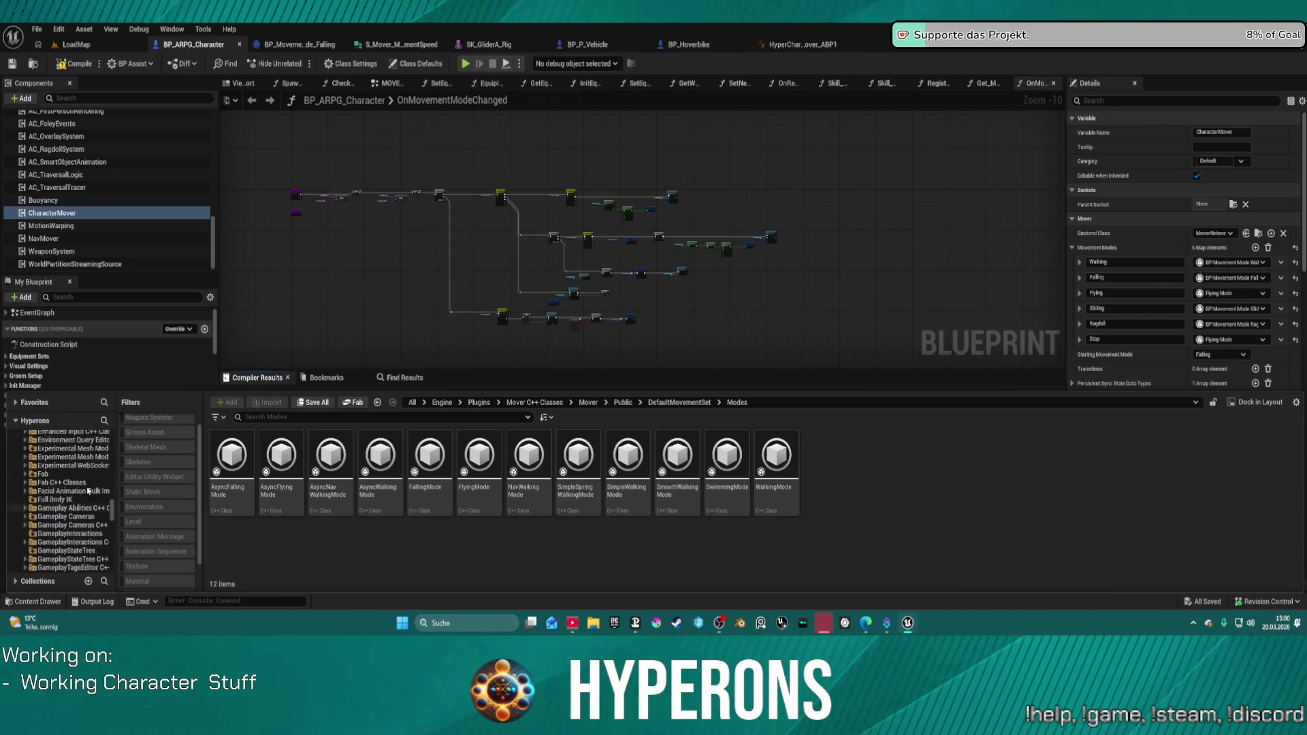
pyautogui.scroll(-10, 88, 492)
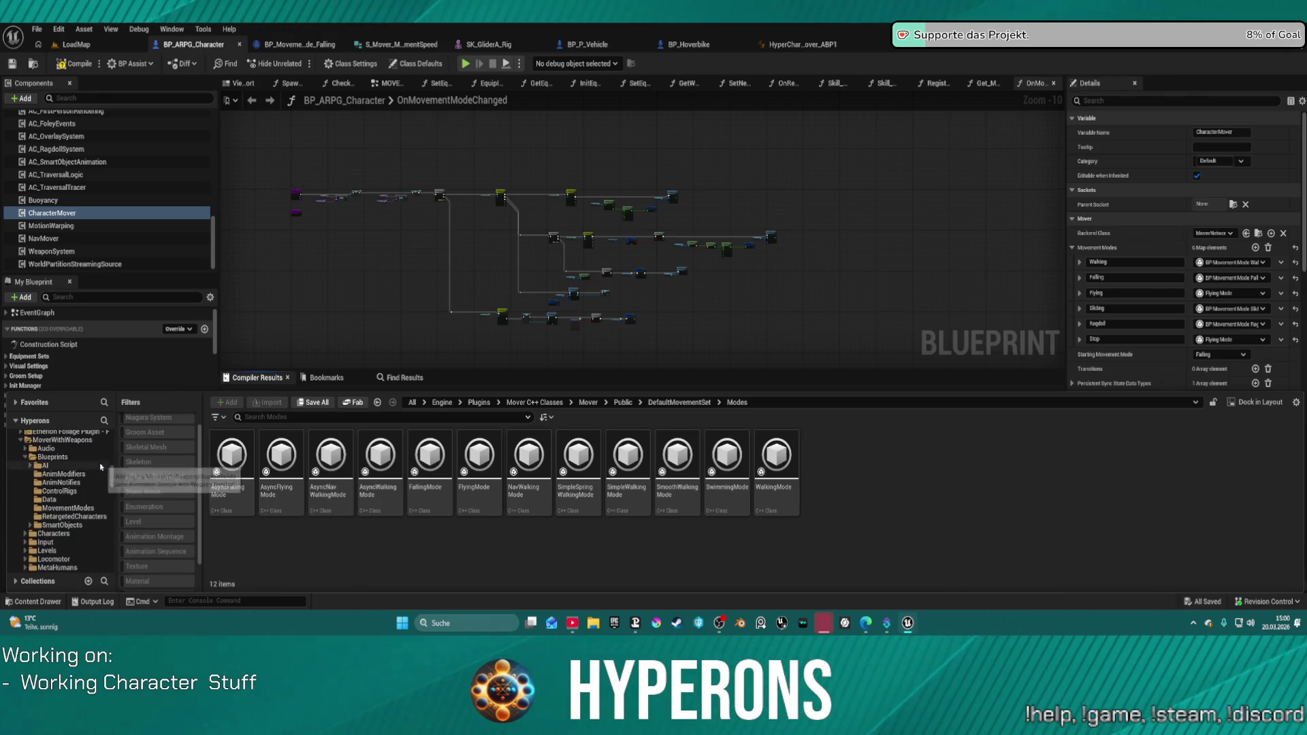
pyautogui.click(68, 508)
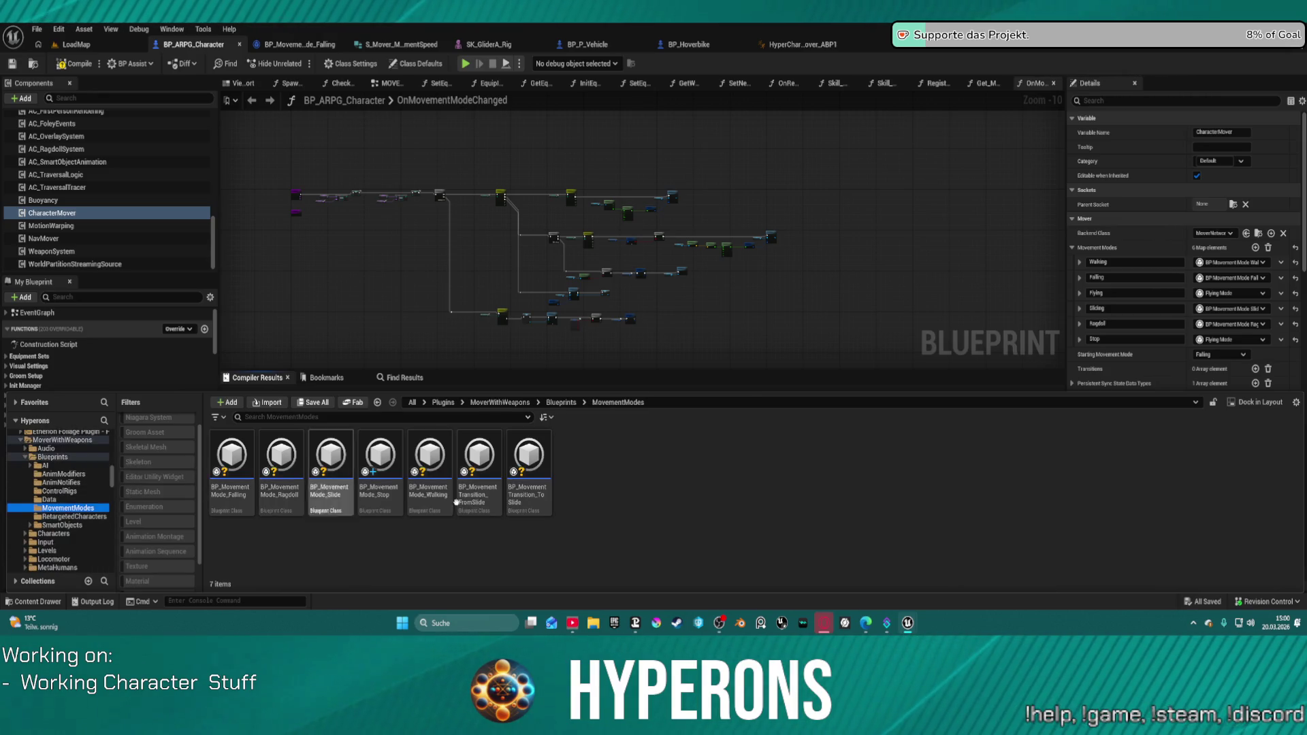
pyautogui.rightClick(622, 493)
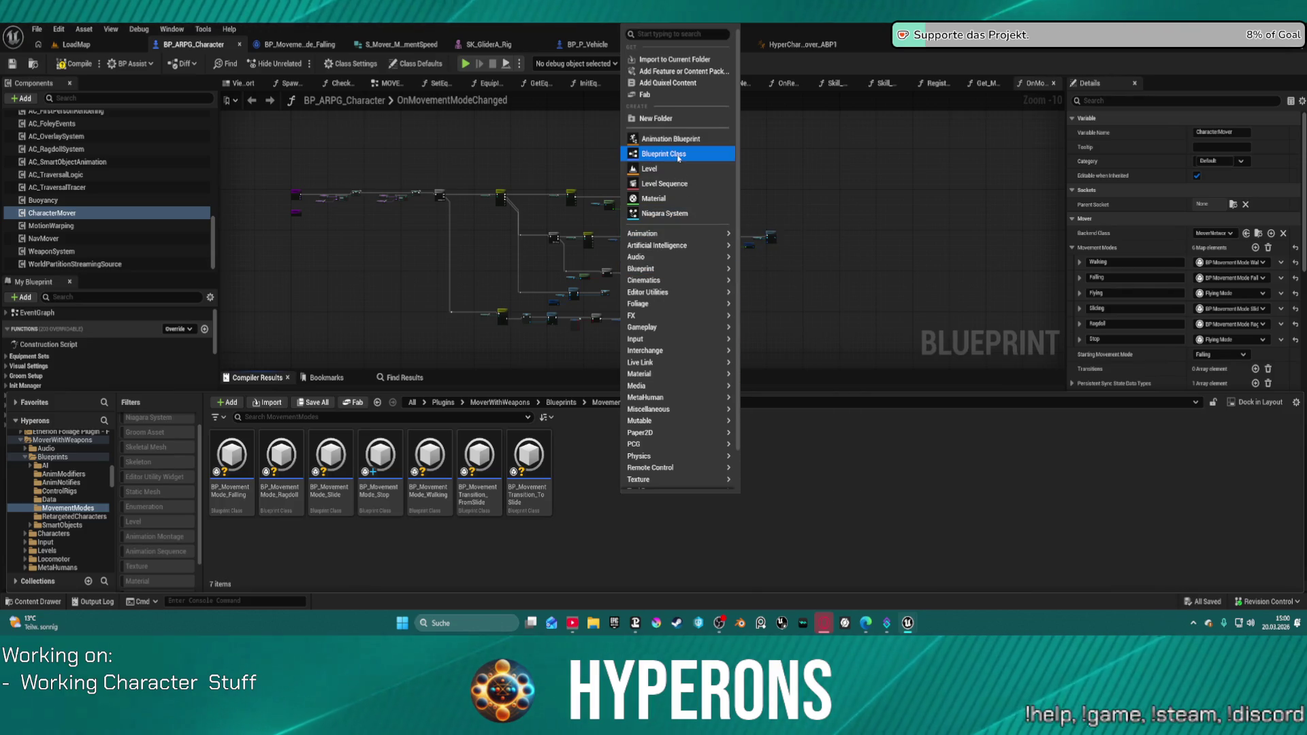
# Create a FlyingMode-based blueprint named BP_Hoverbike in MovementModes.
pyautogui.click(665, 153)
pyautogui.write('flying')
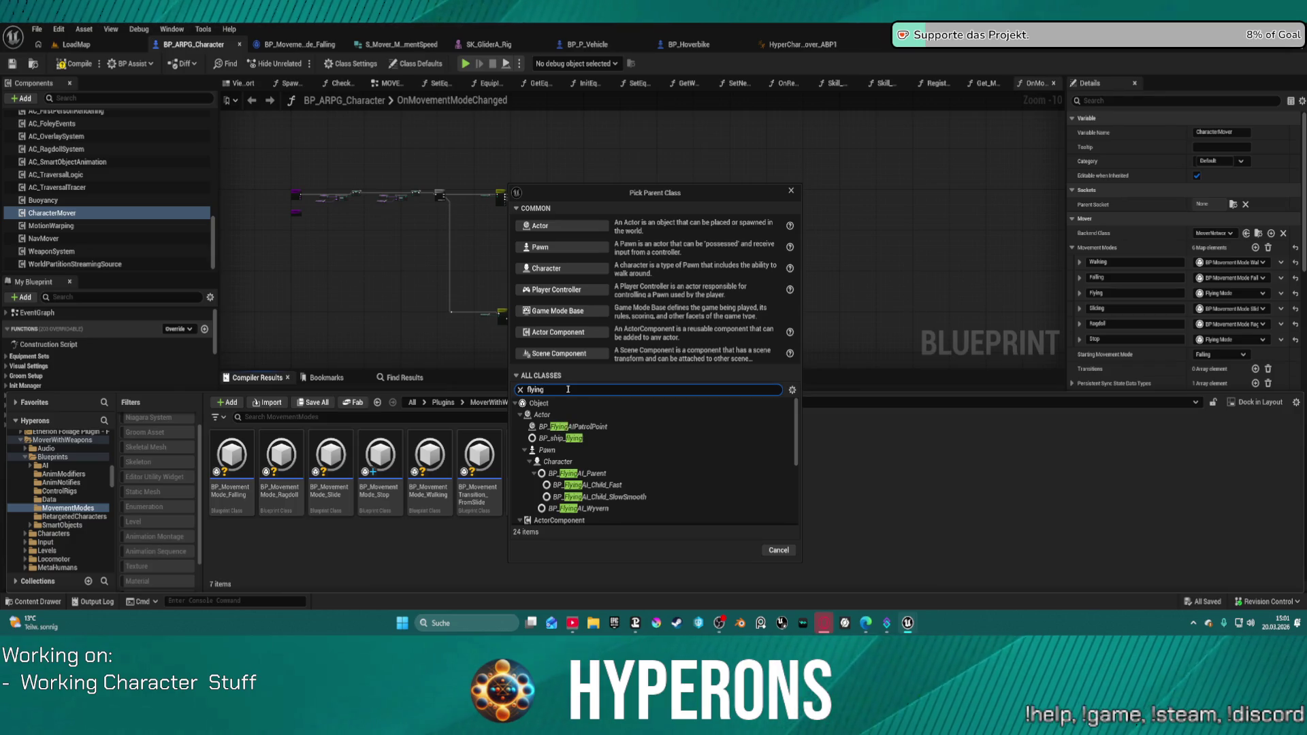
pyautogui.write(' mode')
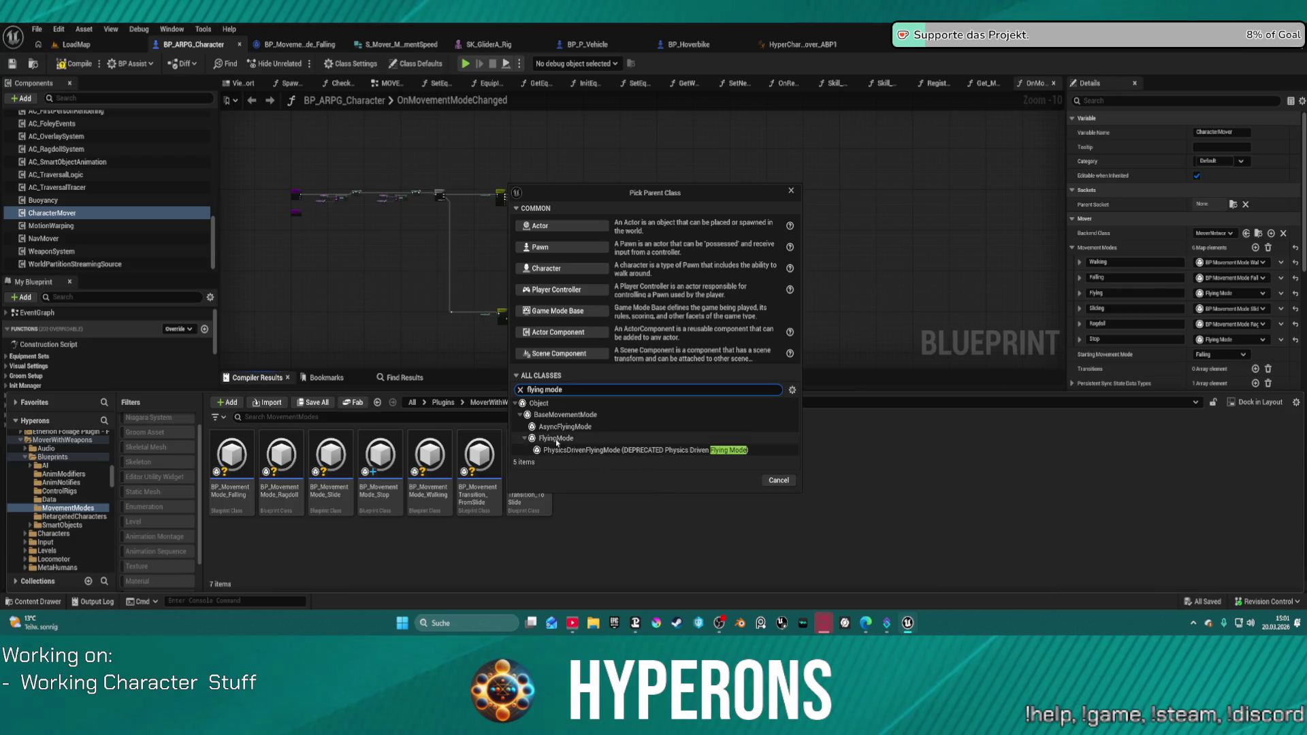
pyautogui.click(556, 438)
pyautogui.click(733, 480)
pyautogui.write('BP_S')
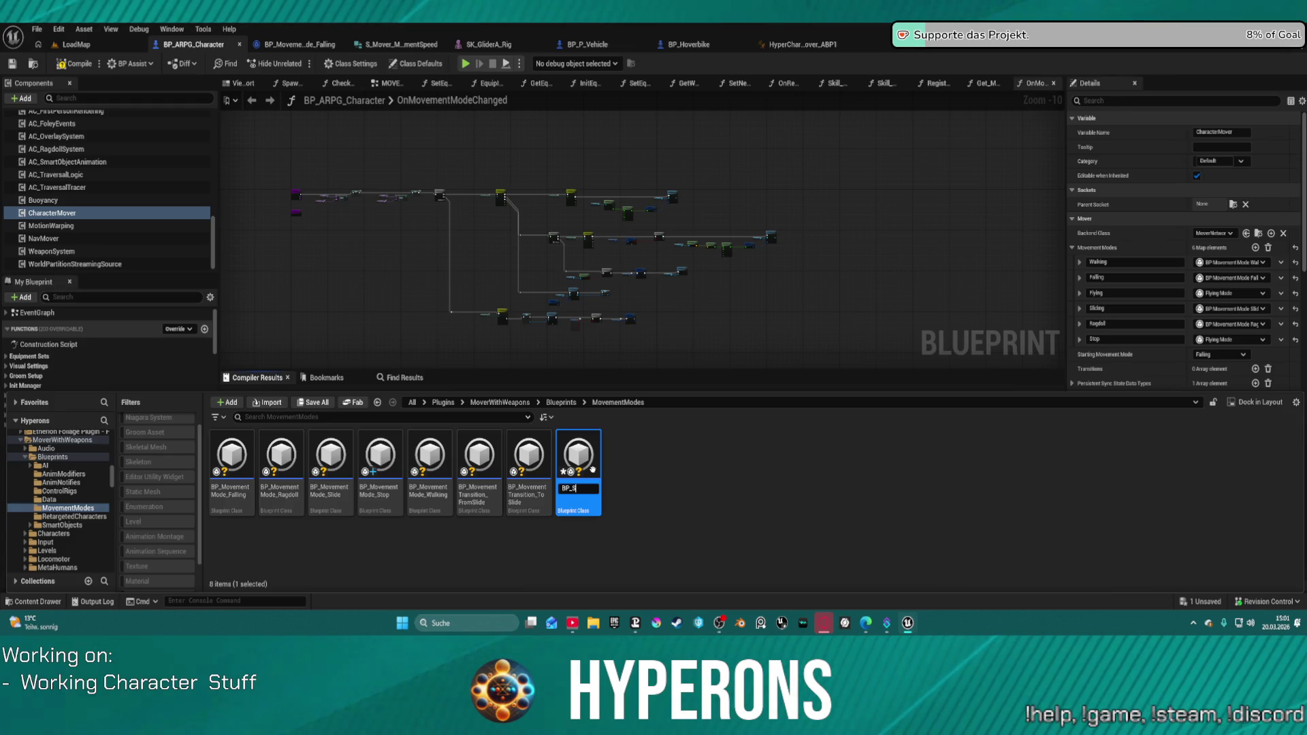
pyautogui.press('BackSpace')
pyautogui.write('F')
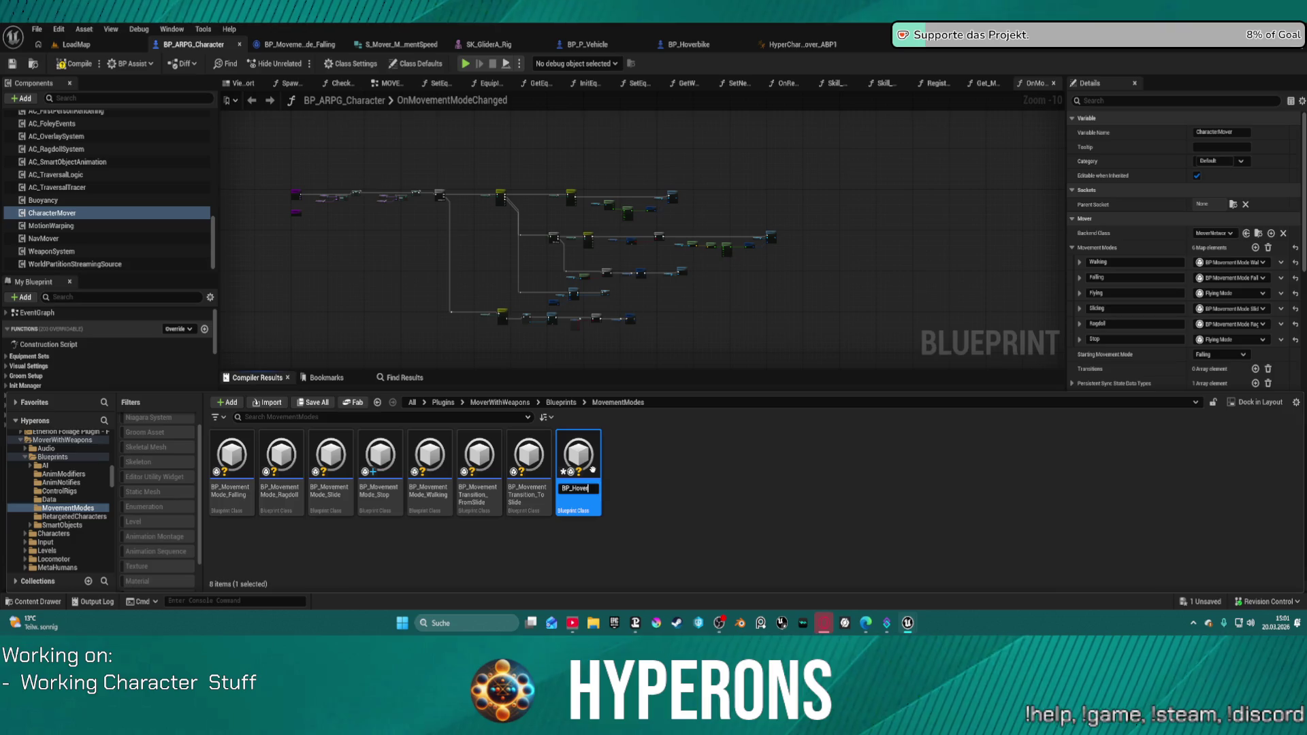
pyautogui.press('Return')
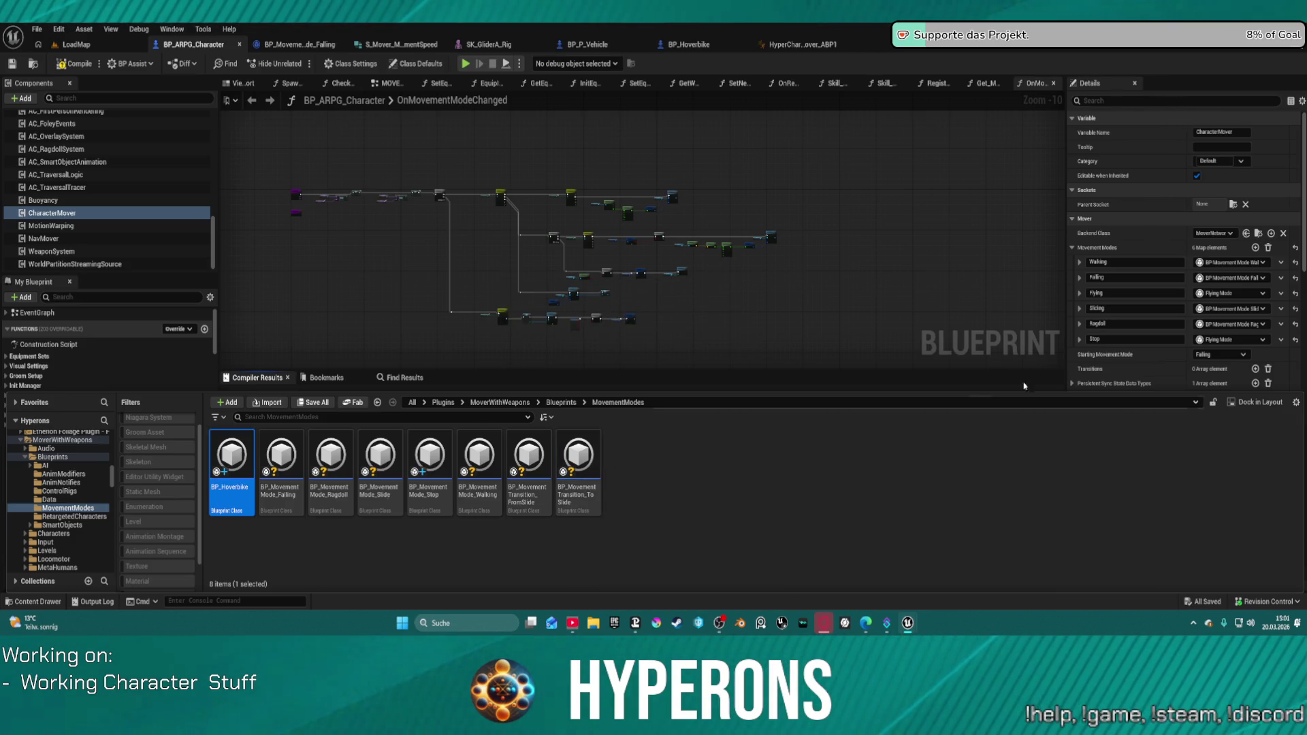
# Assign BP_Hoverbike to the CharacterMover's Stop movement mode and open BP_Hoverbike.
pyautogui.click(1243, 339)
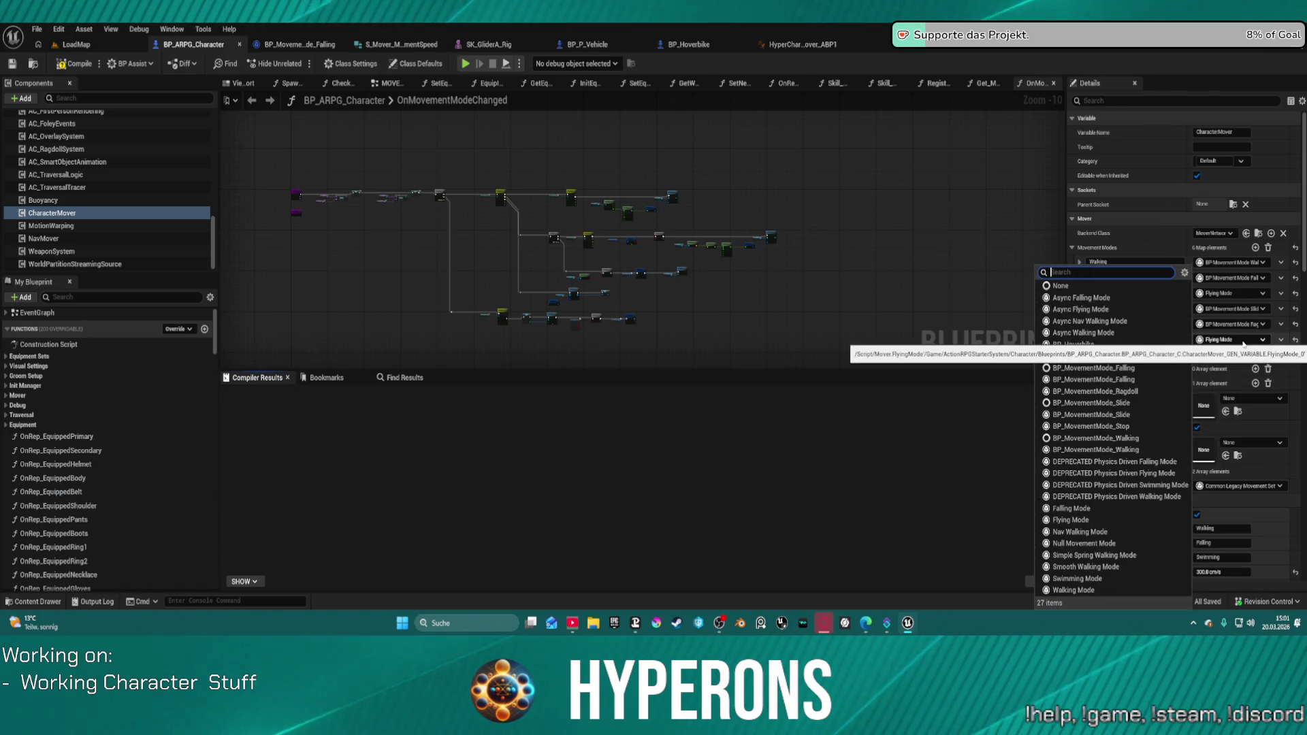
pyautogui.write('hove')
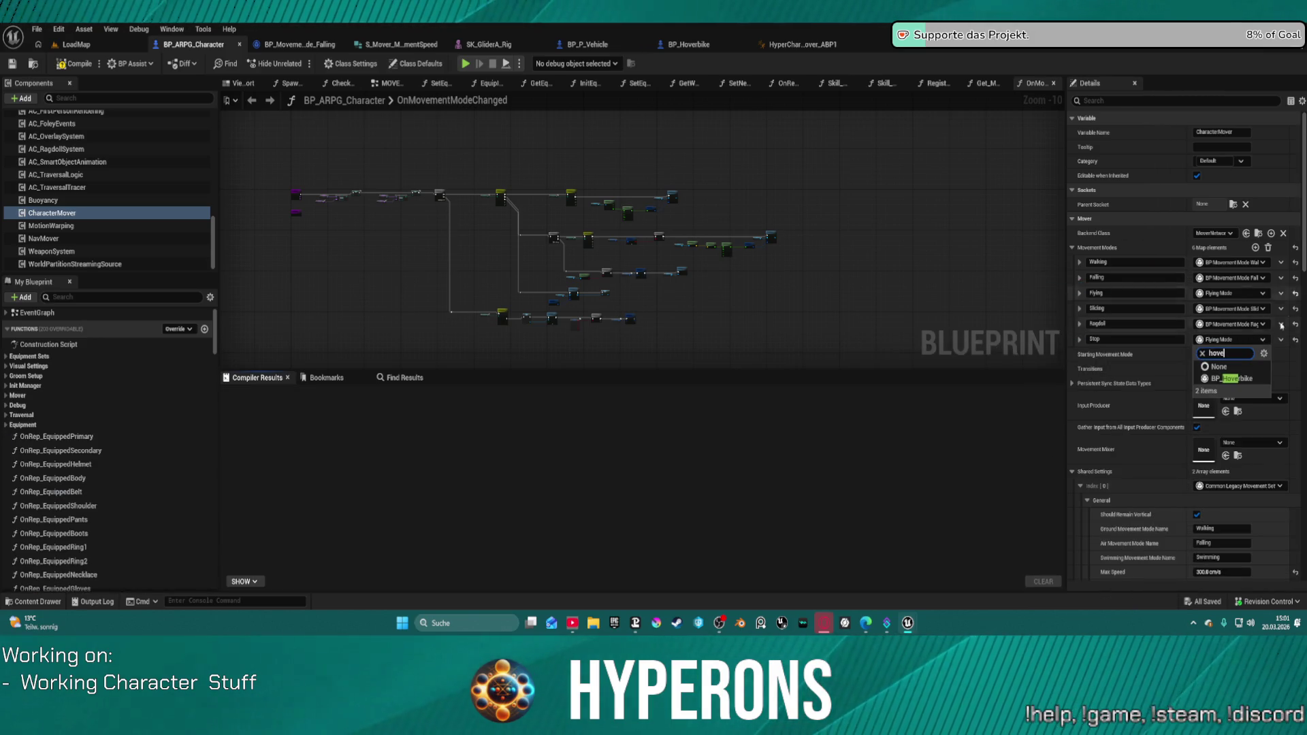
pyautogui.click(1250, 383)
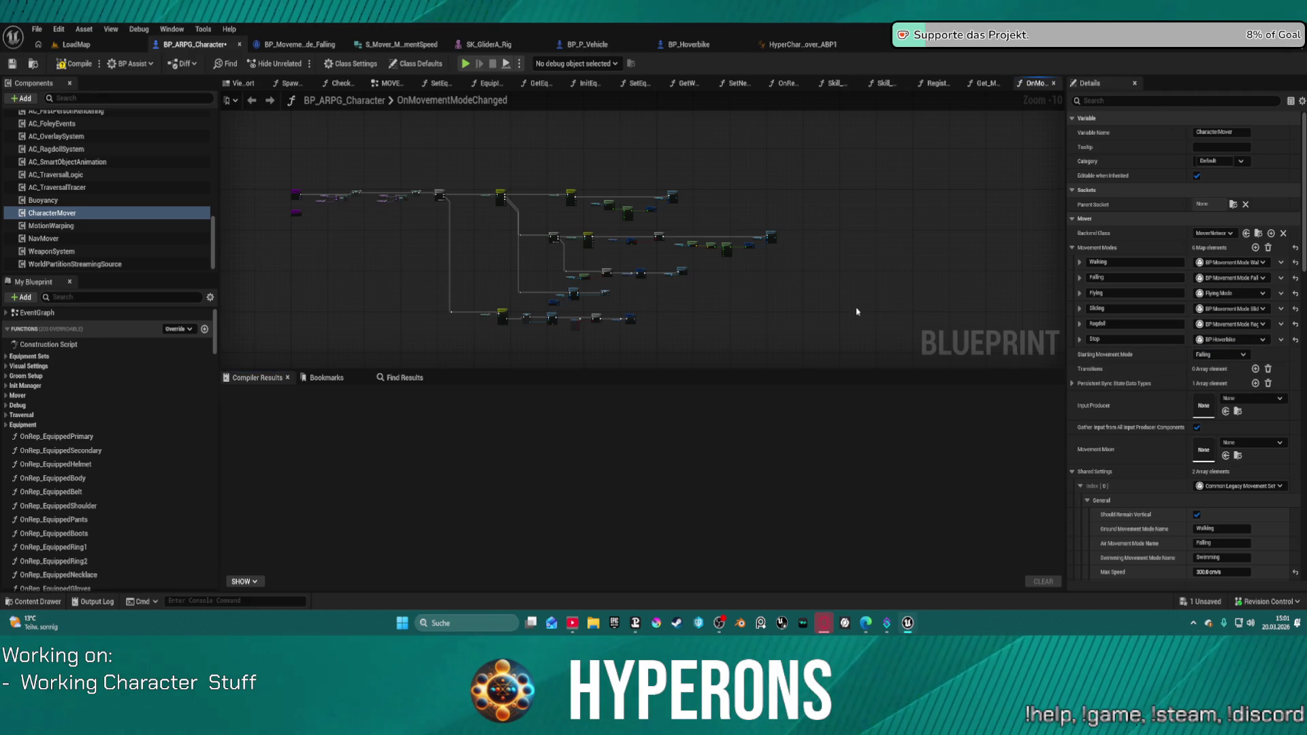
pyautogui.hotkey('ctrl', 'space')
pyautogui.doubleClick(231, 459)
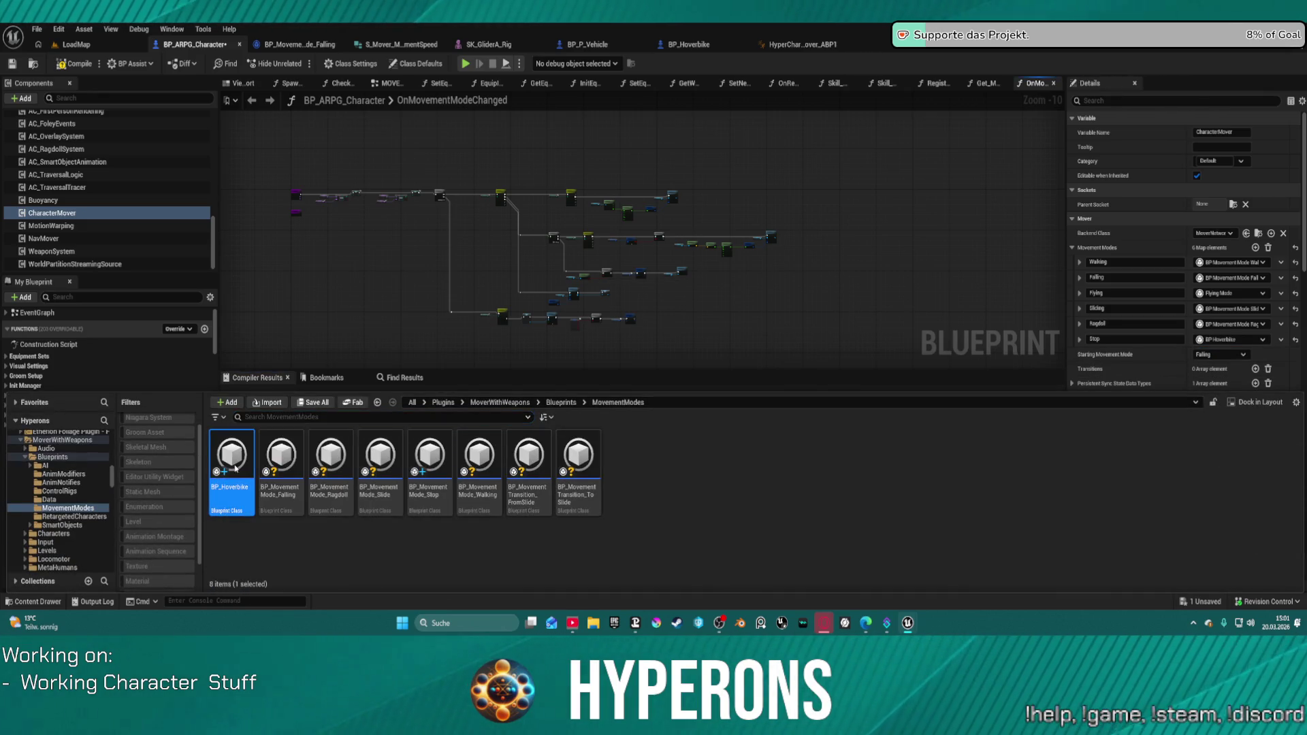
# Override the Generate Move function in BP_Hoverbike and compile it.
pyautogui.click(110, 147)
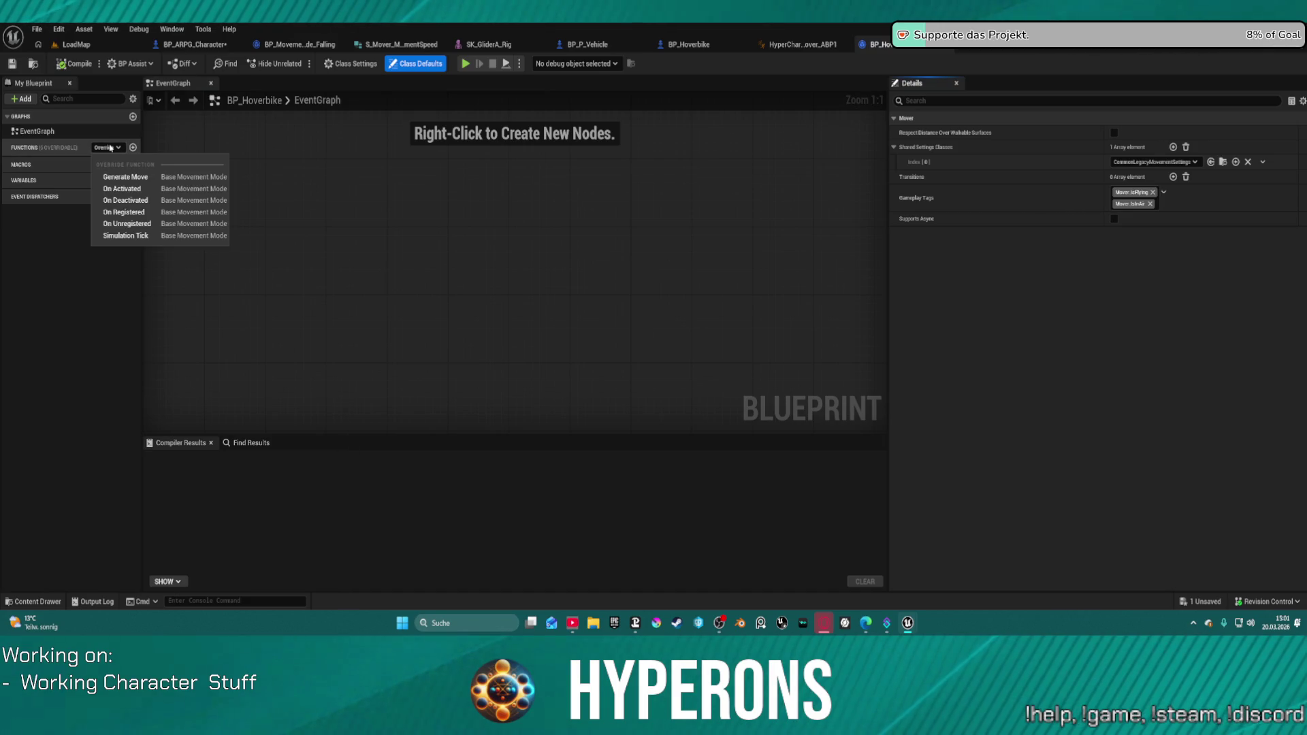
pyautogui.click(153, 177)
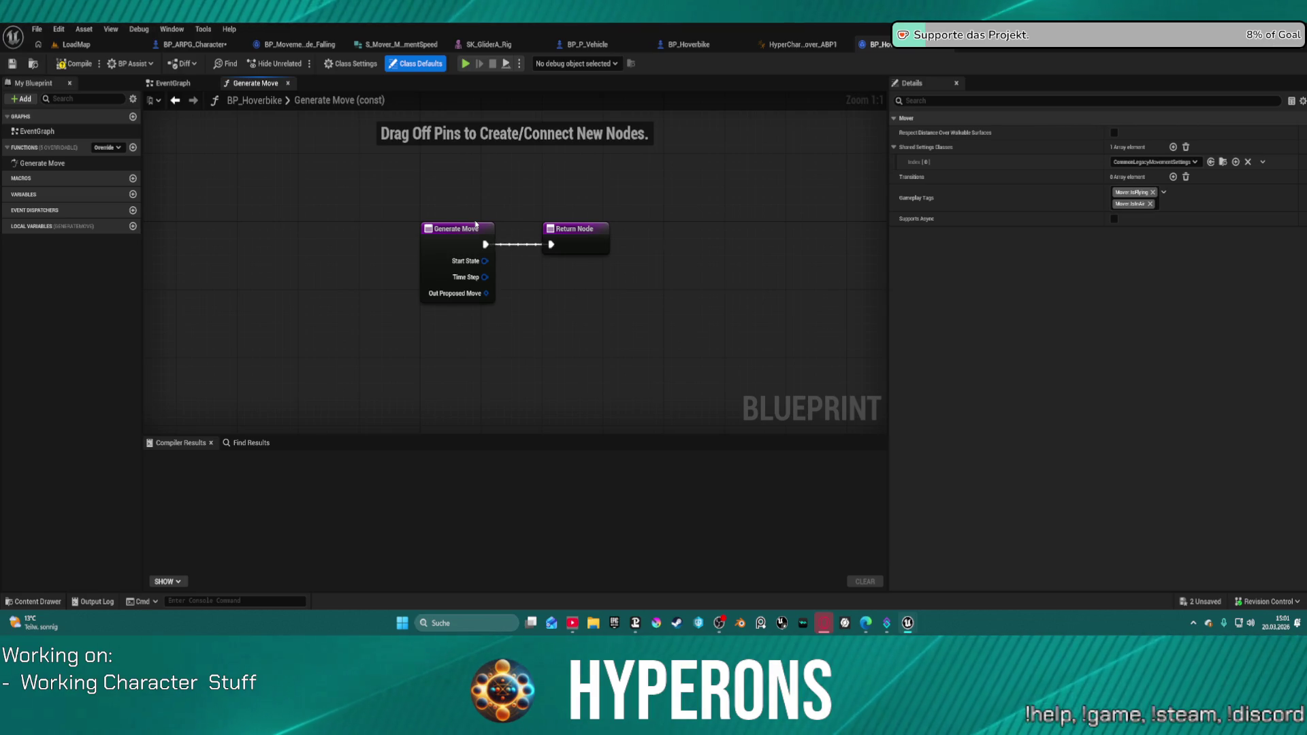
pyautogui.click(75, 63)
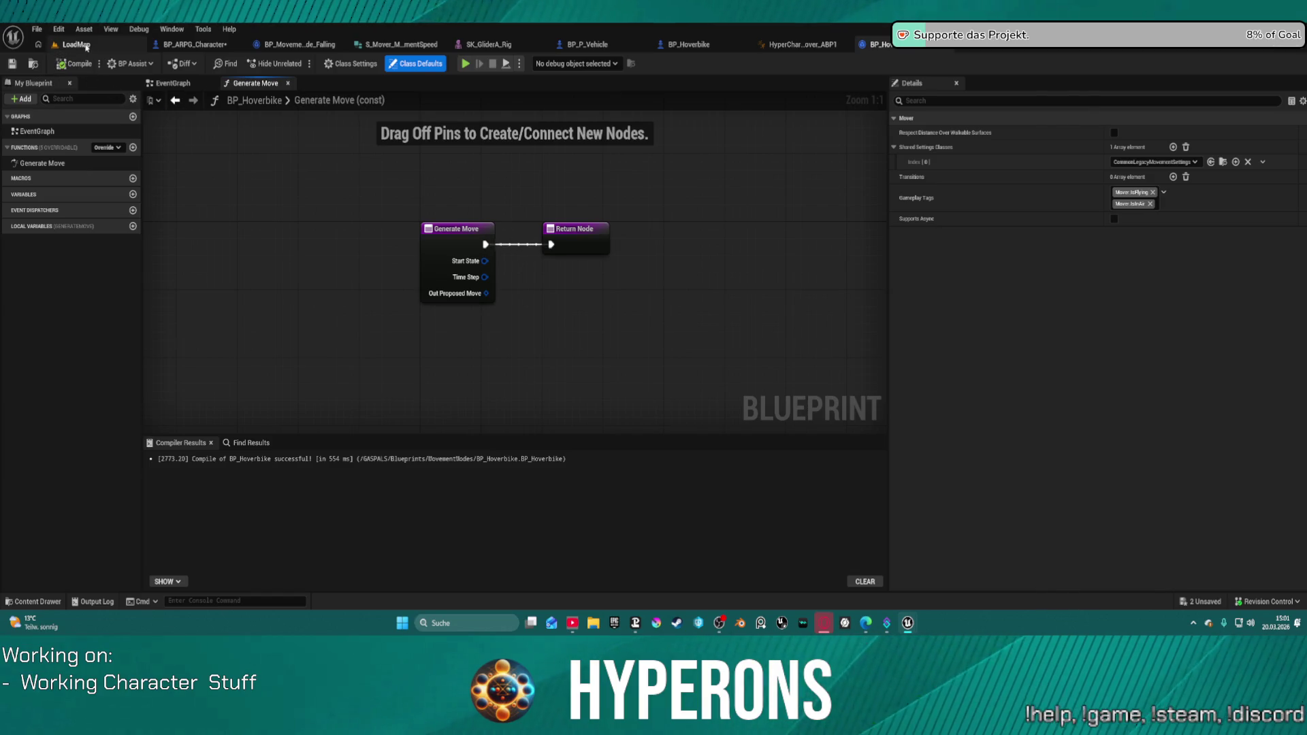
# Switch to the LoadMap level and back to BP_Hoverbike, dismissing the compilation errors notice.
pyautogui.click(75, 44)
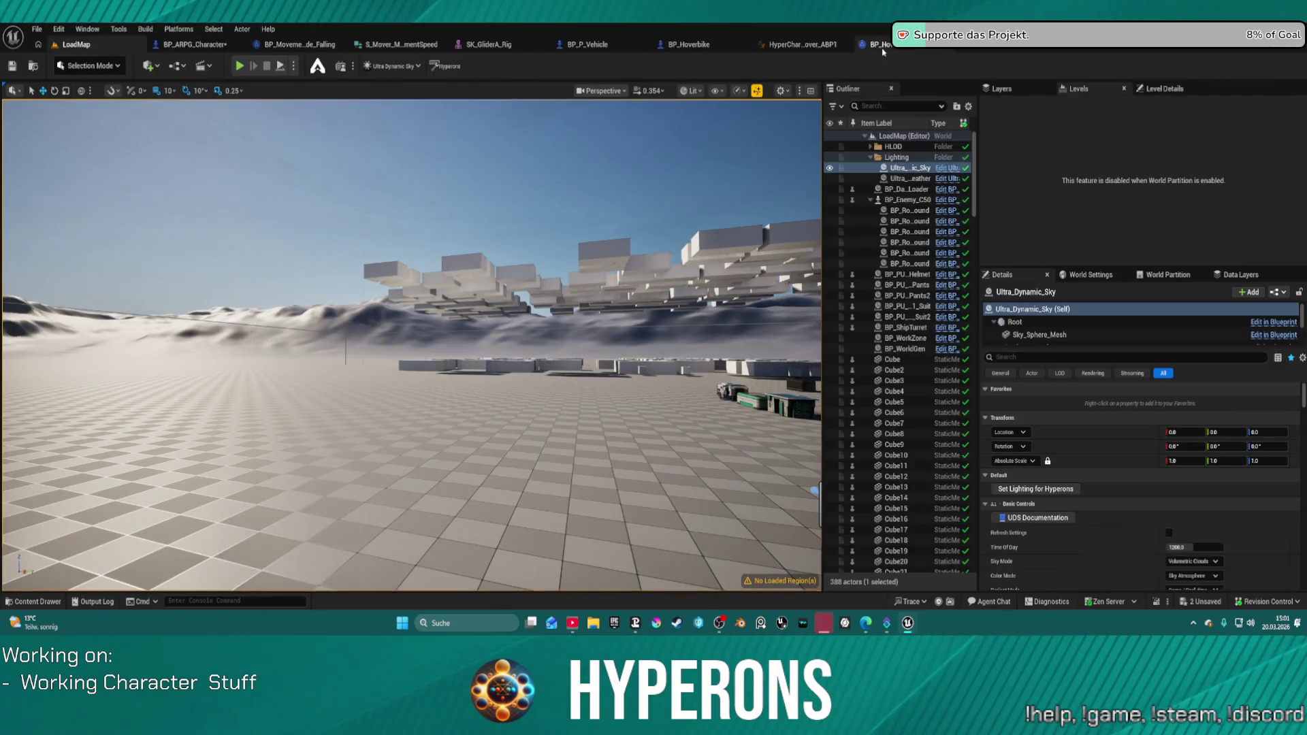
pyautogui.click(881, 47)
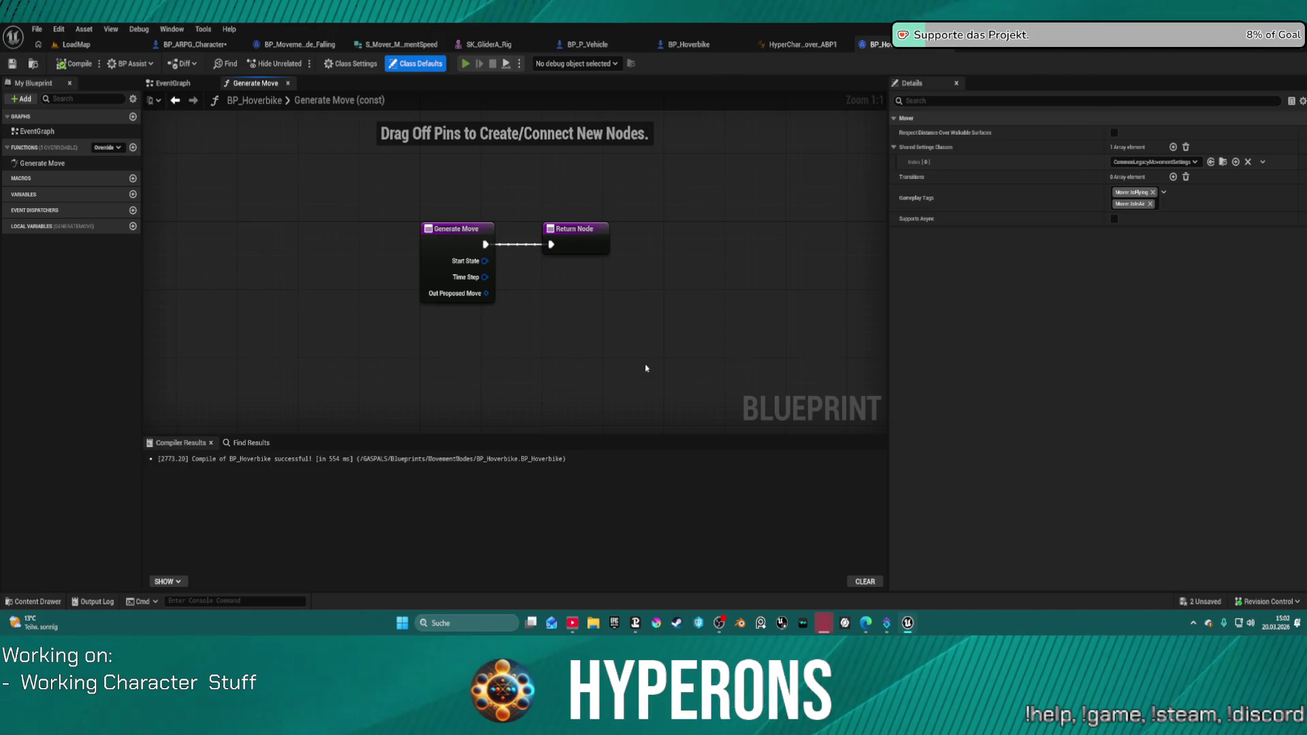
pyautogui.click(739, 347)
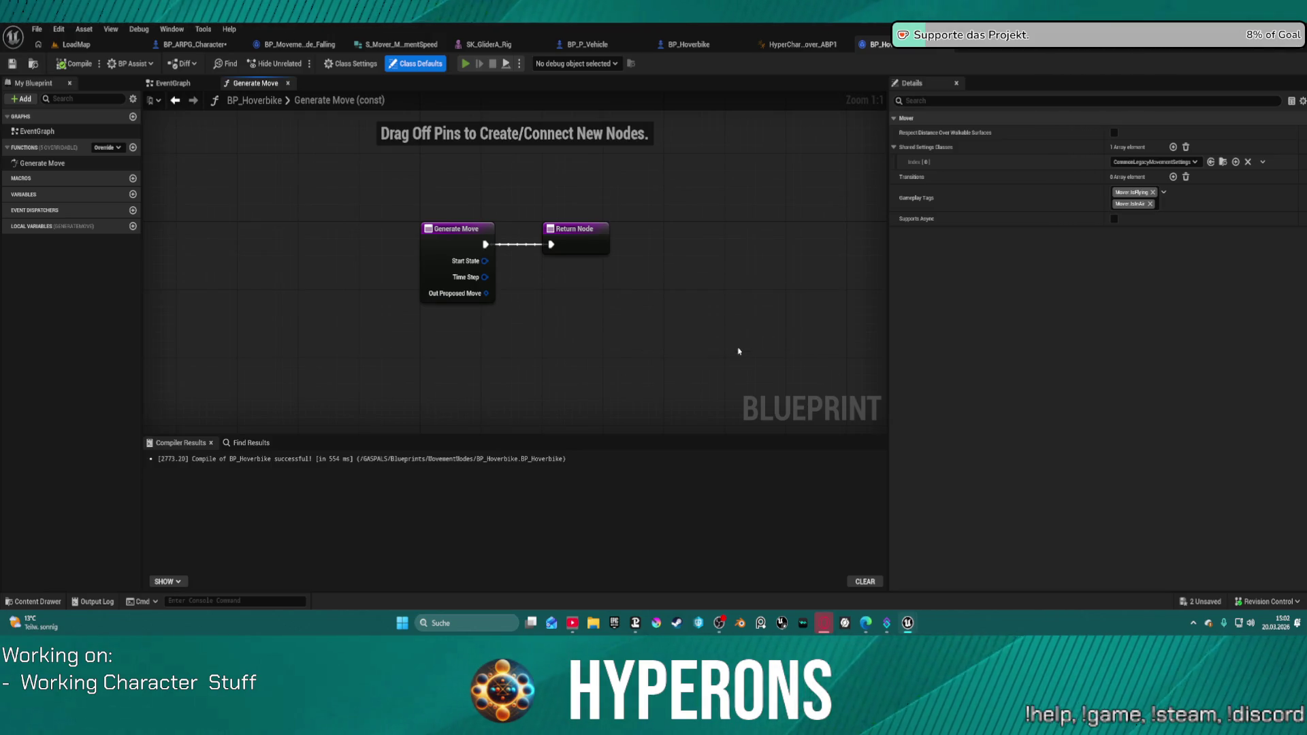
# Play-test: walk to the hoverbike, mount it with F, steer with WASD, then stop with Esc.
pyautogui.press('w')
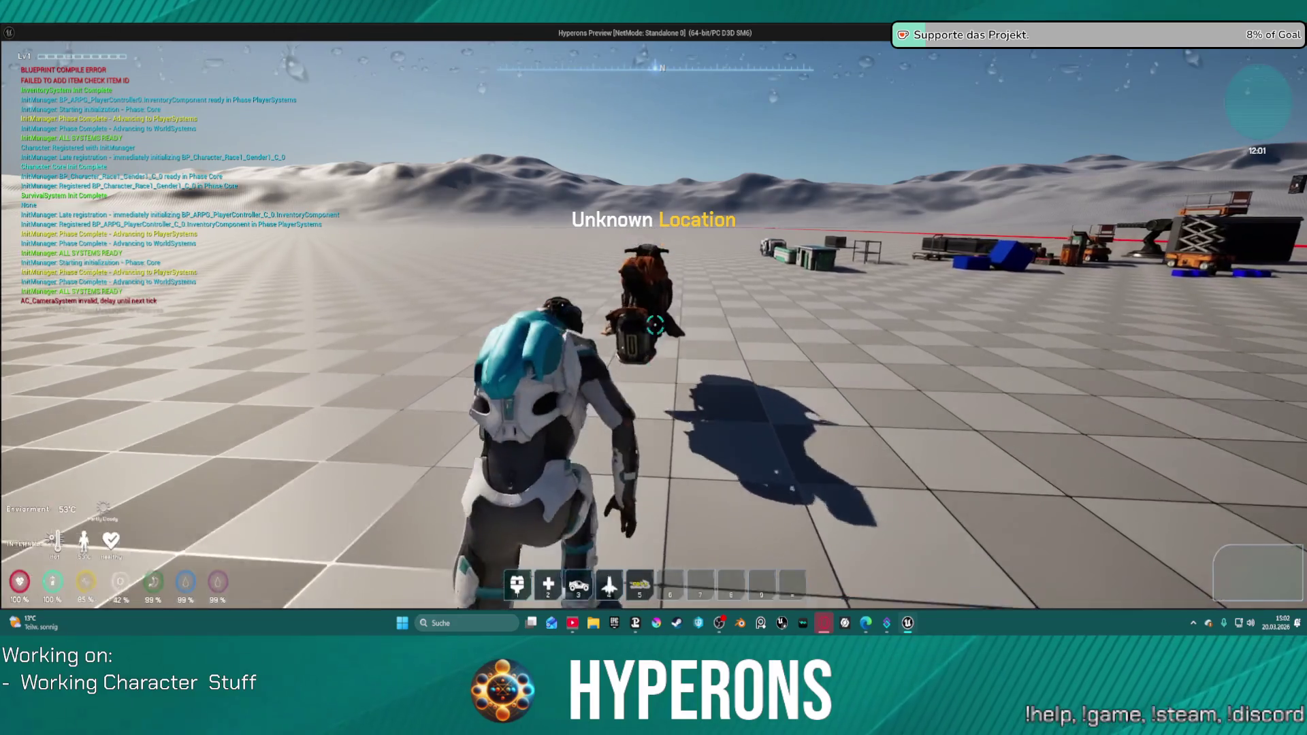
pyautogui.press('w')
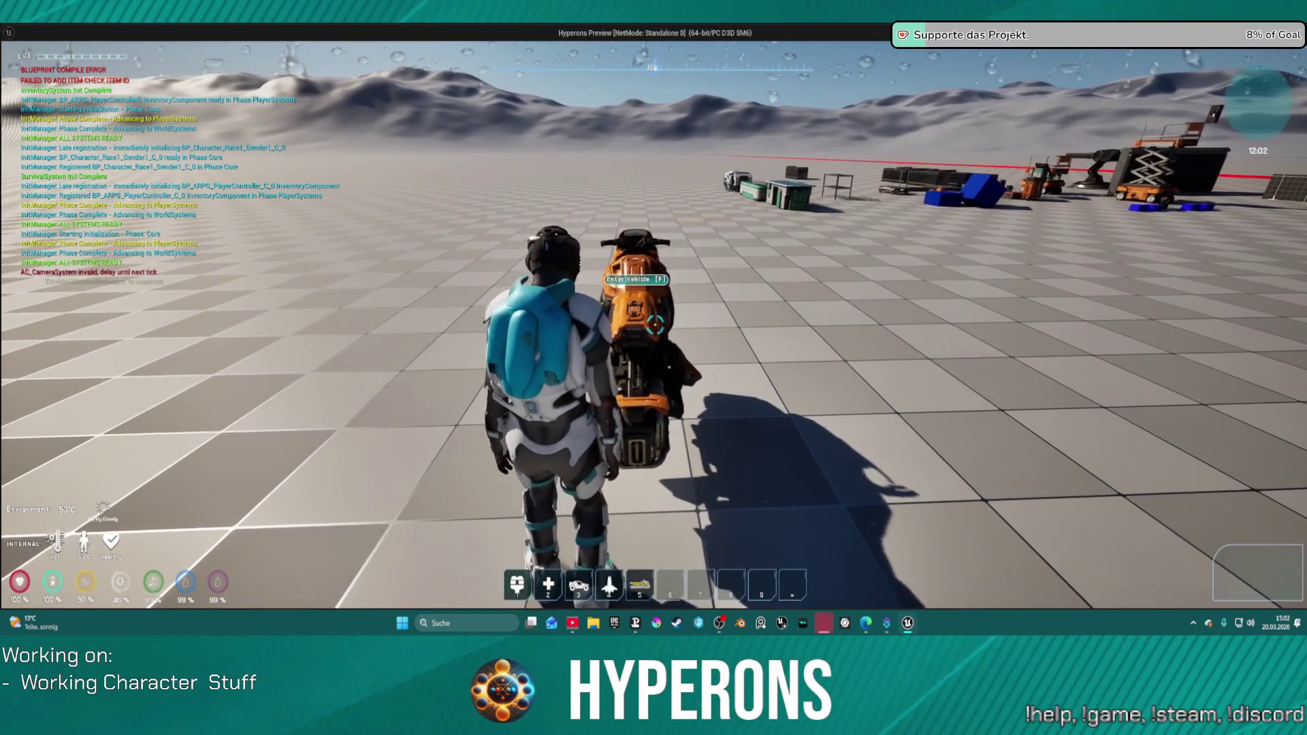
pyautogui.press('f')
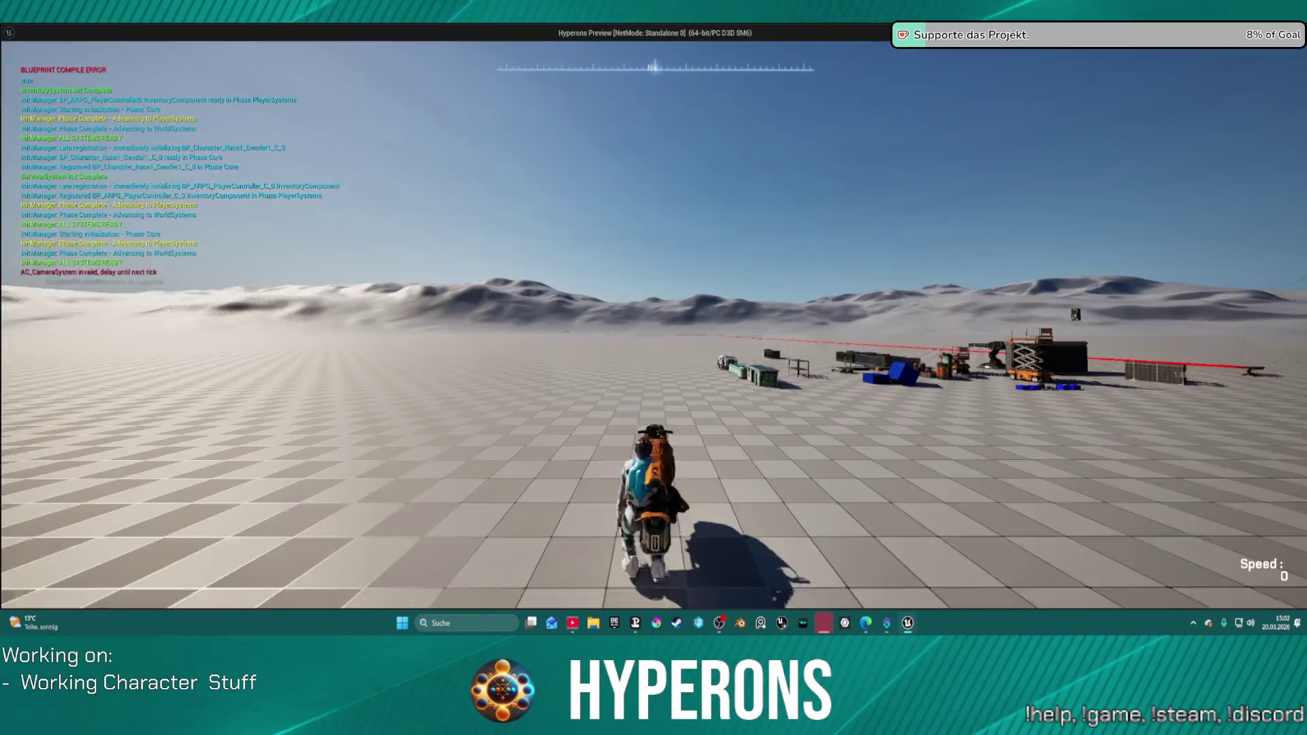
pyautogui.press('w')
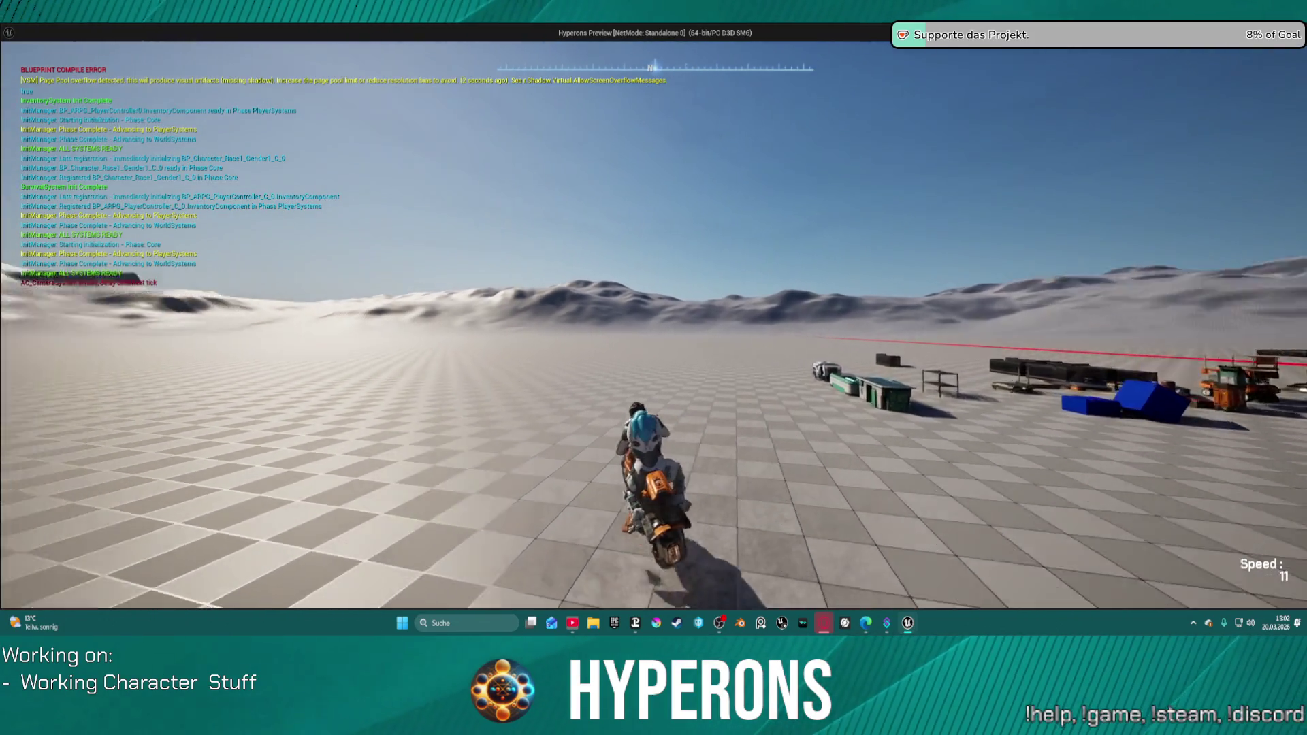
pyautogui.press('a')
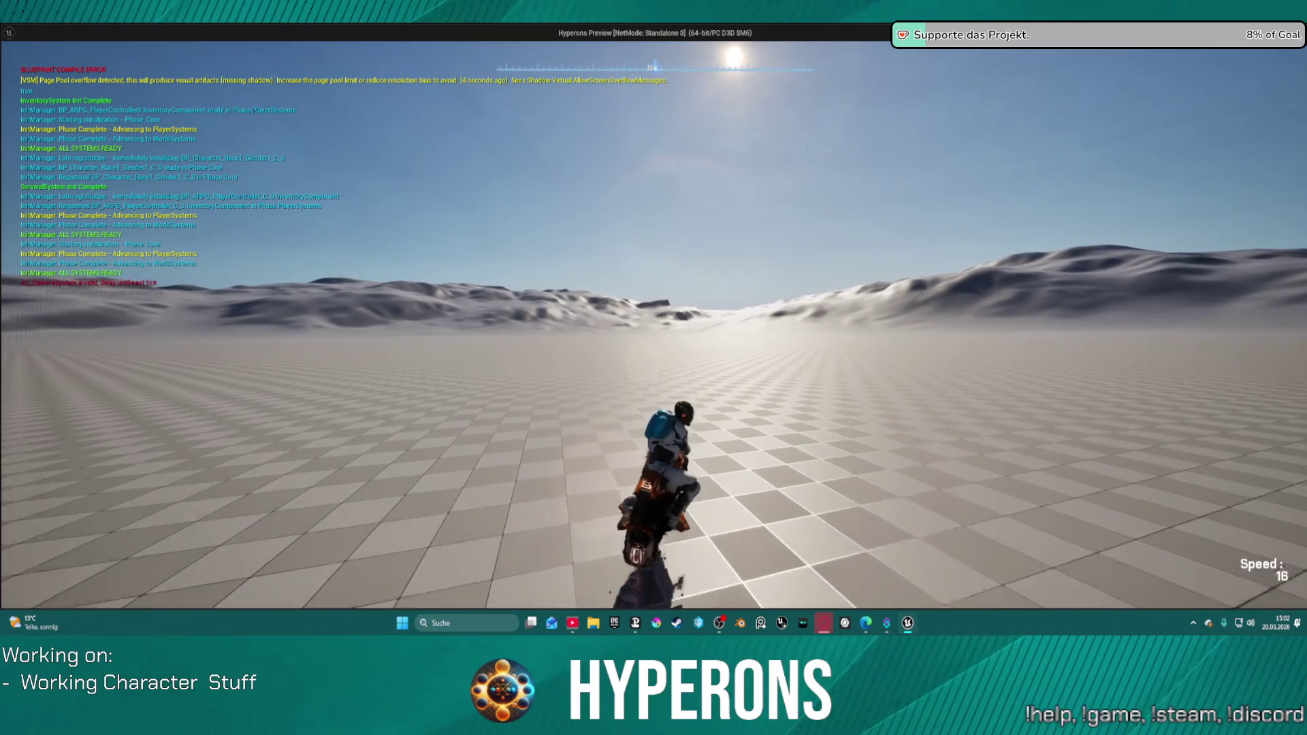
pyautogui.press('d')
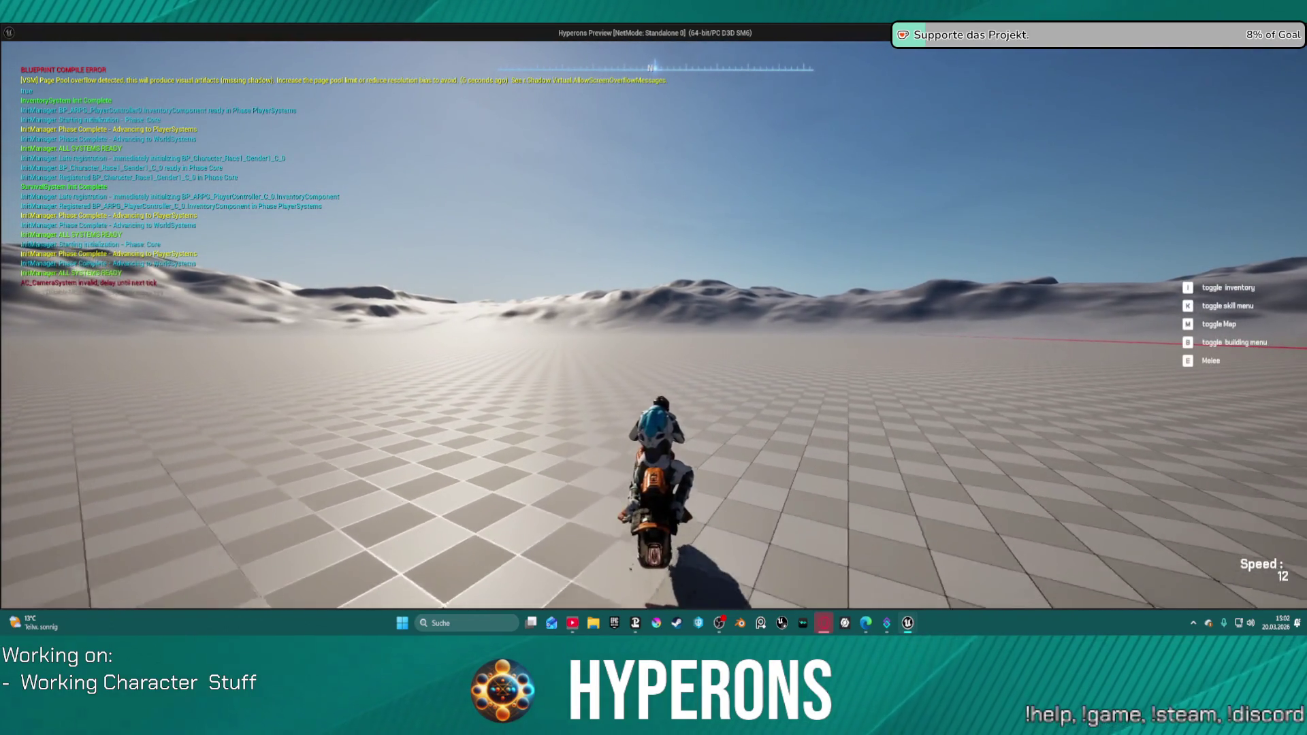
pyautogui.press('w')
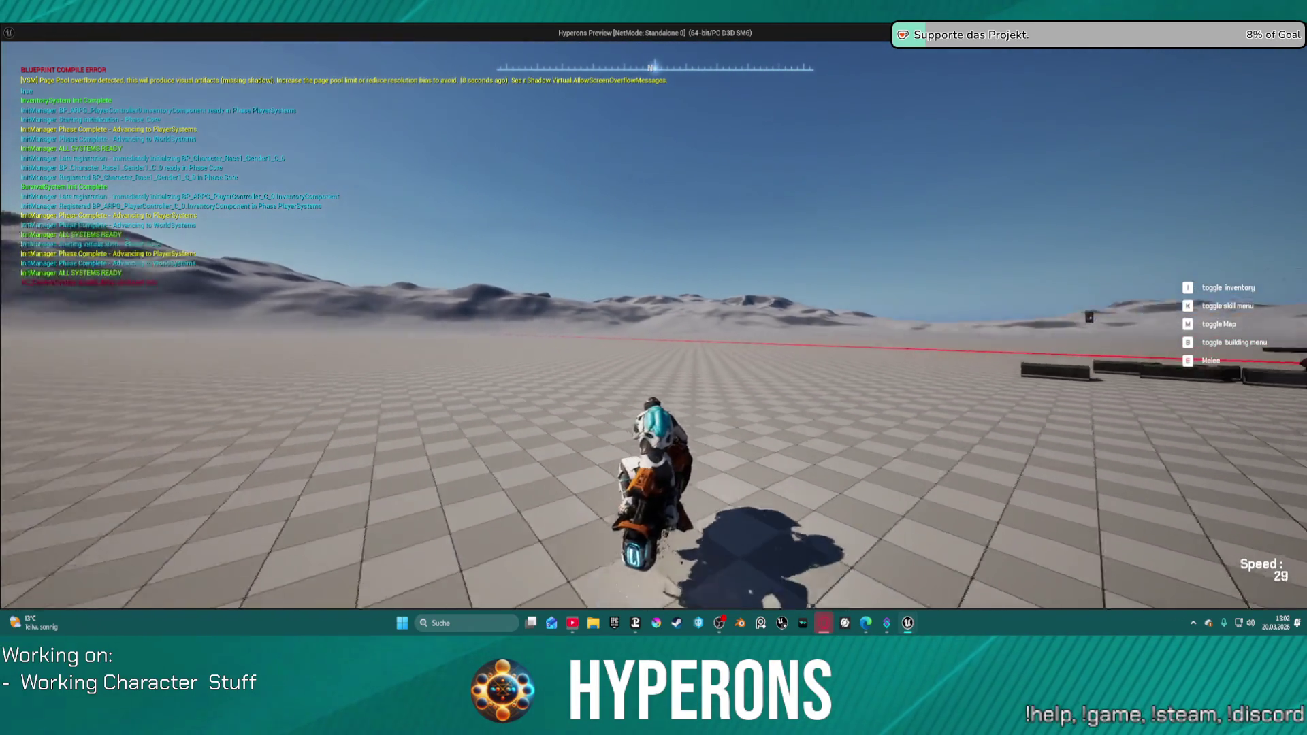
pyautogui.press('Escape')
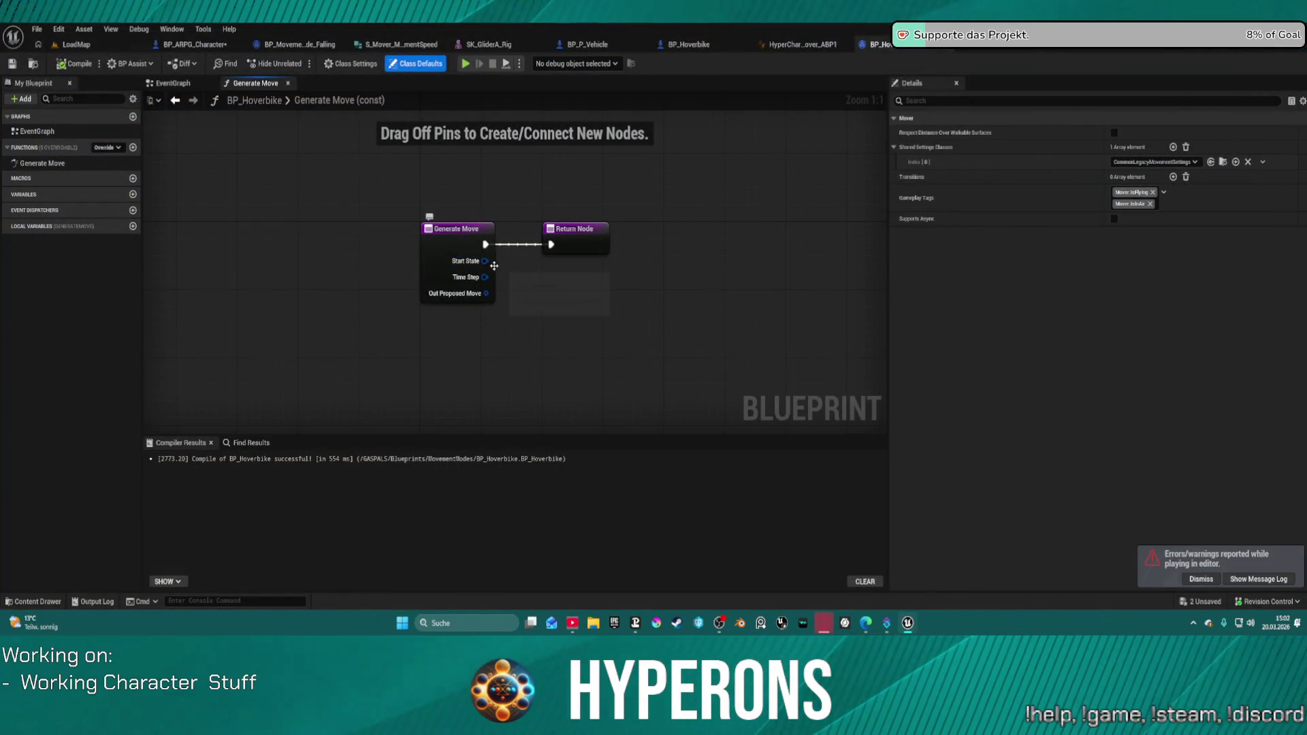
# Move the Generate Move node left, abandoning a new connection from Out Proposed Move.
pyautogui.moveTo(461, 242); pyautogui.dragTo(331, 233)
pyautogui.moveTo(356, 284); pyautogui.dragTo(406, 305)
pyautogui.press('Escape')
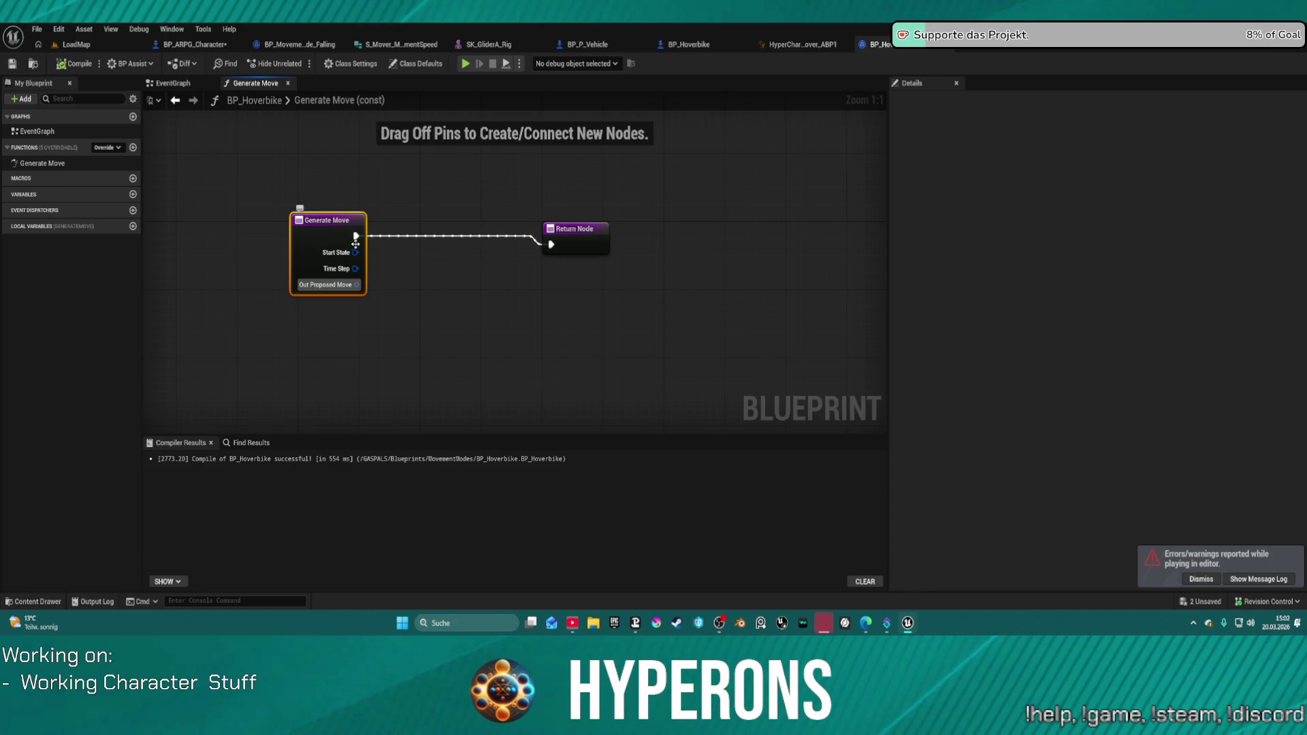
# View BP_Hoverbike's Class Defaults, then return to the BP_ARPG_Character blueprint.
pyautogui.click(414, 63)
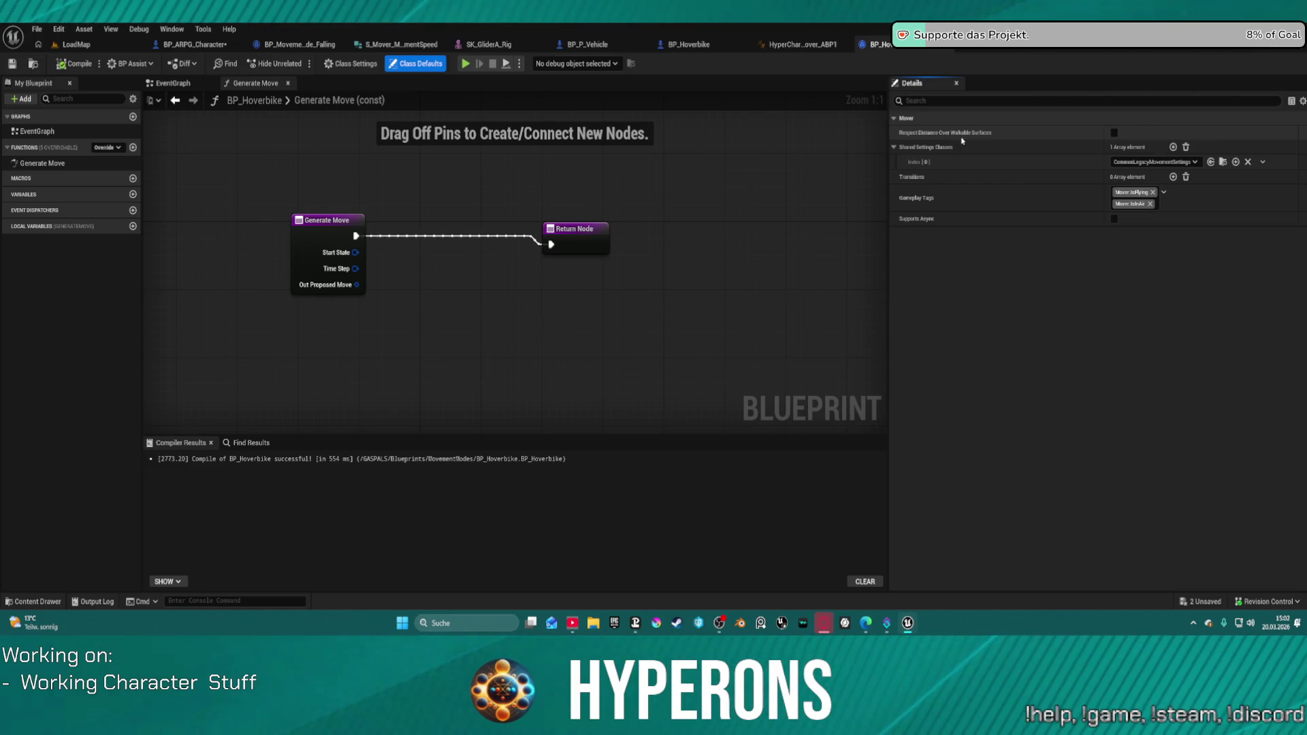
pyautogui.moveTo(924, 221)
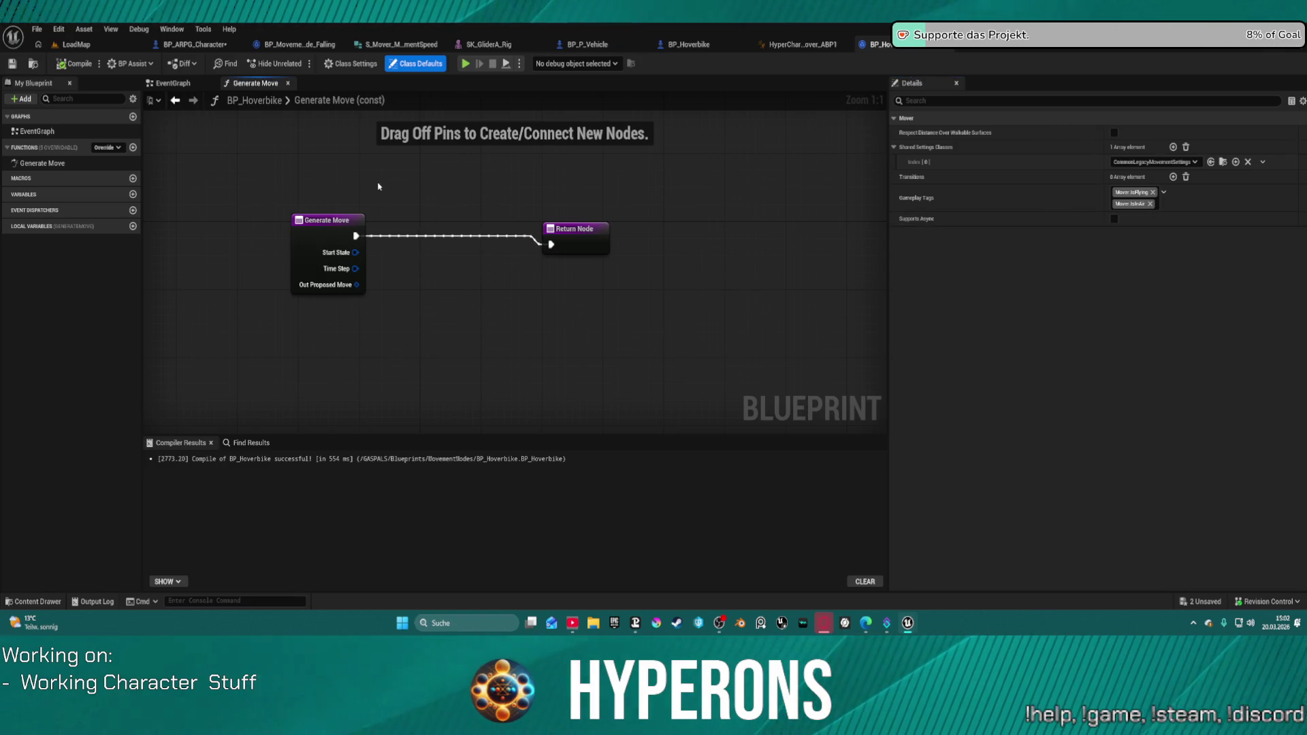
pyautogui.click(194, 45)
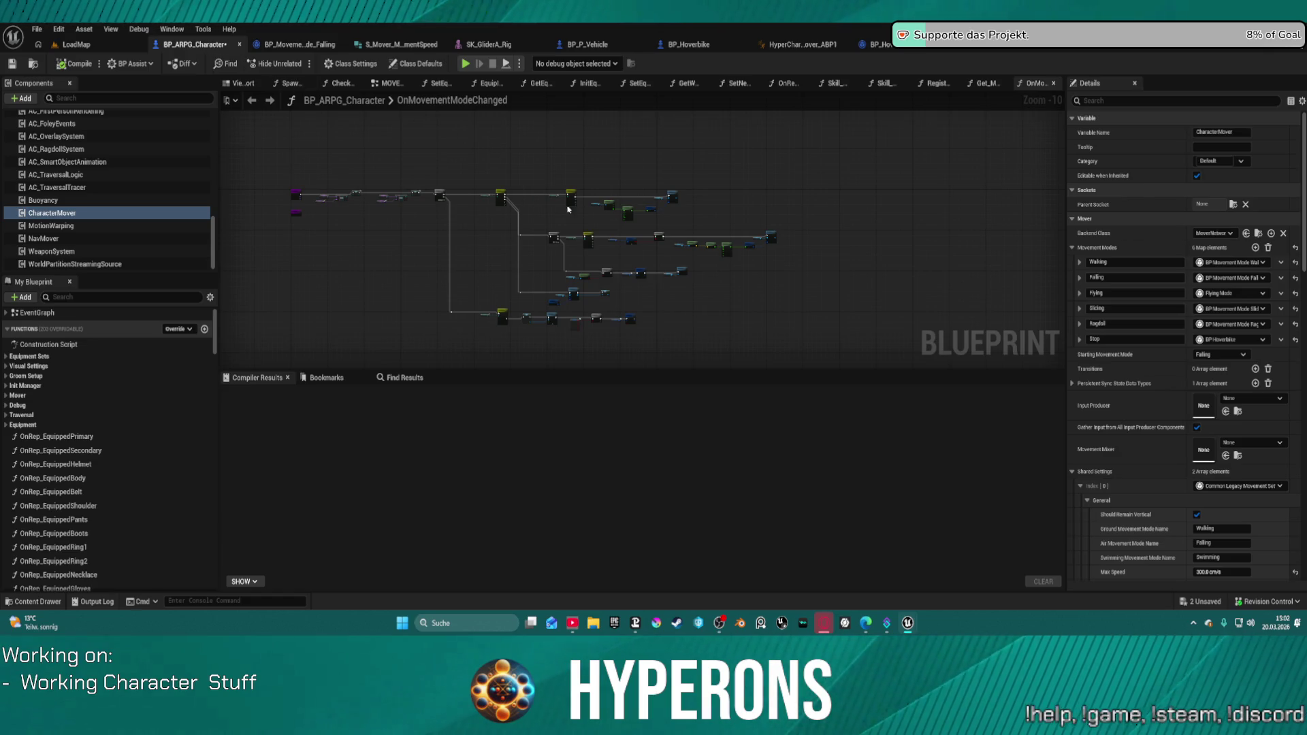
# Look over the hoverbike's Get AnimBP Reference section, then bring up BP_P_Vehicle's Queue Next Movement Mode nodes.
pyautogui.click(687, 44)
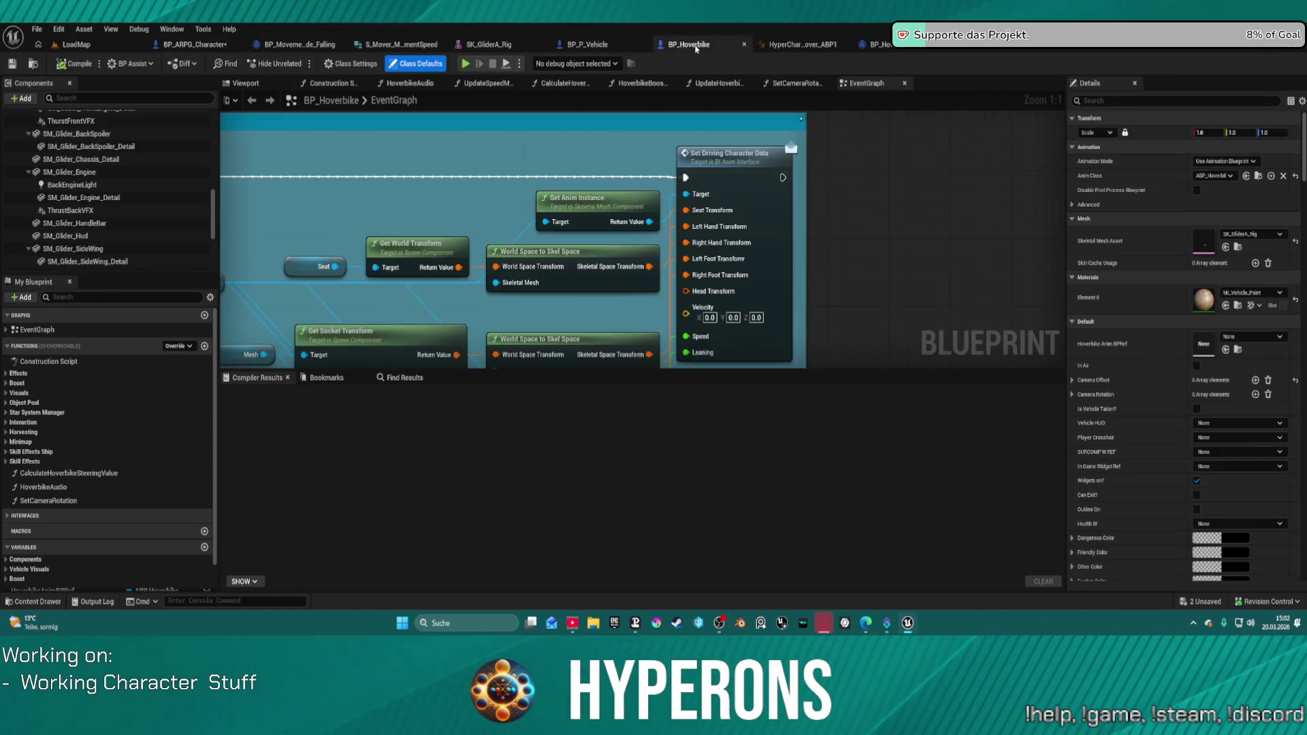
pyautogui.scroll(-5, 429, 218)
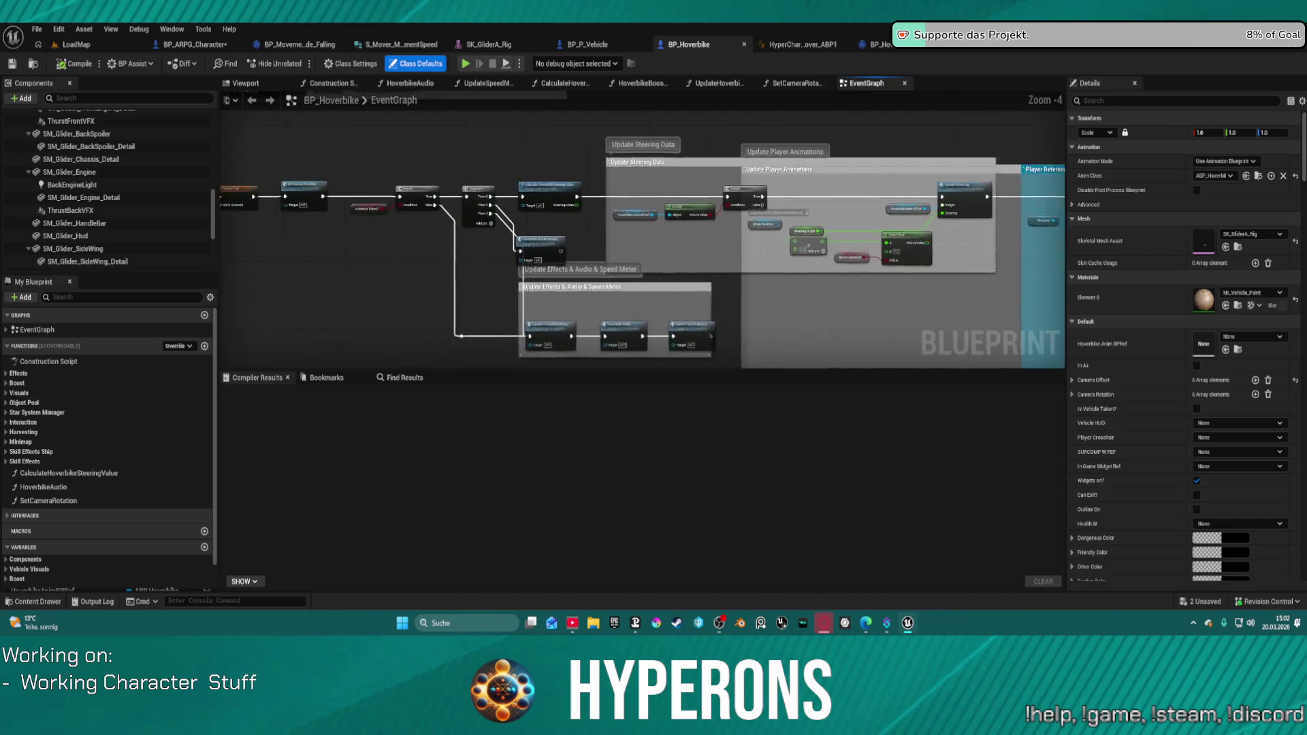
pyautogui.moveTo(599, 477)
pyautogui.mouseDown()
pyautogui.moveTo(599, 225)
pyautogui.moveTo(579, 197)
pyautogui.mouseUp()
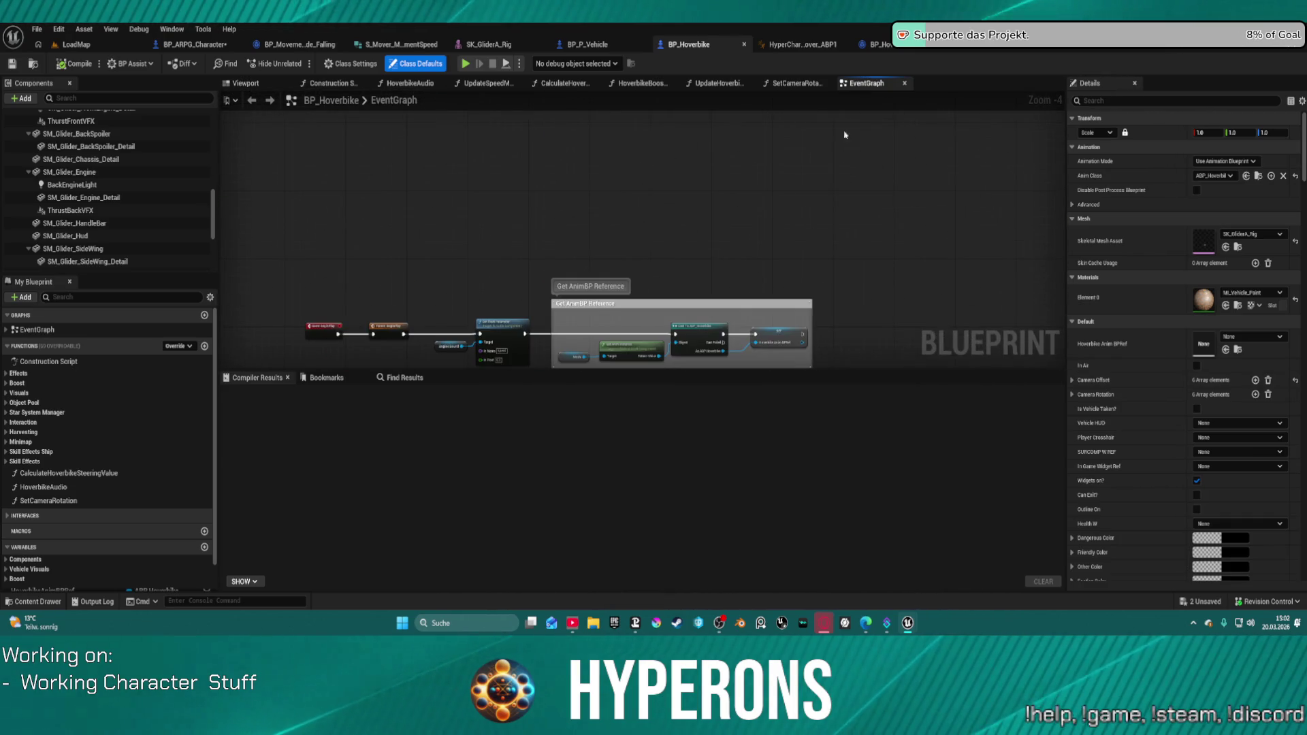
pyautogui.click(597, 45)
pyautogui.moveTo(488, 218)
pyautogui.mouseDown()
pyautogui.moveTo(576, 221)
pyautogui.moveTo(496, 222)
pyautogui.moveTo(476, 202)
pyautogui.moveTo(523, 270)
pyautogui.mouseUp()
# Insert Get Main Player Controller between Set Actor Enable Collision and Queue Next Movement Mode.
pyautogui.write('get cont')
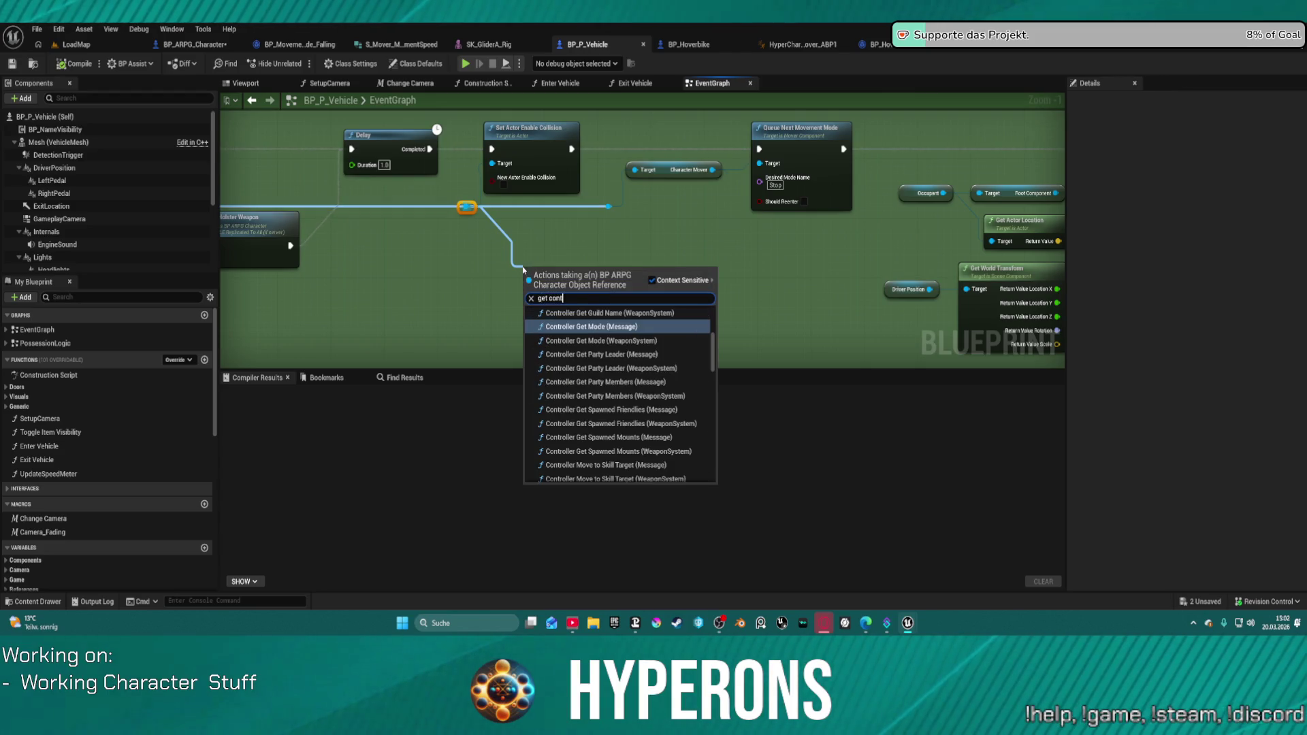
pyautogui.write('rolle')
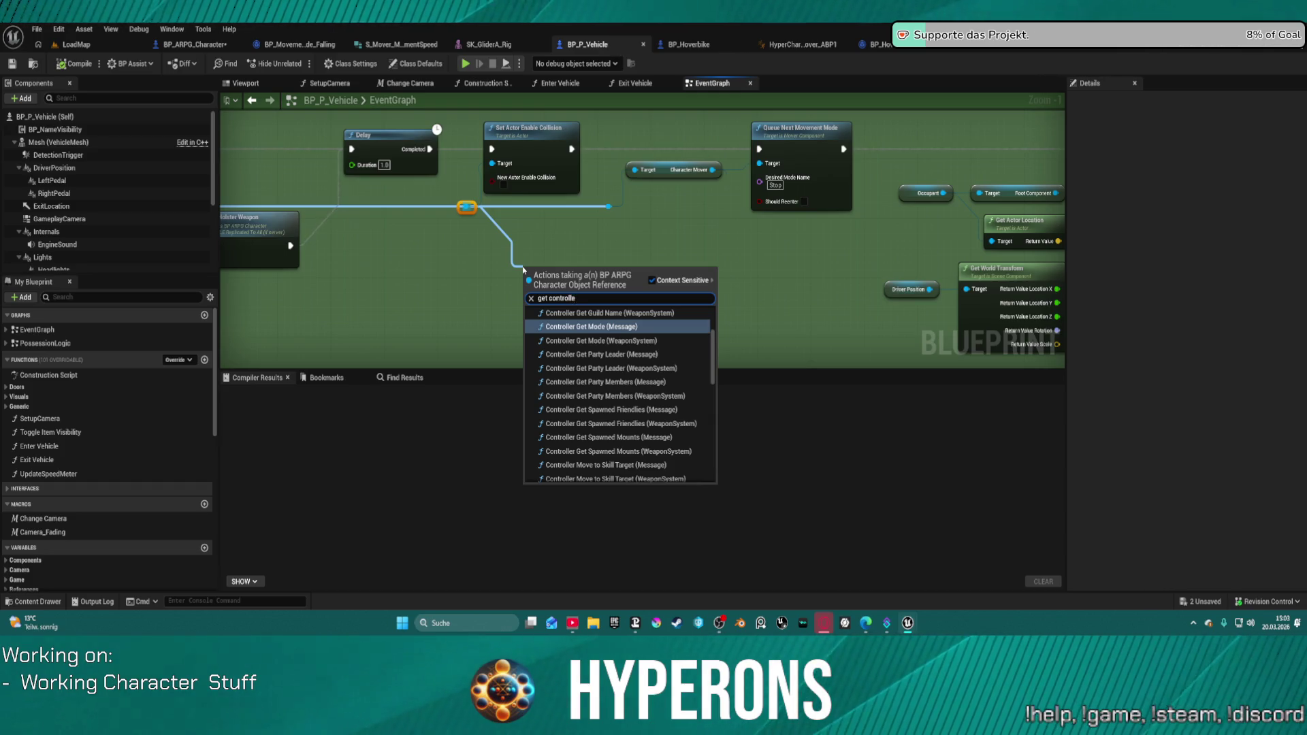
pyautogui.press('BackSpace')
pyautogui.press('BackSpace')
pyautogui.press('BackSpace')
pyautogui.write('player')
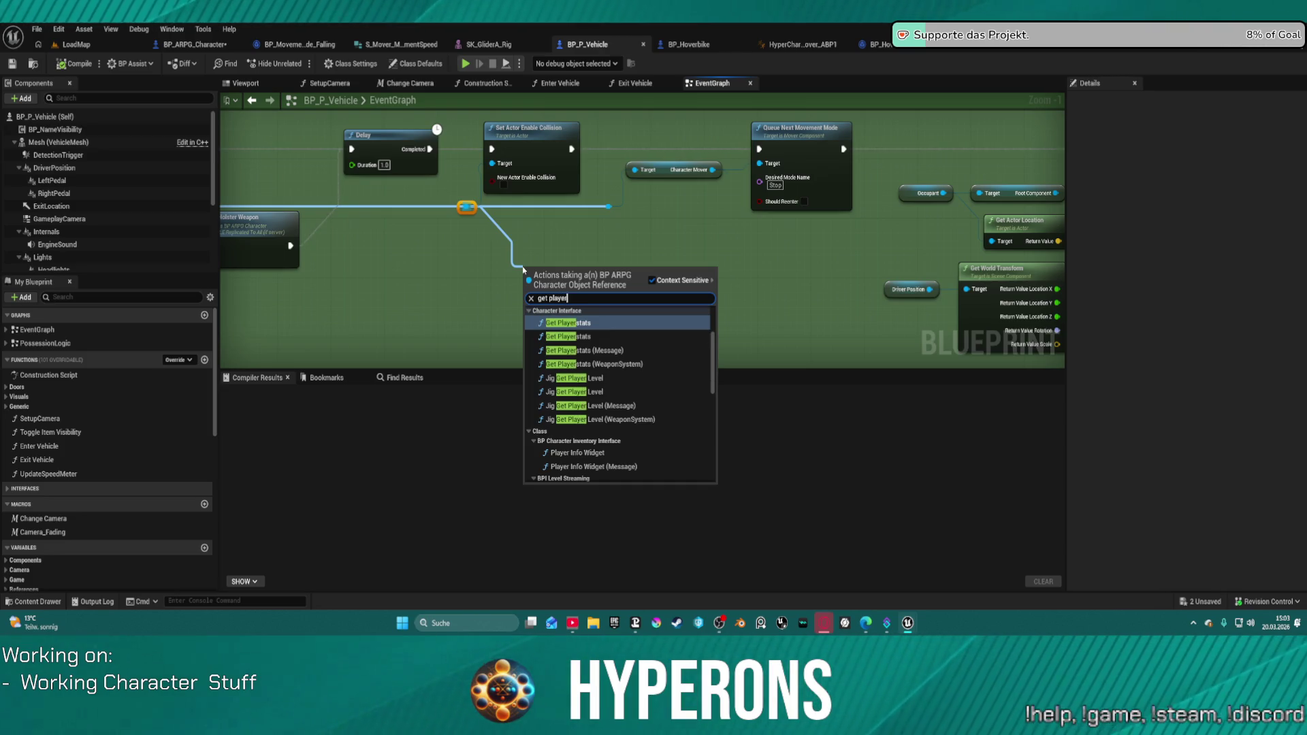
pyautogui.write(' cont')
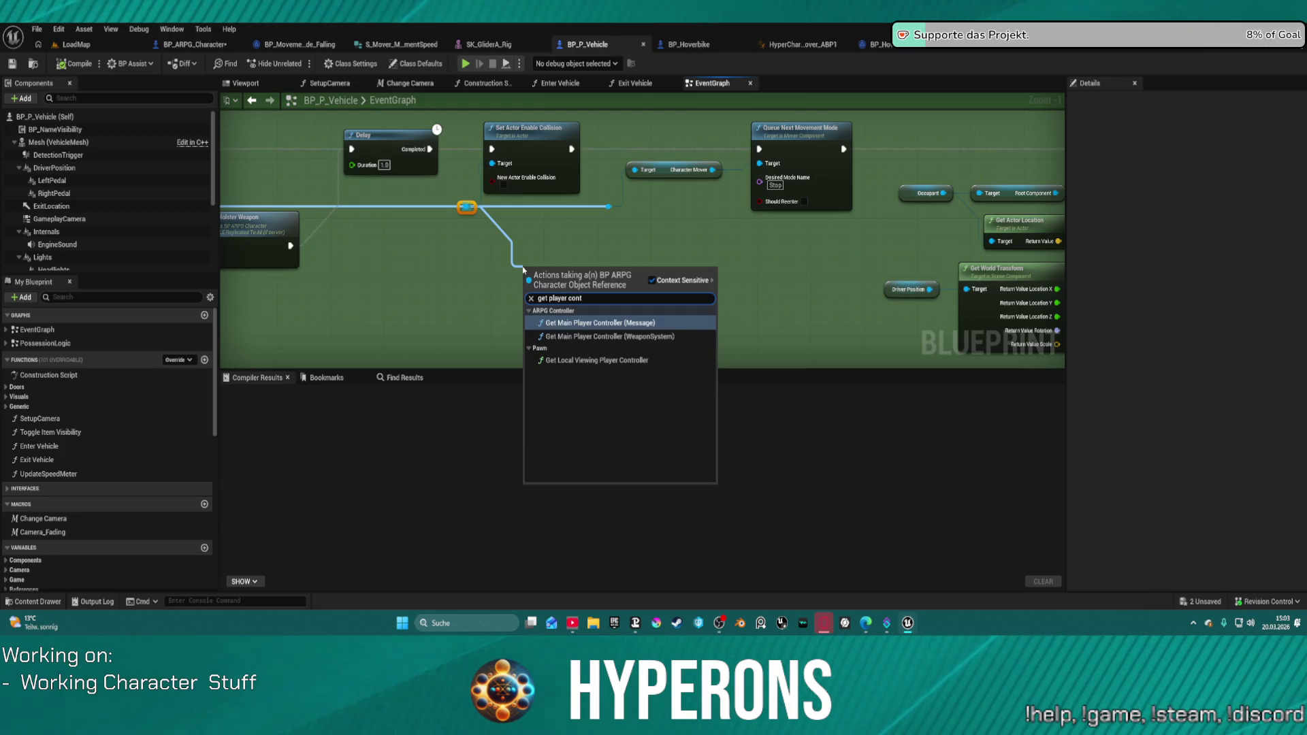
pyautogui.press('Return')
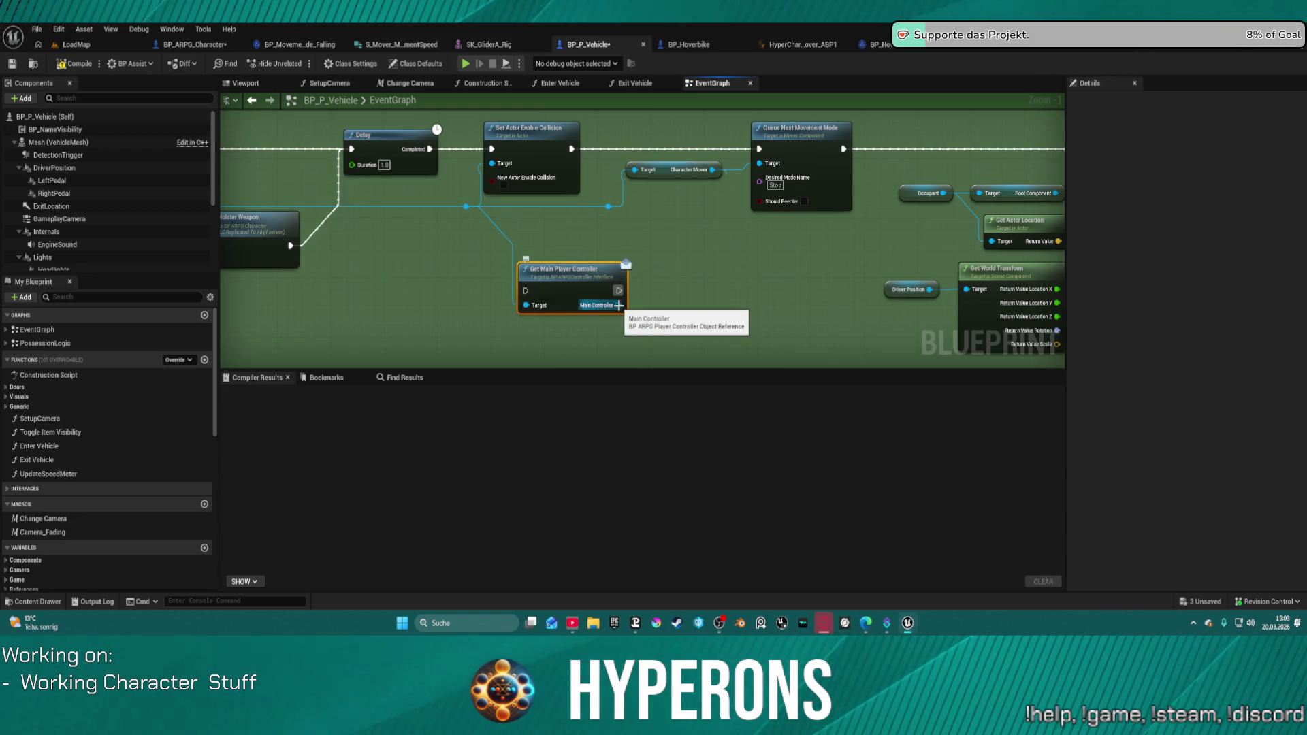
pyautogui.moveTo(525, 291)
pyautogui.mouseDown()
pyautogui.moveTo(568, 204)
pyautogui.moveTo(571, 148)
pyautogui.mouseUp()
pyautogui.moveTo(619, 291); pyautogui.dragTo(758, 149)
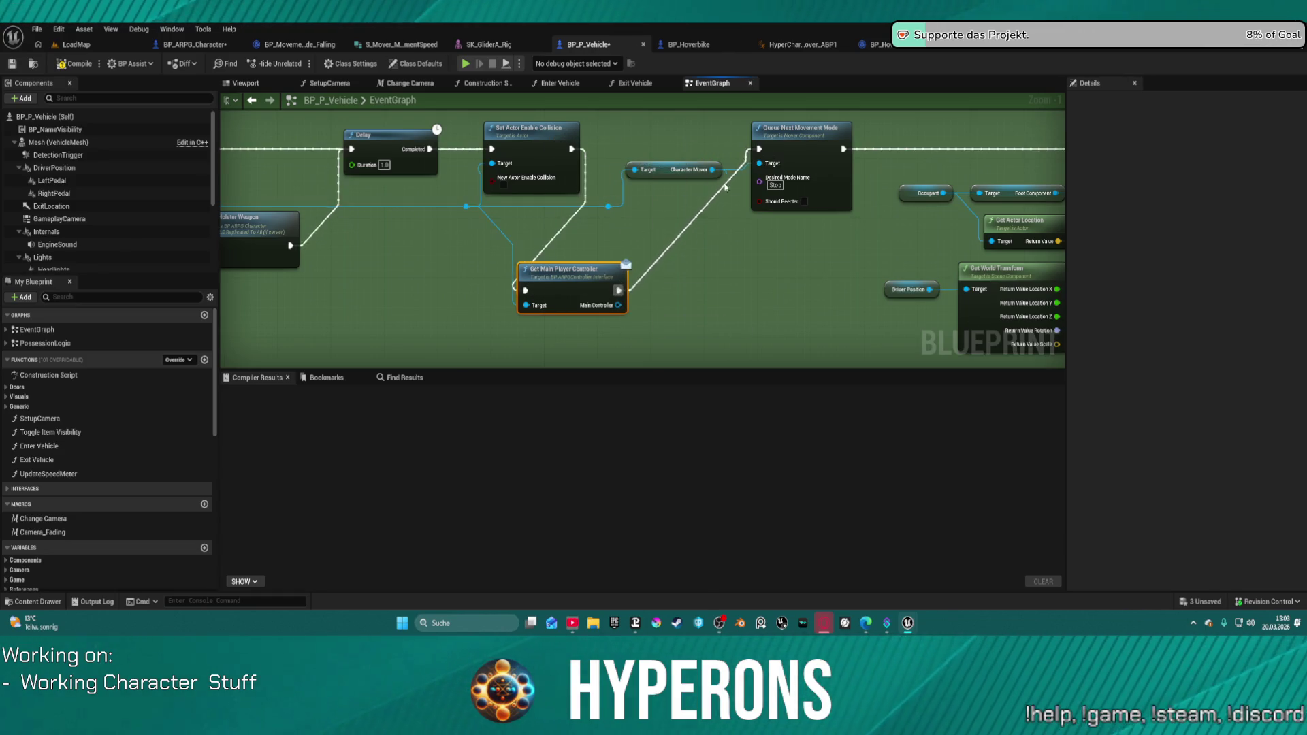
# Add a Set Control Rotation node driven by the Main Controller output.
pyautogui.moveTo(616, 305); pyautogui.dragTo(637, 321)
pyautogui.write('set t')
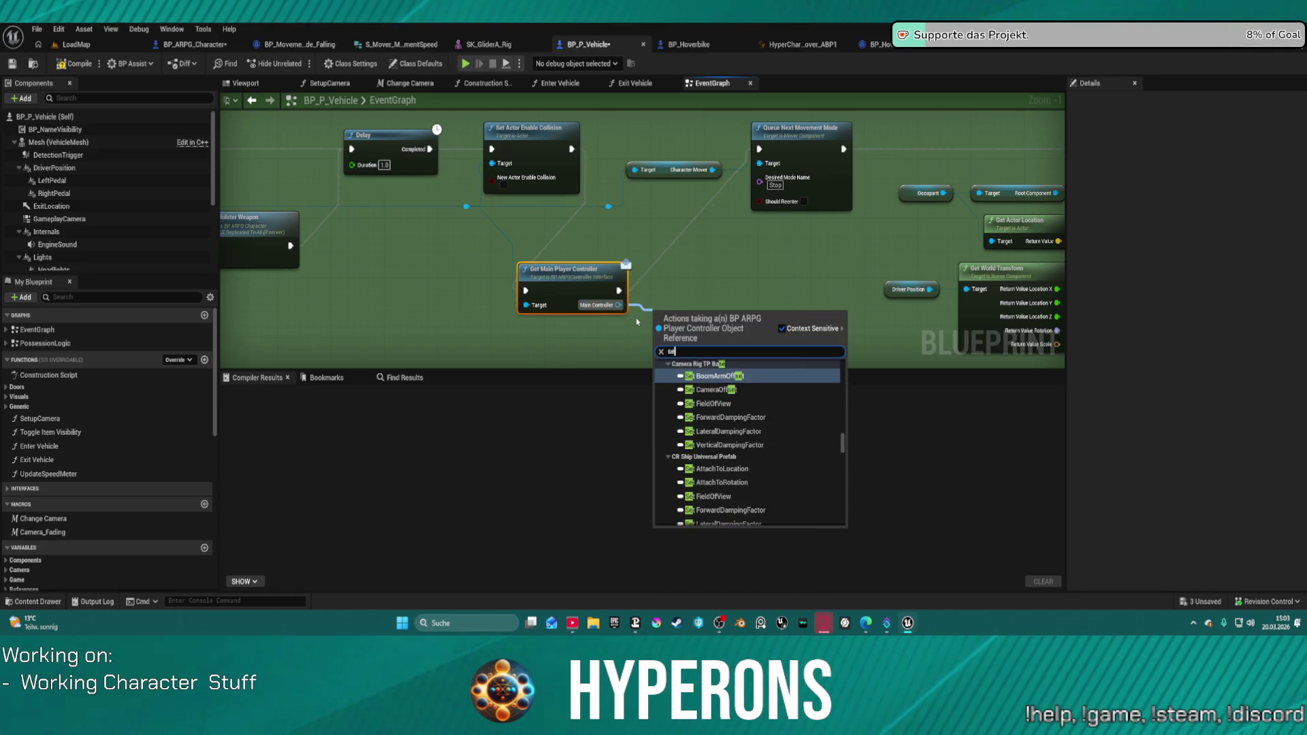
pyautogui.press('BackSpace')
pyautogui.write('r')
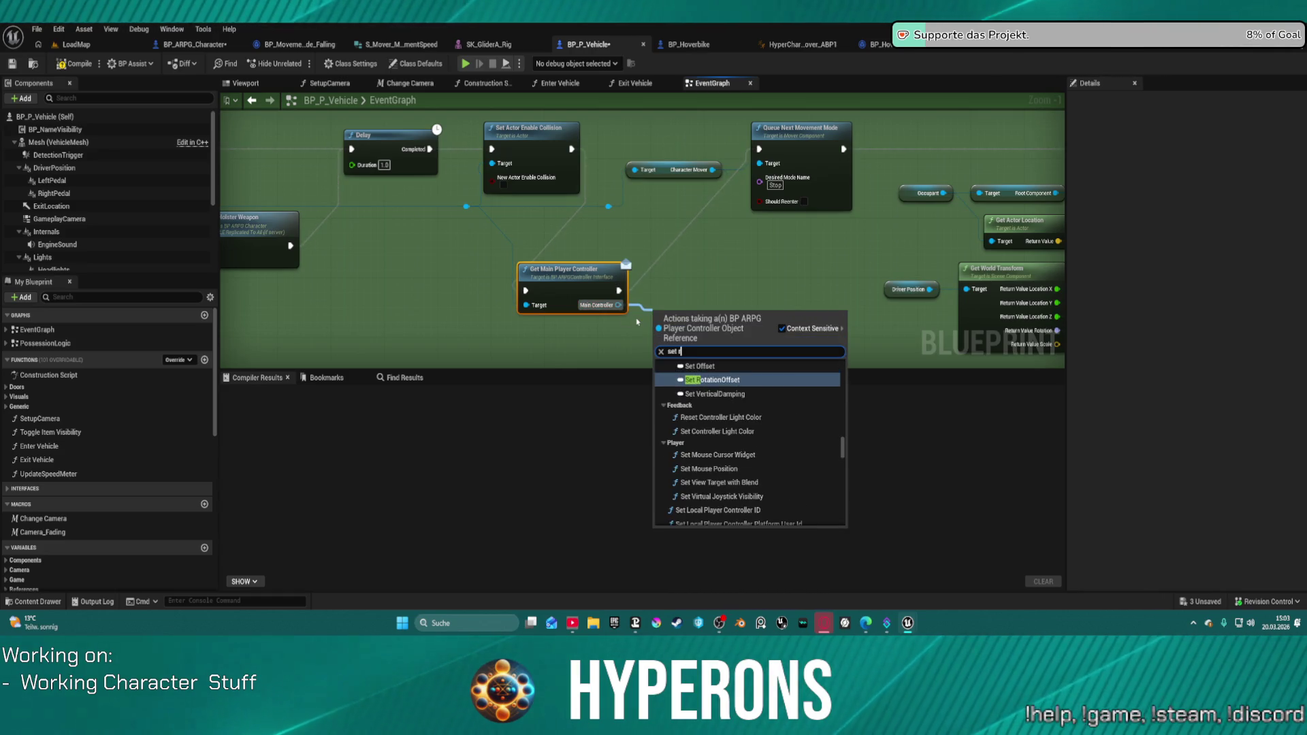
pyautogui.write('otato')
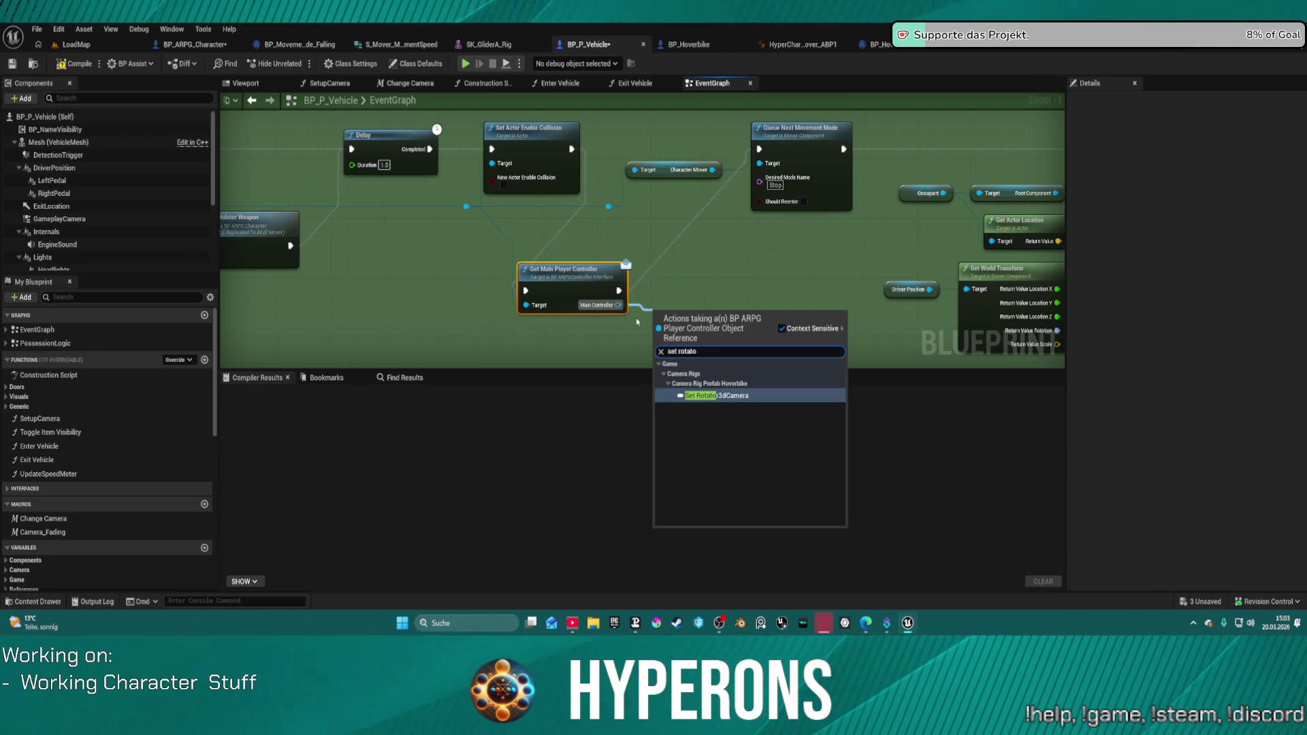
pyautogui.press('BackSpace')
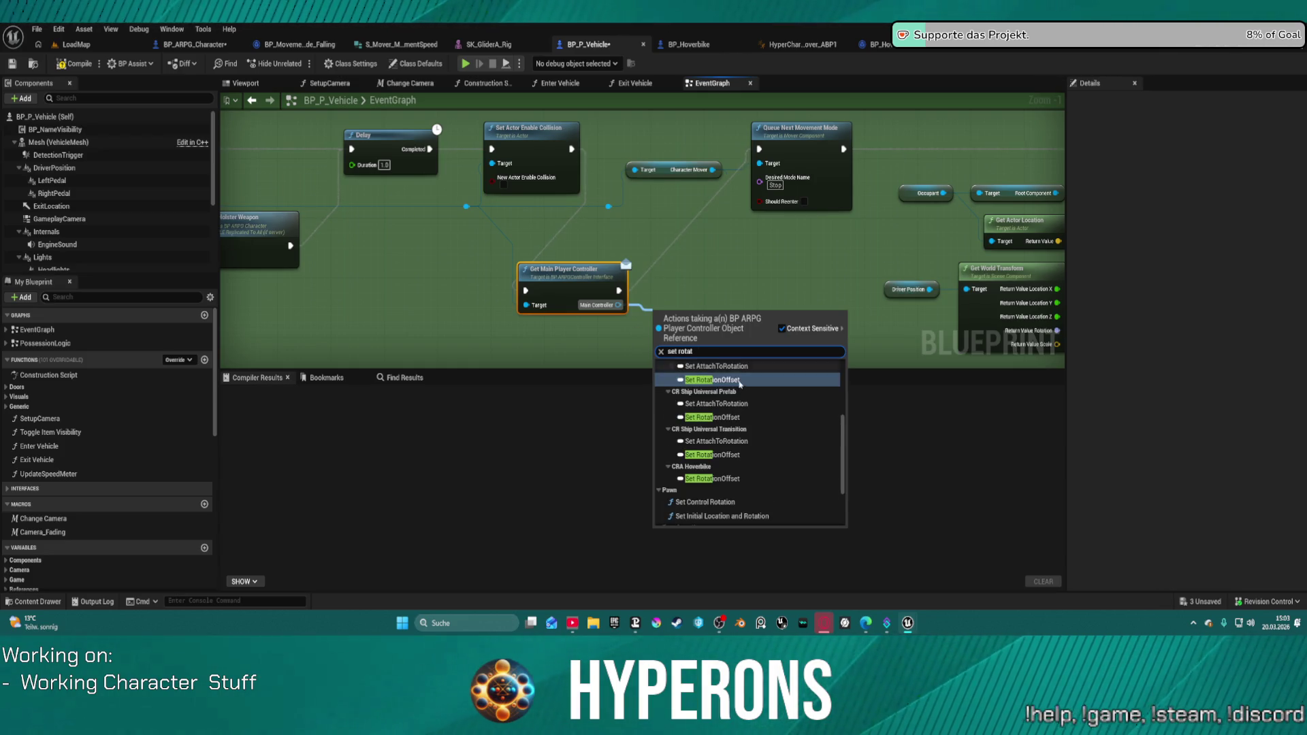
pyautogui.scroll(-2, 747, 457)
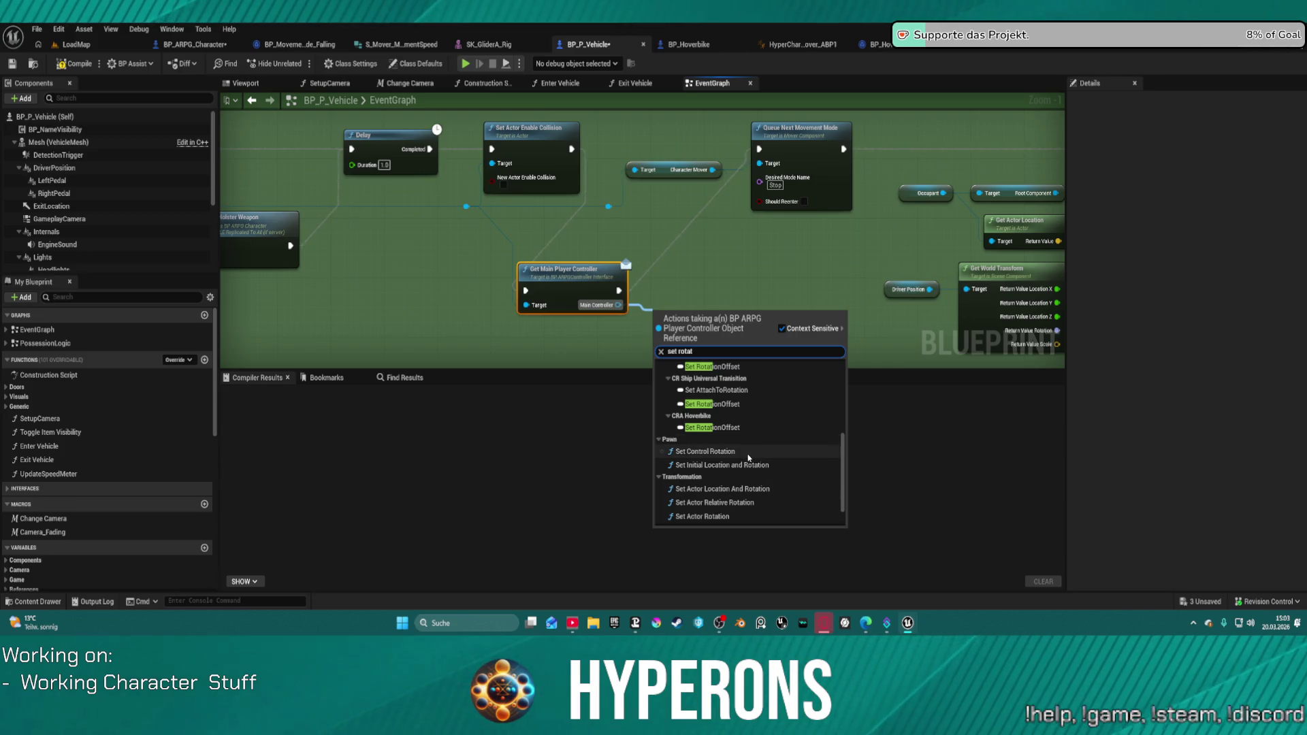
pyautogui.click(748, 451)
pyautogui.moveTo(717, 305)
pyautogui.mouseDown()
pyautogui.moveTo(693, 213)
pyautogui.moveTo(675, 279)
pyautogui.moveTo(688, 198)
pyautogui.mouseUp()
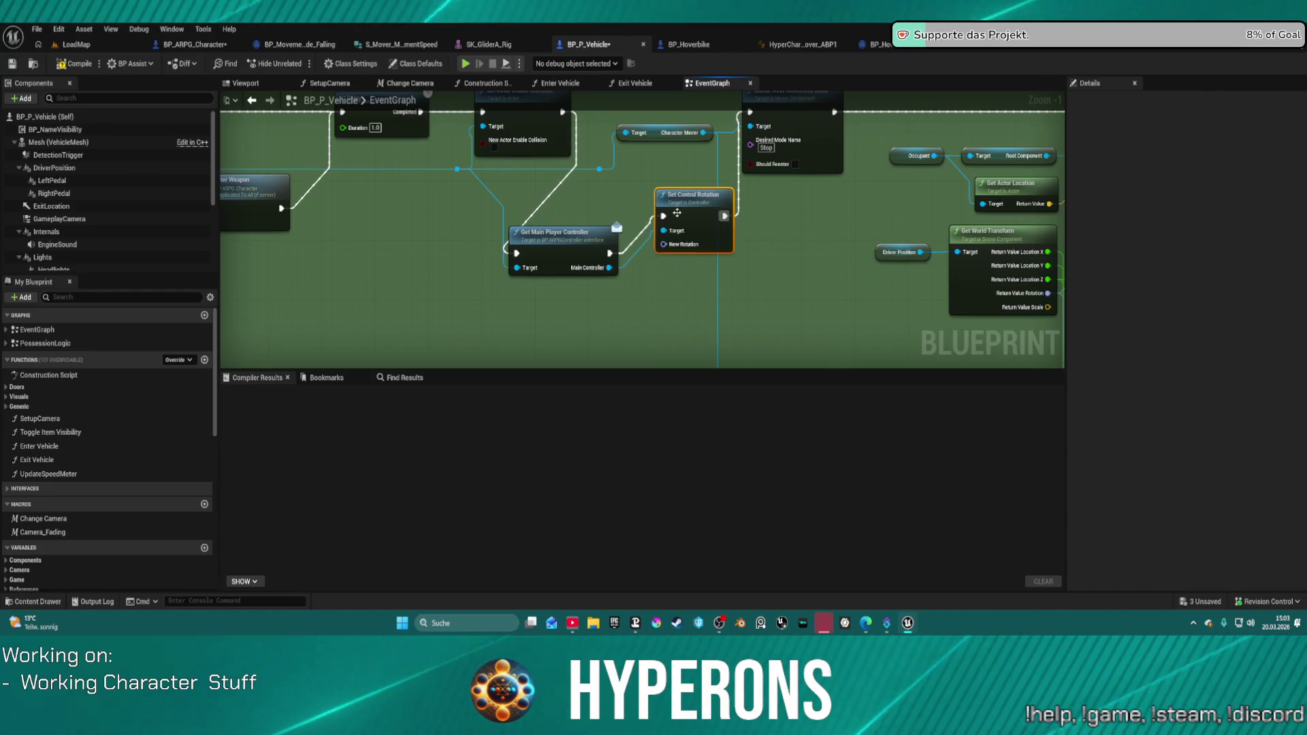
# Add a self-targeted Get Actor Rotation node and wire its Return Value into New Rotation.
pyautogui.rightClick(529, 311)
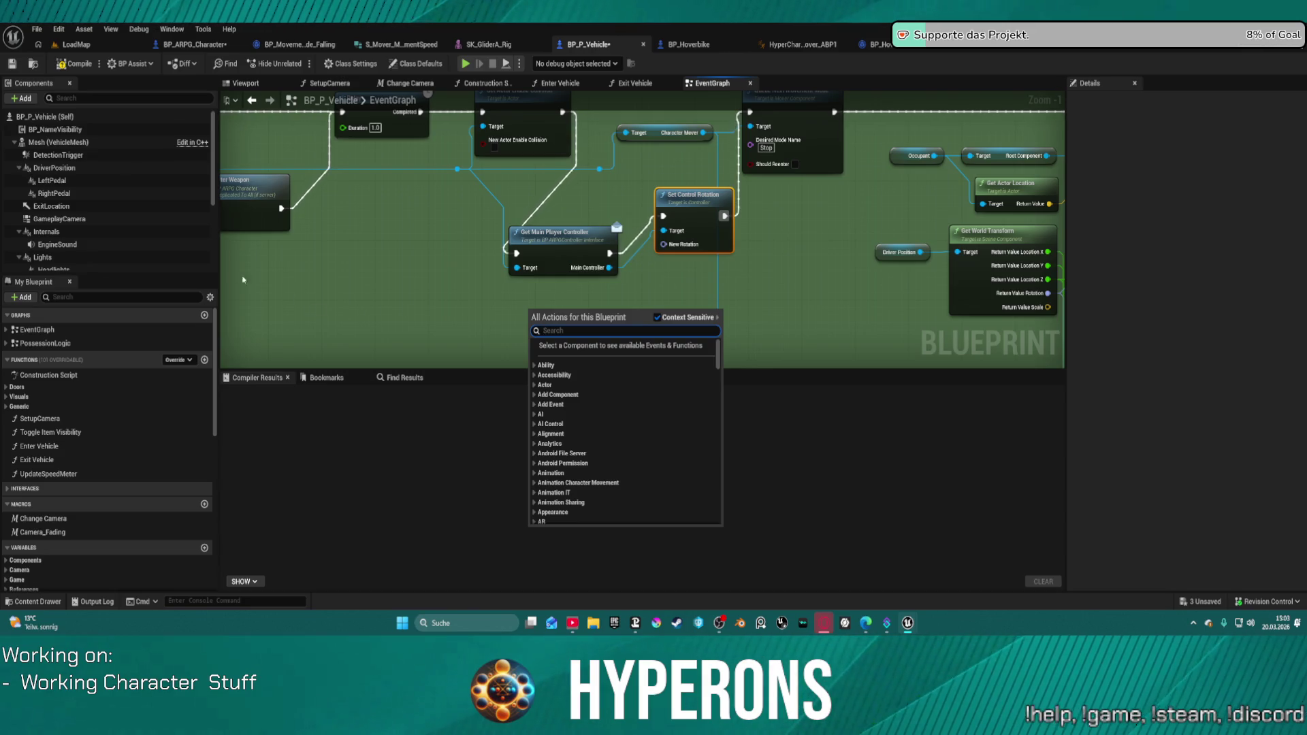
pyautogui.click(38, 142)
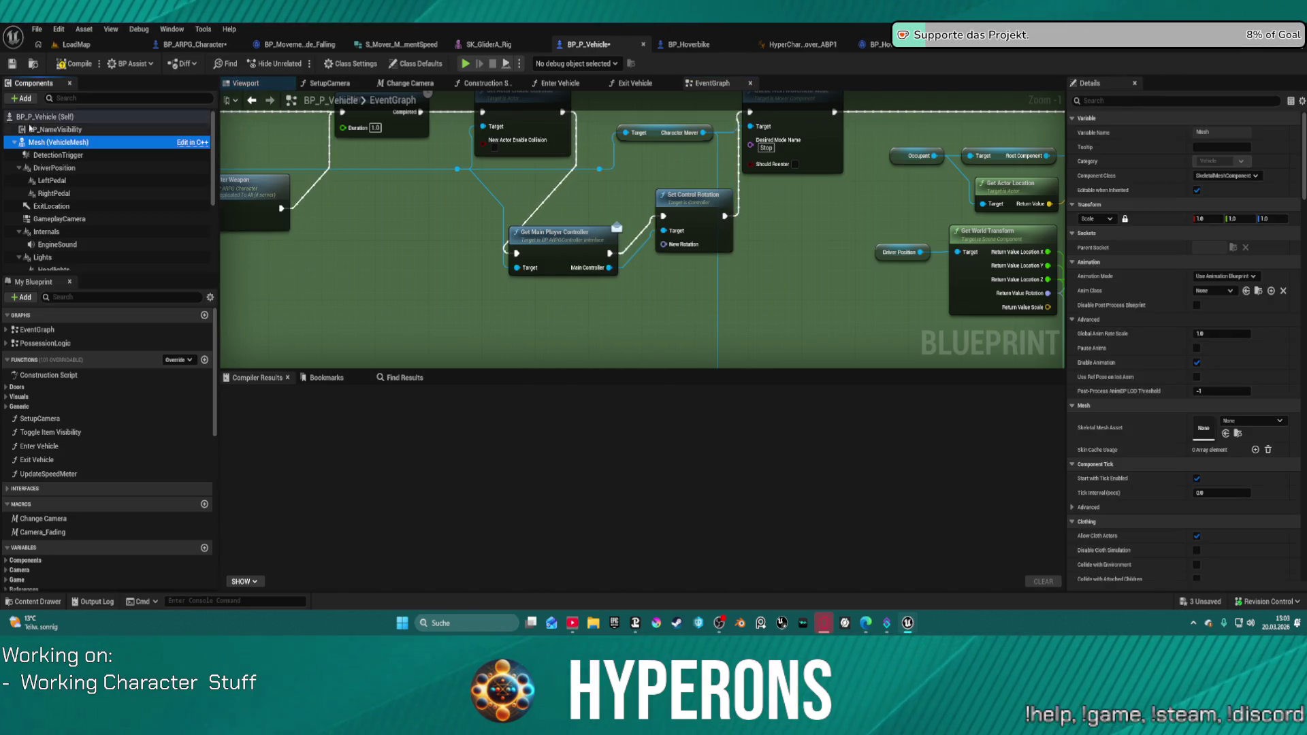
pyautogui.rightClick(509, 297)
pyautogui.write('get actor r')
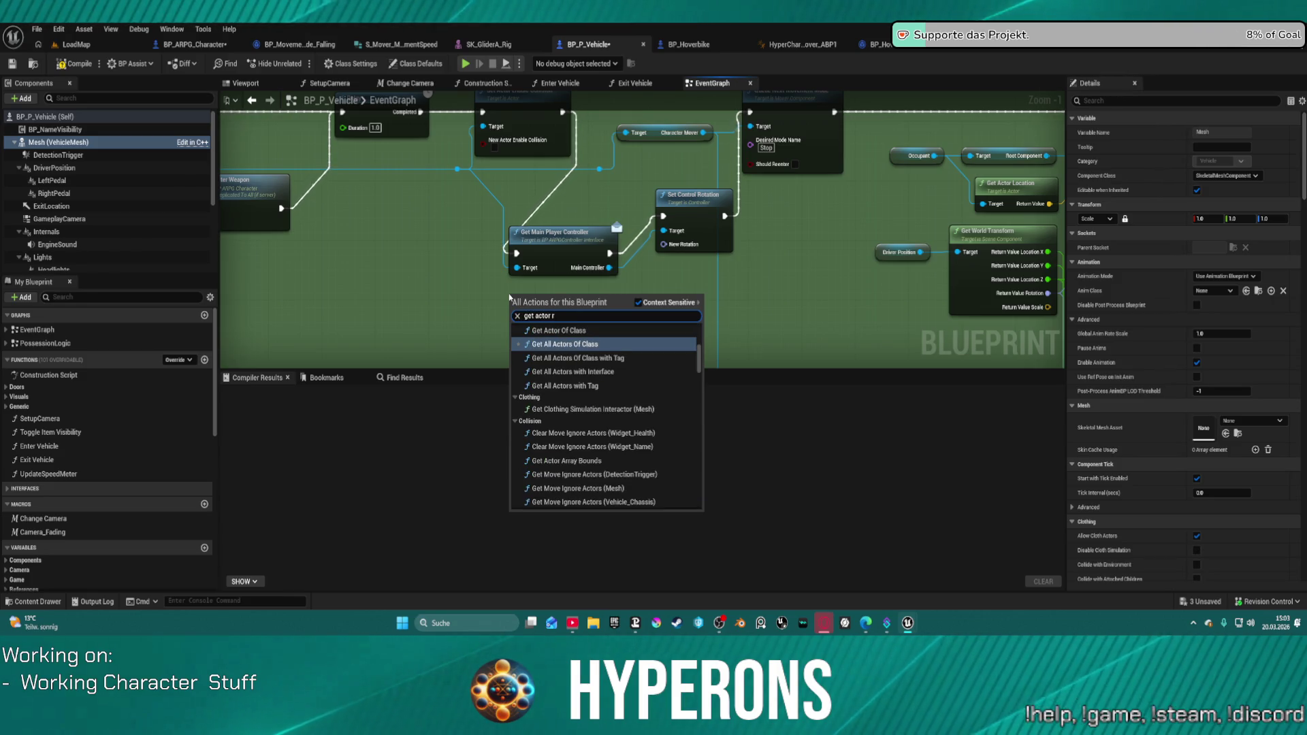
pyautogui.write('ota')
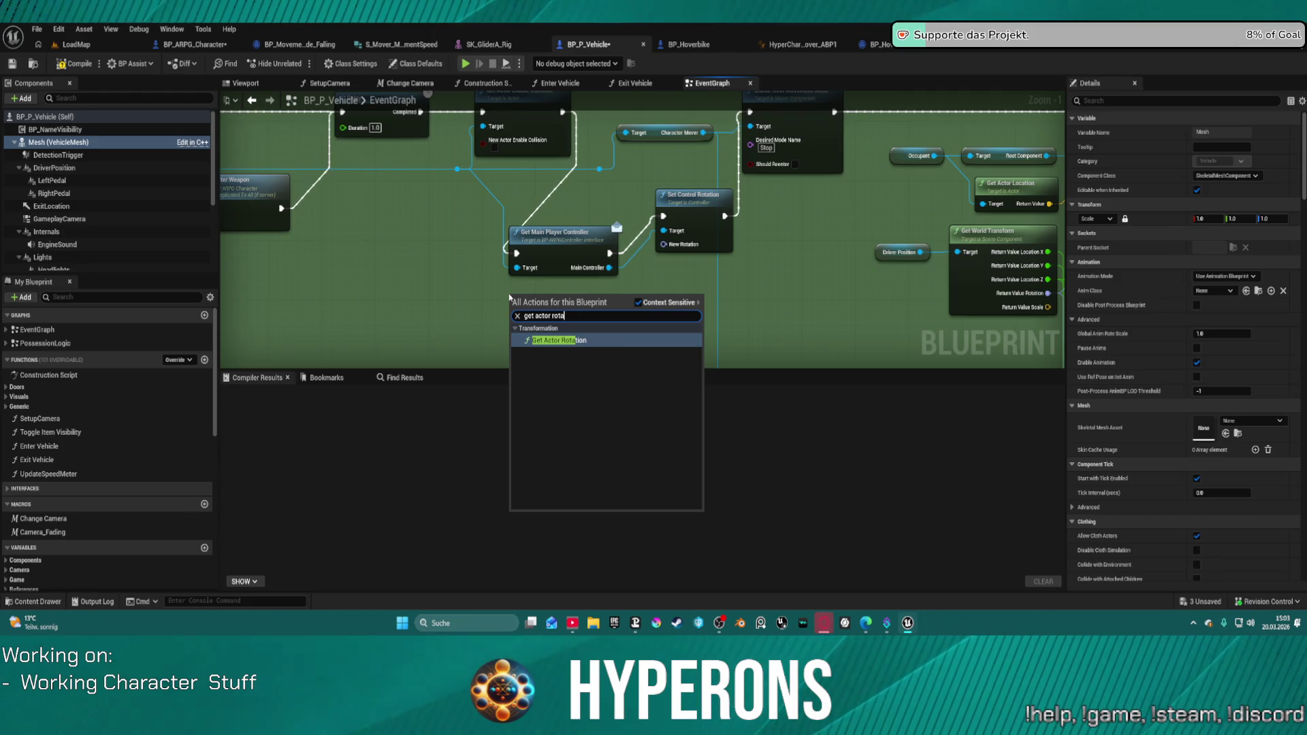
pyautogui.press('Return')
pyautogui.moveTo(597, 325)
pyautogui.mouseDown()
pyautogui.moveTo(676, 277)
pyautogui.moveTo(682, 249)
pyautogui.moveTo(670, 245)
pyautogui.mouseUp()
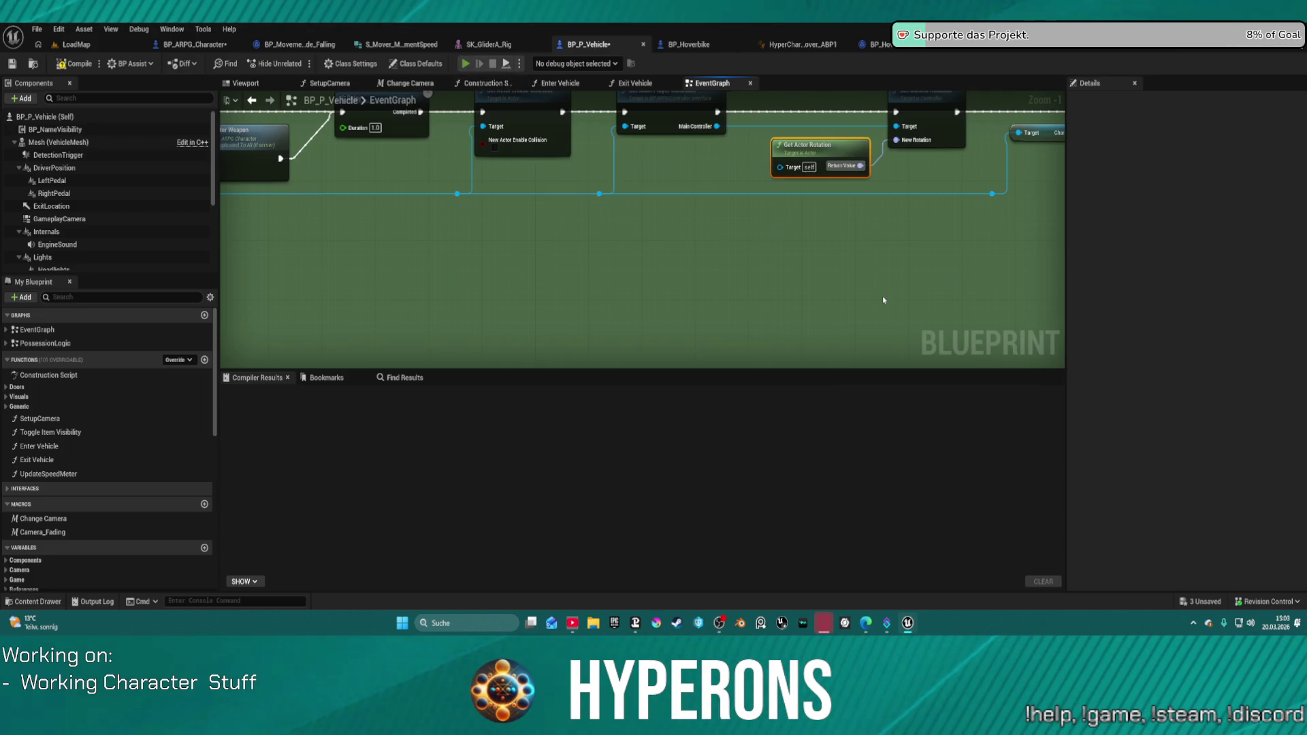
# Start a play session, mount the orange hoverbike with F and accelerate it to the left.
pyautogui.hotkey('alt', 'p')
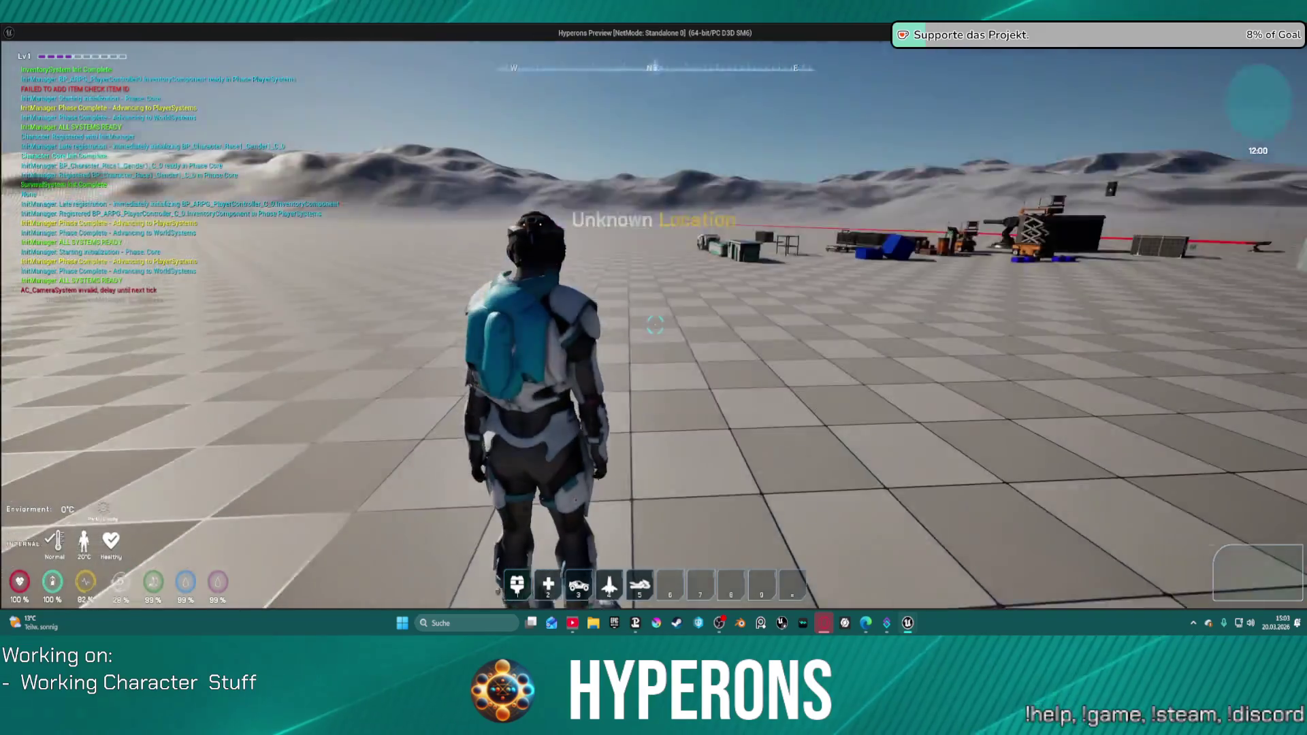
pyautogui.press('w')
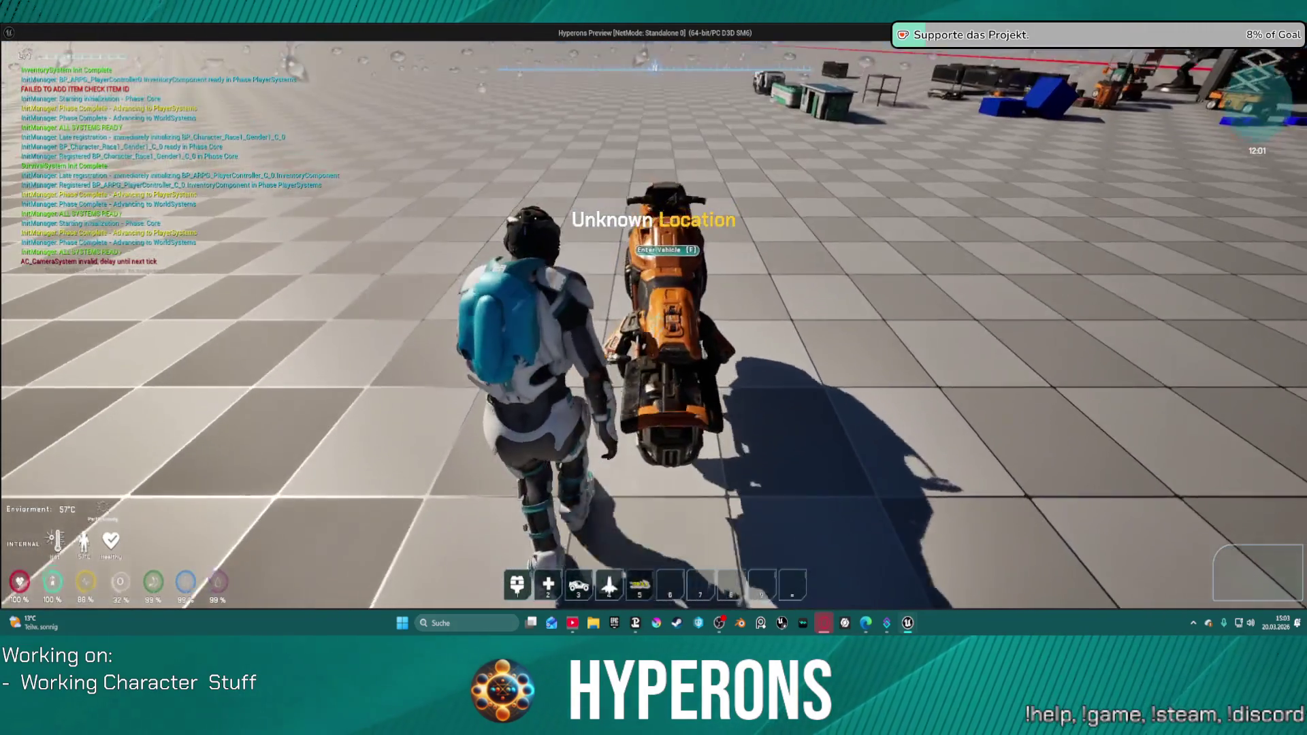
pyautogui.press('f')
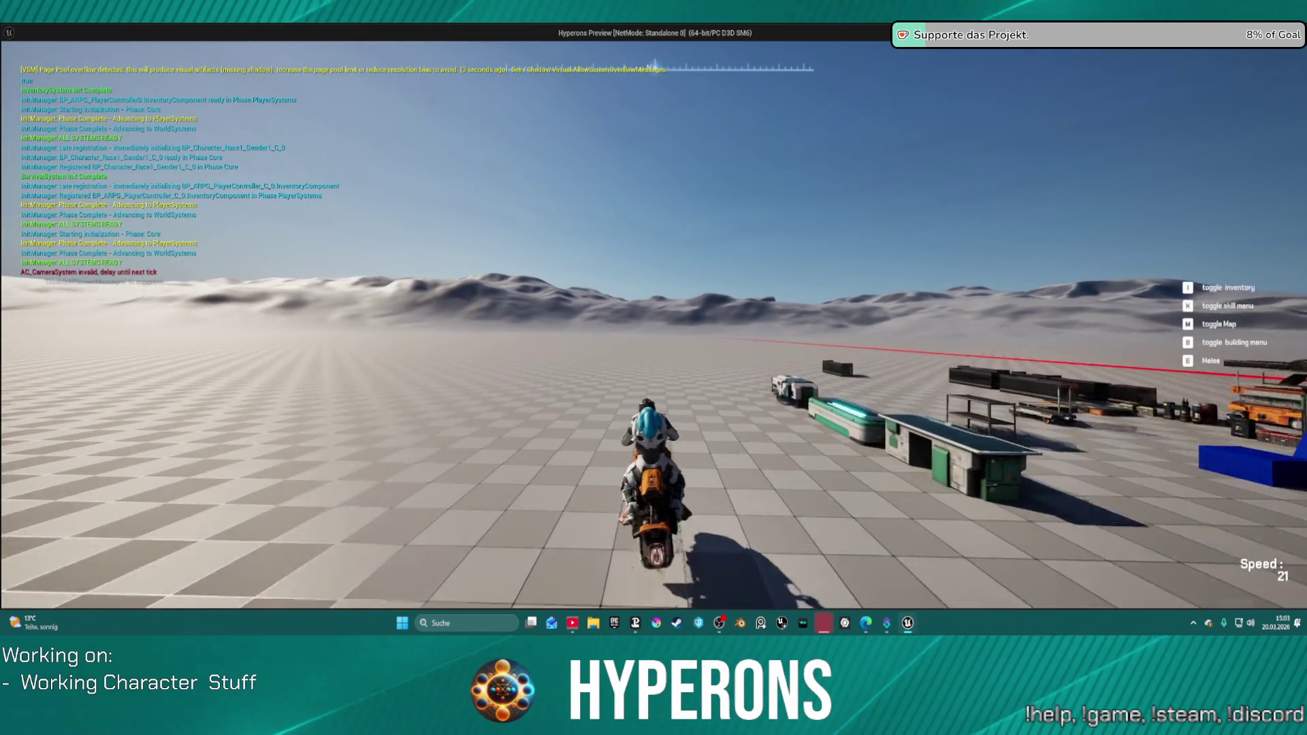
pyautogui.press('a')
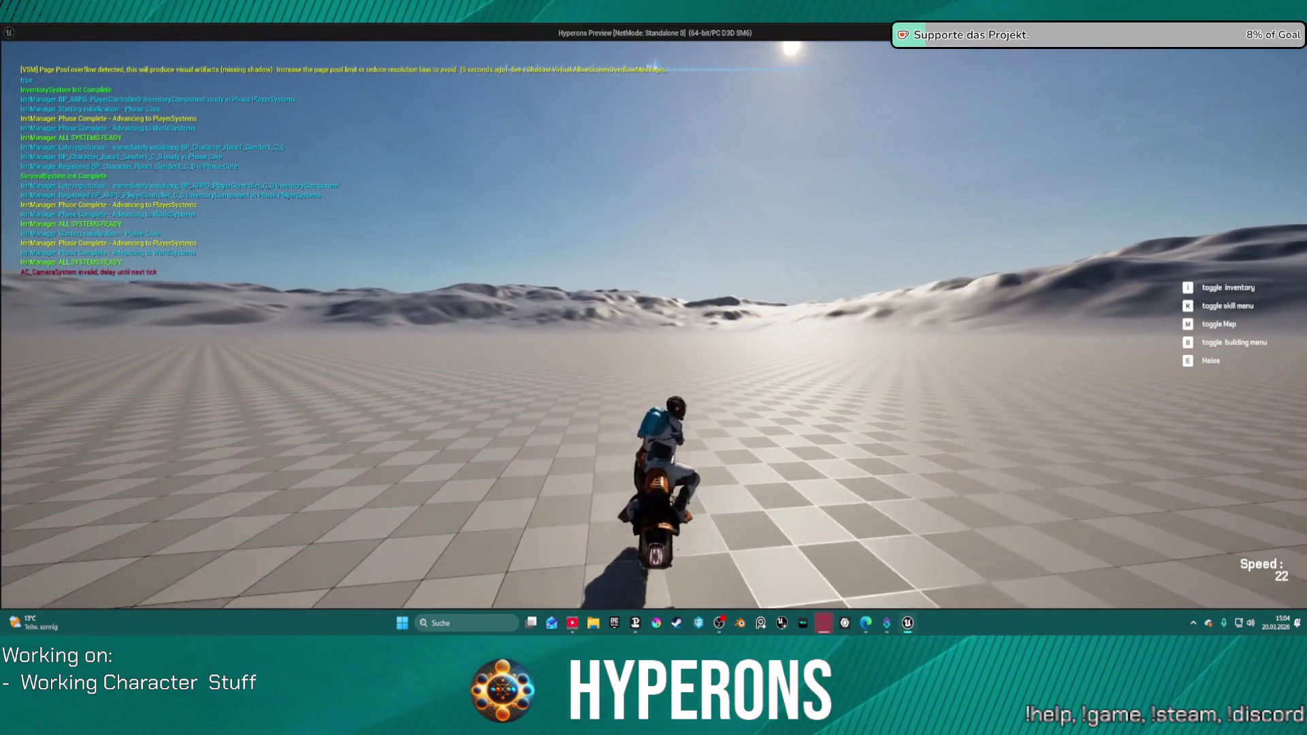
pyautogui.press('w')
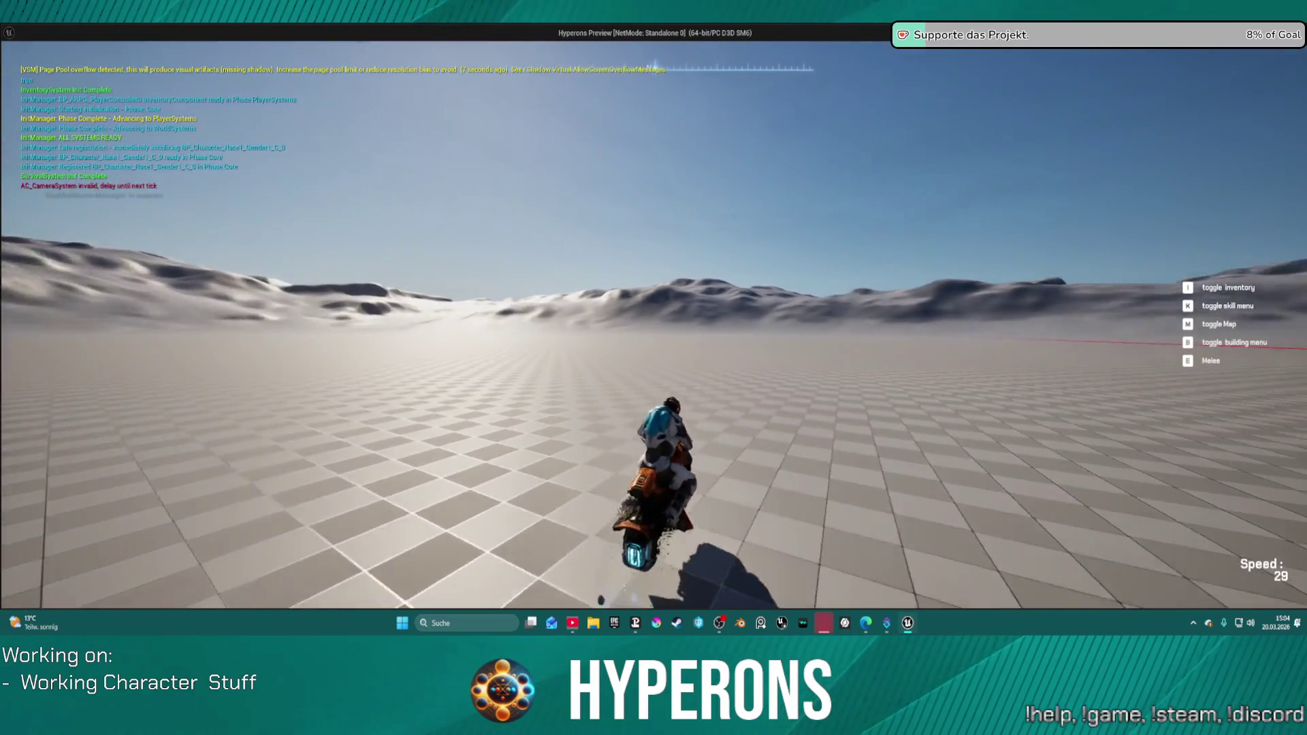
# Circle the hoverbike to the right with repeated D steering.
pyautogui.press('d')
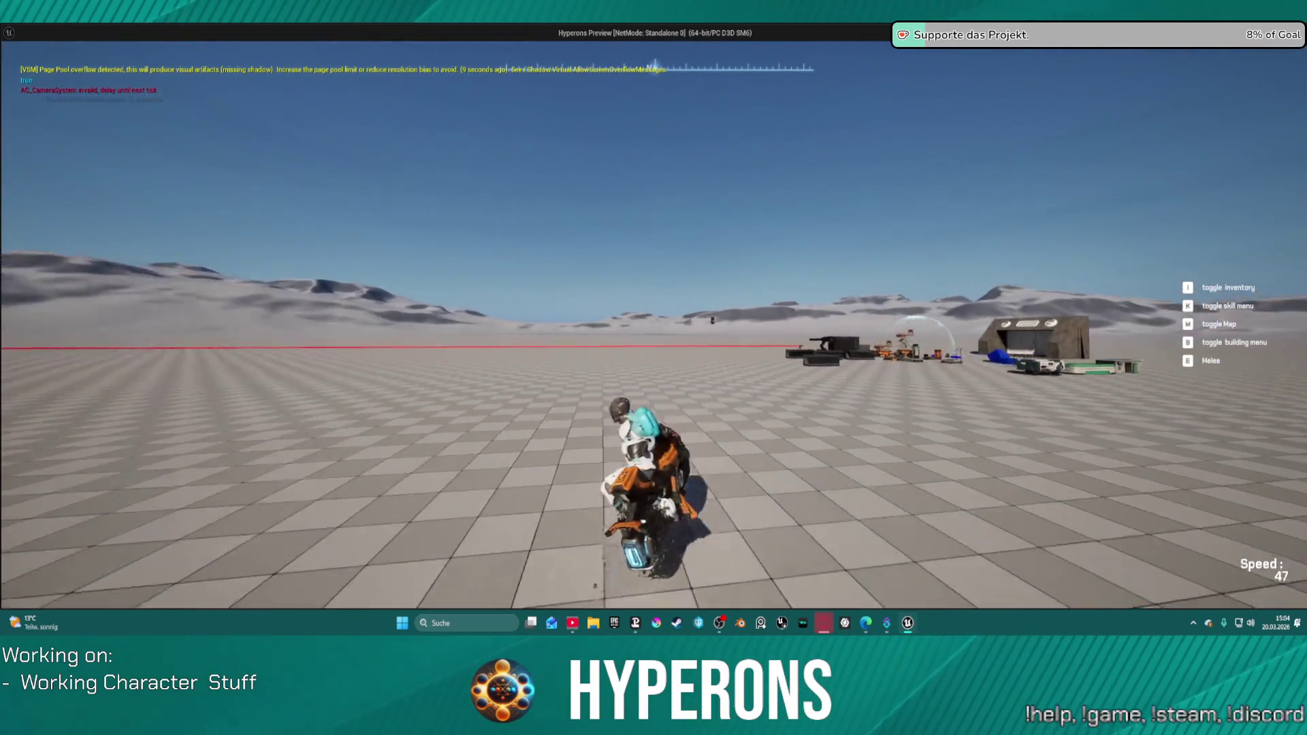
pyautogui.press('d')
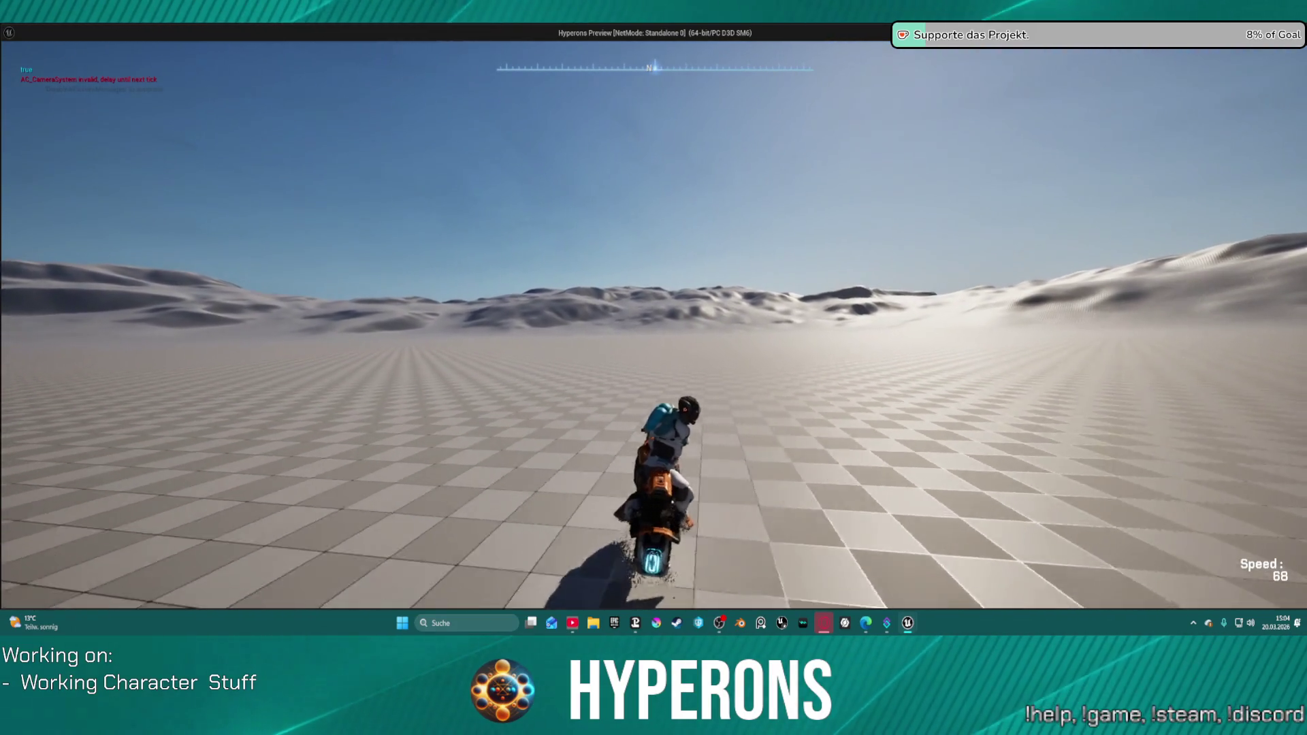
pyautogui.press('d')
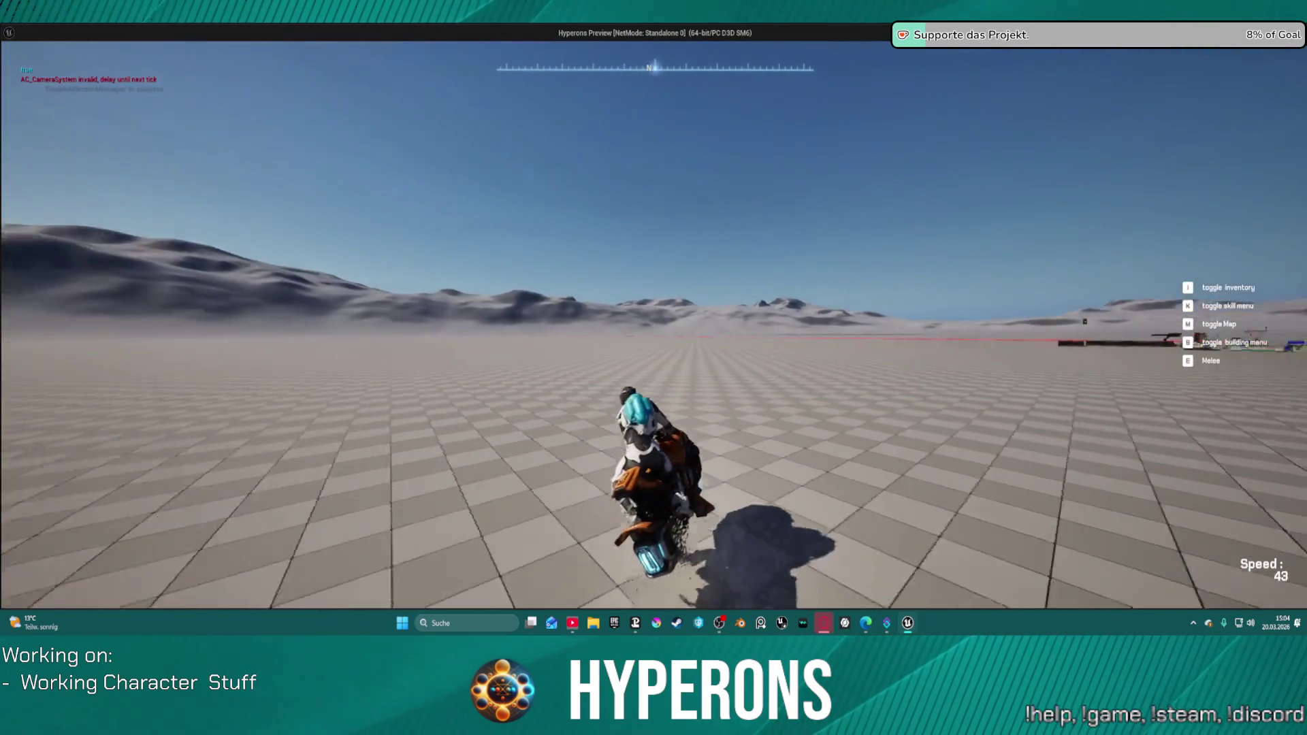
pyautogui.press('d')
pyautogui.press('d')
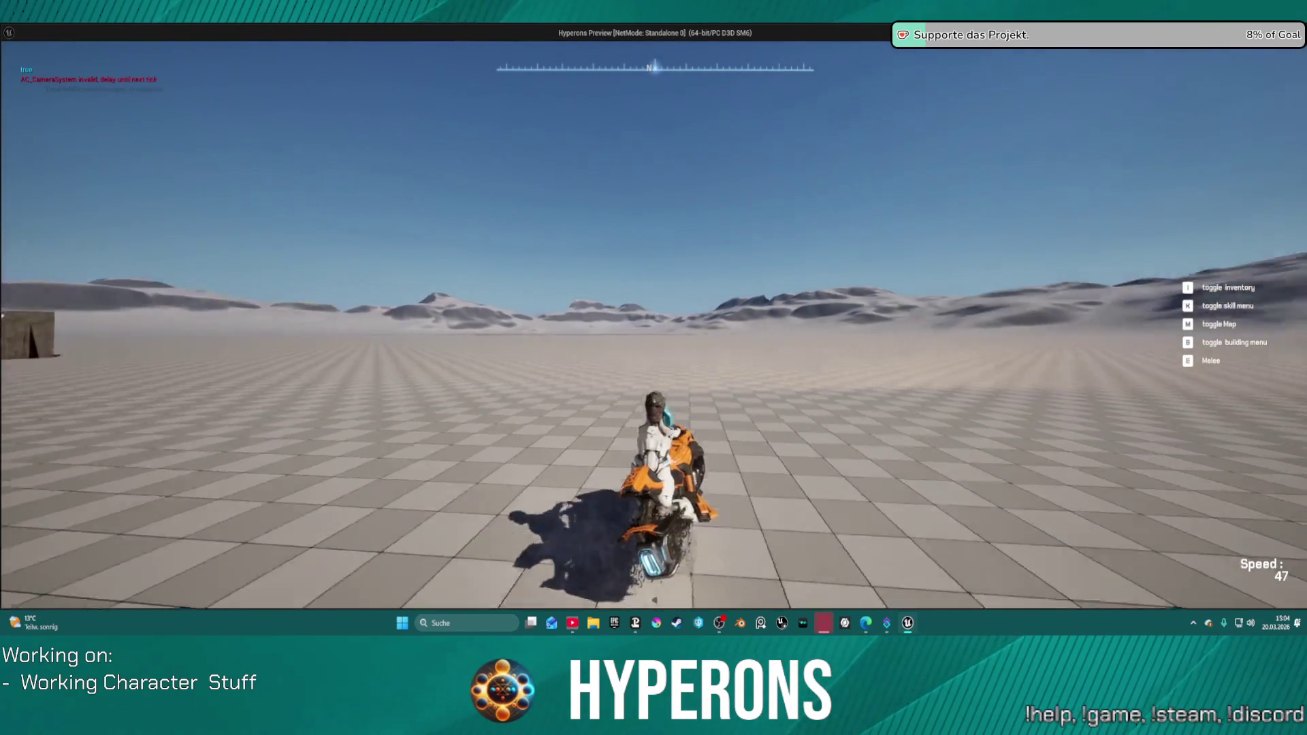
pyautogui.press('d')
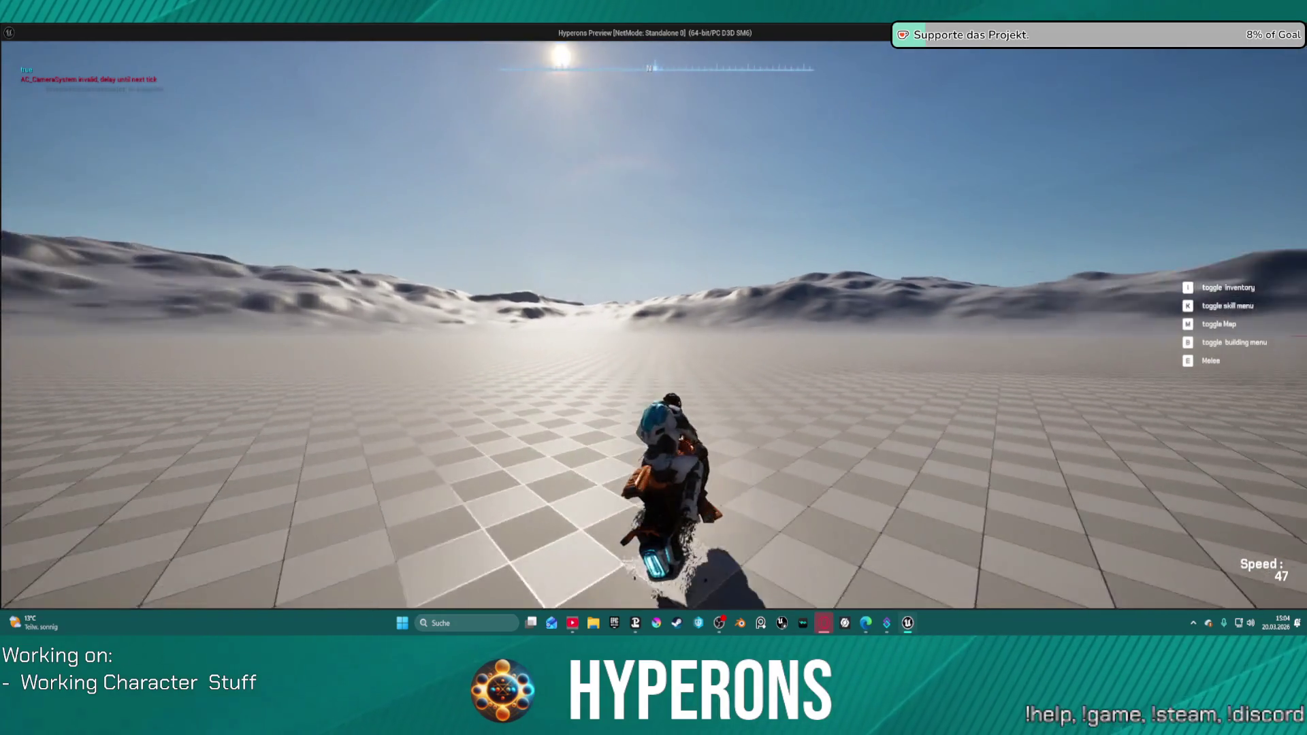
pyautogui.press('d')
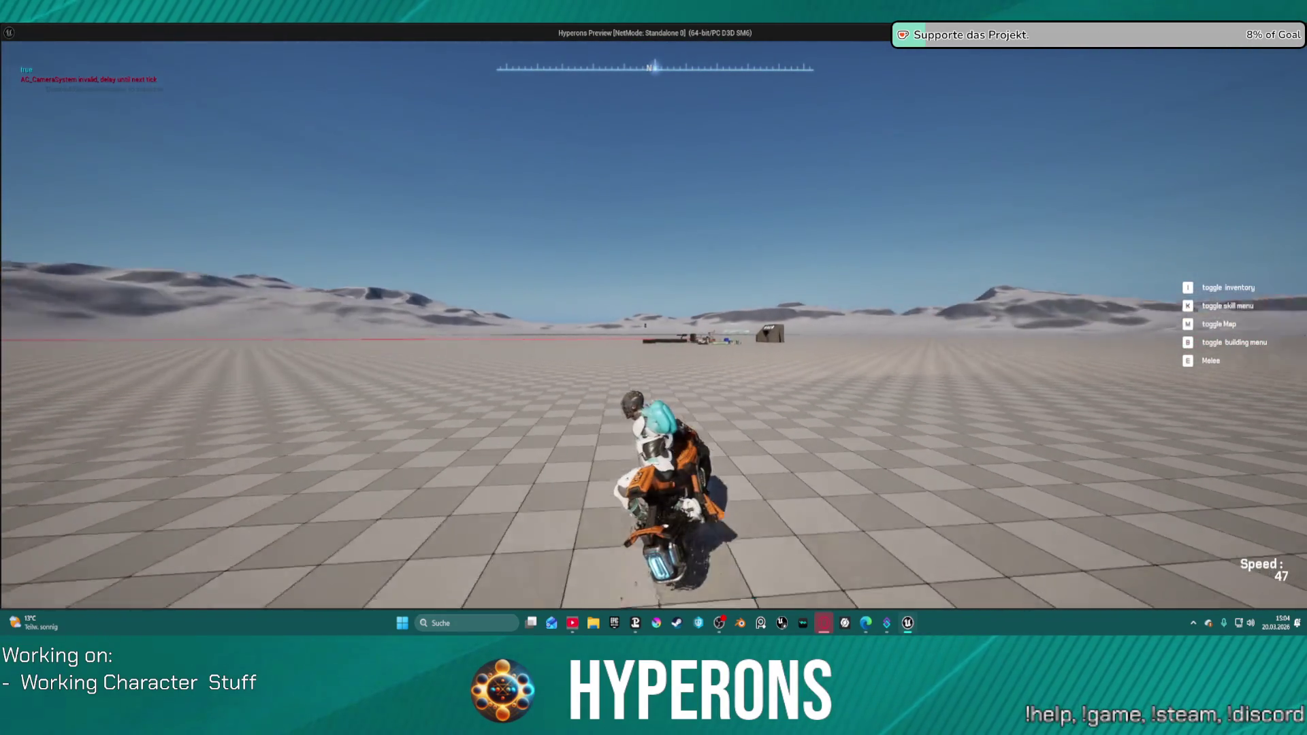
pyautogui.press('d')
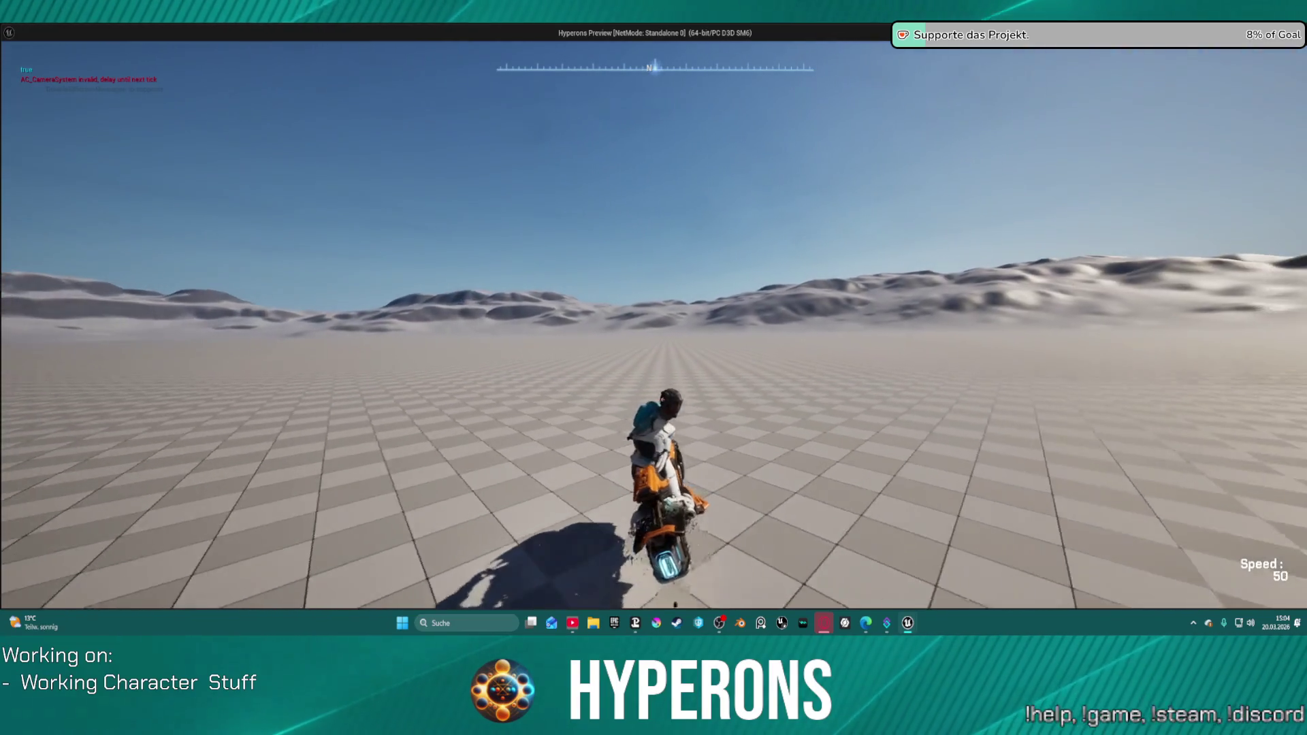
# Alternate left and right steering back toward the props, then stop the play session.
pyautogui.press('a')
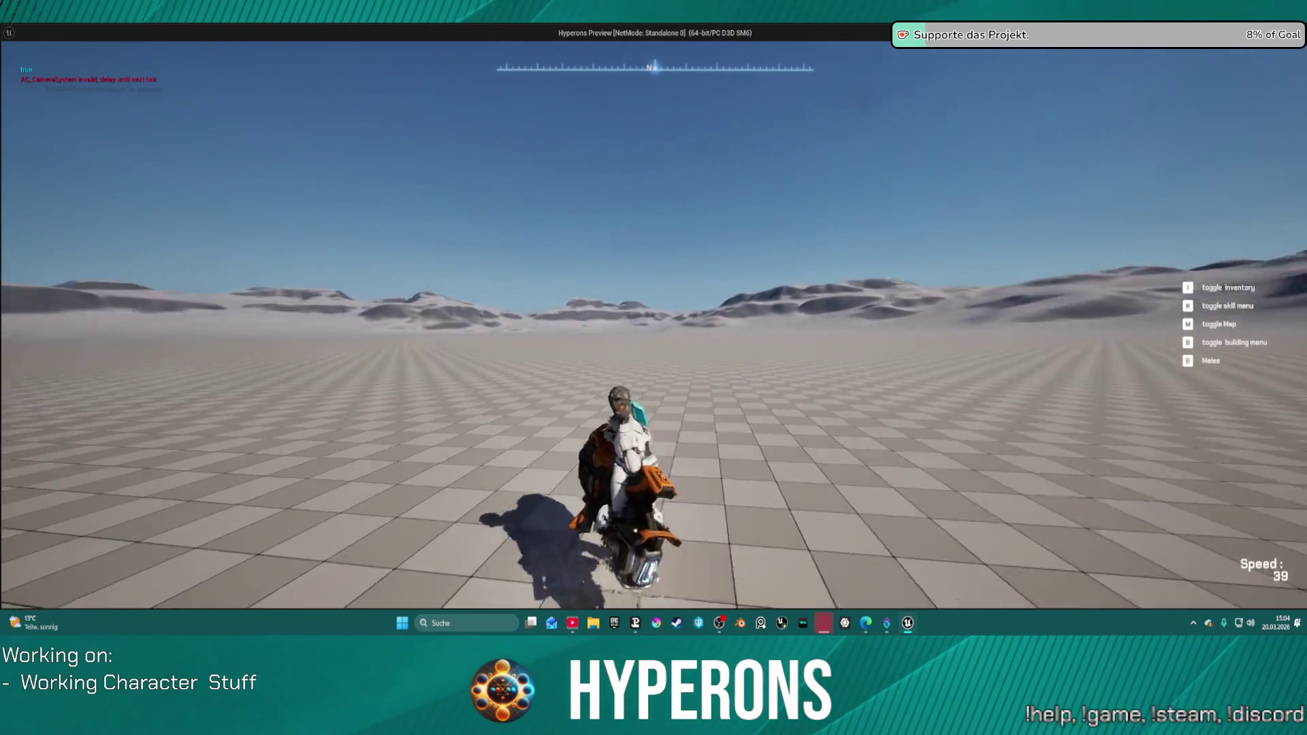
pyautogui.press('a')
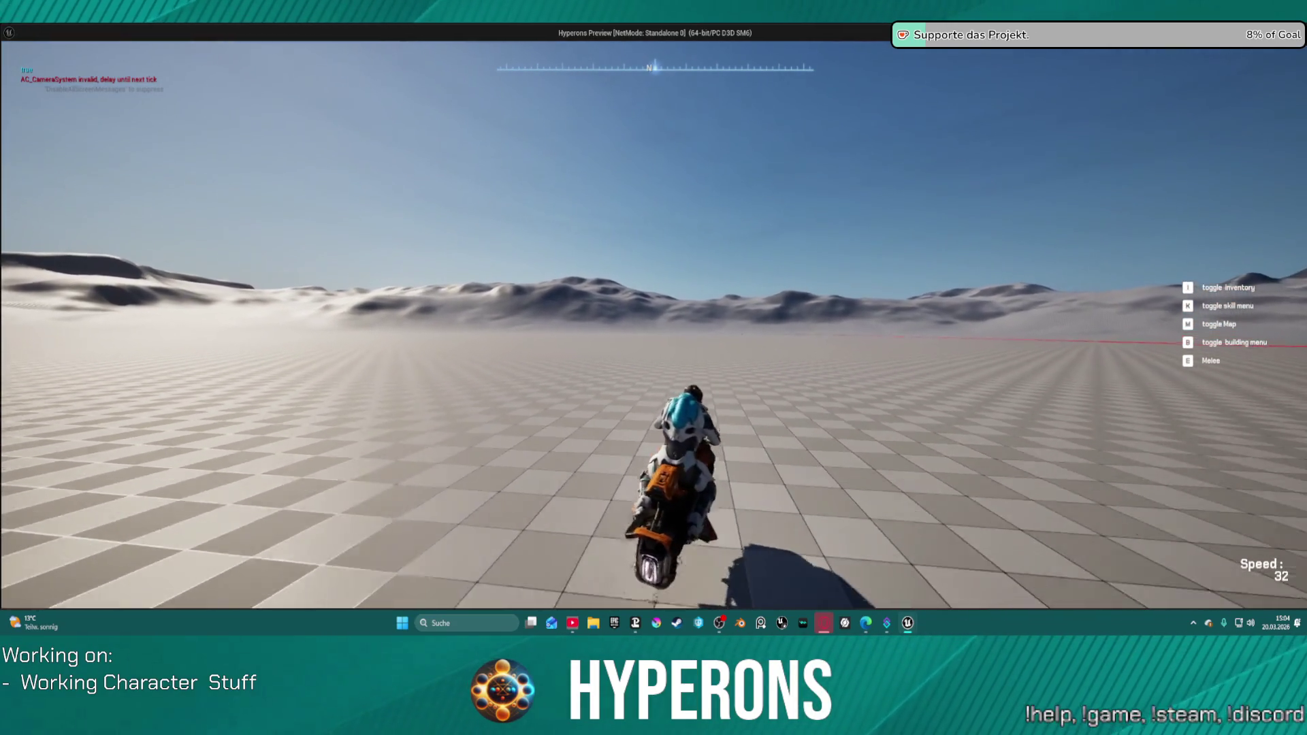
pyautogui.press('d')
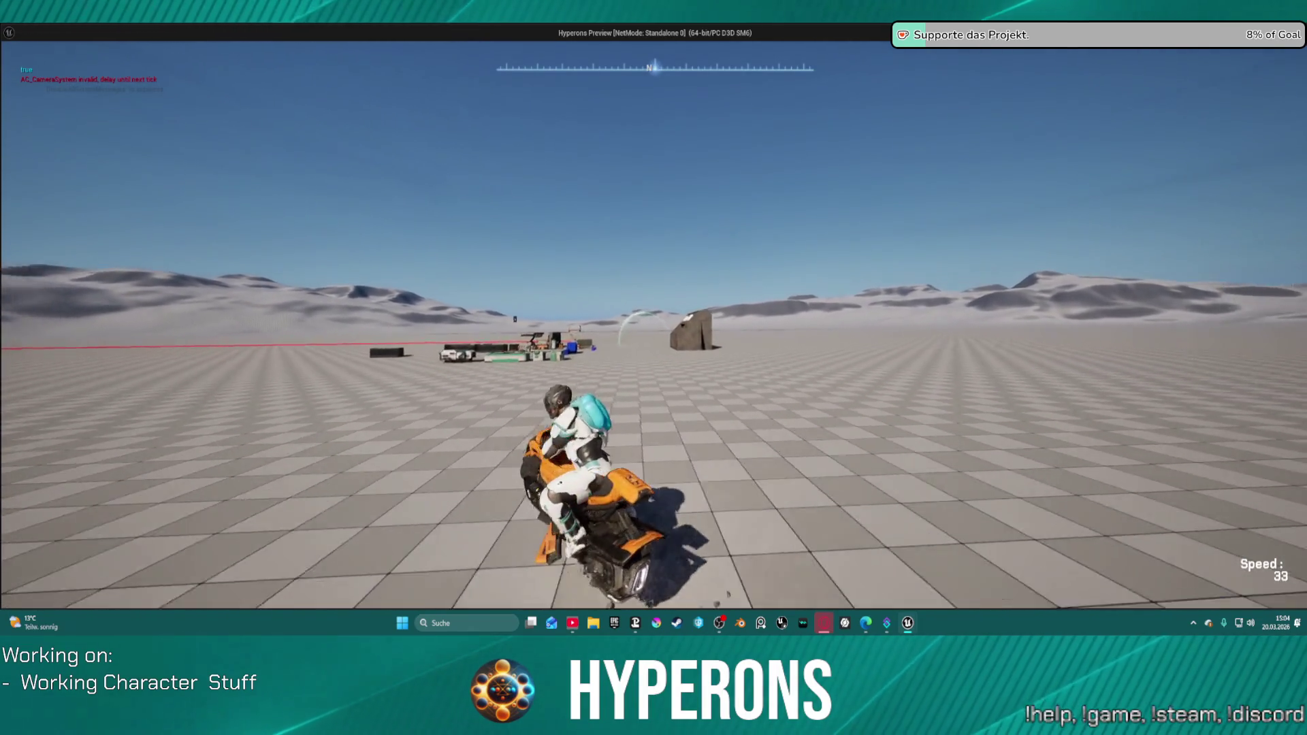
pyautogui.press('a')
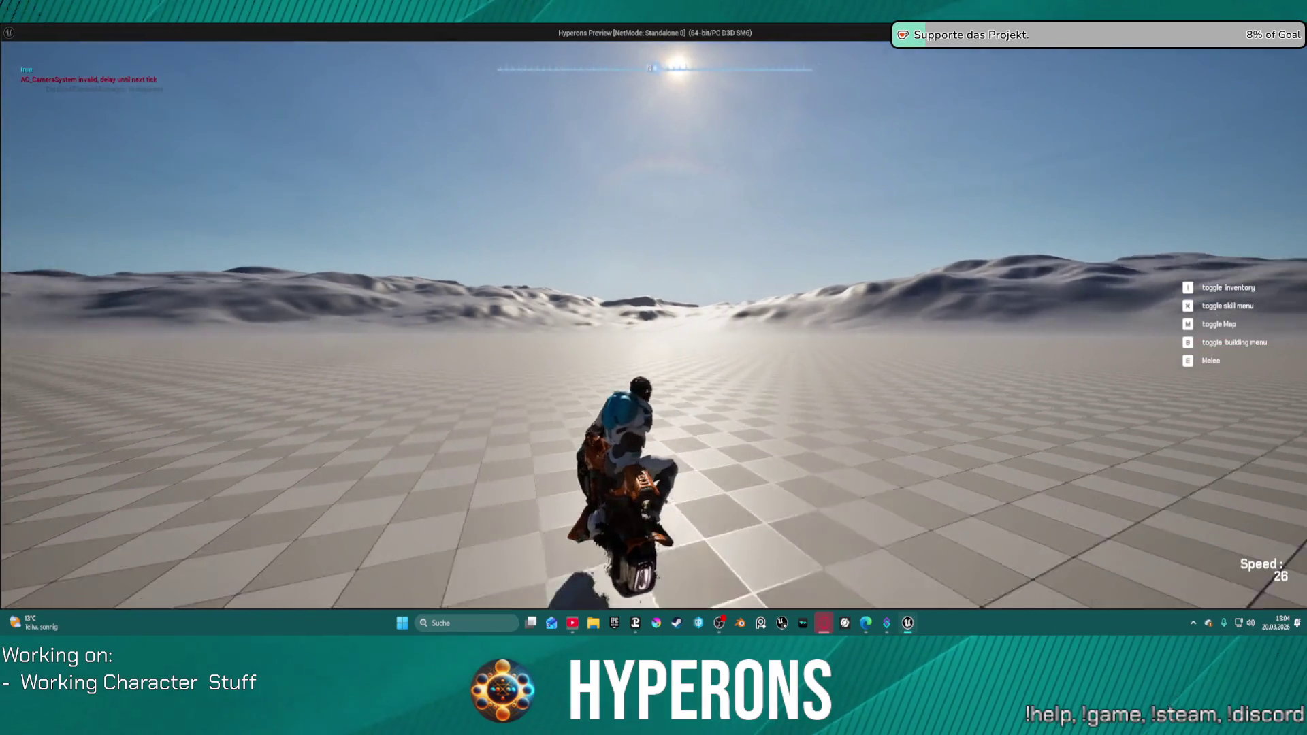
pyautogui.press('a')
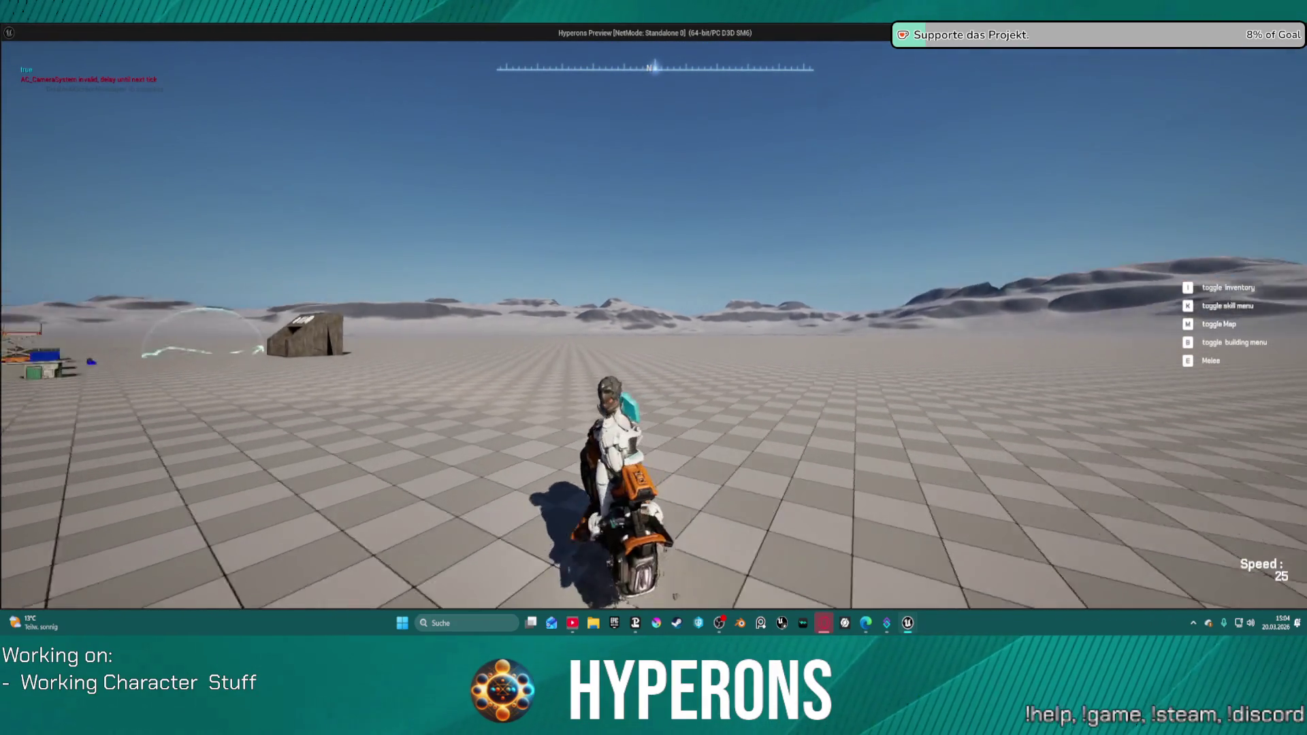
pyautogui.press('Escape')
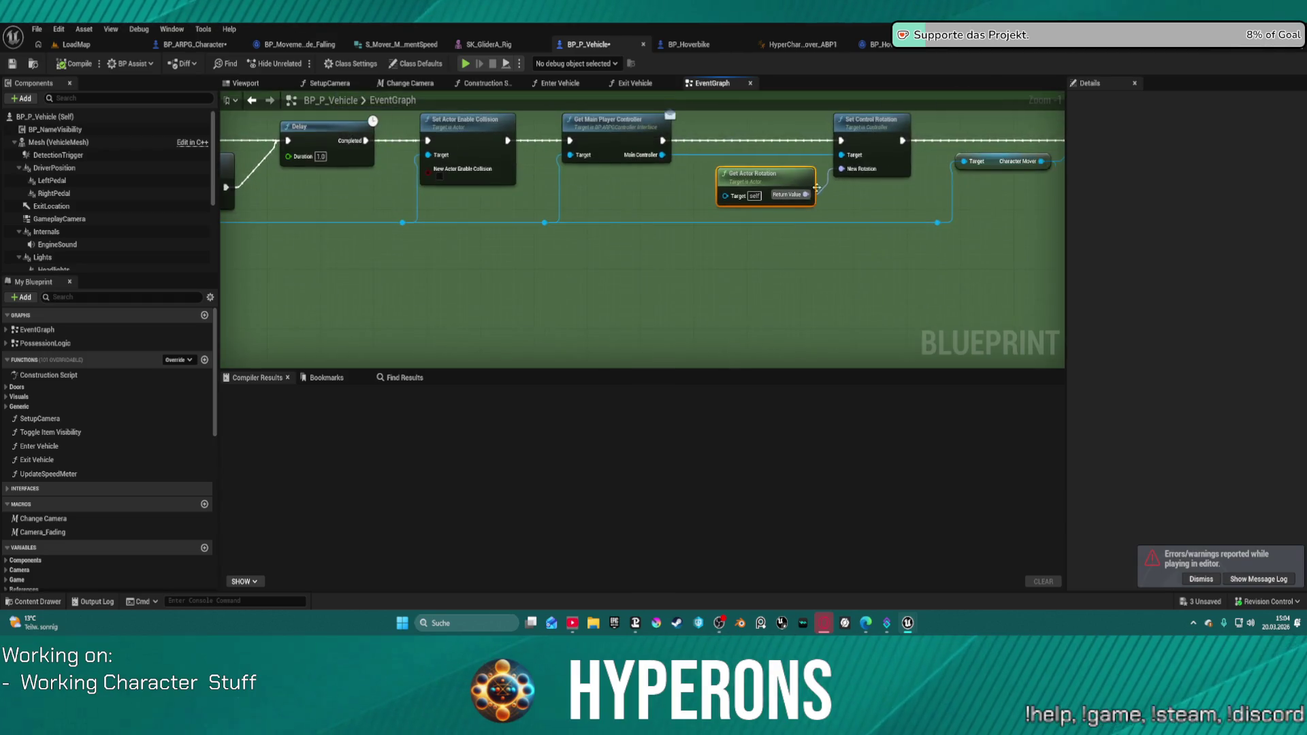
# Wire Get Main Player Controller straight to Queue Next Movement Mode and delete both rotation nodes.
pyautogui.moveTo(455, 227)
pyautogui.mouseDown()
pyautogui.moveTo(939, 238)
pyautogui.moveTo(871, 227)
pyautogui.mouseUp()
pyautogui.press('Delete')
pyautogui.moveTo(463, 191); pyautogui.dragTo(655, 304)
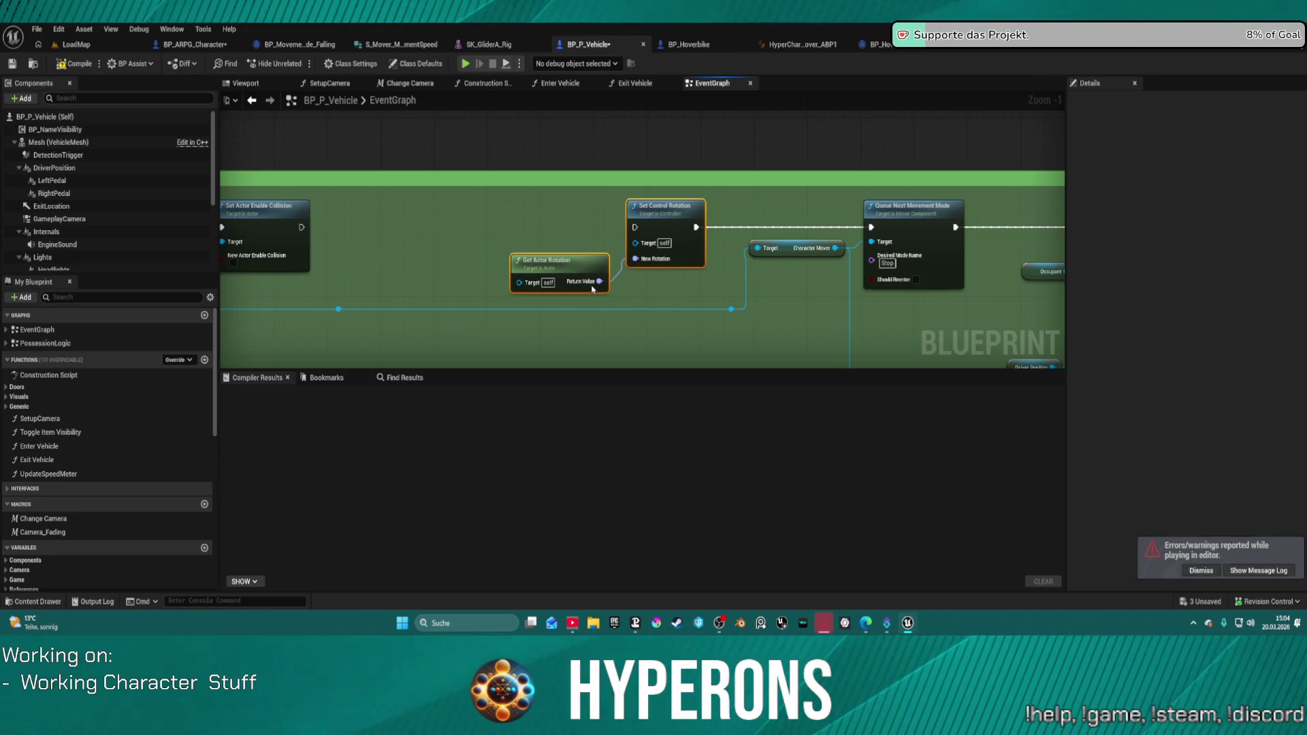
pyautogui.hotkey('ctrl', 'z')
pyautogui.moveTo(535, 194); pyautogui.dragTo(667, 284)
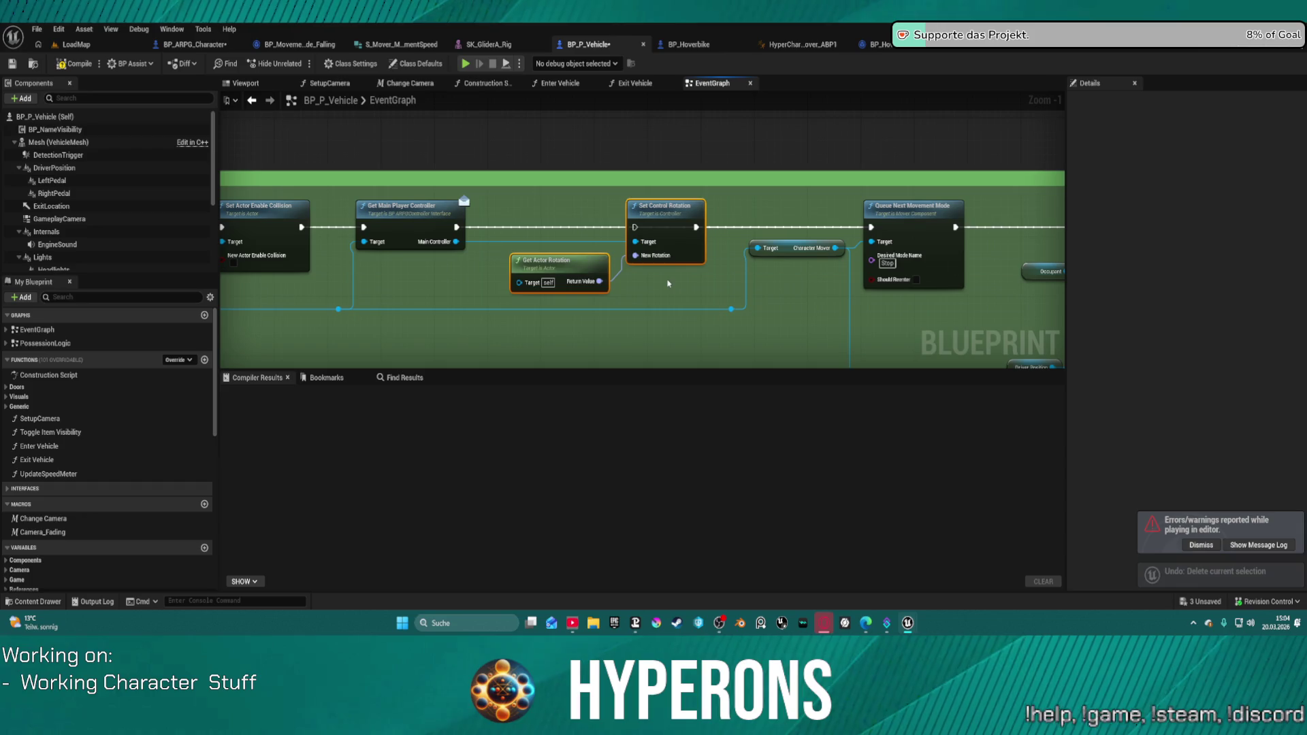
pyautogui.press('Delete')
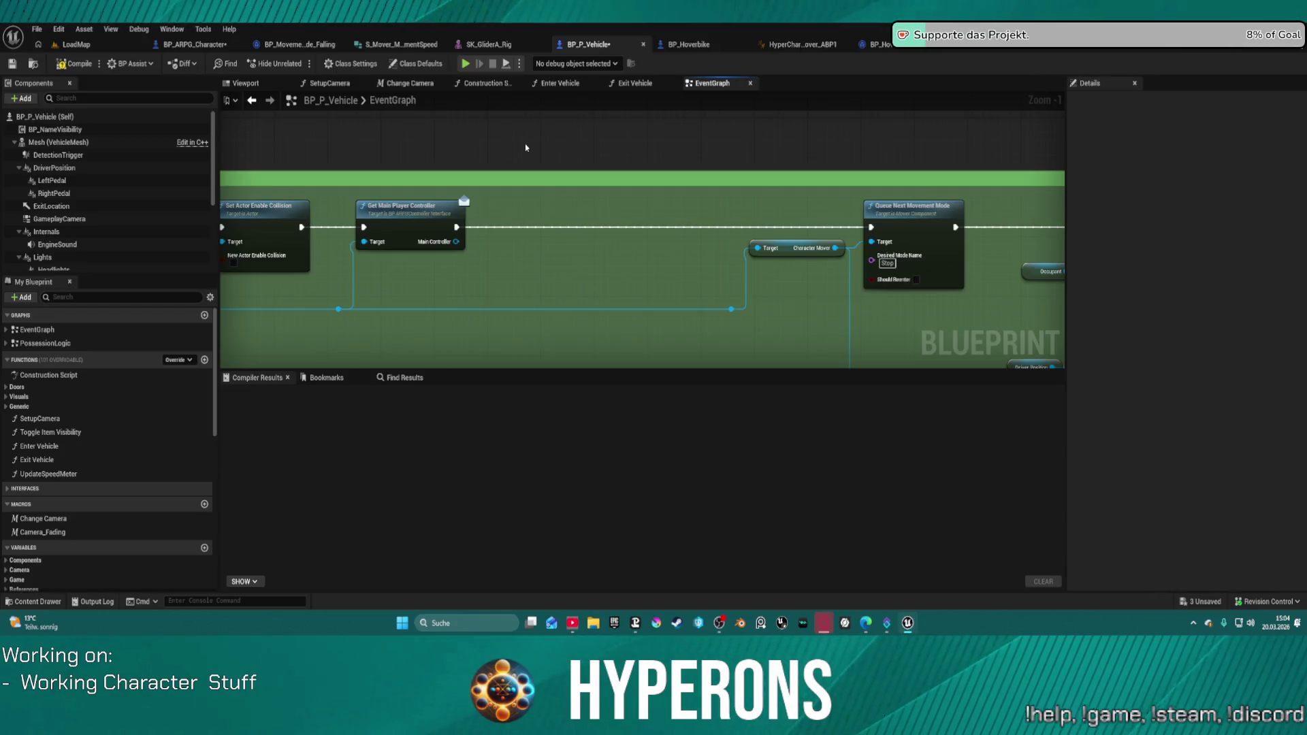
pyautogui.click(781, 51)
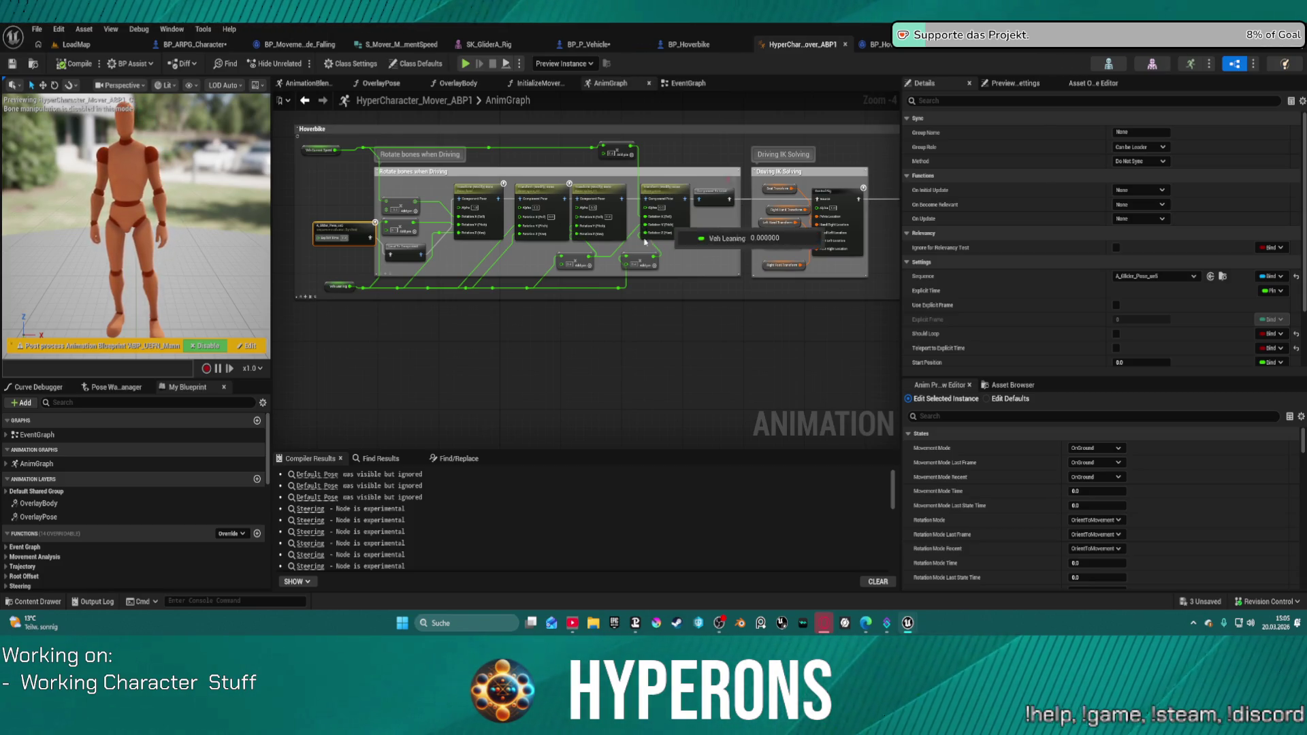
# Duplicate the pelvis Transform (Modify) Bone node with yaw 50.
pyautogui.scroll(5, 785, 253)
pyautogui.click(784, 254)
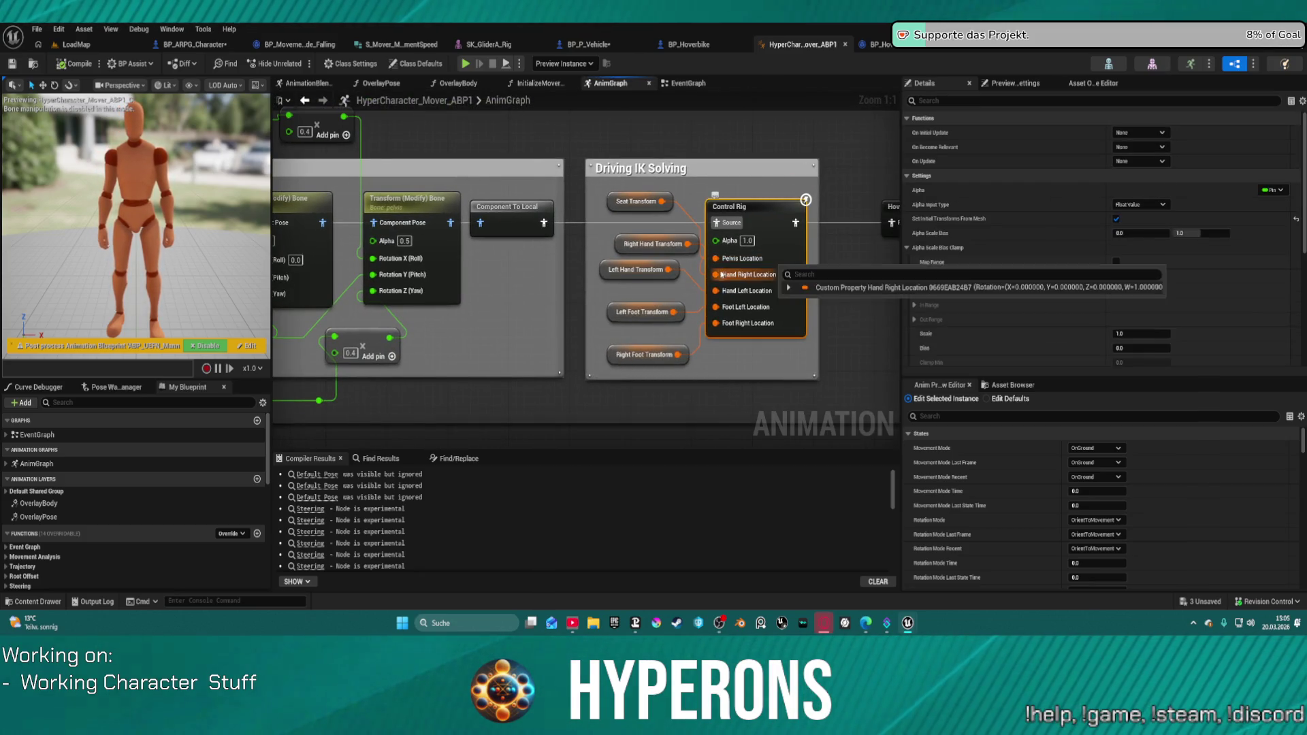
pyautogui.moveTo(502, 306)
pyautogui.mouseDown()
pyautogui.moveTo(788, 328)
pyautogui.moveTo(952, 303)
pyautogui.moveTo(597, 307)
pyautogui.mouseUp()
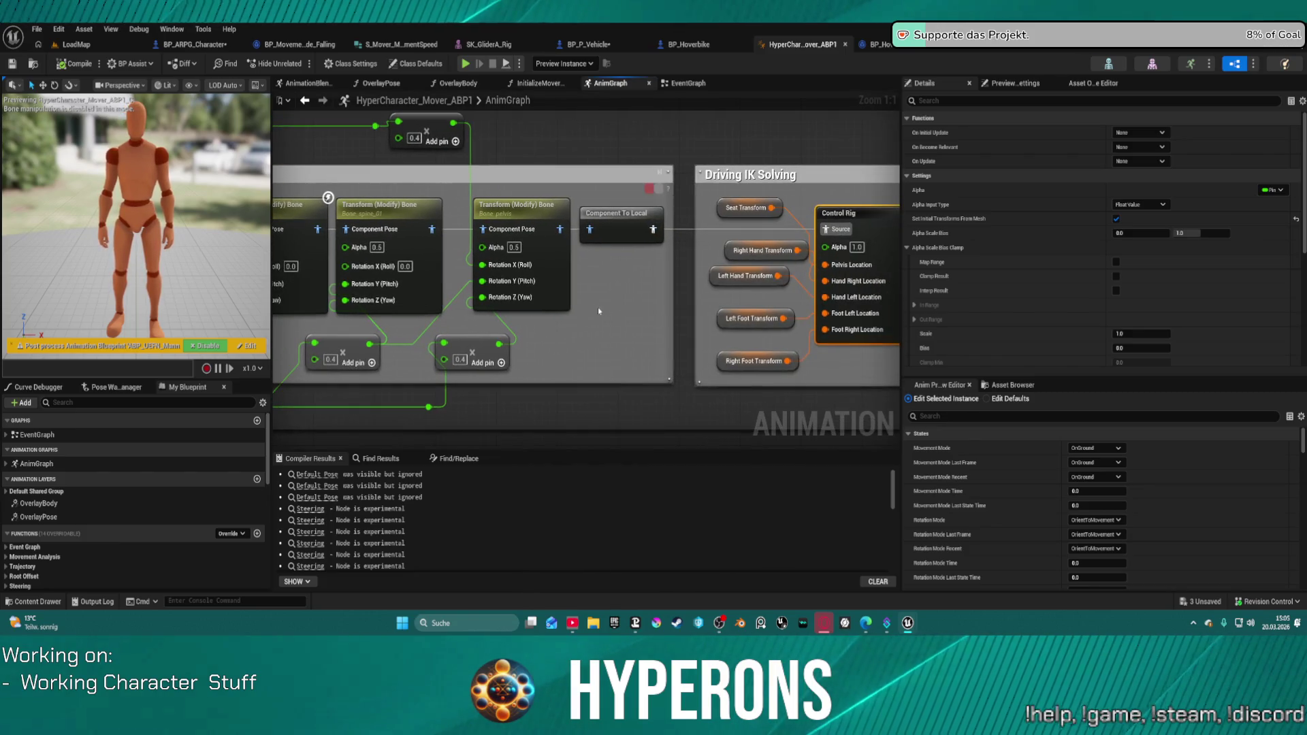
pyautogui.click(556, 281)
pyautogui.hotkey('ctrl', 'v')
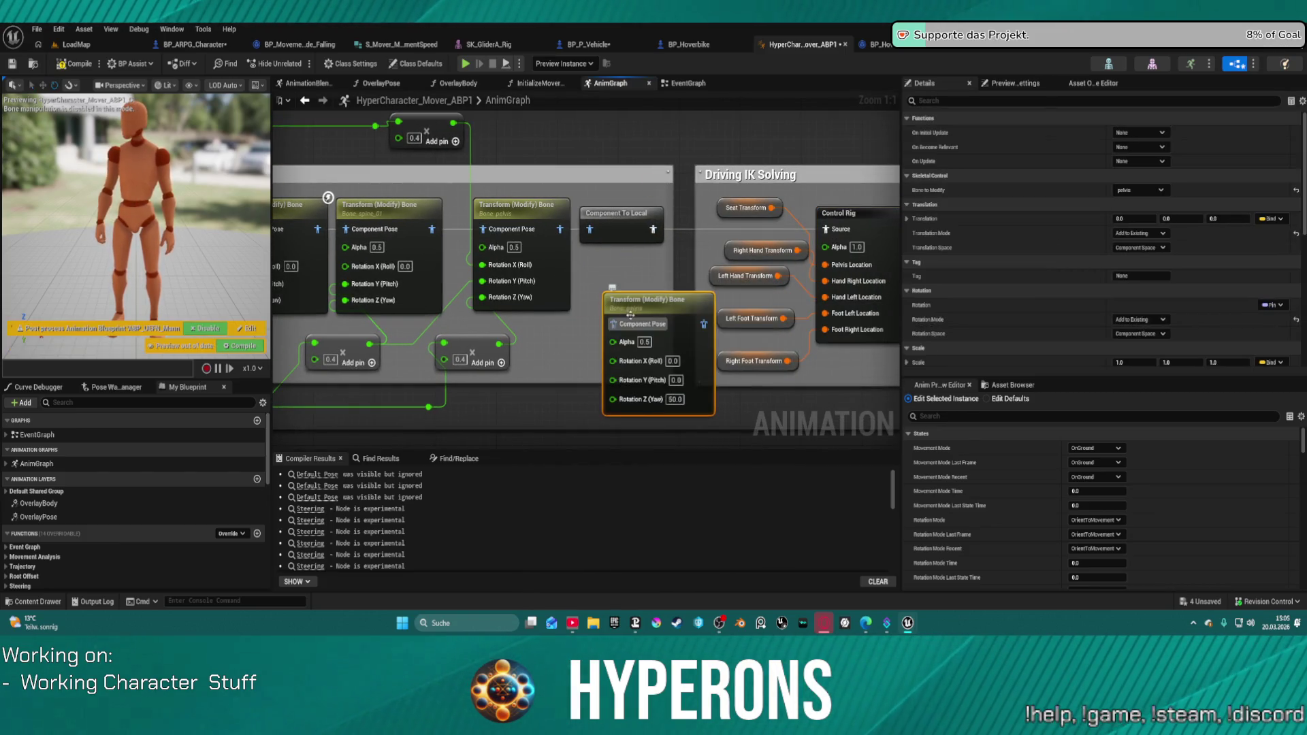
# Set the copy's Bone to Modify to root and feed the pelvis node's pose into it.
pyautogui.click(1151, 190)
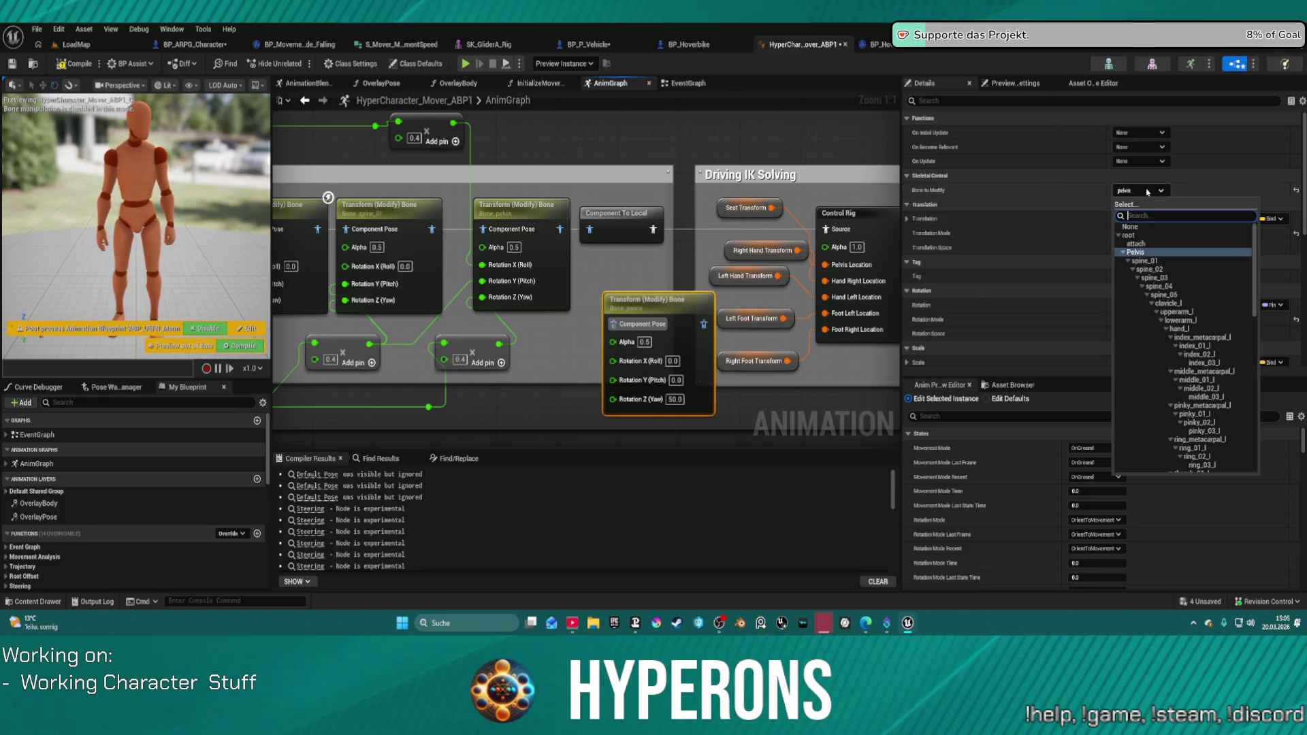
pyautogui.click(1160, 243)
pyautogui.click(1150, 190)
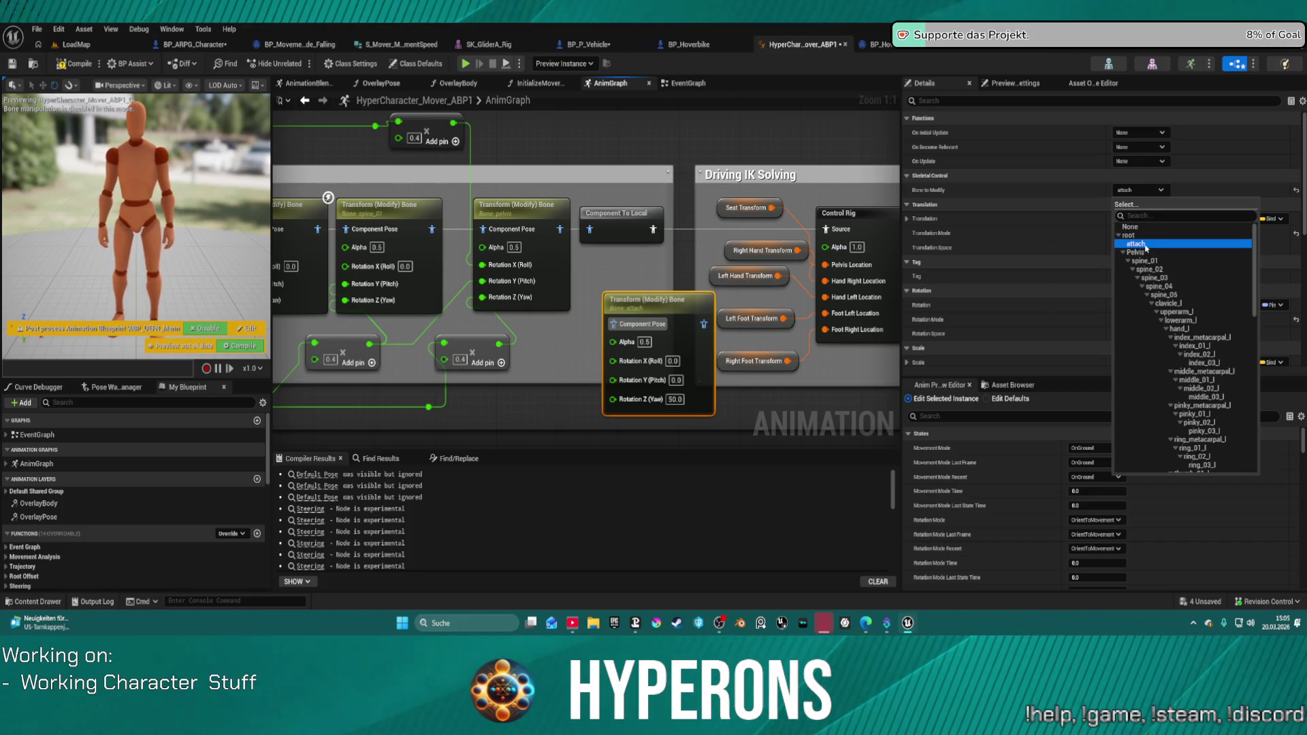
pyautogui.click(1128, 236)
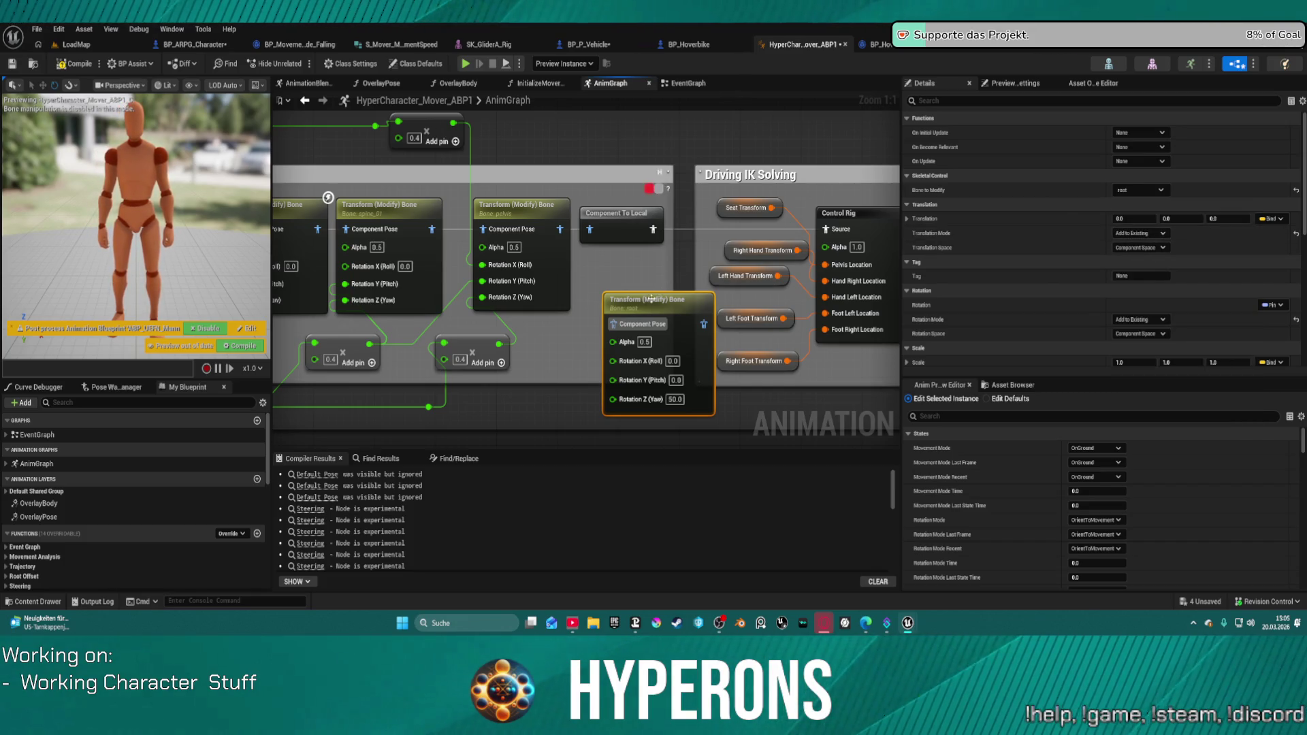
pyautogui.moveTo(649, 303); pyautogui.dragTo(625, 277)
pyautogui.moveTo(557, 228); pyautogui.dragTo(591, 300)
pyautogui.click(624, 274)
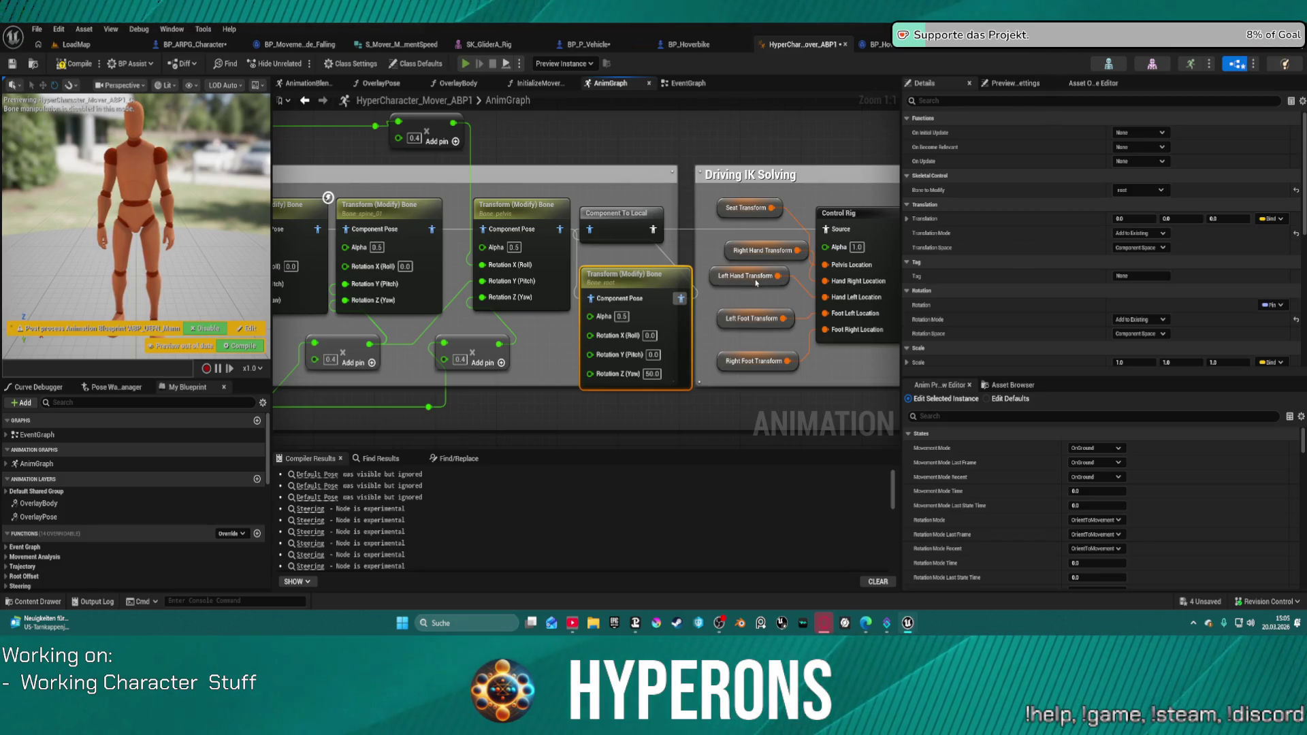
pyautogui.hotkey('alt', 'Tab')
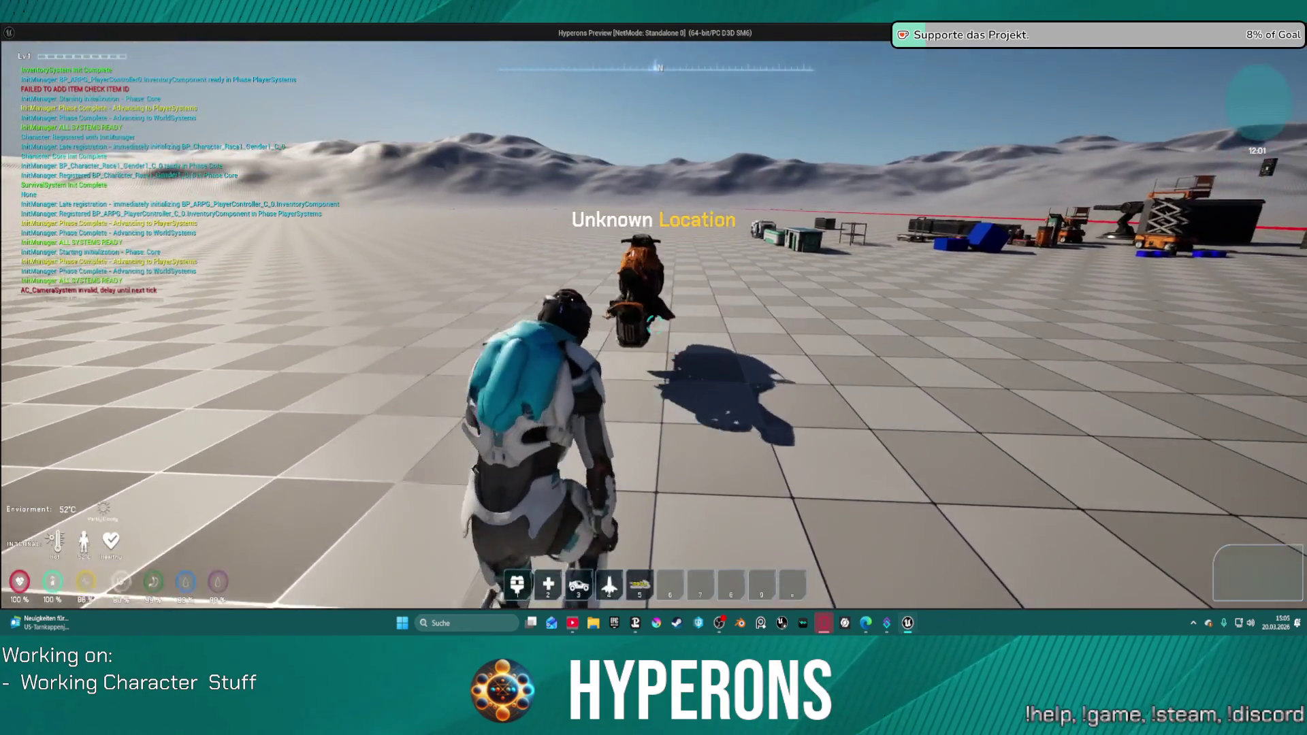
# Walk to the hoverbike, mount it with F, ride forward to check the root yaw, then stop play.
pyautogui.press('w')
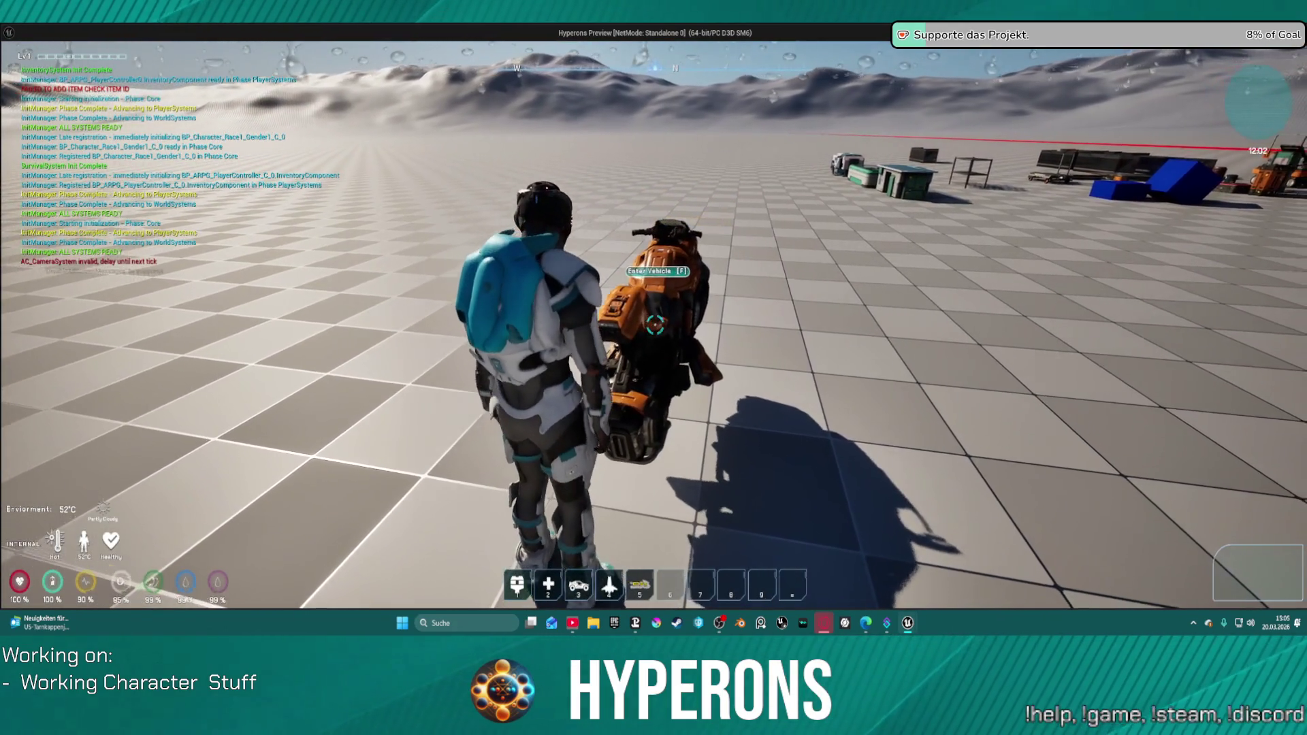
pyautogui.press('f')
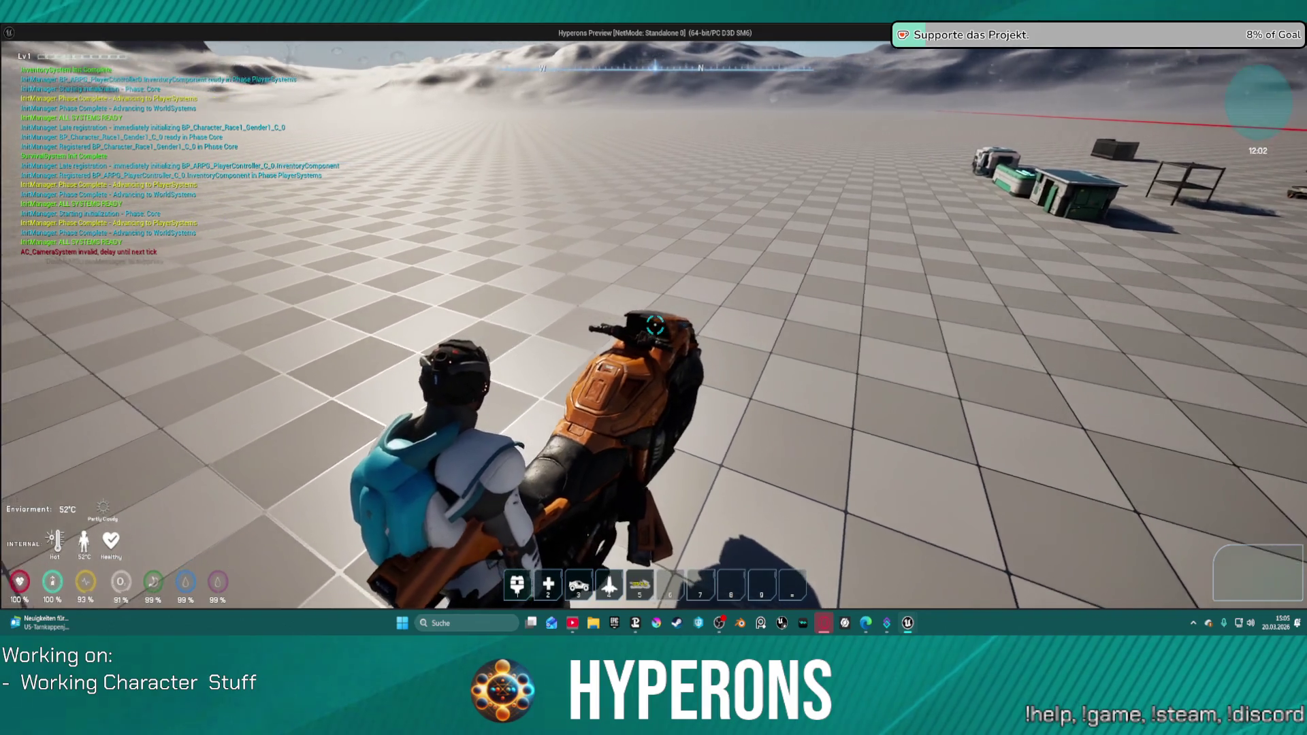
pyautogui.press('w')
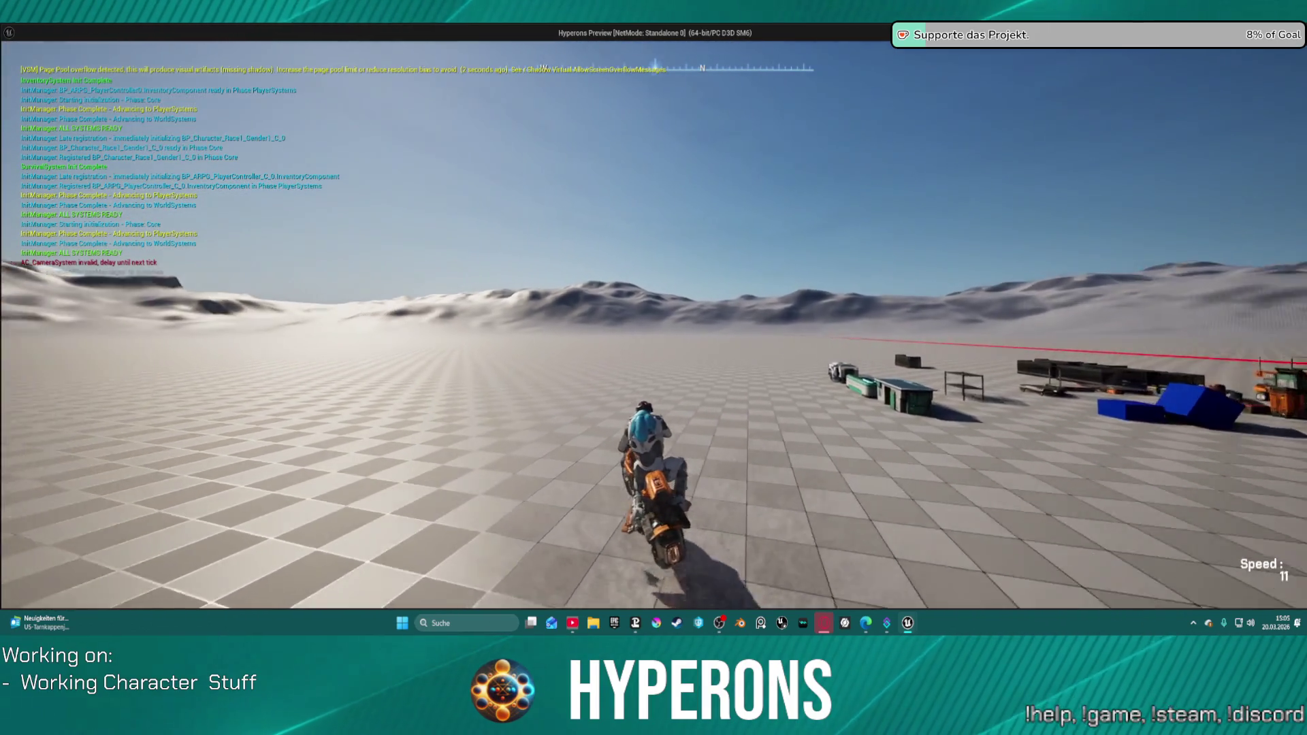
pyautogui.press('Escape')
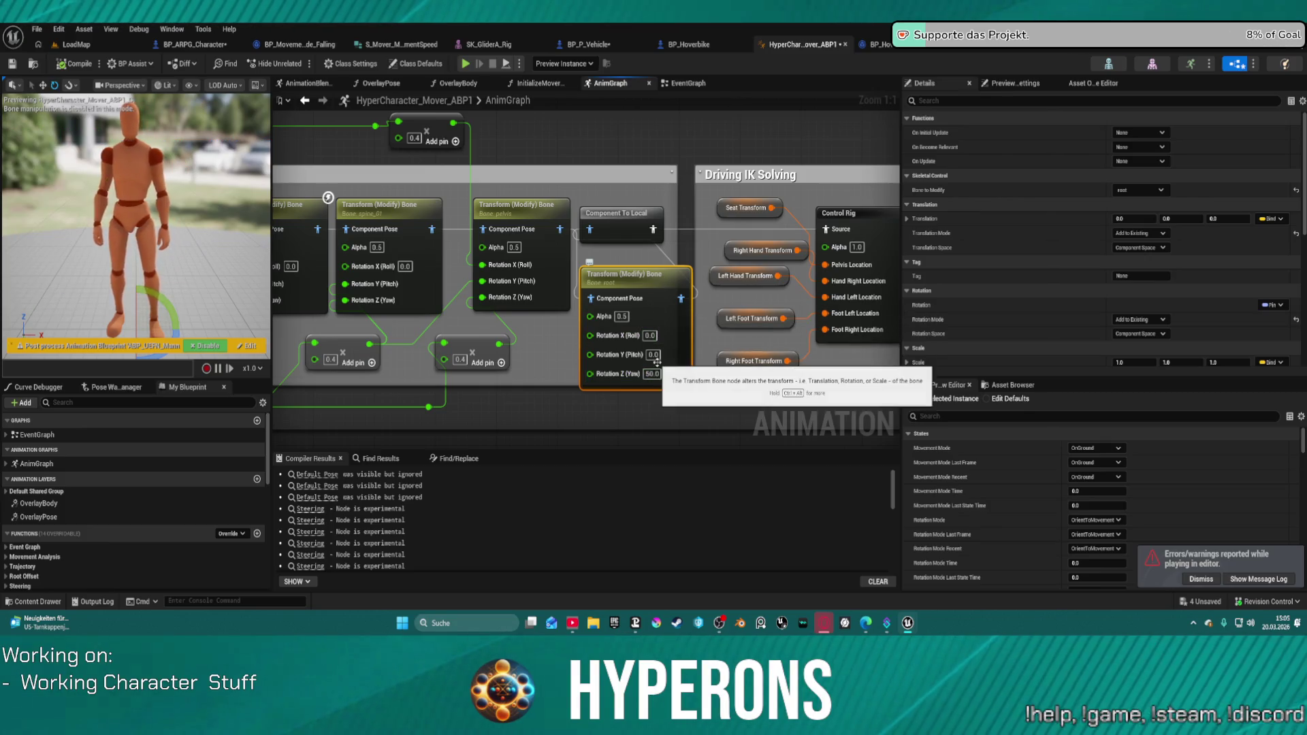
# Commit the 50.0 yaw value and survey the Rotate bones when Driving nodes through Output Pose.
pyautogui.press('Return')
pyautogui.moveTo(650, 327); pyautogui.dragTo(1143, 331)
pyautogui.moveTo(613, 306); pyautogui.dragTo(456, 338)
pyautogui.moveTo(871, 272); pyautogui.dragTo(619, 290)
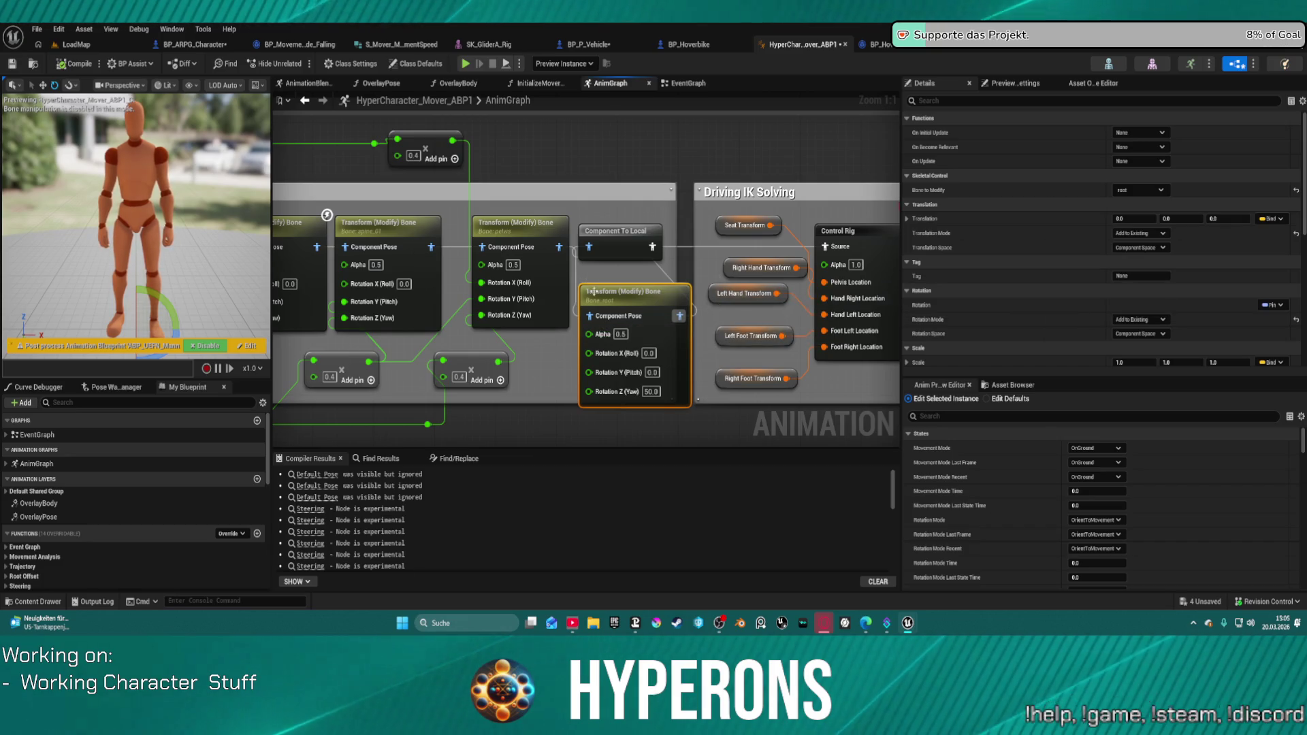
pyautogui.scroll(-12, 572, 229)
pyautogui.scroll(11, 572, 229)
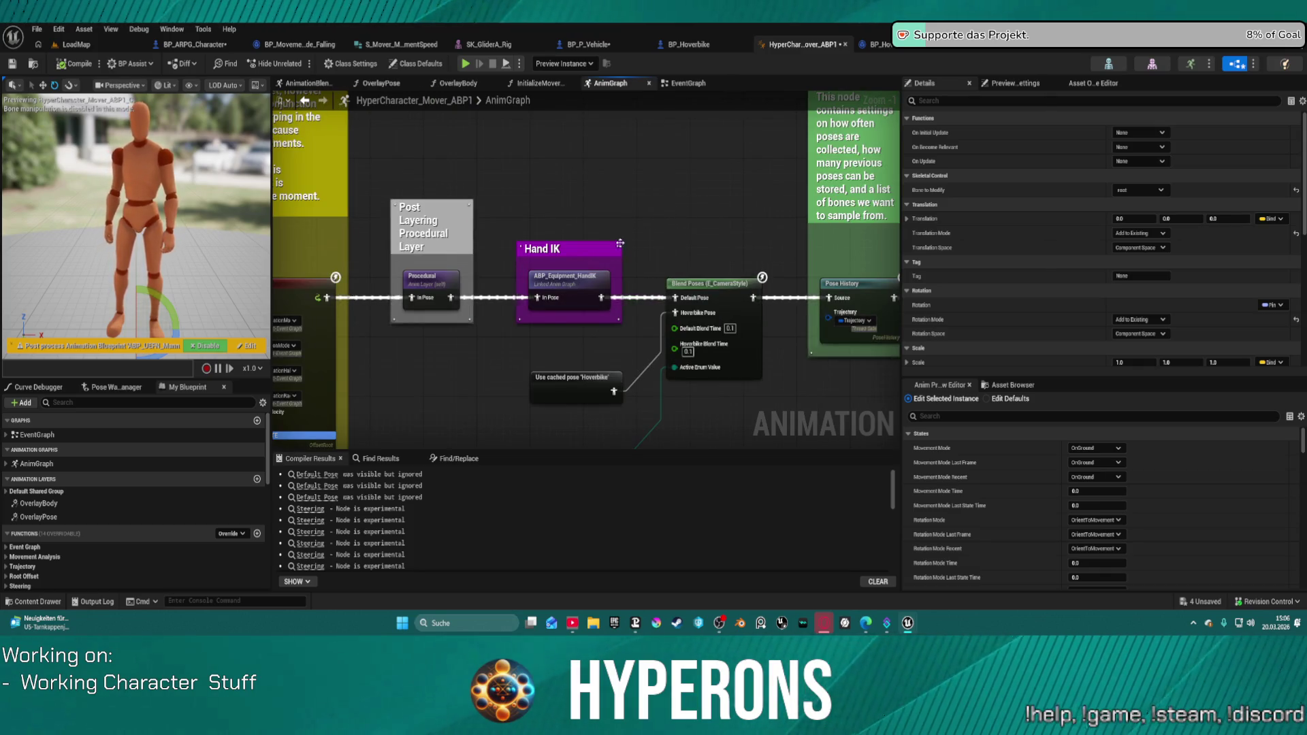
pyautogui.moveTo(610, 352)
pyautogui.mouseDown()
pyautogui.moveTo(547, 280)
pyautogui.moveTo(374, 278)
pyautogui.mouseUp()
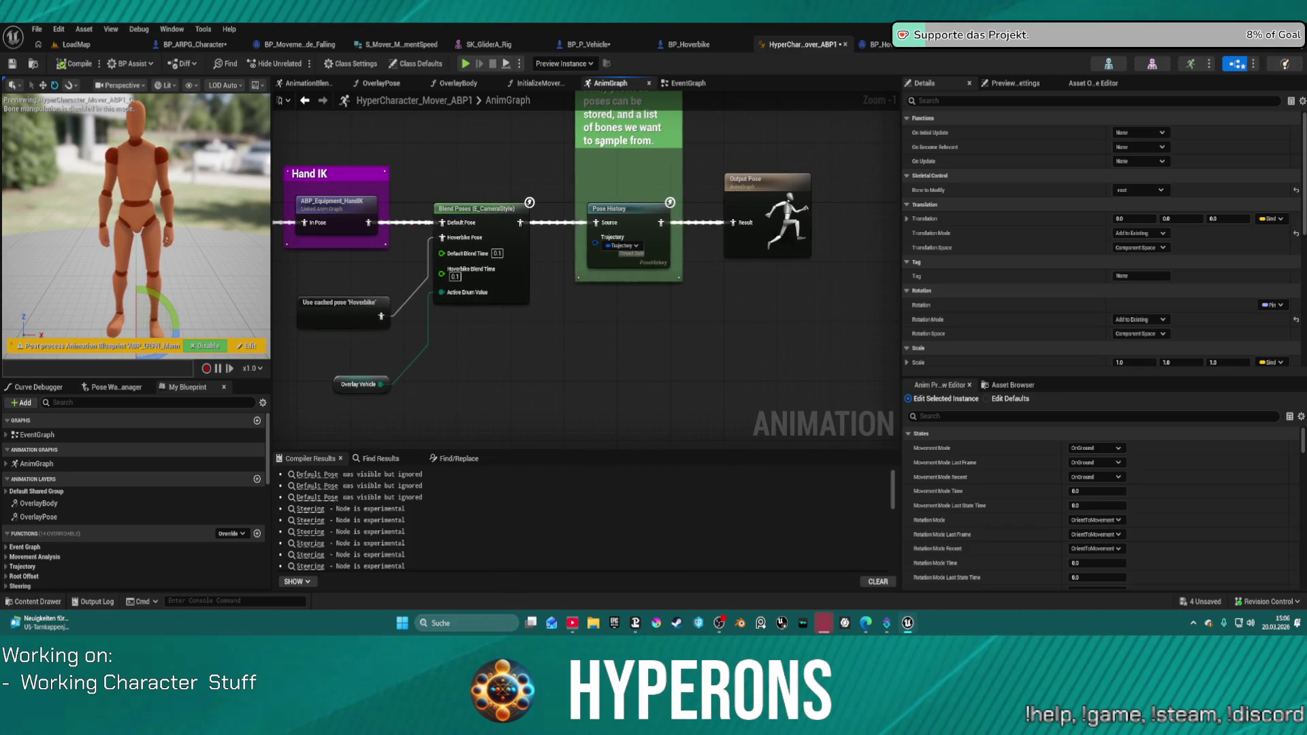
# Chain Hand IK into Pose History, then Blend Poses into Output Pose, move Blend Poses down, and launch play.
pyautogui.click(609, 208)
pyautogui.moveTo(596, 222); pyautogui.dragTo(368, 223)
pyautogui.moveTo(657, 223)
pyautogui.mouseDown()
pyautogui.moveTo(483, 225)
pyautogui.moveTo(519, 222)
pyautogui.mouseUp()
pyautogui.moveTo(660, 223); pyautogui.dragTo(727, 226)
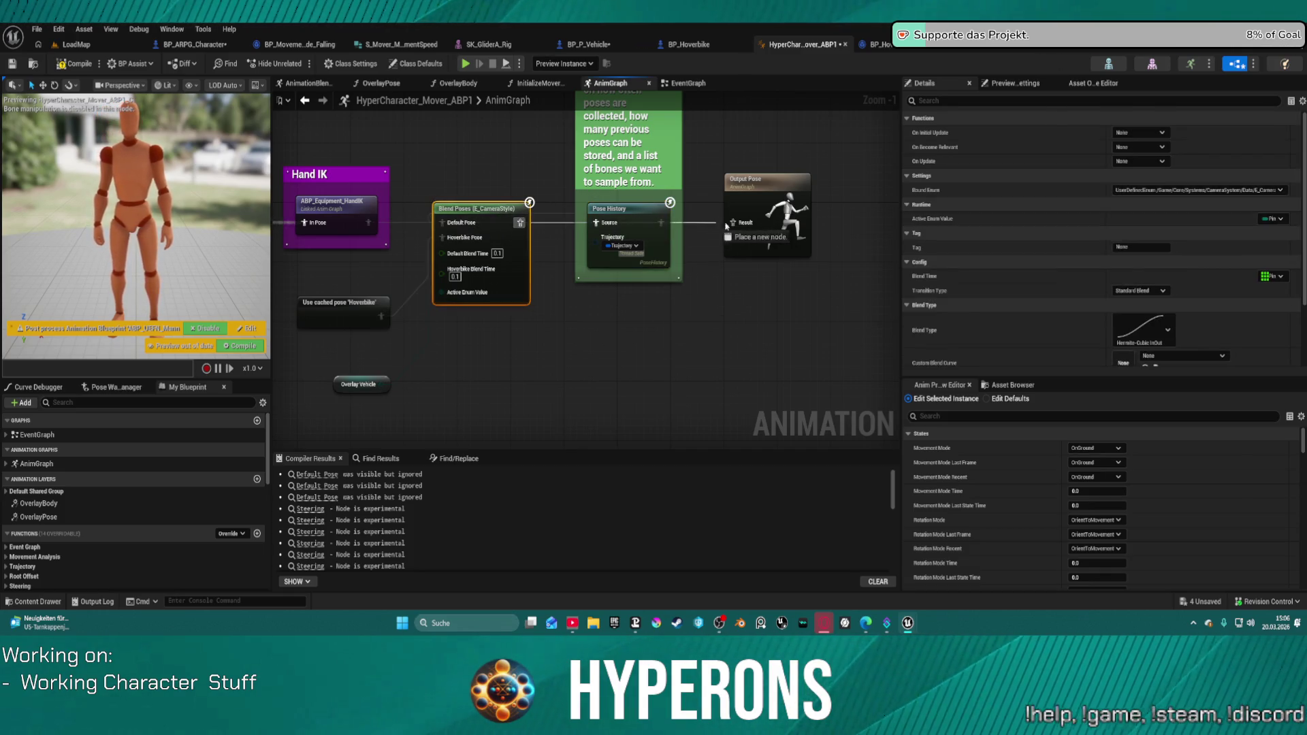
pyautogui.moveTo(486, 212); pyautogui.dragTo(620, 346)
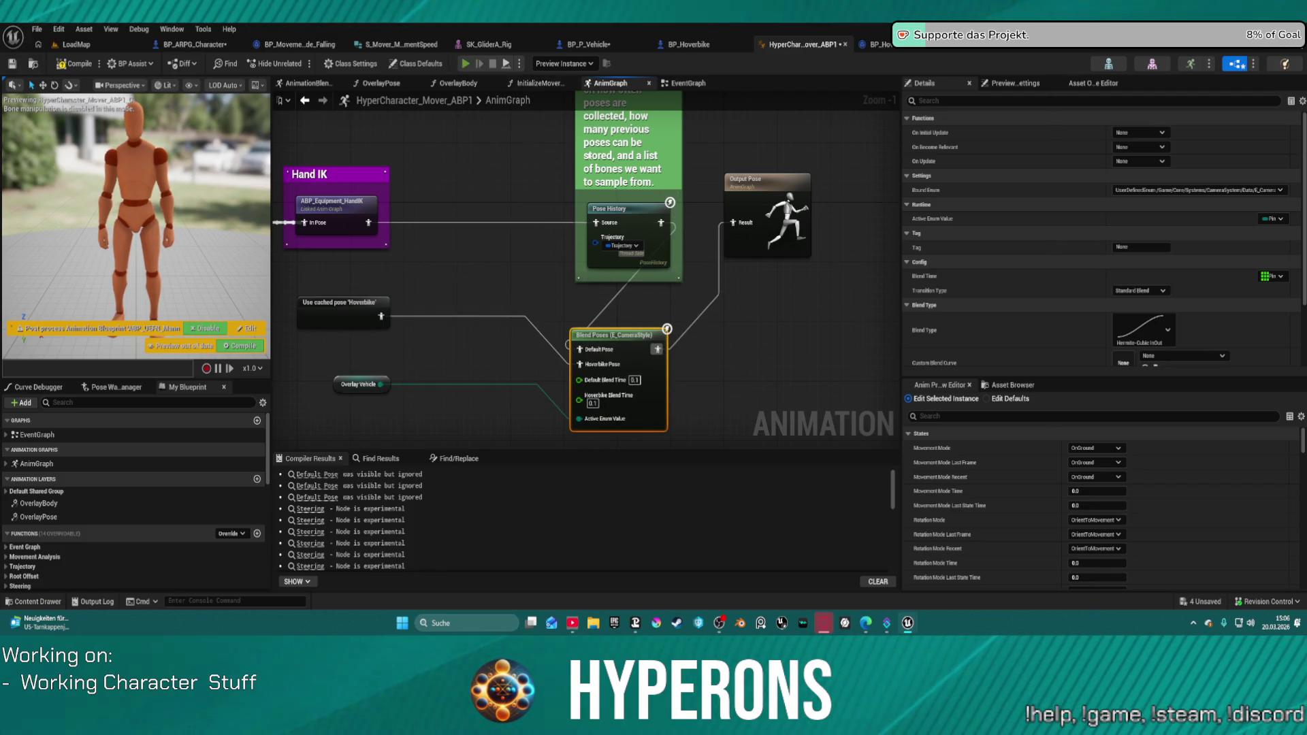
pyautogui.hotkey('alt', 'p')
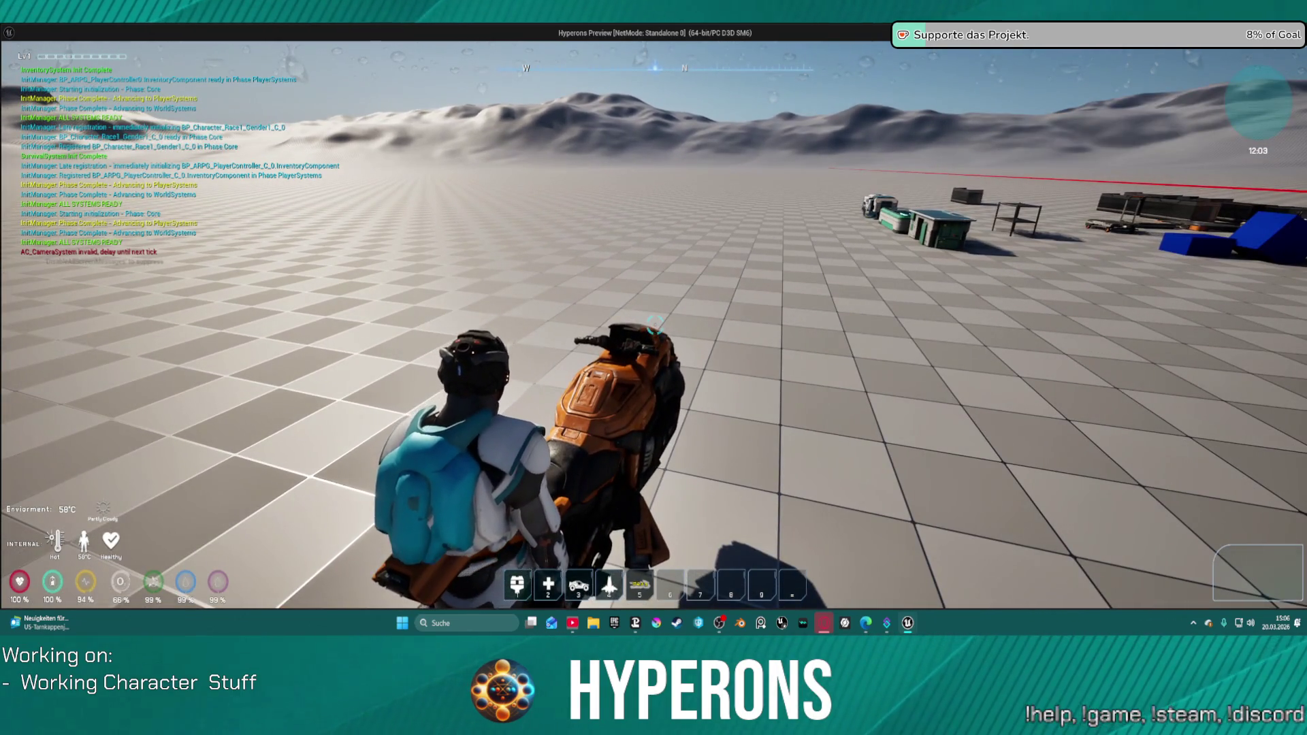
# Mount the hoverbike with E, ride forward briefly, and end the play session.
pyautogui.press('e')
pyautogui.press('w')
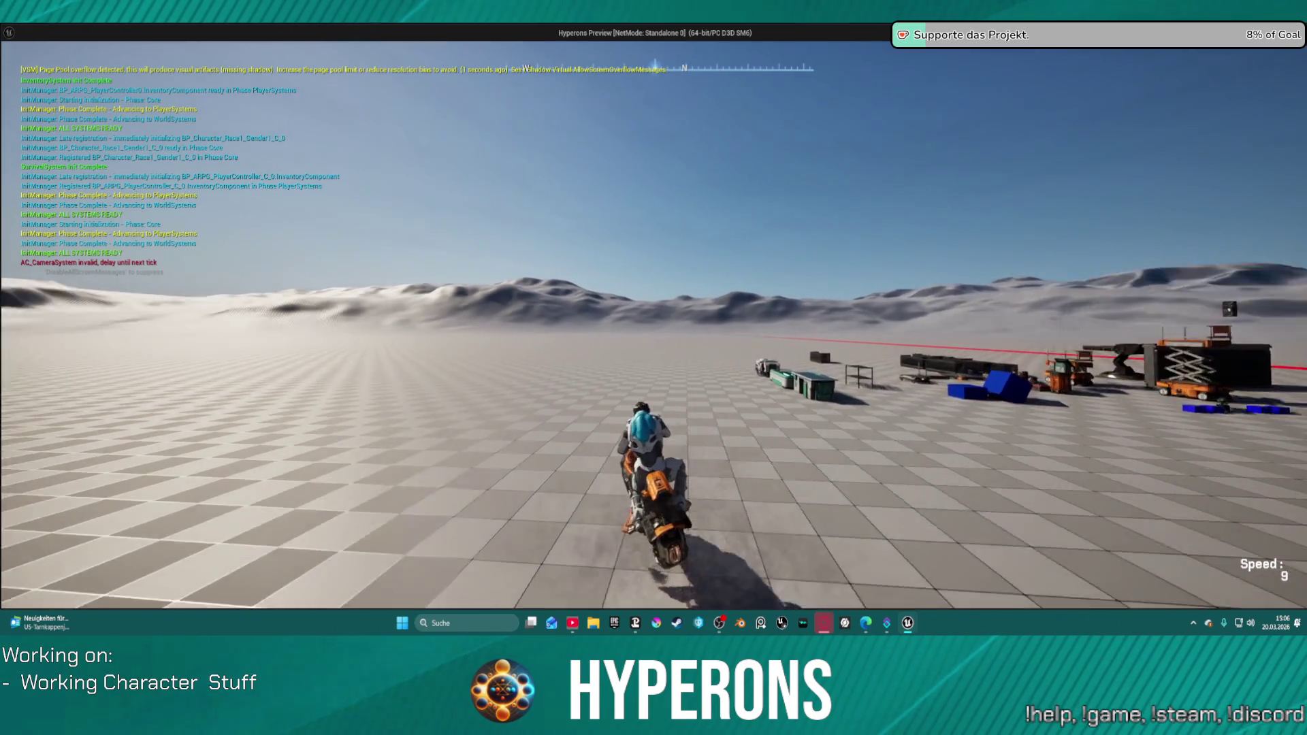
pyautogui.press('Escape')
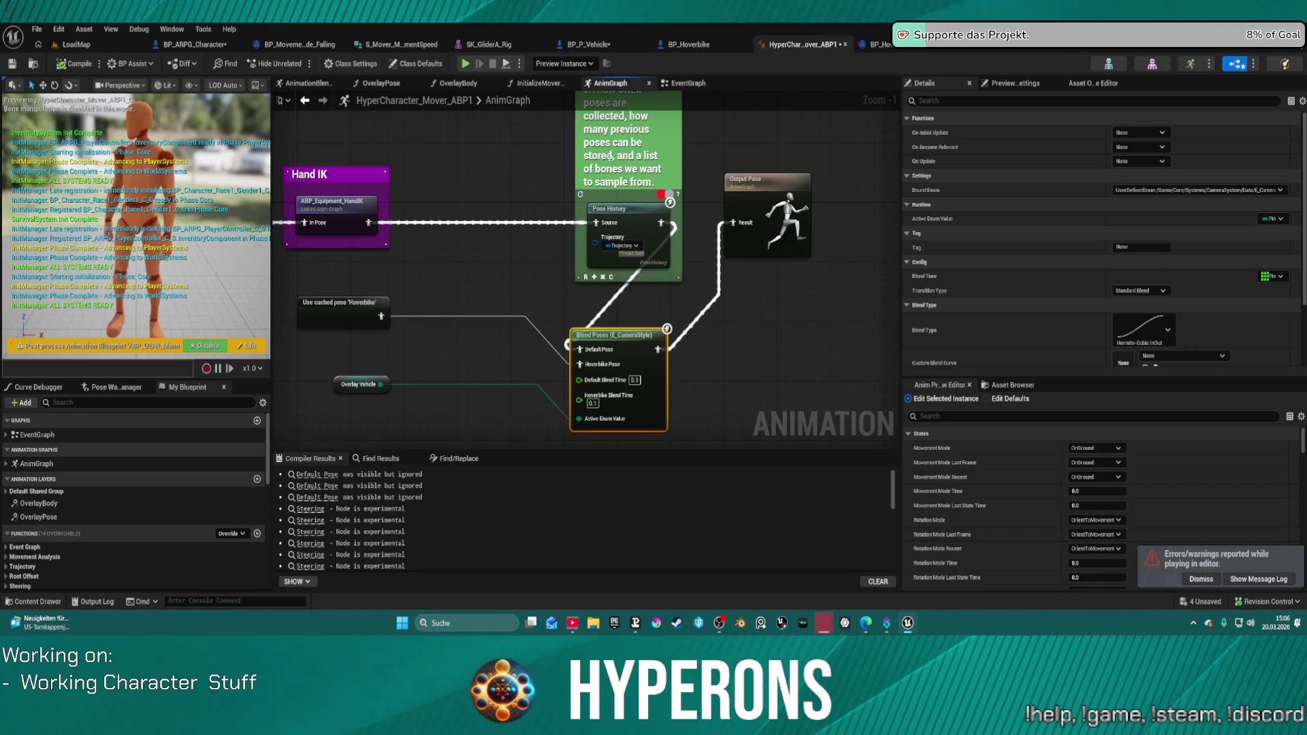
# Undo the Blend Poses move and inspect the Control Rig node in the Driving IK Solving group.
pyautogui.hotkey('ctrl', 'z')
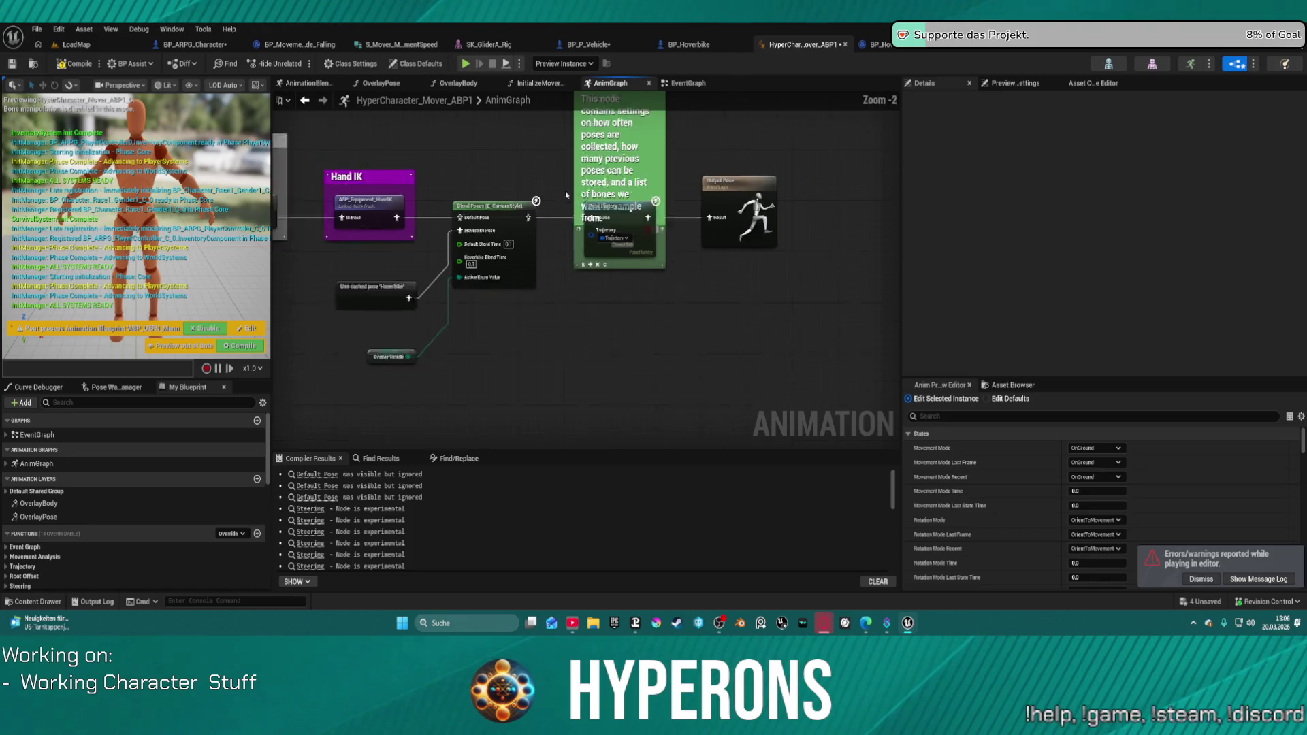
pyautogui.scroll(-4, 573, 316)
pyautogui.moveTo(573, 316)
pyautogui.mouseDown()
pyautogui.moveTo(621, 443)
pyautogui.moveTo(651, 443)
pyautogui.moveTo(696, 298)
pyautogui.mouseUp()
pyautogui.scroll(6, 696, 298)
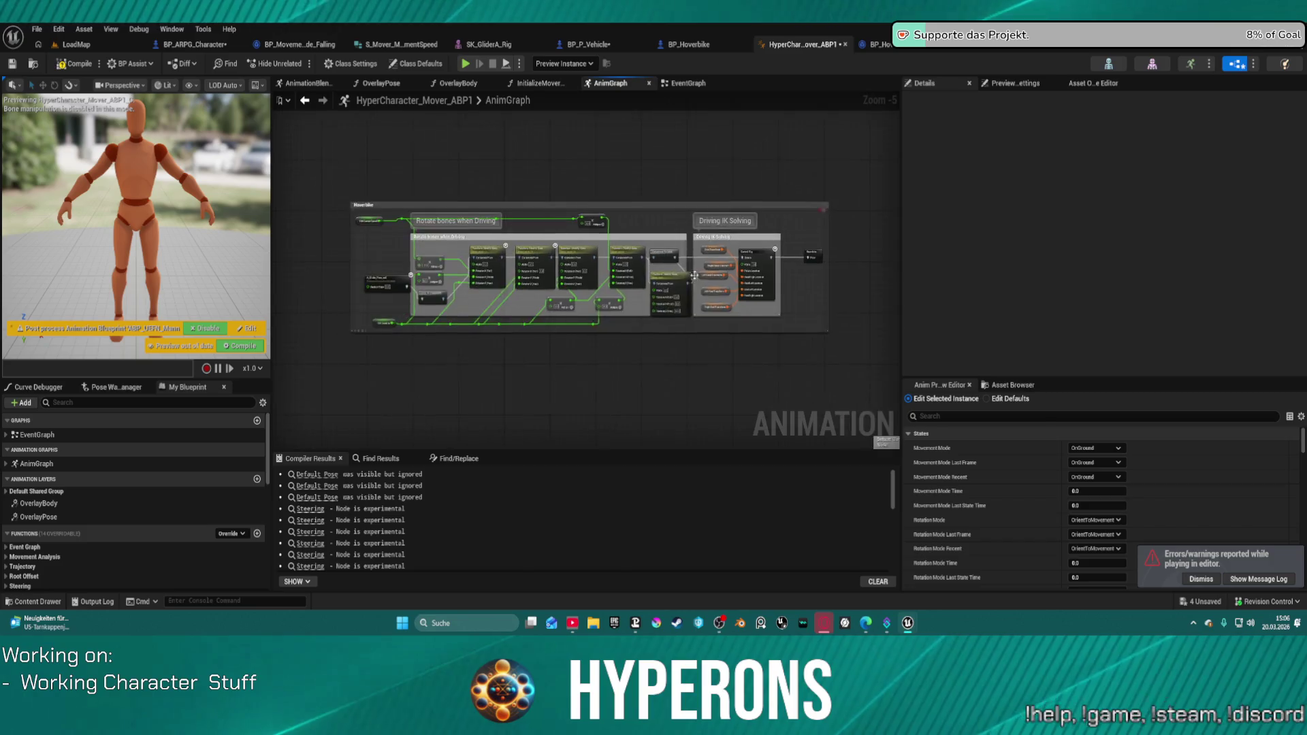
pyautogui.click(663, 285)
pyautogui.scroll(-3, 1144, 293)
pyautogui.scroll(2, 1144, 292)
pyautogui.scroll(3, 1144, 292)
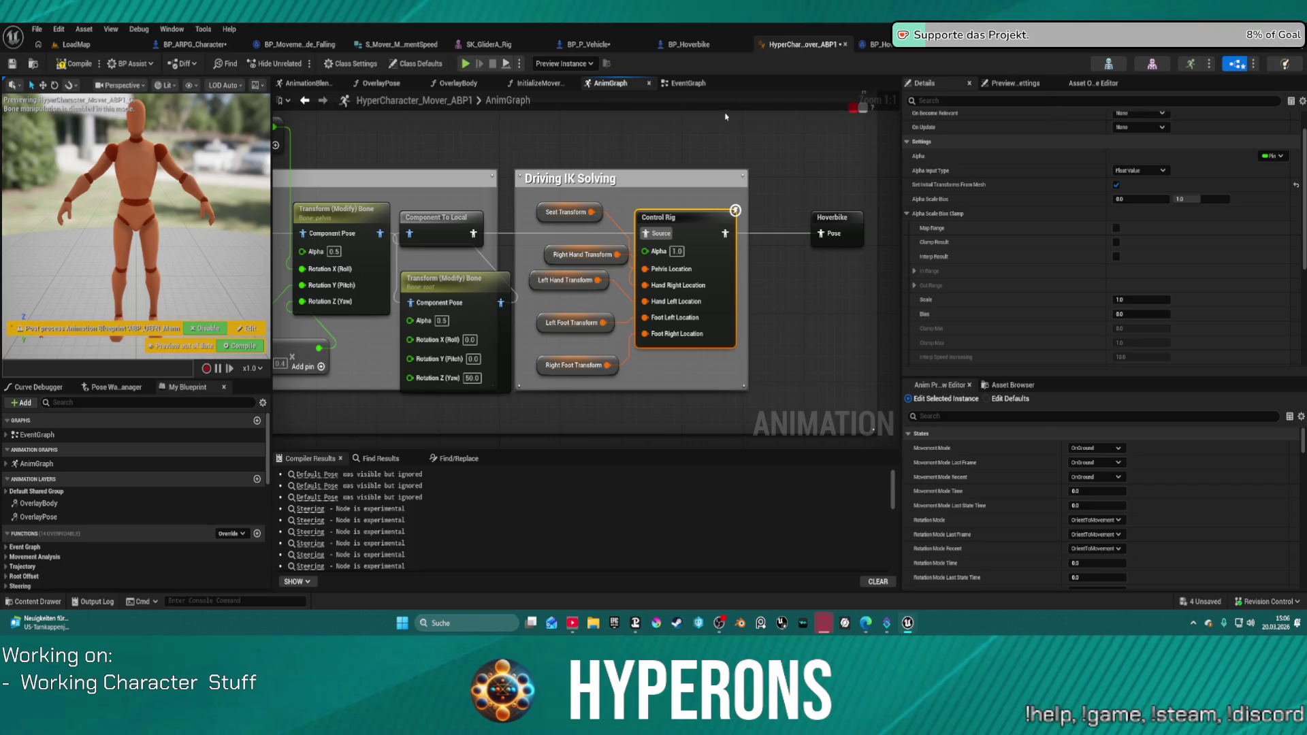
pyautogui.click(204, 44)
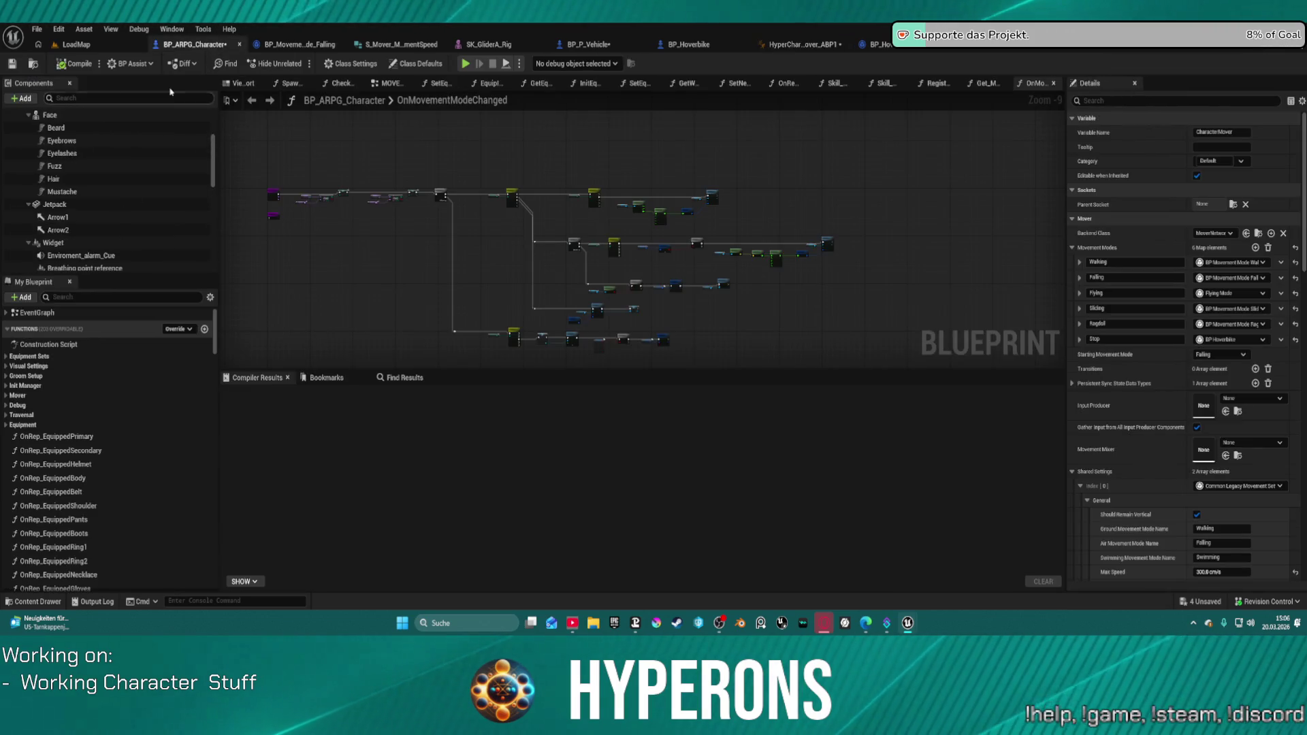
# Add an Arrow component under BP_ARPG_Character's Capsule component.
pyautogui.scroll(-1, 152, 130)
pyautogui.click(136, 125)
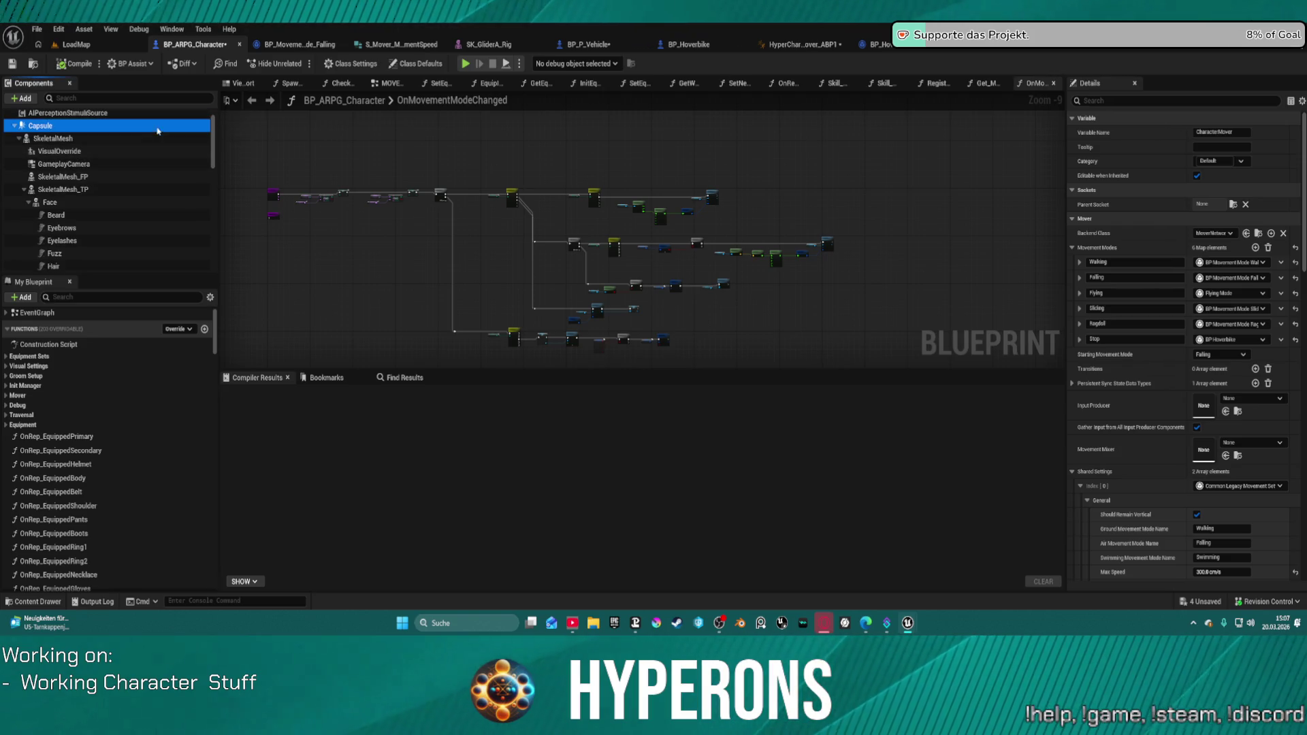
pyautogui.rightClick(58, 128)
pyautogui.click(32, 101)
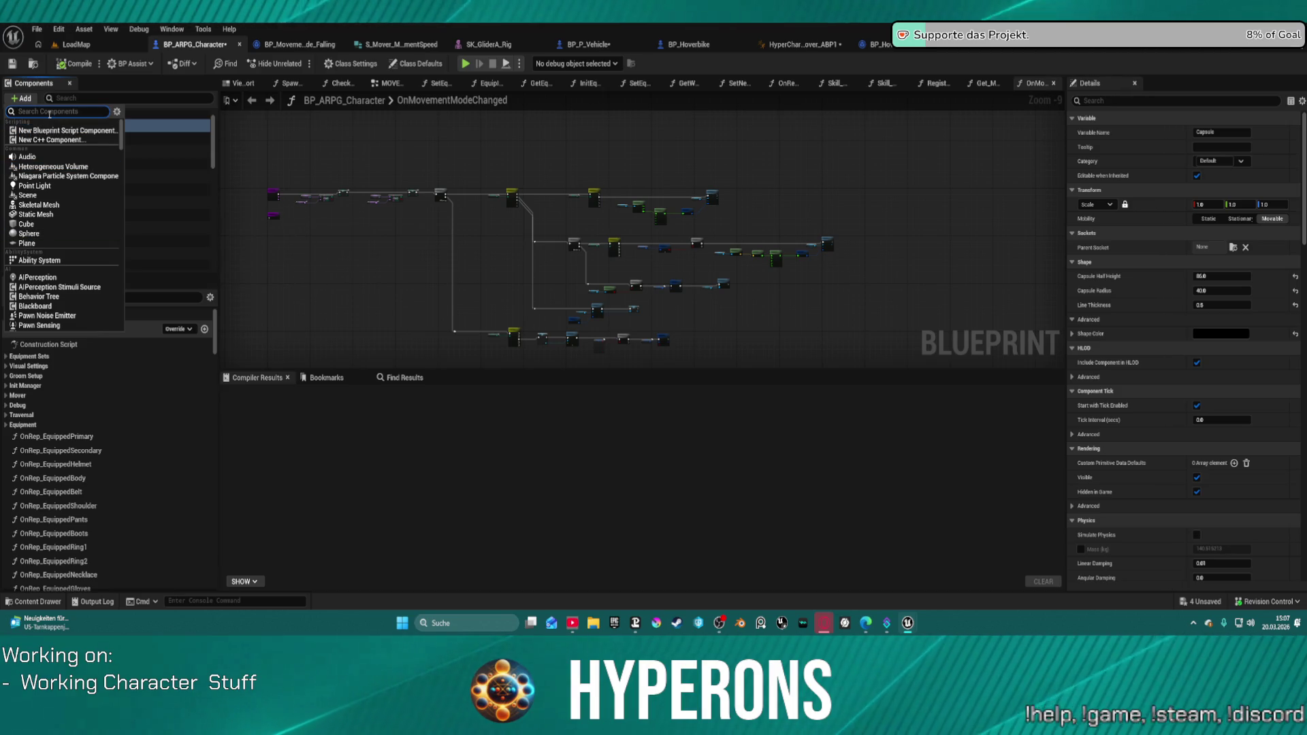
pyautogui.write('arr')
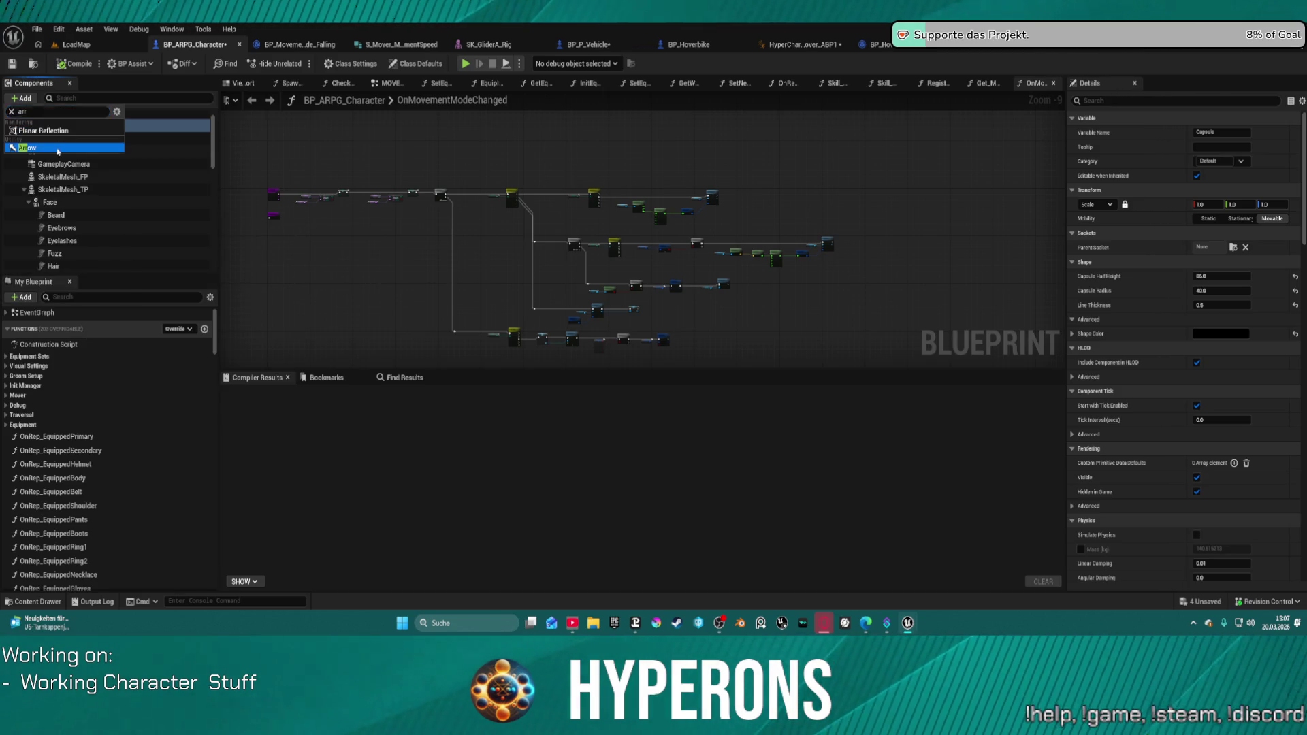
pyautogui.click(58, 148)
# Roughly double the Arrow Size to about 5.9 and compile BP_ARPG_Character.
pyautogui.click(235, 85)
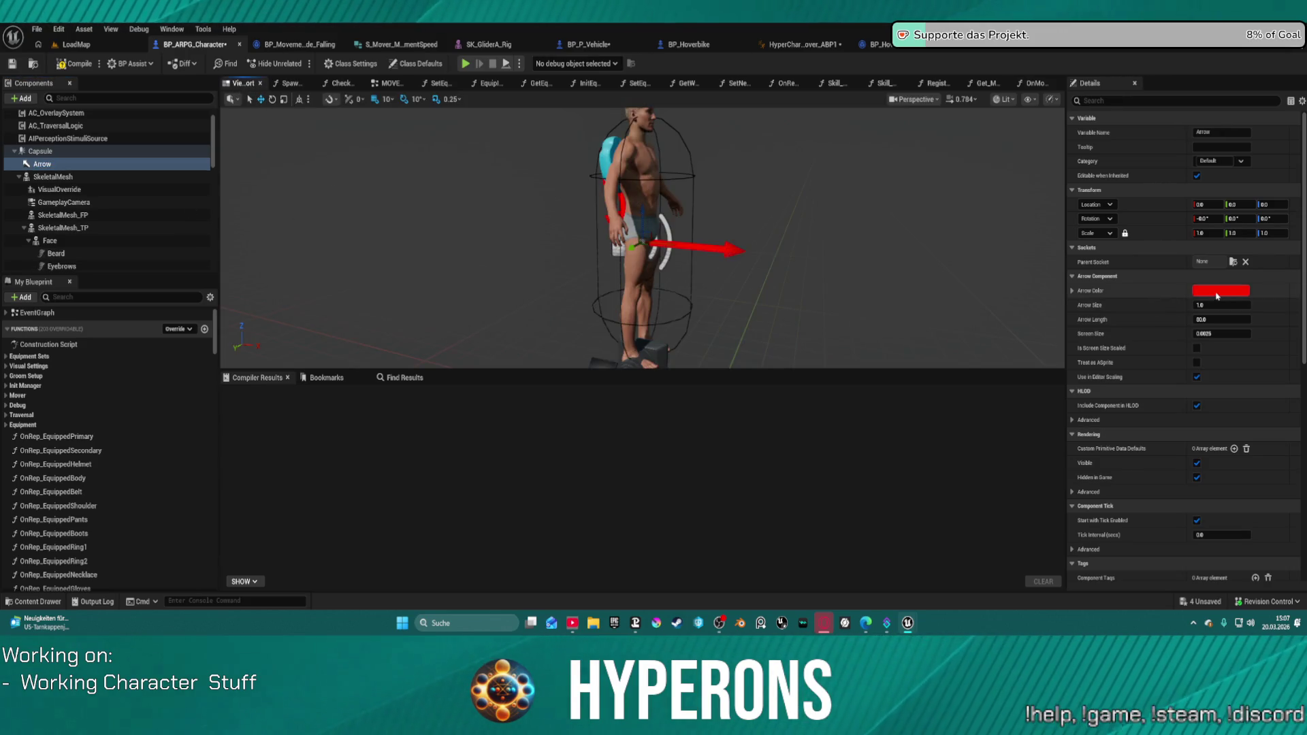
pyautogui.moveTo(1221, 305); pyautogui.dragTo(1245, 305)
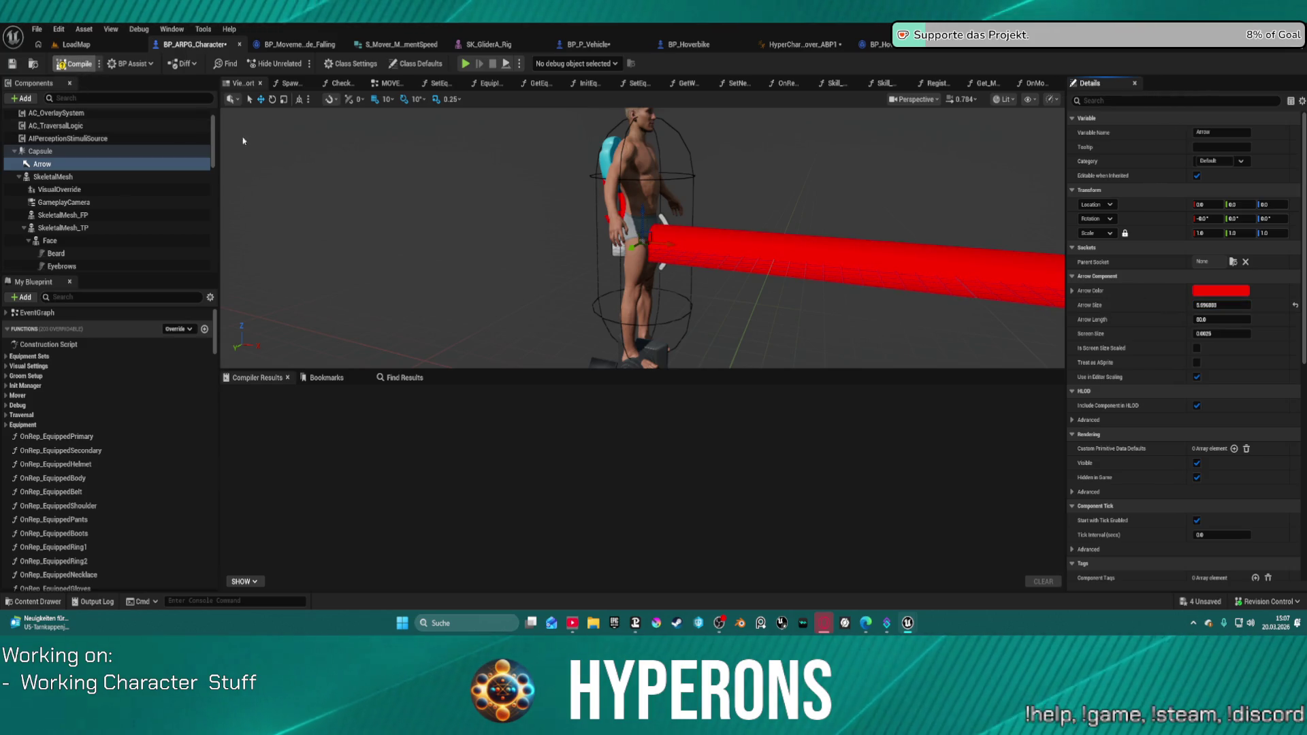
pyautogui.press('F7')
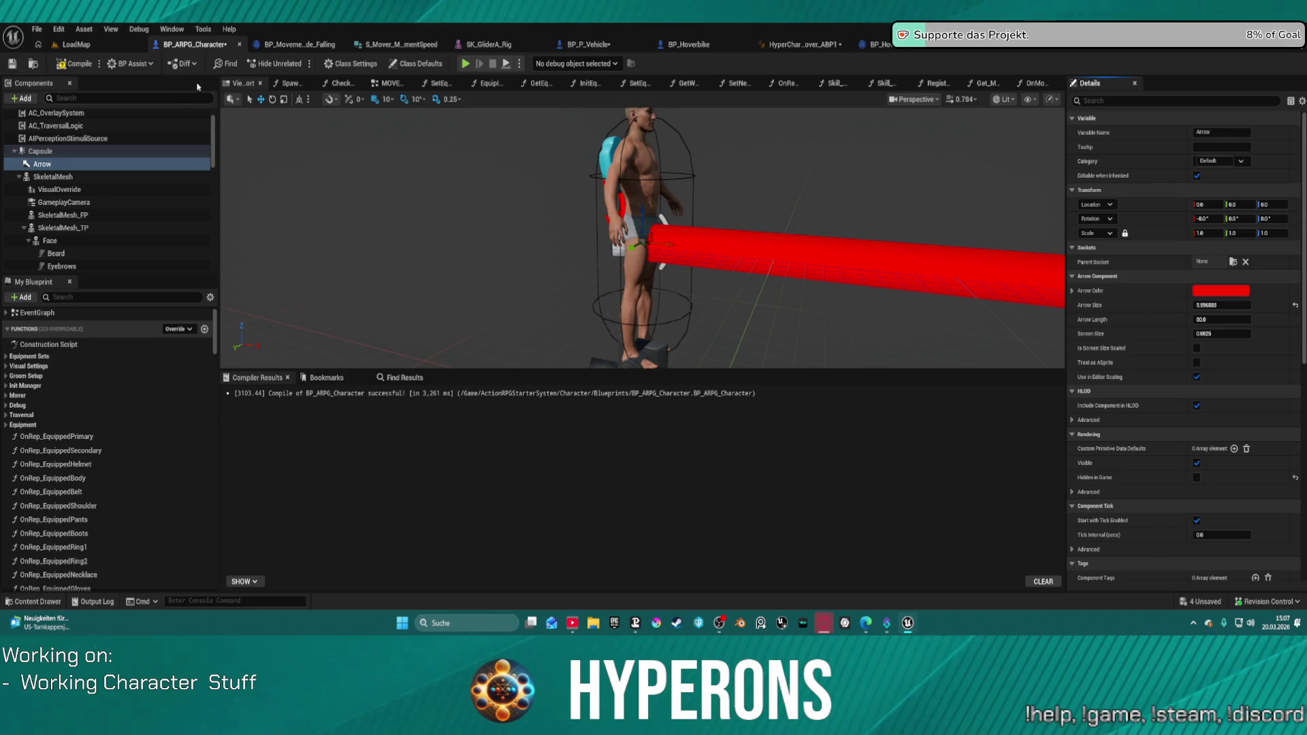
pyautogui.click(79, 45)
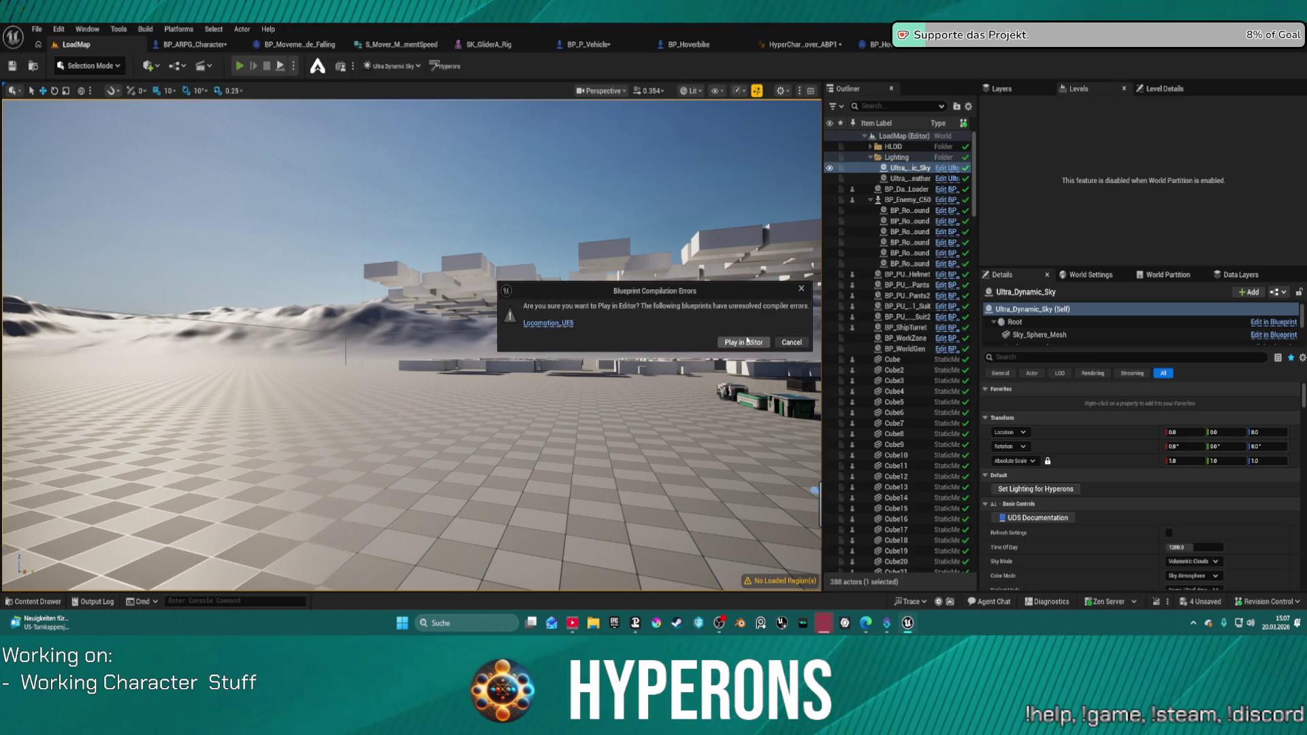
# Play despite compile errors, summon the hoverbike with 5, mount it with E, then stop.
pyautogui.click(747, 341)
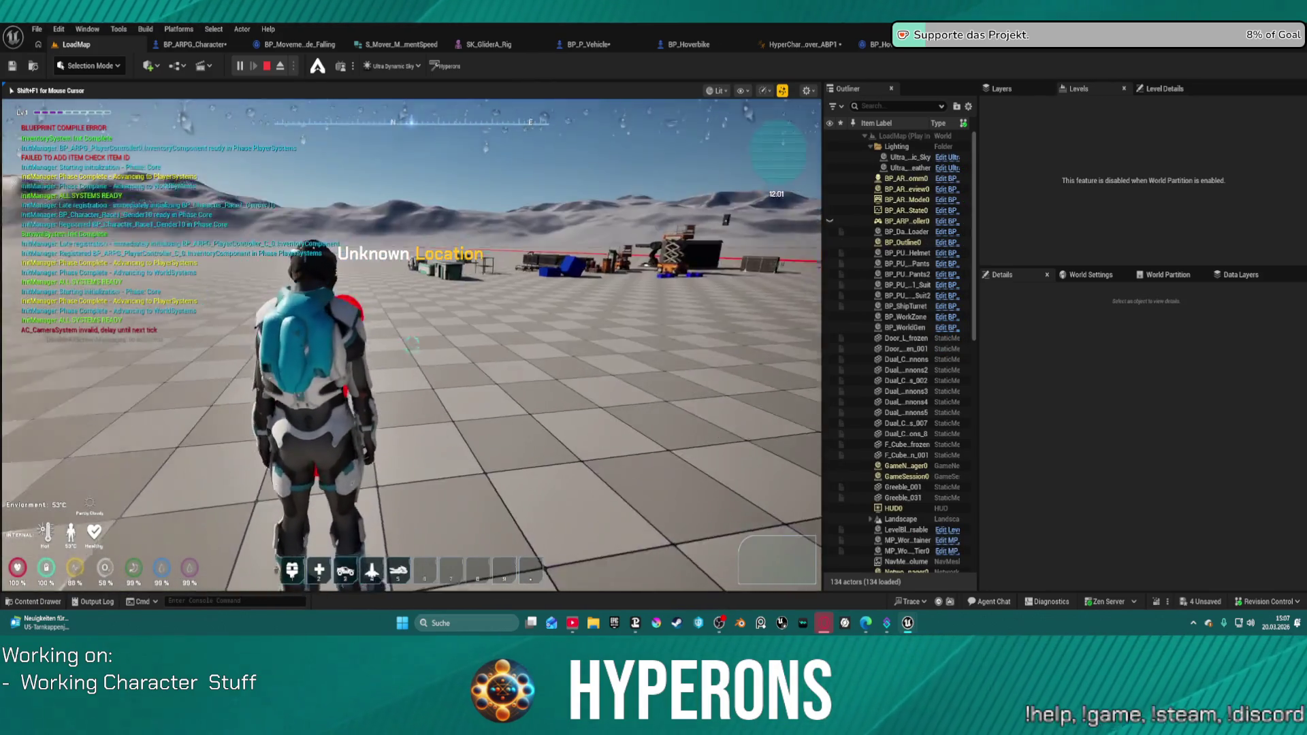
pyautogui.press('5')
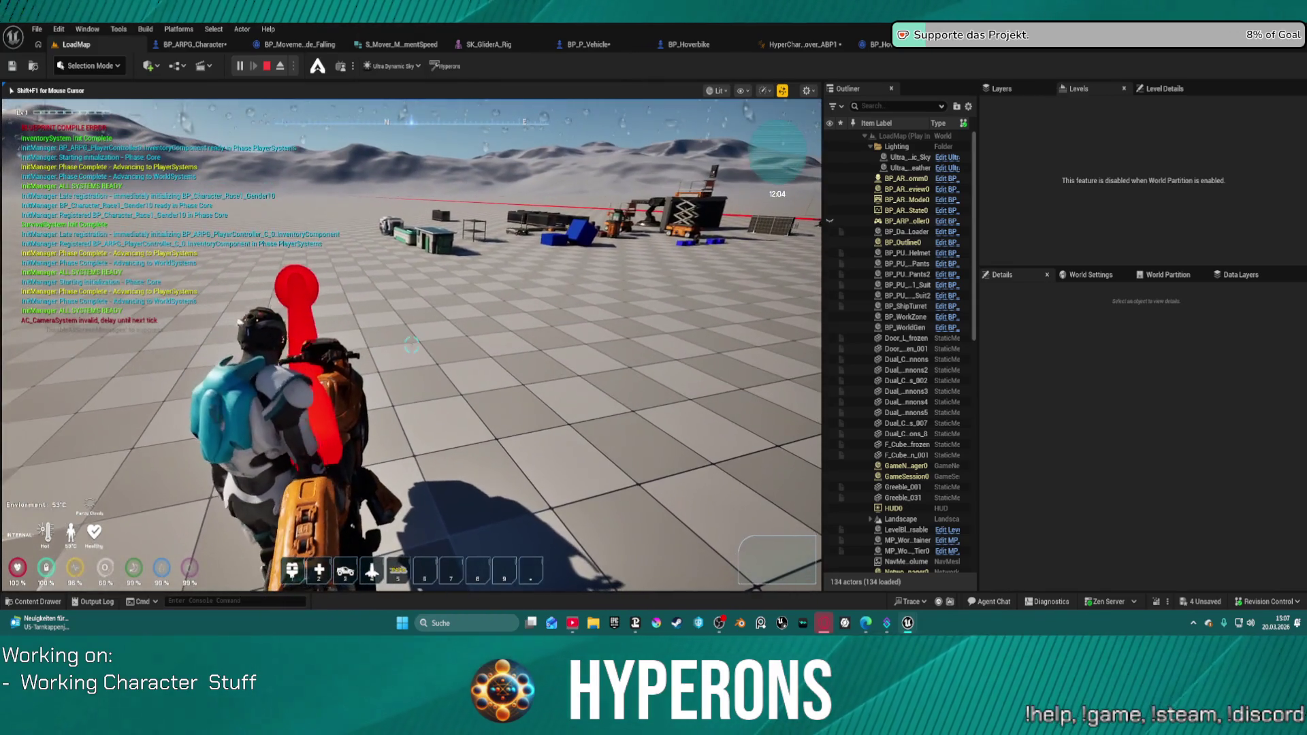
pyautogui.press('e')
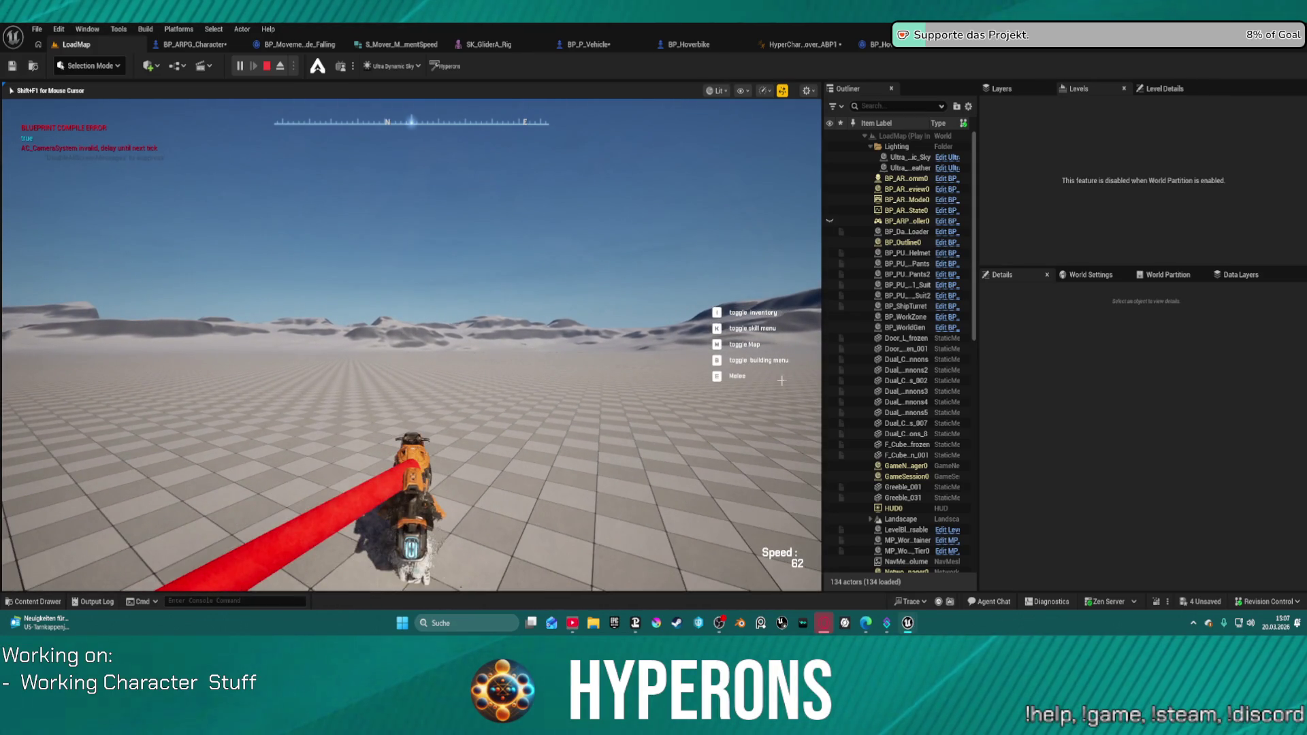
pyautogui.press('Escape')
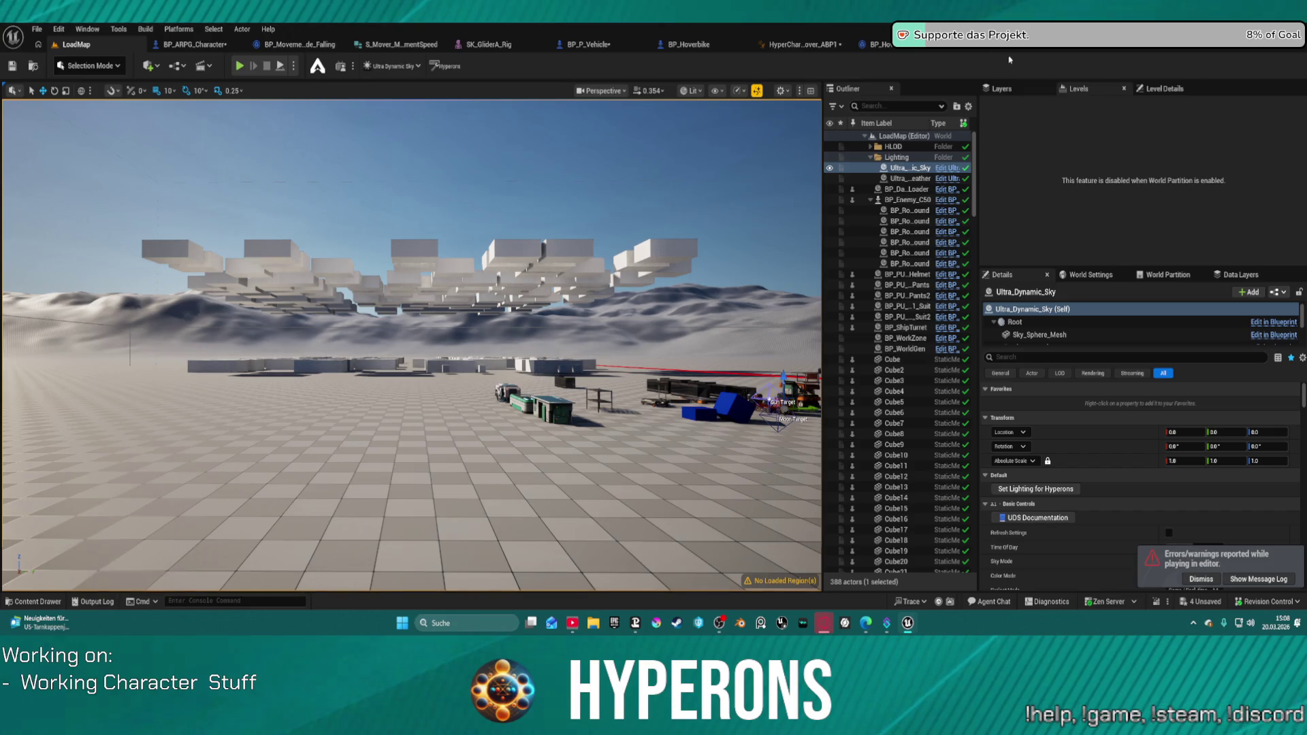
# Tick New Actor Enable Collision on BP_P_Vehicle's Set Actor Enable Collision node, then launch a preview.
pyautogui.click(803, 45)
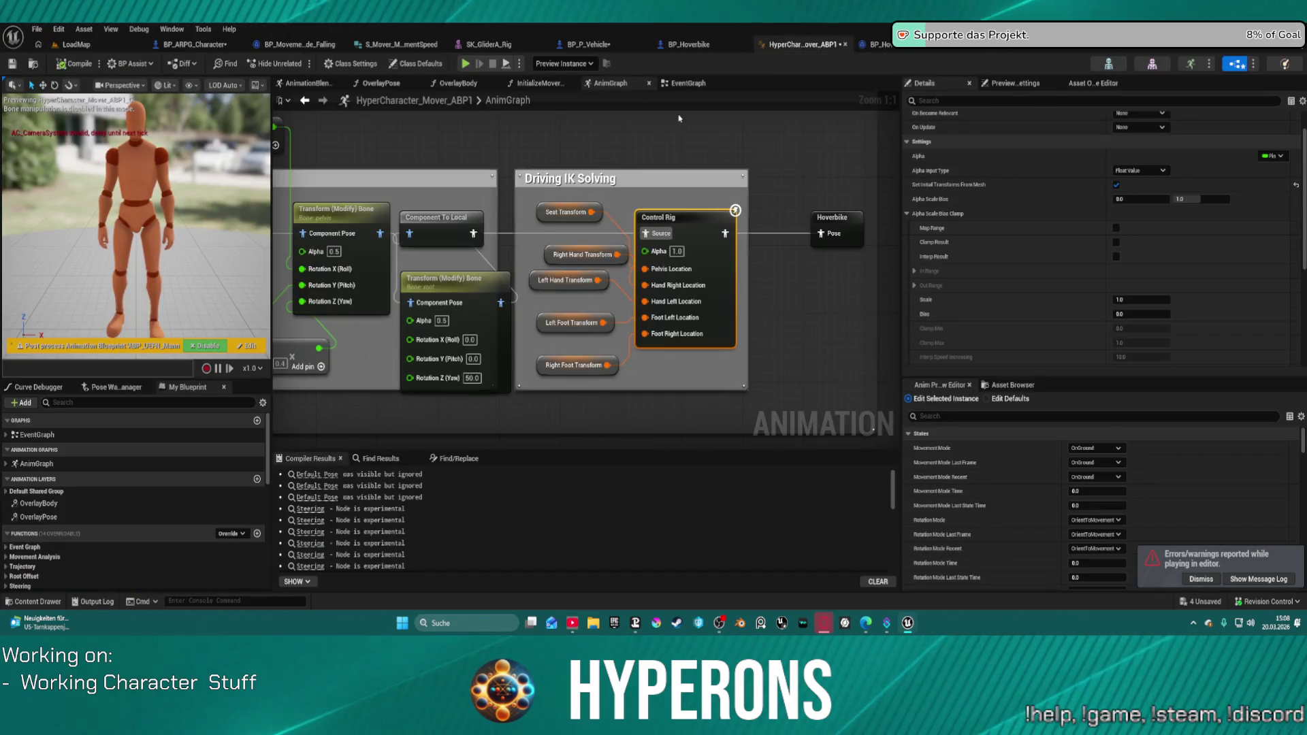
pyautogui.click(589, 44)
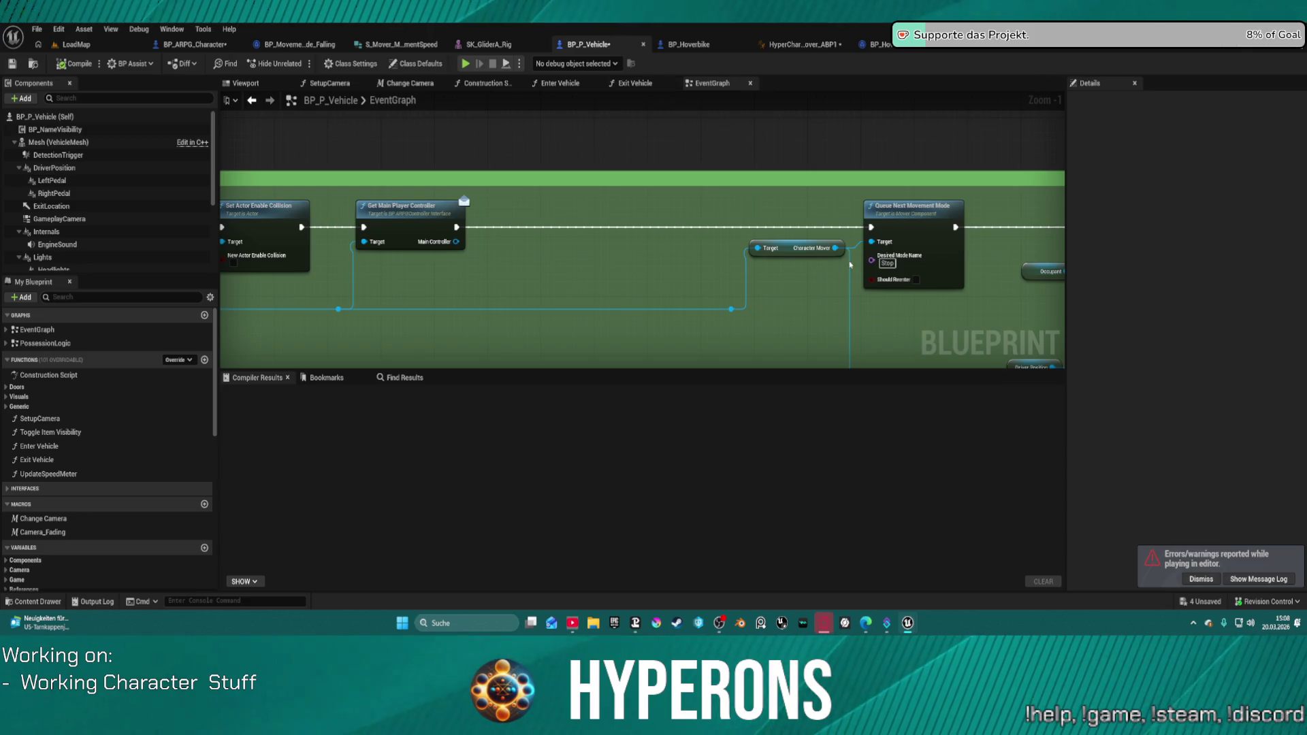
pyautogui.moveTo(343, 199); pyautogui.dragTo(89, 179)
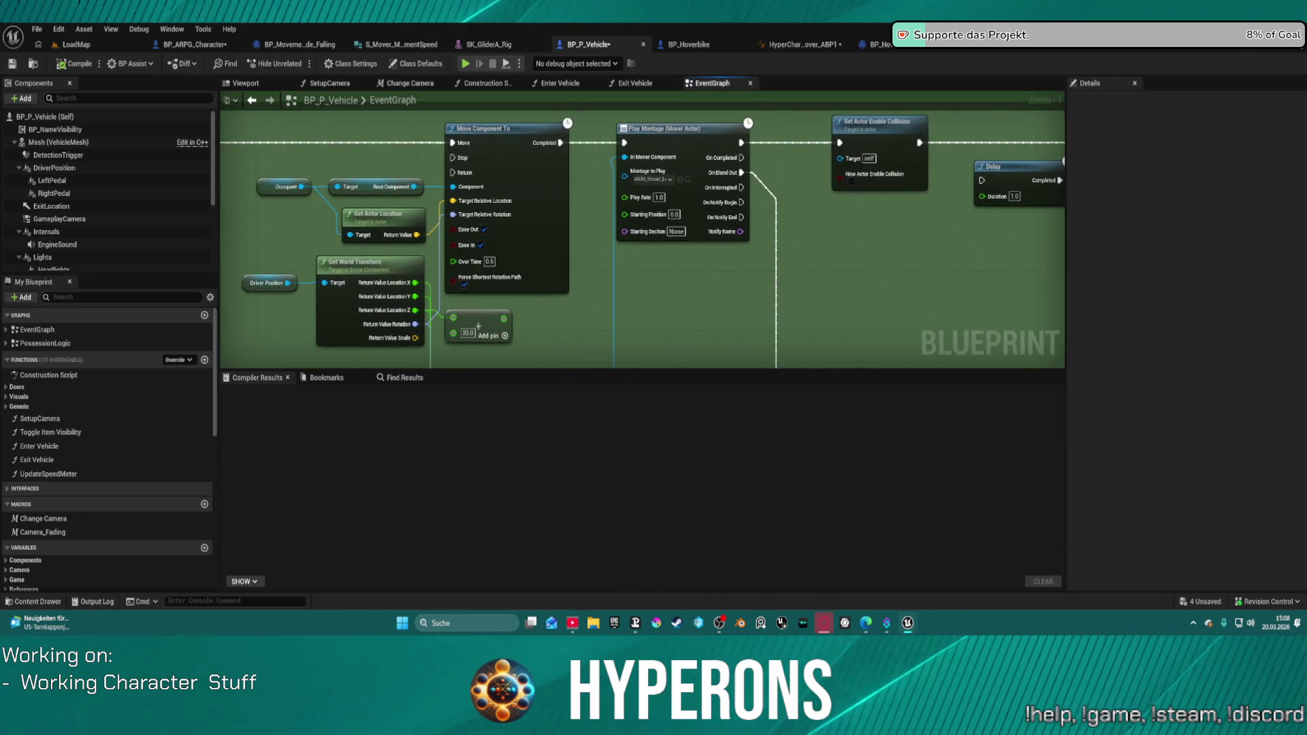
pyautogui.click(855, 182)
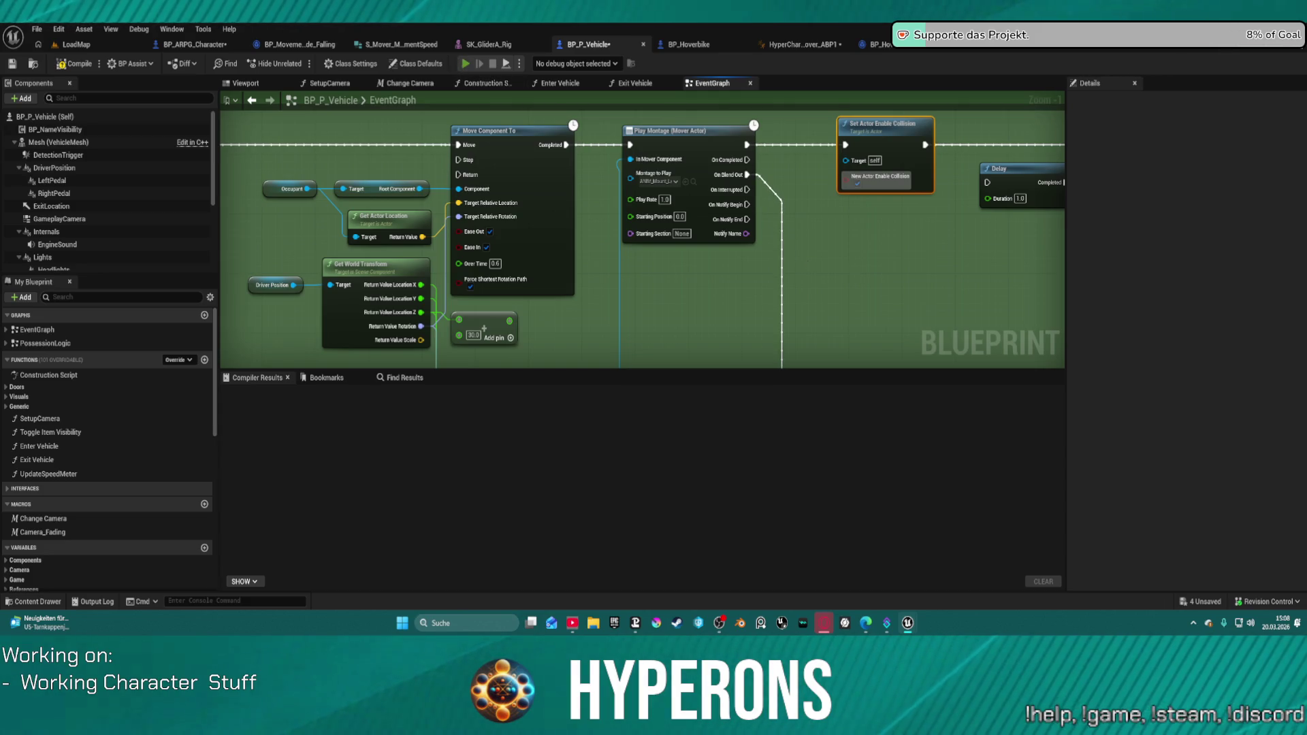
pyautogui.hotkey('alt', 'p')
pyautogui.press('w')
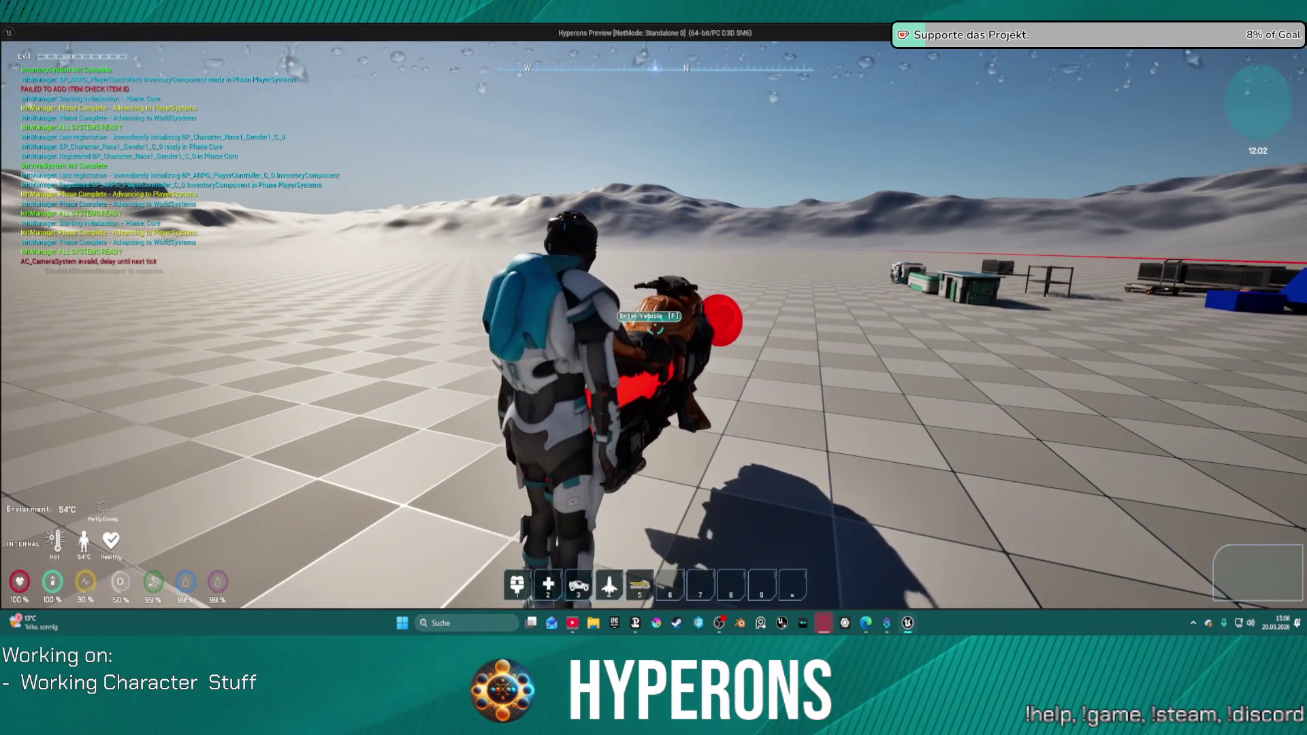
# Enter the motorbike with F, drive it forward with W, then close the preview.
pyautogui.press('f')
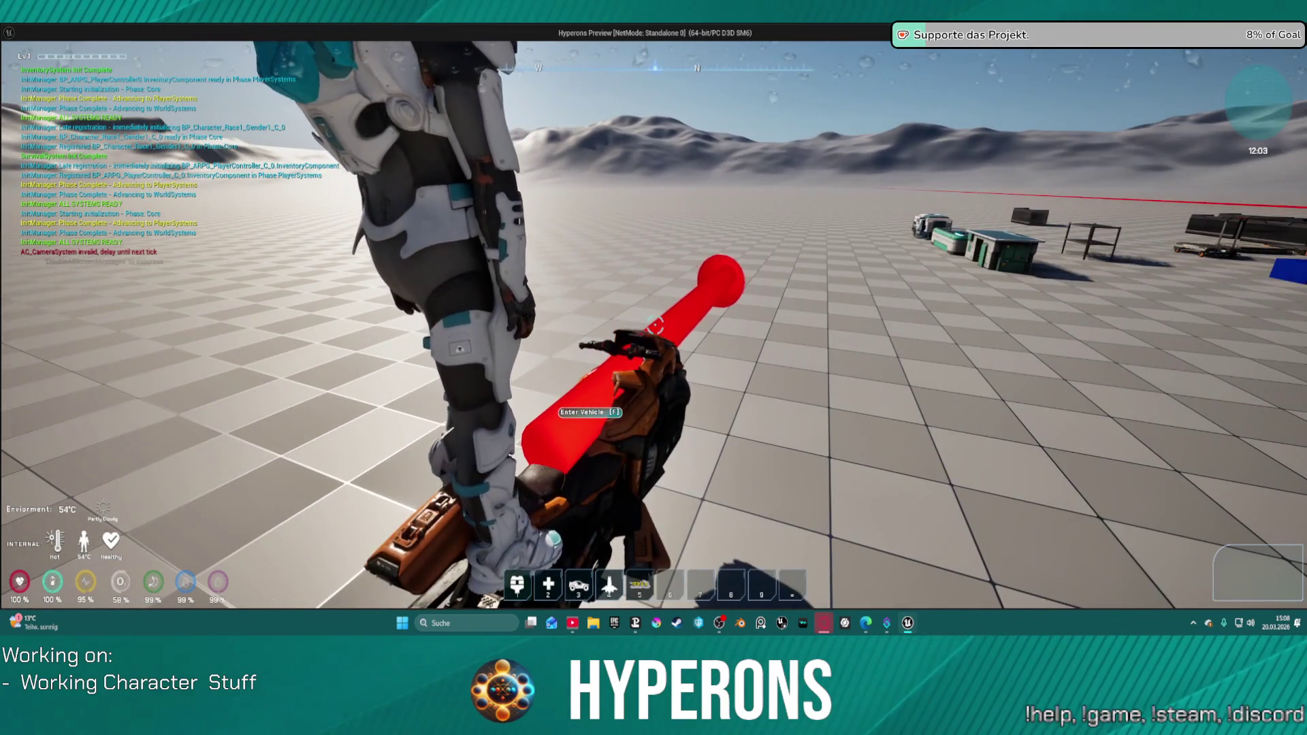
pyautogui.press('f')
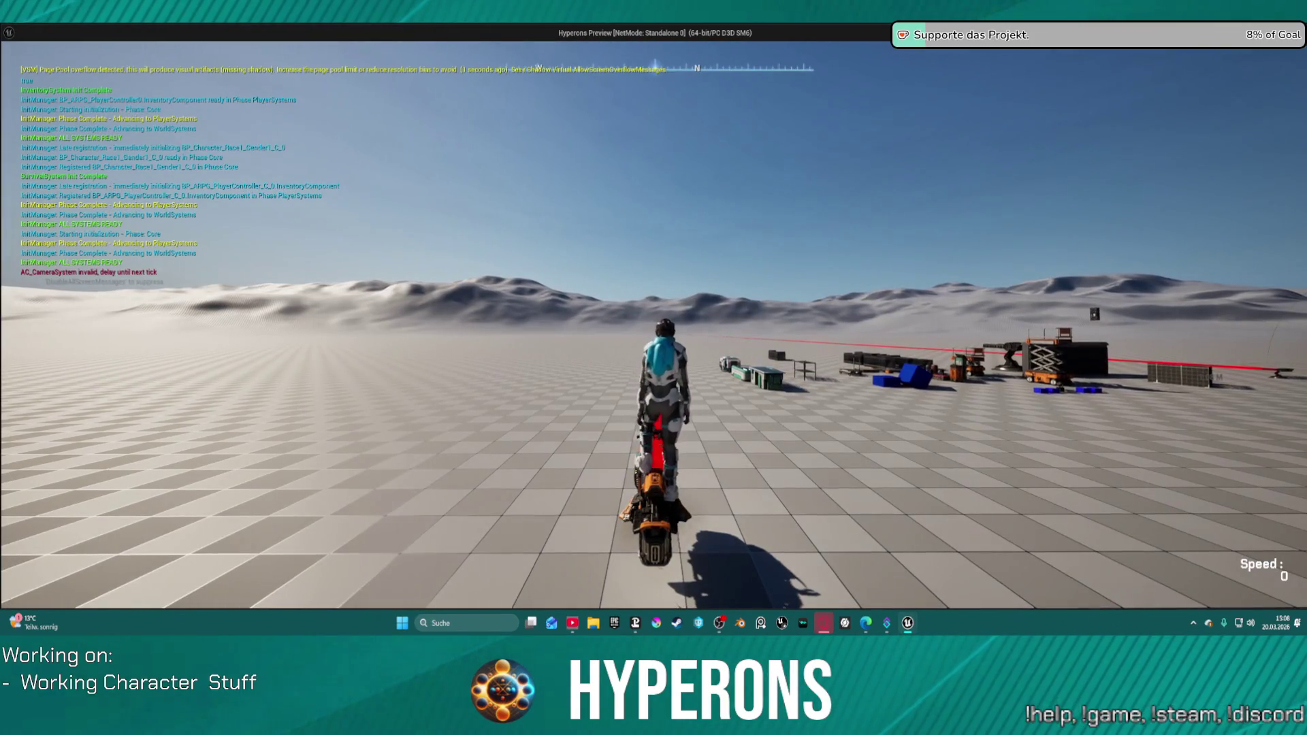
pyautogui.press('w')
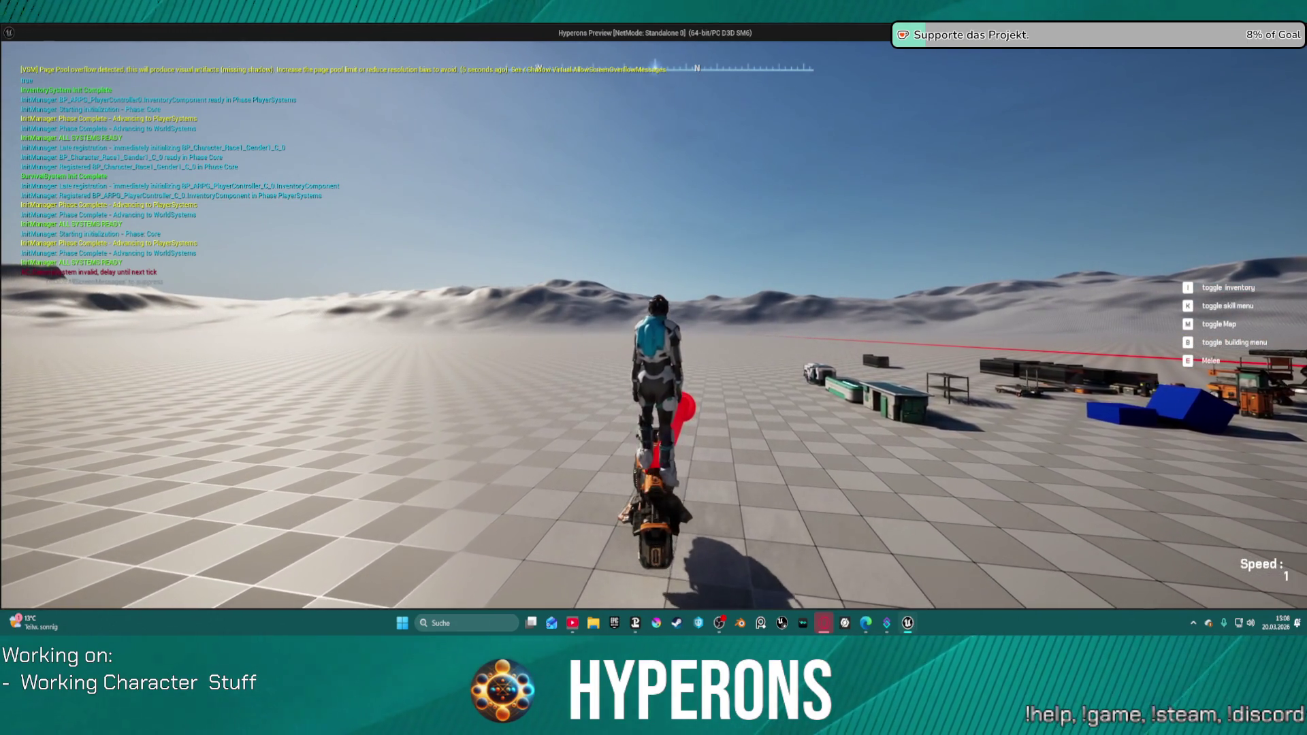
pyautogui.press('w')
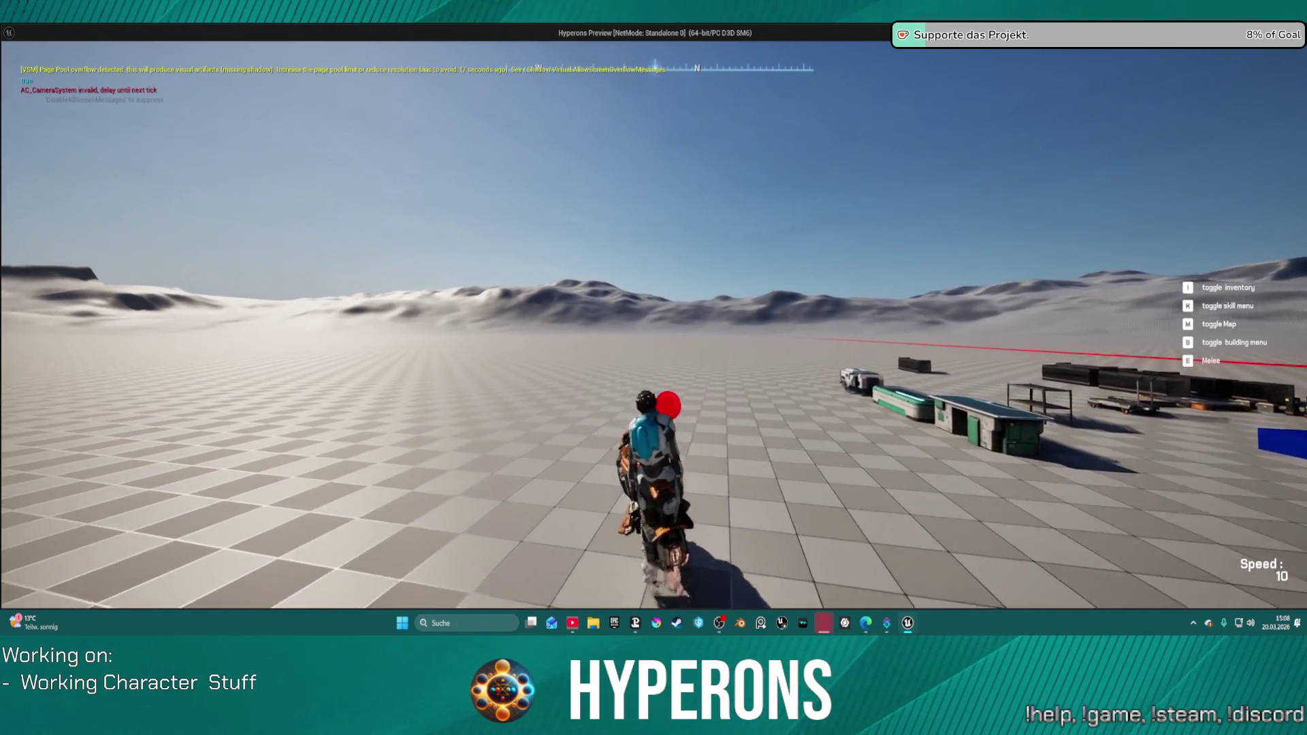
pyautogui.press('Escape')
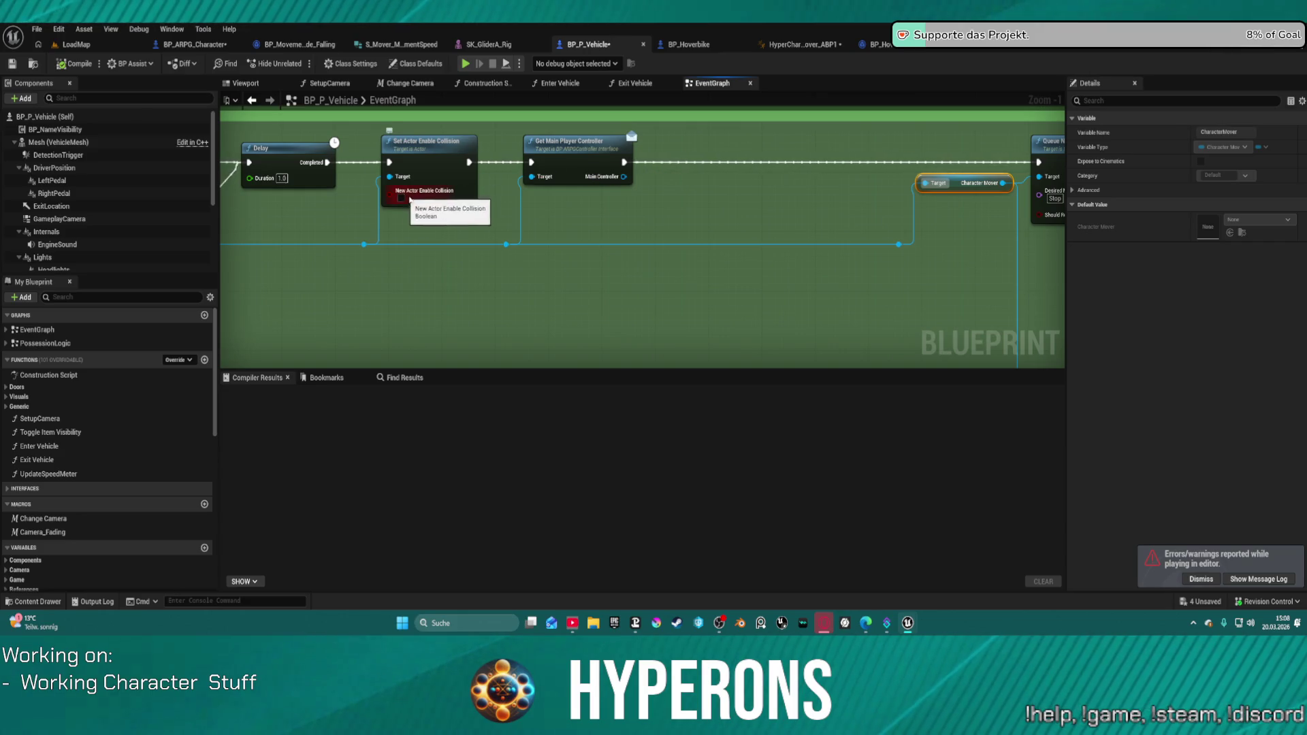
# Delete the 90-degree yaw Transform (Modify) Bone node from the AnimGraph's hoverbike IK chain.
pyautogui.moveTo(713, 213)
pyautogui.mouseDown()
pyautogui.moveTo(575, 200)
pyautogui.moveTo(1078, 197)
pyautogui.moveTo(279, 199)
pyautogui.mouseUp()
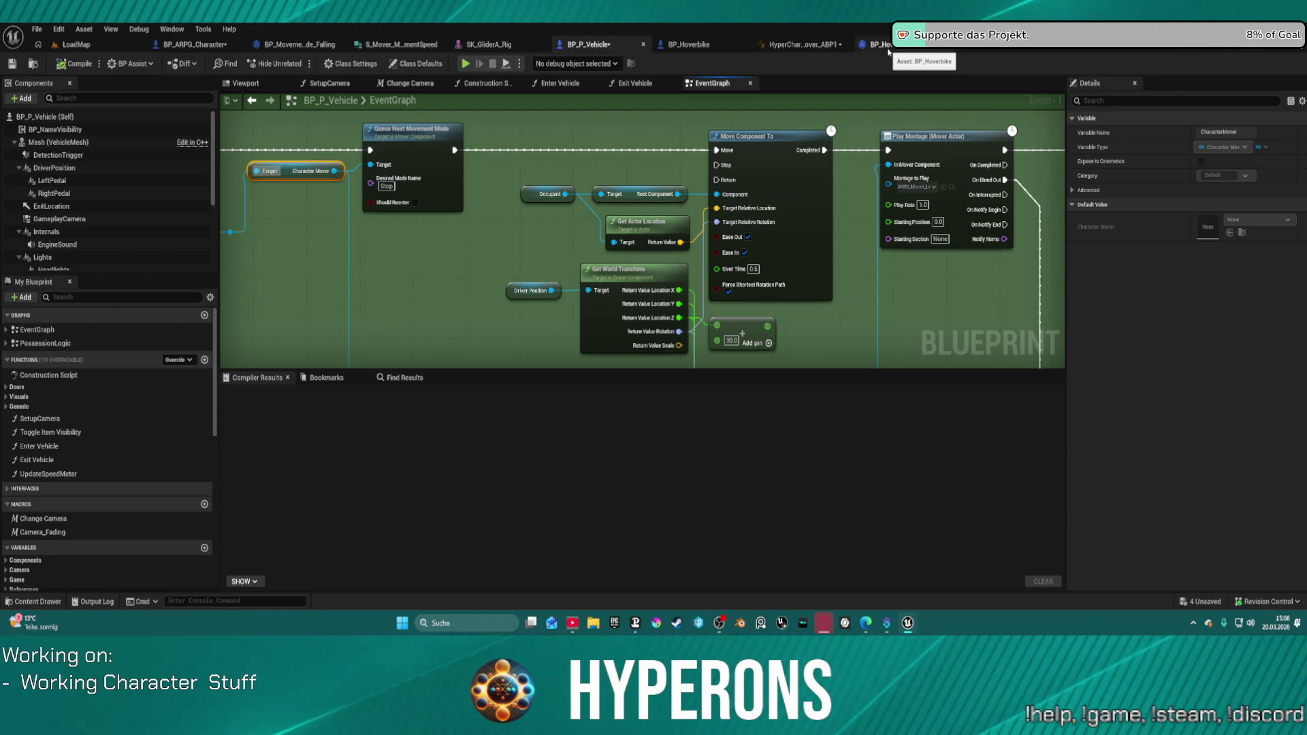
pyautogui.click(797, 45)
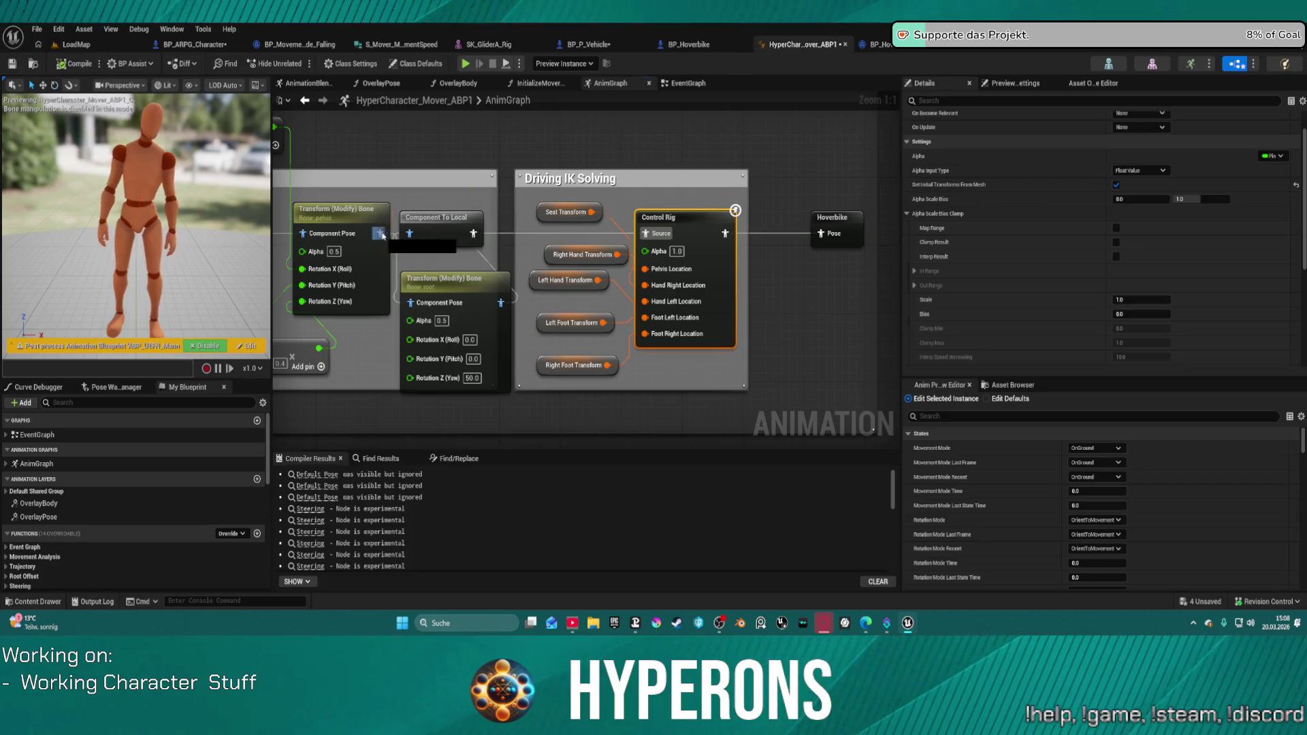
pyautogui.click(383, 246)
pyautogui.click(454, 286)
pyautogui.press('Delete')
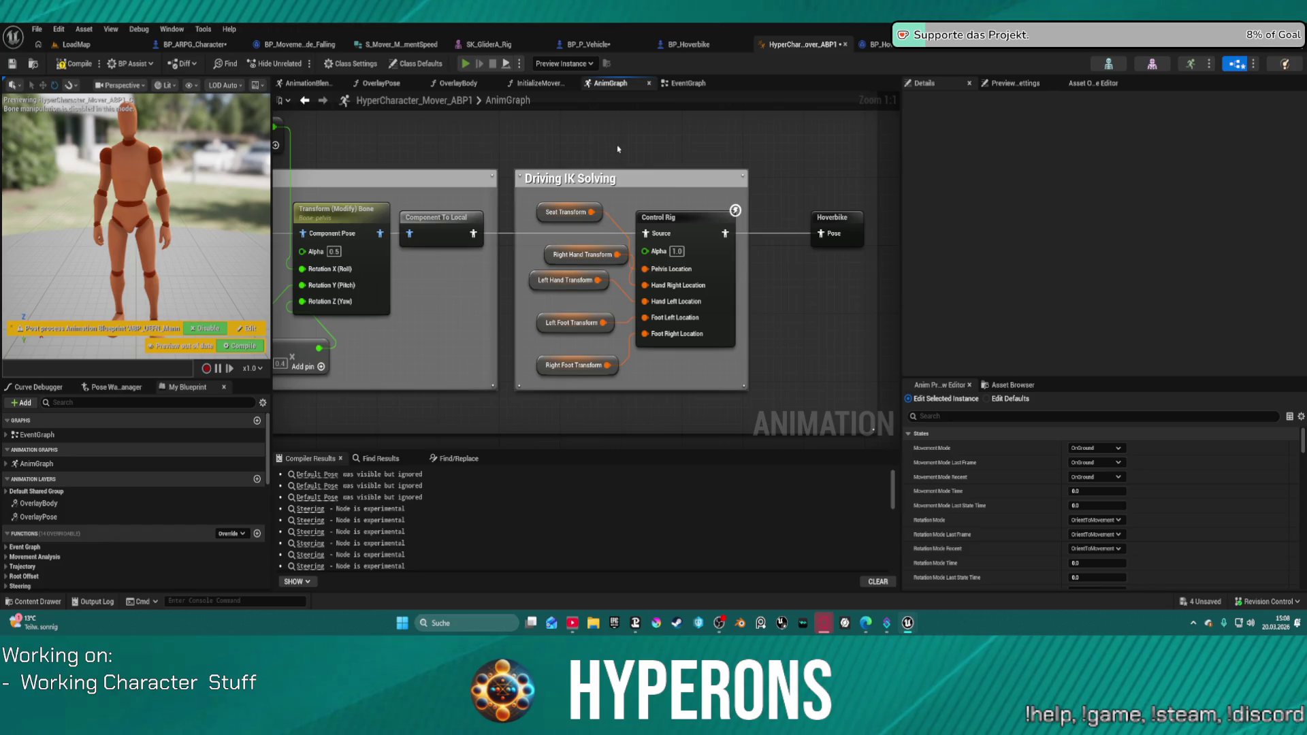
# Run a standalone test walking to the hoverbike and mounting it with F, then return.
pyautogui.hotkey('alt', 'Tab')
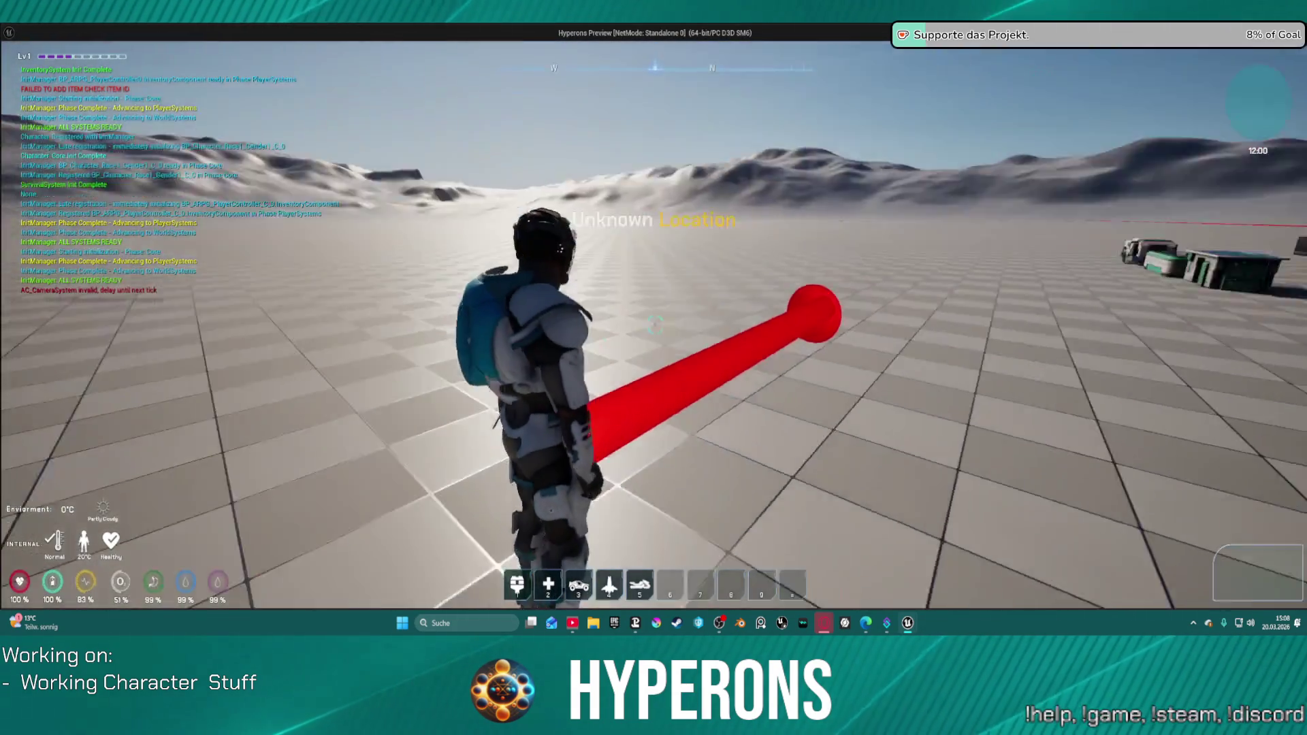
pyautogui.press('w')
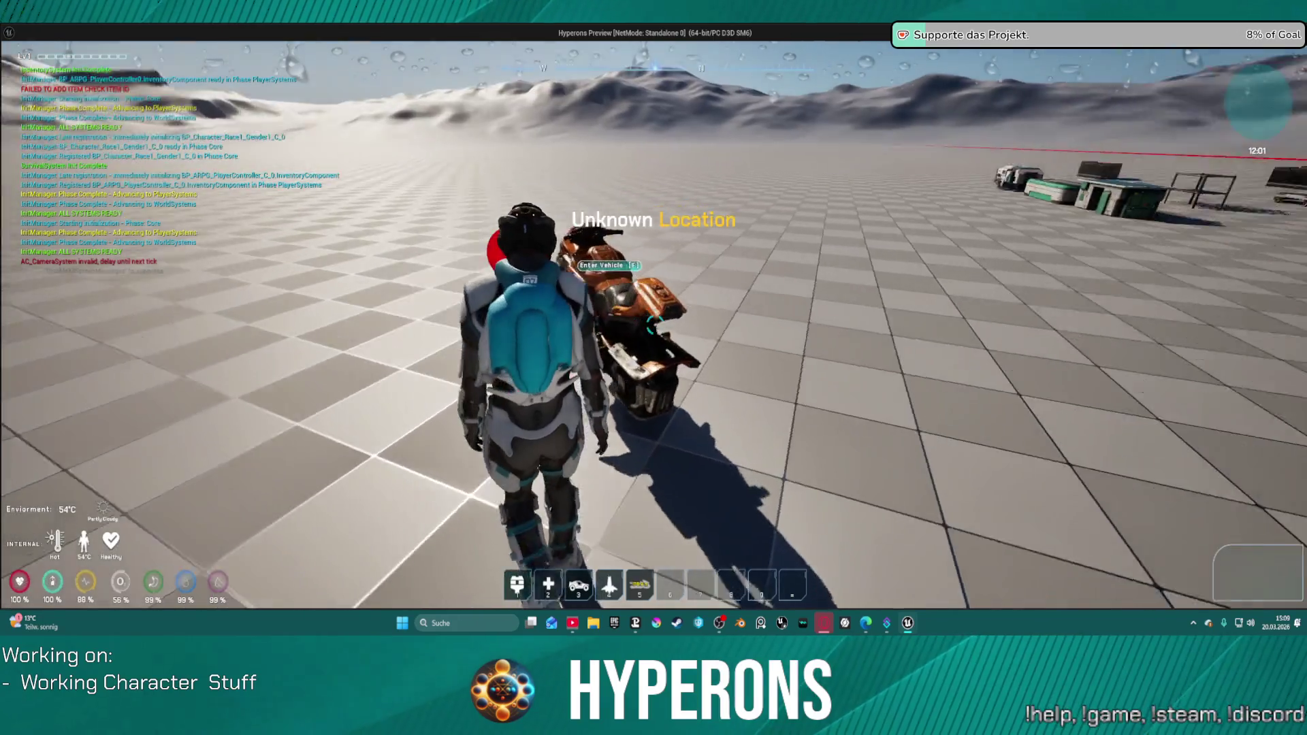
pyautogui.press('f')
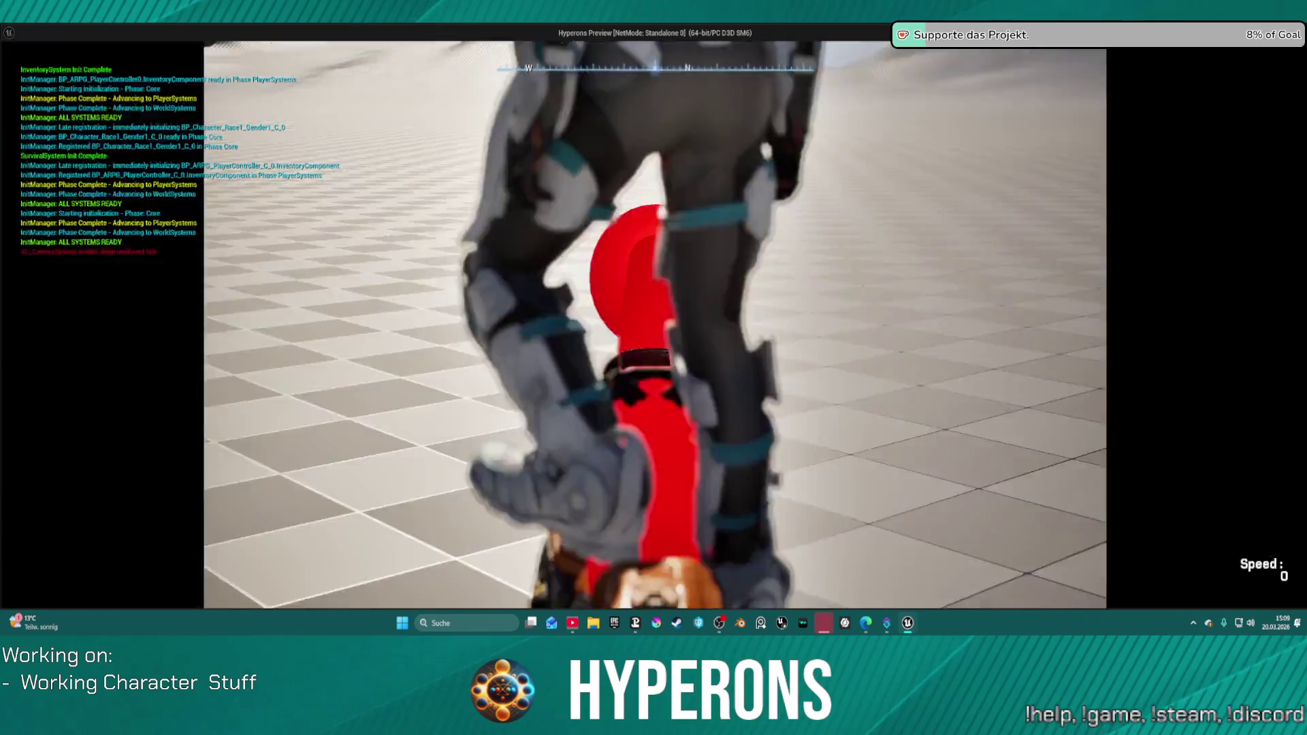
pyautogui.hotkey('alt', 'Tab')
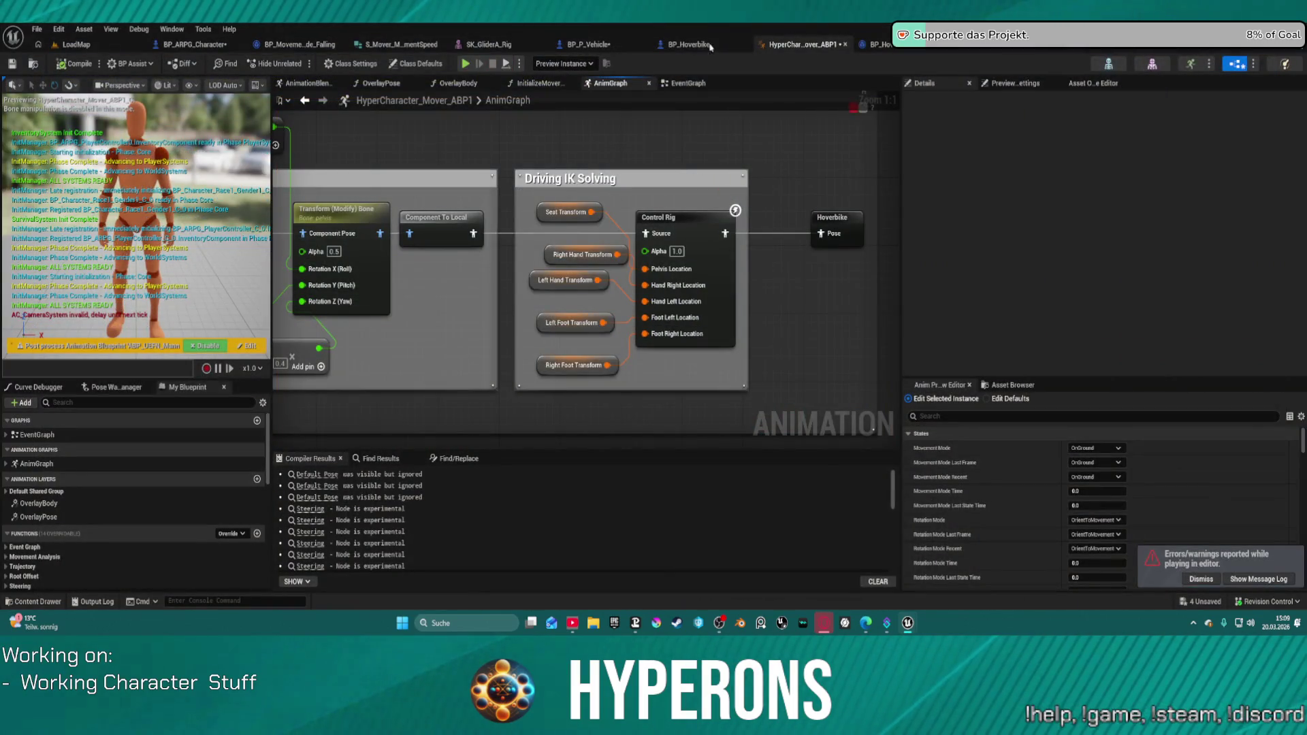
# Reposition the cached Hoverbike pose node and wire Blend Poses output into Pose History's Source.
pyautogui.press('Home')
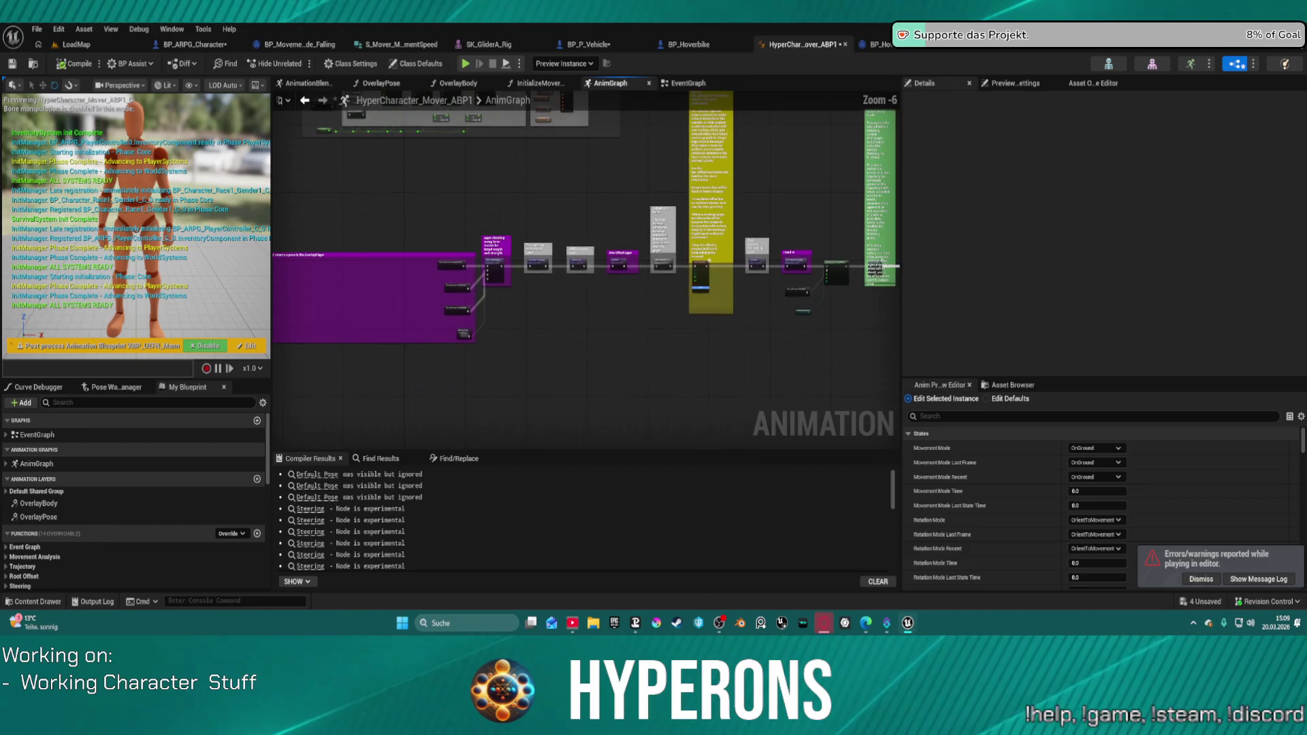
pyautogui.scroll(6, 582, 255)
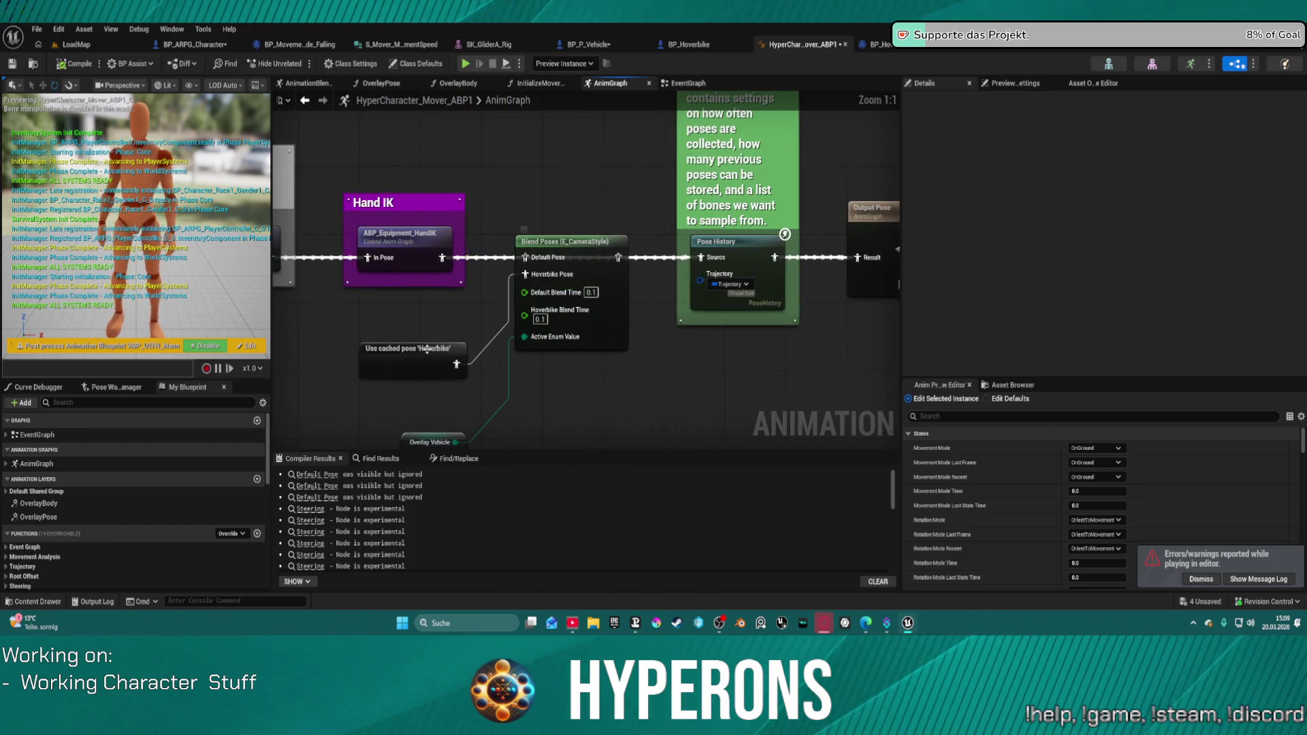
pyautogui.moveTo(427, 348); pyautogui.dragTo(466, 309)
pyautogui.click(448, 279)
pyautogui.moveTo(442, 257); pyautogui.dragTo(525, 258)
pyautogui.moveTo(619, 259); pyautogui.dragTo(703, 260)
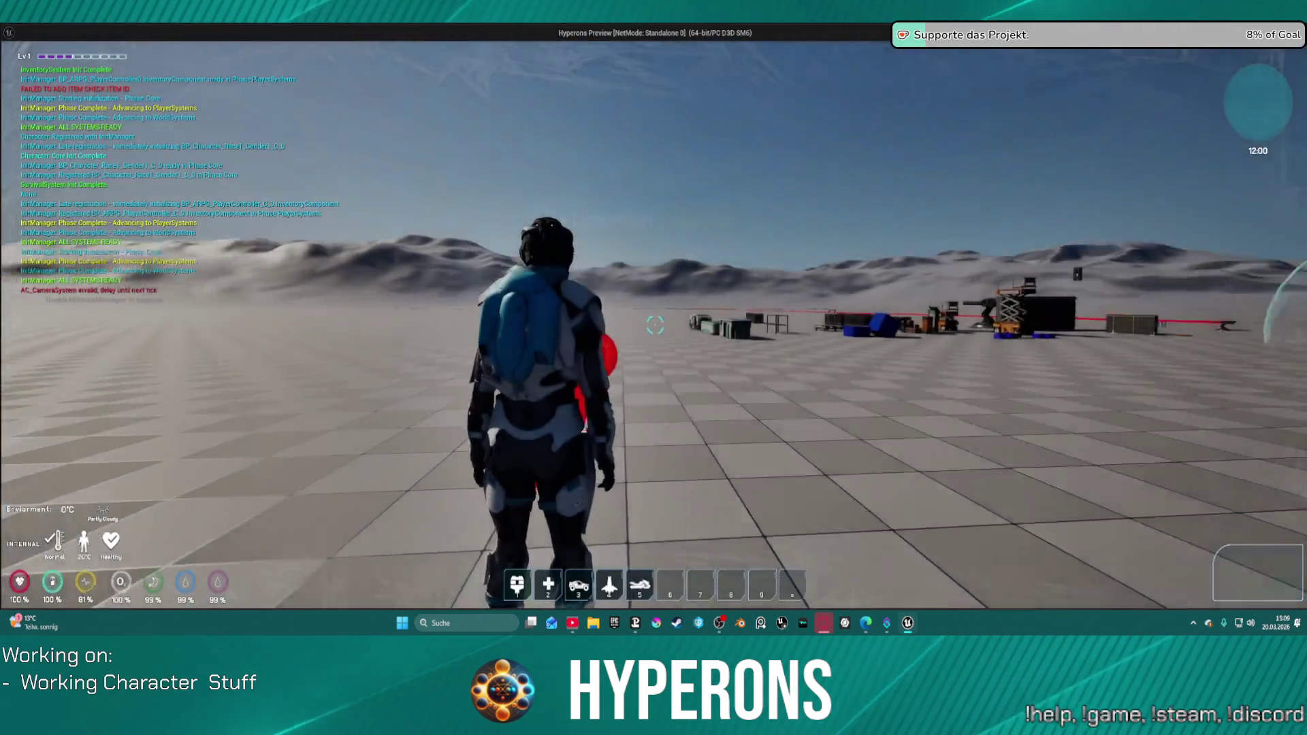
# Walk the character up to the orange hoverbike and mount it with F.
pyautogui.press('w')
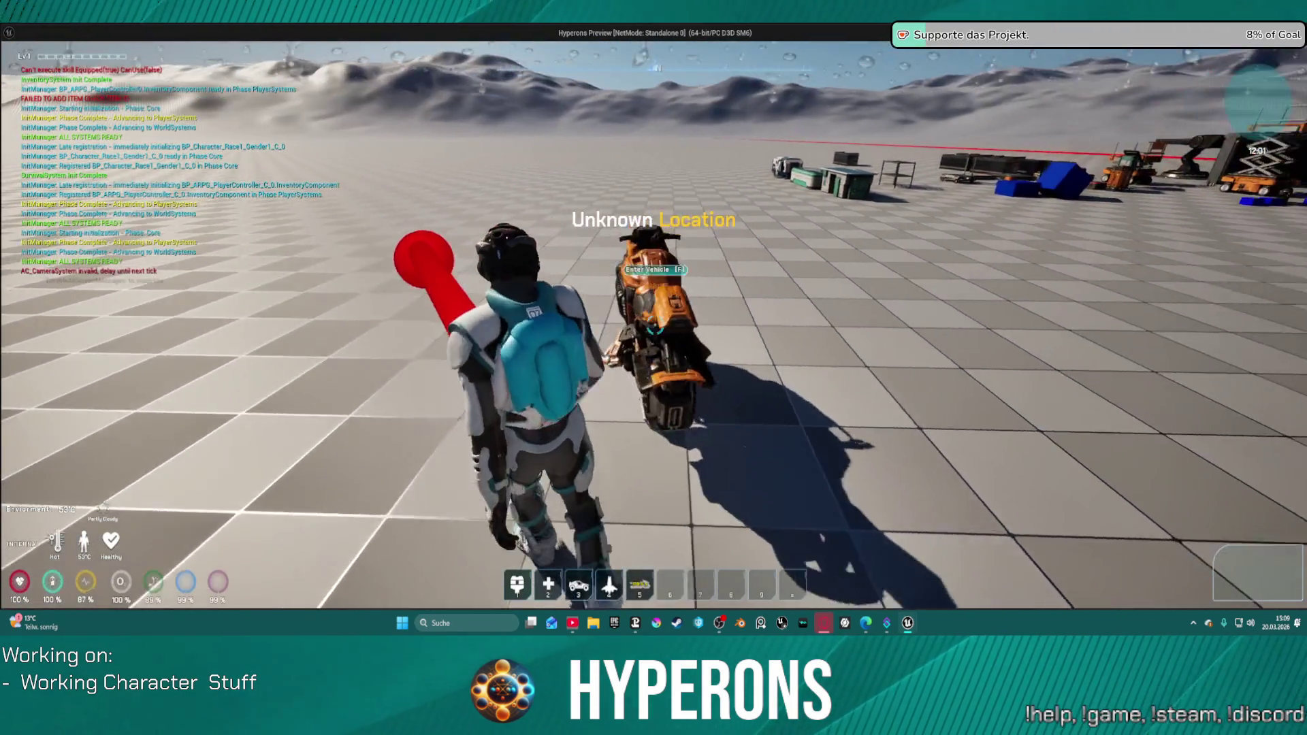
pyautogui.press('w')
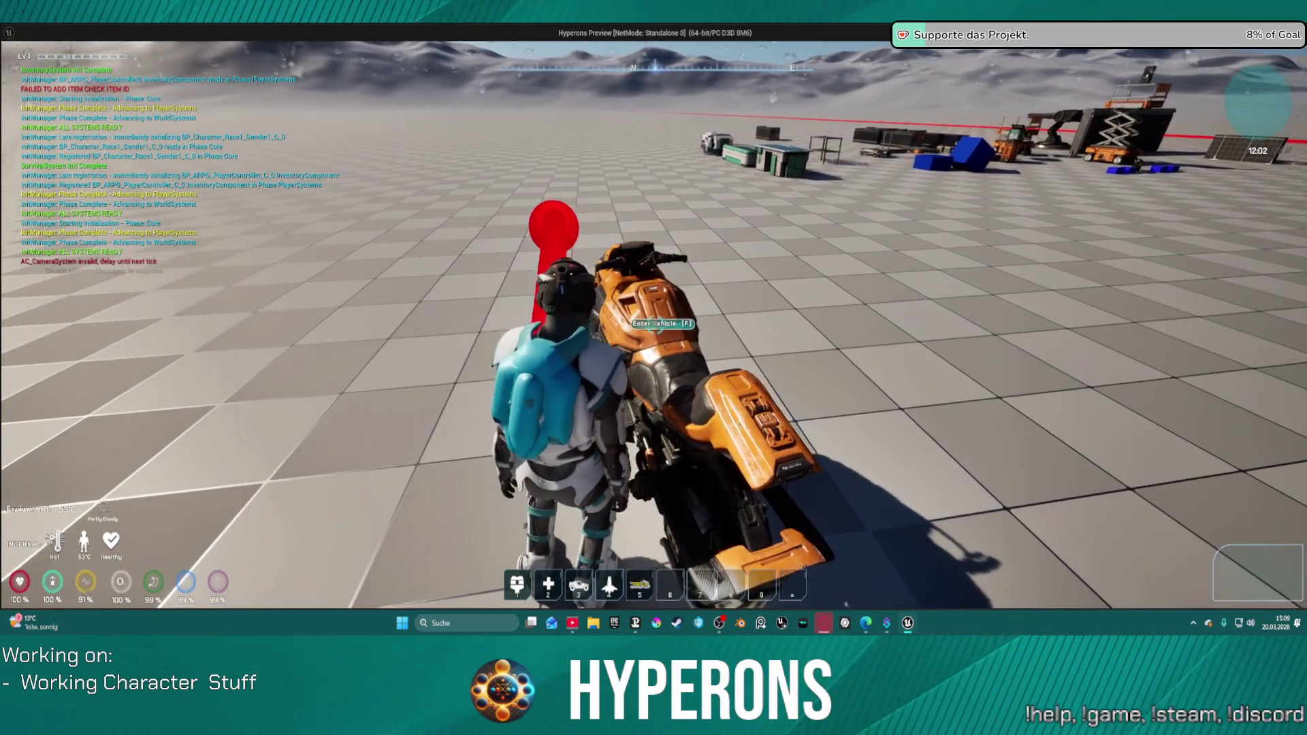
pyautogui.press('space')
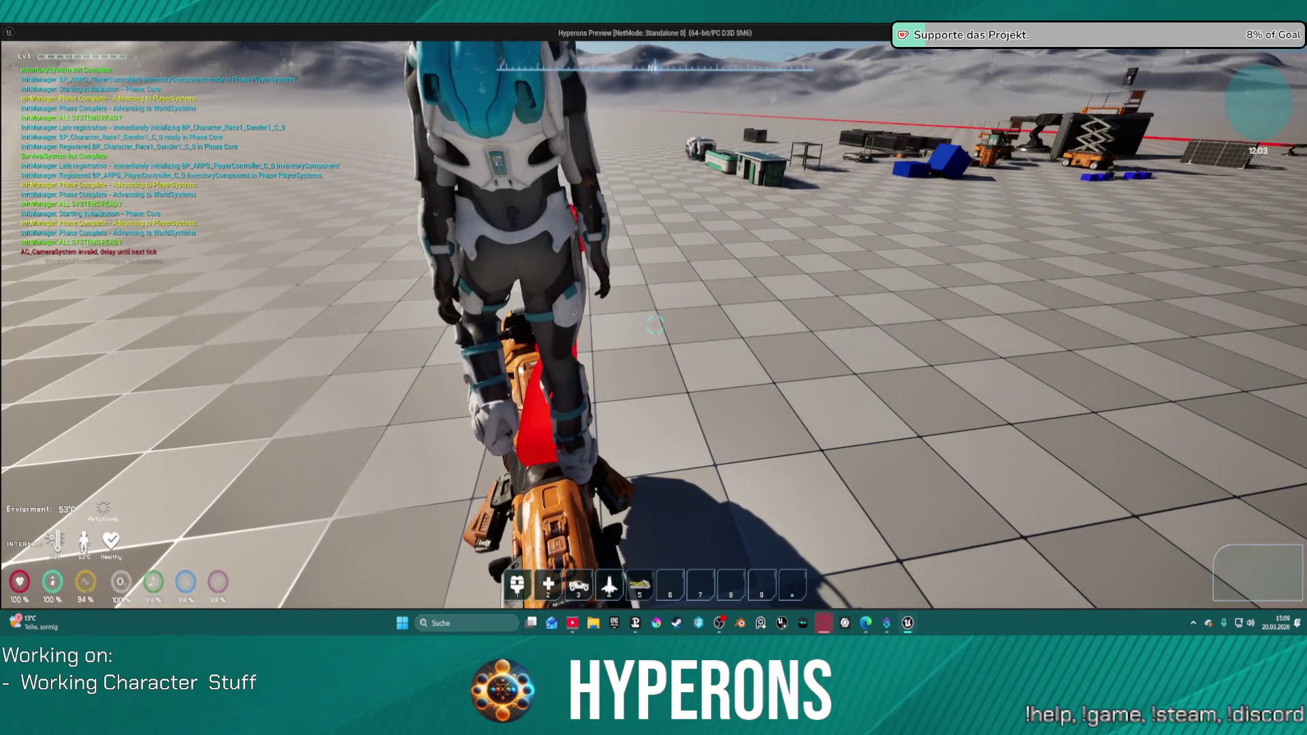
pyautogui.press('f')
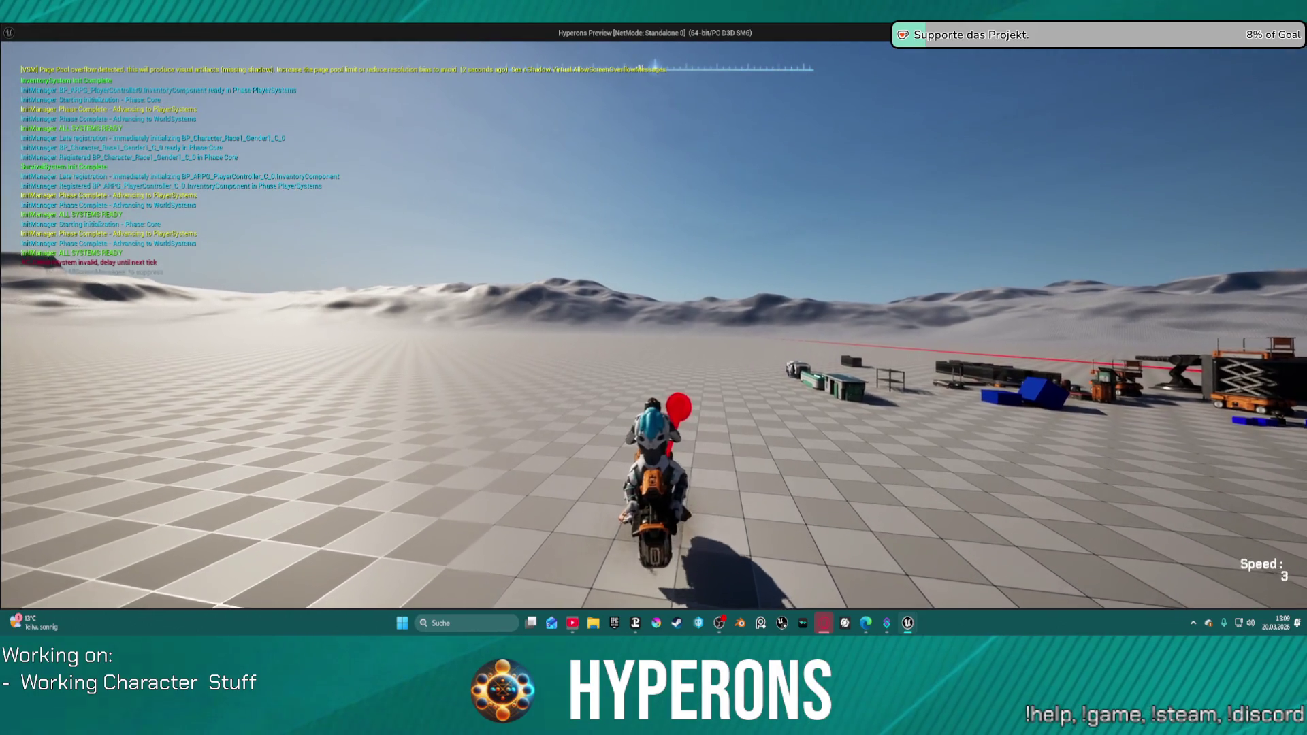
# Drive the hoverbike with W, A and D, testing left and right turns, then end play.
pyautogui.press('d')
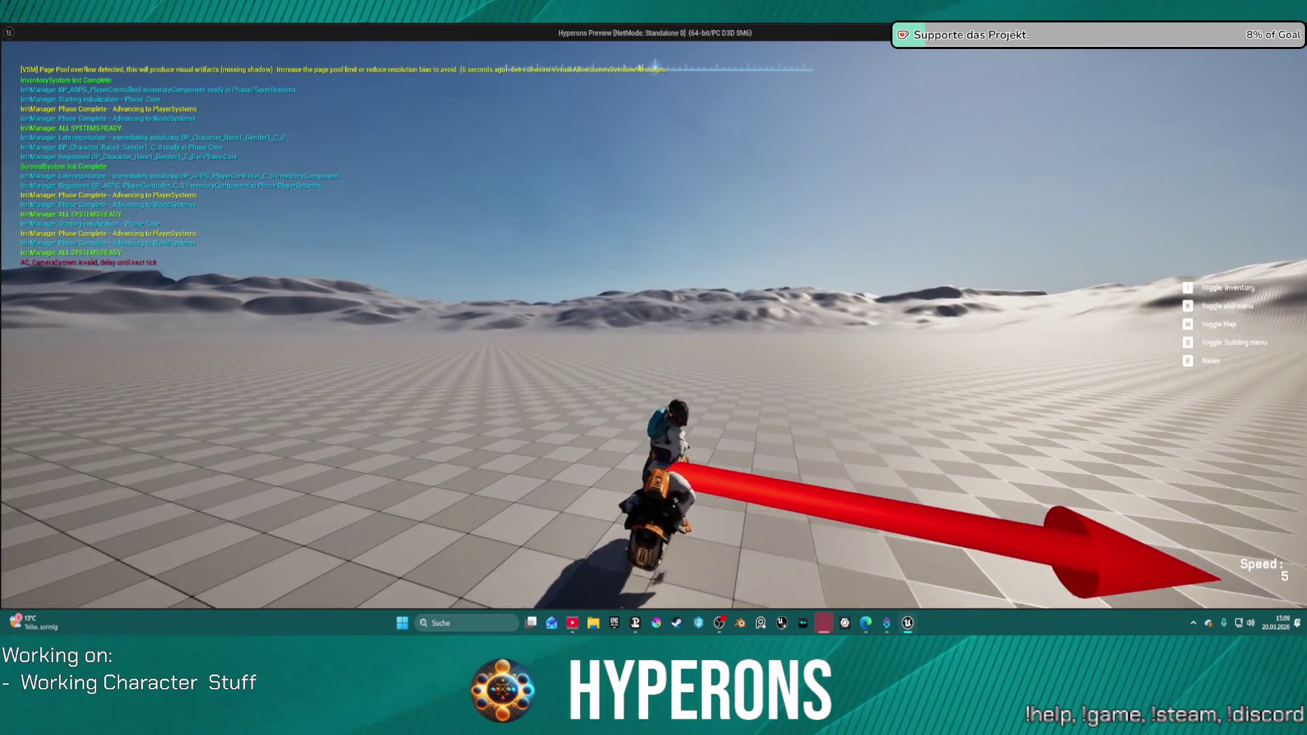
pyautogui.press('w')
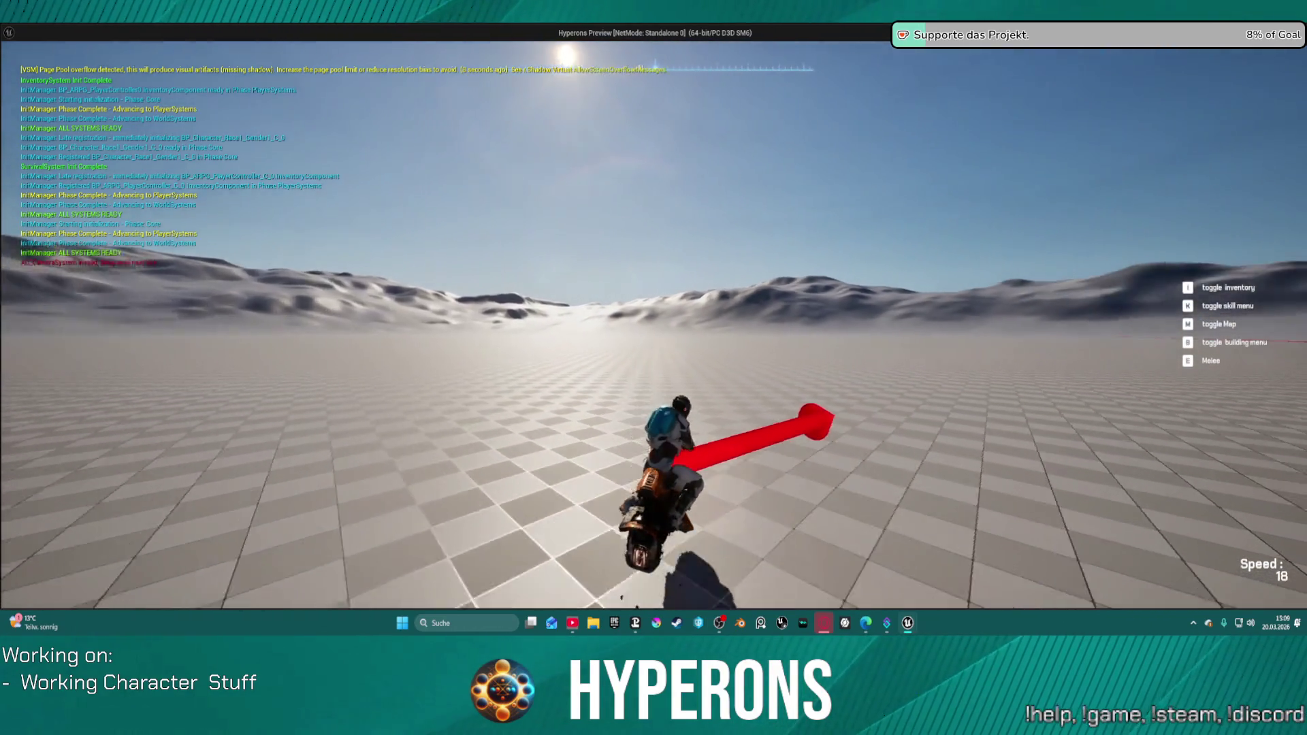
pyautogui.press('a')
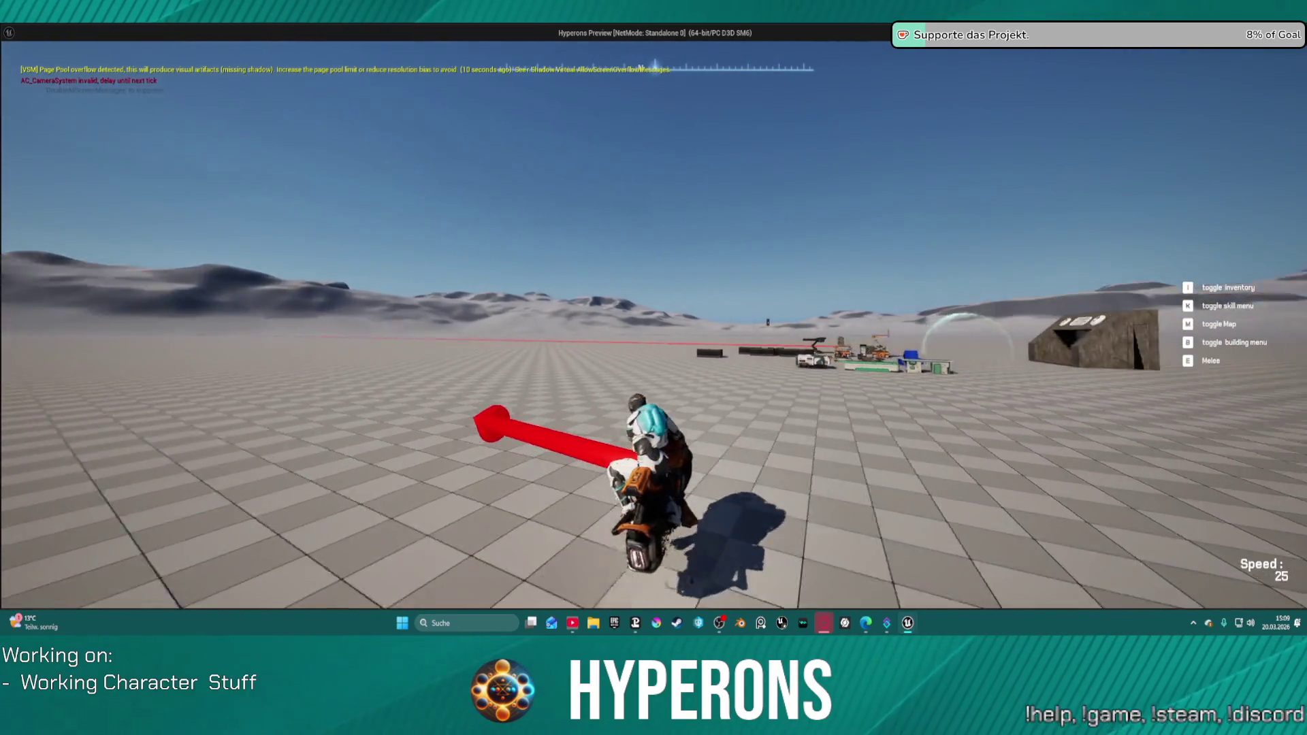
pyautogui.press('a')
pyautogui.press('d')
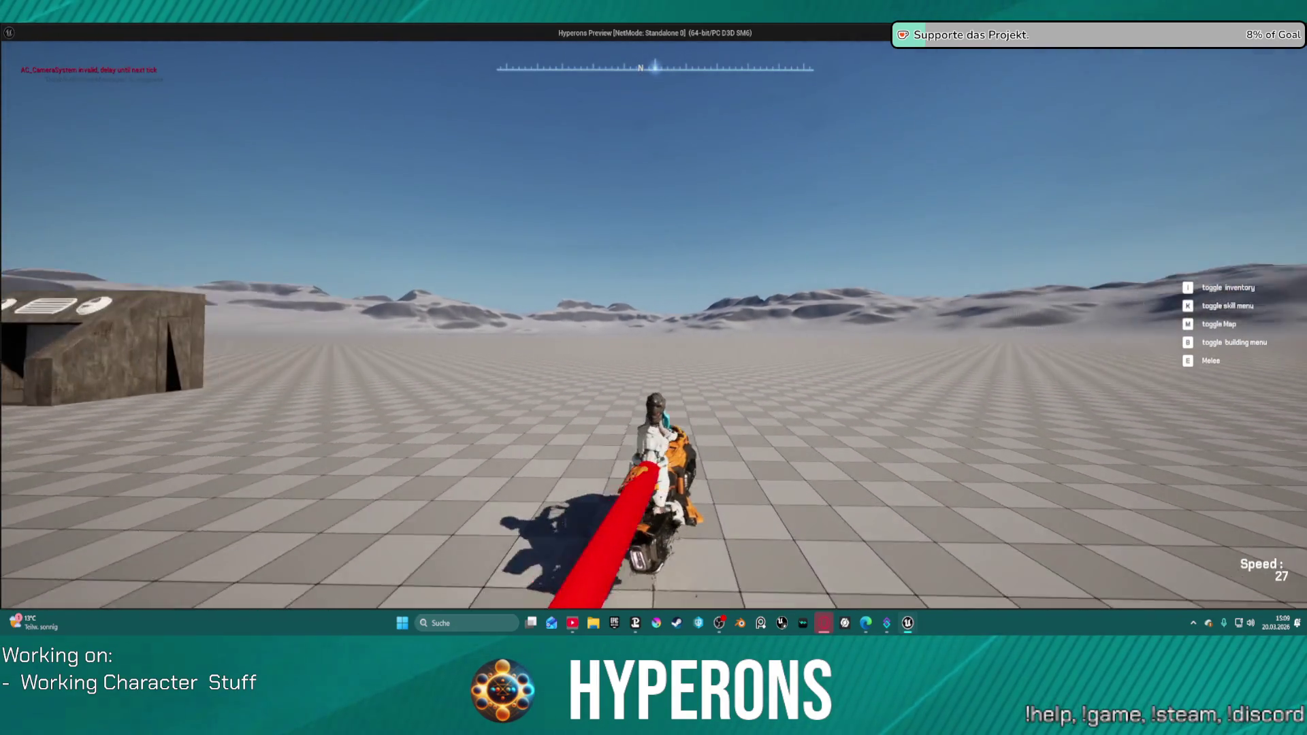
pyautogui.press('d')
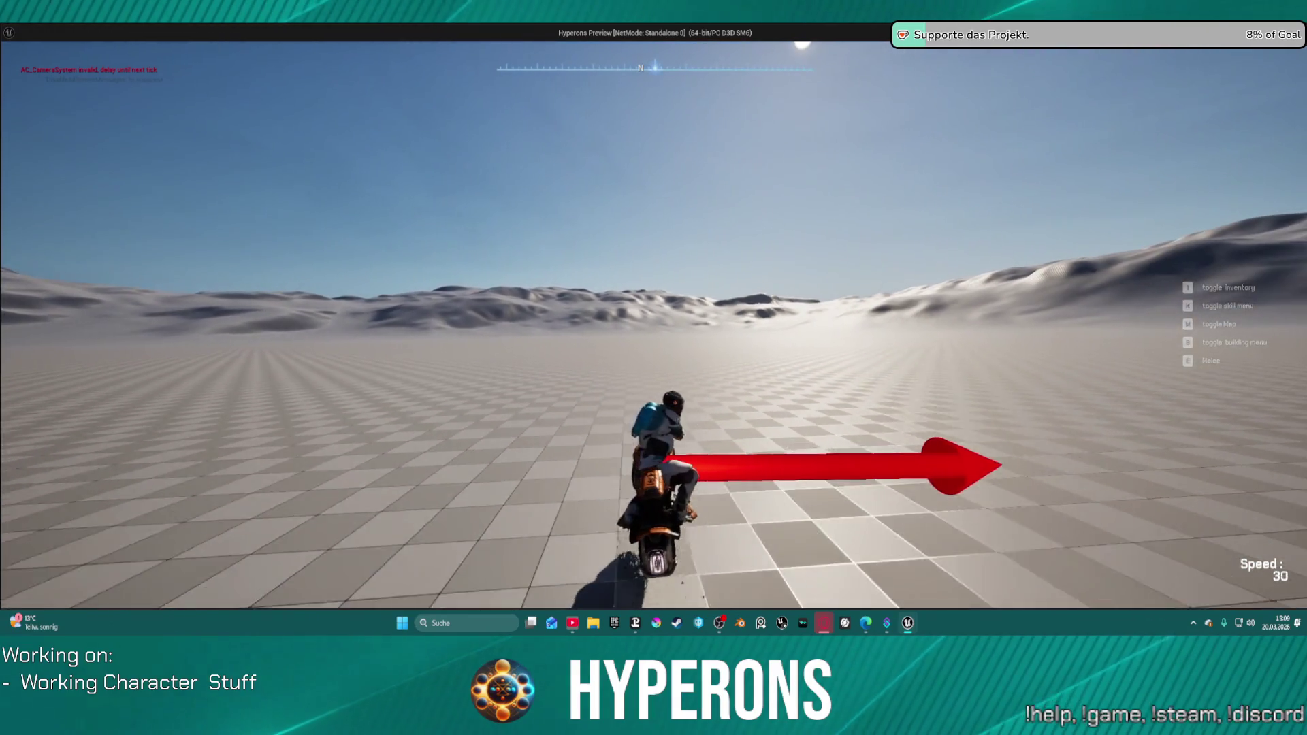
pyautogui.press('d')
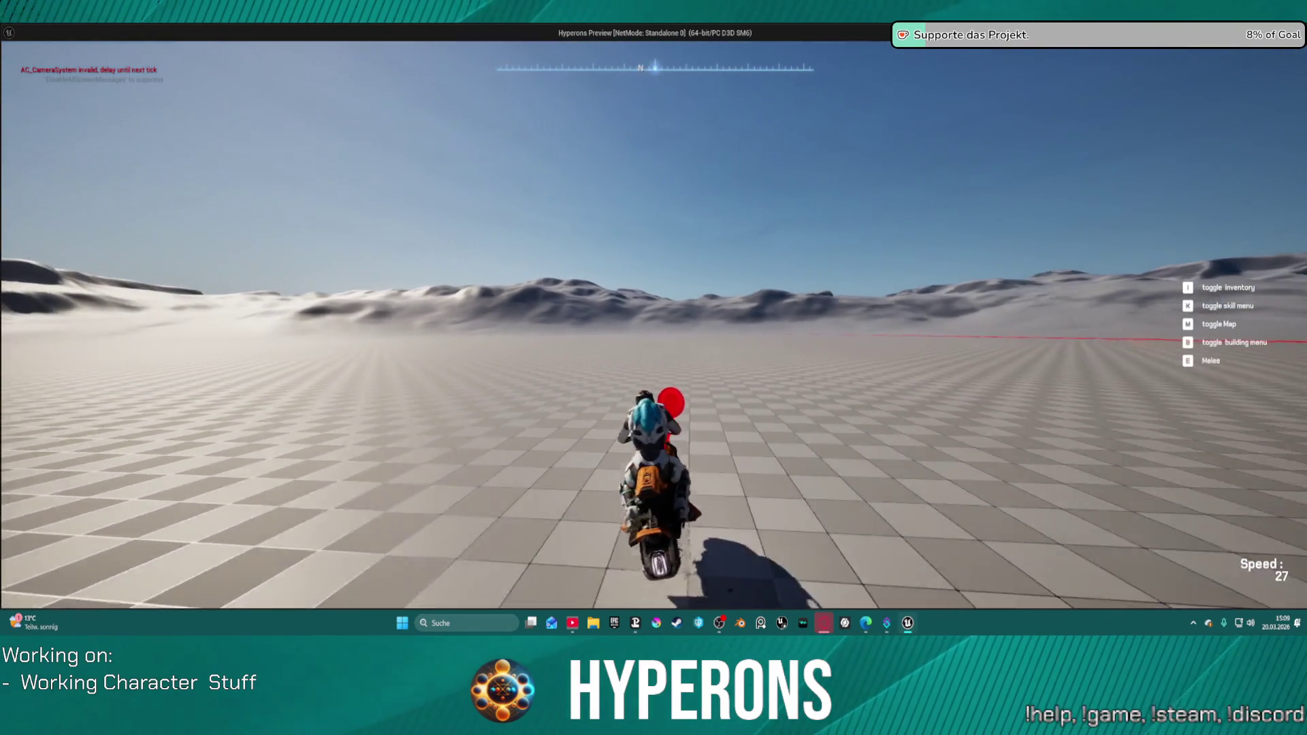
pyautogui.press('a')
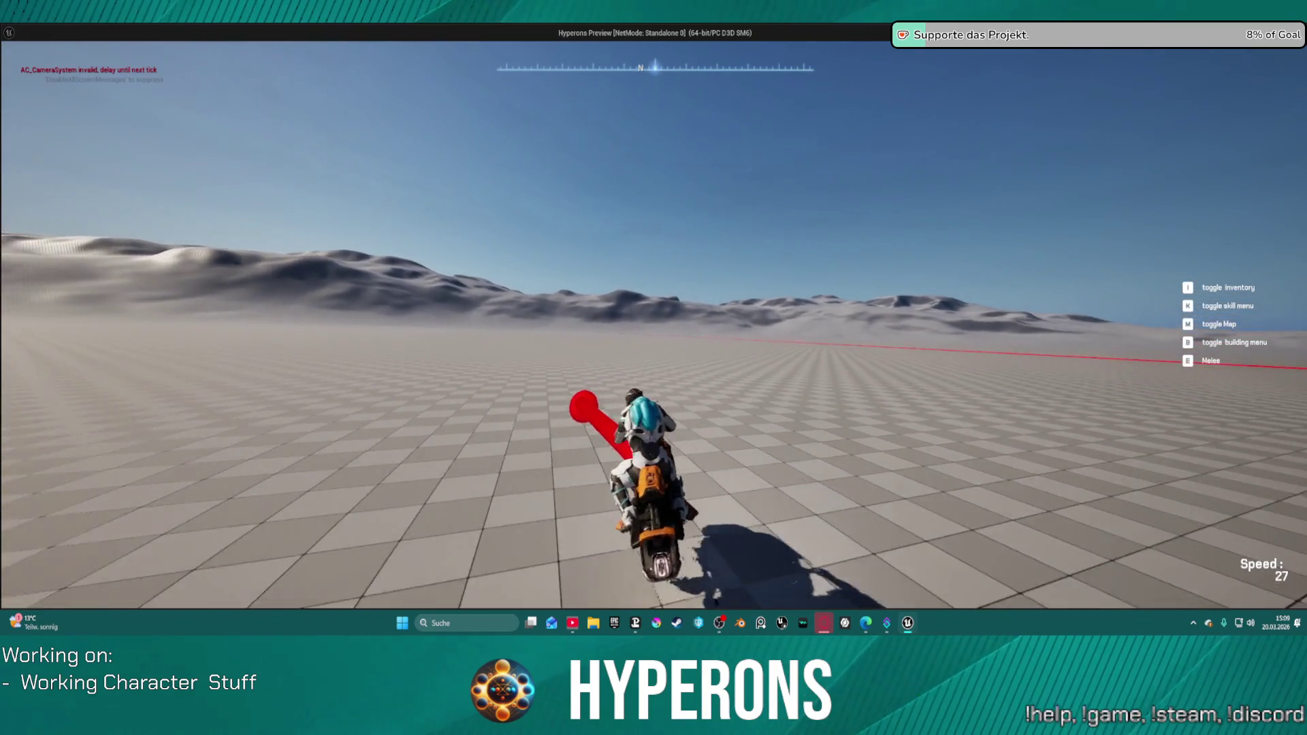
pyautogui.press('d')
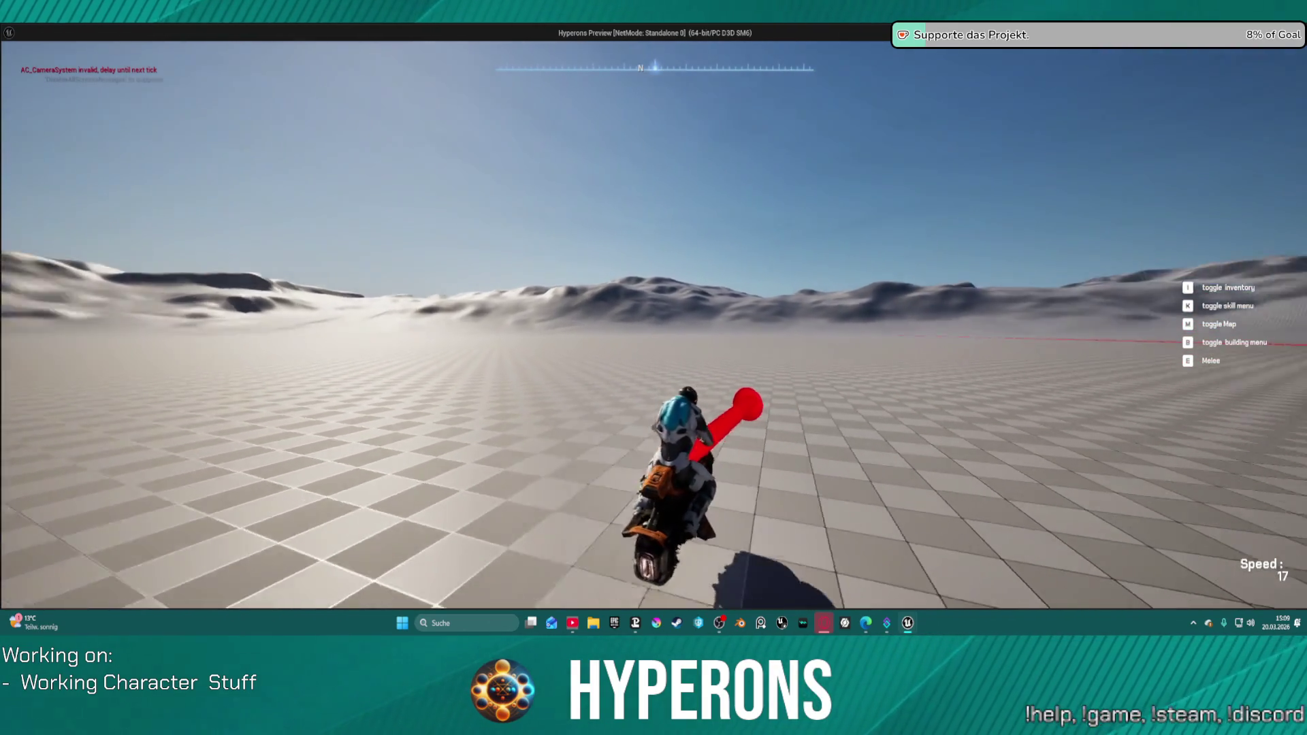
pyautogui.press('Escape')
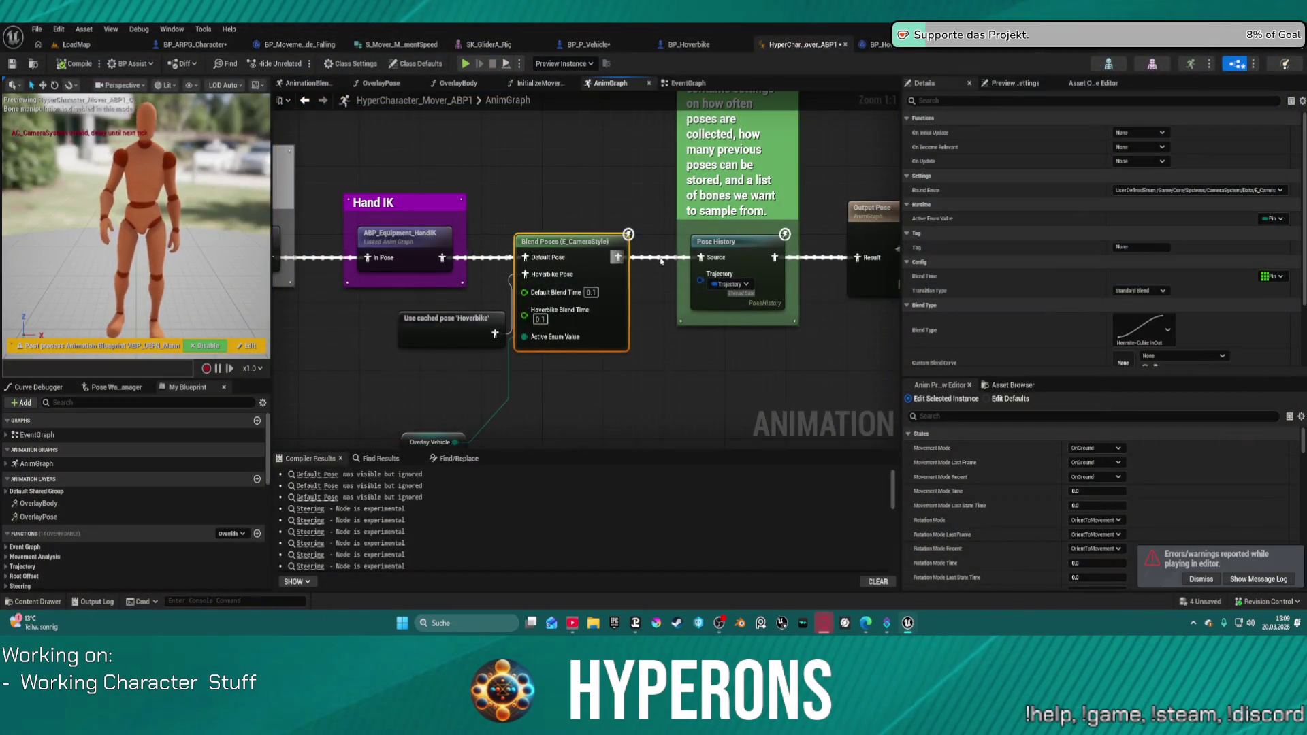
pyautogui.scroll(-4, 660, 343)
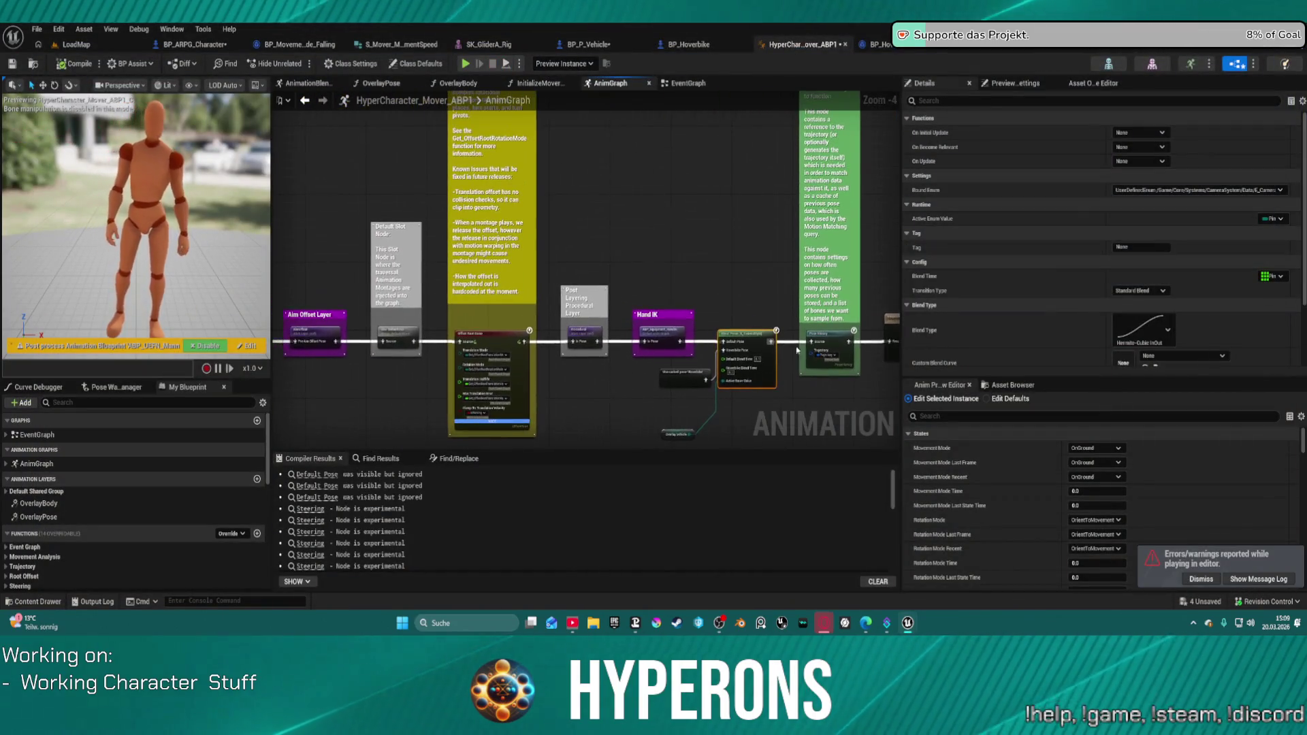
pyautogui.click(684, 49)
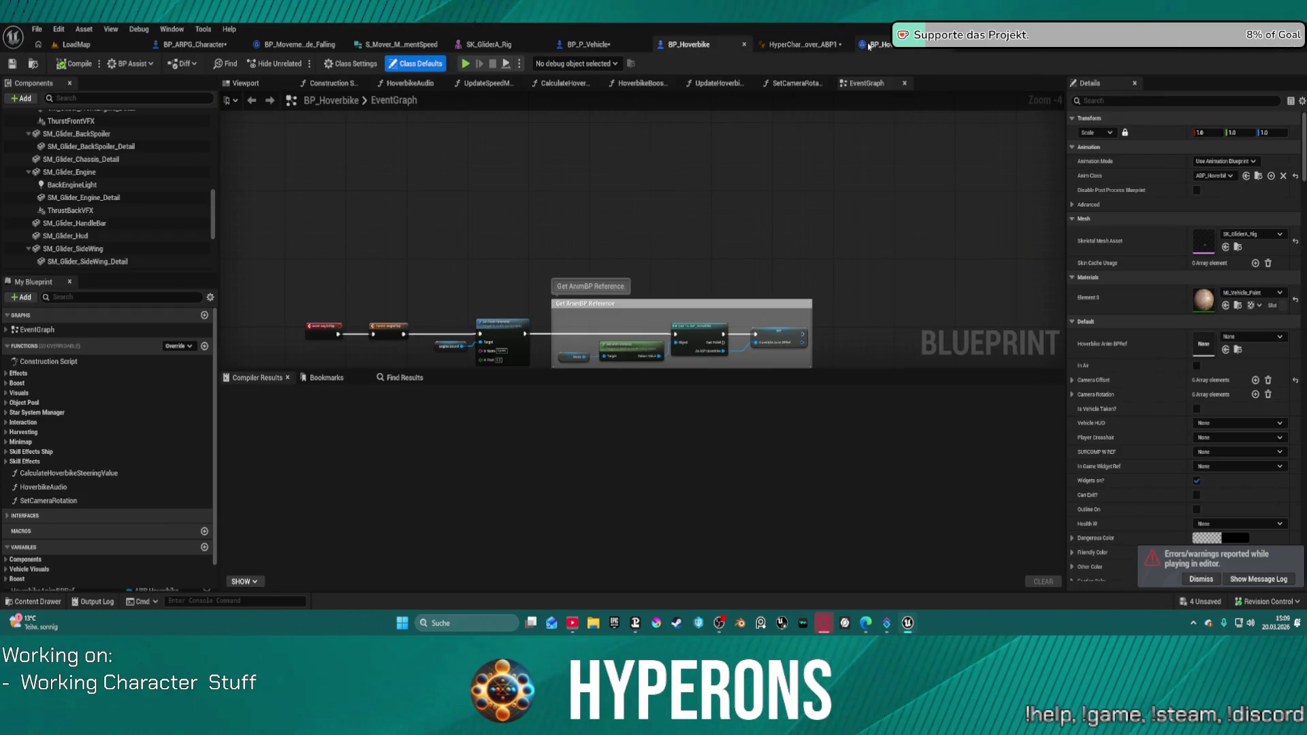
pyautogui.click(871, 45)
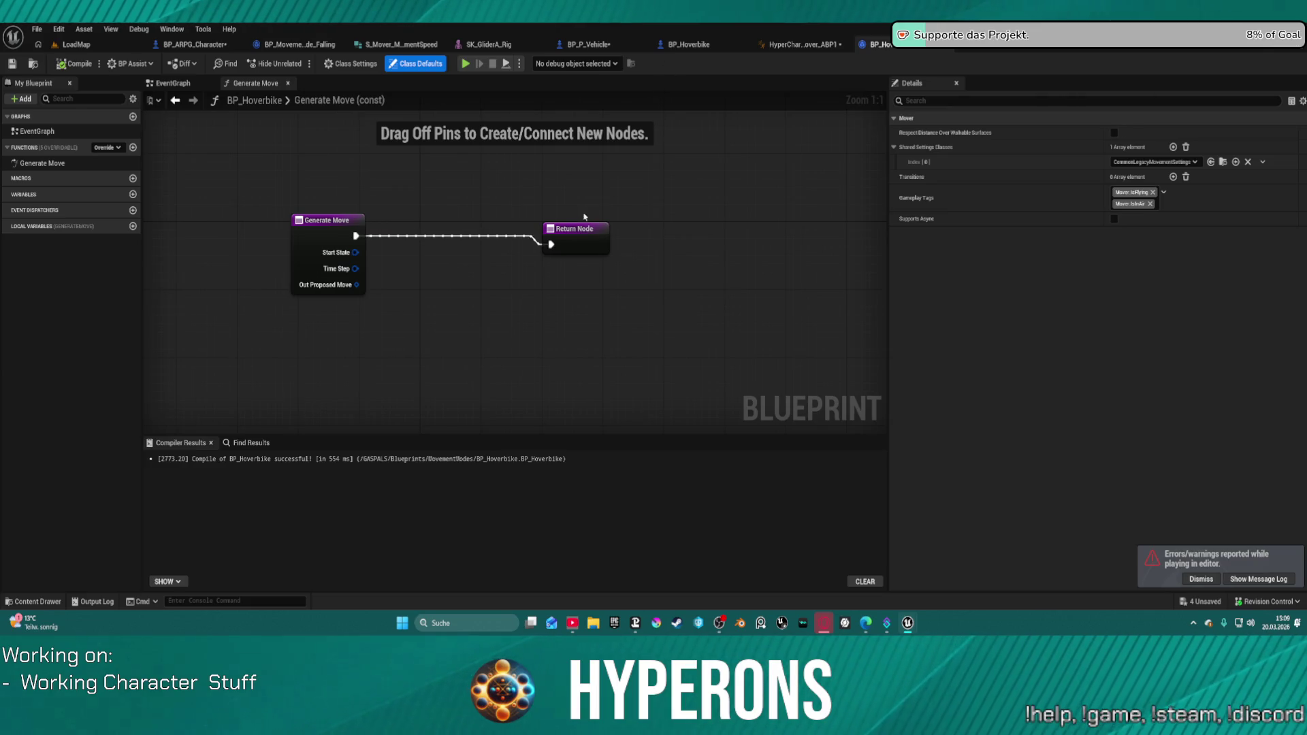
pyautogui.moveTo(580, 233); pyautogui.dragTo(572, 226)
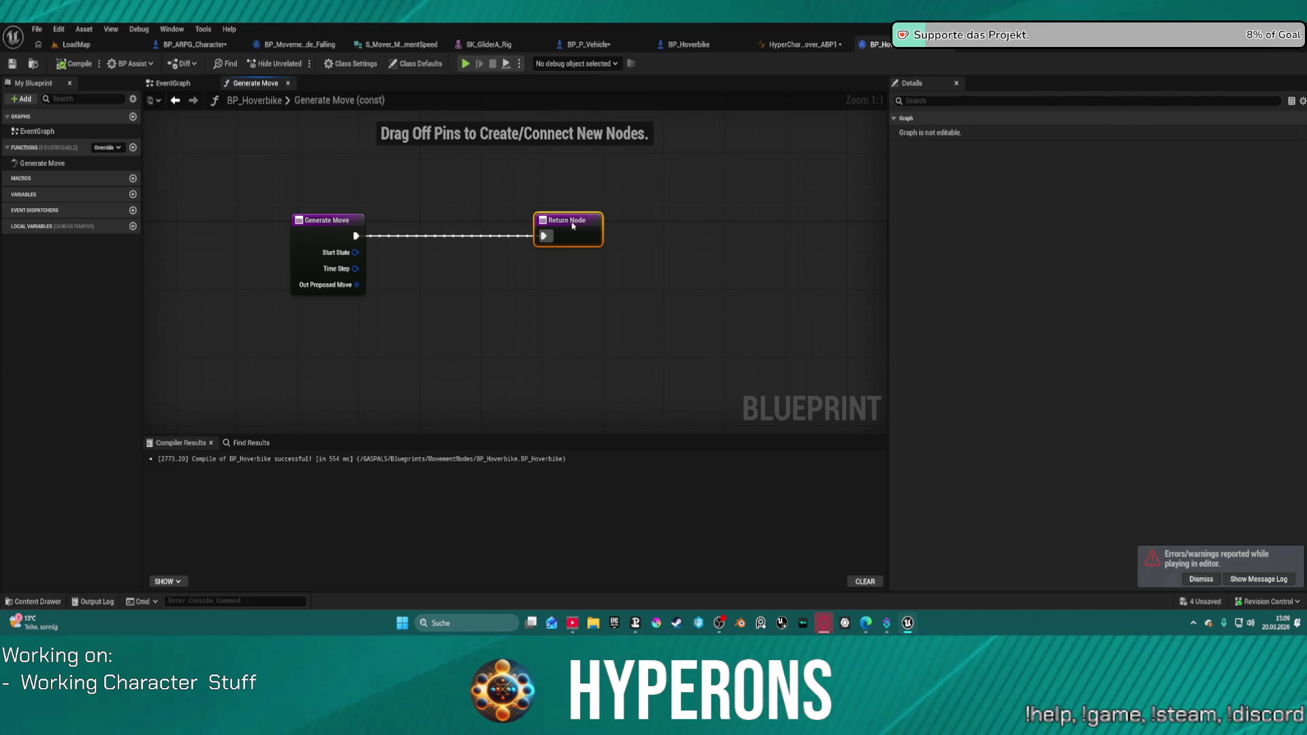
pyautogui.rightClick(417, 325)
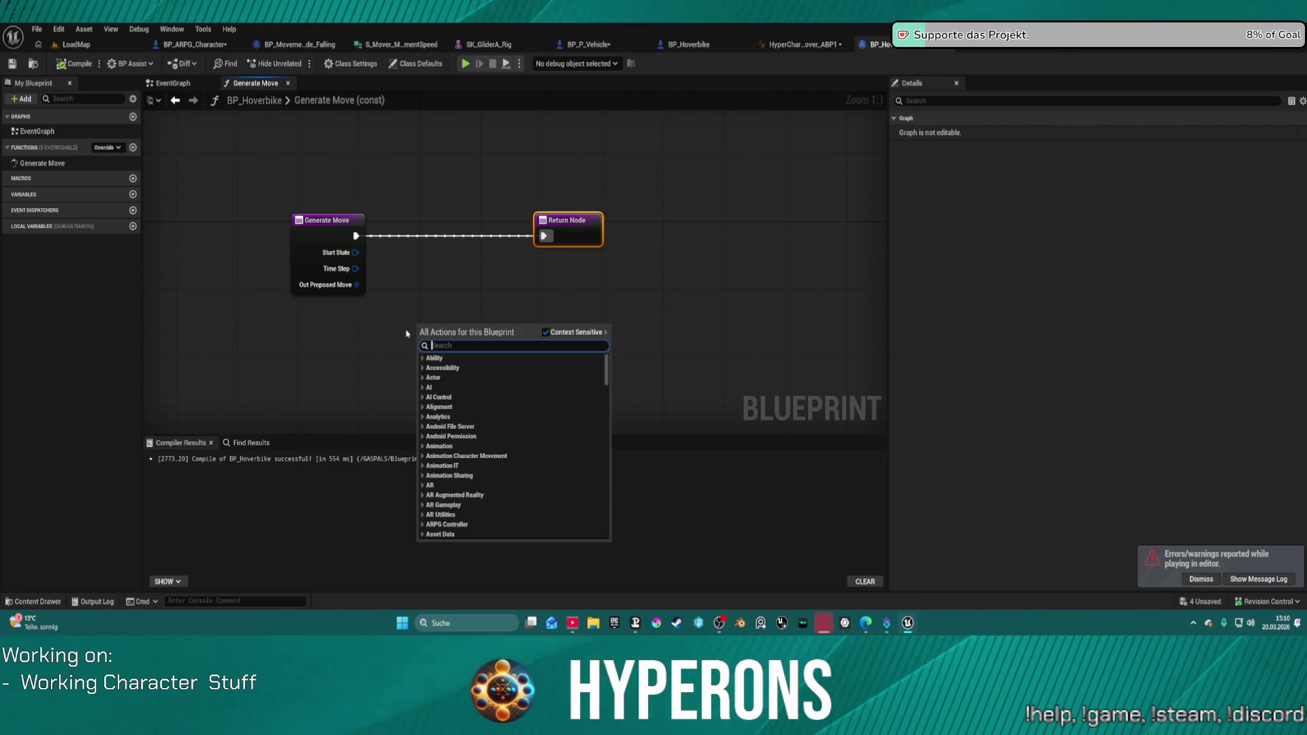
pyautogui.write('stop')
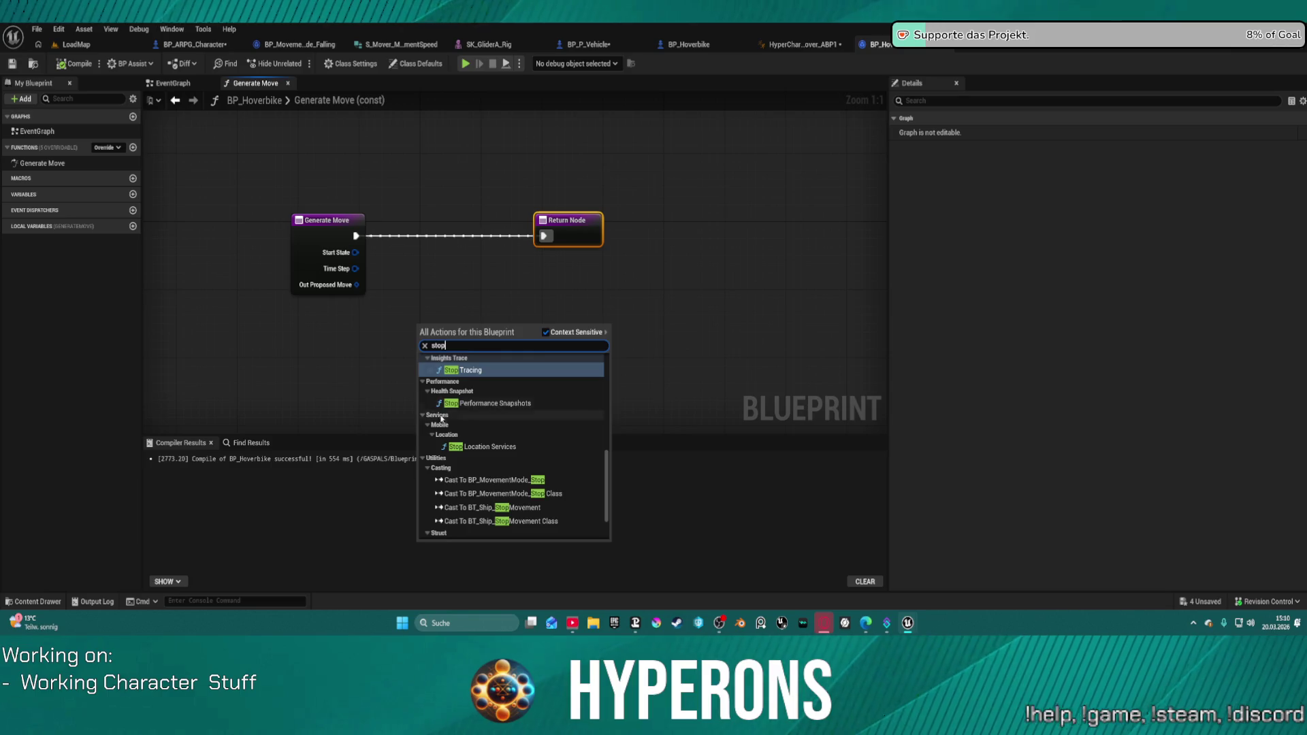
pyautogui.scroll(2, 535, 413)
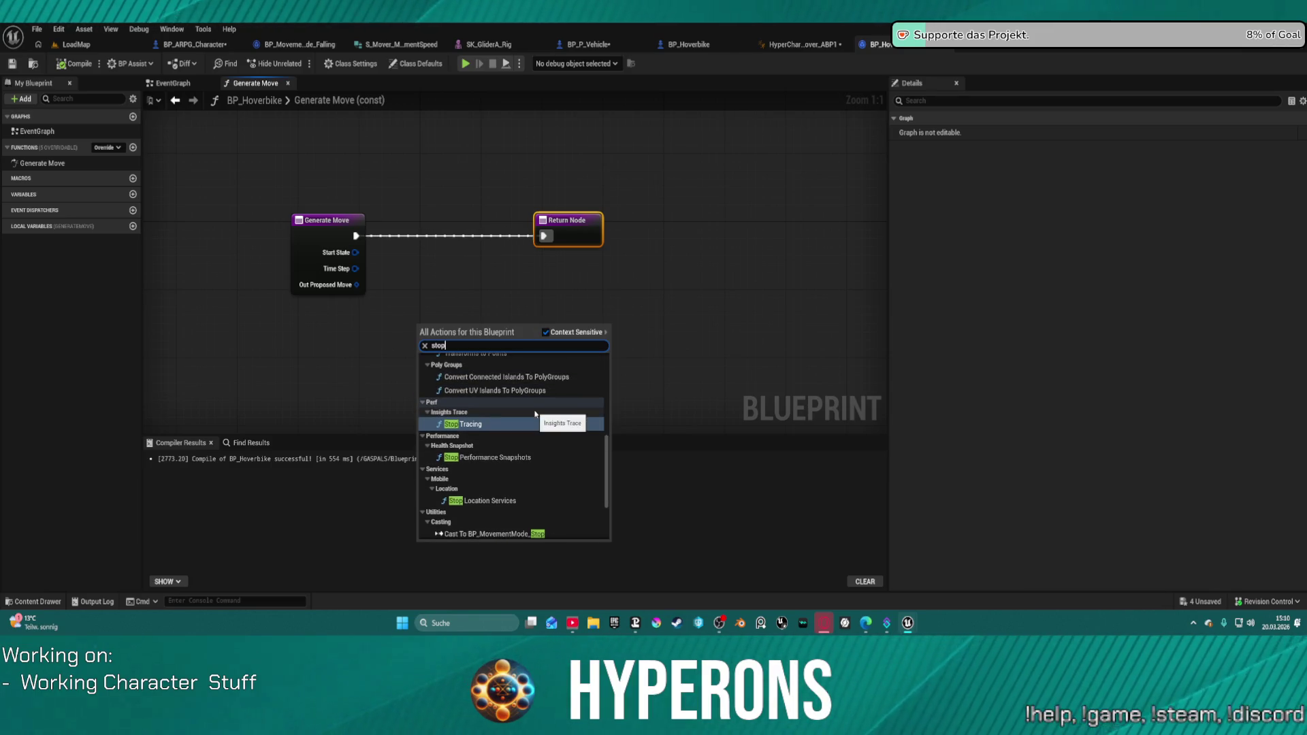
pyautogui.scroll(-3, 535, 414)
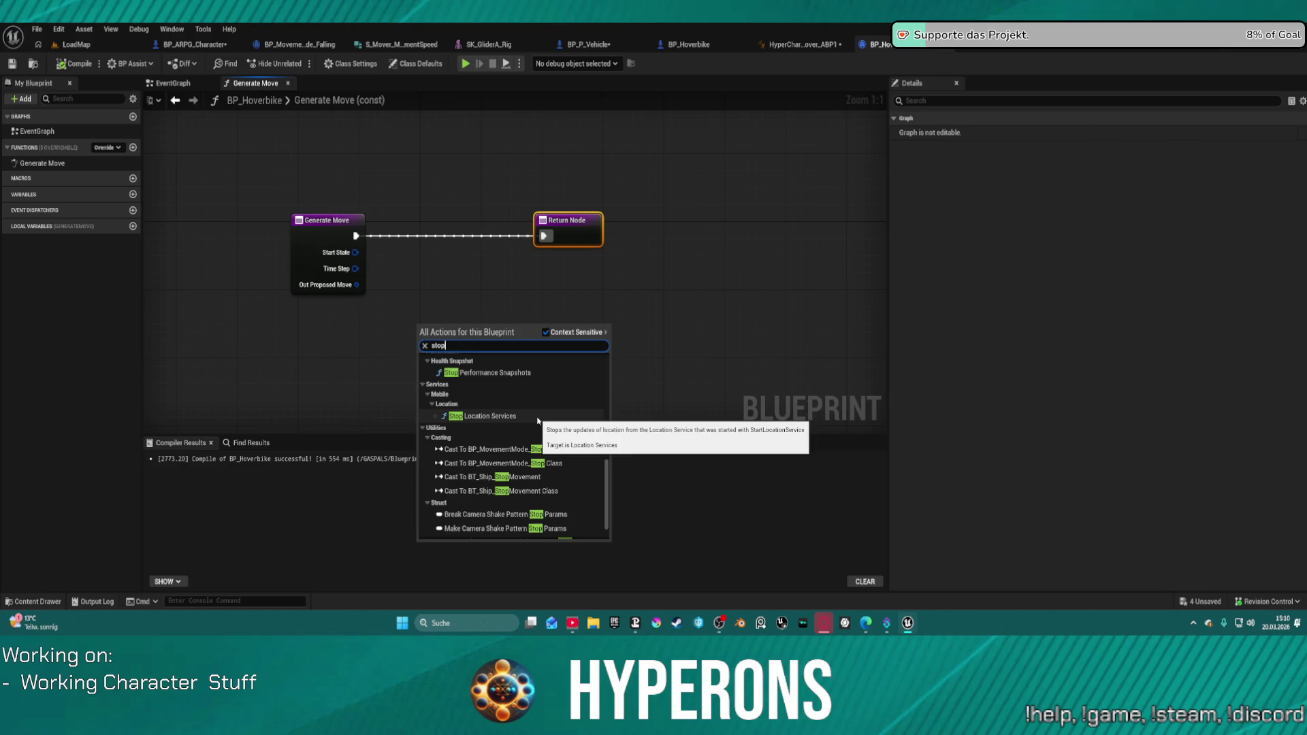
pyautogui.scroll(-1, 543, 422)
pyautogui.scroll(10, 549, 424)
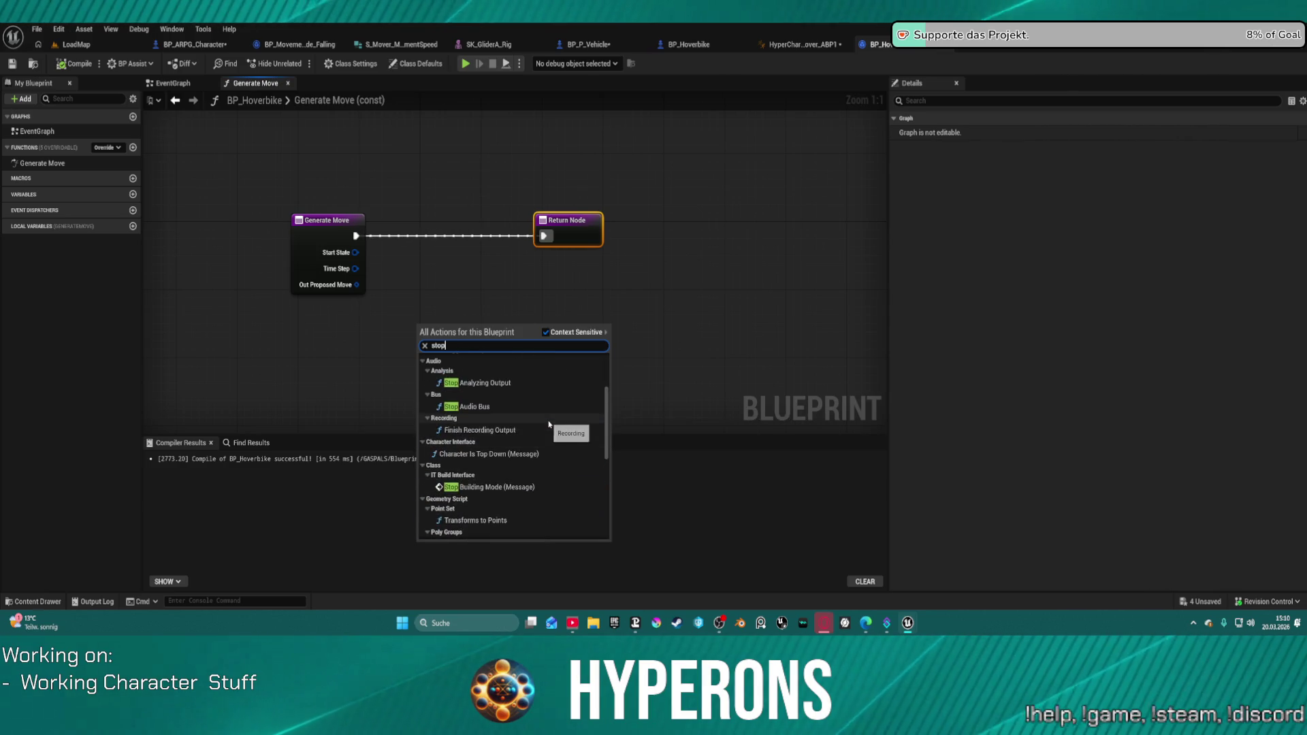
pyautogui.scroll(2, 549, 424)
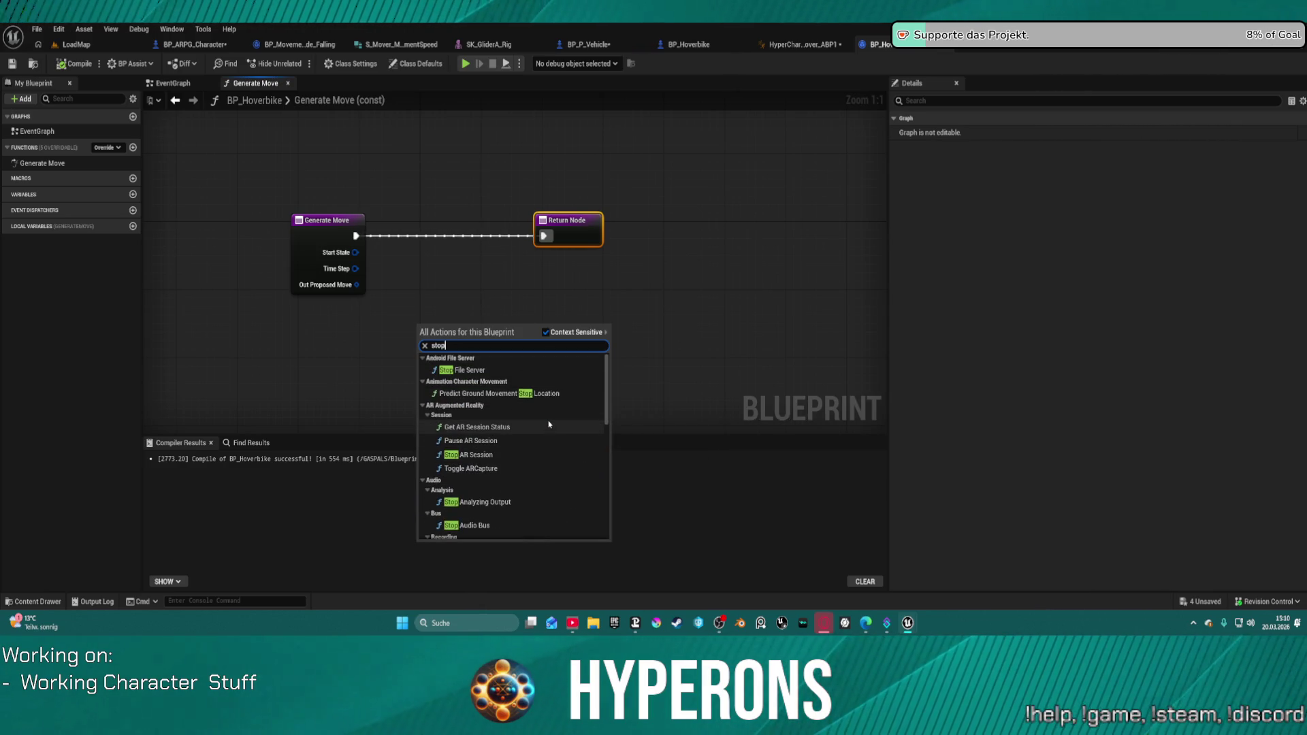
pyautogui.click(484, 302)
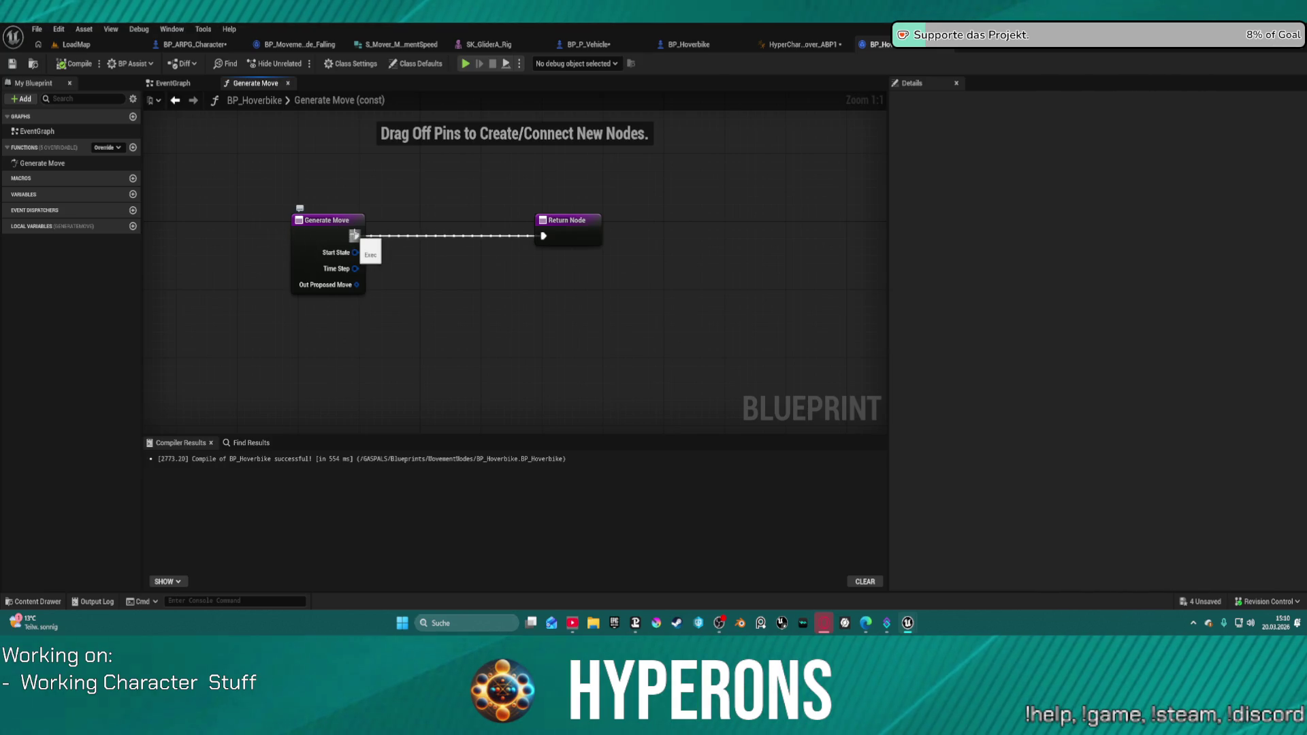
# Try a Break Mover Tick Start Data node off Start State, then delete it.
pyautogui.rightClick(364, 253)
pyautogui.moveTo(356, 252)
pyautogui.mouseDown()
pyautogui.moveTo(423, 291)
pyautogui.moveTo(403, 283)
pyautogui.mouseUp()
pyautogui.write('get')
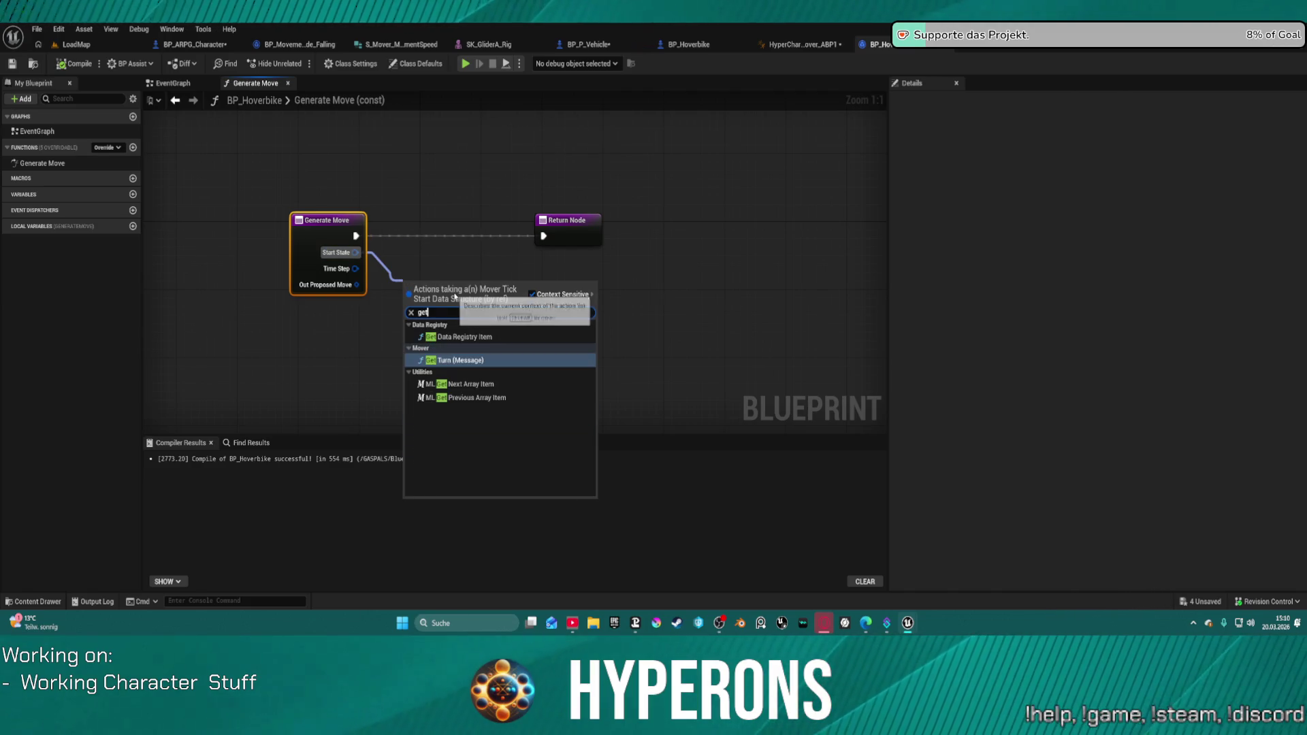
pyautogui.write('break')
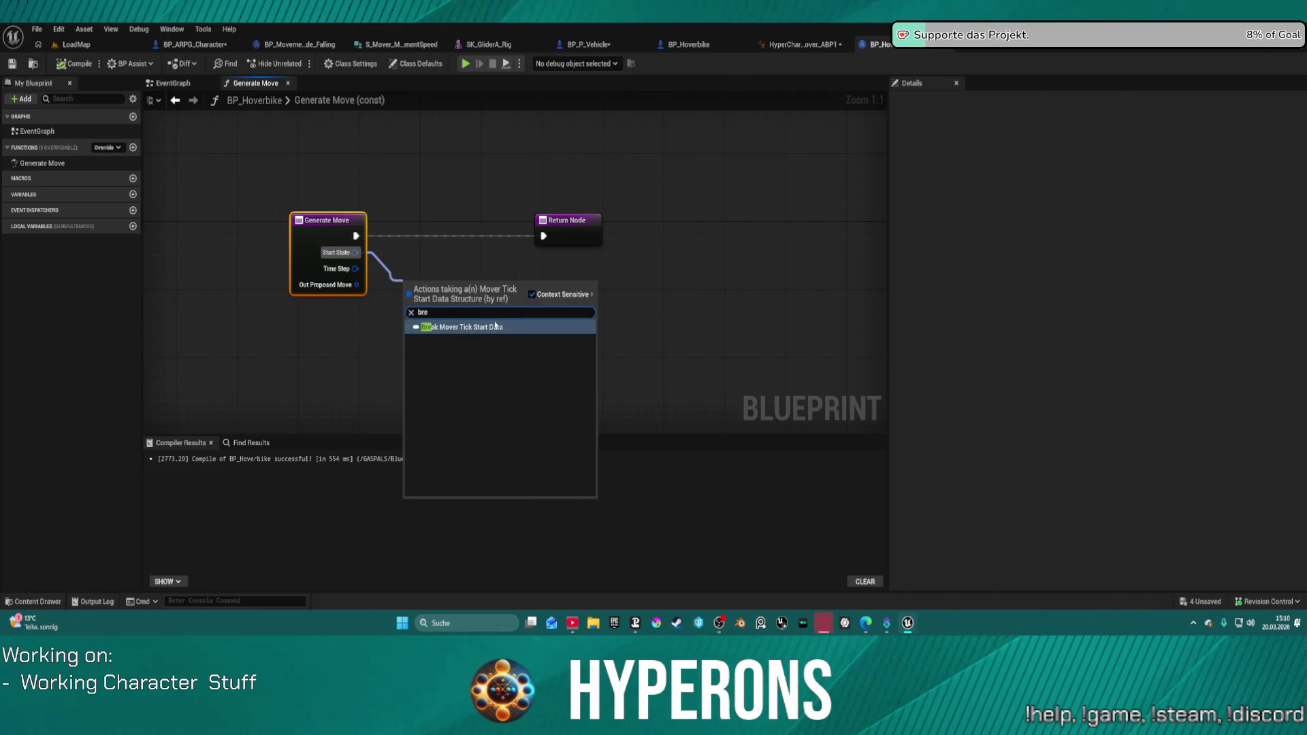
pyautogui.click(500, 325)
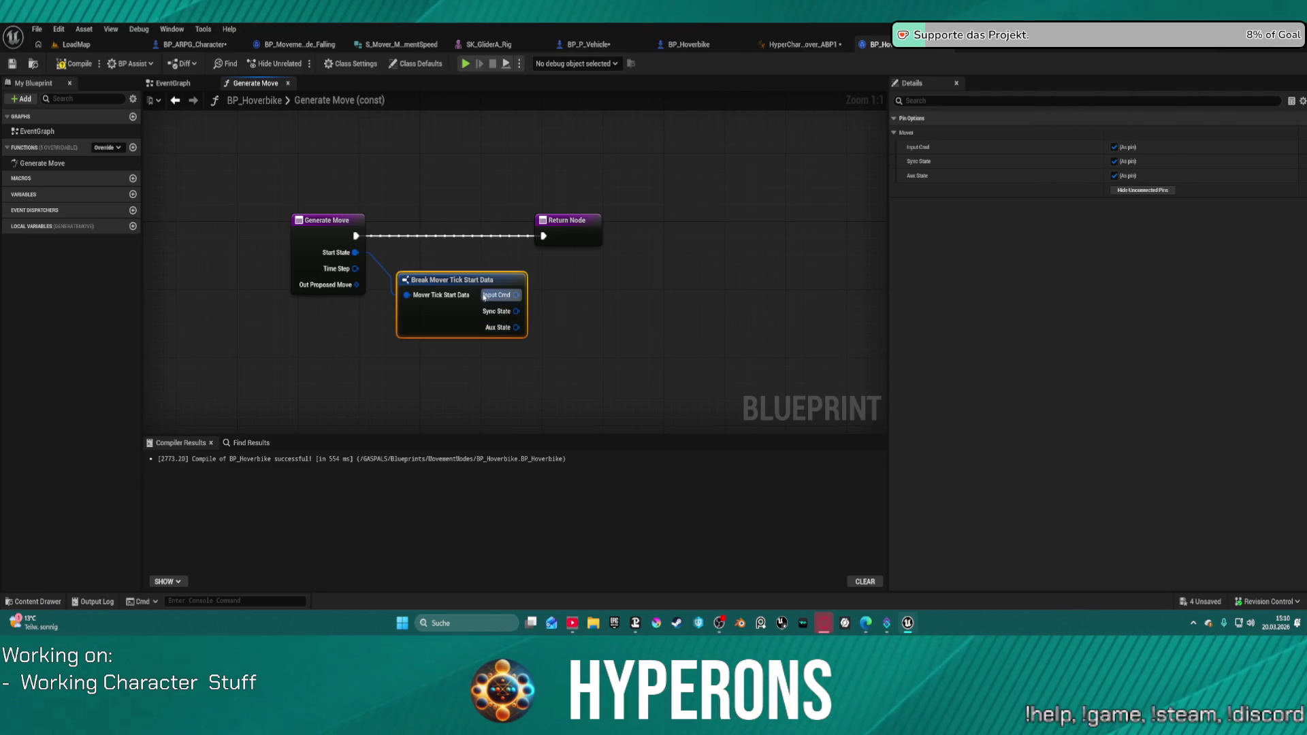
pyautogui.press('Delete')
# Add an expanded Break Proposed Move node from Out Proposed Move and tidy the layout.
pyautogui.click(320, 269)
pyautogui.moveTo(356, 285); pyautogui.dragTo(408, 326)
pyautogui.write('break')
pyautogui.click(467, 355)
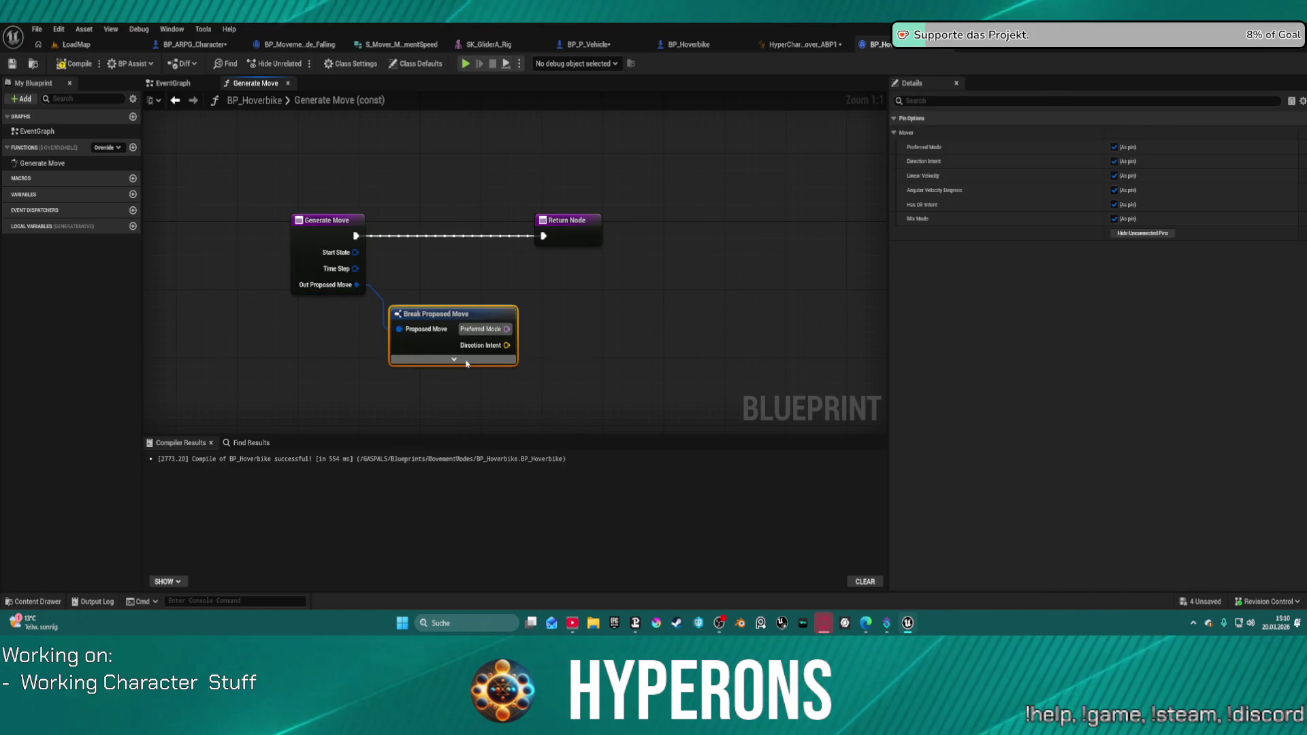
pyautogui.click(454, 358)
pyautogui.moveTo(508, 327)
pyautogui.mouseDown()
pyautogui.moveTo(615, 256)
pyautogui.moveTo(571, 256)
pyautogui.mouseUp()
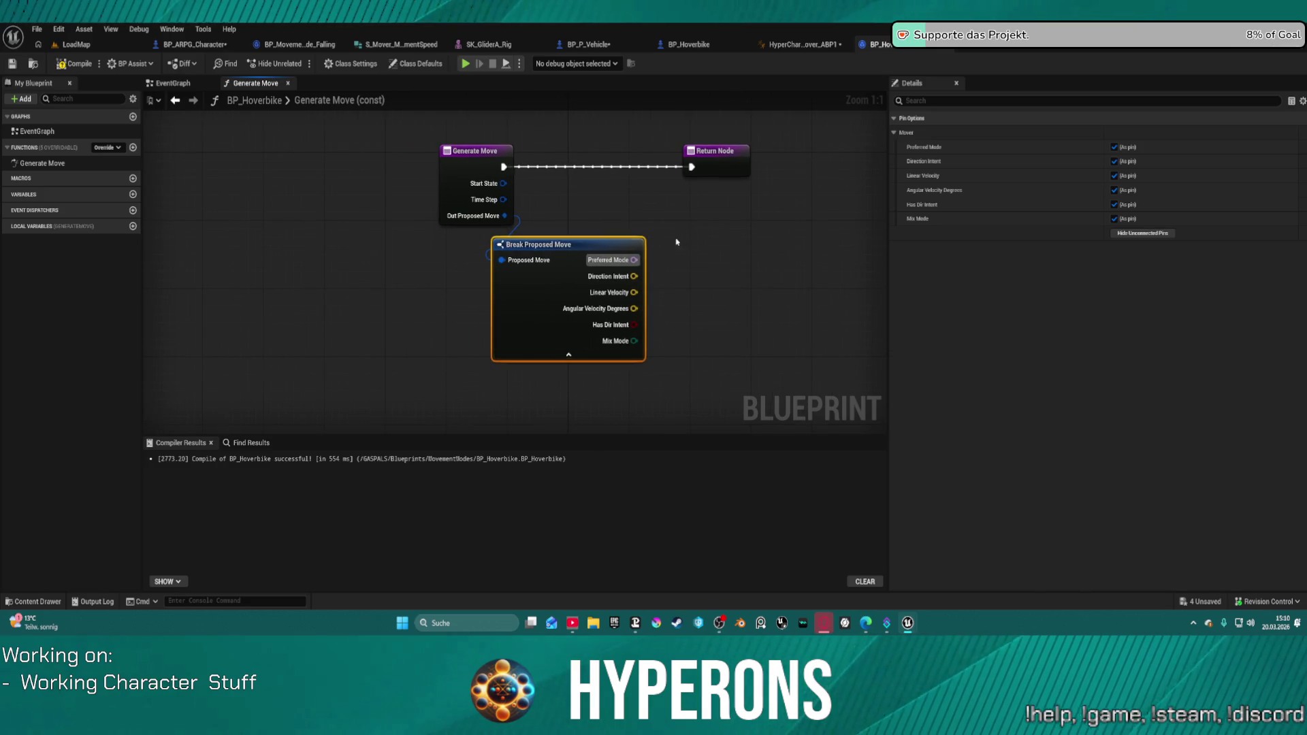
pyautogui.moveTo(475, 190); pyautogui.dragTo(413, 190)
pyautogui.moveTo(569, 246); pyautogui.dragTo(546, 246)
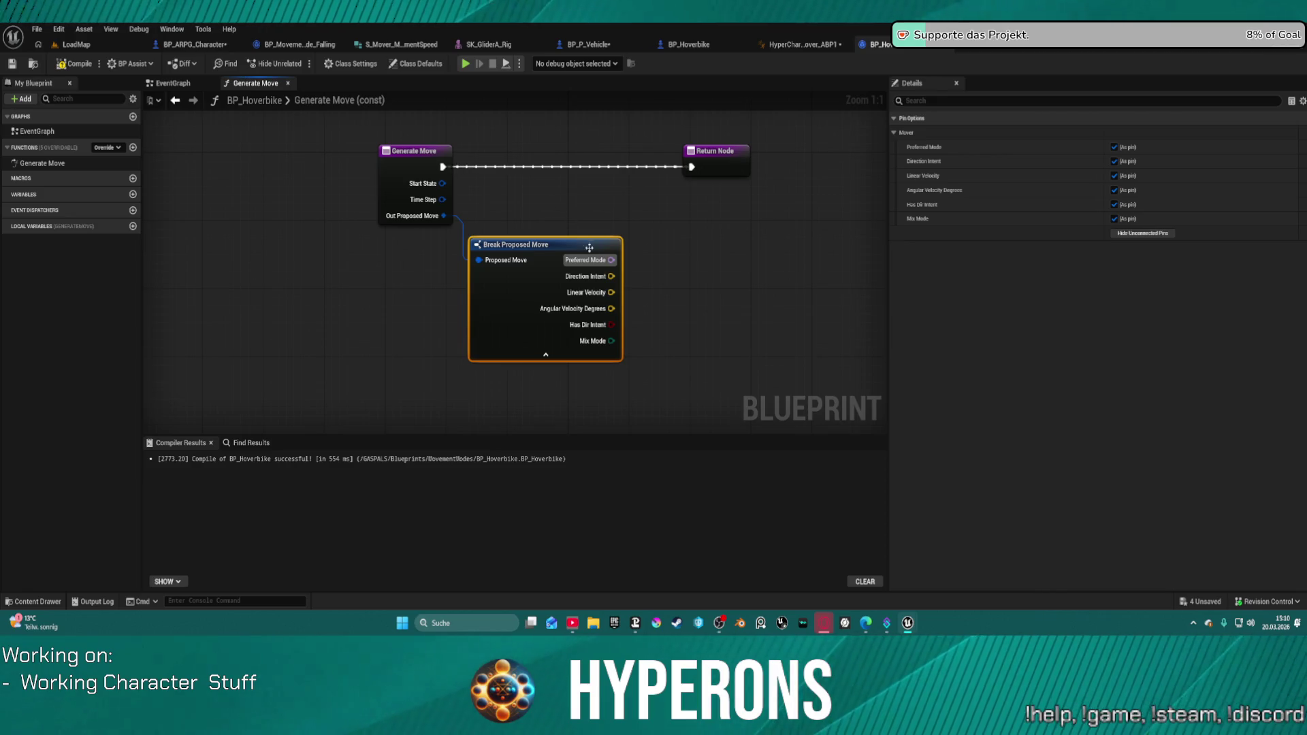
# Inspect the Direction Intent pin's connection and split options without changing it.
pyautogui.moveTo(611, 276); pyautogui.dragTo(680, 280)
pyautogui.press('Escape')
pyautogui.rightClick(611, 276)
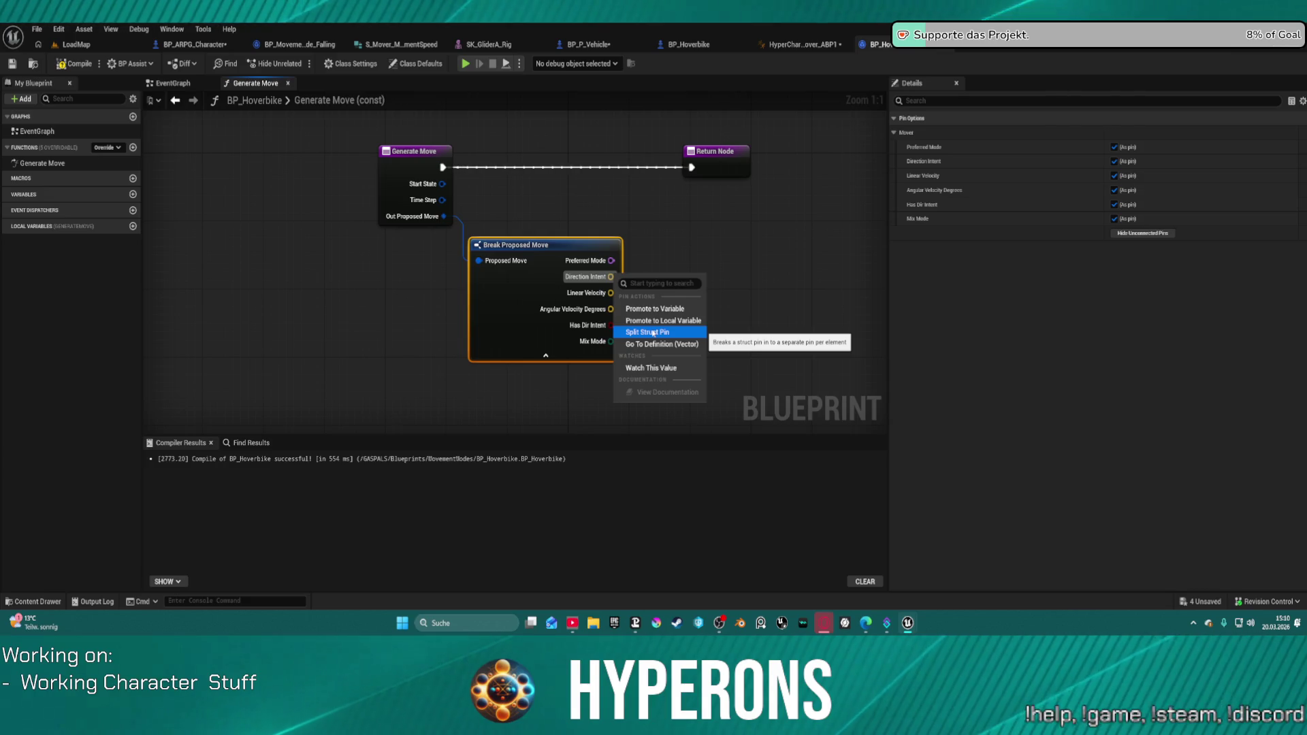
pyautogui.click(657, 254)
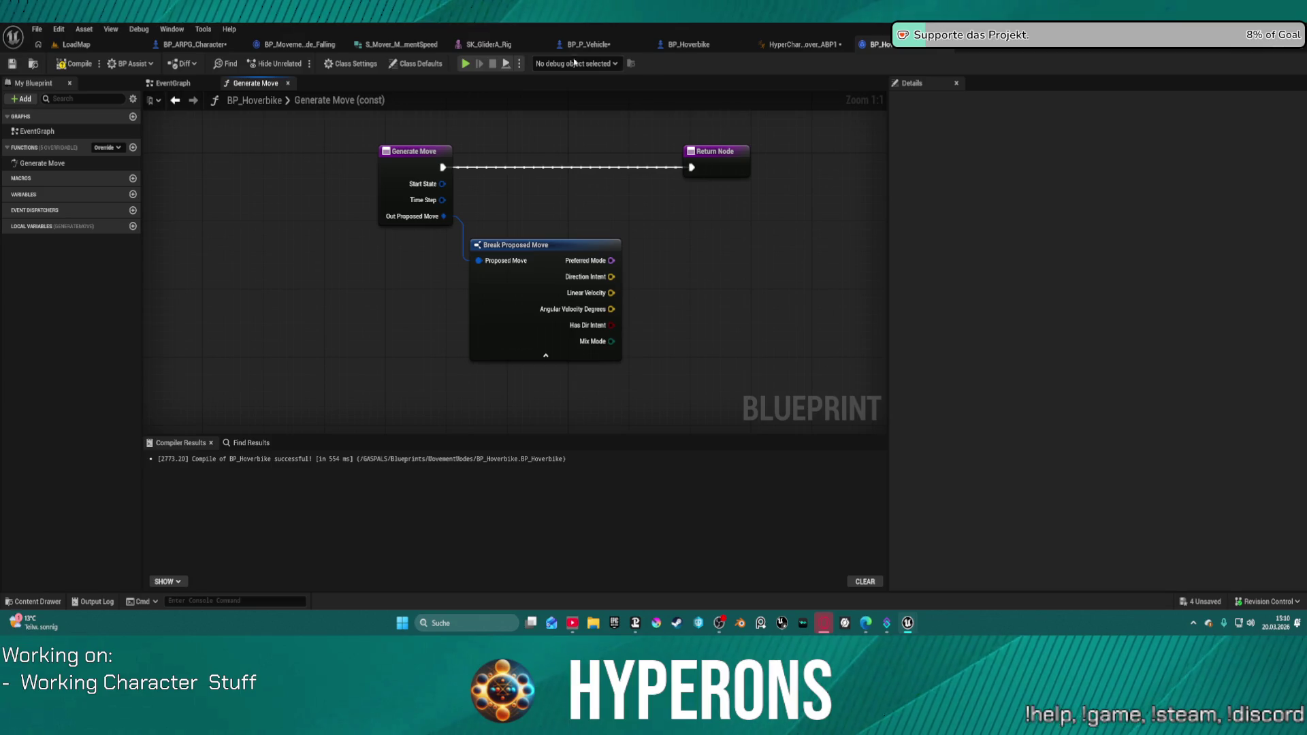
# Bring the Falling mode's Set members in Proposed Move node into BP_Hoverbike's Generate Move graph.
pyautogui.click(316, 46)
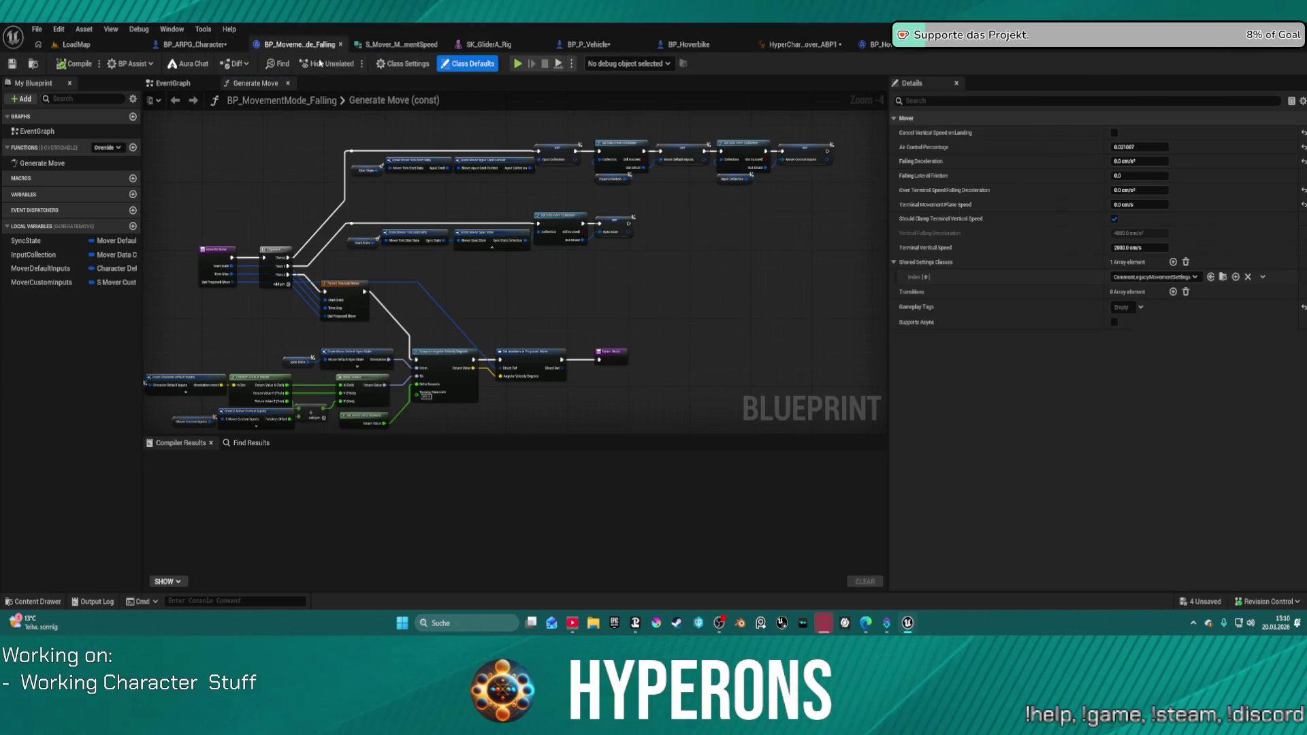
pyautogui.scroll(3, 456, 311)
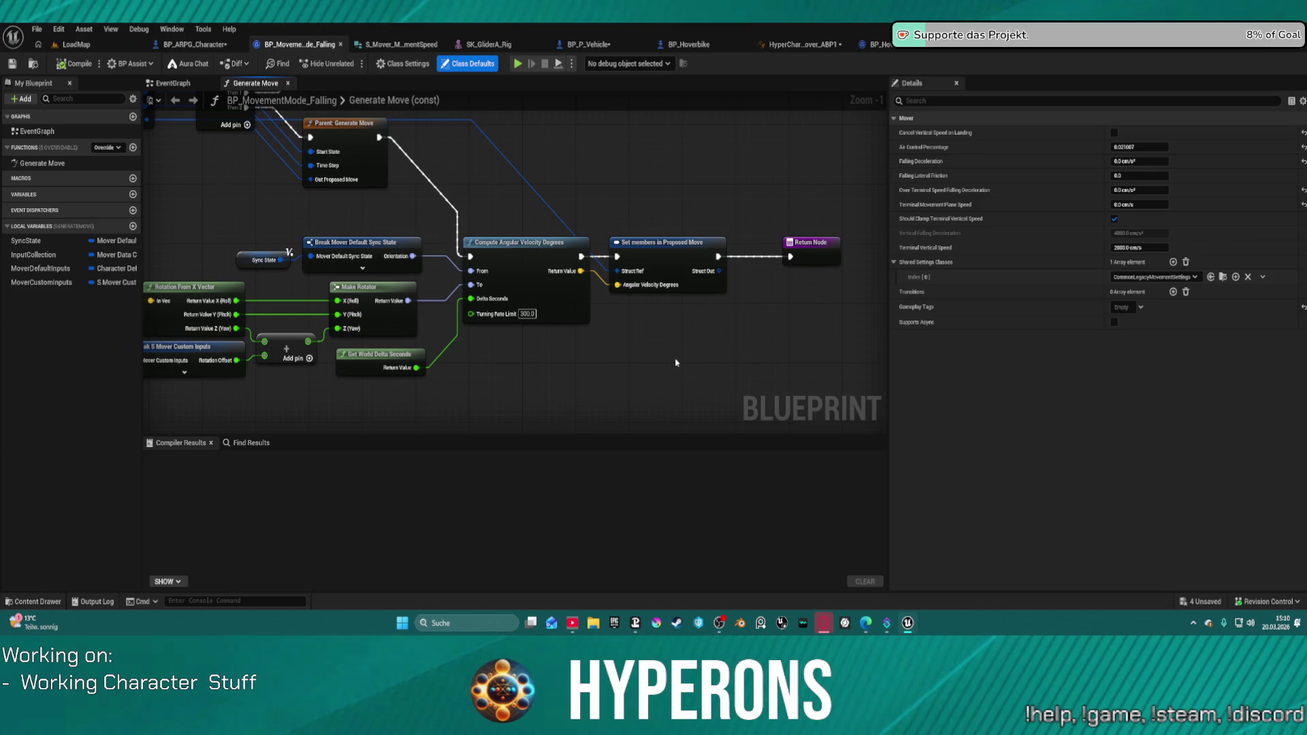
pyautogui.moveTo(682, 400)
pyautogui.mouseDown()
pyautogui.moveTo(563, 333)
pyautogui.moveTo(469, 234)
pyautogui.moveTo(591, 271)
pyautogui.moveTo(621, 242)
pyautogui.mouseUp()
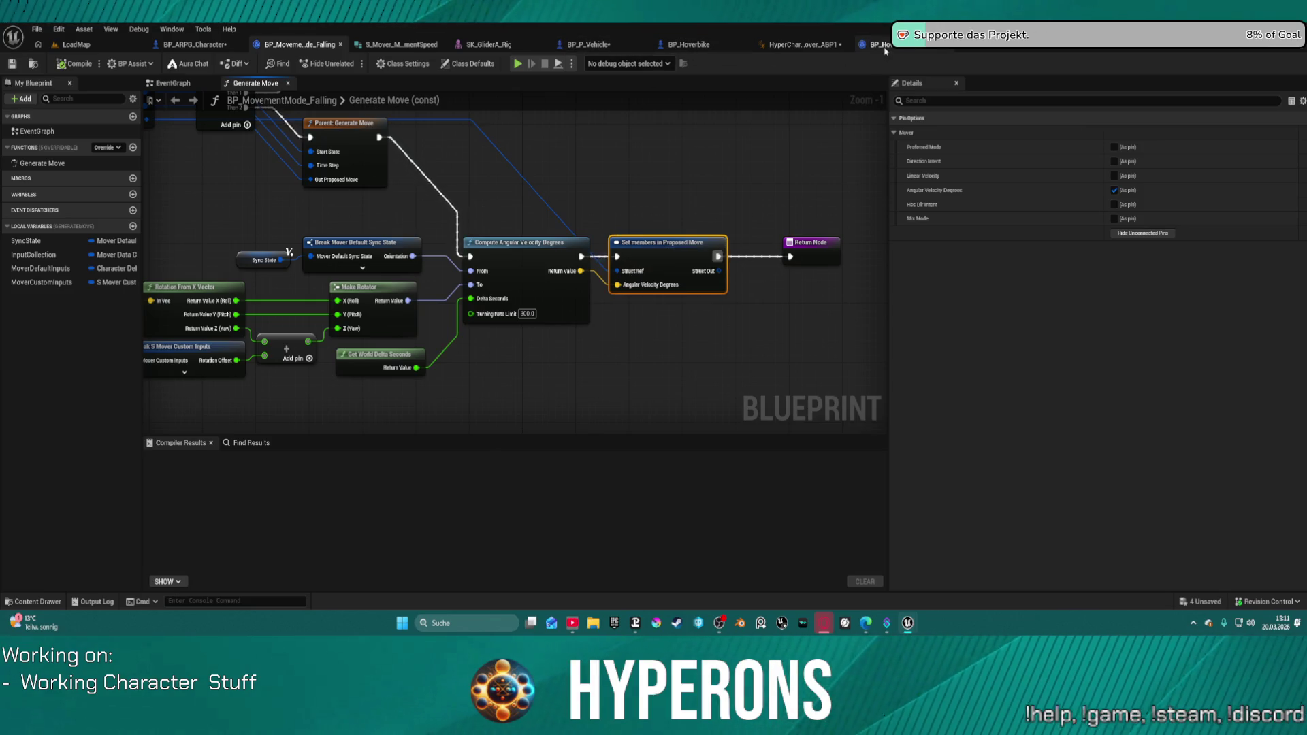
pyautogui.click(883, 46)
pyautogui.hotkey('ctrl', 'v')
# Wire Out Proposed Move into Set members' Struct Ref and chain Generate Move → Set members → Return Node.
pyautogui.moveTo(714, 303); pyautogui.dragTo(443, 217)
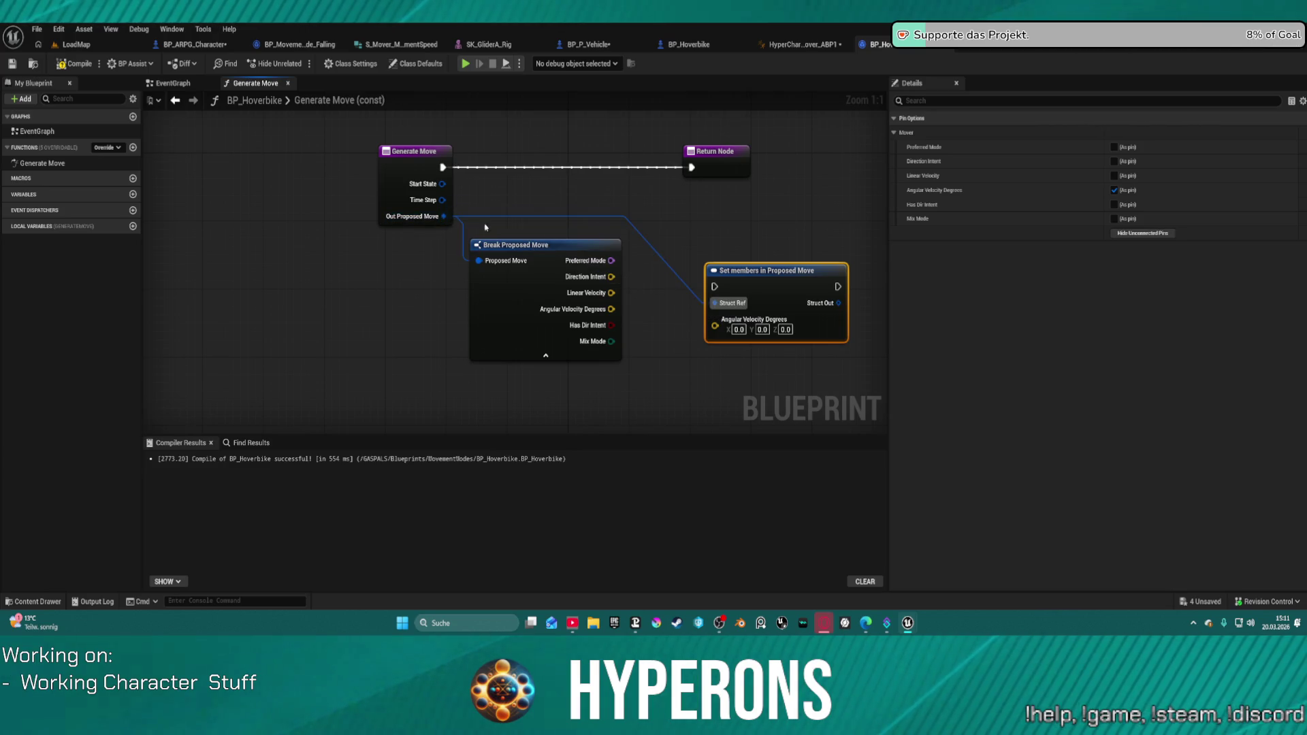
pyautogui.moveTo(715, 286); pyautogui.dragTo(443, 167)
pyautogui.moveTo(836, 286)
pyautogui.mouseDown()
pyautogui.moveTo(763, 151)
pyautogui.moveTo(706, 204)
pyautogui.mouseUp()
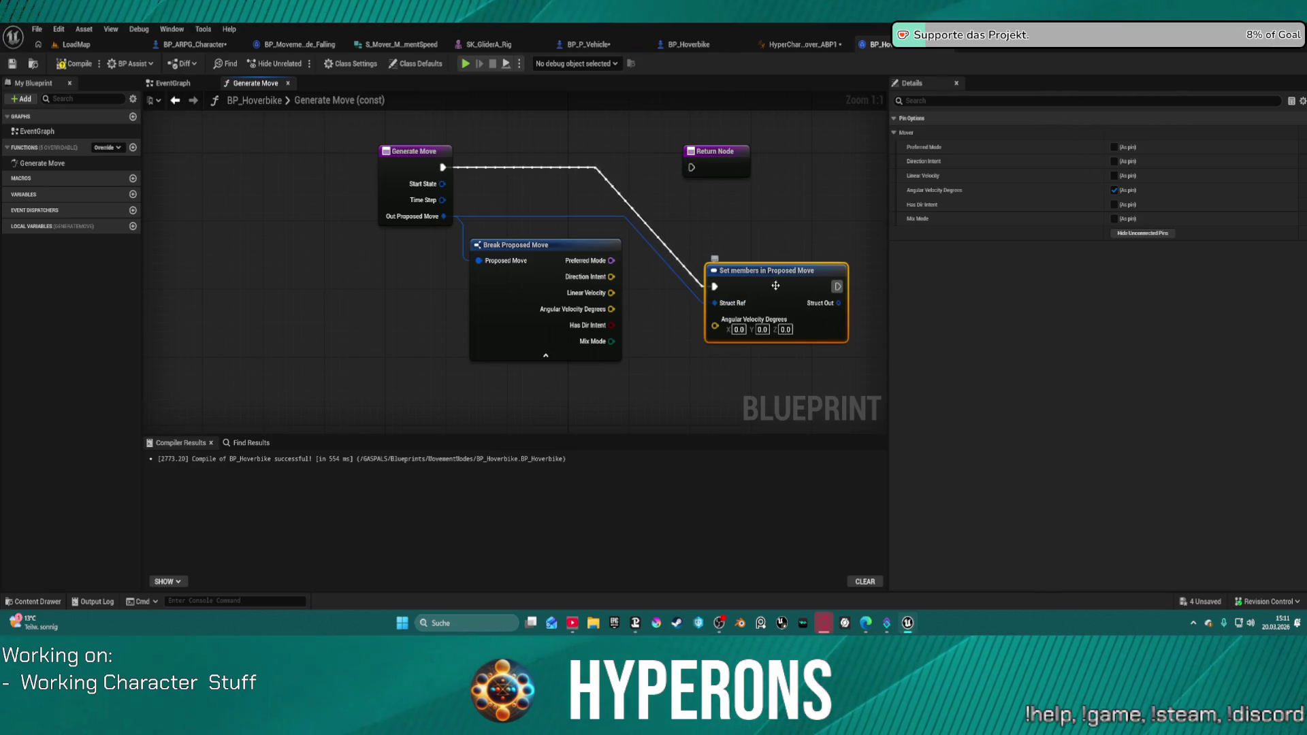
pyautogui.moveTo(836, 289); pyautogui.dragTo(759, 227)
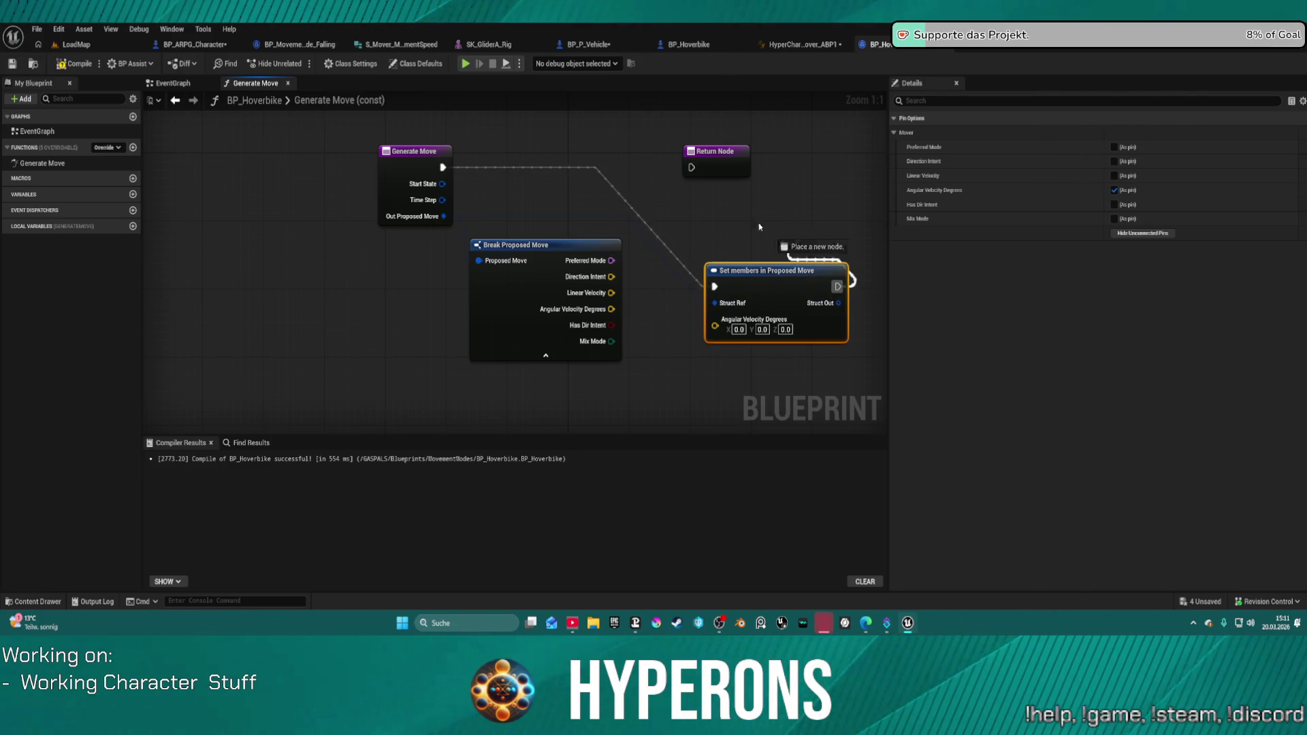
pyautogui.moveTo(693, 173); pyautogui.dragTo(692, 170)
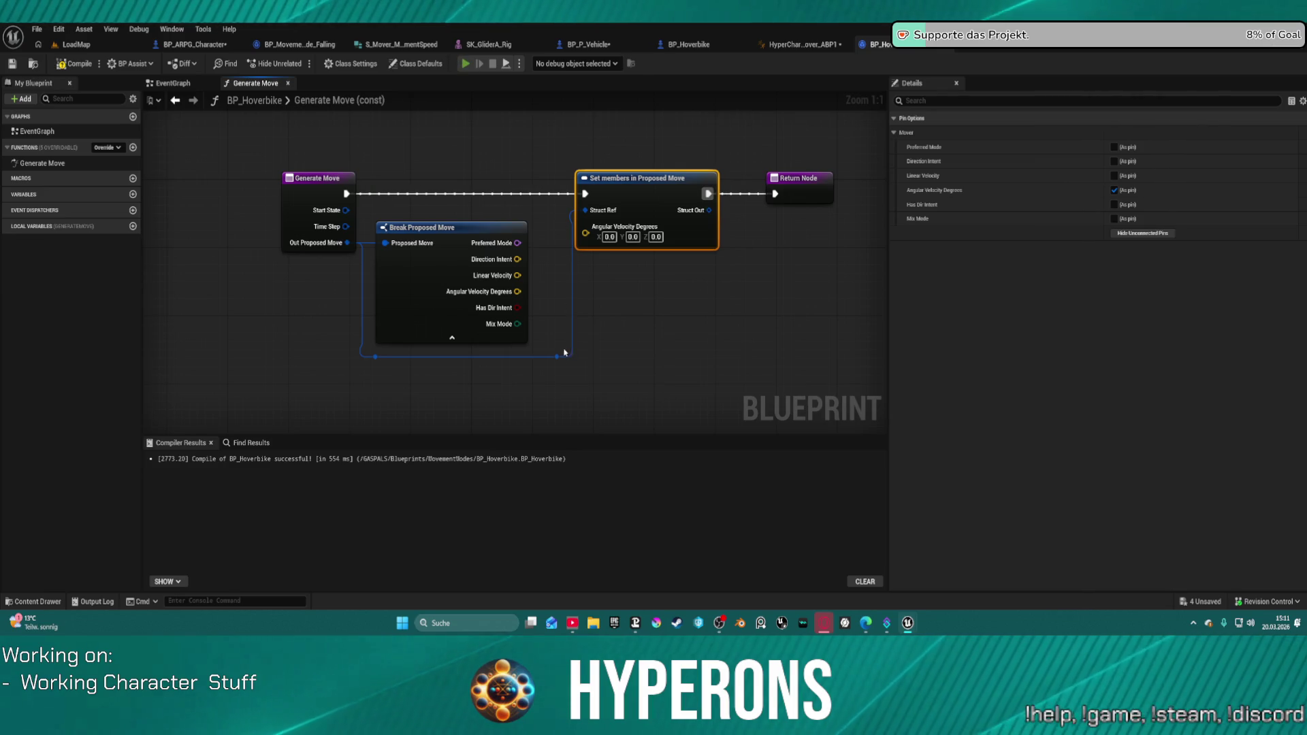
pyautogui.hotkey('alt', 'Tab')
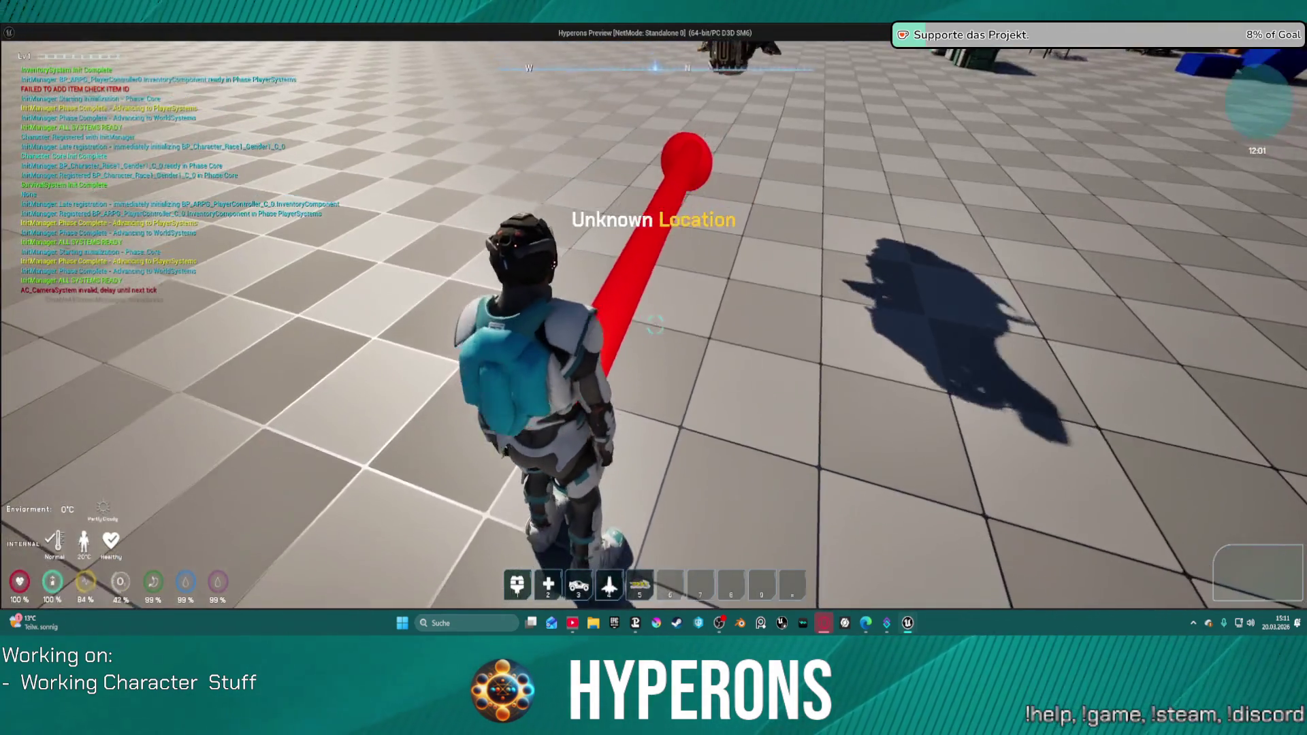
# Walk to the hoverbike, mount it with F, ride around, then exit and switch to BP_ARPG_Character.
pyautogui.press('w')
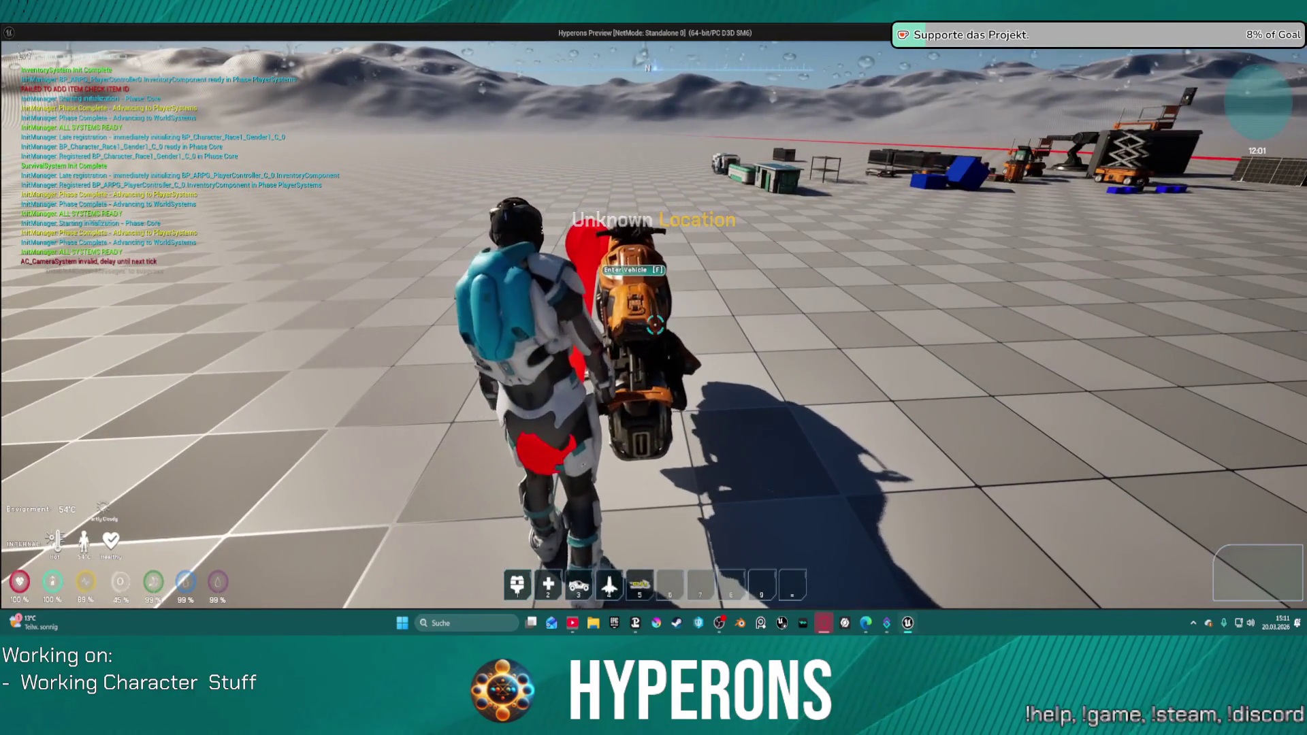
pyautogui.press('f')
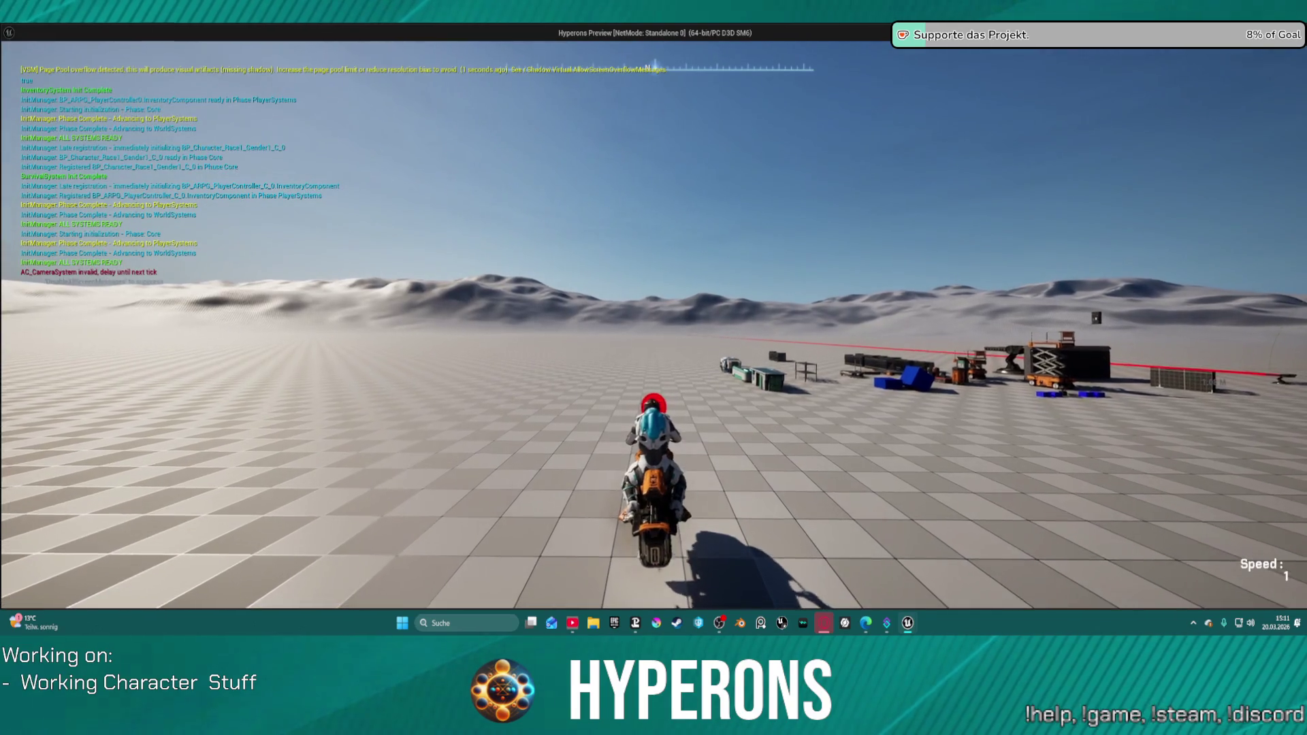
pyautogui.press('w')
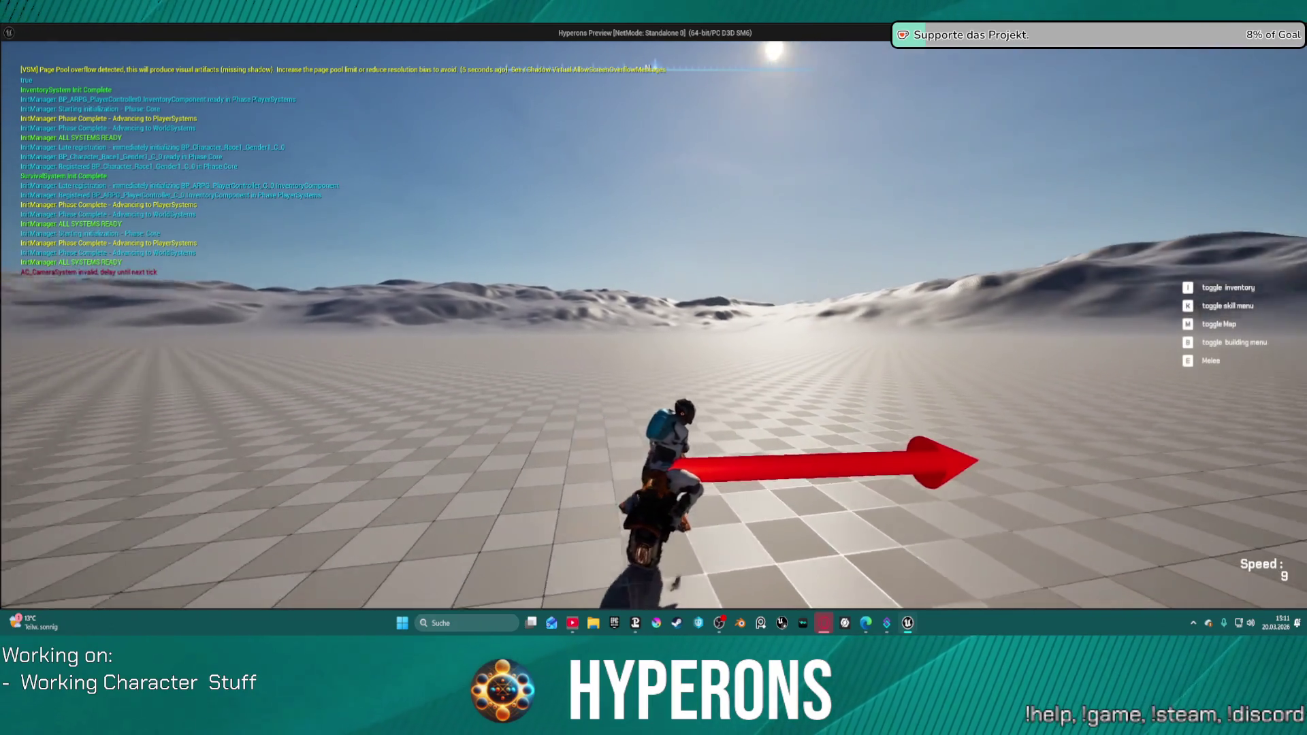
pyautogui.press('w')
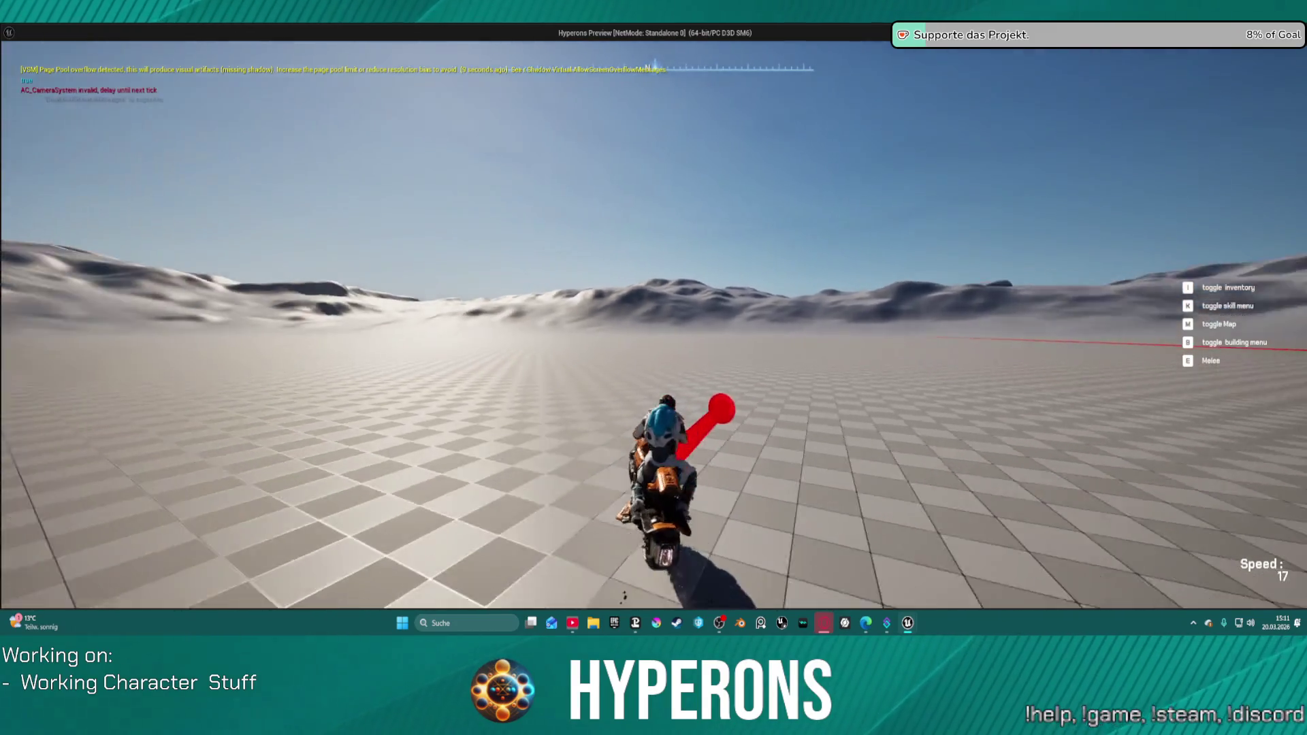
pyautogui.press('Escape')
pyautogui.click(196, 45)
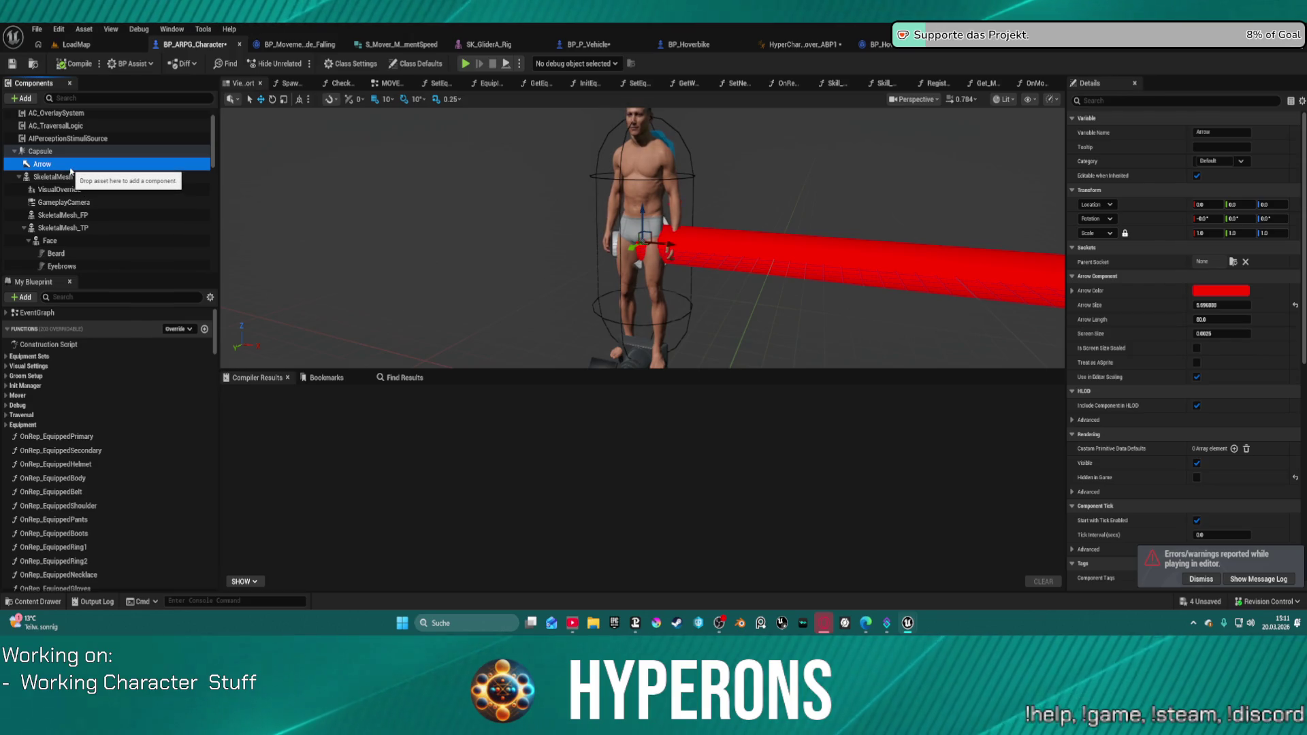
# Delete the Arrow component from BP_ARPG_Character.
pyautogui.press('Delete')
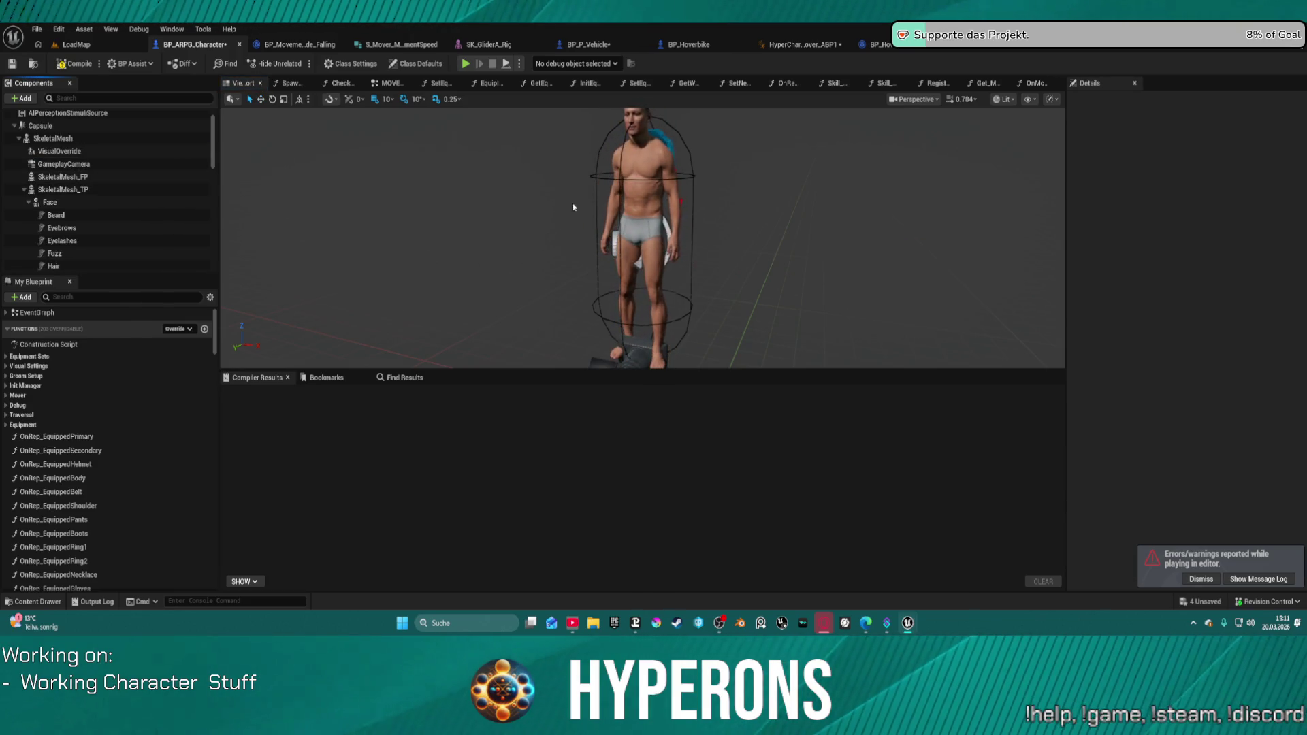
pyautogui.scroll(-3, 616, 180)
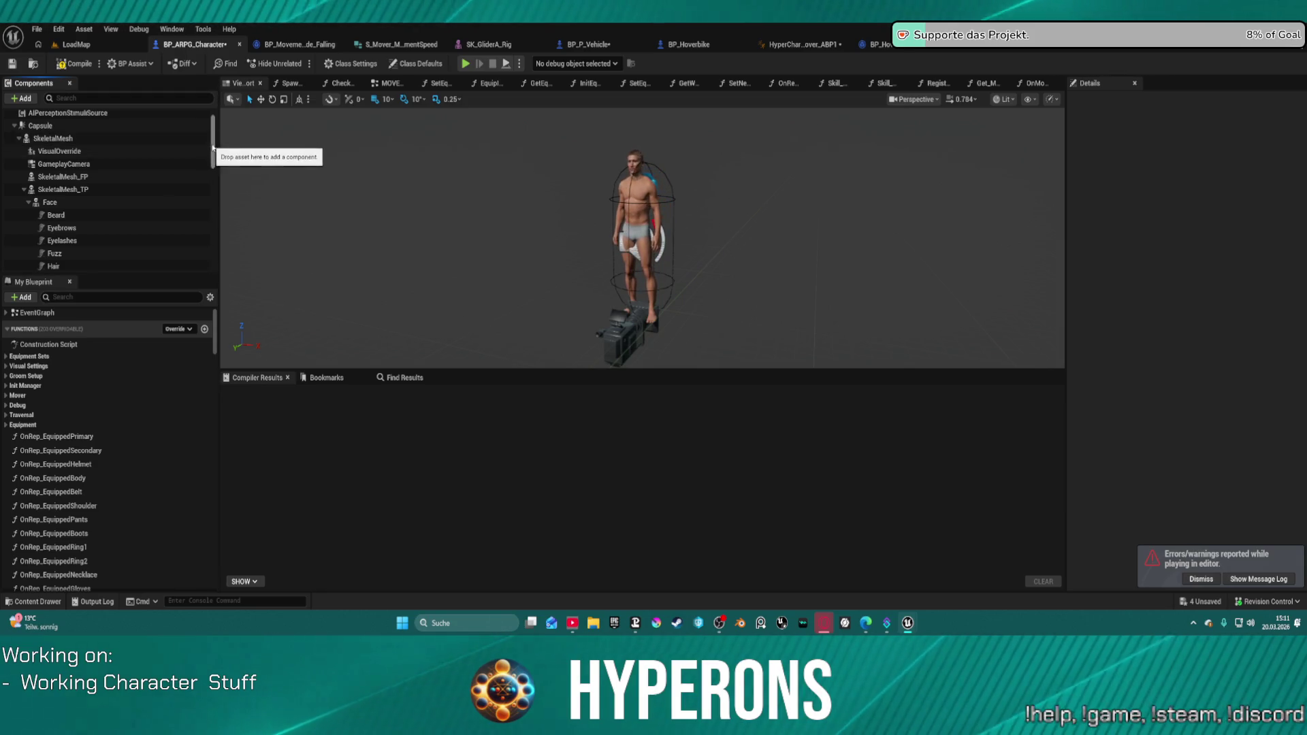
pyautogui.moveTo(213, 151); pyautogui.dragTo(210, 307)
# Review CharacterMover's Shared Settings, including Use Acceleration for Velocity Move, then compile the character.
pyautogui.click(75, 225)
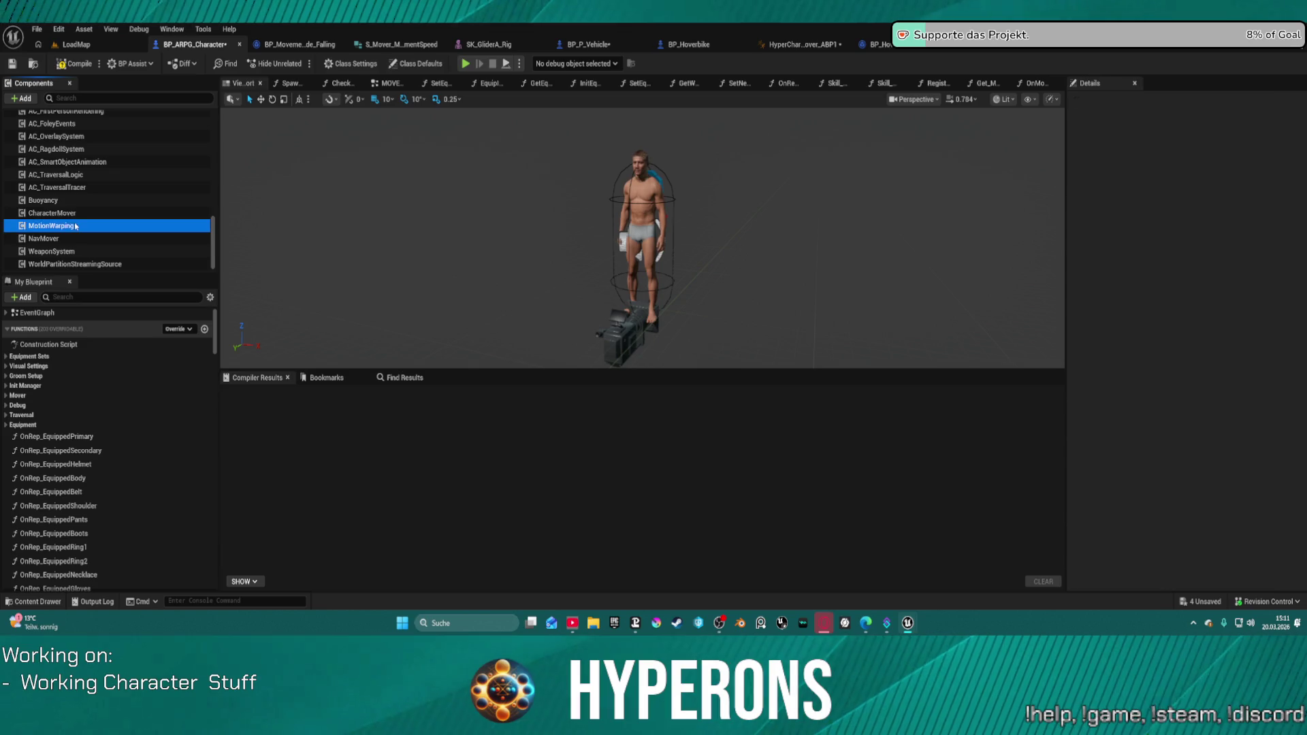
pyautogui.click(78, 215)
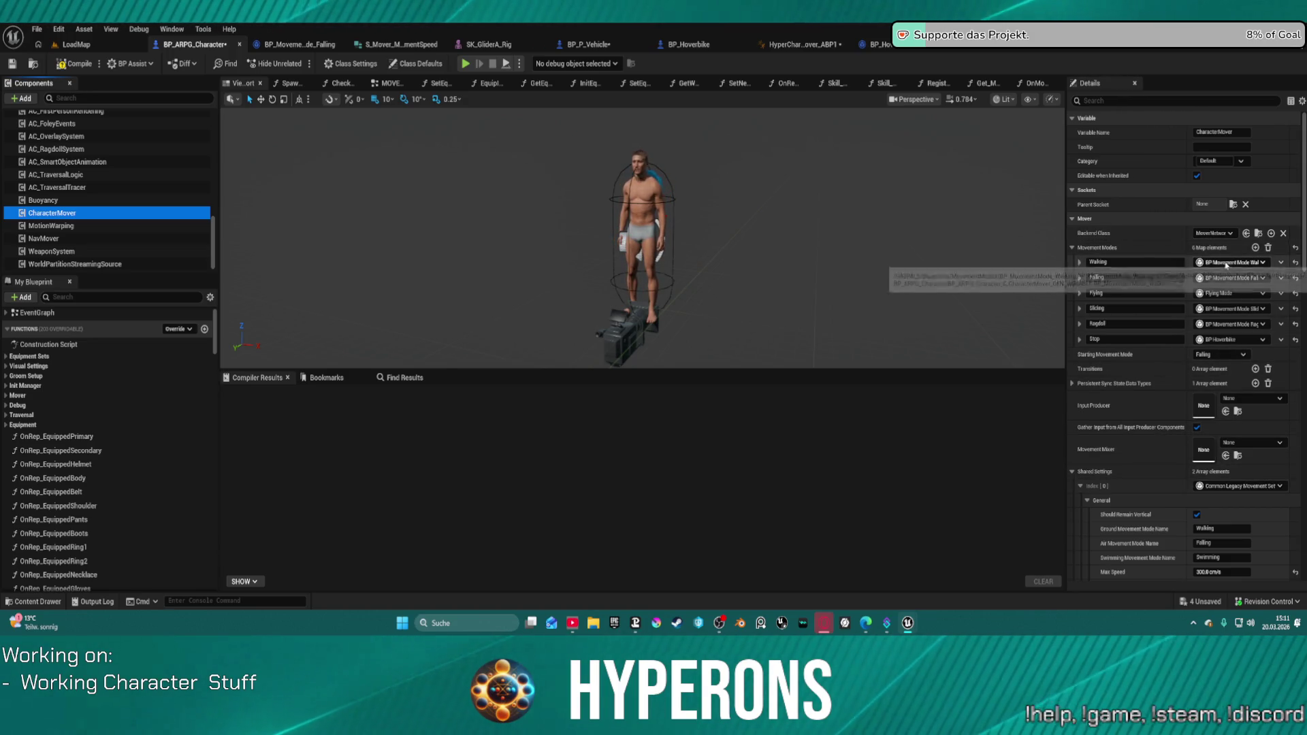
pyautogui.scroll(-5, 1157, 442)
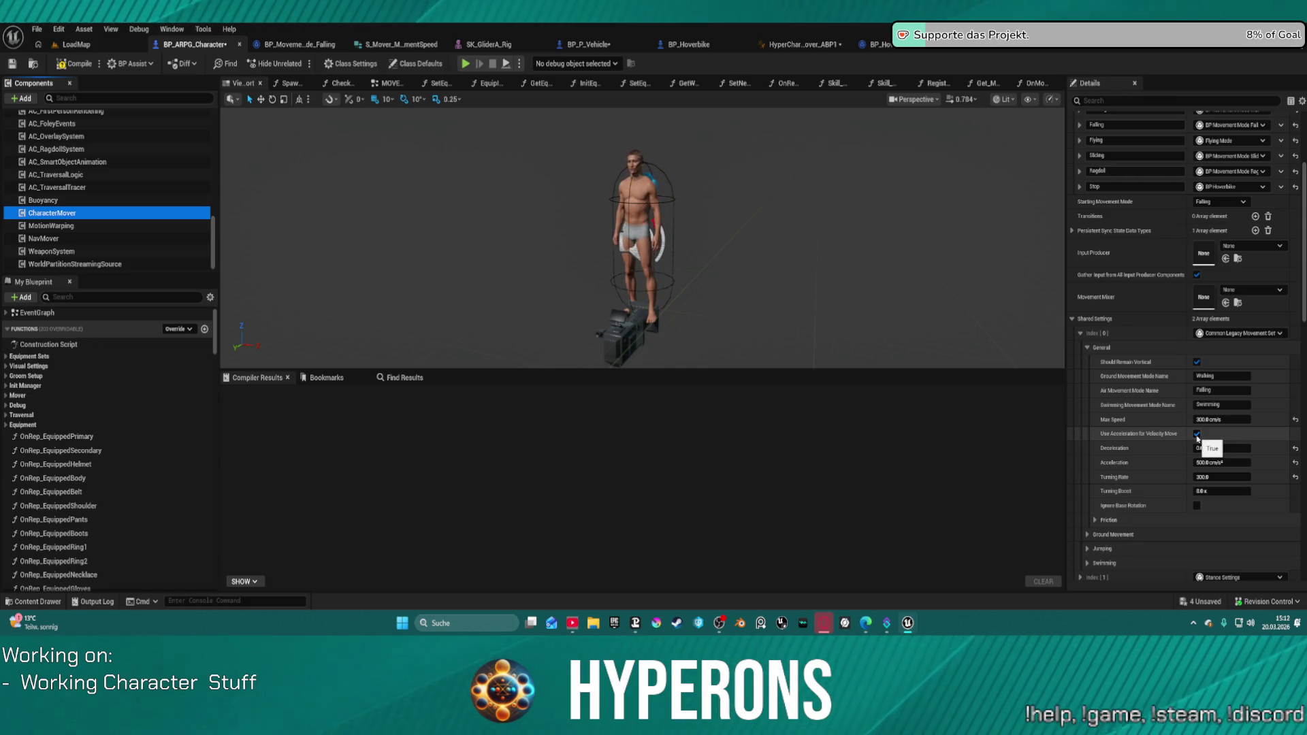
pyautogui.click(80, 66)
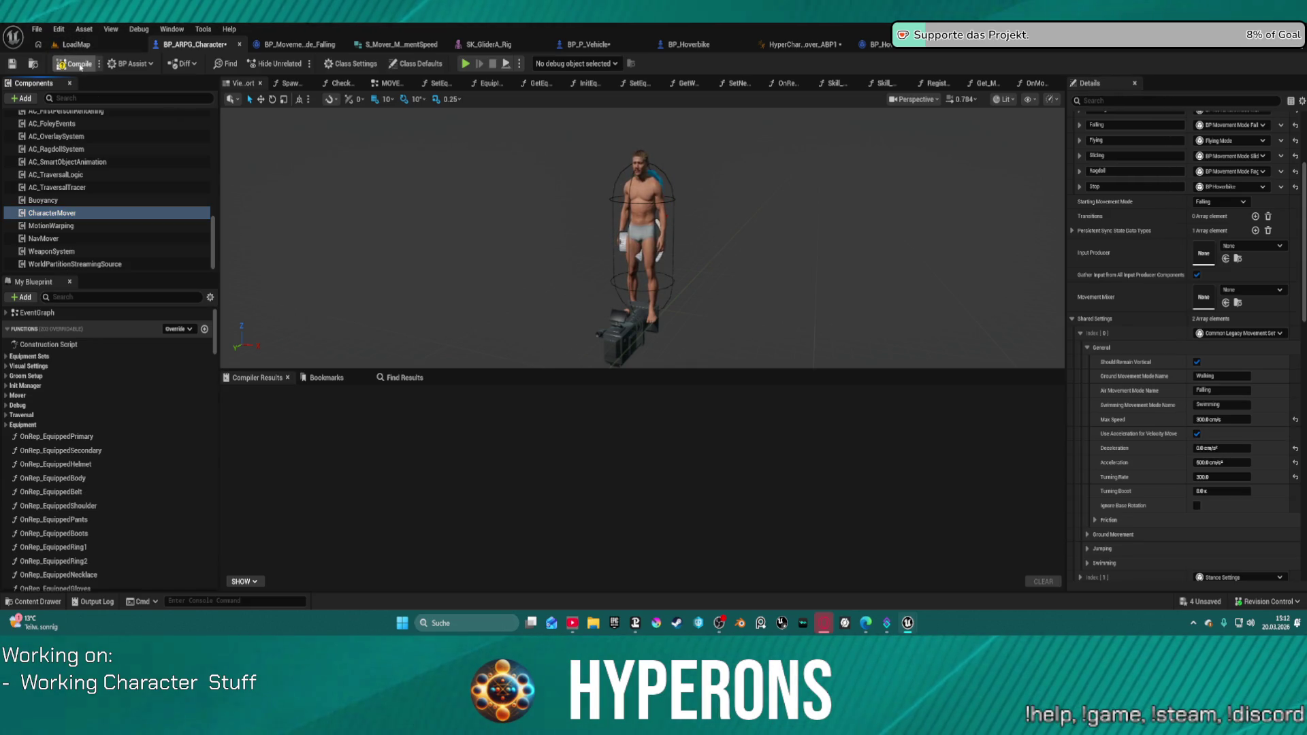
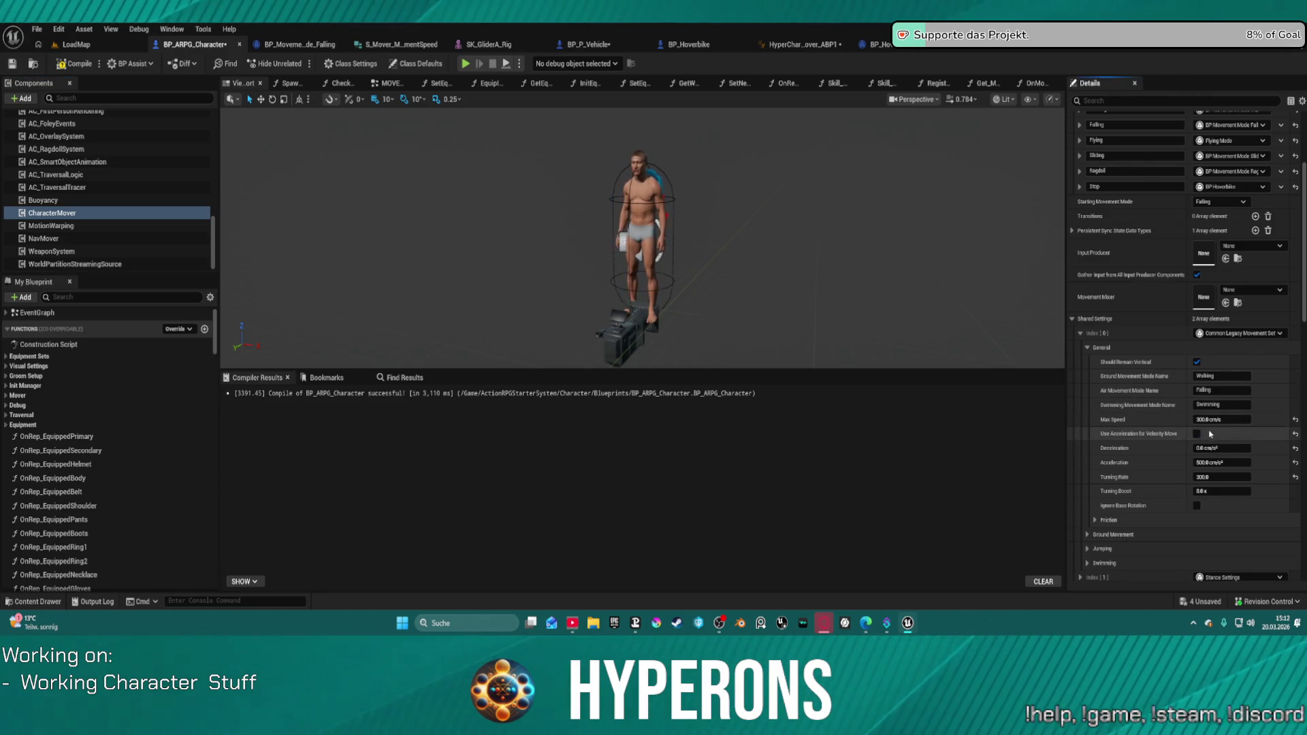
# Enable Use Acceleration for Velocity Move, leaving Should Remain Vertical switched on.
pyautogui.click(1197, 434)
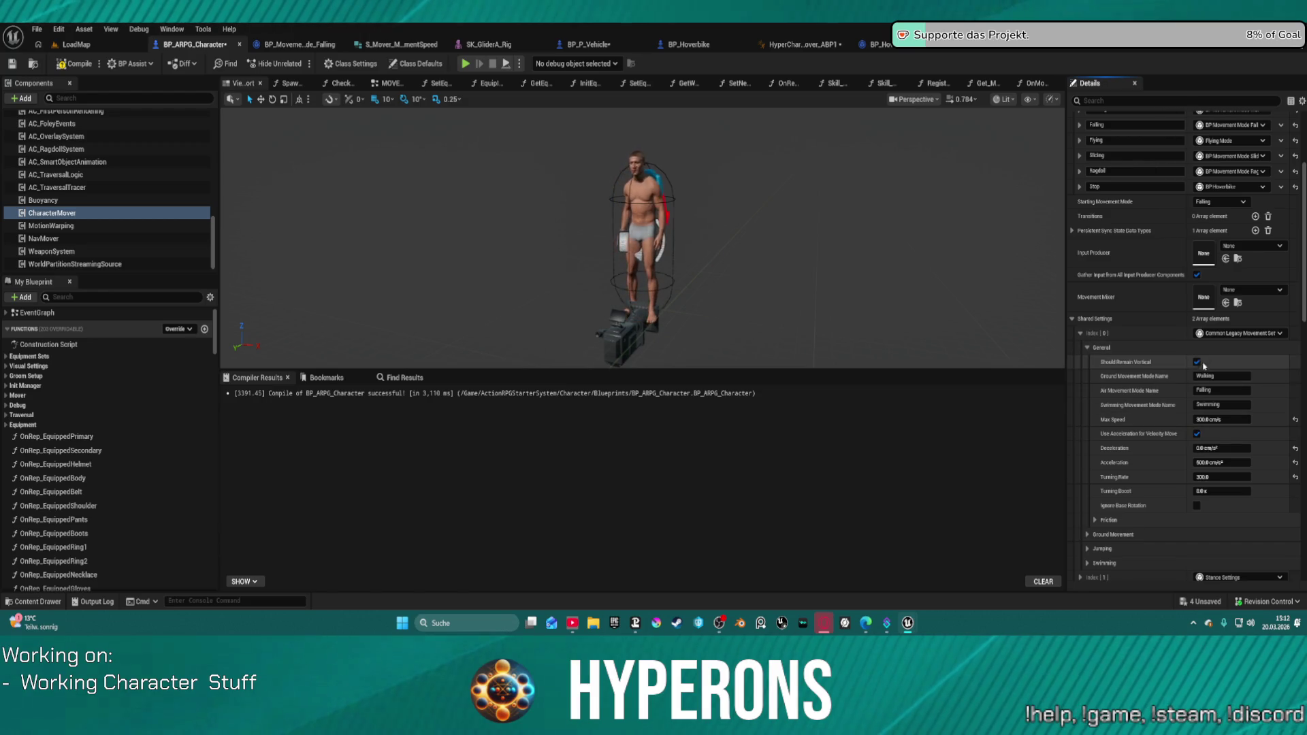
pyautogui.click(1196, 362)
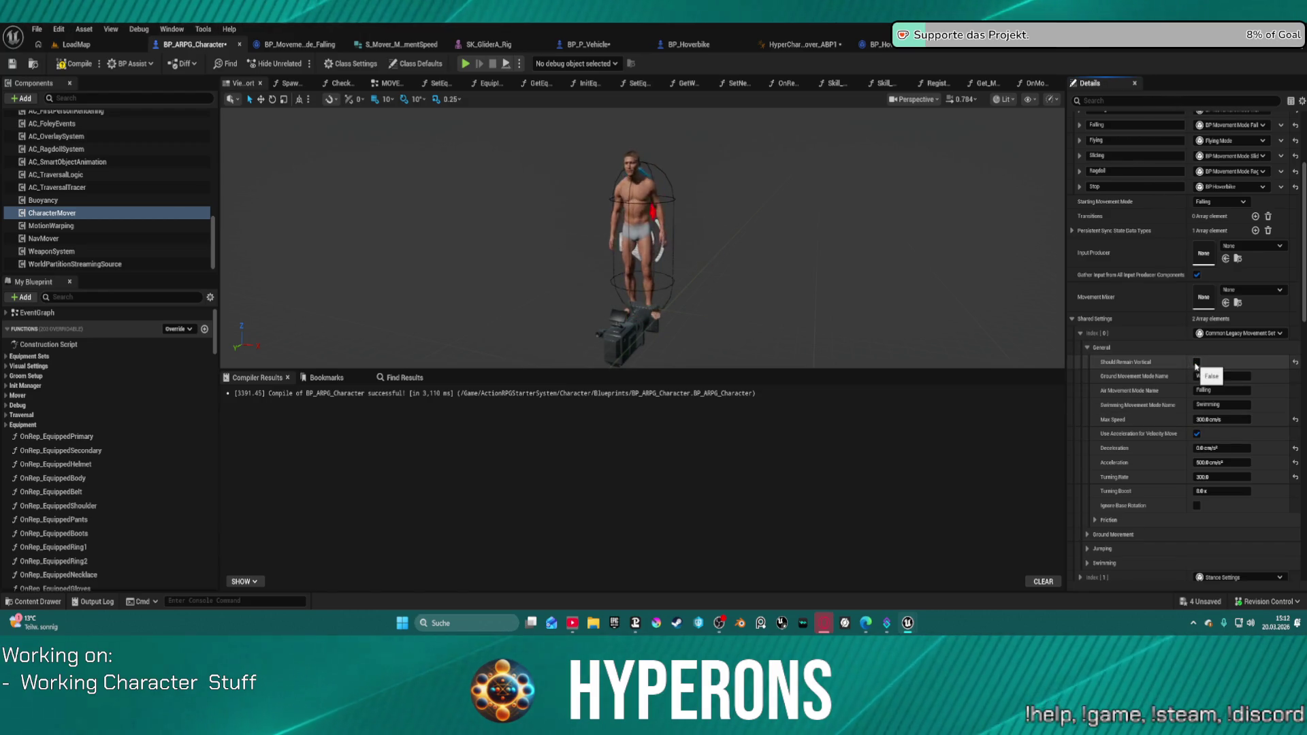
pyautogui.click(1196, 363)
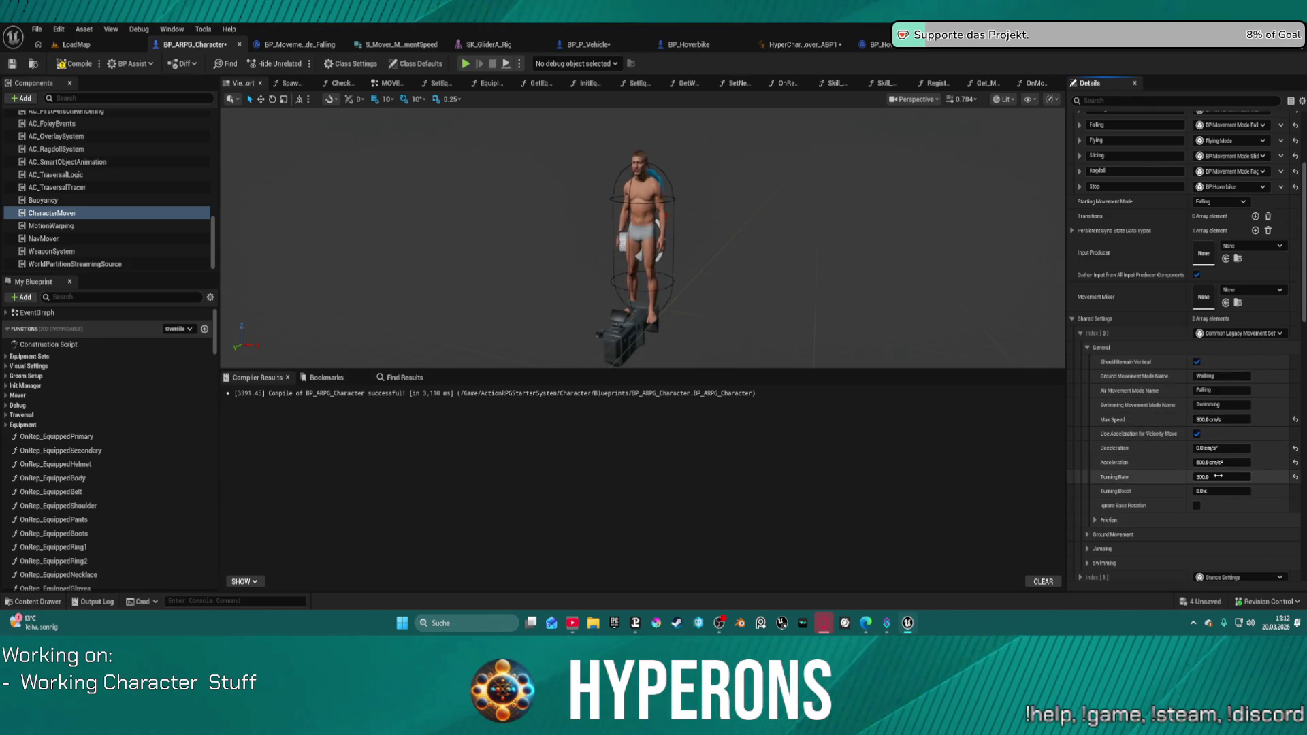
# Expand the Friction, Ground Movement and Index [1] crouch settings to review them.
pyautogui.scroll(-1, 1144, 476)
pyautogui.click(1096, 486)
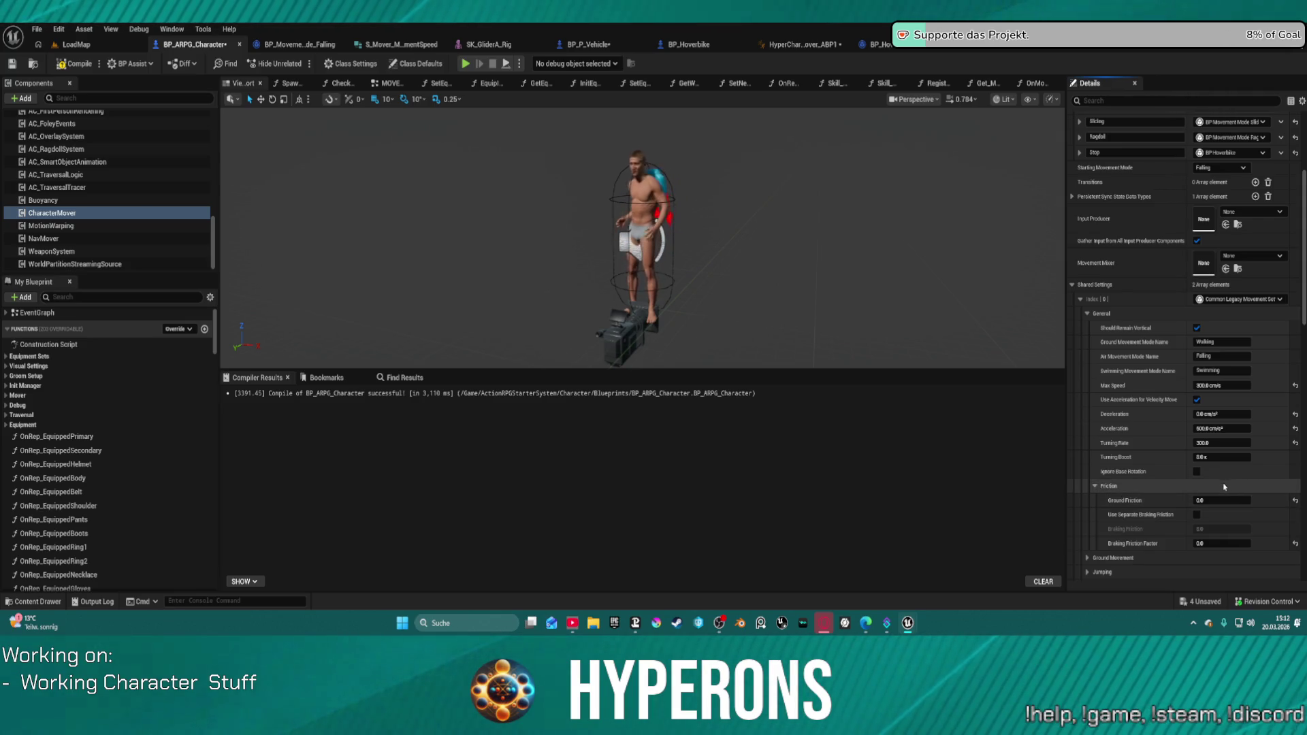
pyautogui.scroll(-1, 1123, 517)
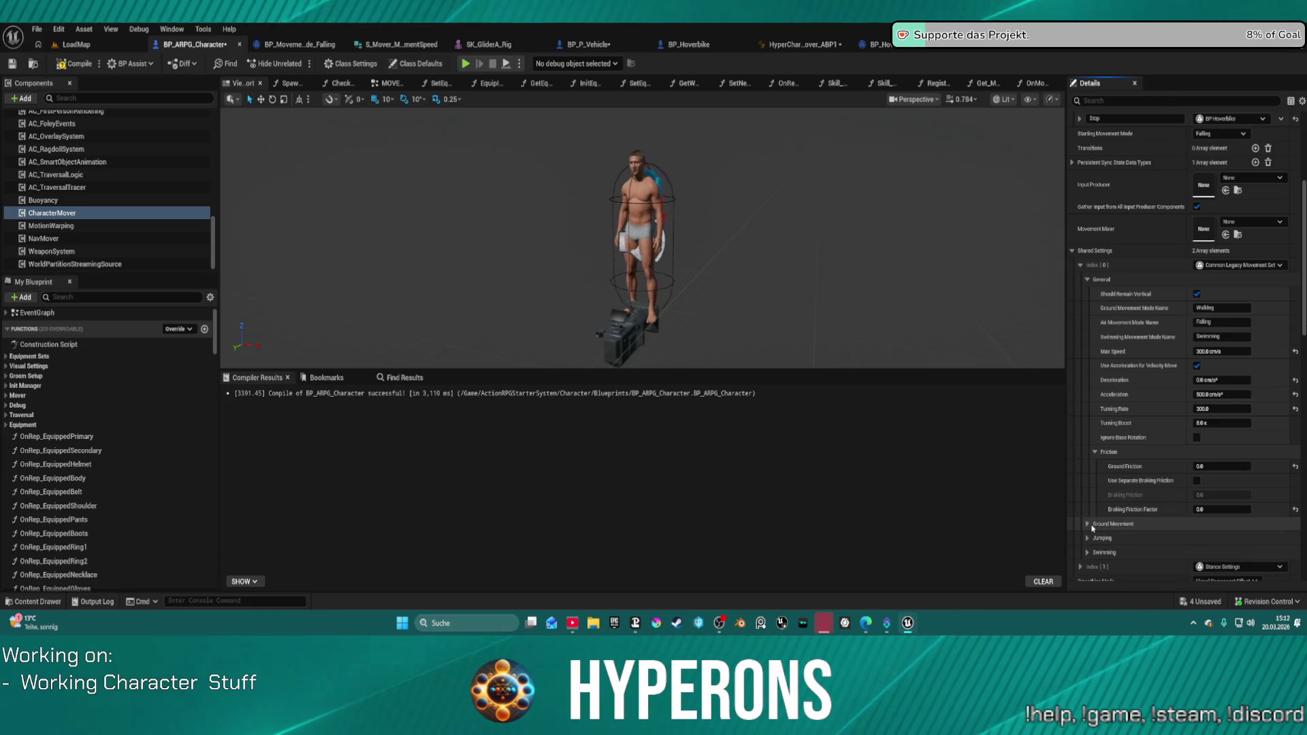
pyautogui.click(1092, 526)
pyautogui.scroll(-2, 1123, 519)
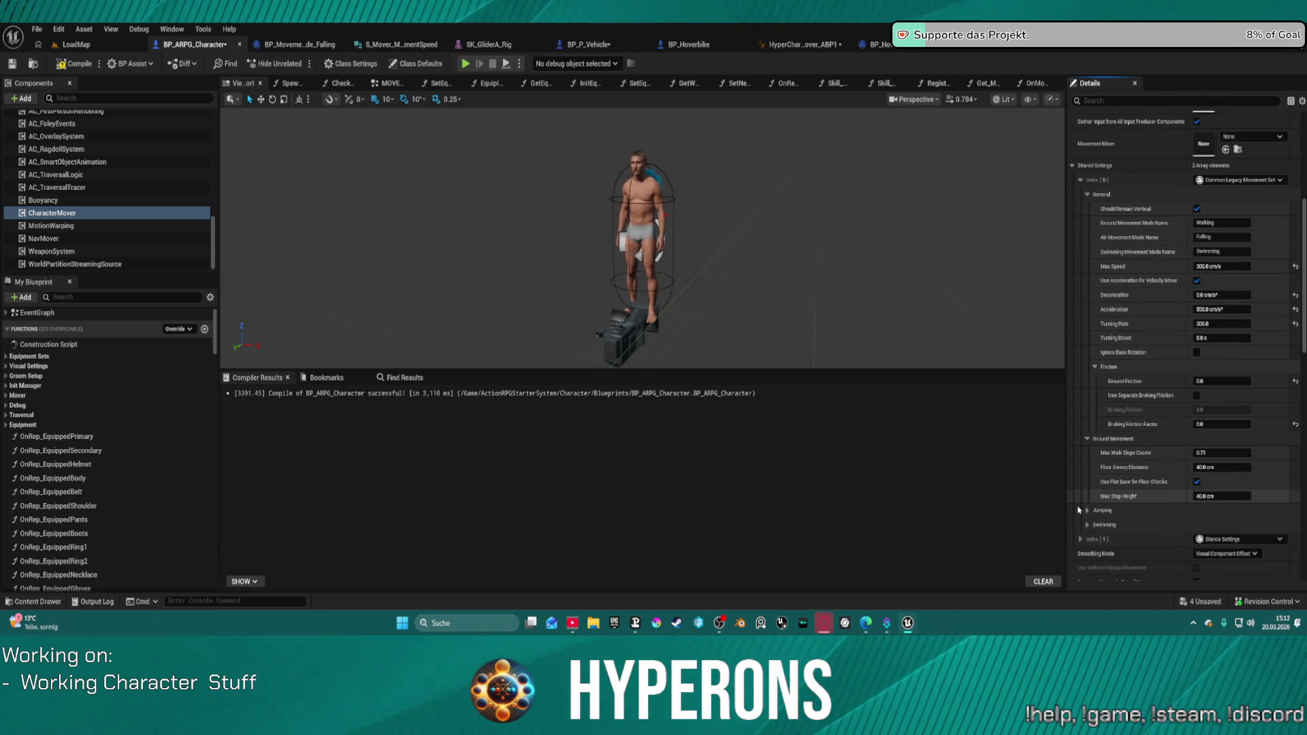
pyautogui.click(1080, 539)
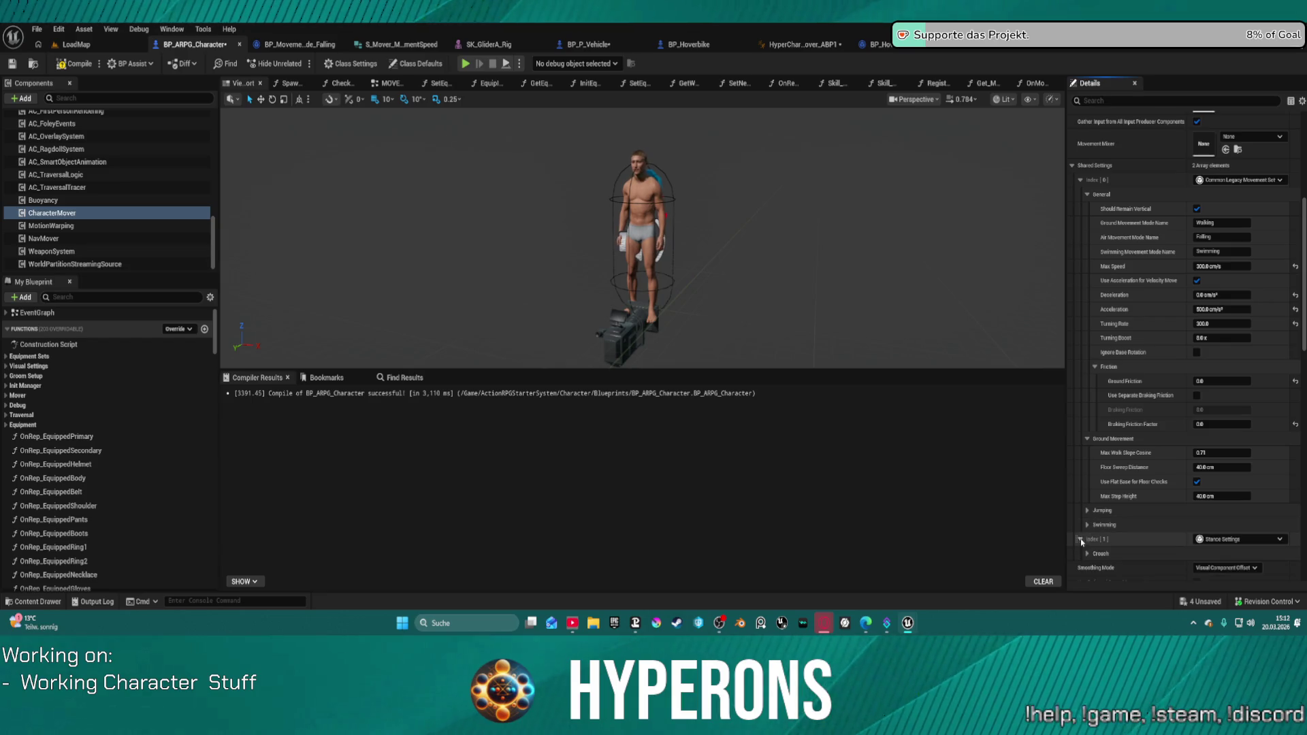
# Turn off Supports Kinematic Based Movement, keeping Accept External Movement enabled.
pyautogui.scroll(-2, 1088, 517)
pyautogui.scroll(-3, 1157, 516)
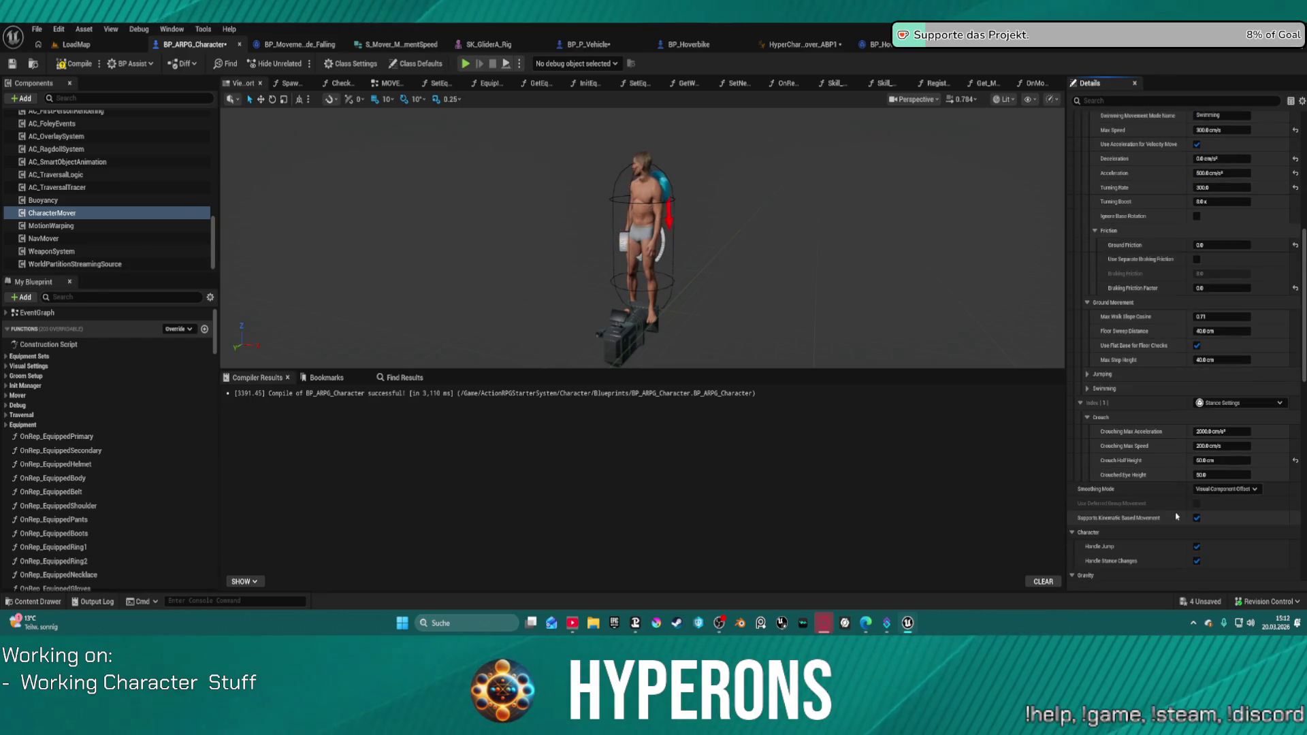
pyautogui.click(1196, 519)
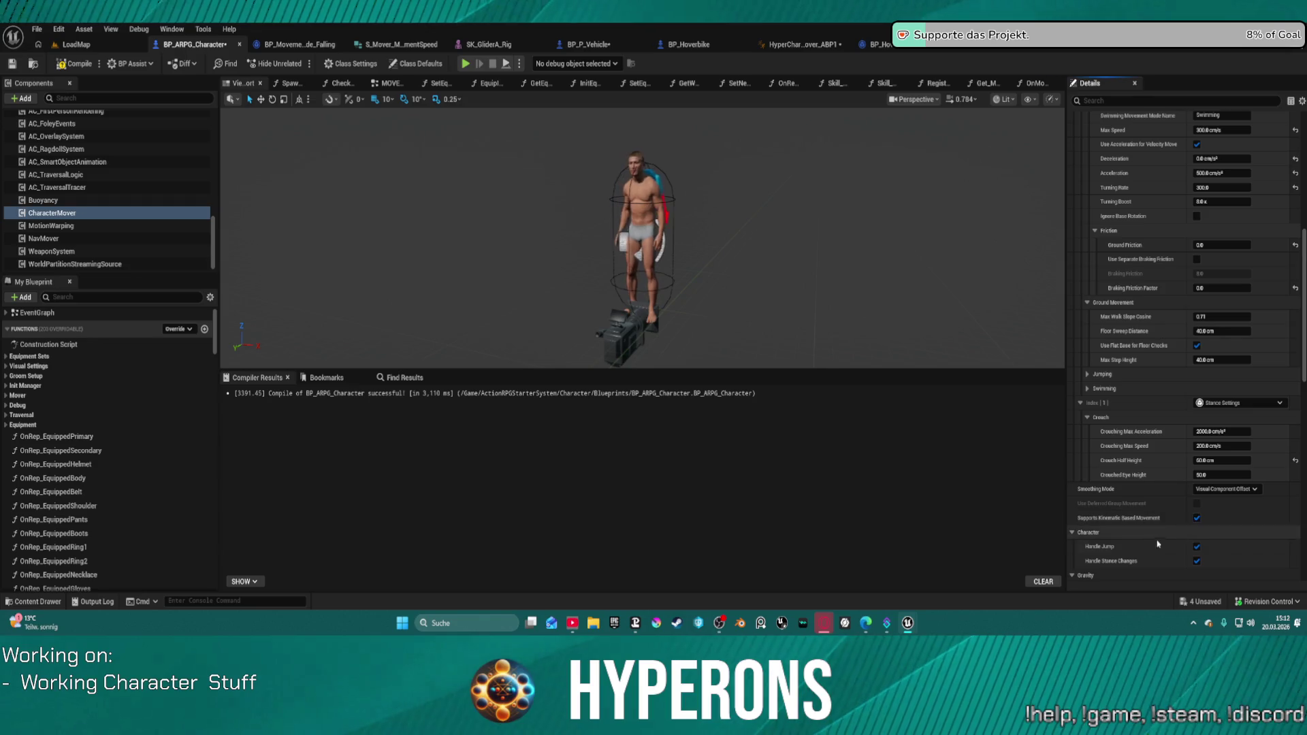
pyautogui.scroll(-2, 1169, 519)
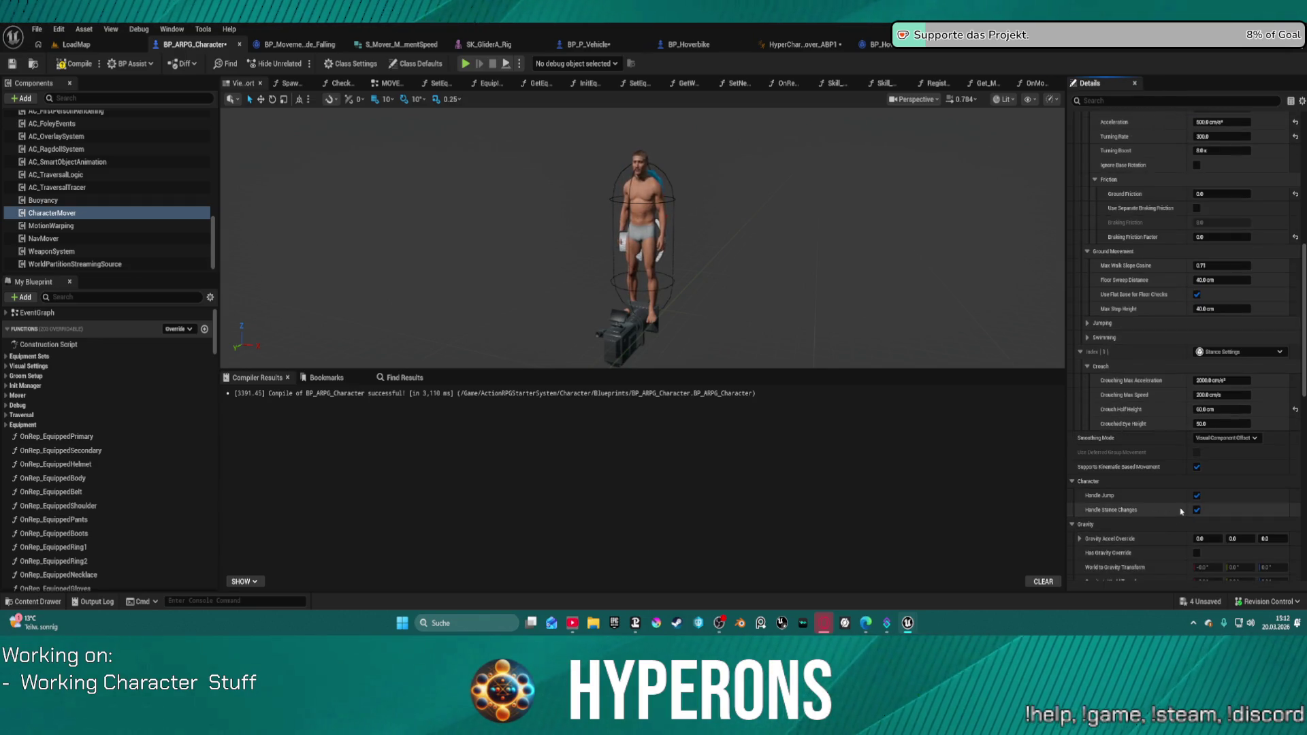
pyautogui.scroll(-3, 1180, 511)
pyautogui.scroll(-4, 1181, 511)
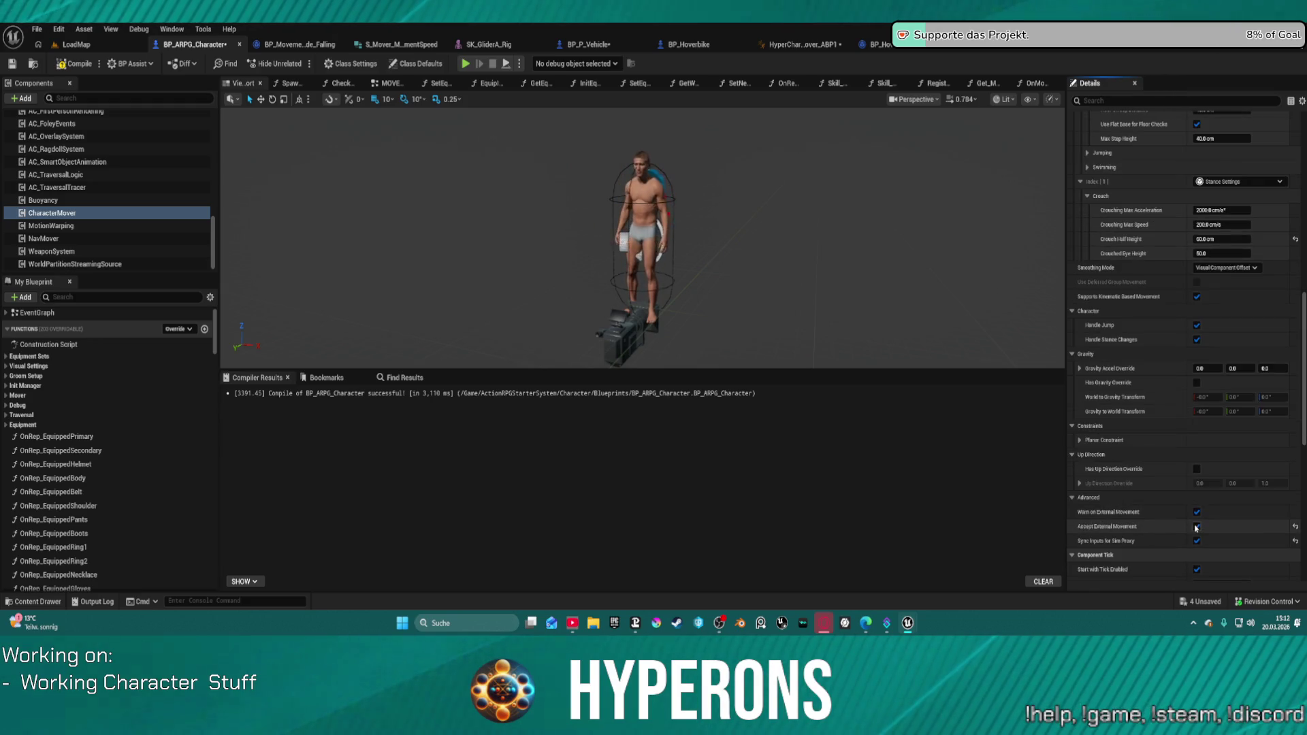
pyautogui.click(1197, 526)
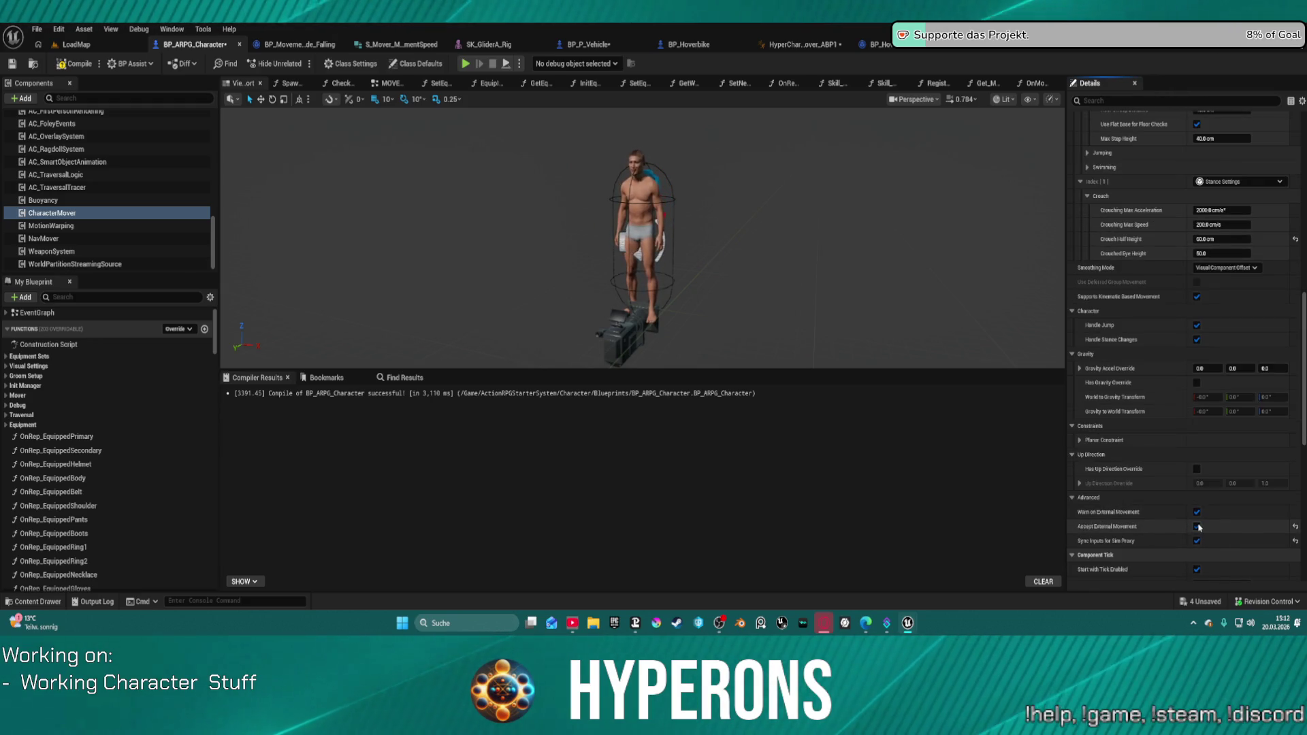
pyautogui.click(1198, 526)
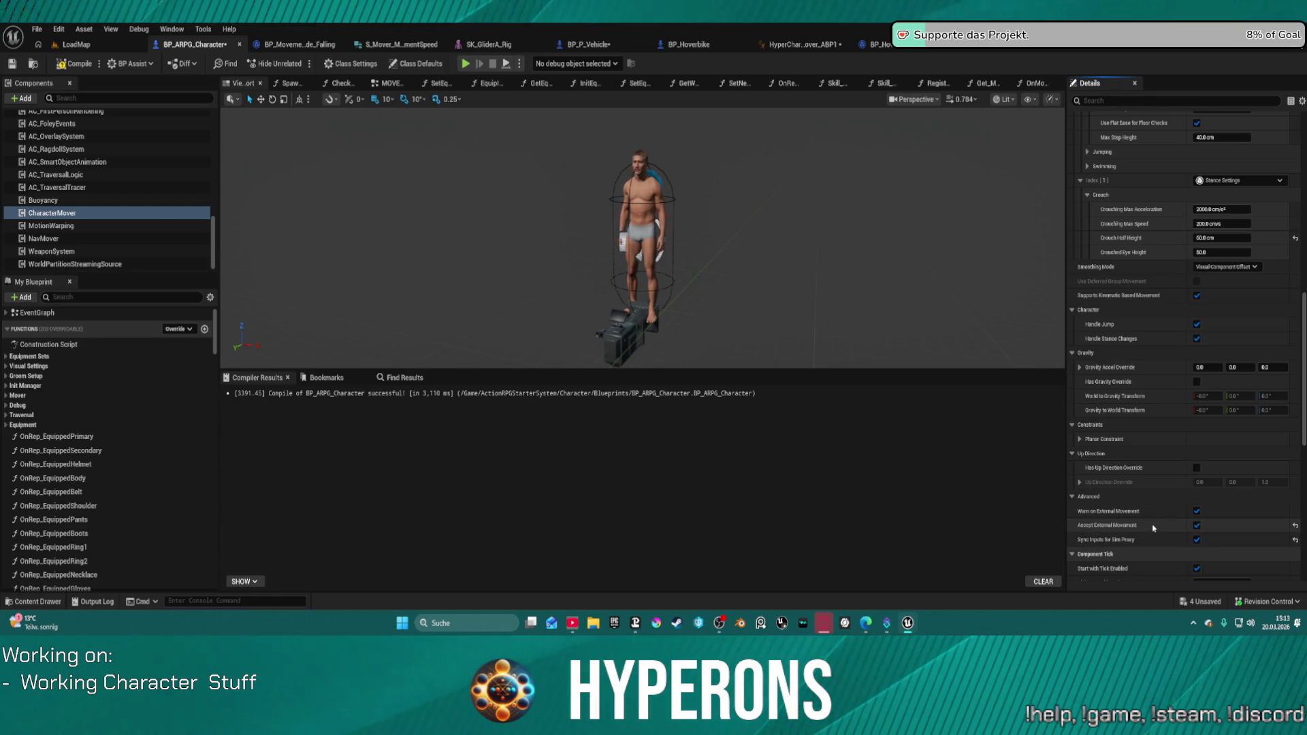
# Review the advanced component tick options, then return to the BP_Hoverbike Generate Move graph.
pyautogui.scroll(-3, 1153, 528)
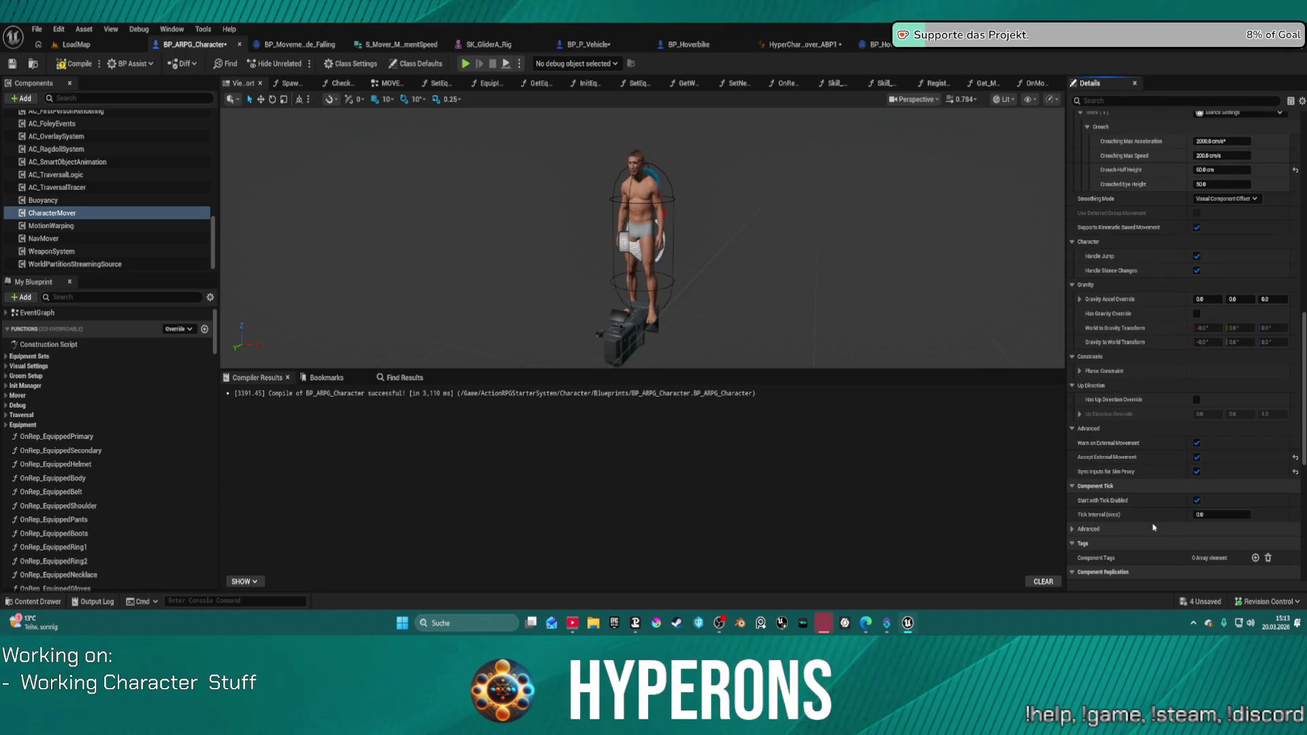
pyautogui.scroll(-1, 1152, 527)
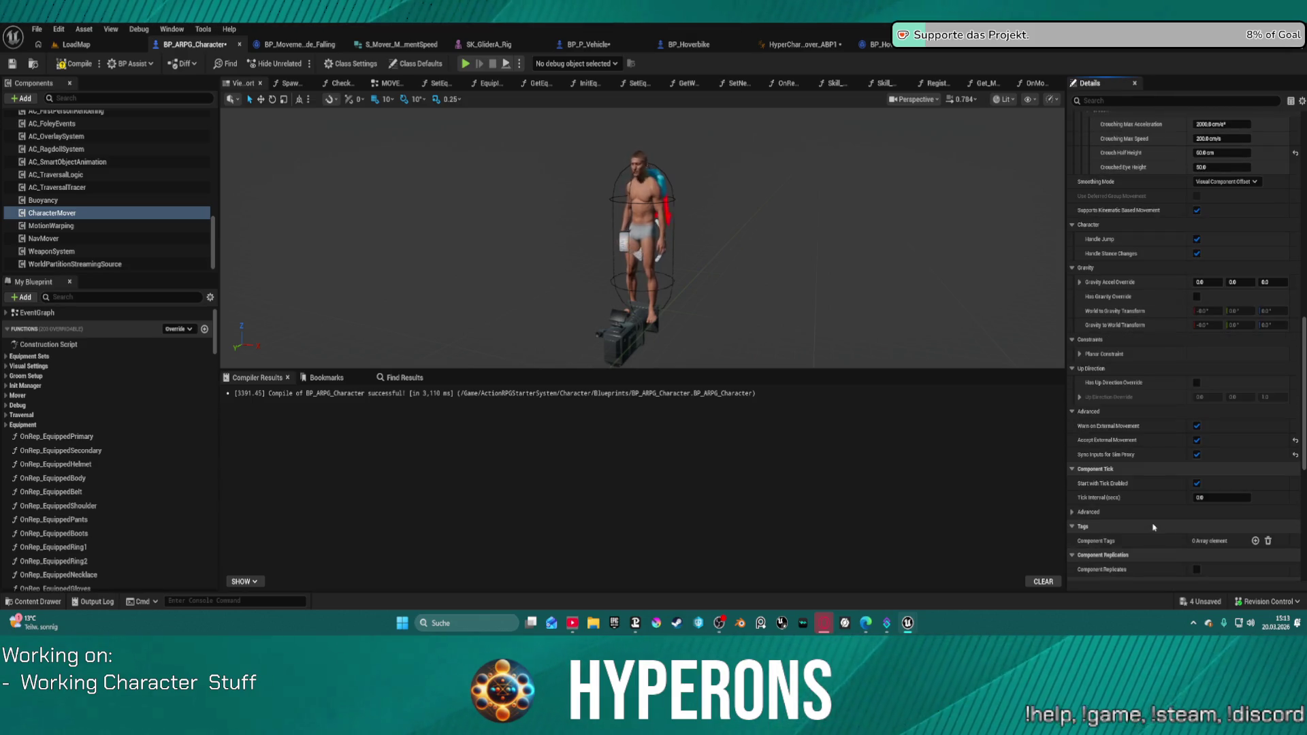
pyautogui.click(1073, 512)
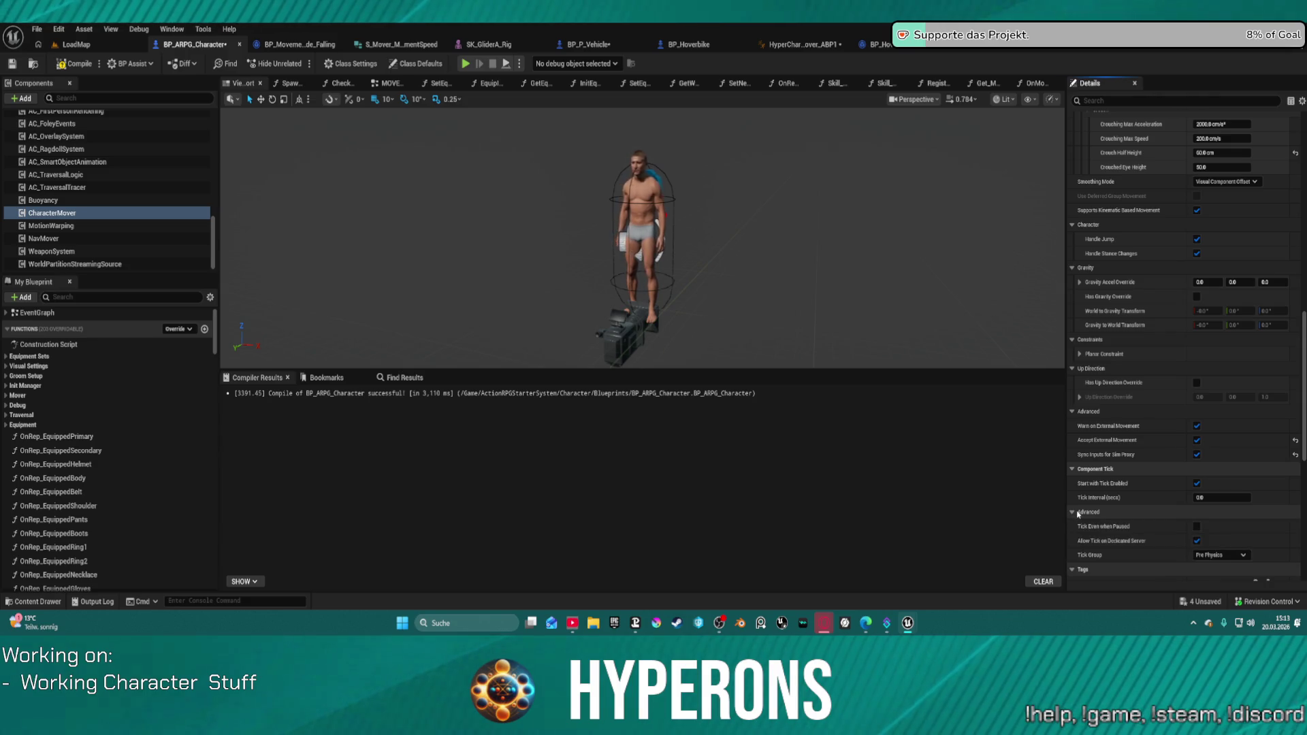
pyautogui.click(1076, 513)
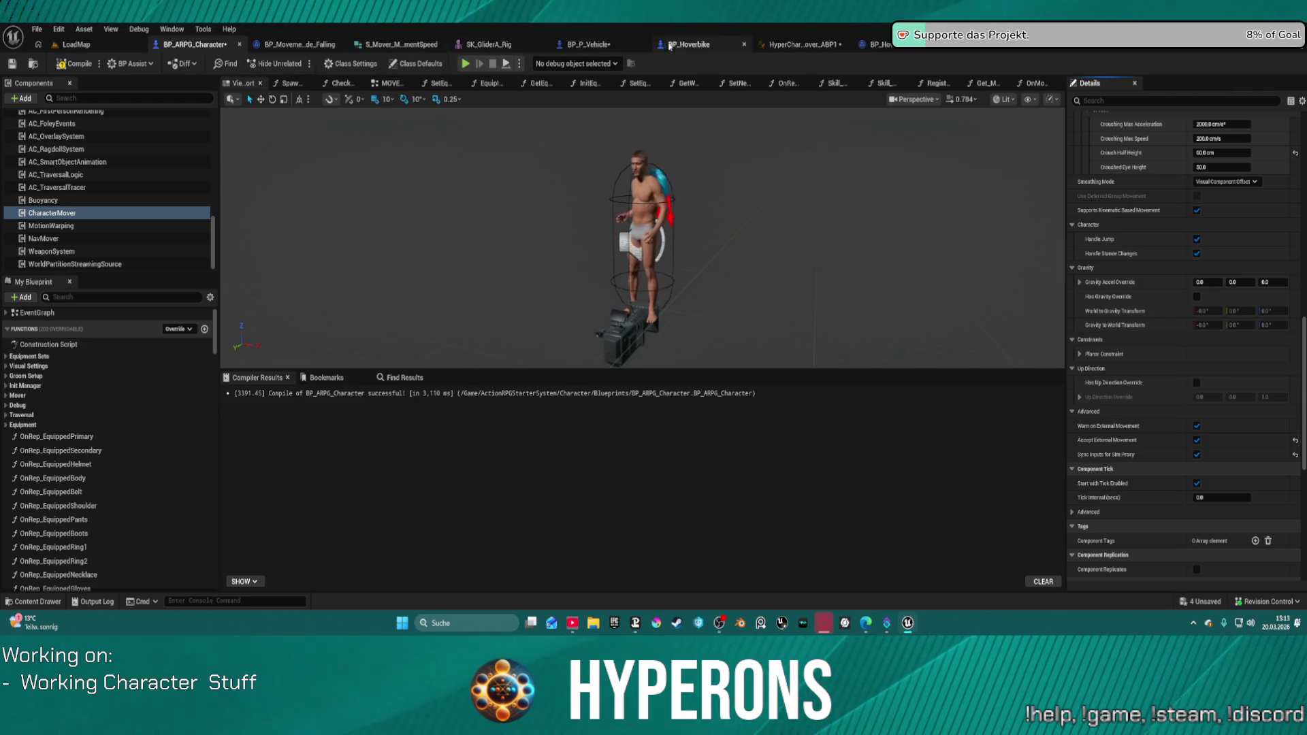
pyautogui.click(886, 45)
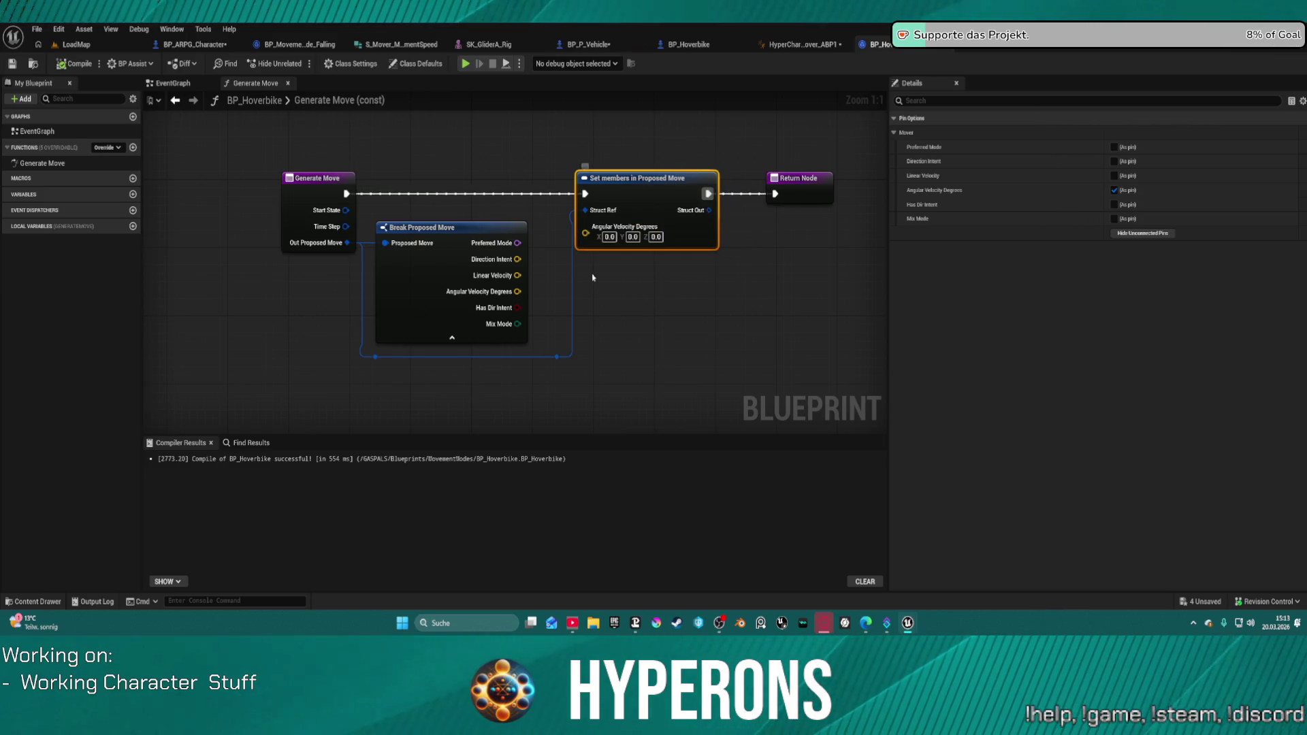
# On Set members in Proposed Move, swap Angular Velocity Degrees for Direction Intent and start Play.
pyautogui.moveTo(630, 210); pyautogui.dragTo(631, 210)
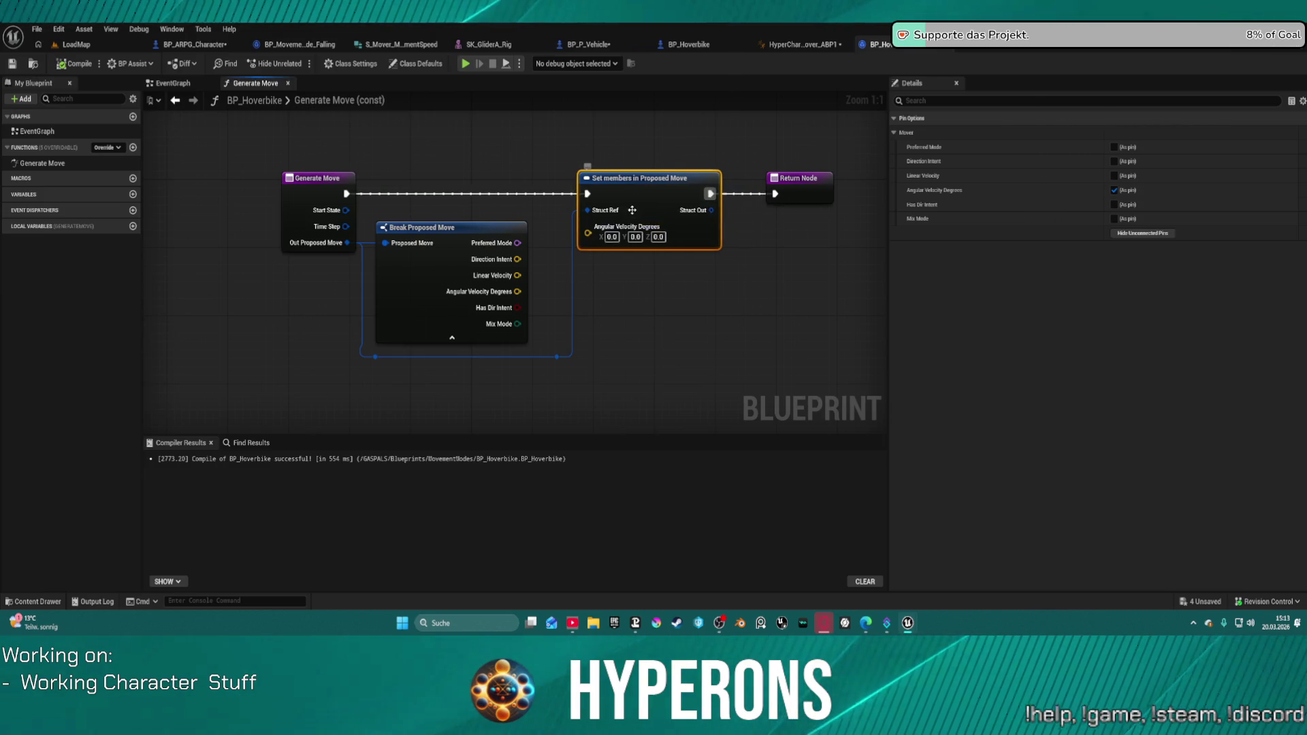
pyautogui.click(1114, 190)
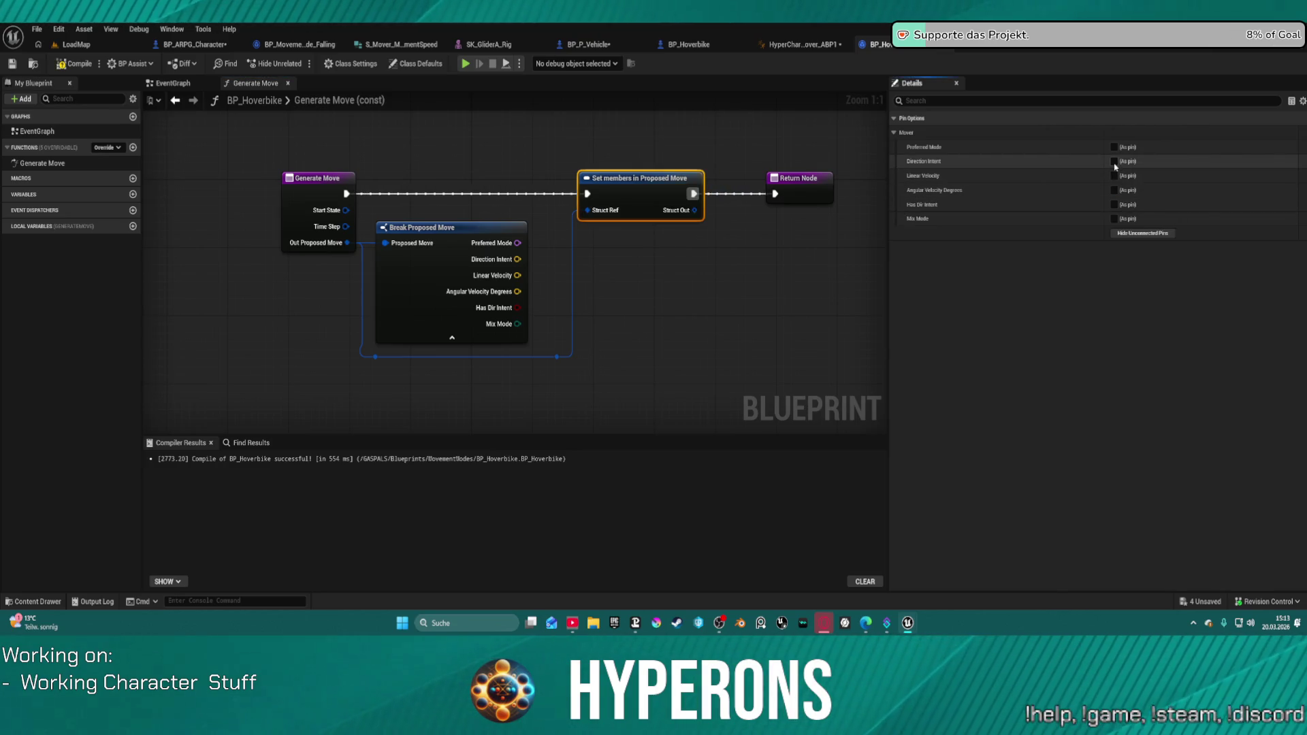
pyautogui.click(1114, 162)
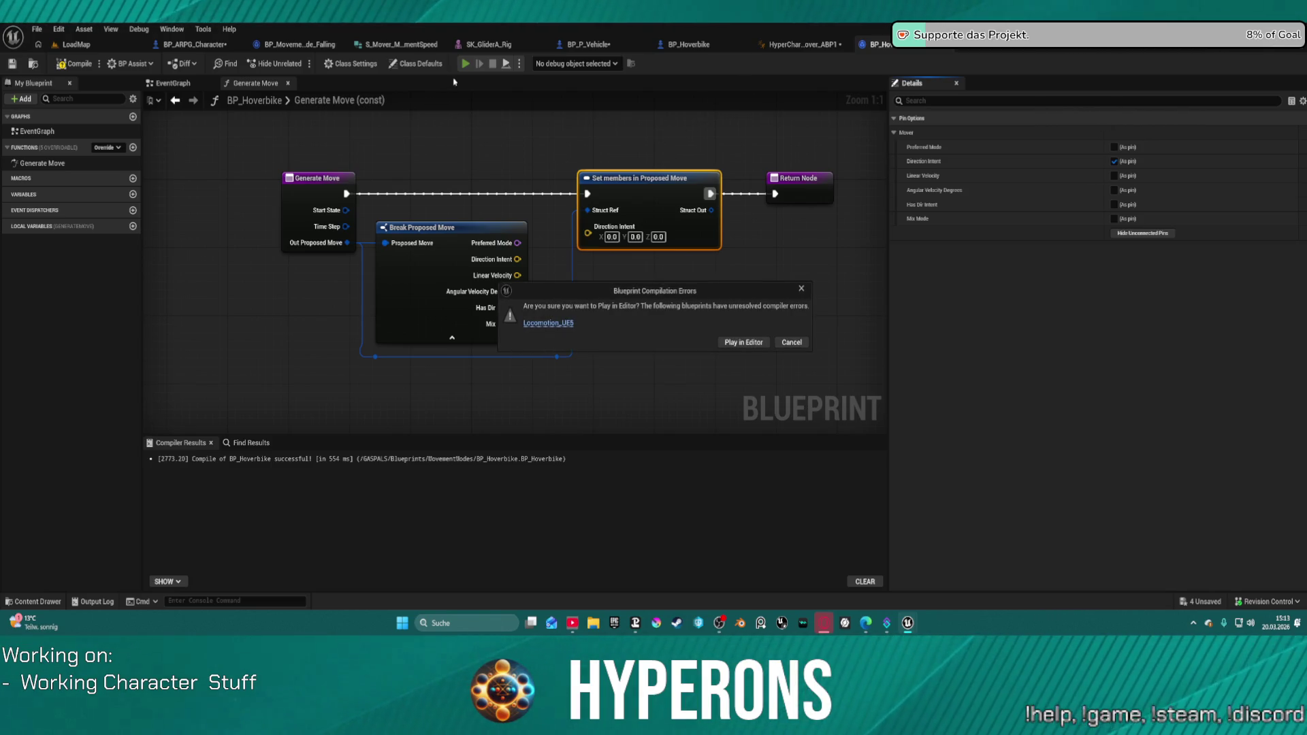
pyautogui.click(743, 342)
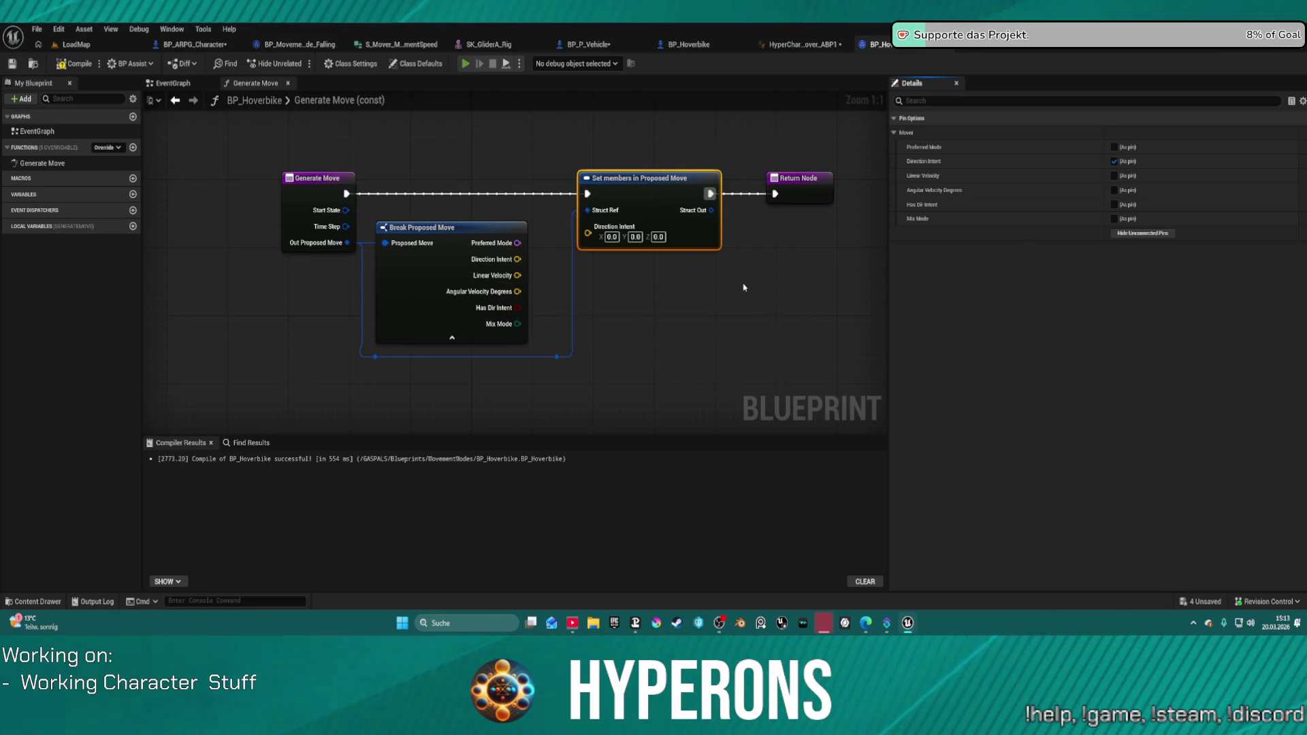
# Walk to the hoverbike, mount it with F, drive forward, then stop the preview.
pyautogui.press('w')
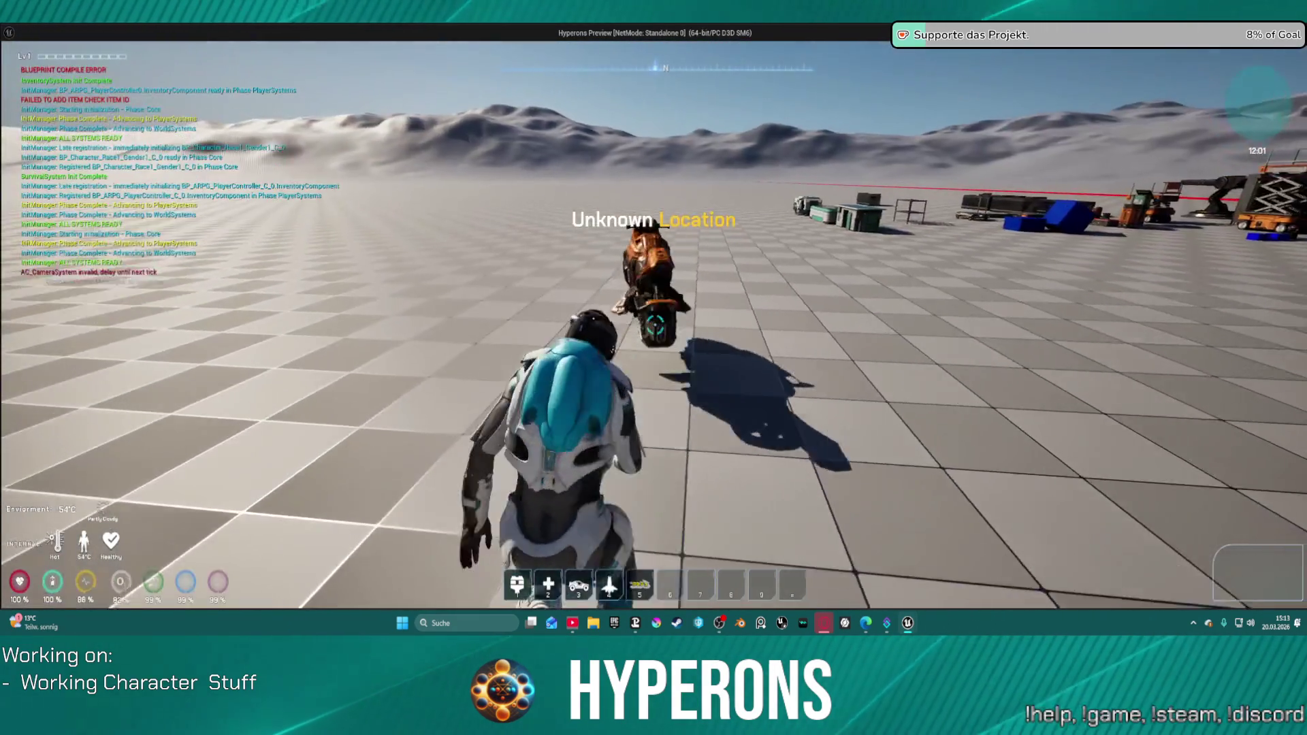
pyautogui.press('w')
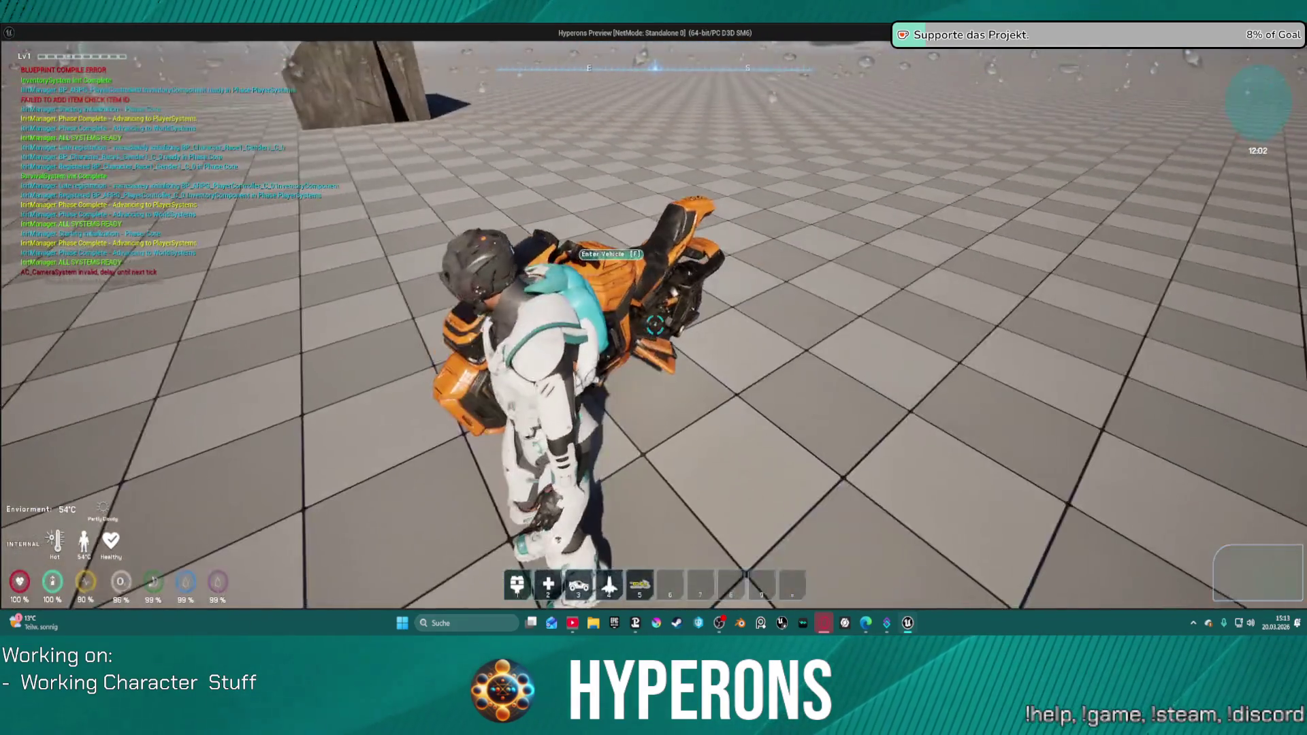
pyautogui.press('f')
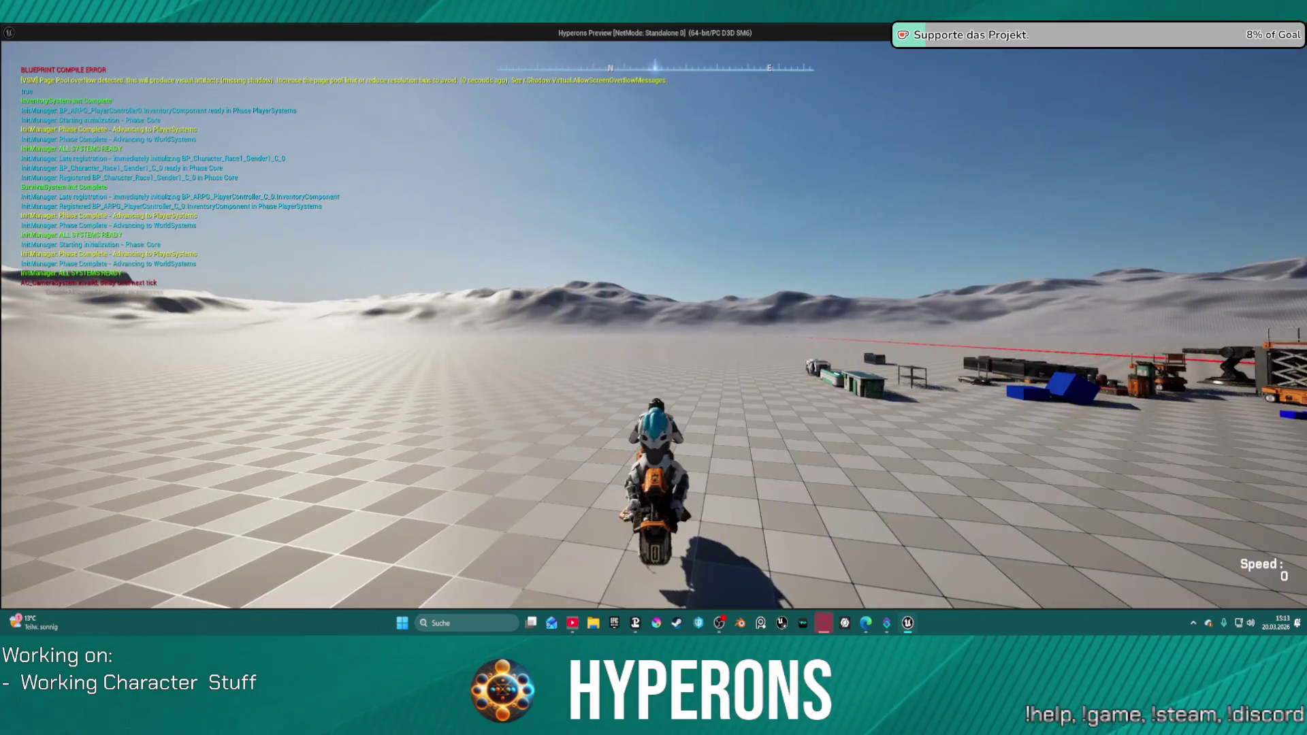
pyautogui.press('w')
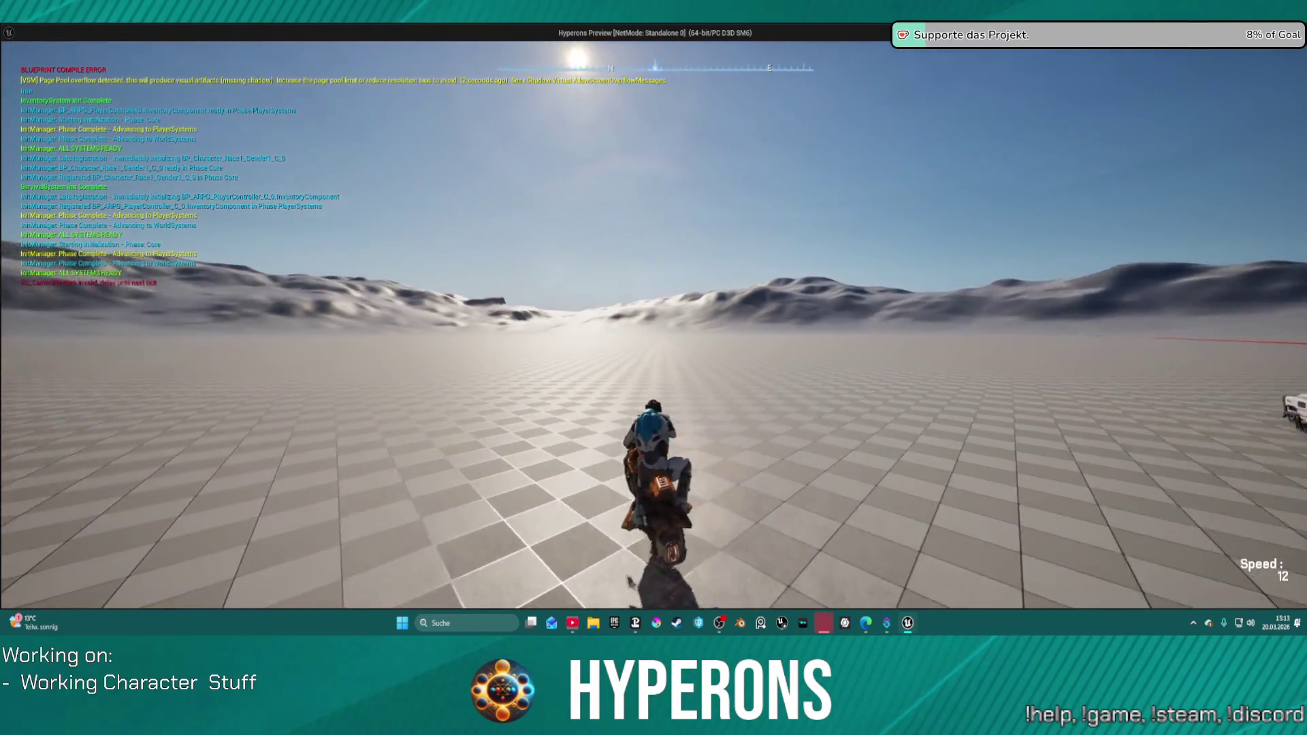
pyautogui.press('Escape')
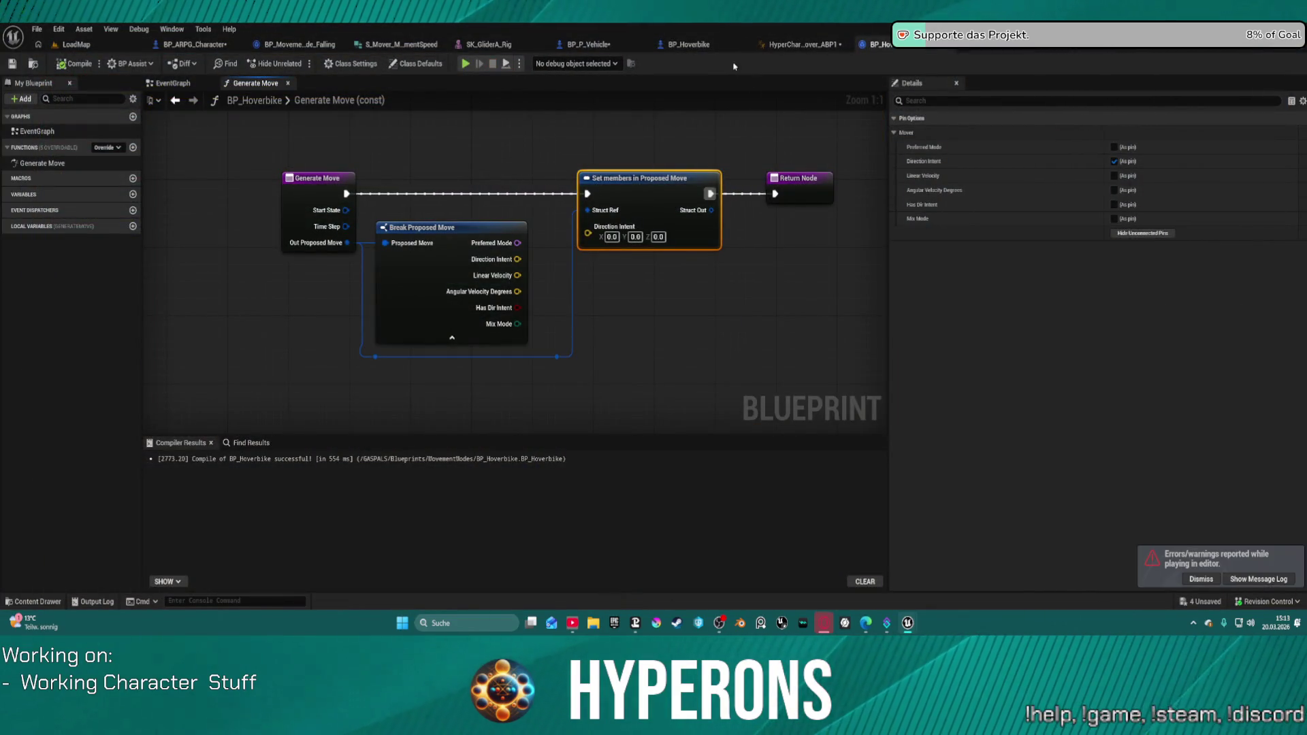
# Switch to the BP_P_Vehicle event graph and drag off the Character Mover reference to add a node.
pyautogui.click(688, 46)
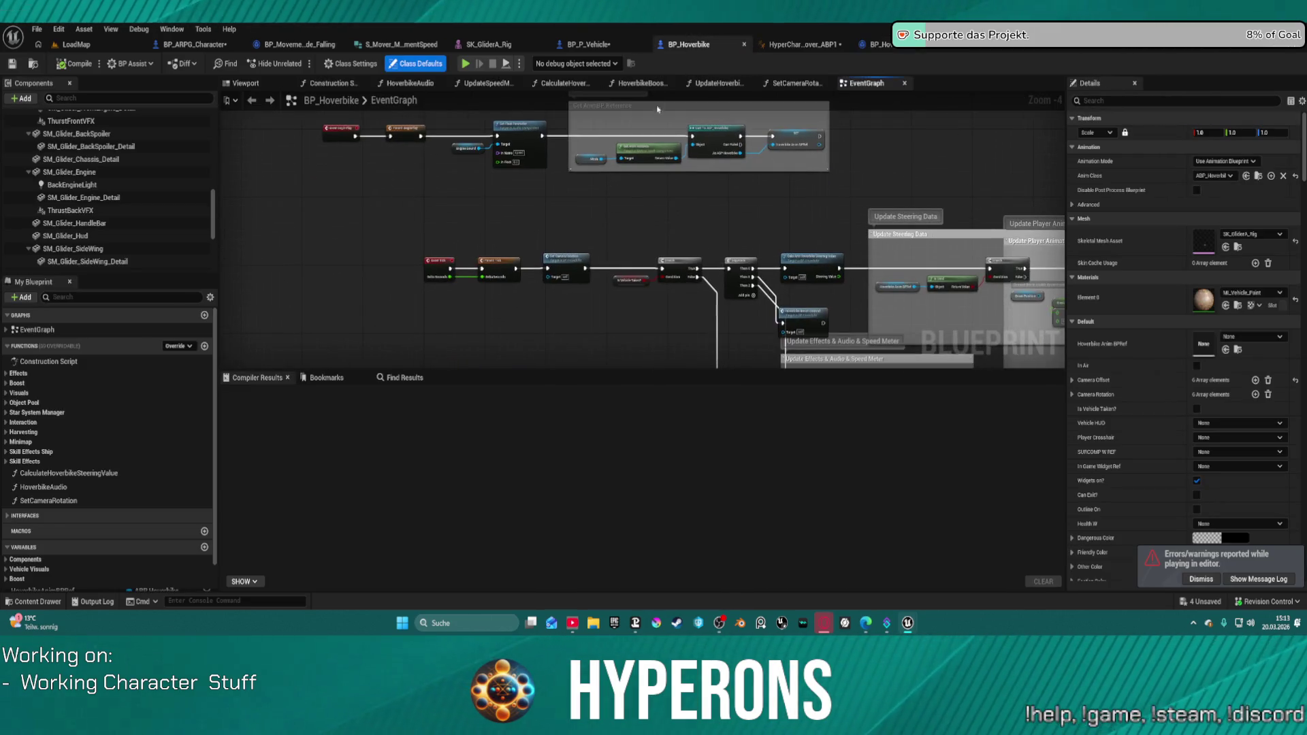
pyautogui.click(588, 44)
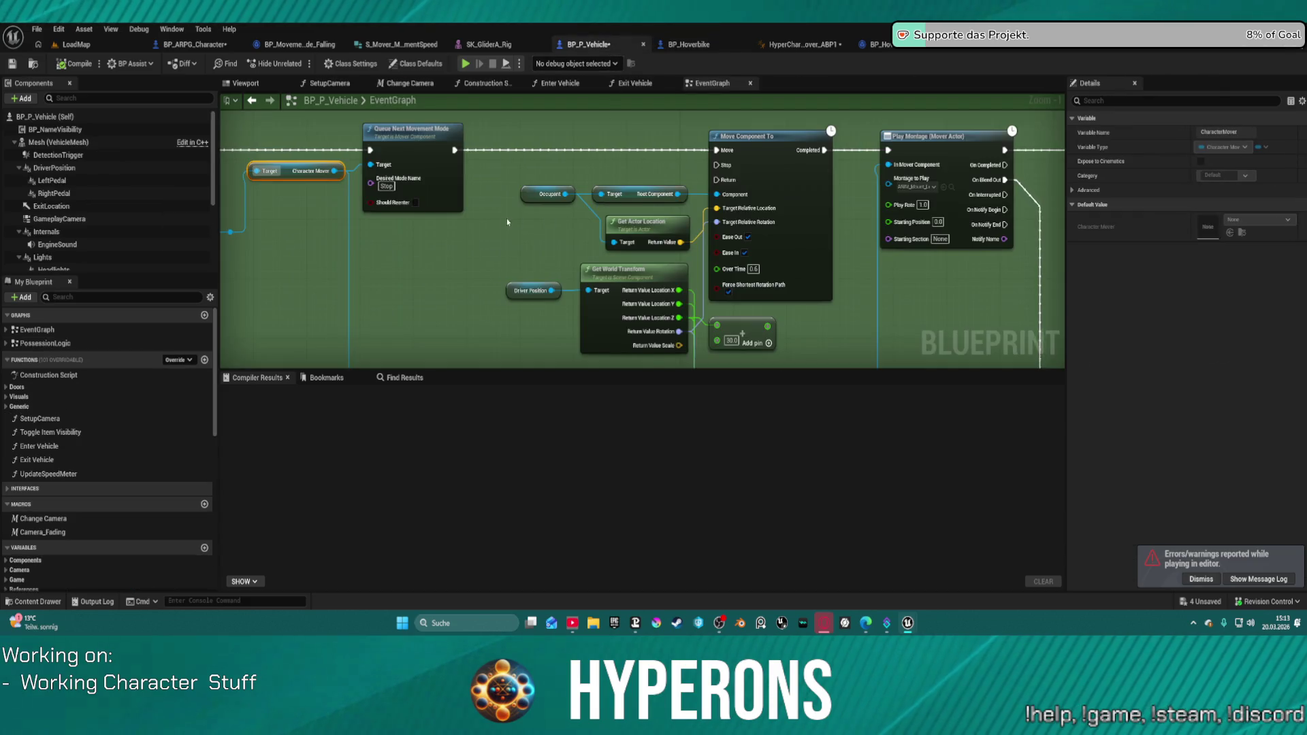
pyautogui.moveTo(639, 161)
pyautogui.mouseDown()
pyautogui.moveTo(360, 191)
pyautogui.moveTo(572, 214)
pyautogui.moveTo(562, 253)
pyautogui.mouseUp()
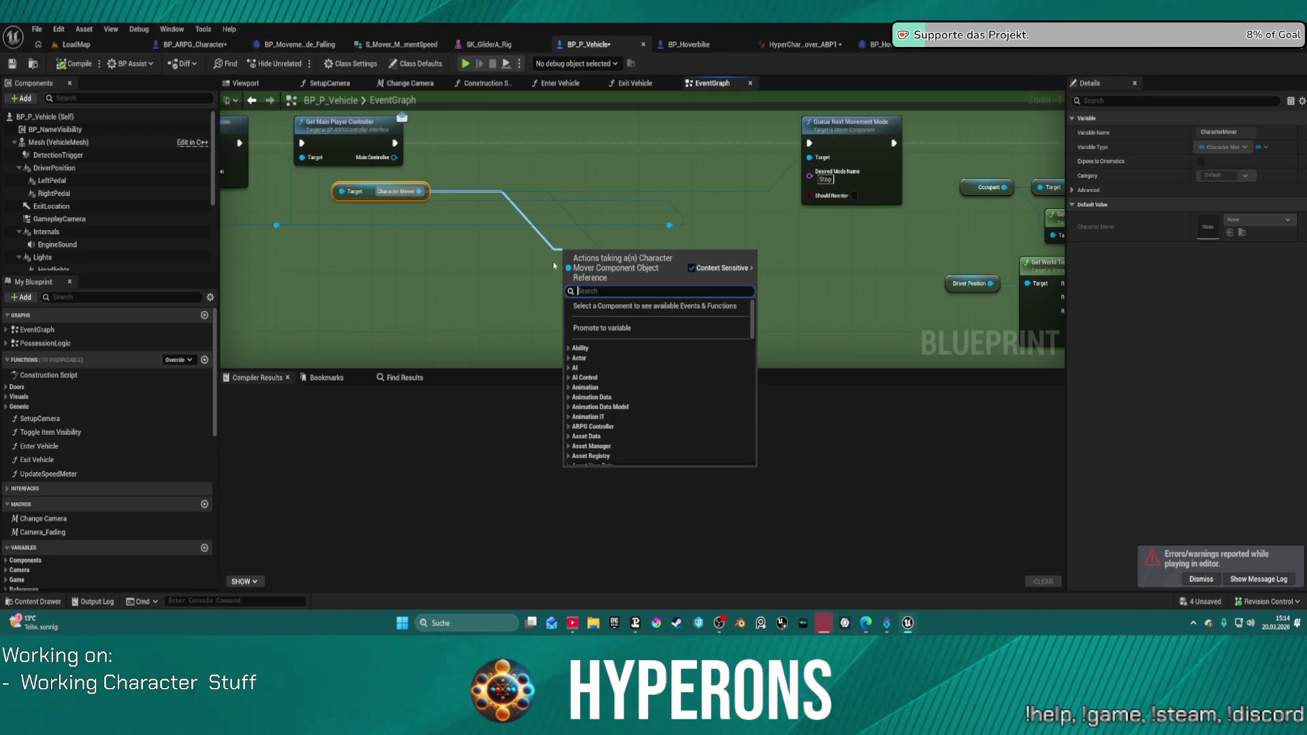
# Search 'tick' and add a Set Component Tick Enabled node for the Character Mover.
pyautogui.write('tick')
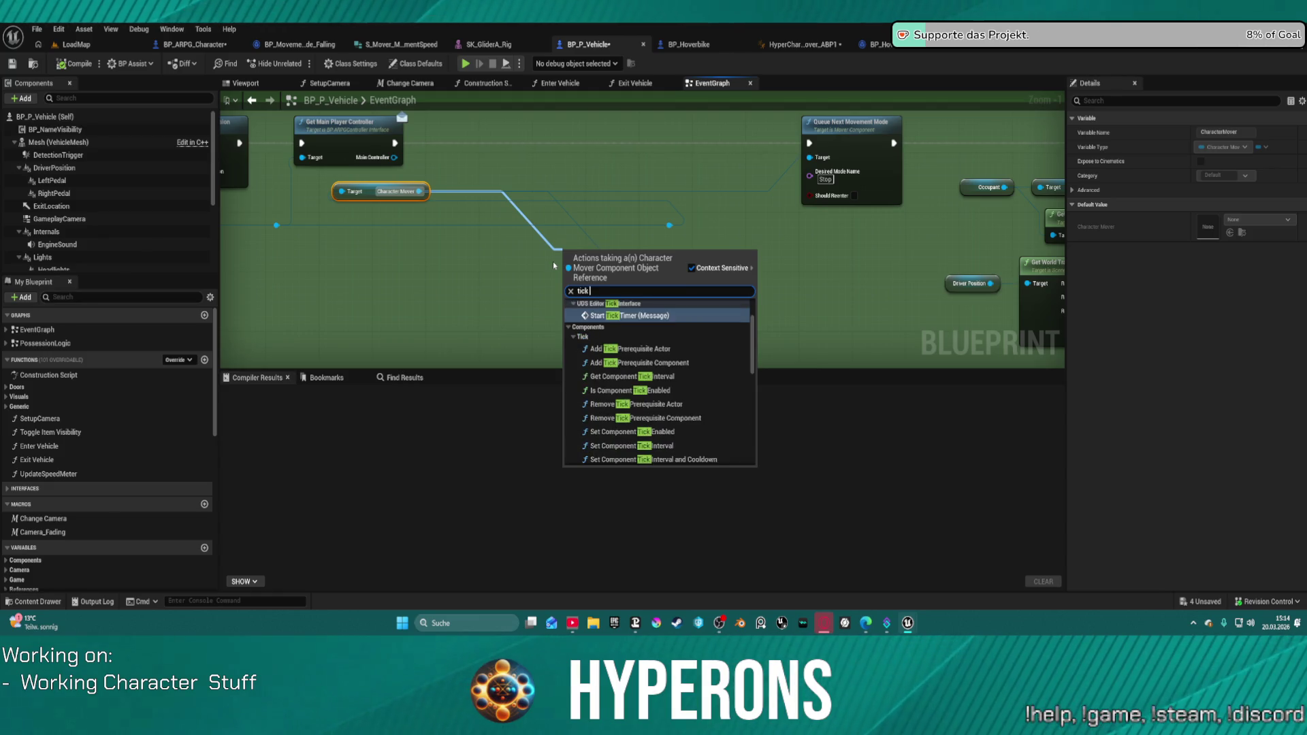
pyautogui.scroll(-5, 681, 381)
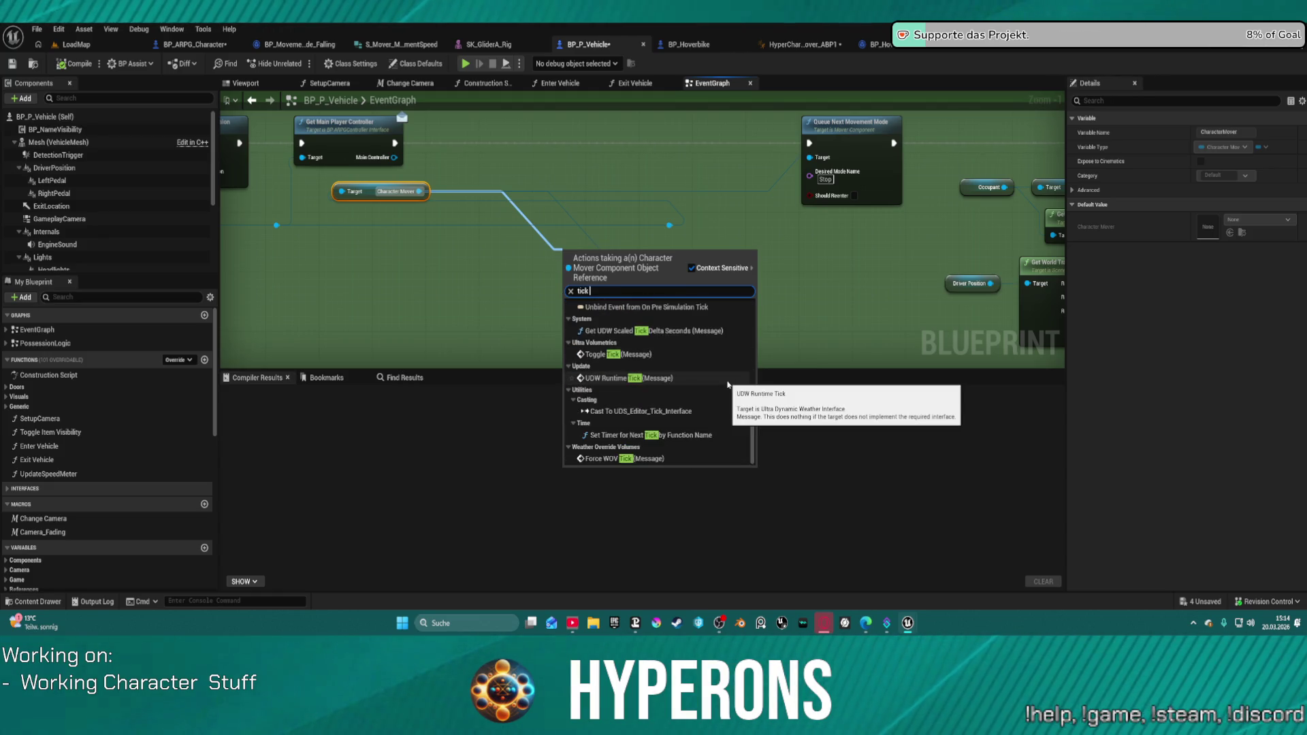
pyautogui.scroll(5, 727, 385)
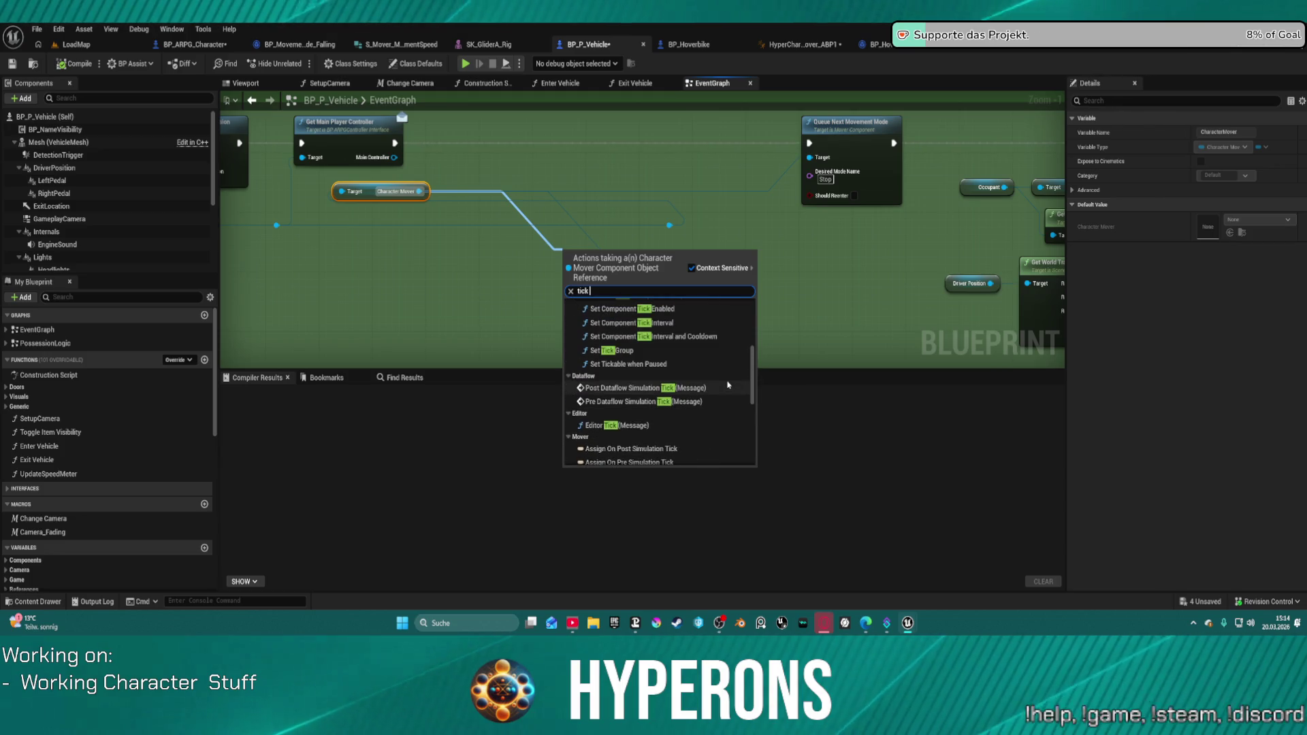
pyautogui.scroll(3, 722, 387)
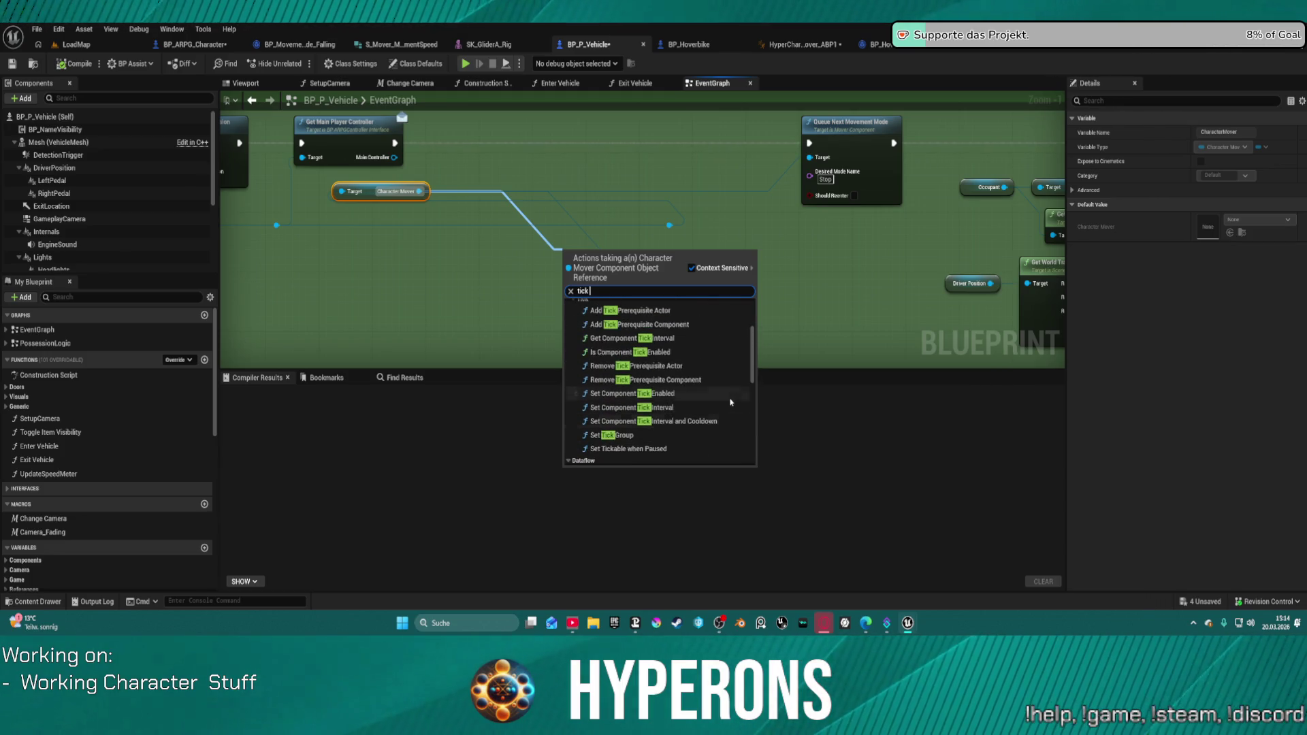
pyautogui.scroll(-1, 731, 402)
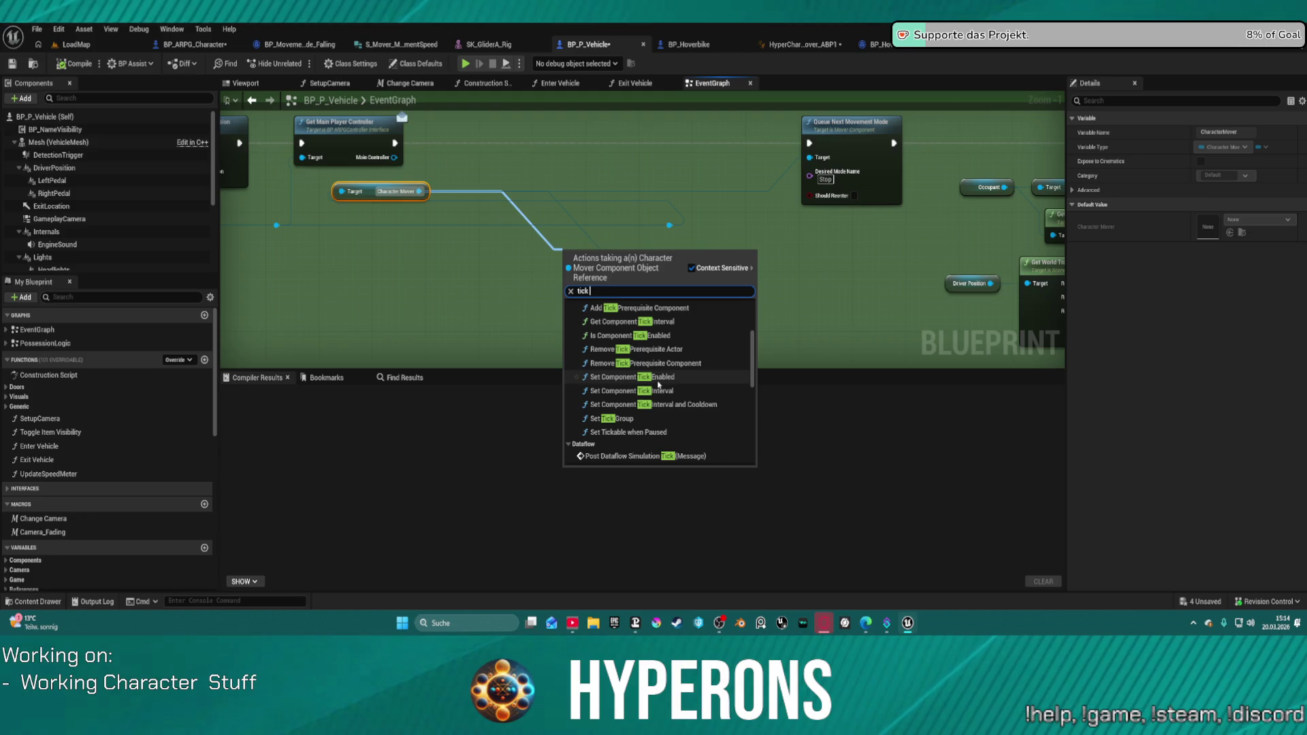
pyautogui.click(630, 376)
# Wire Set Component Tick Enabled between Get Main Player Controller and Queue Next Movement Mode.
pyautogui.moveTo(639, 297)
pyautogui.mouseDown()
pyautogui.moveTo(589, 147)
pyautogui.moveTo(562, 143)
pyautogui.mouseUp()
pyautogui.moveTo(393, 143); pyautogui.dragTo(514, 144)
pyautogui.moveTo(397, 142); pyautogui.dragTo(514, 144)
pyautogui.moveTo(595, 143); pyautogui.dragTo(808, 143)
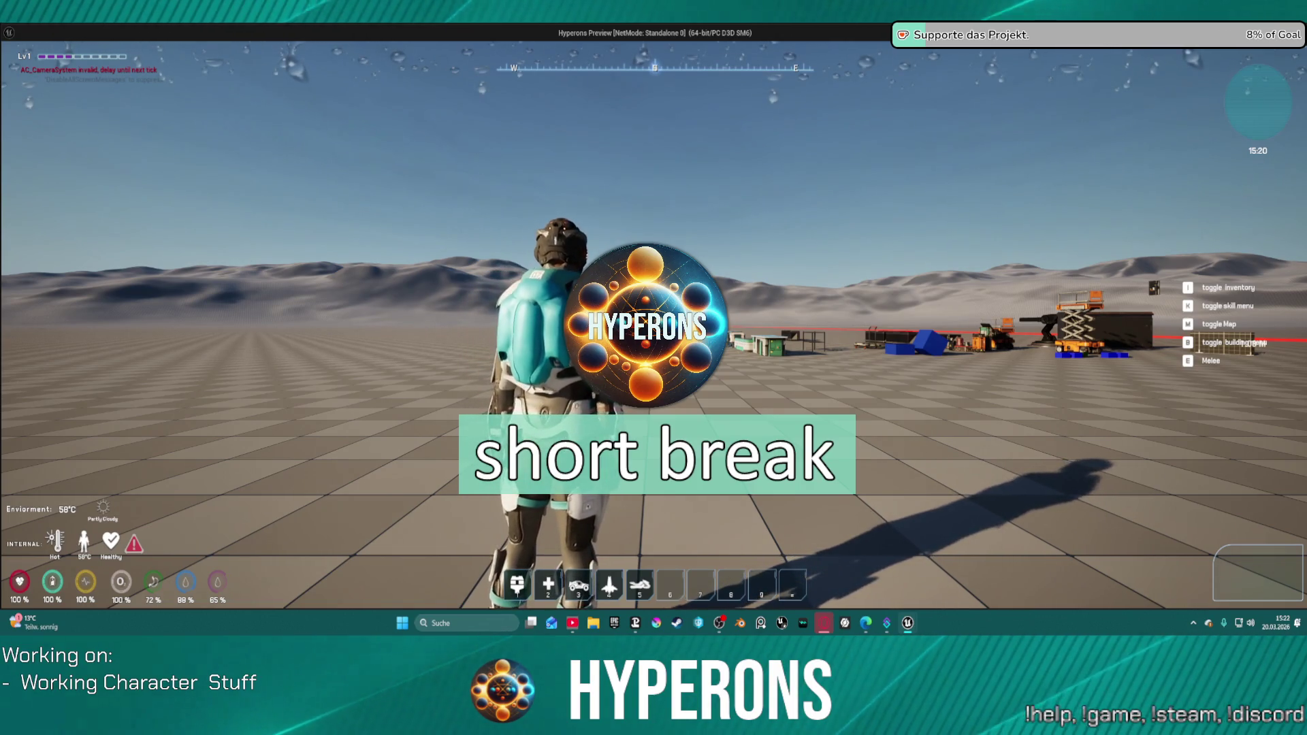
# Click into the running Hyperons standalone preview to take control of the character.
pyautogui.click(654, 326)
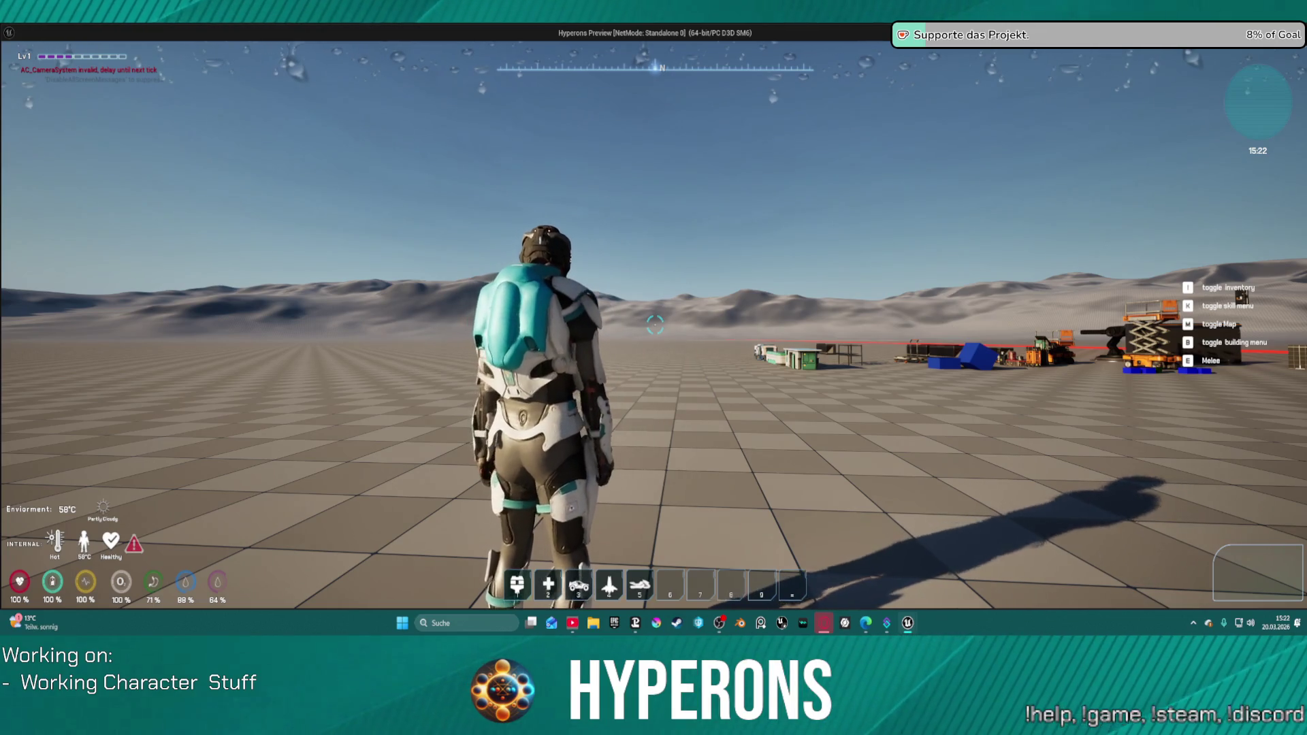
# Walk to the hoverbike, mount it with F, drive it around with W and A, then exit with Esc.
pyautogui.moveTo(655, 325)
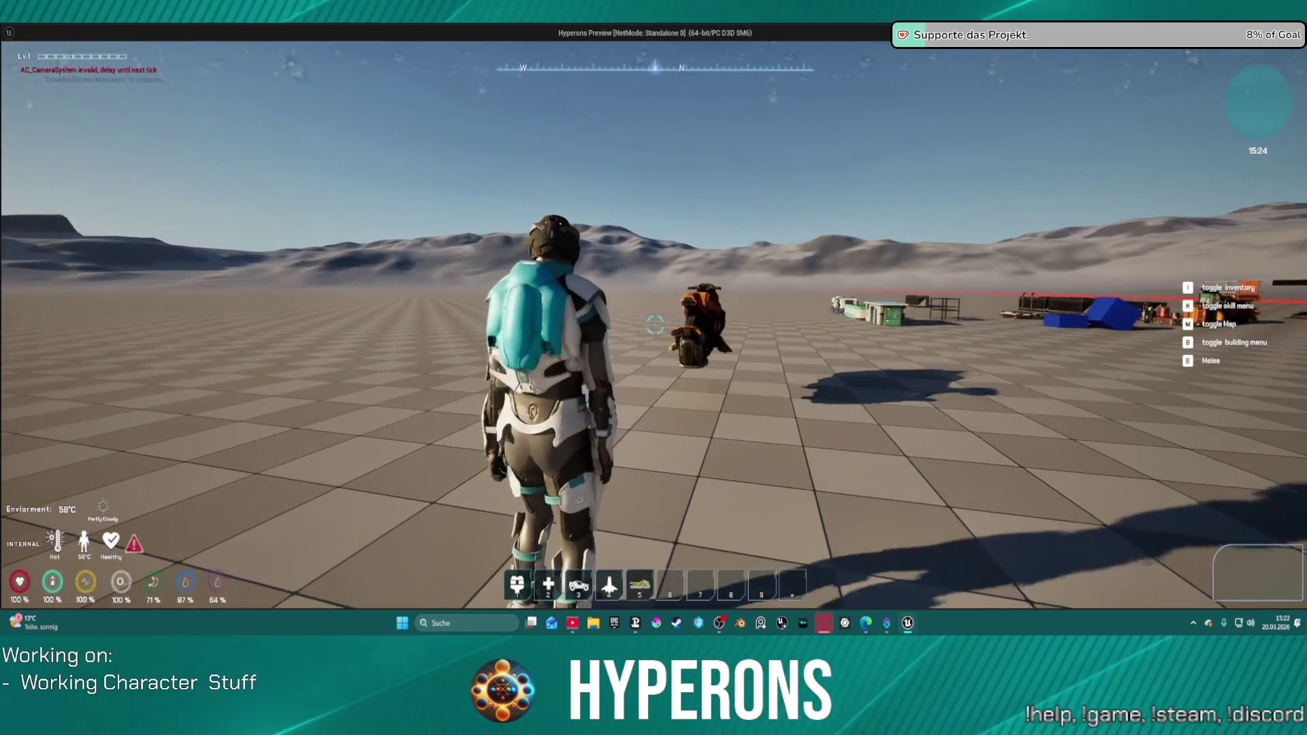
pyautogui.press('w')
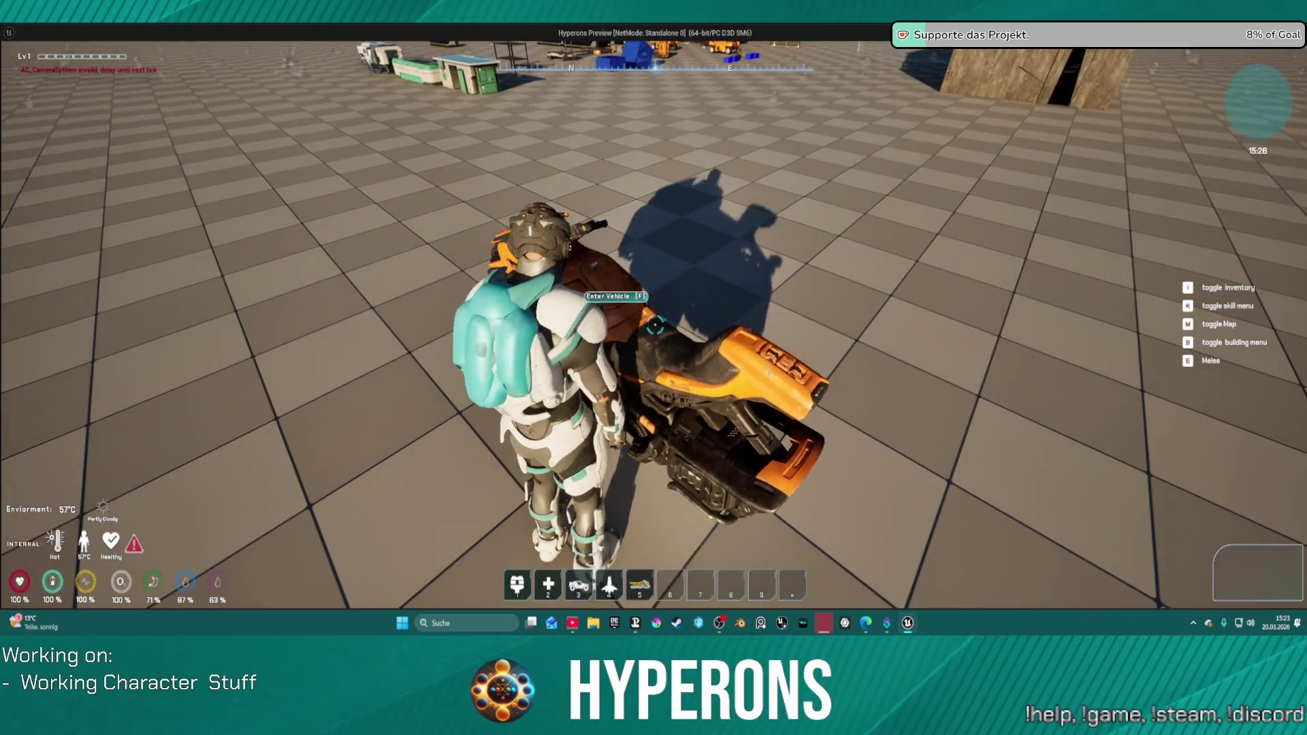
pyautogui.press('f')
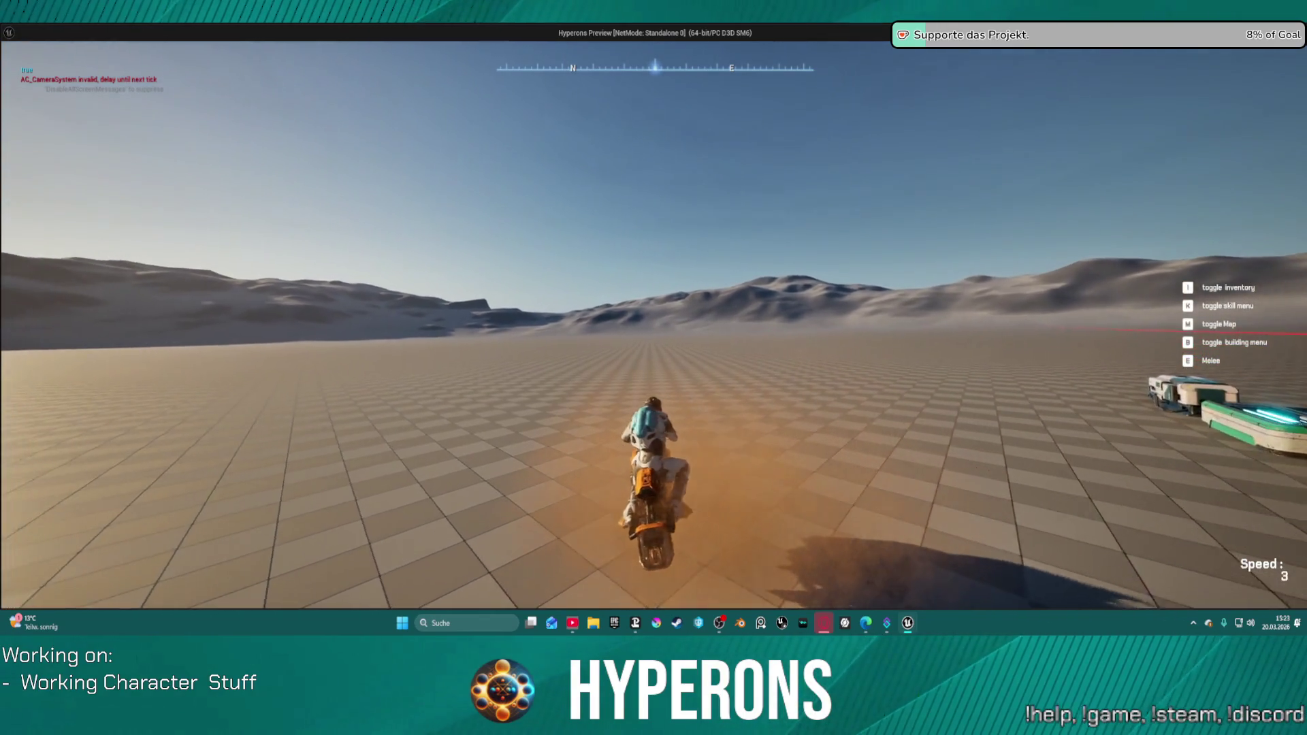
pyautogui.press('w')
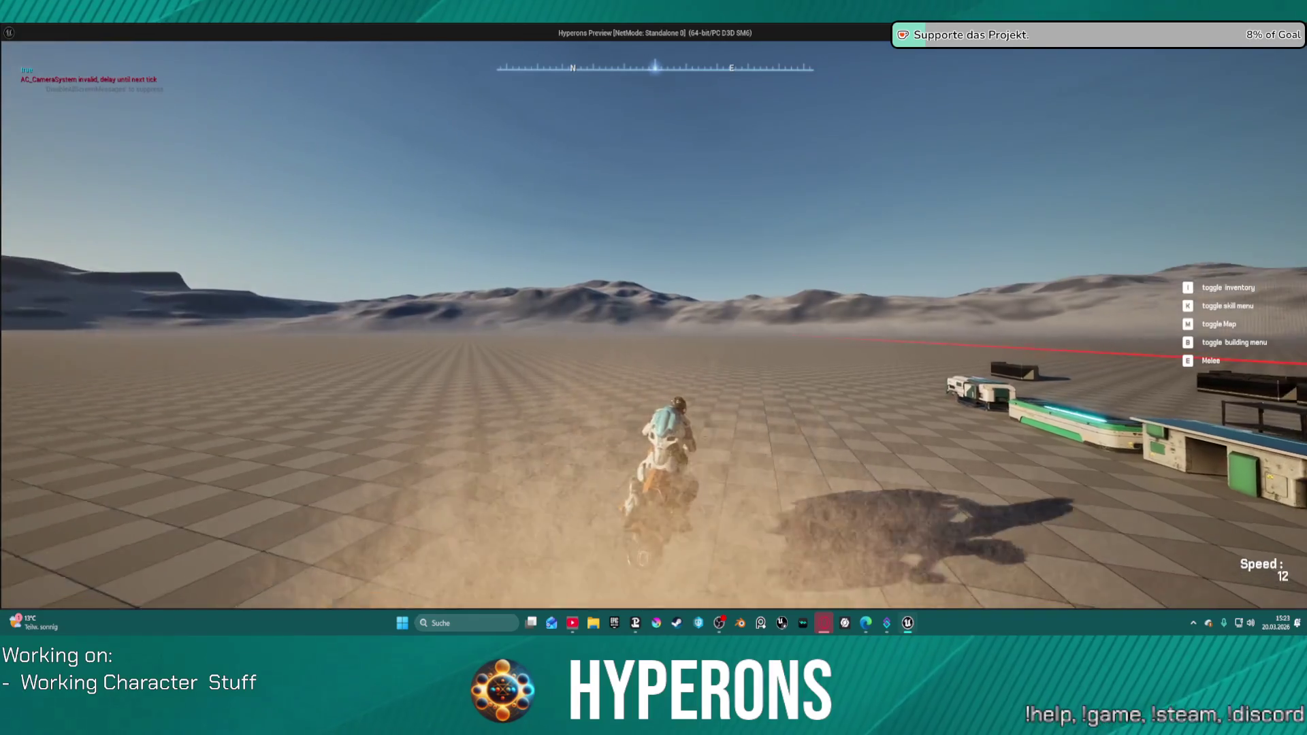
pyautogui.press('a')
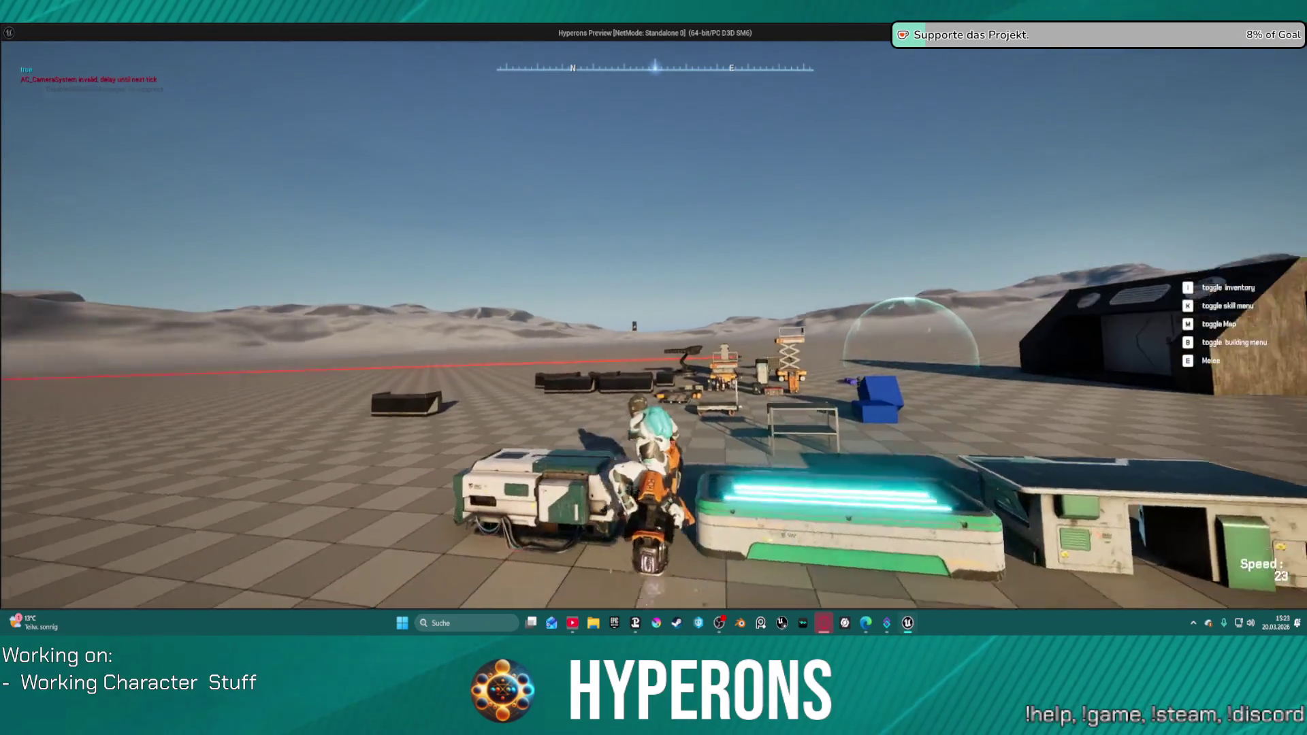
pyautogui.press('w')
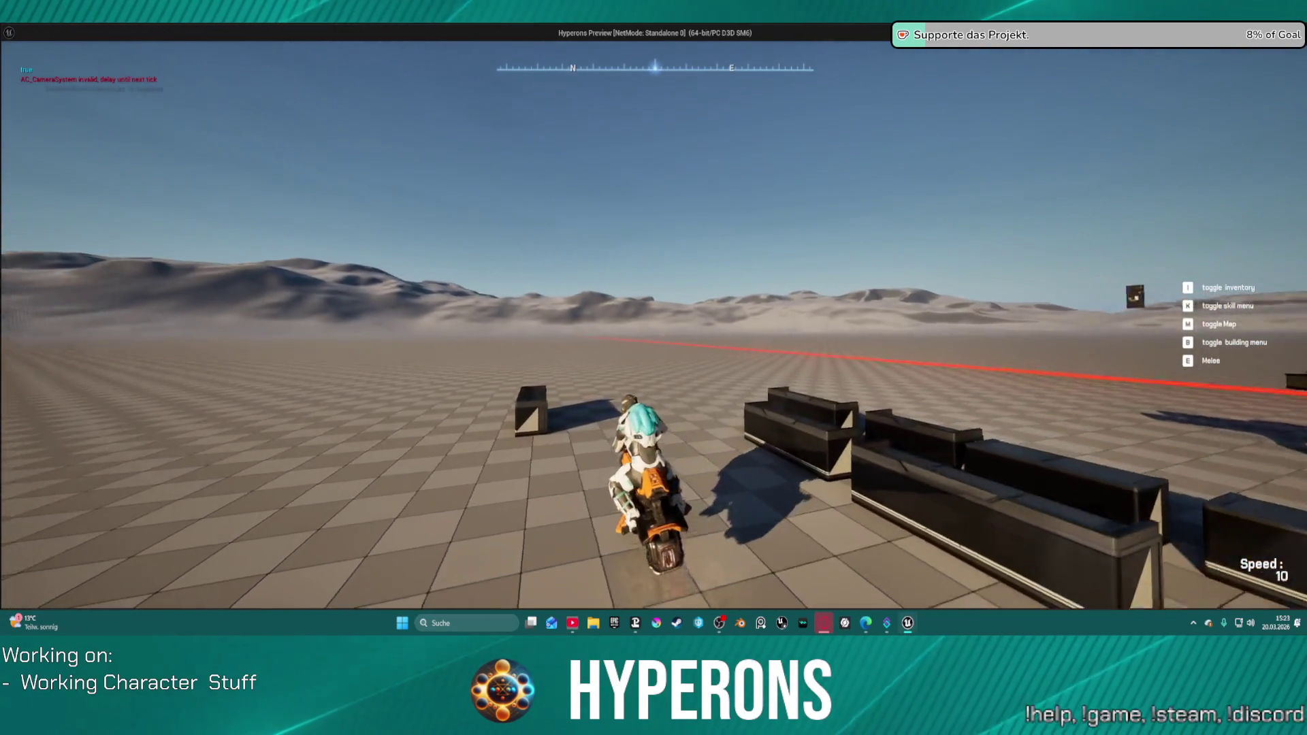
pyautogui.press('a')
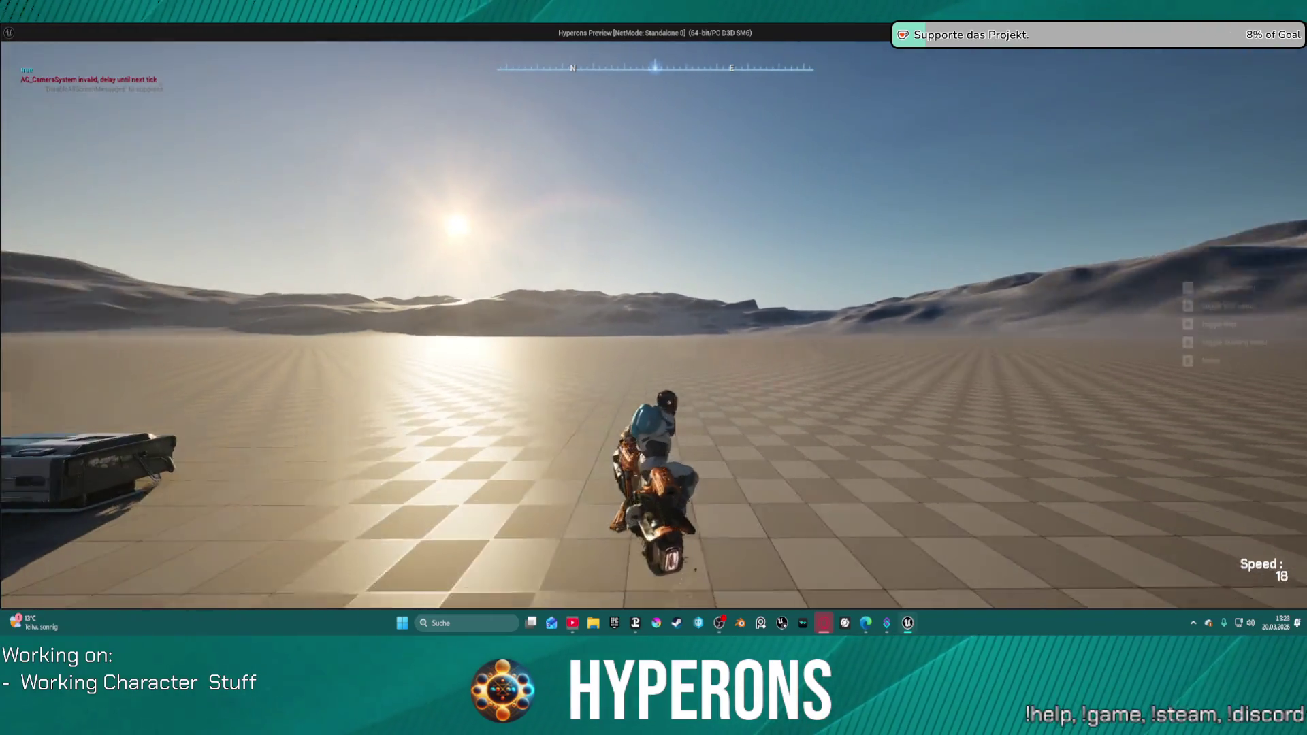
pyautogui.press('a')
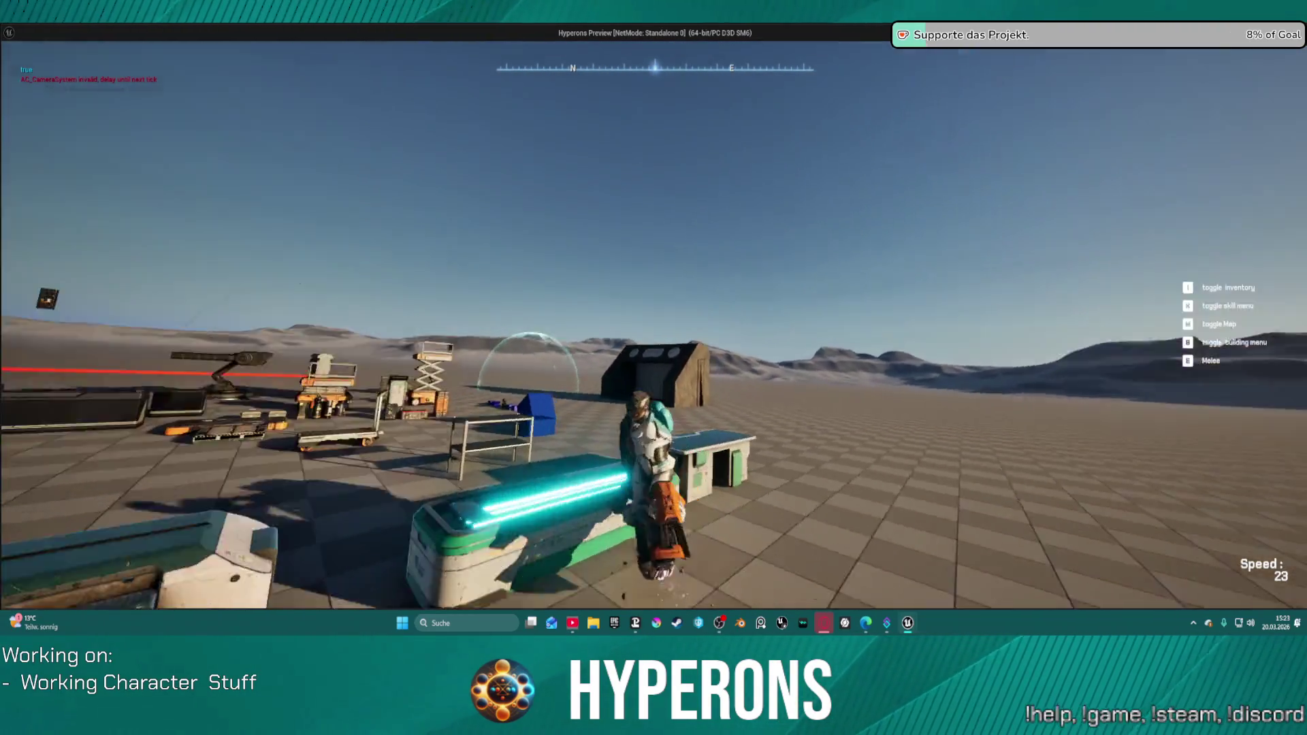
pyautogui.press('a')
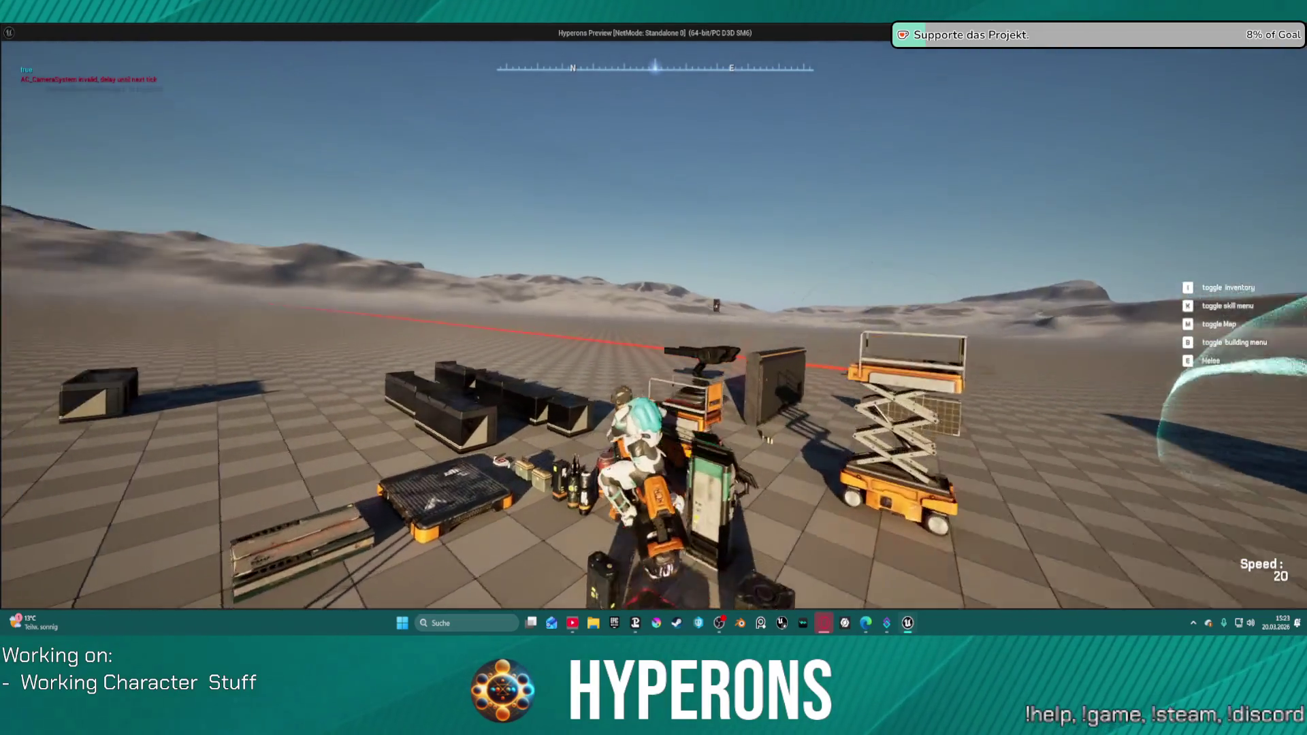
pyautogui.press('w')
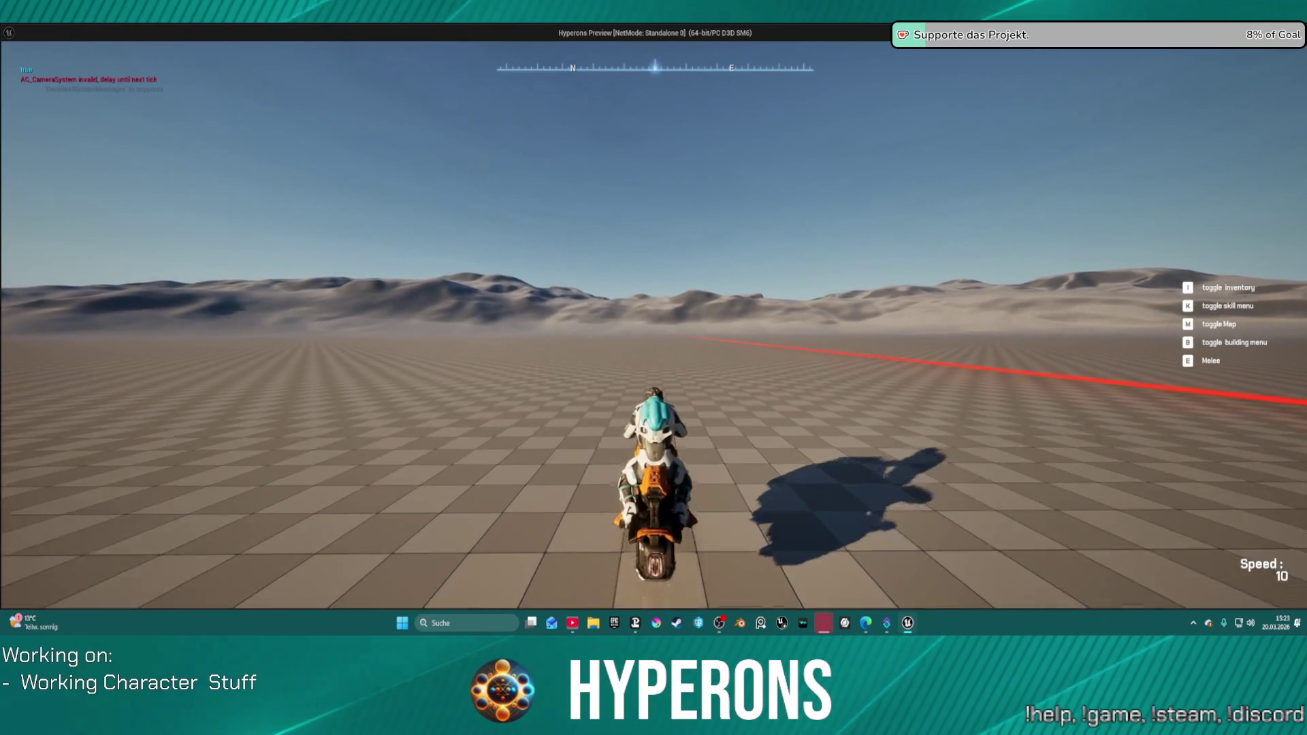
pyautogui.press('Escape')
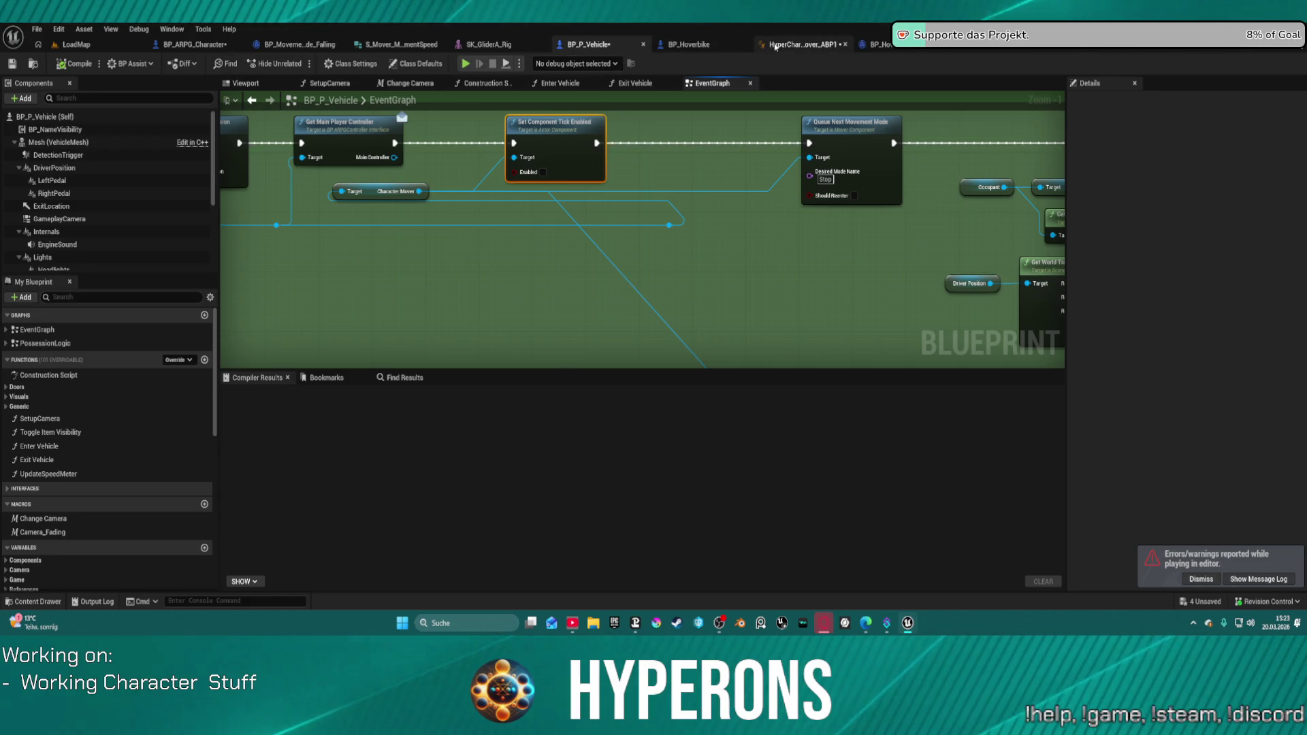
# In HyperCharacter_Mover_ABP1's AnimGraph, inspect the pose, blend and Driving IK Control Rig nodes.
pyautogui.click(798, 44)
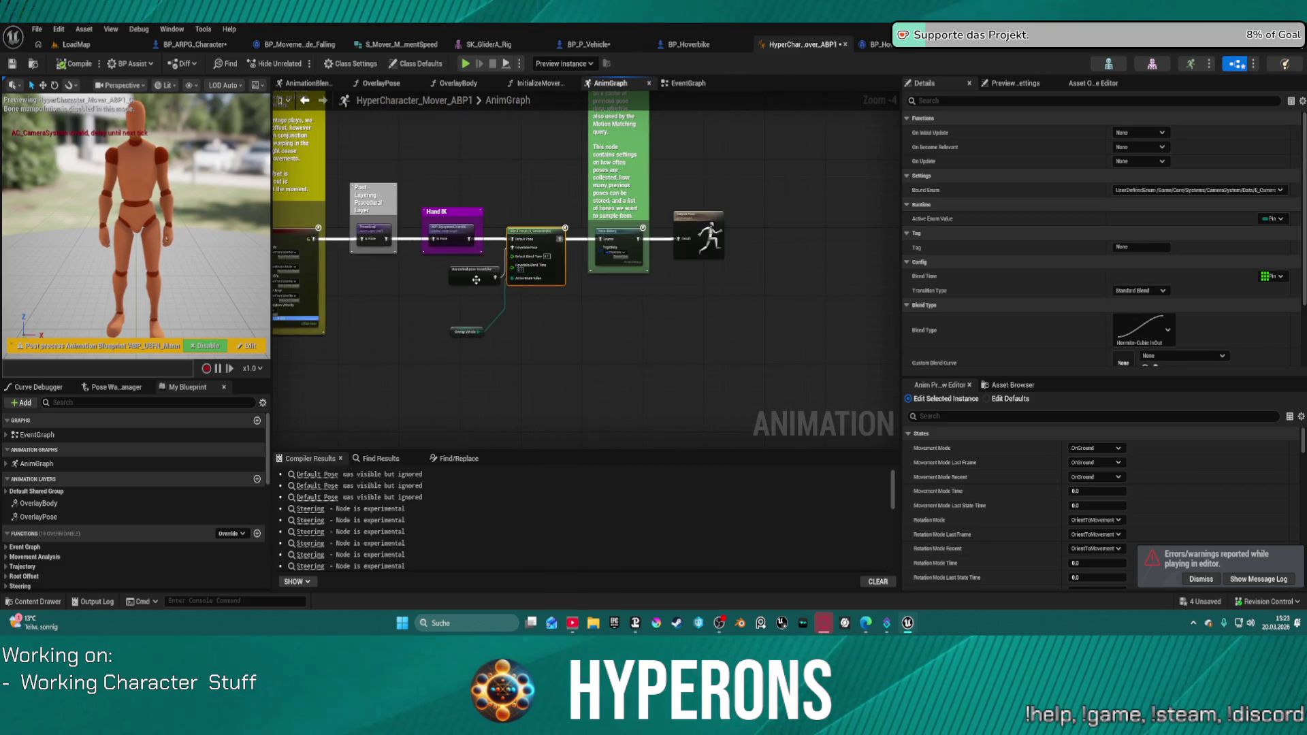
pyautogui.click(474, 275)
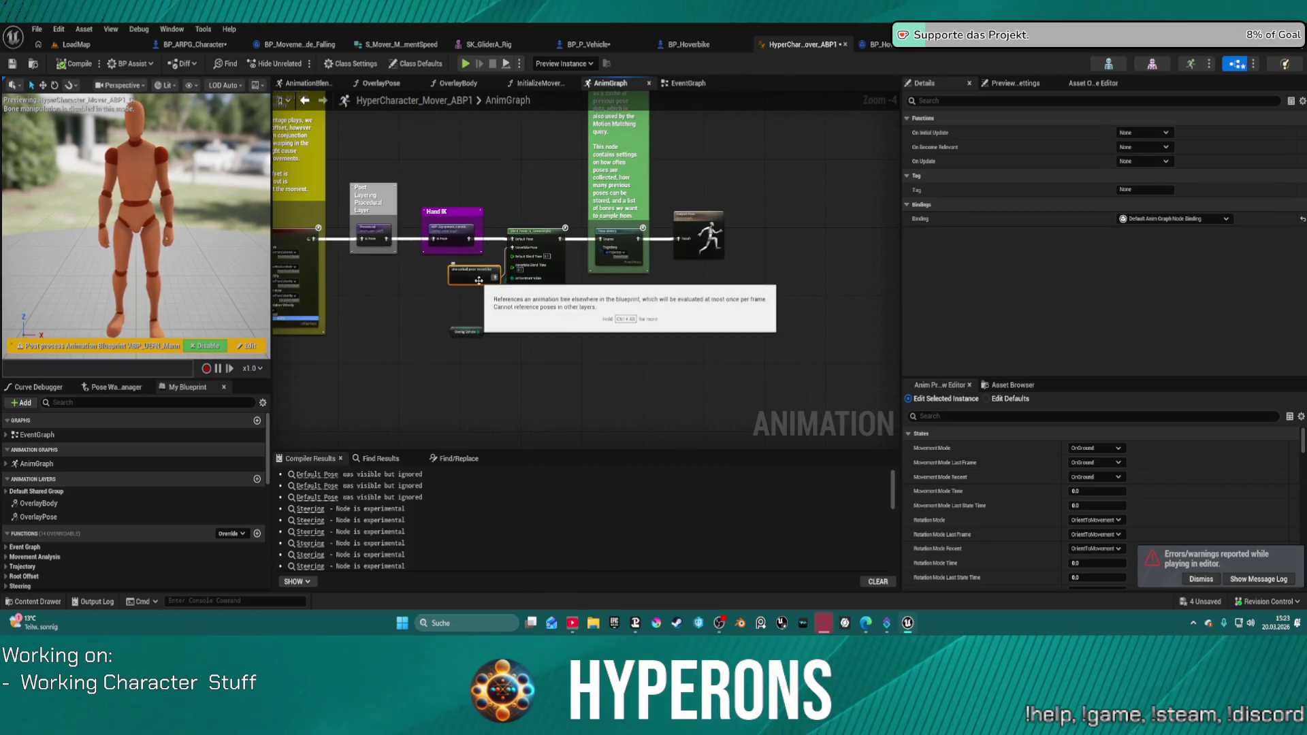
pyautogui.click(548, 277)
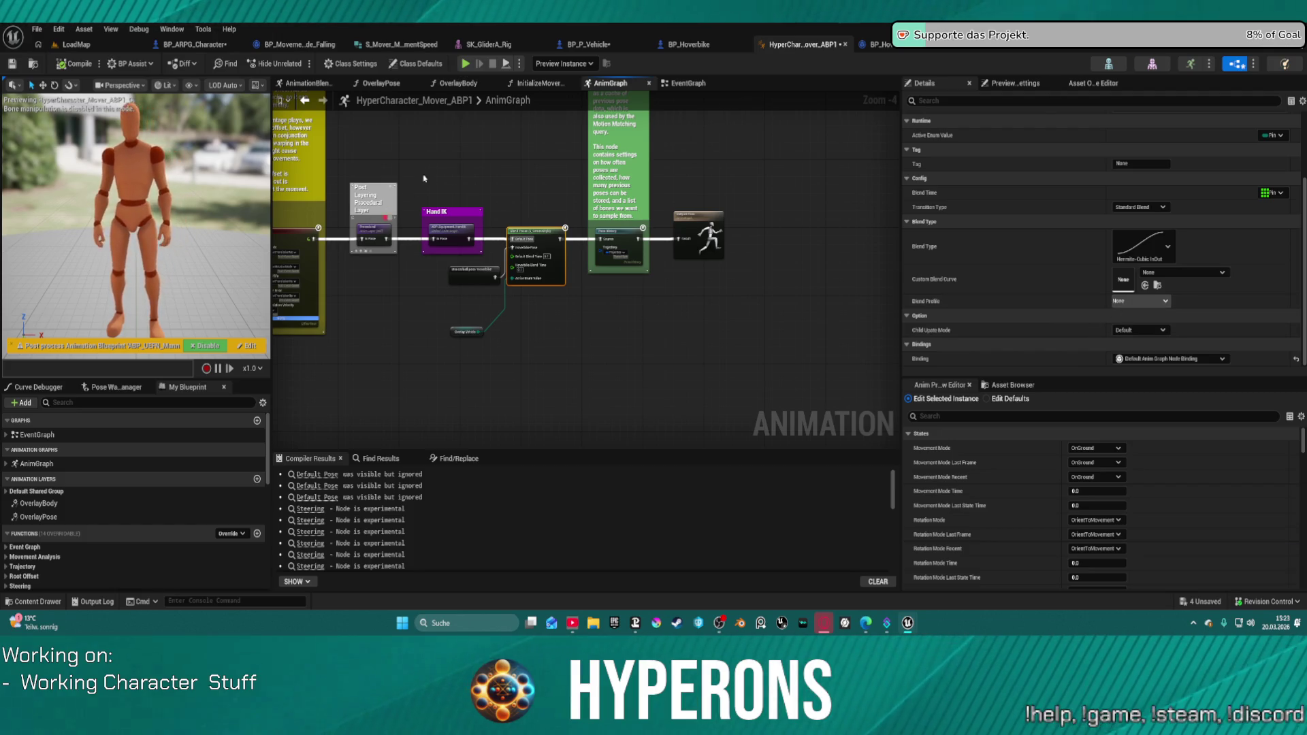
pyautogui.scroll(4, 608, 269)
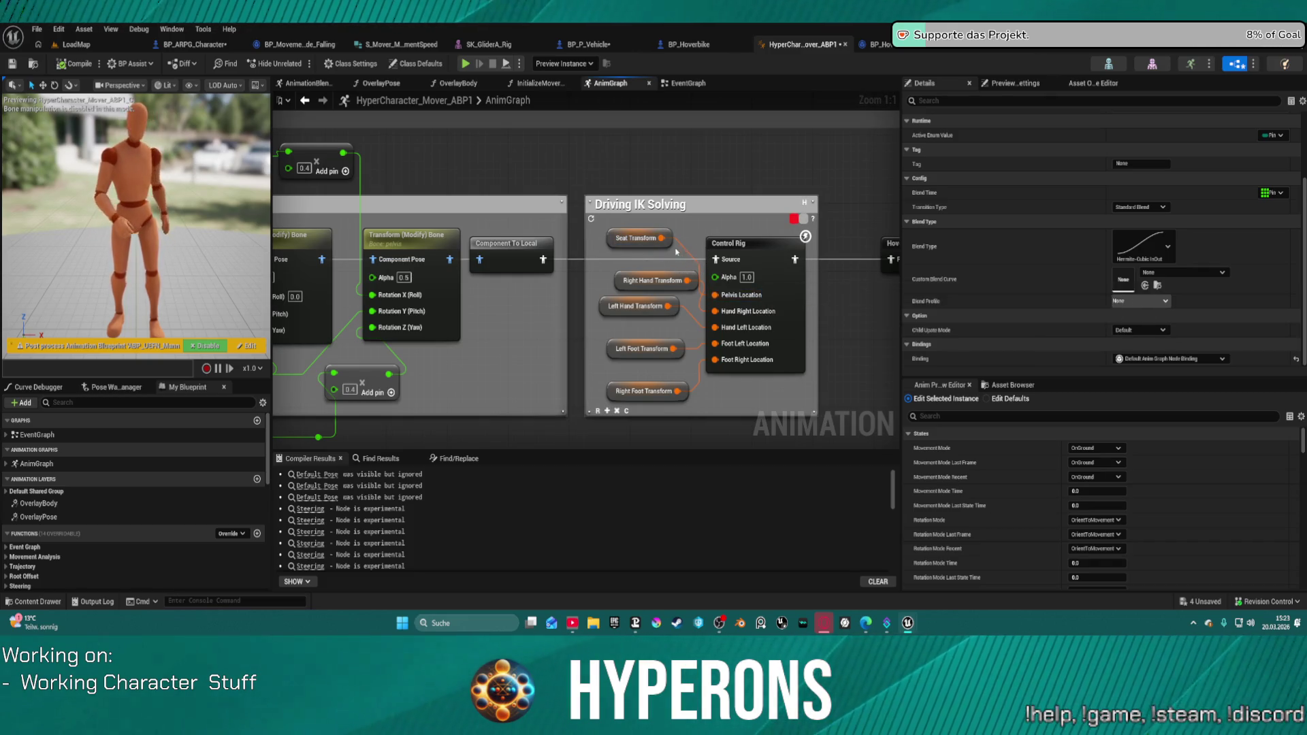
pyautogui.moveTo(686, 253)
pyautogui.click(728, 243)
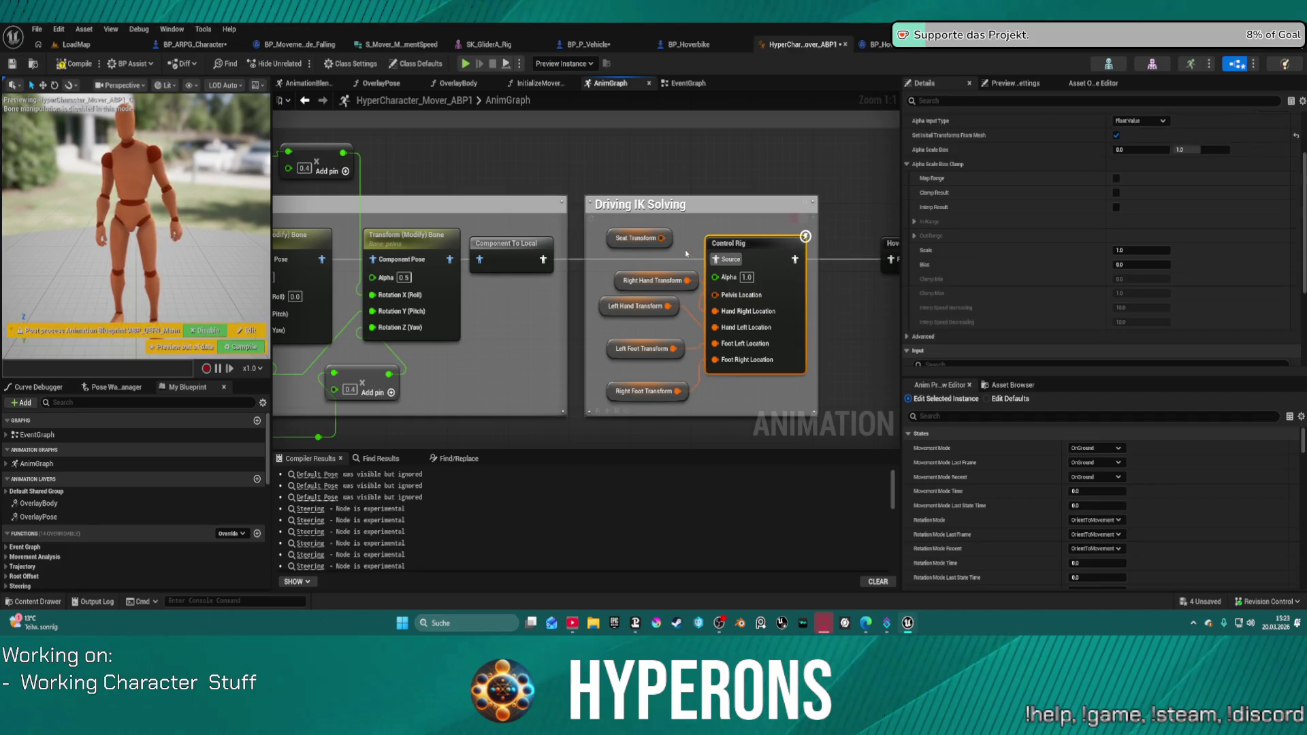
# Split the Control Rig's Pelvis Location pin into location, rotation and scale, then launch Play.
pyautogui.moveTo(716, 294); pyautogui.dragTo(718, 294)
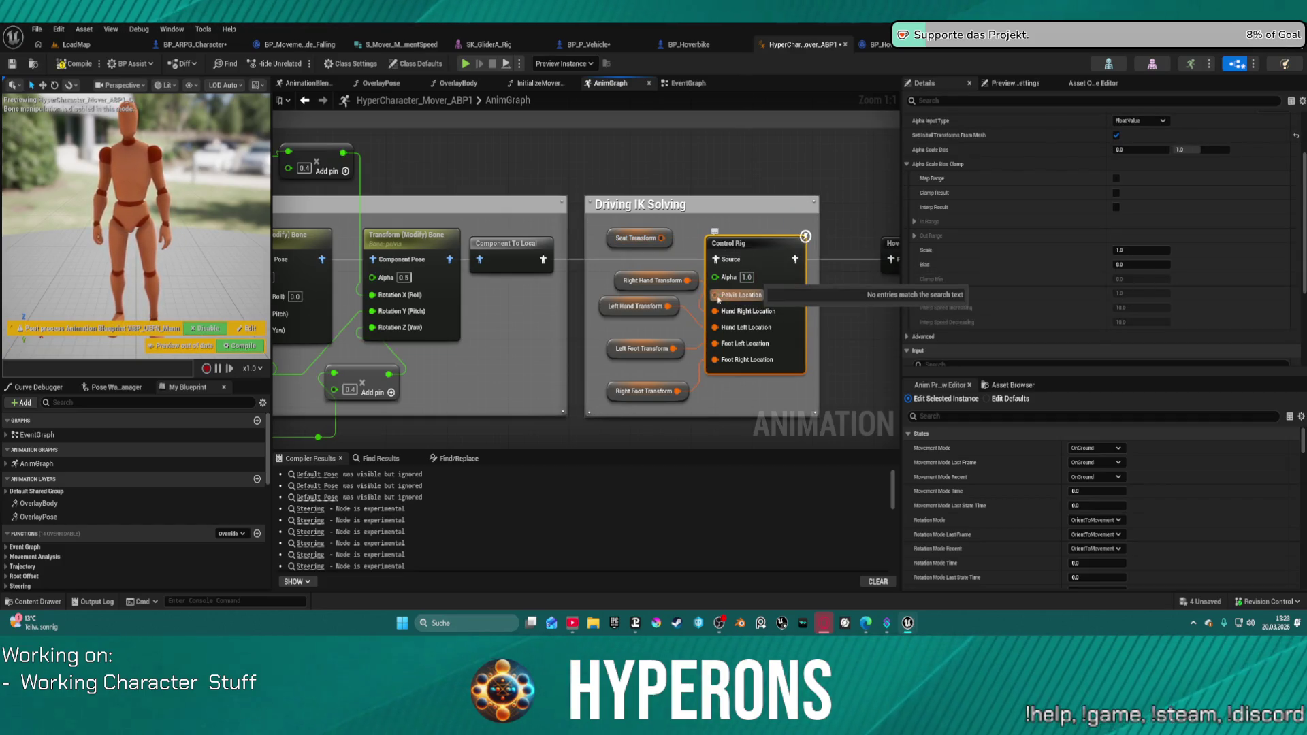
pyautogui.rightClick(719, 294)
pyautogui.click(770, 337)
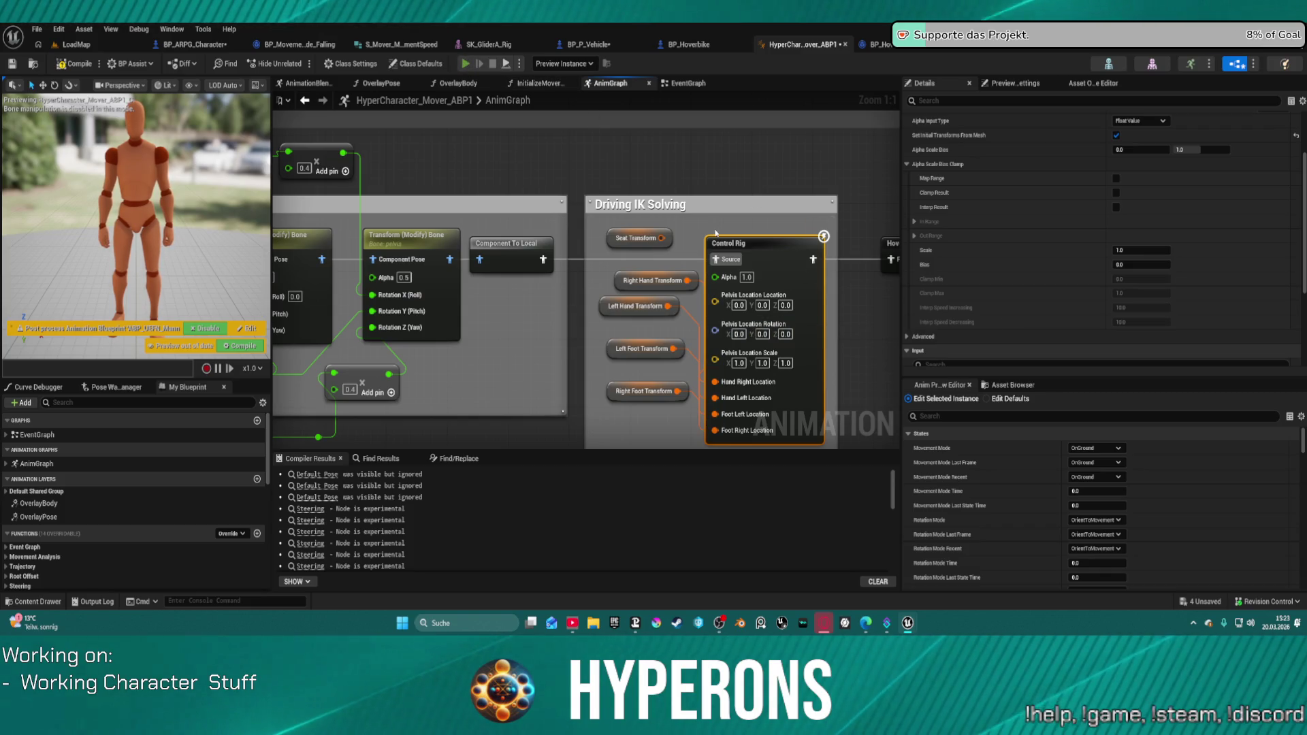
pyautogui.hotkey('alt', 'p')
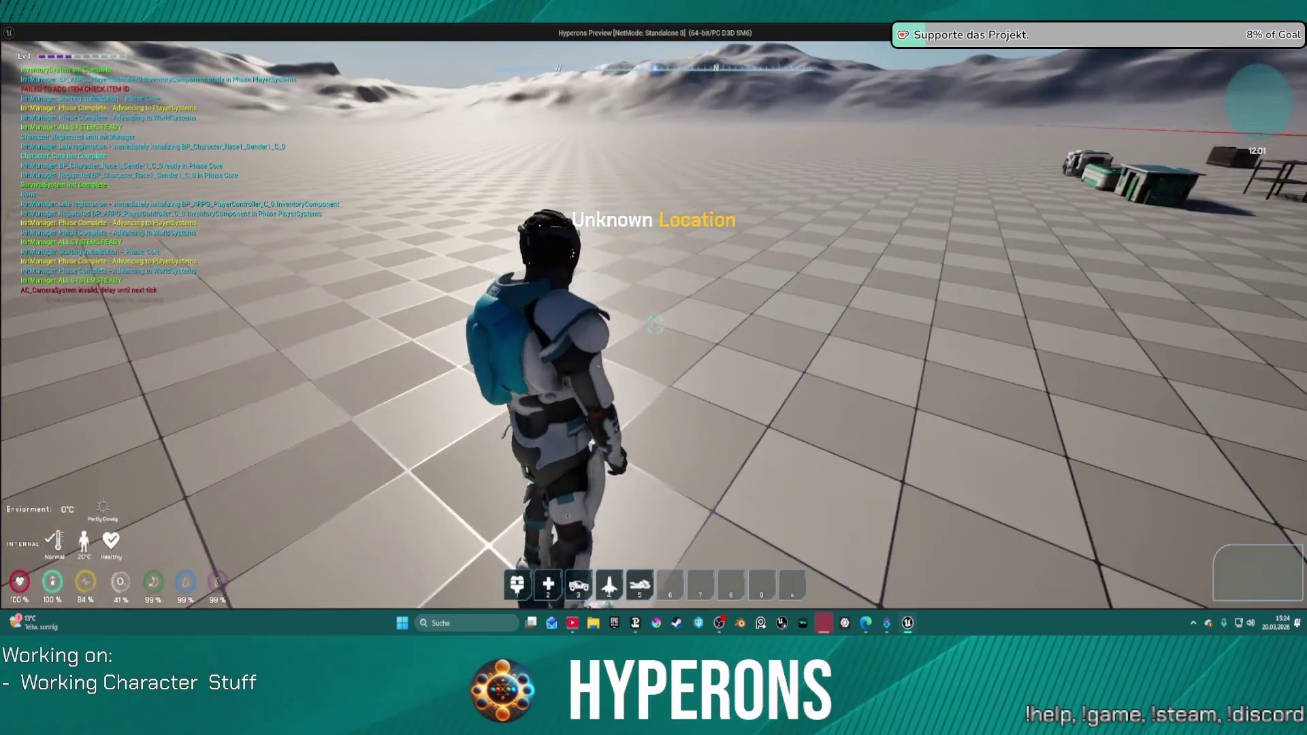
pyautogui.press('w')
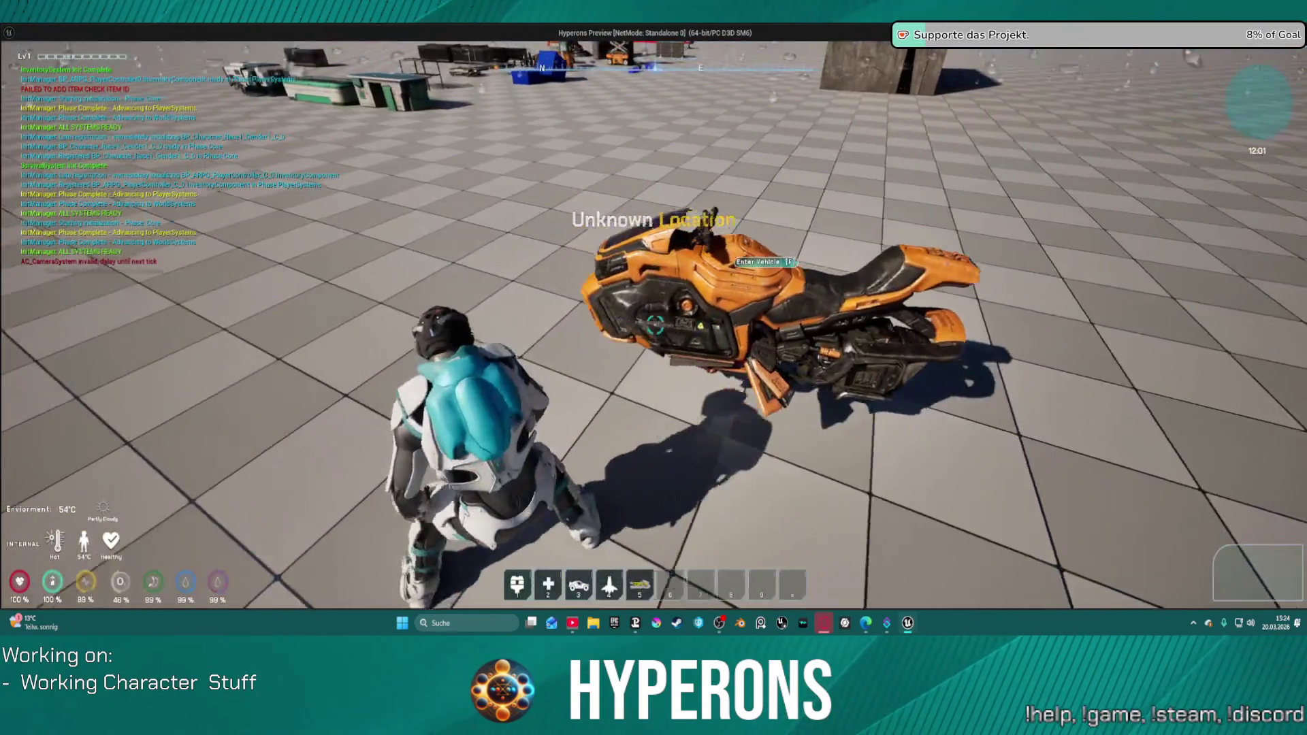
pyautogui.press('w')
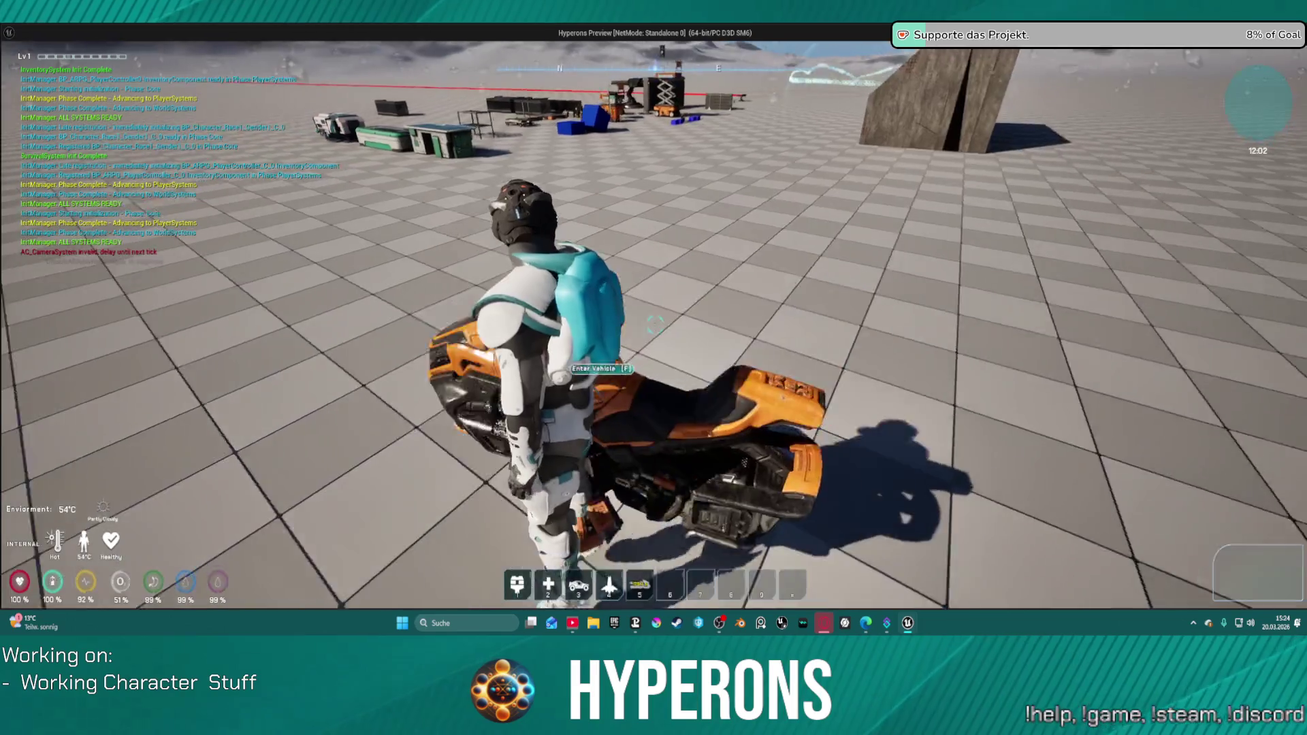
pyautogui.press('f')
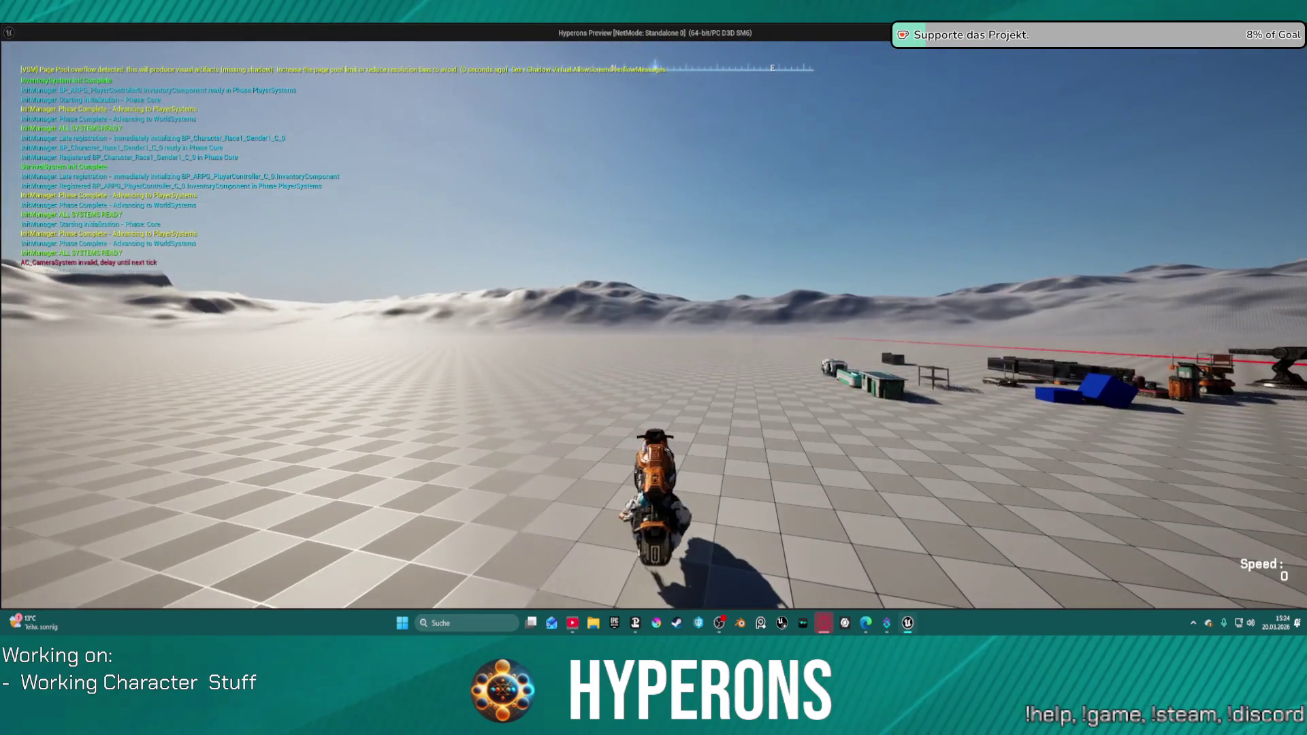
pyautogui.press('w')
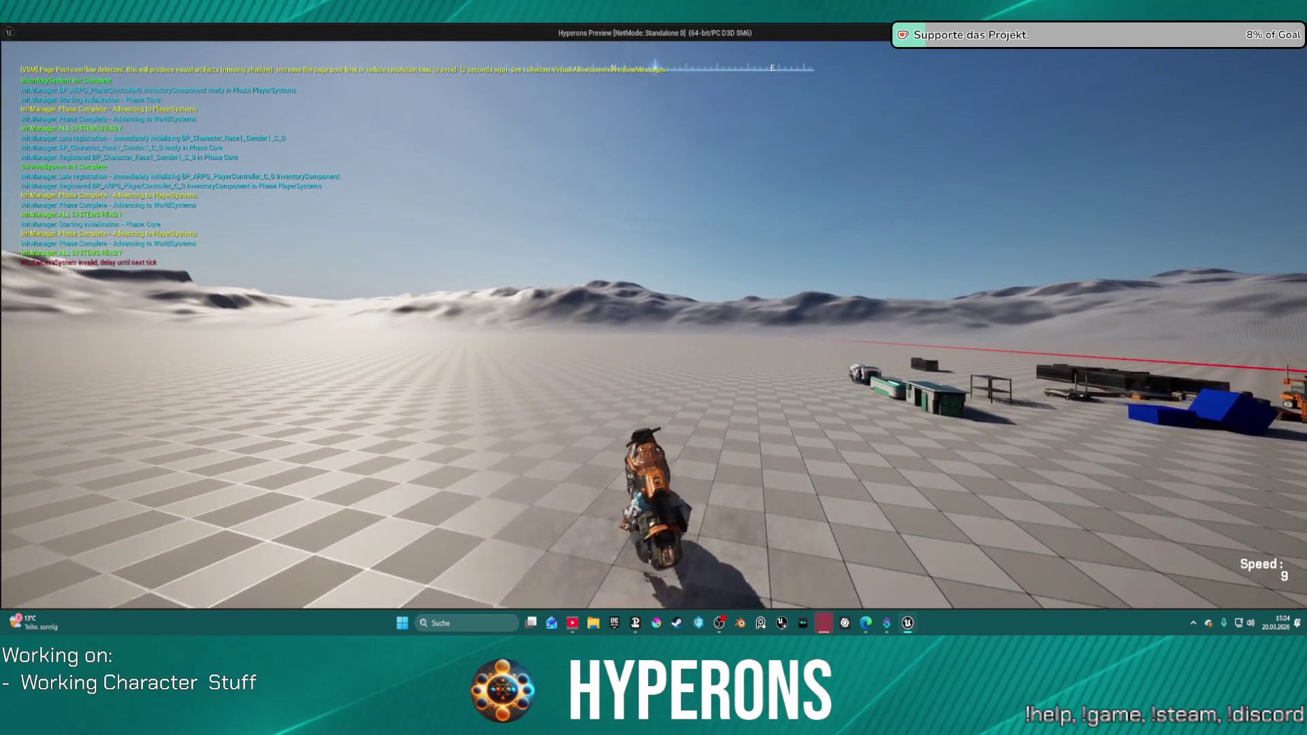
pyautogui.press('a')
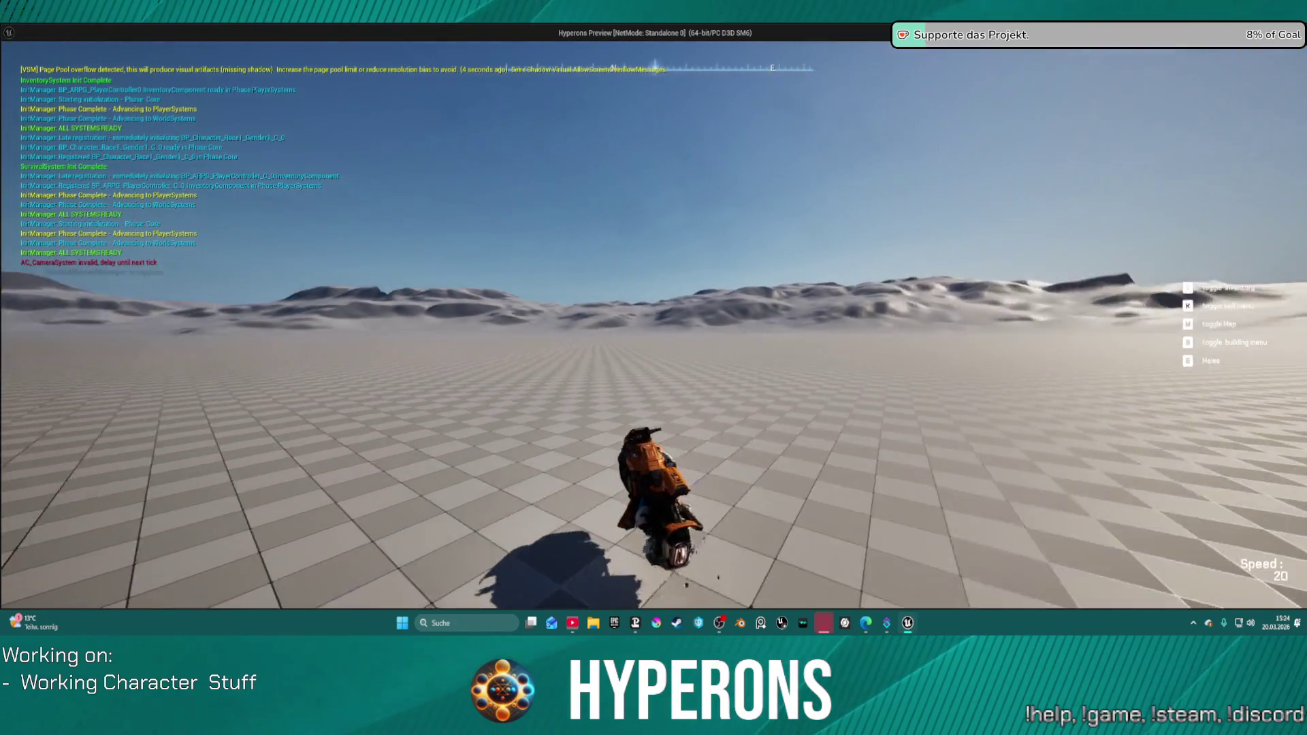
pyautogui.press('Escape')
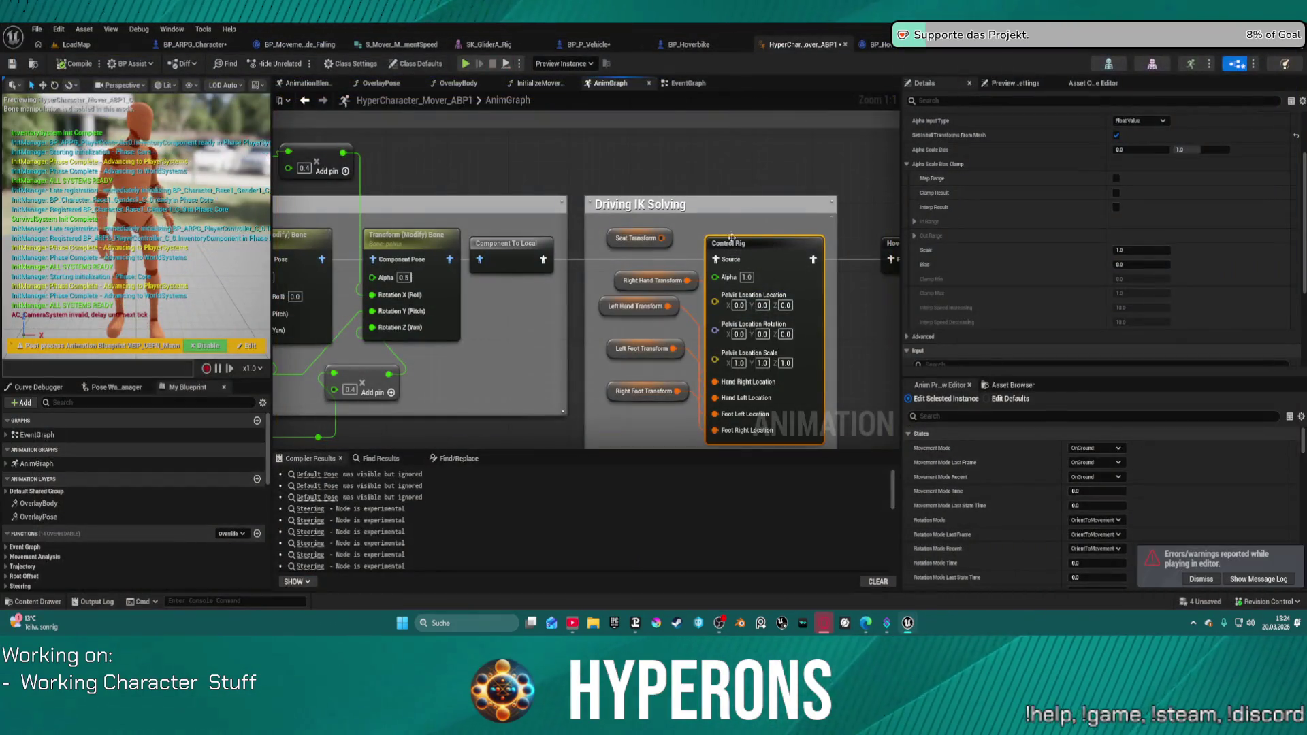
# Recombine the Control Rig's split Pelvis Location pin and wire Seat Transform's output into it.
pyautogui.moveTo(661, 237)
pyautogui.mouseDown()
pyautogui.moveTo(700, 350)
pyautogui.moveTo(673, 239)
pyautogui.mouseUp()
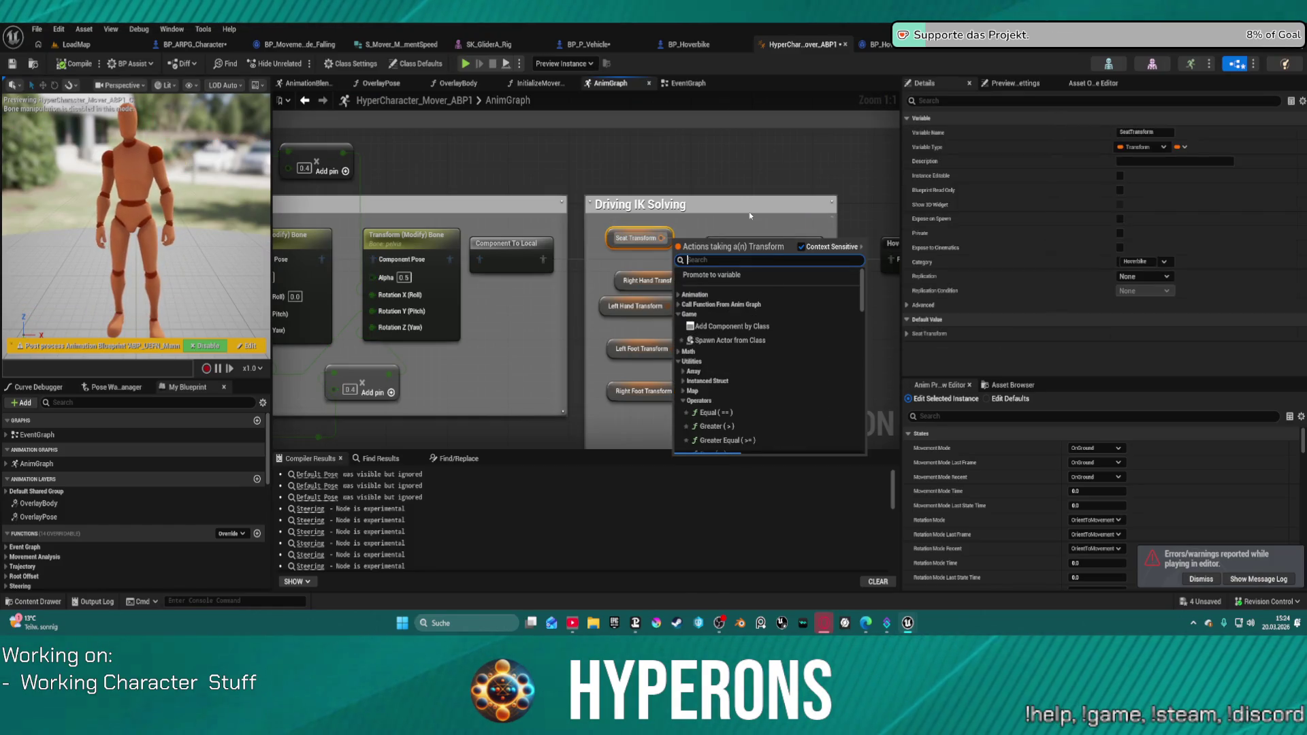
pyautogui.click(749, 213)
pyautogui.click(773, 273)
pyautogui.rightClick(755, 296)
pyautogui.click(817, 359)
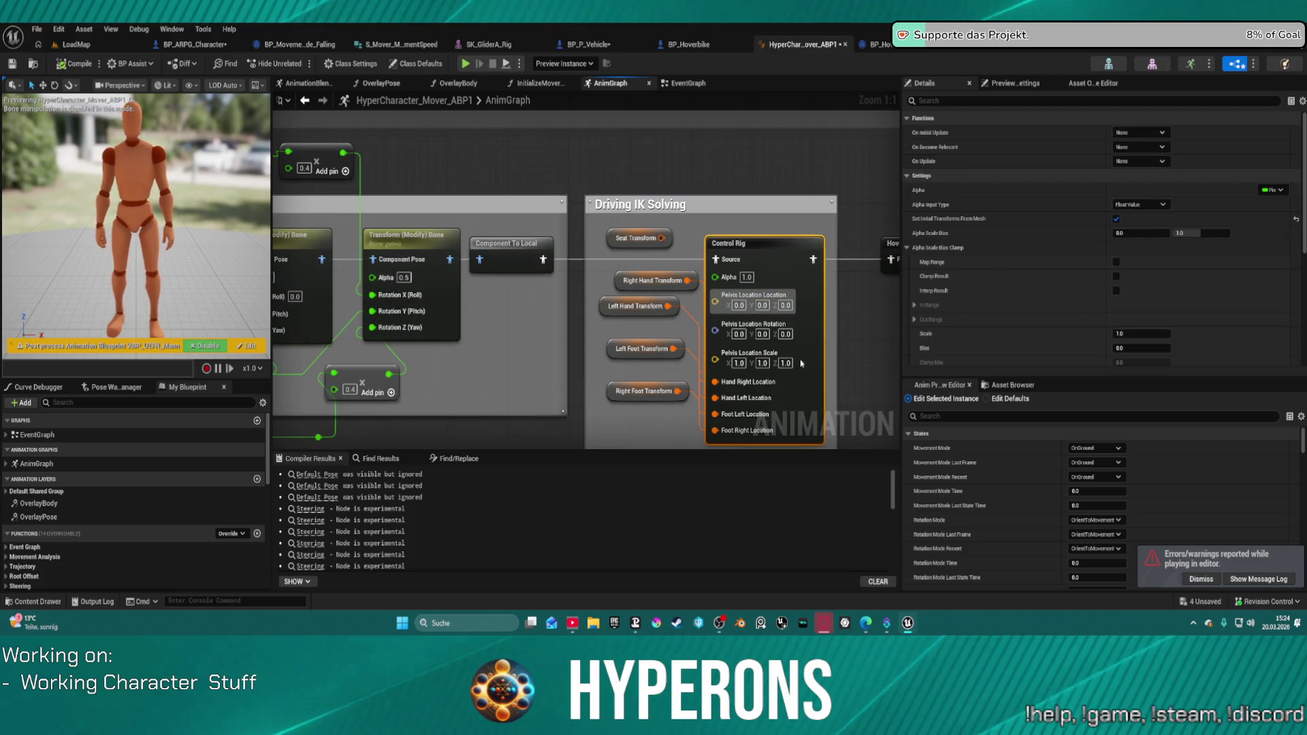
pyautogui.moveTo(713, 298); pyautogui.dragTo(652, 238)
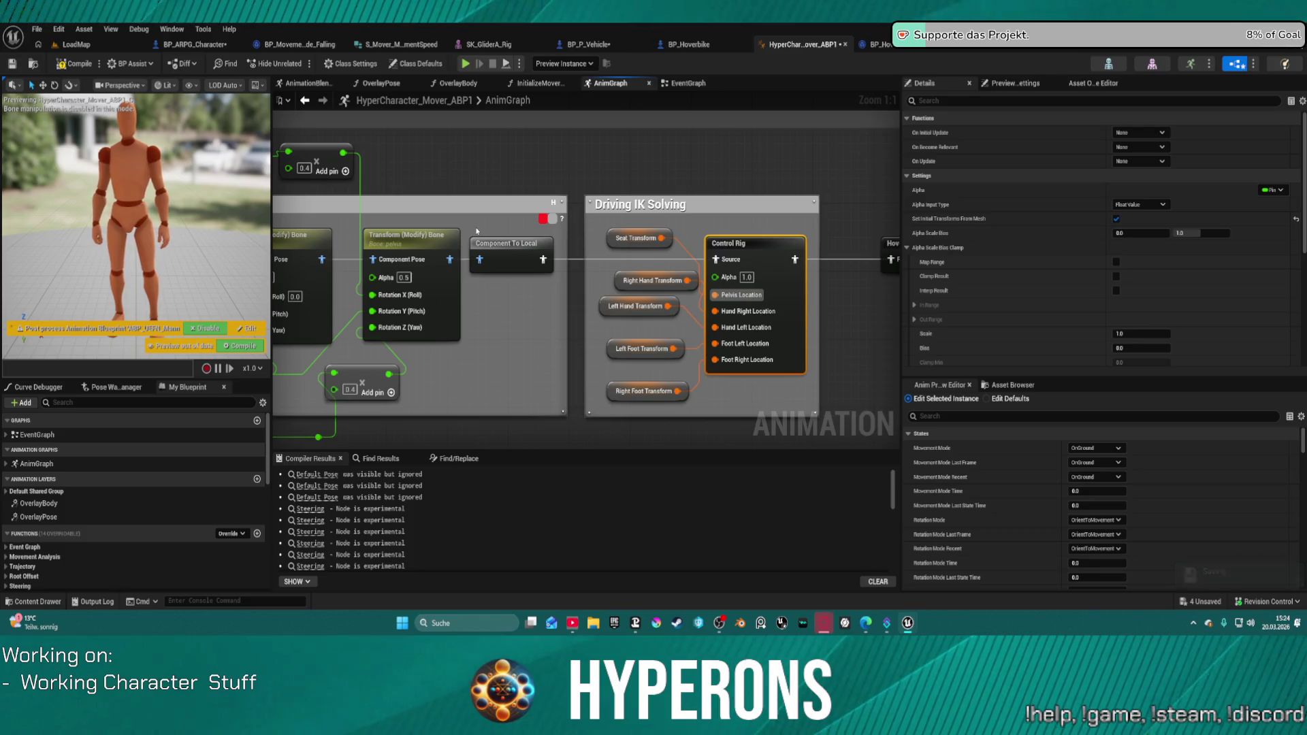
# Pan to Rotate bones when Driving and connect the third Transform (Modify) Bone to Component To Local.
pyautogui.moveTo(476, 232); pyautogui.dragTo(1223, 219)
pyautogui.moveTo(748, 272); pyautogui.dragTo(545, 249)
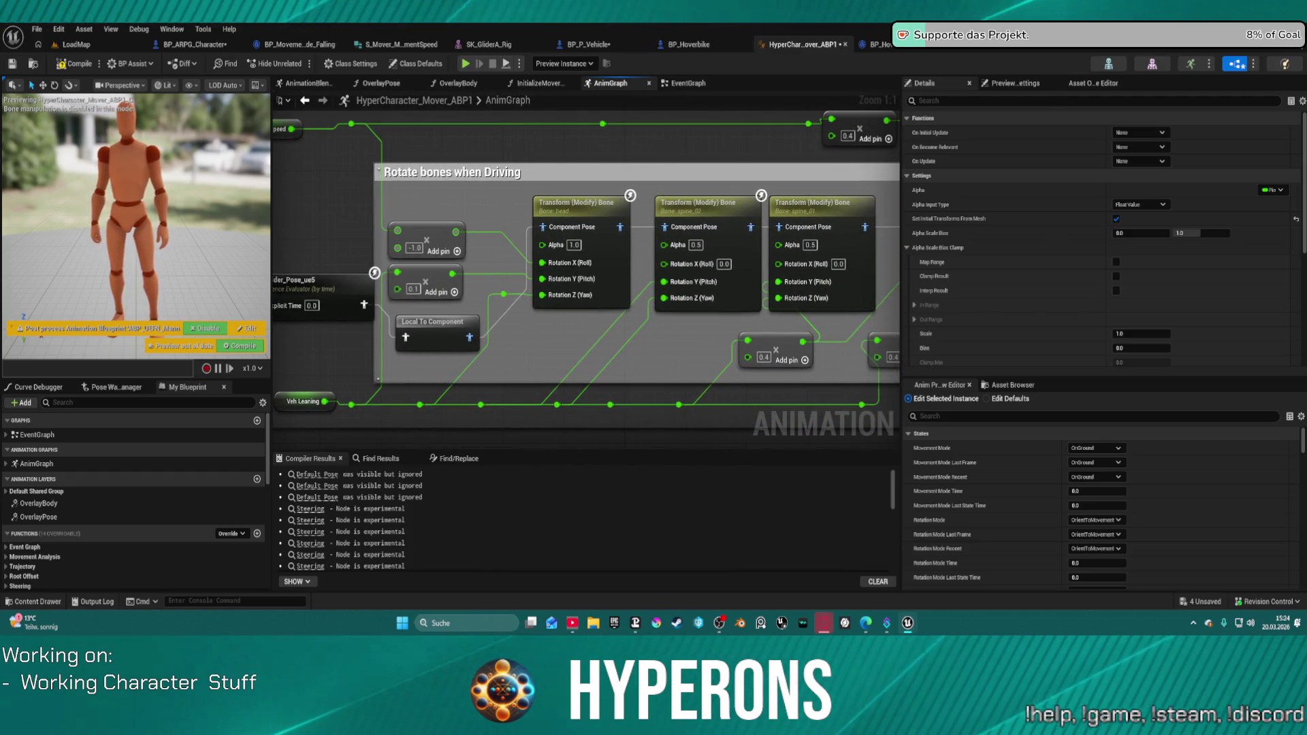
pyautogui.moveTo(385, 280); pyautogui.dragTo(390, 280)
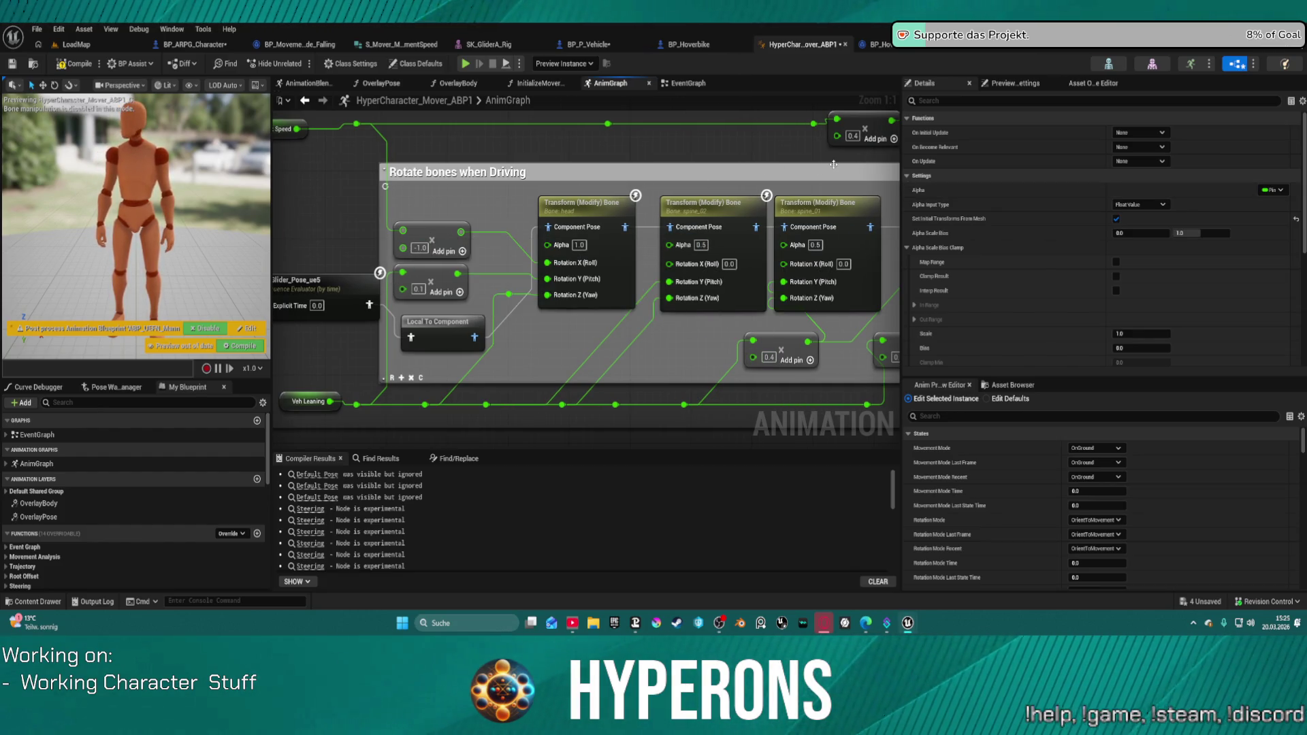
pyautogui.moveTo(833, 164); pyautogui.dragTo(761, 155)
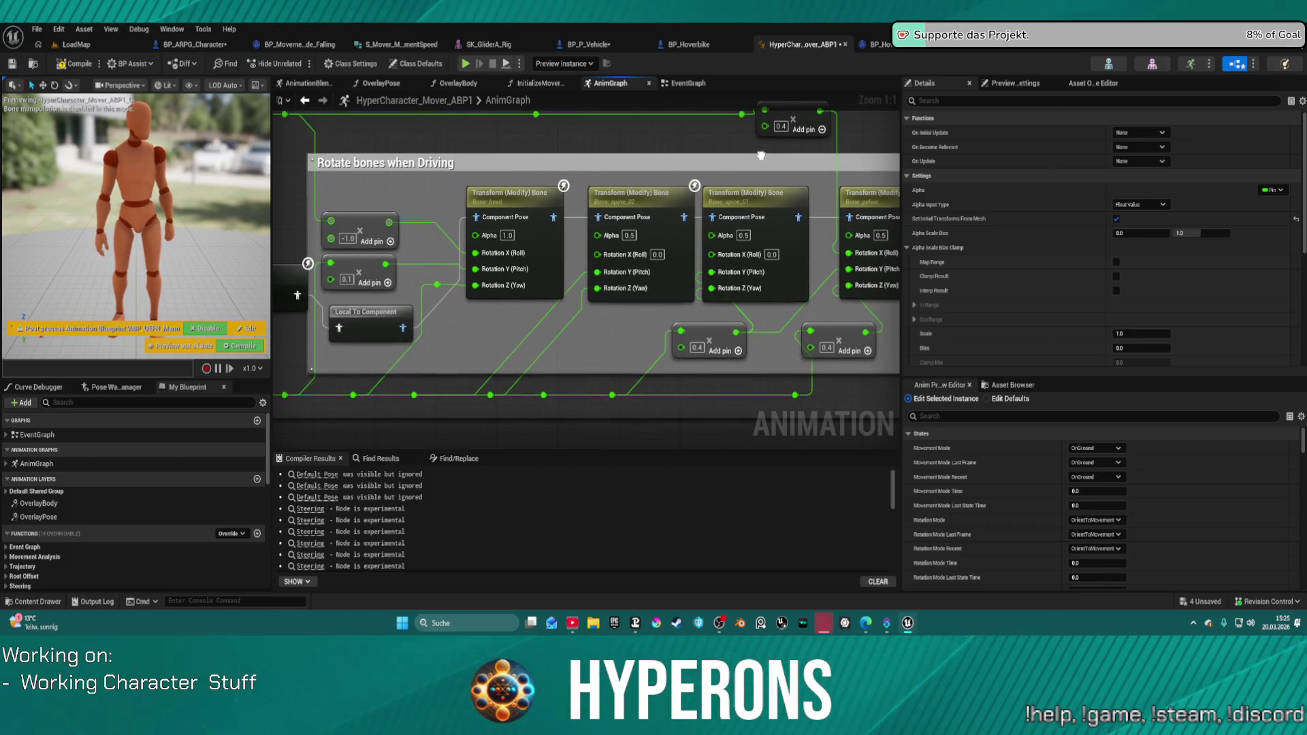
pyautogui.moveTo(761, 156); pyautogui.dragTo(763, 156)
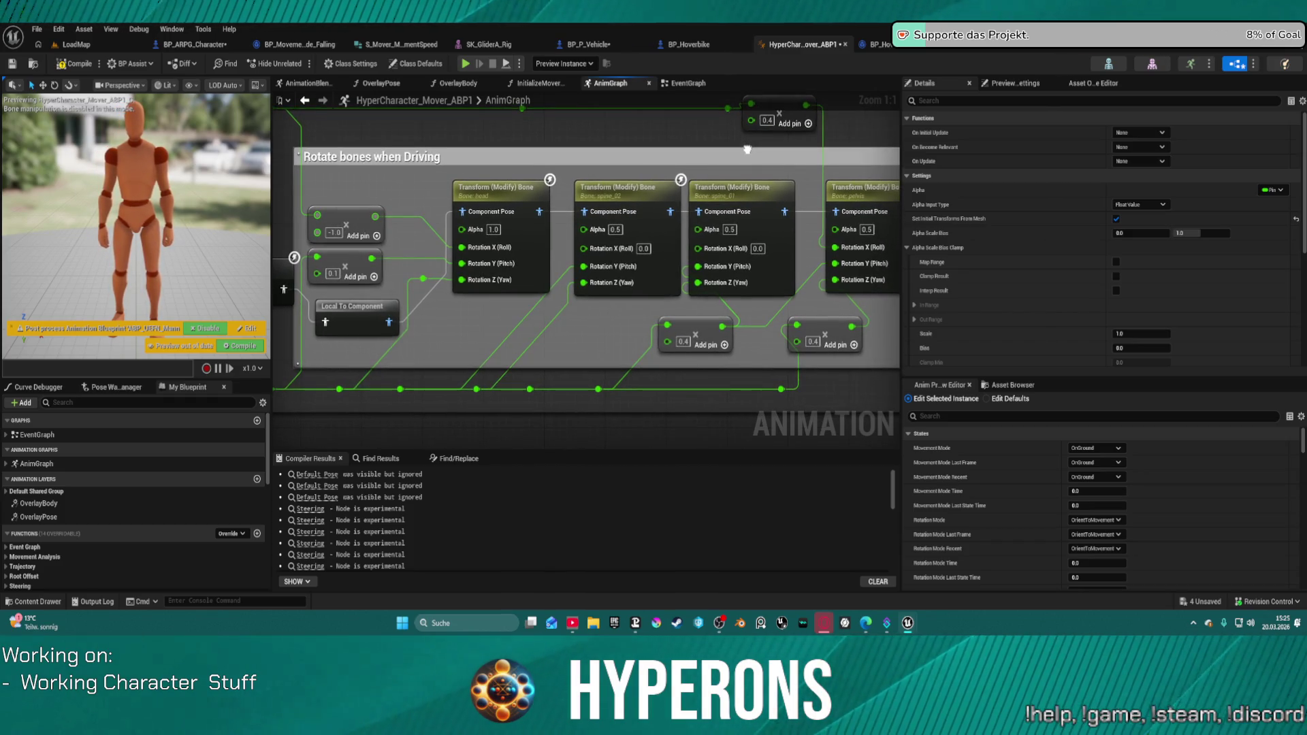
pyautogui.moveTo(747, 149); pyautogui.dragTo(664, 145)
pyautogui.moveTo(700, 206); pyautogui.dragTo(859, 209)
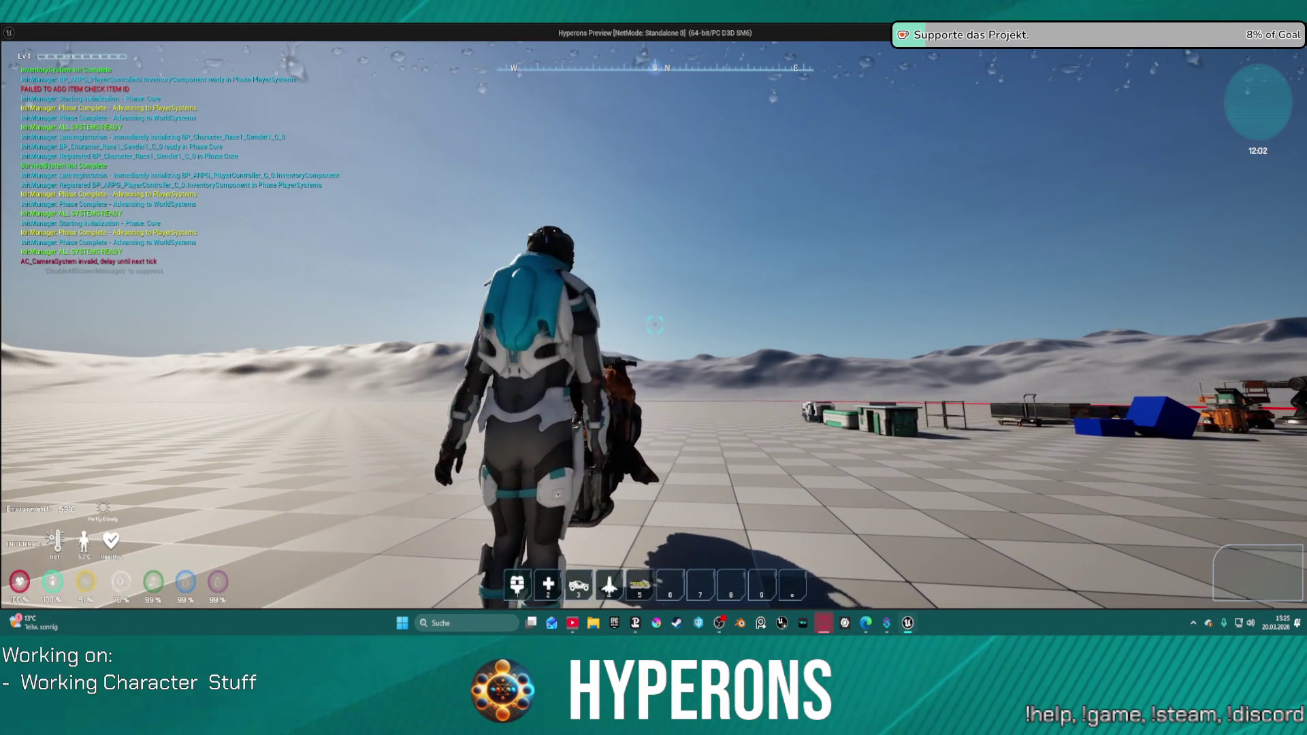
# Mount the hoverbike with F, ride it forward and to the right, then end the play session.
pyautogui.moveTo(654, 324)
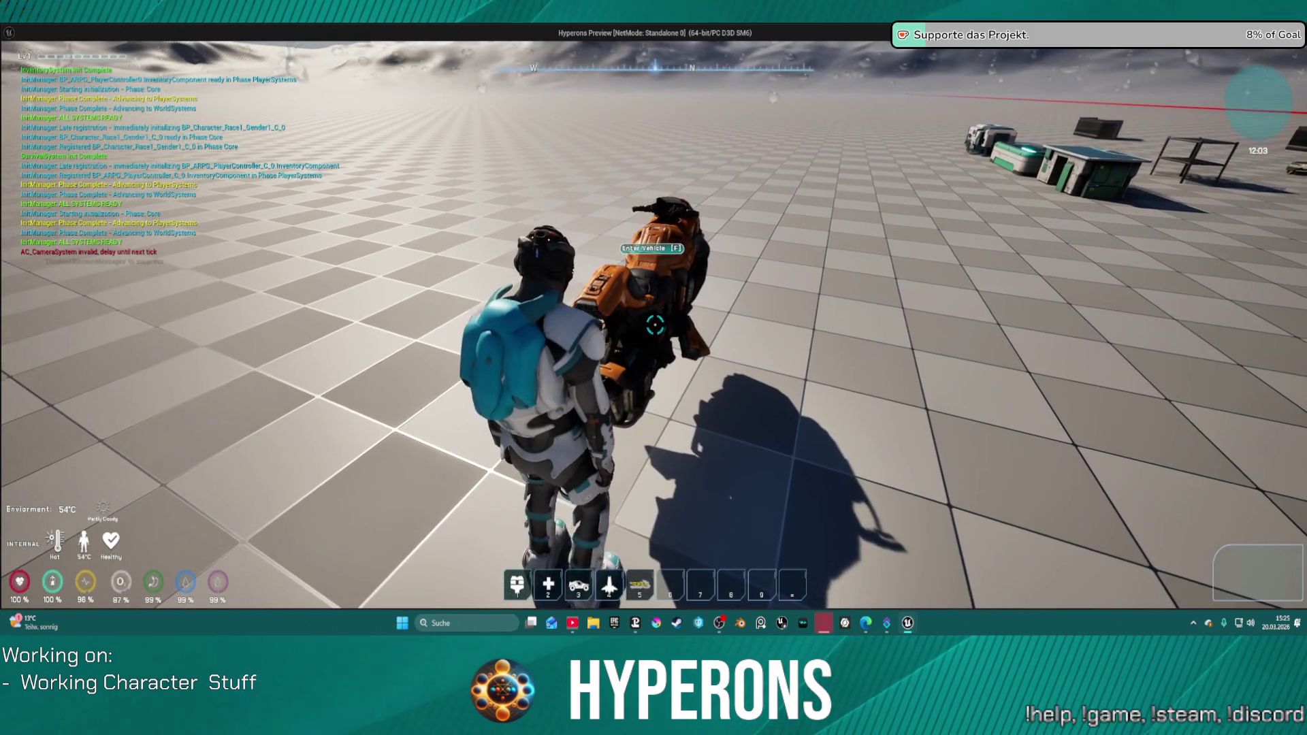
pyautogui.press('f')
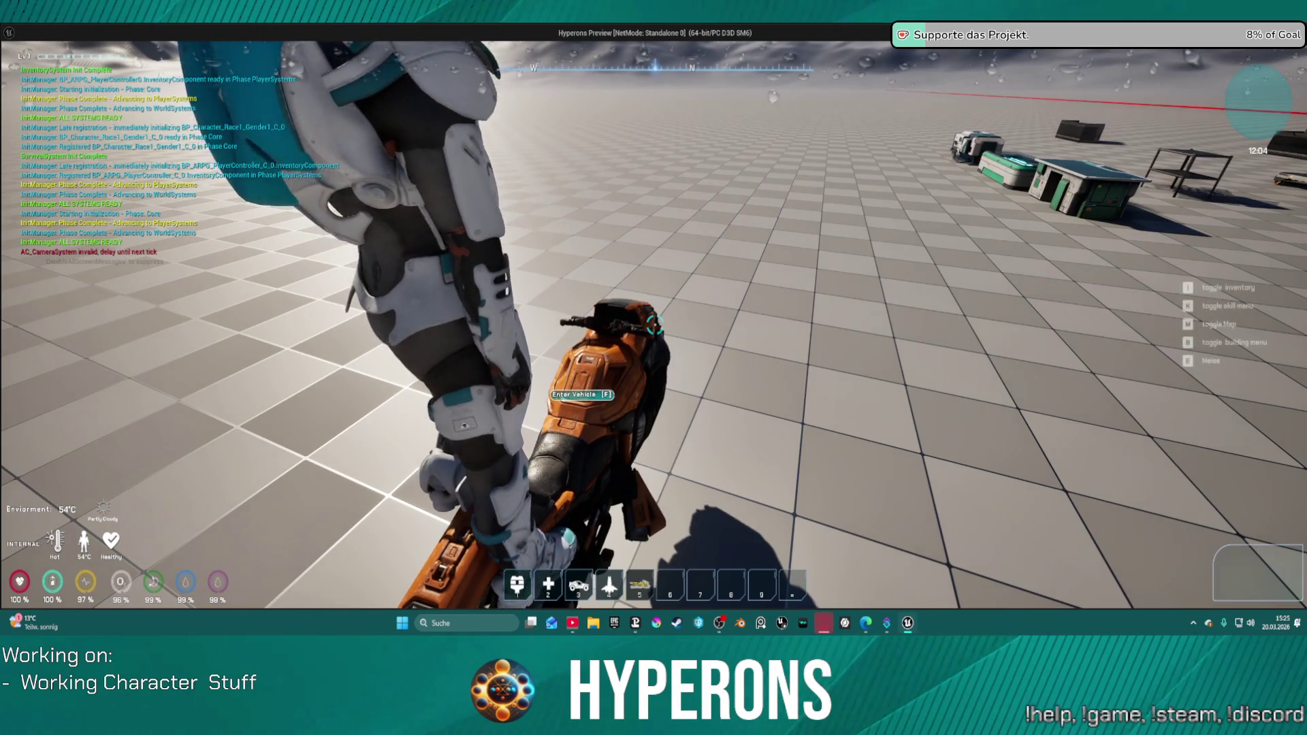
pyautogui.press('w')
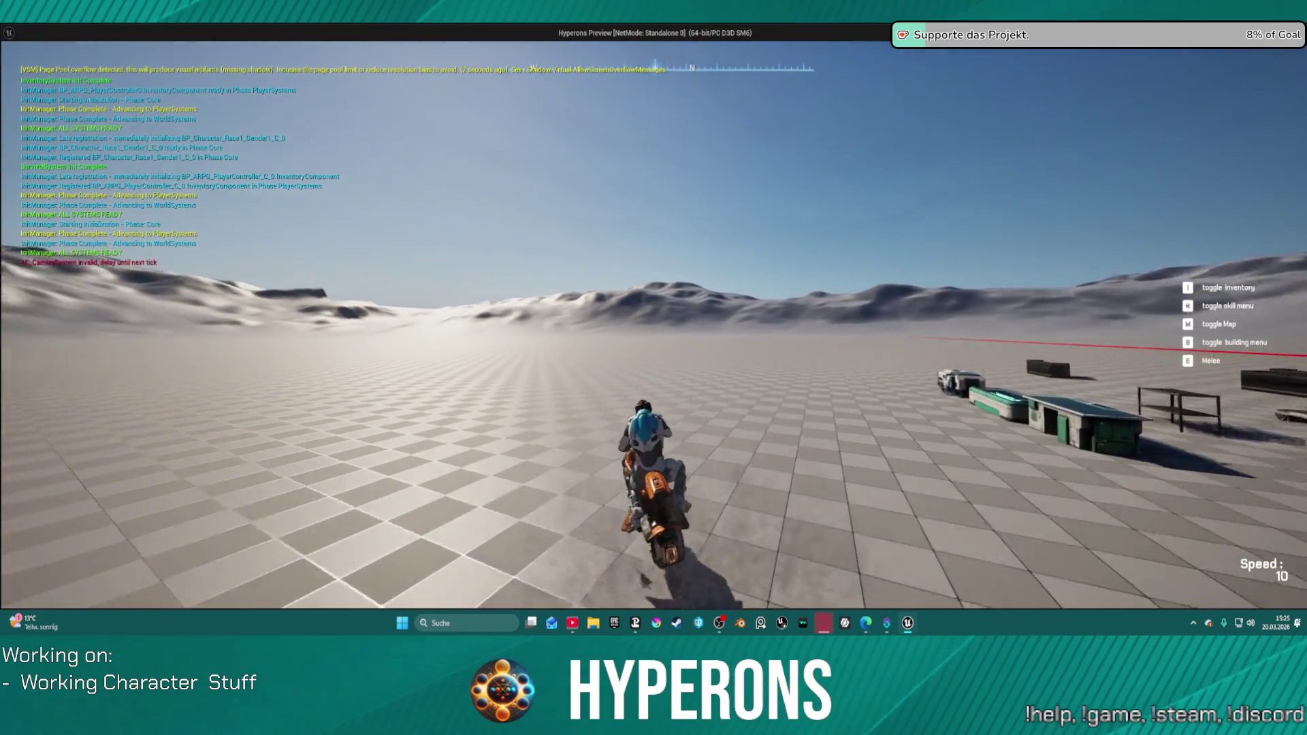
pyautogui.press('w')
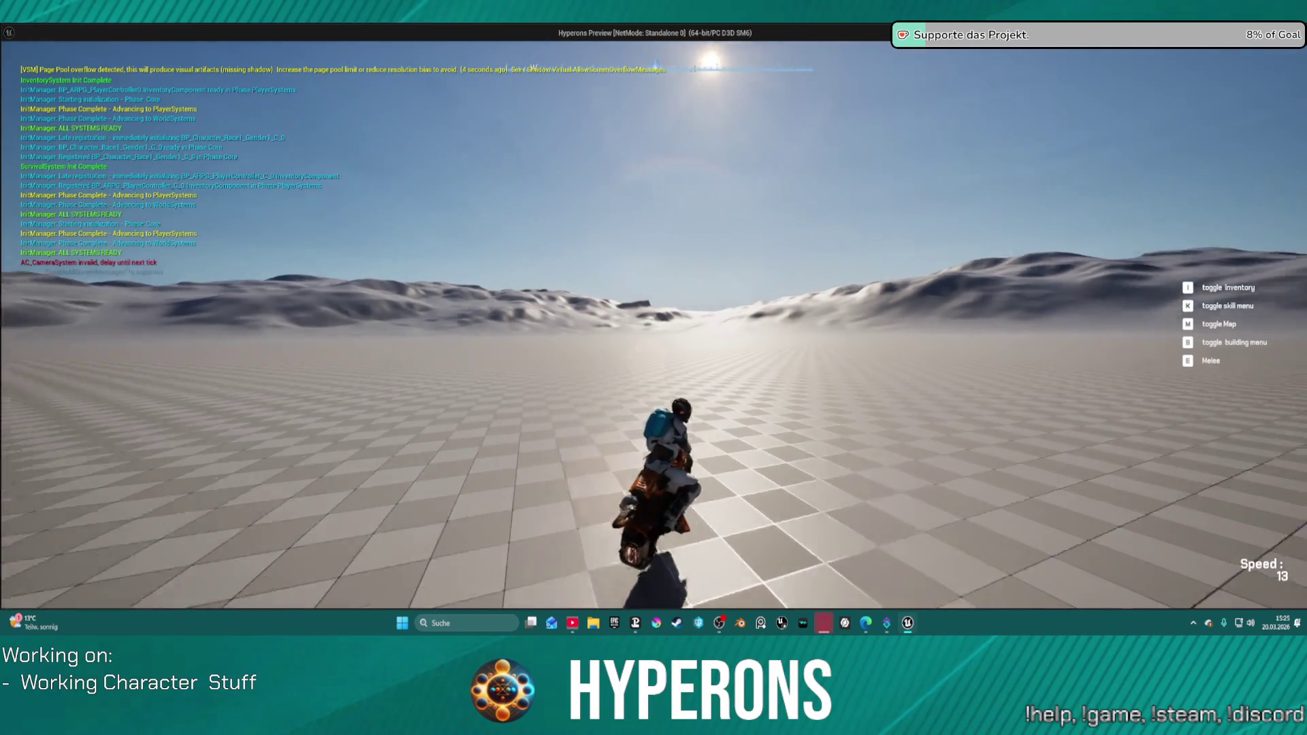
pyautogui.press('w')
pyautogui.press('d')
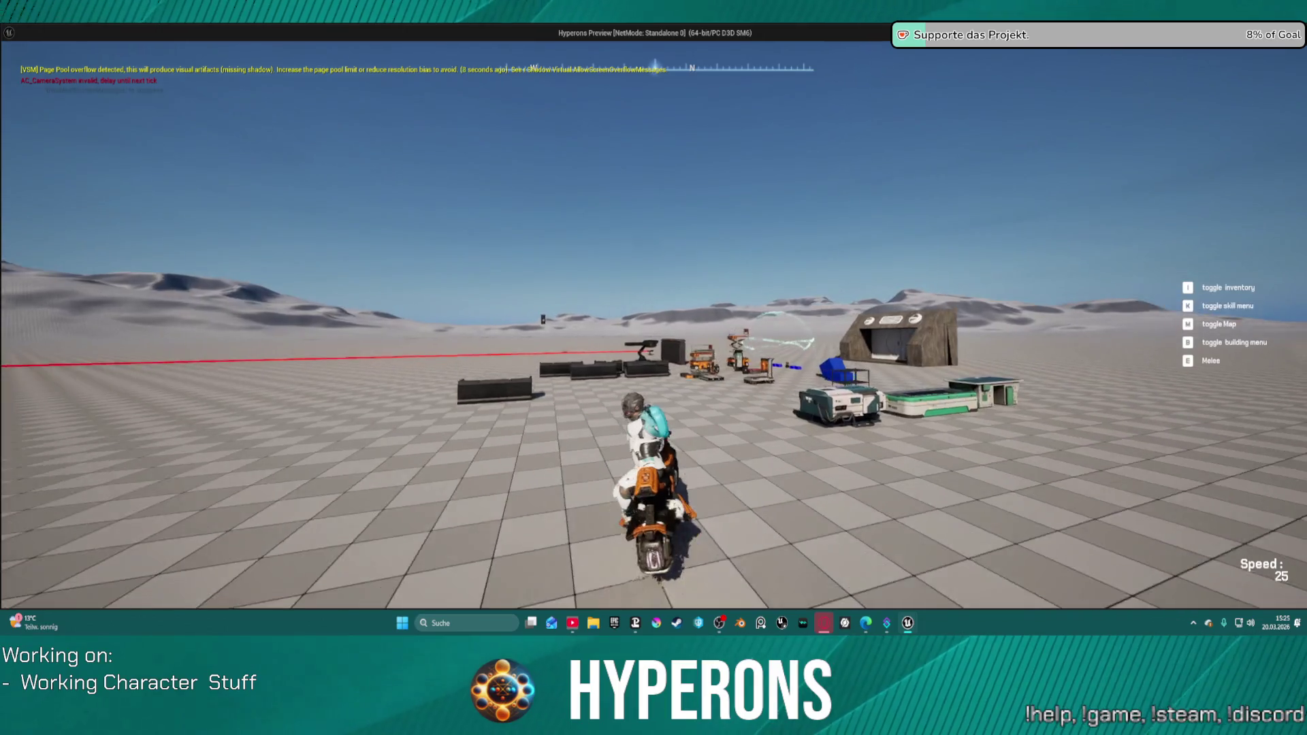
pyautogui.hotkey('alt', 'Tab')
pyautogui.press('Escape')
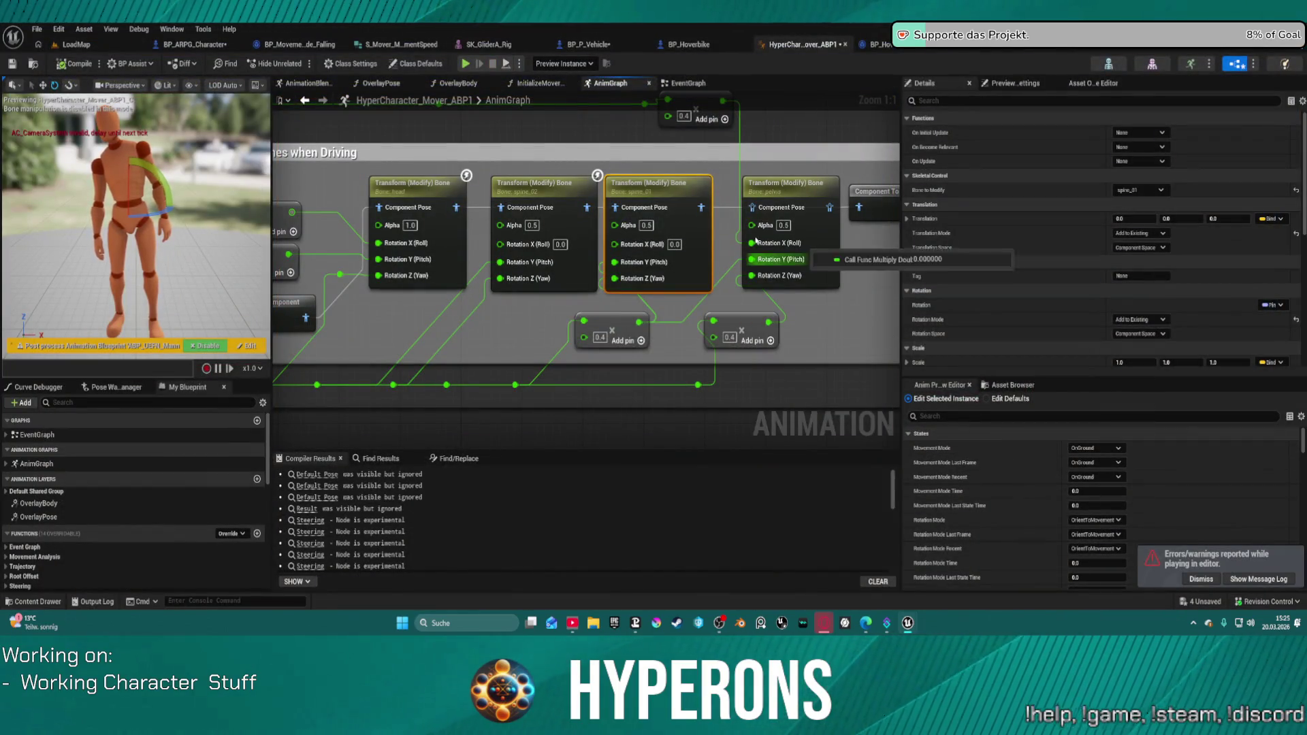
# Wire the spine_01 Transform (Modify) Bone output into the pelvis node's Component Pose, then select the pelvis node.
pyautogui.moveTo(707, 209); pyautogui.dragTo(752, 207)
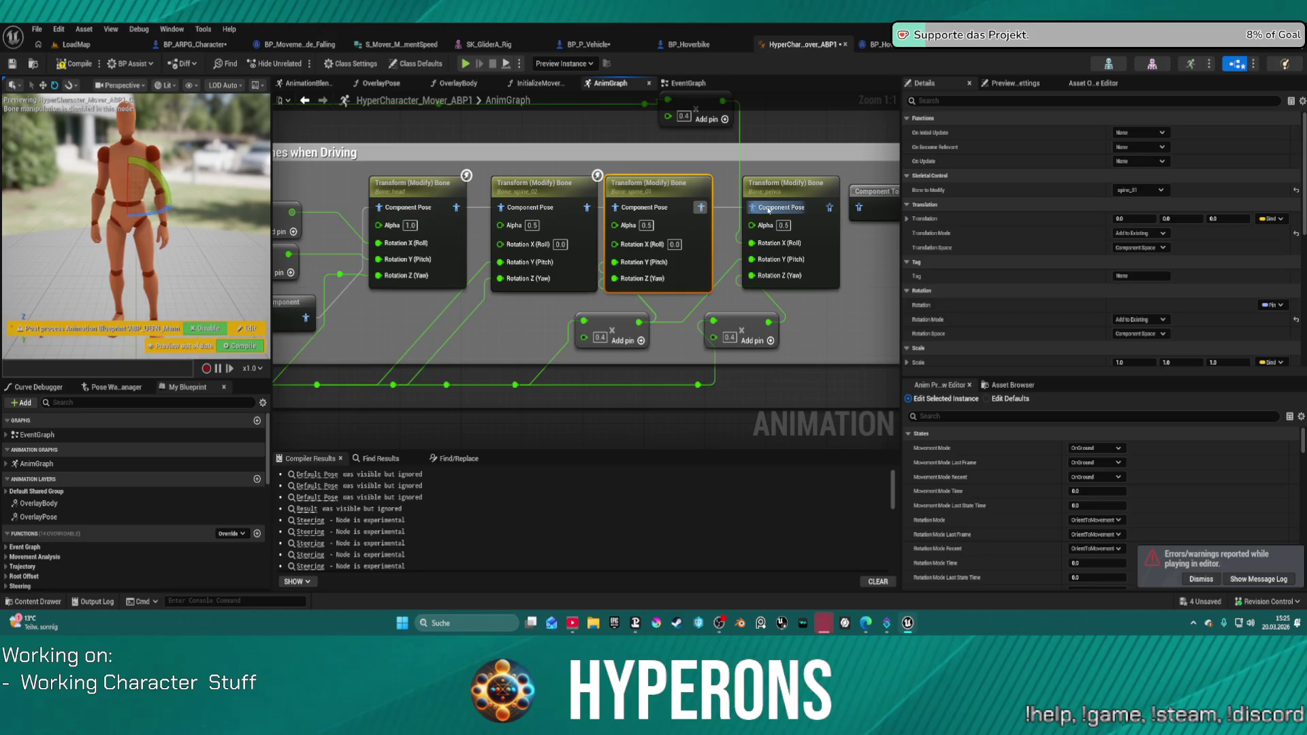
pyautogui.moveTo(855, 255); pyautogui.dragTo(678, 285)
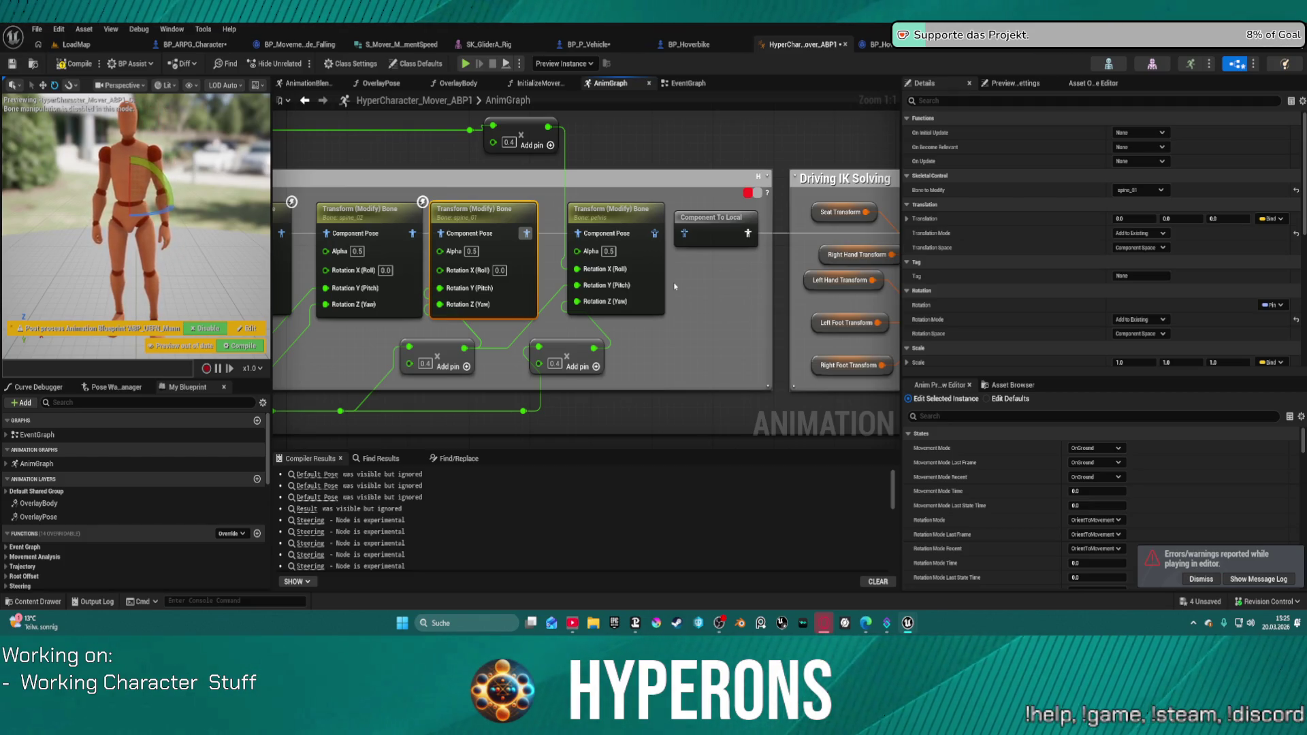
pyautogui.click(643, 225)
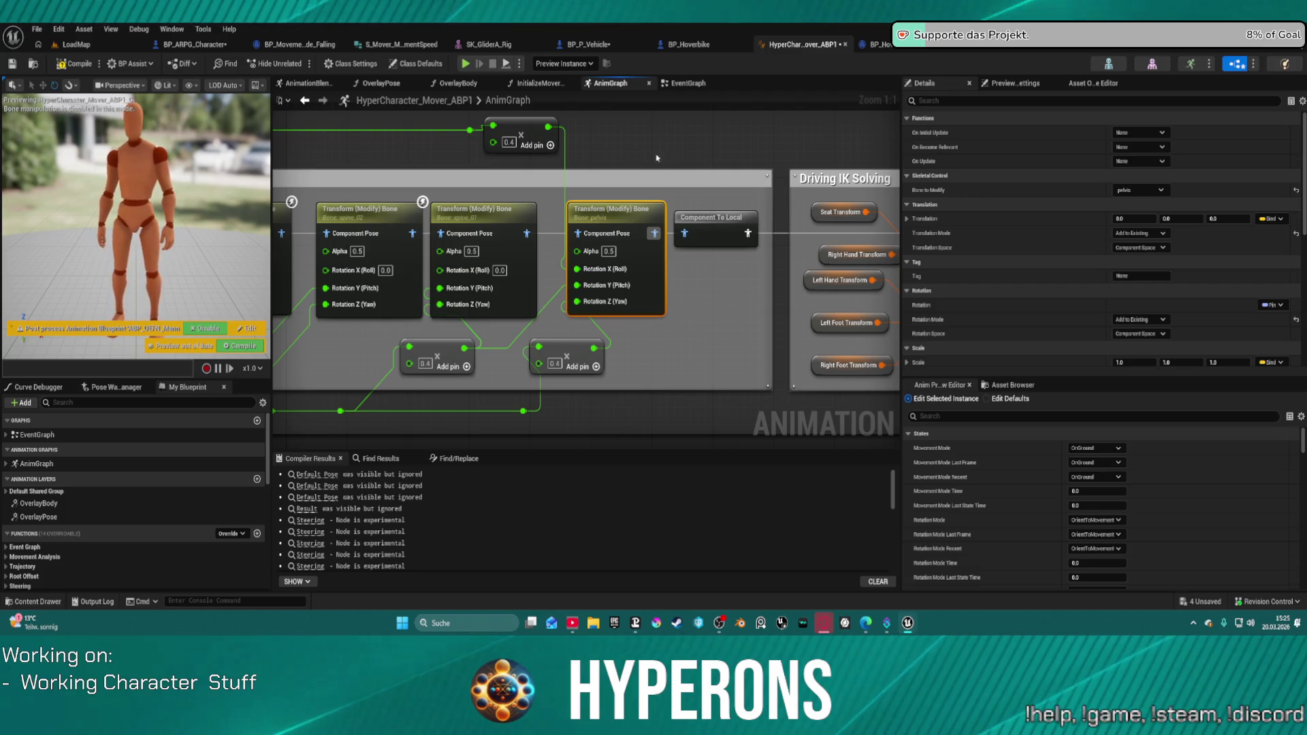
pyautogui.moveTo(712, 180); pyautogui.dragTo(429, 185)
pyautogui.scroll(-5, 428, 186)
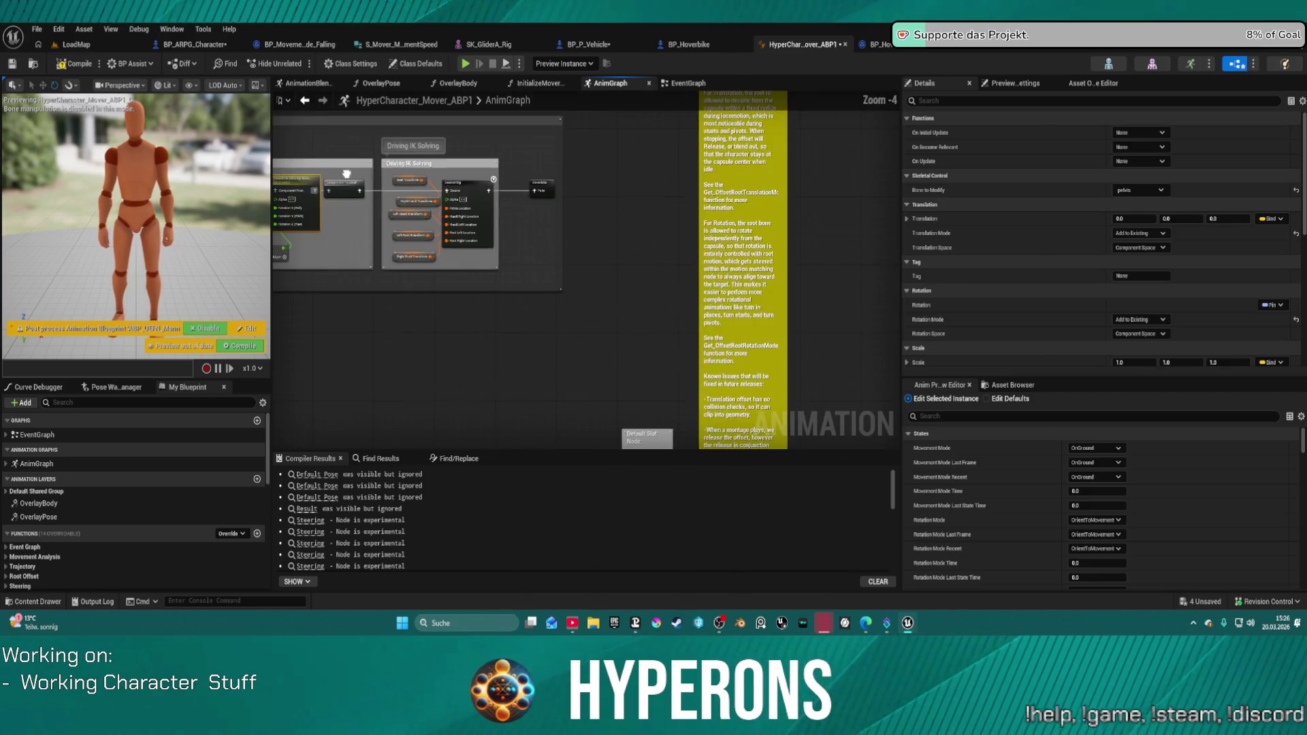
pyautogui.scroll(1, 602, 286)
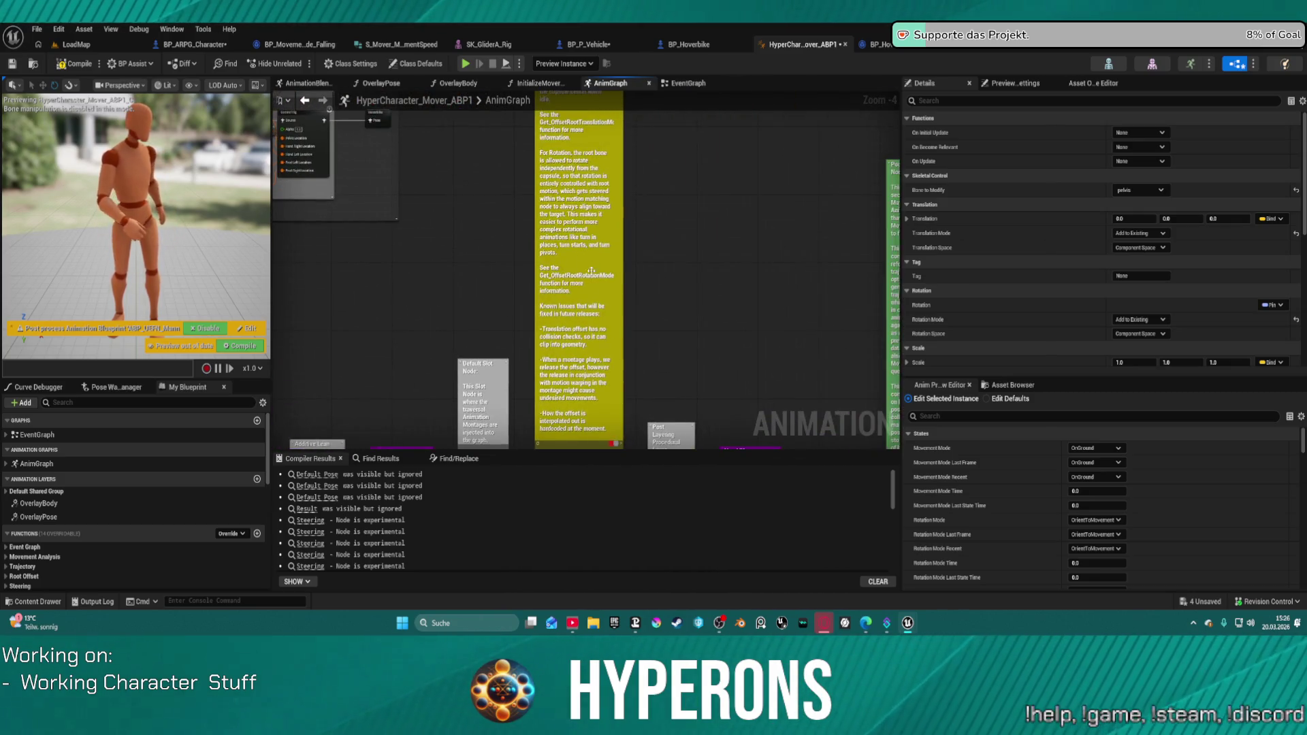
pyautogui.moveTo(602, 286)
pyautogui.mouseDown()
pyautogui.moveTo(534, 435)
pyautogui.moveTo(534, 701)
pyautogui.mouseUp()
pyautogui.scroll(2, 569, 211)
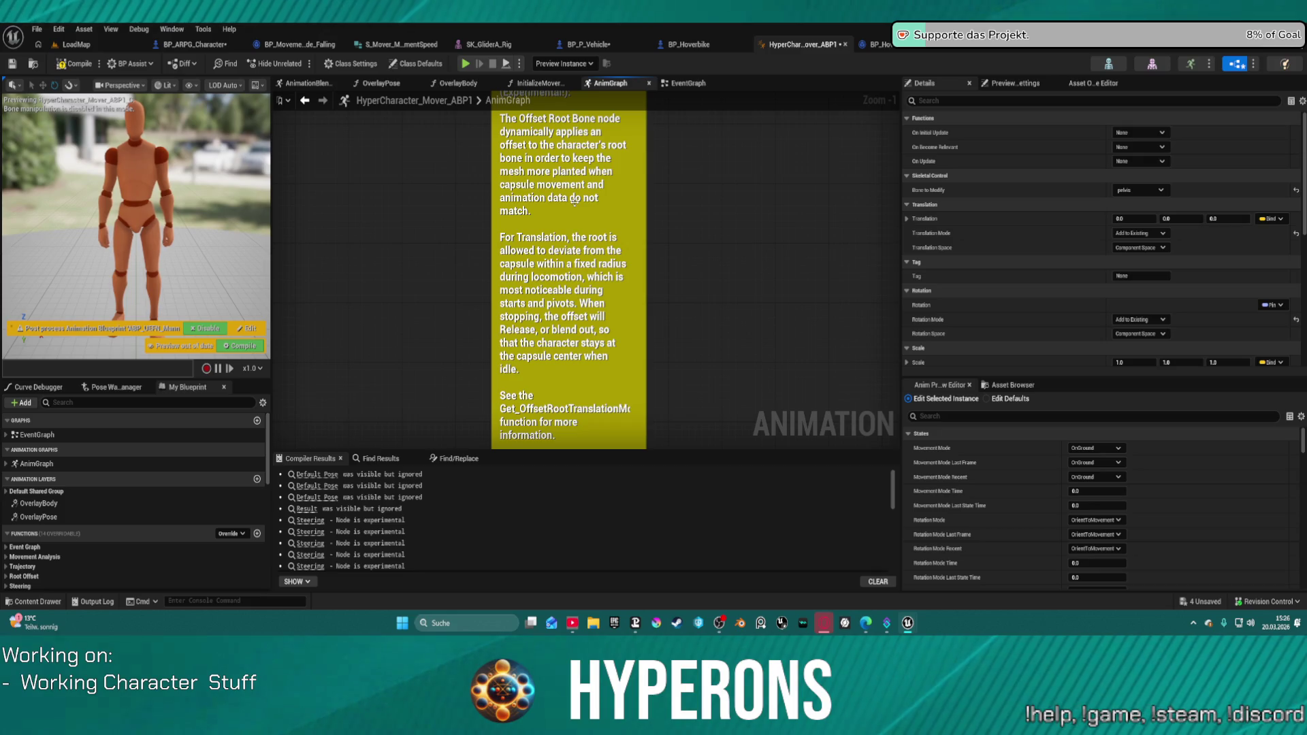
pyautogui.scroll(-2, 556, 367)
pyautogui.scroll(2, 556, 367)
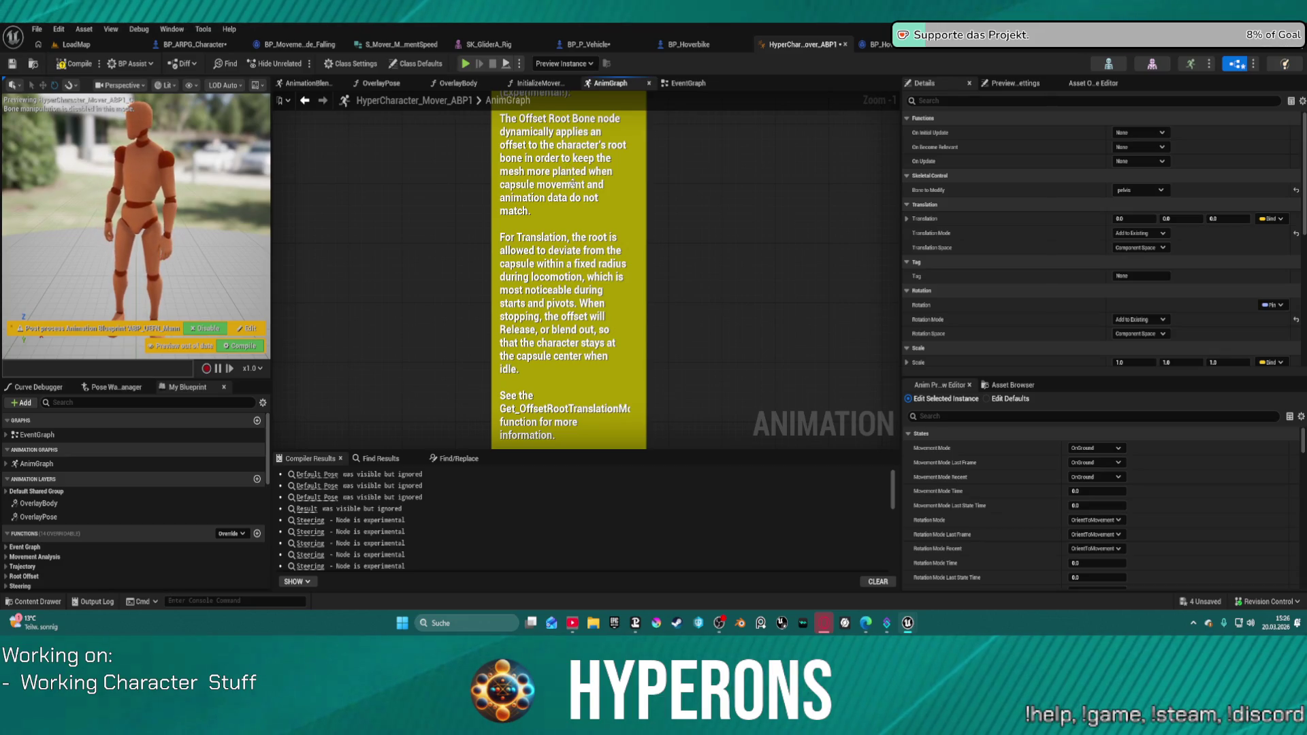
pyautogui.scroll(-1, 571, 201)
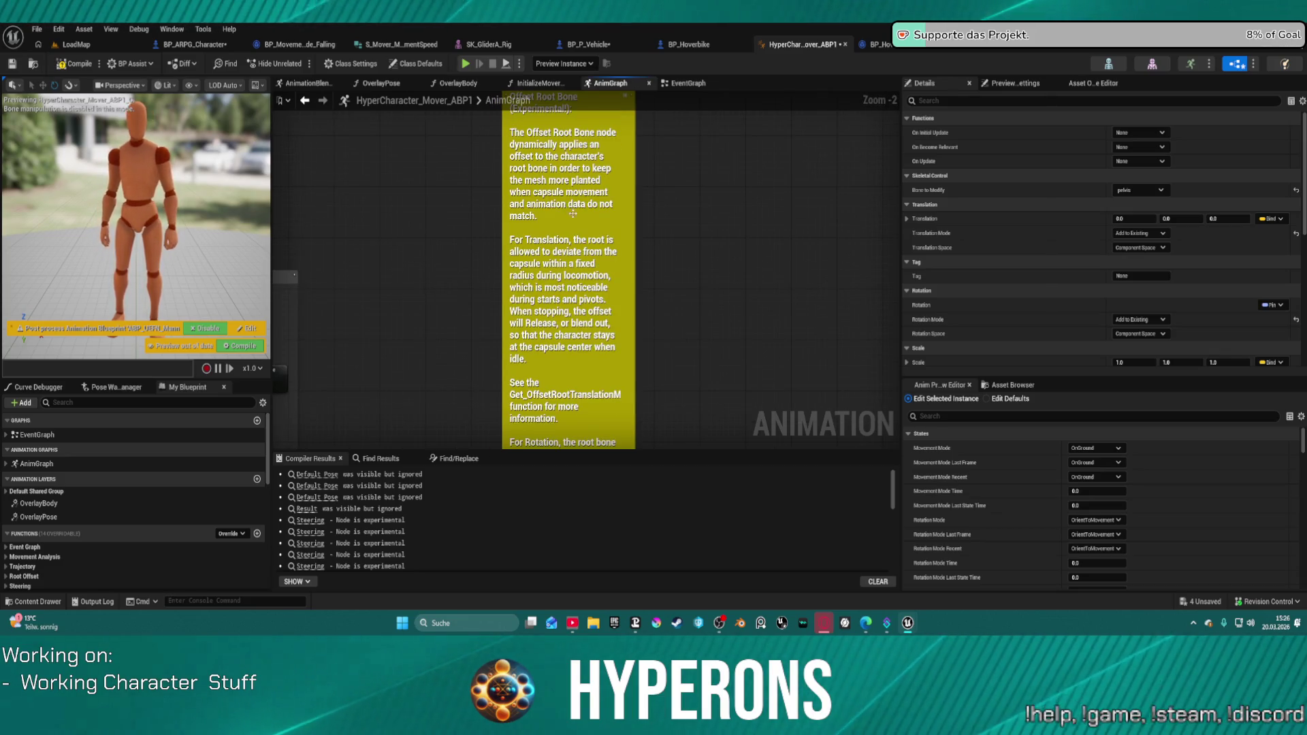
pyautogui.scroll(1, 576, 216)
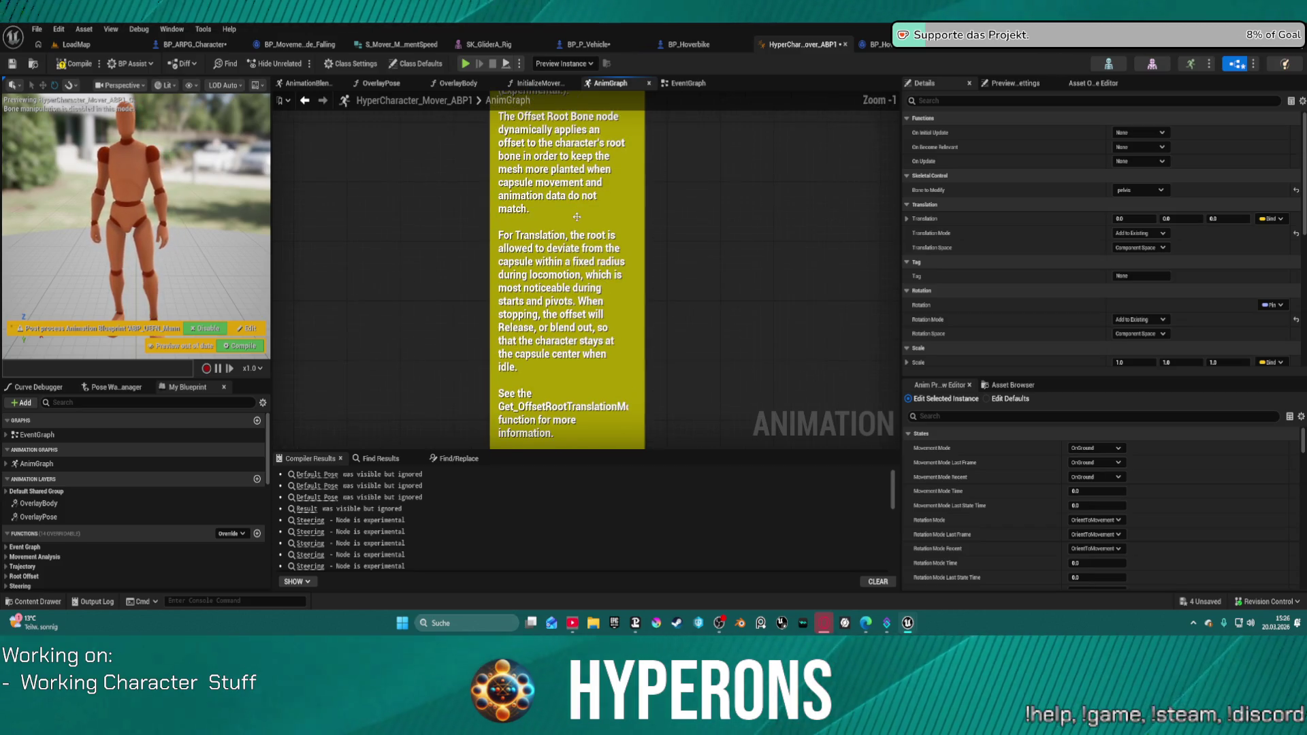
pyautogui.moveTo(702, 254)
pyautogui.mouseDown()
pyautogui.moveTo(738, 306)
pyautogui.moveTo(716, 94)
pyautogui.mouseUp()
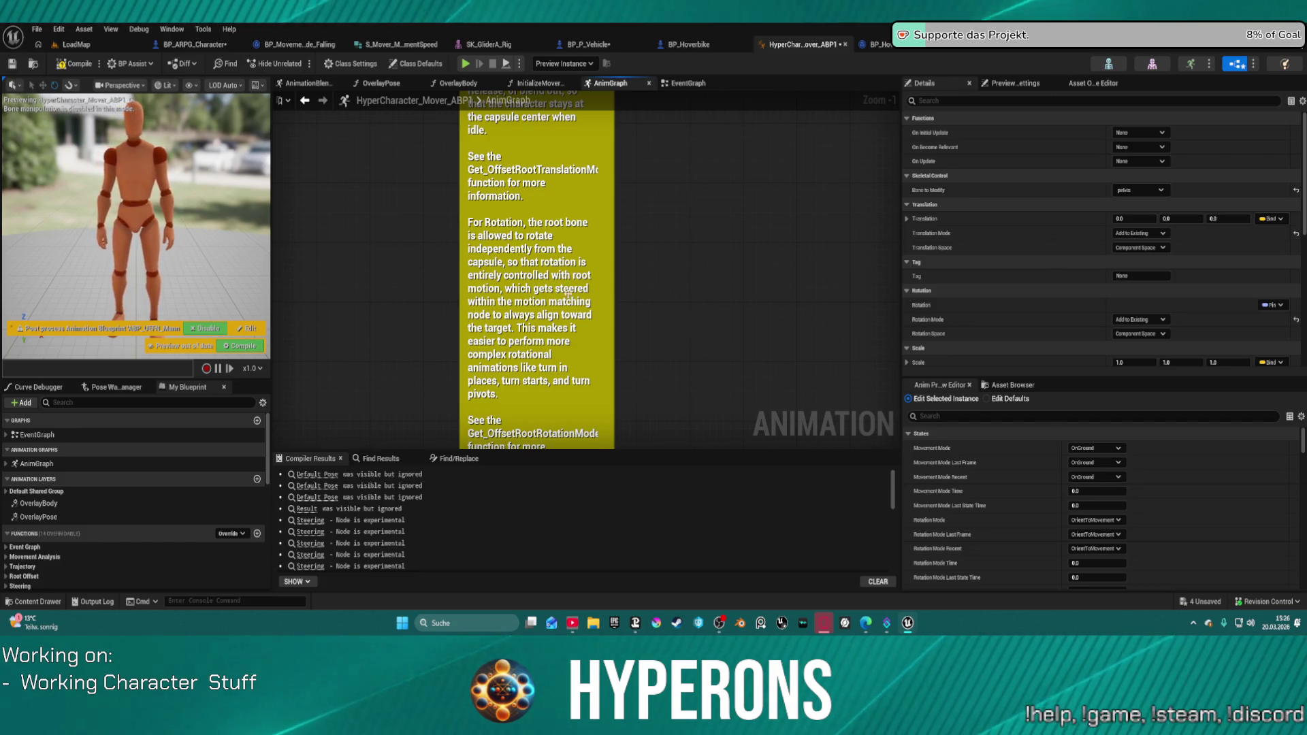
pyautogui.scroll(-3, 524, 306)
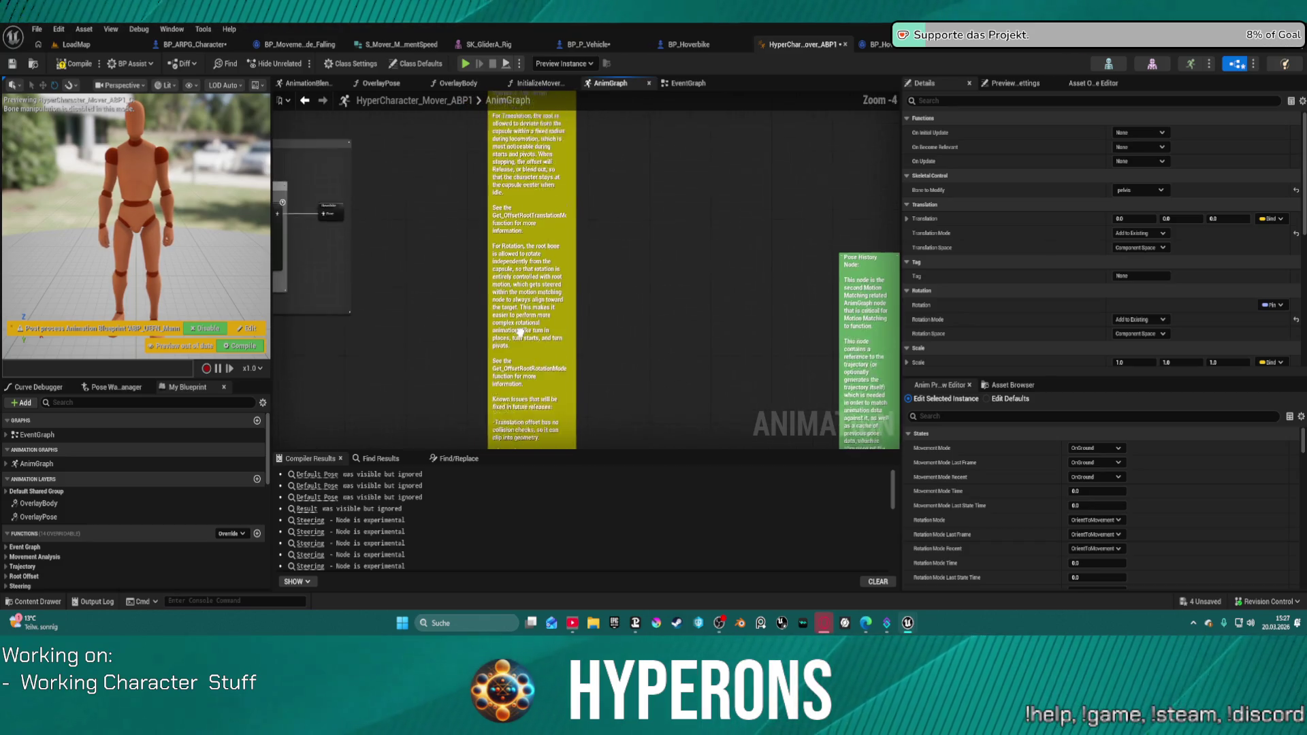
pyautogui.doubleClick(523, 306)
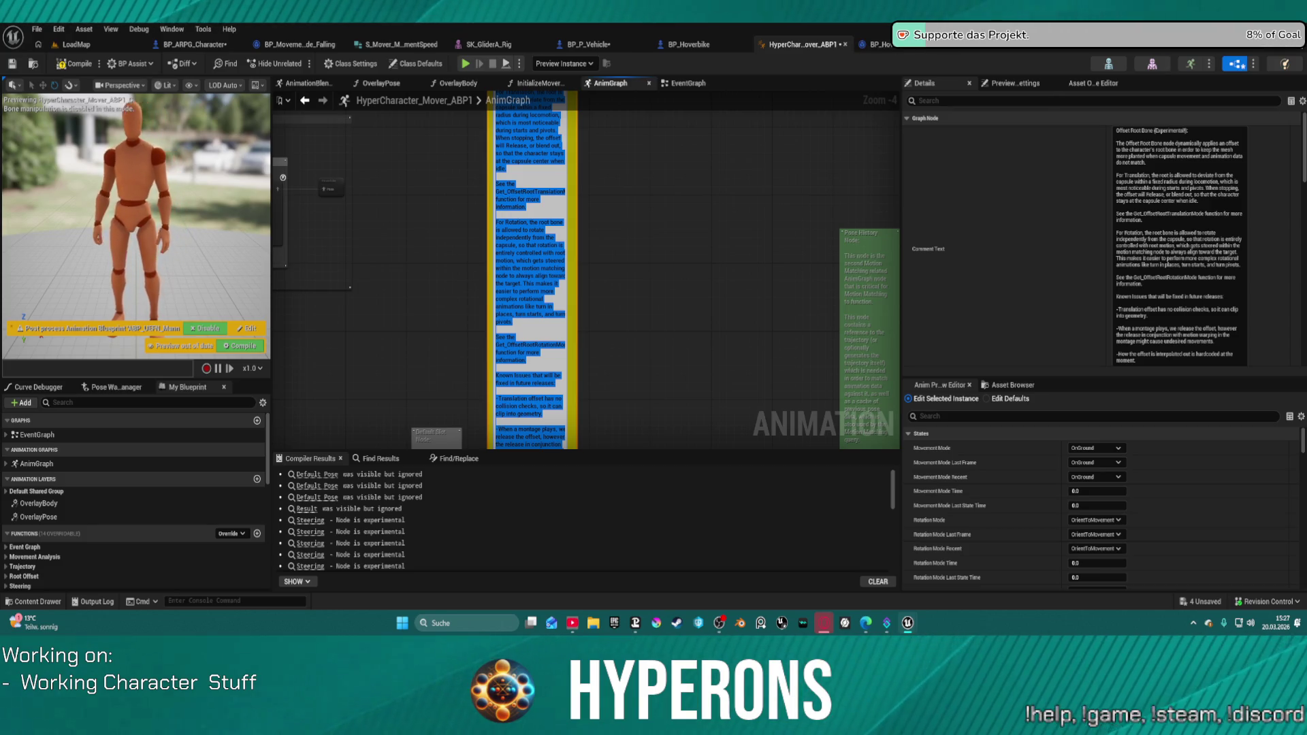
# Stop editing the comment and browse the MovementModes folder with BP_Hoverbike, then view the SK_GliderA_Rig mesh.
pyautogui.press('Escape')
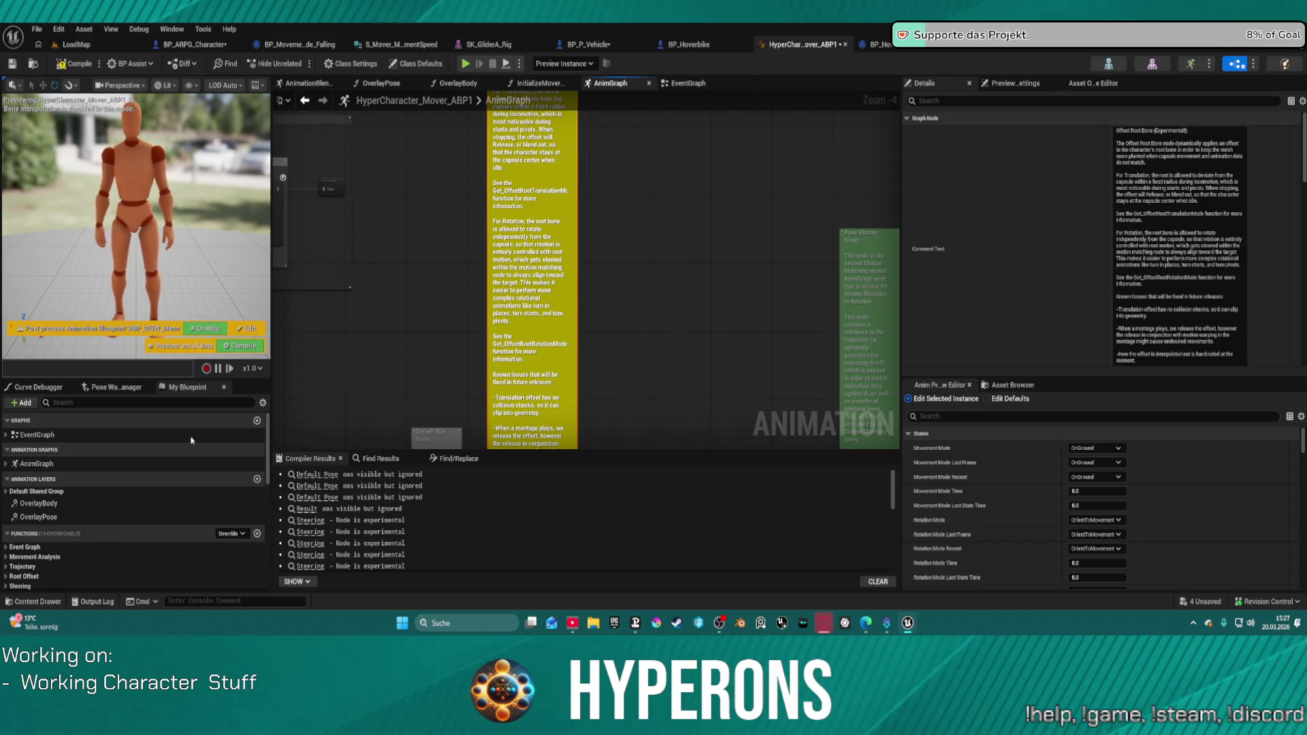
pyautogui.click(34, 601)
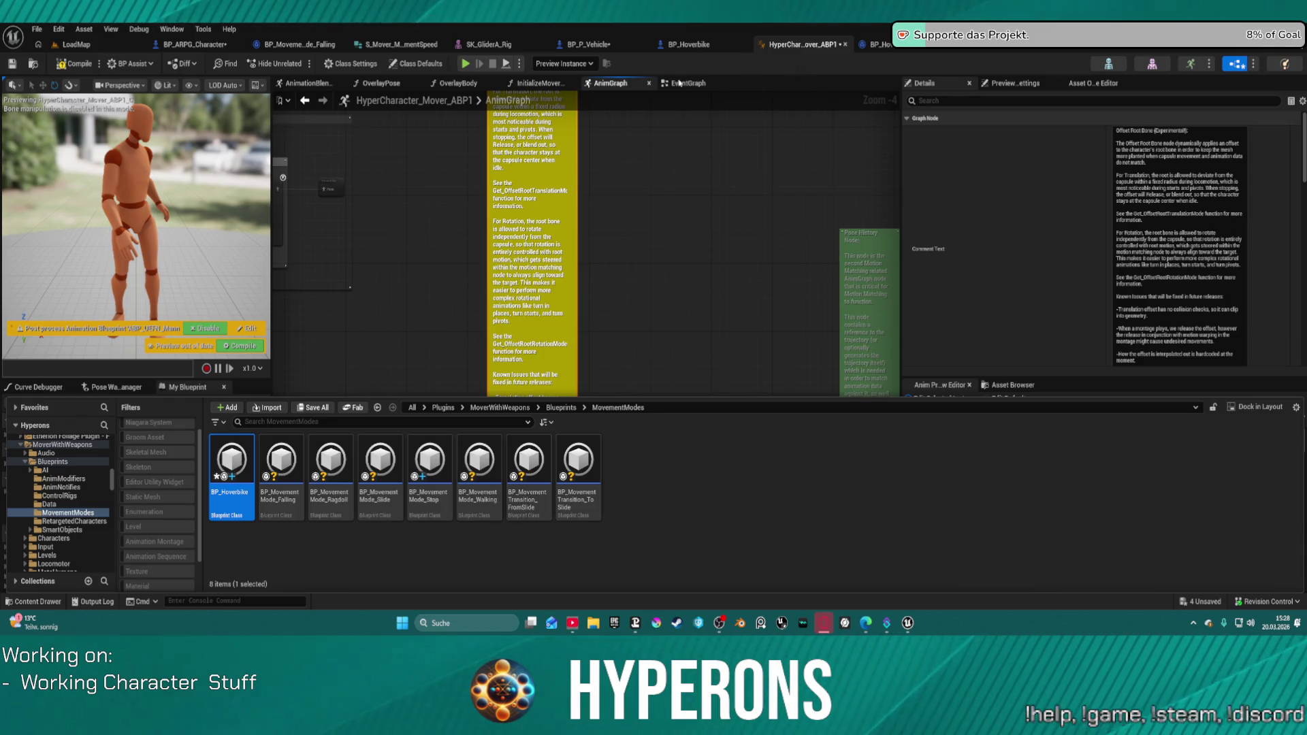
pyautogui.click(496, 47)
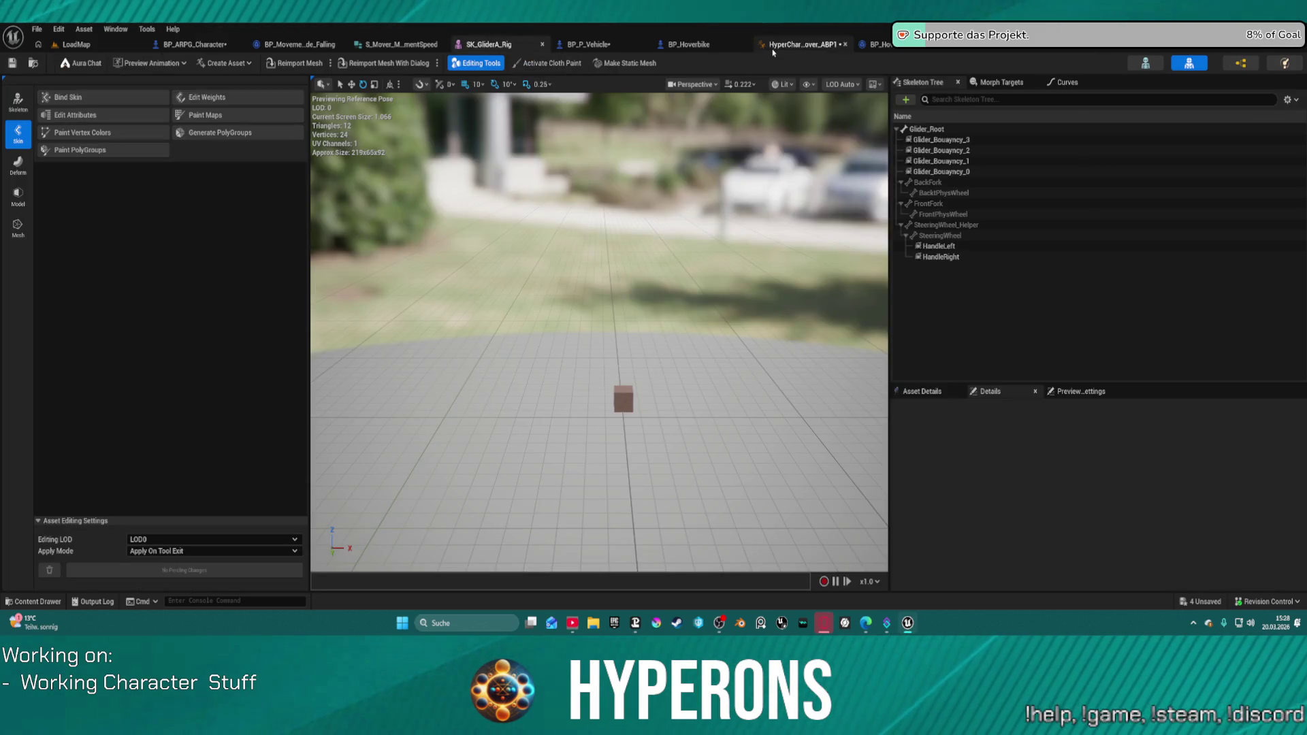
# Select the A_Glider_Pose_ue5 Sequence Evaluator in the AnimGraph and open its animation asset.
pyautogui.click(775, 46)
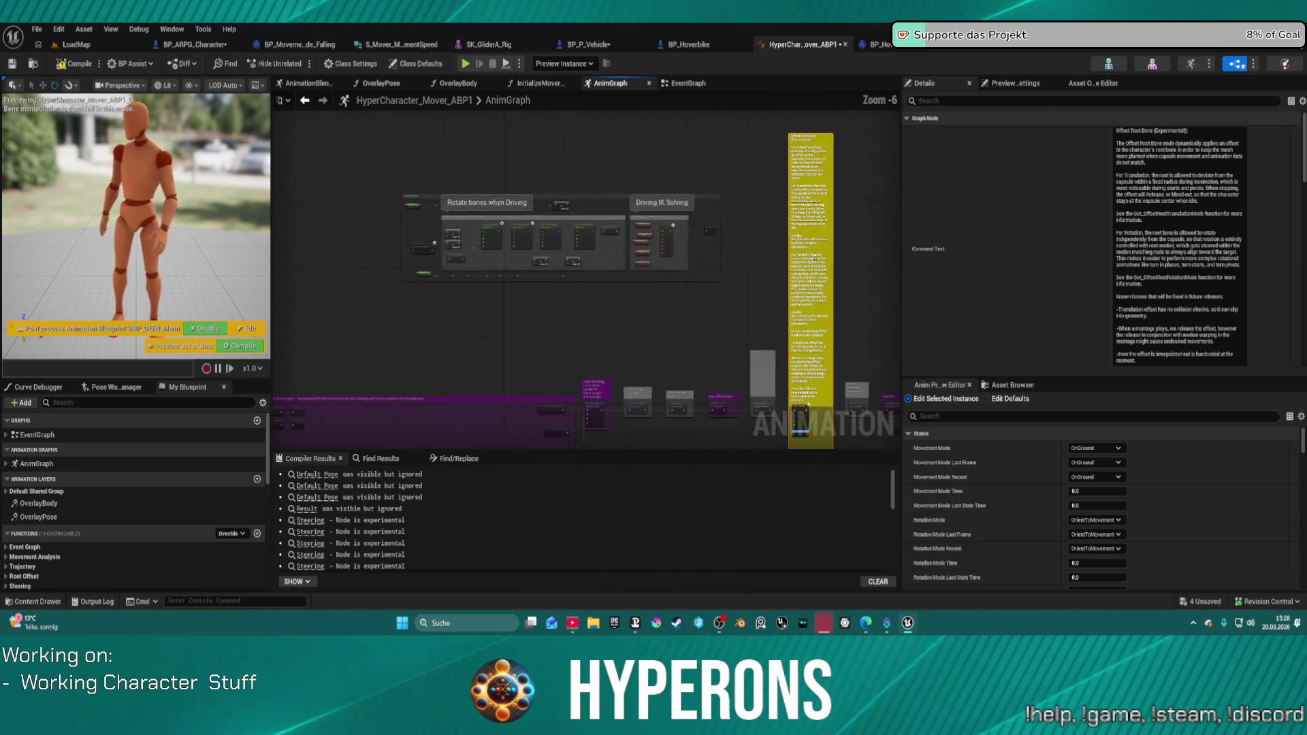
pyautogui.scroll(5, 517, 286)
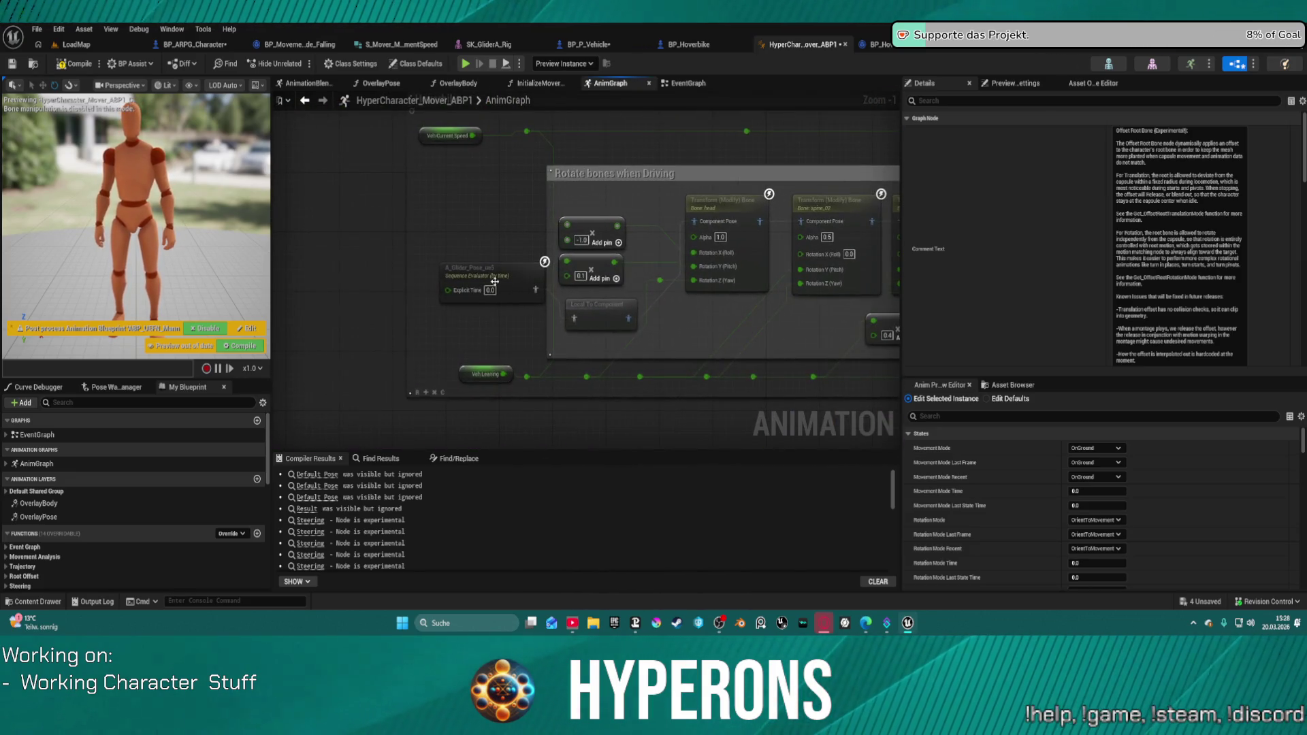
pyautogui.click(495, 281)
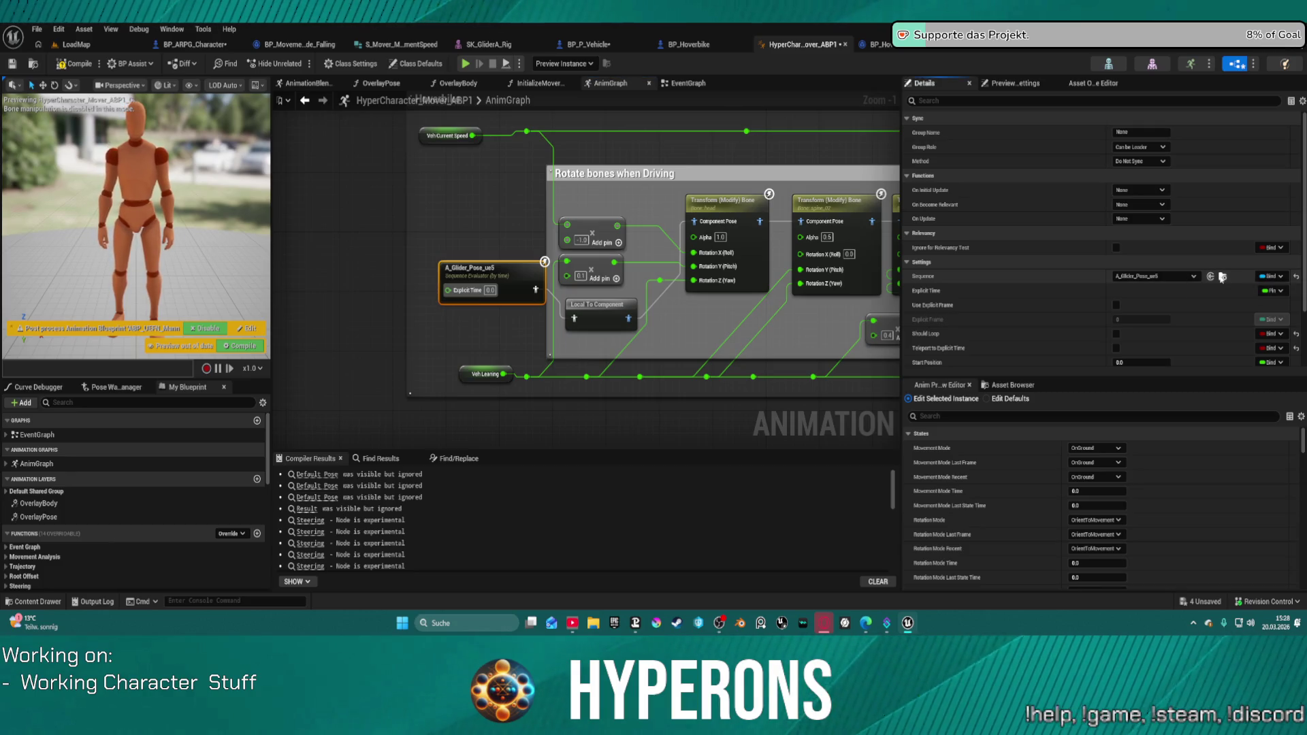
pyautogui.click(1221, 277)
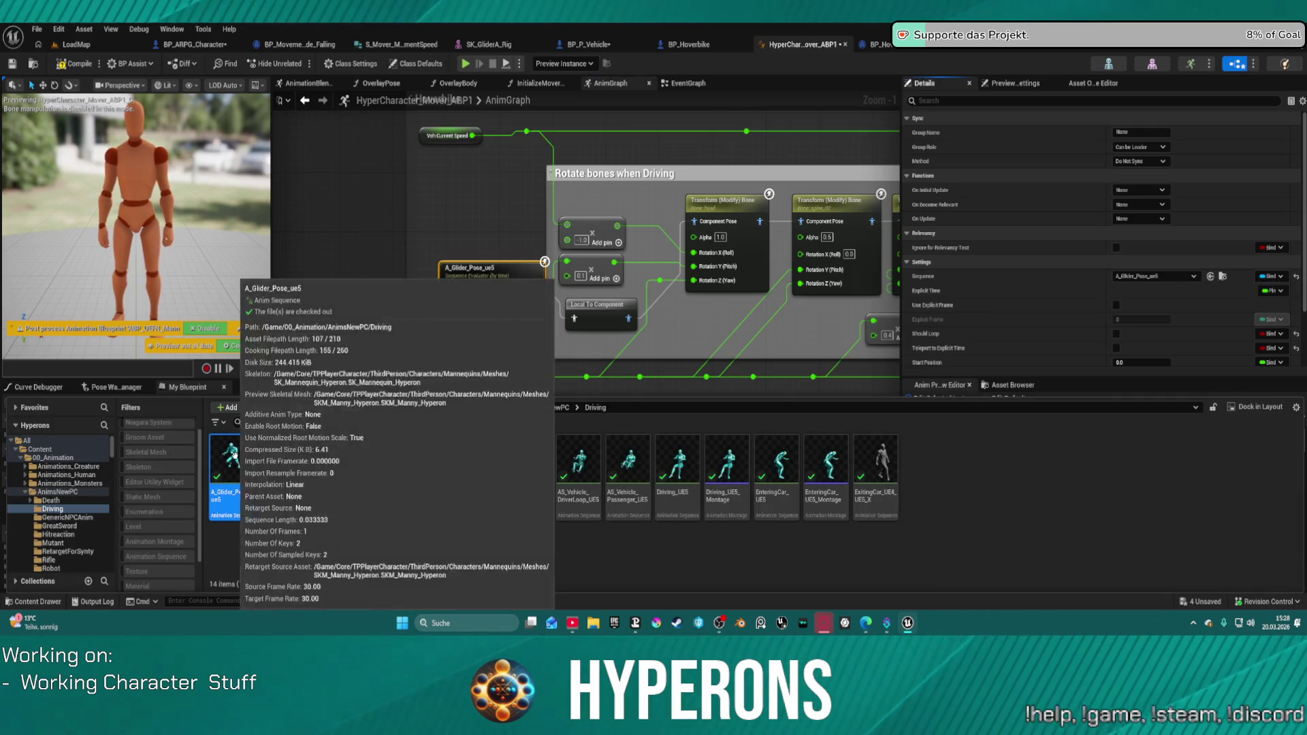
pyautogui.press('Return')
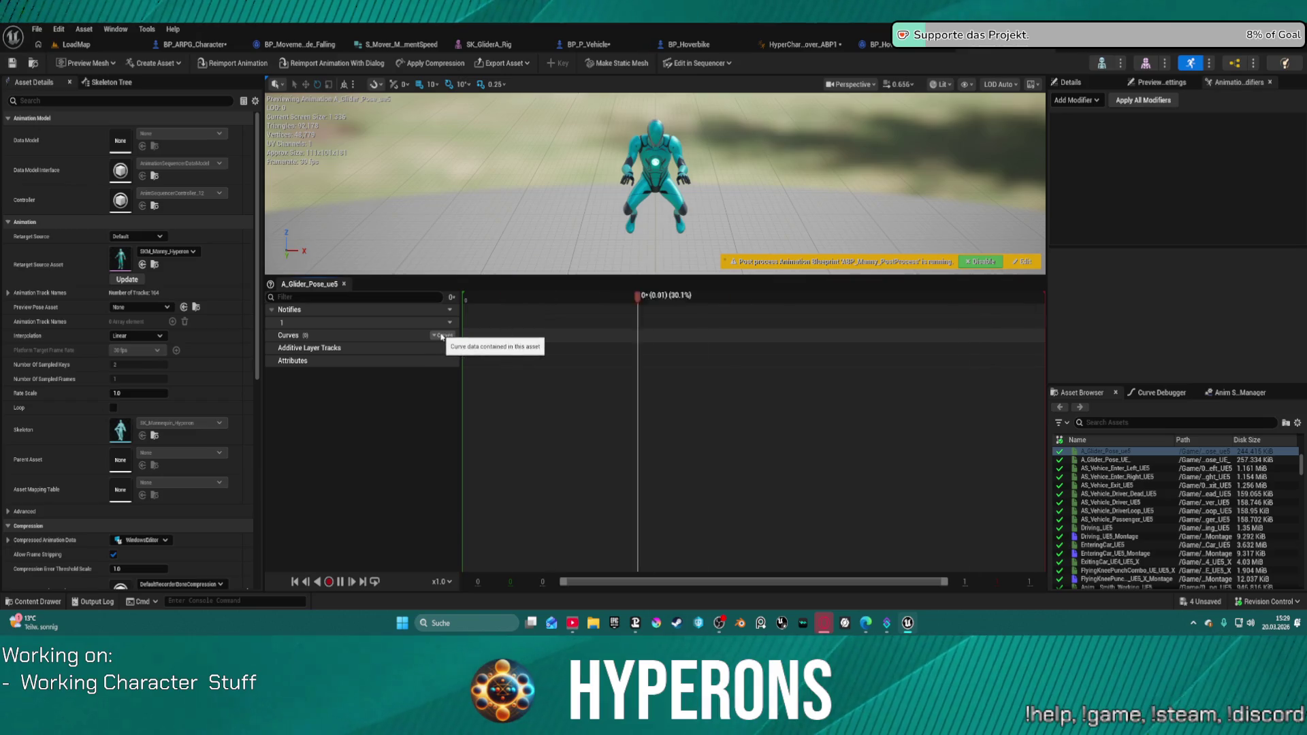
# Add the Copy_Curves and Create_Curves modifiers to the glider pose animation.
pyautogui.click(1090, 99)
pyautogui.write('cu')
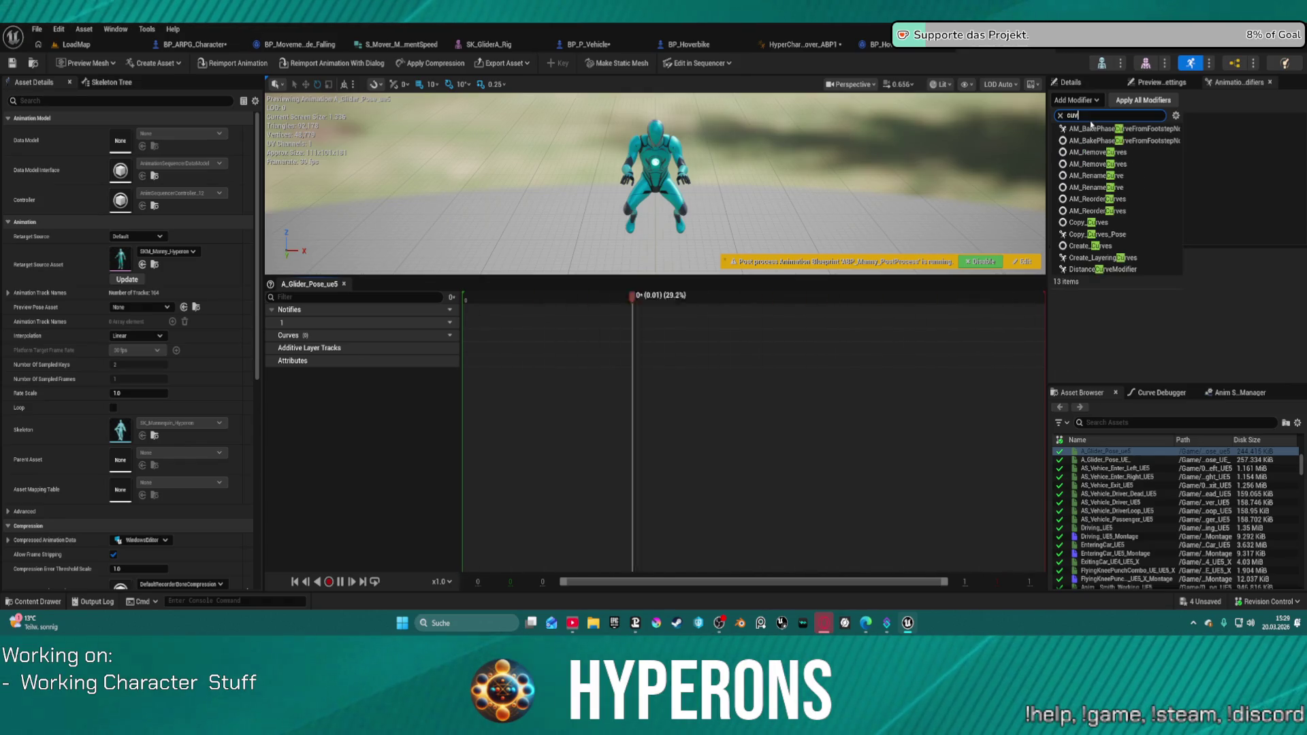
pyautogui.write('r')
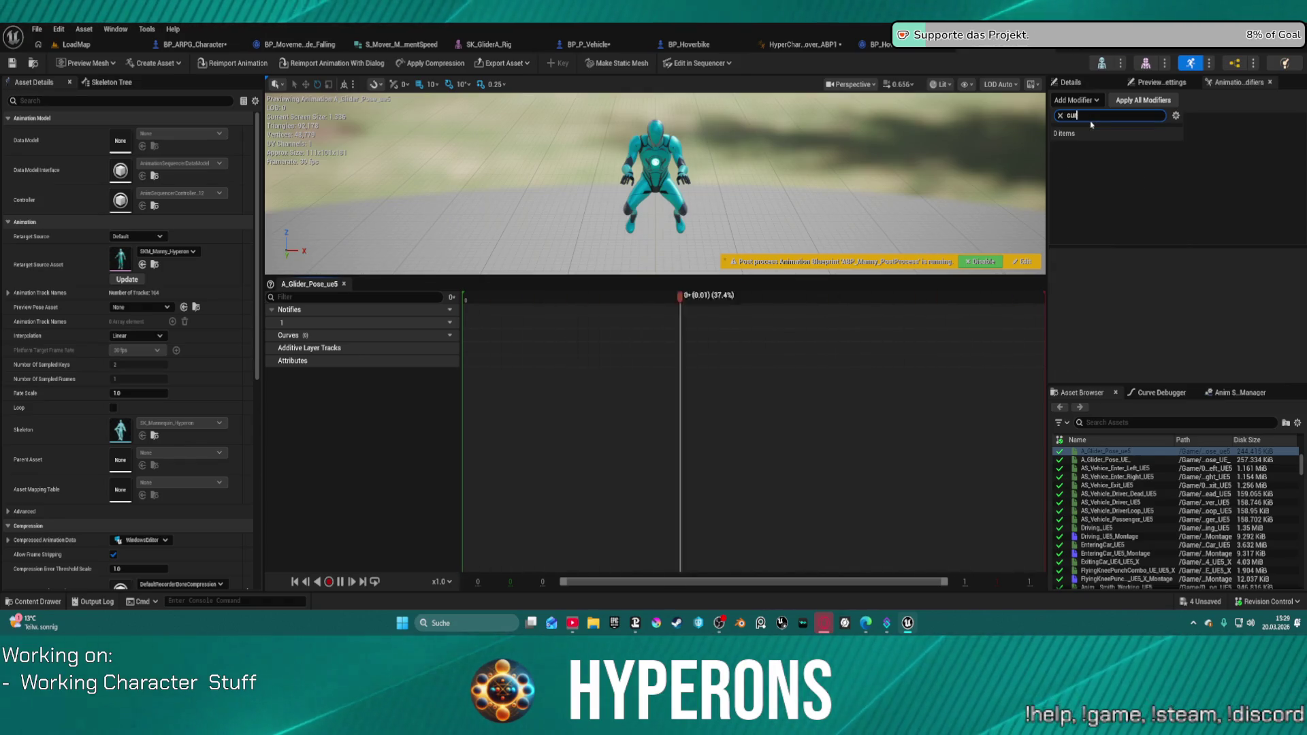
pyautogui.write('v')
pyautogui.click(1111, 223)
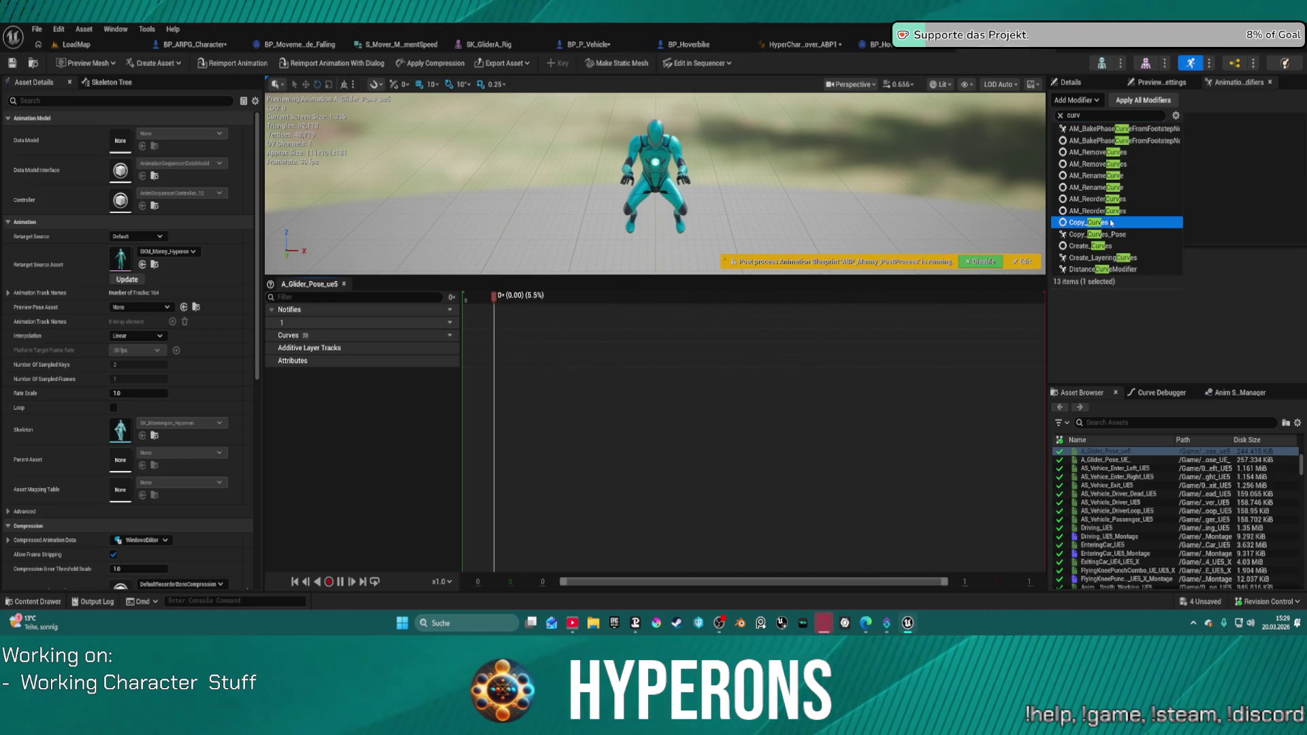
pyautogui.click(1111, 223)
pyautogui.click(1101, 118)
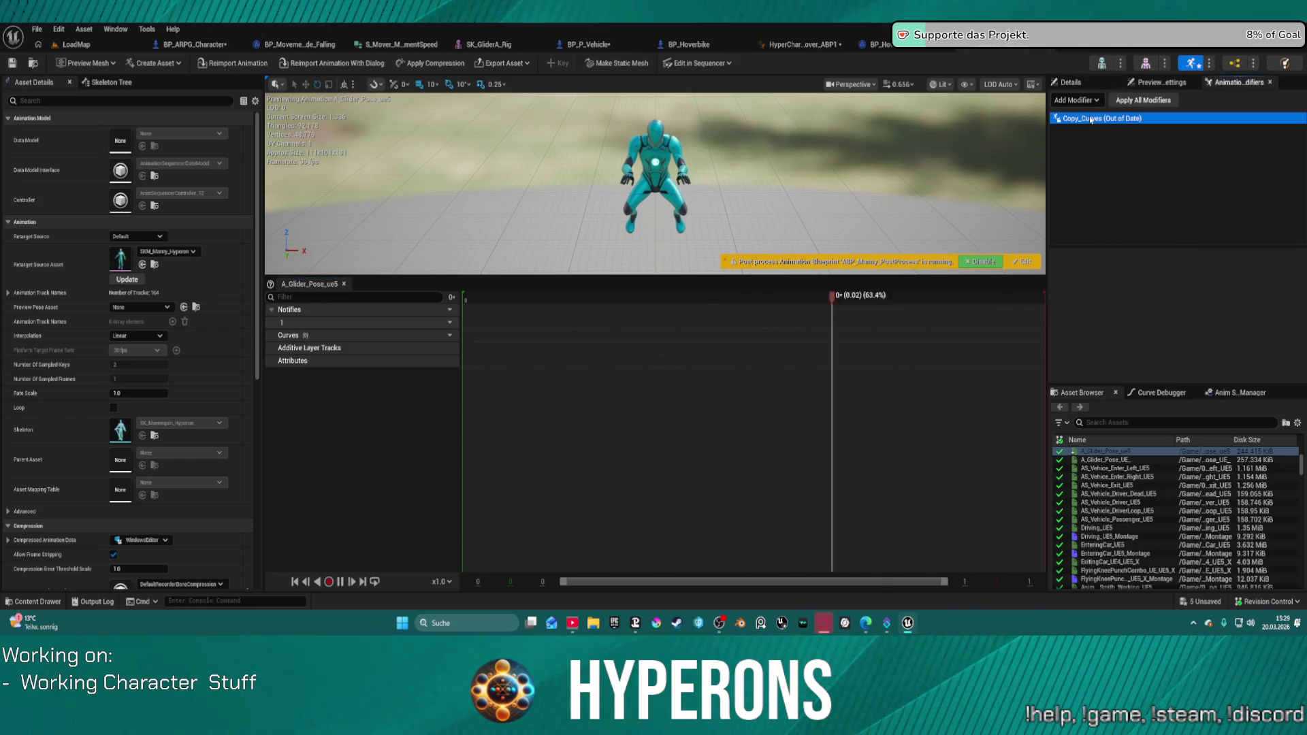
pyautogui.click(1074, 100)
pyautogui.write('cre c')
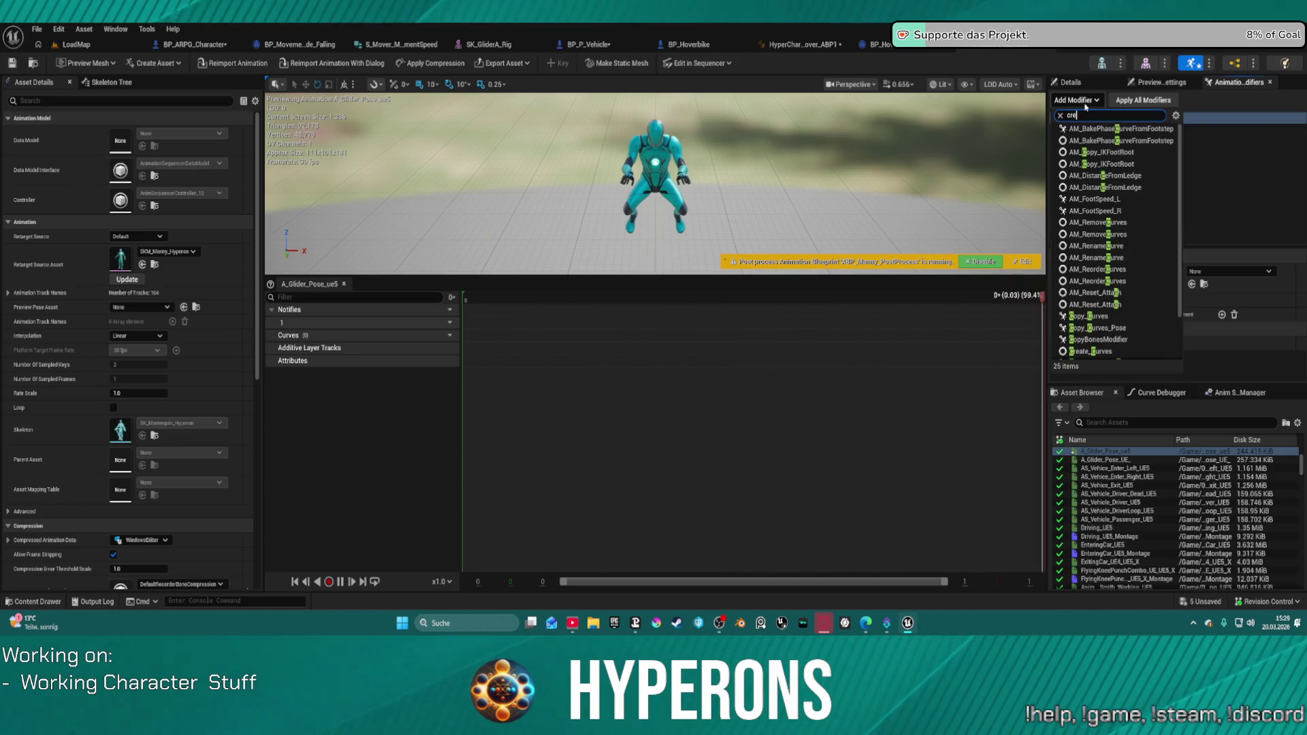
pyautogui.write('ur')
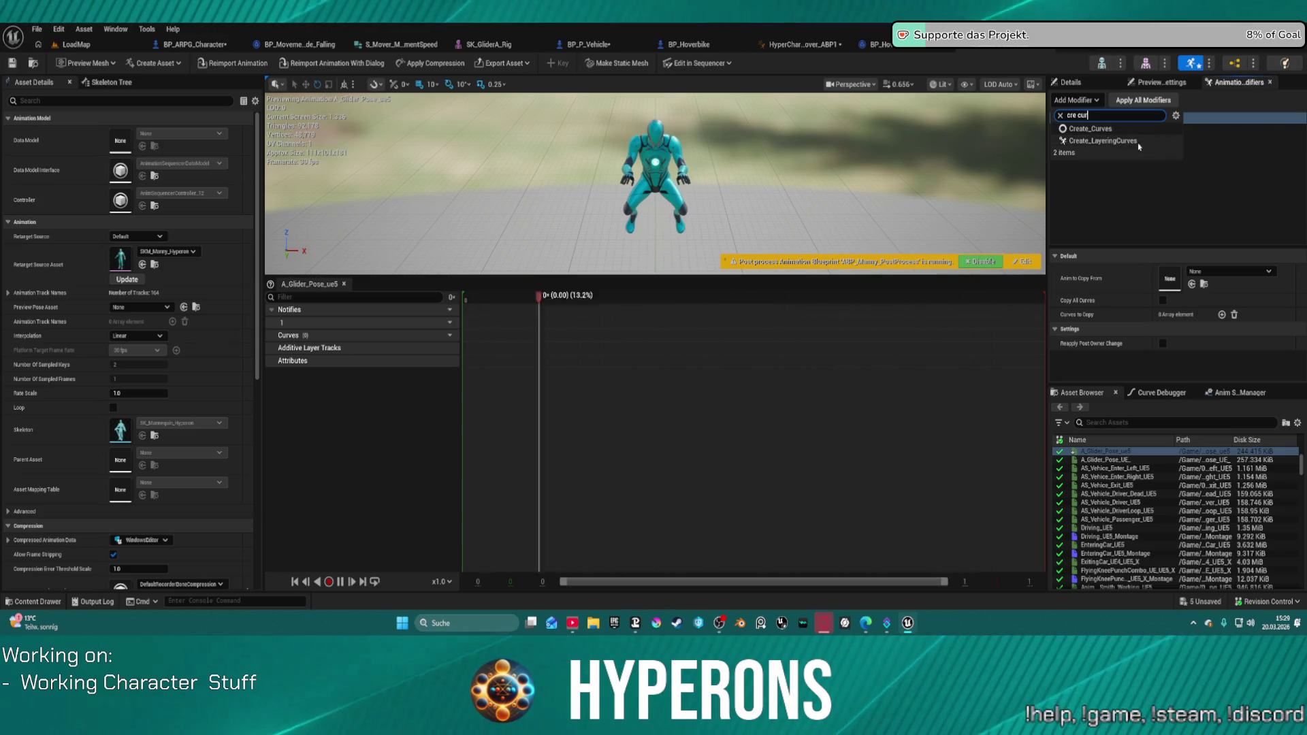
pyautogui.click(1099, 128)
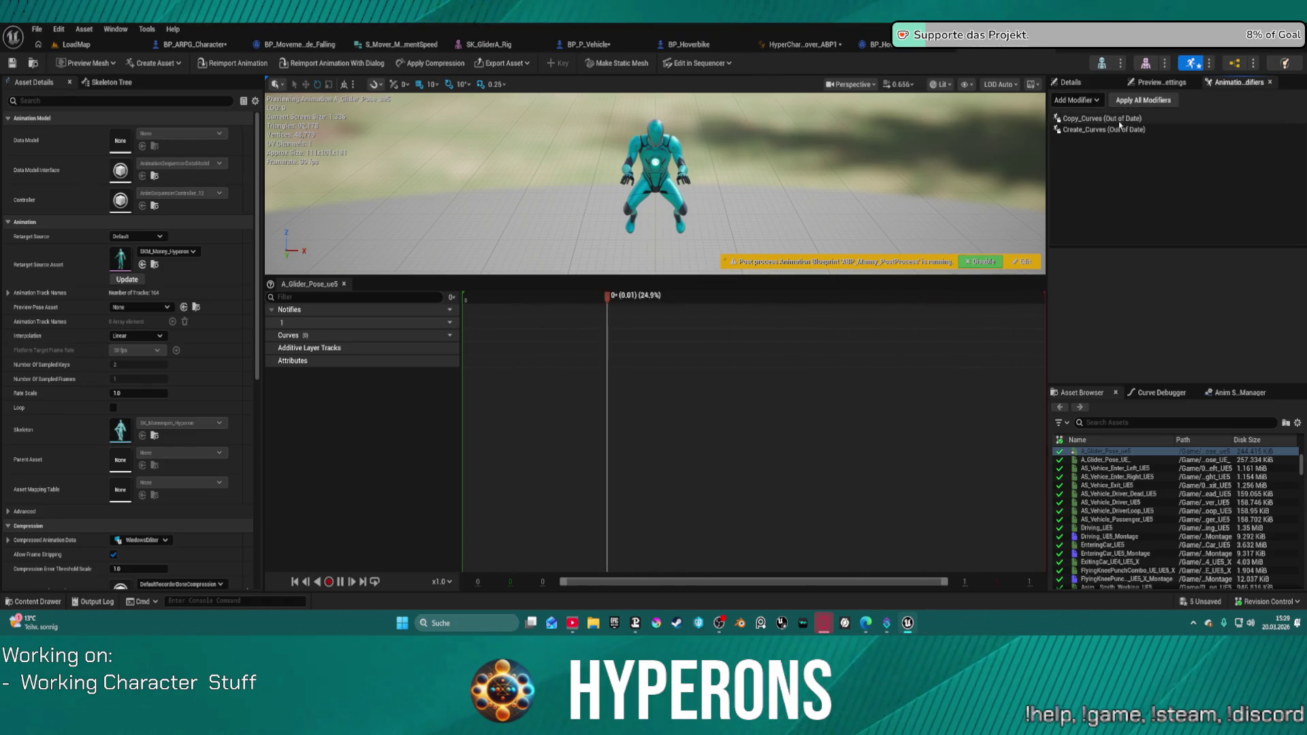
# Add the Create_LayeringCurves modifier and apply all modifiers to generate the layering curves.
pyautogui.click(1119, 119)
pyautogui.click(1143, 100)
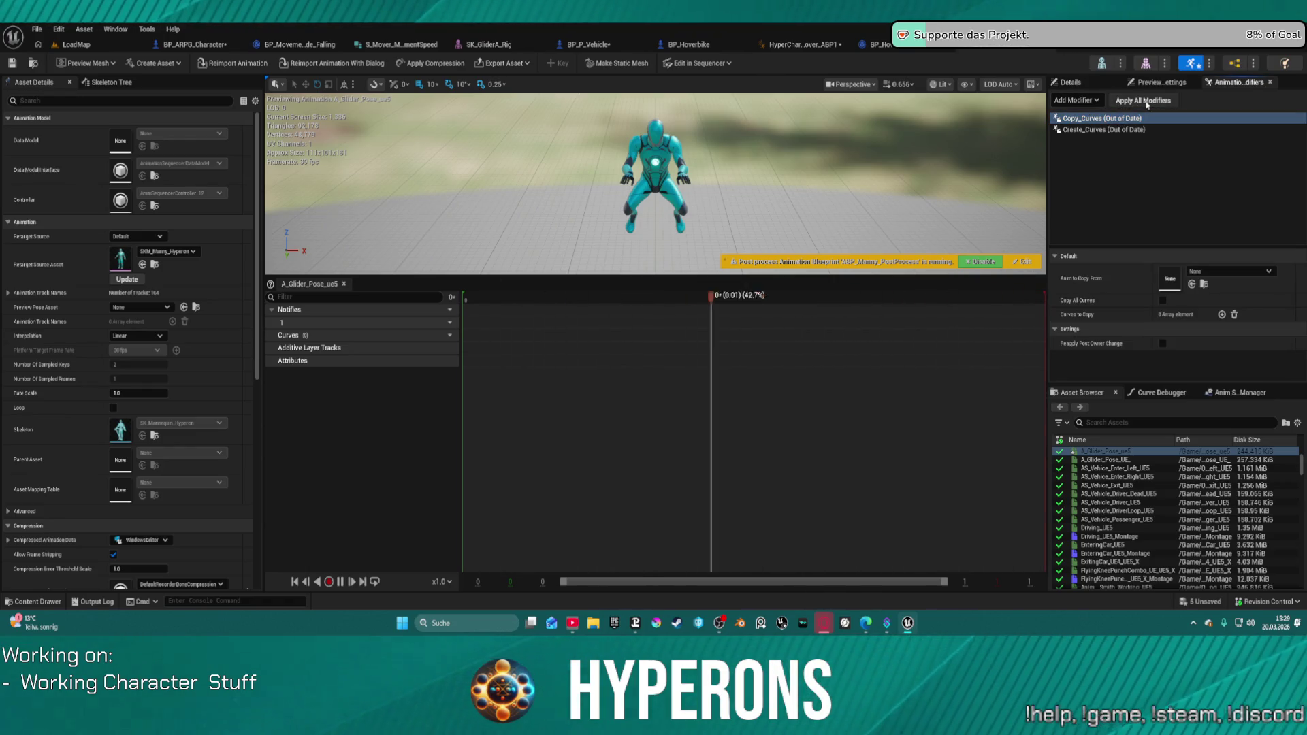
pyautogui.click(1076, 100)
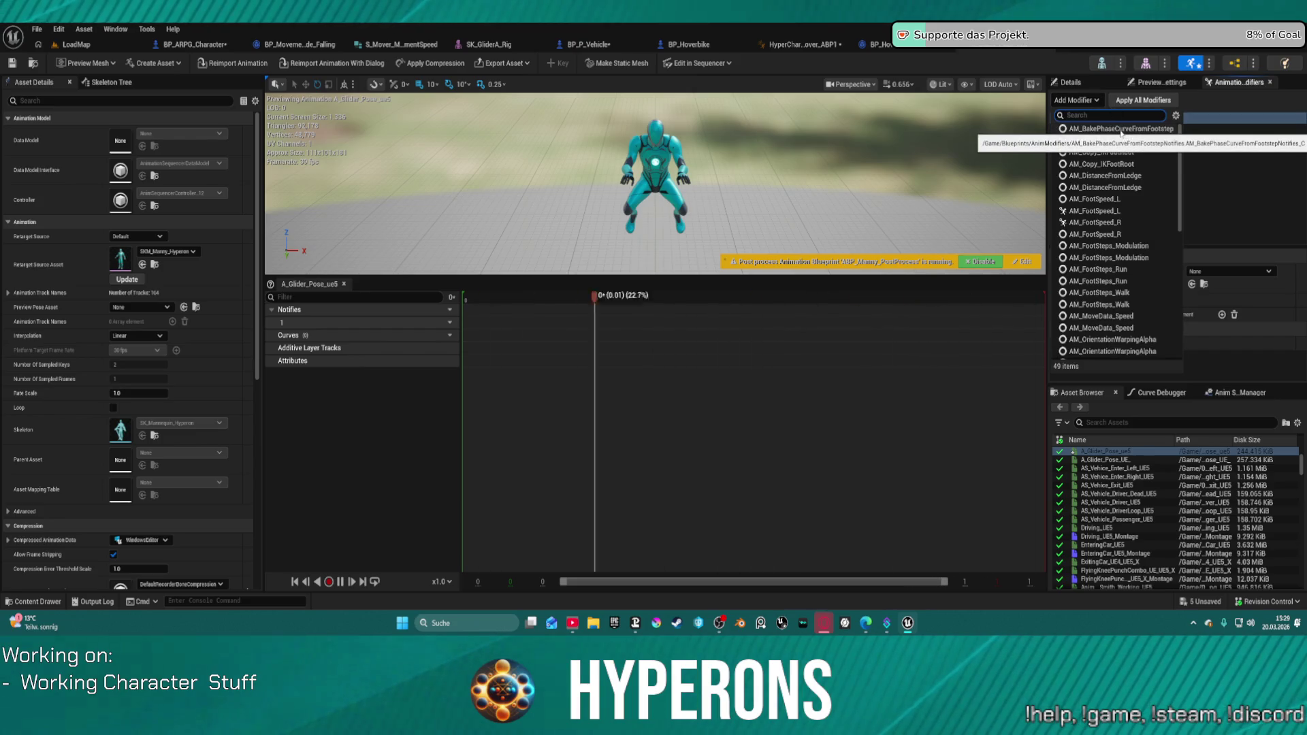
pyautogui.click(1121, 129)
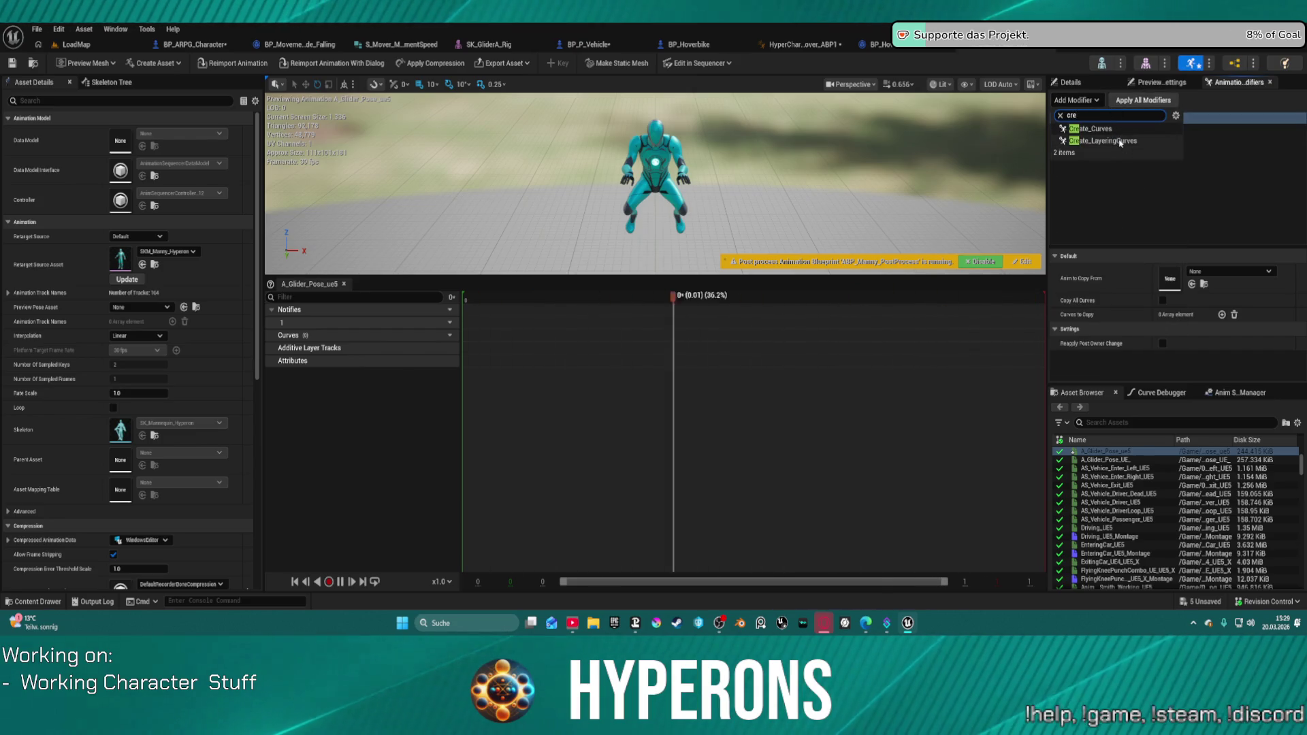
pyautogui.click(1101, 120)
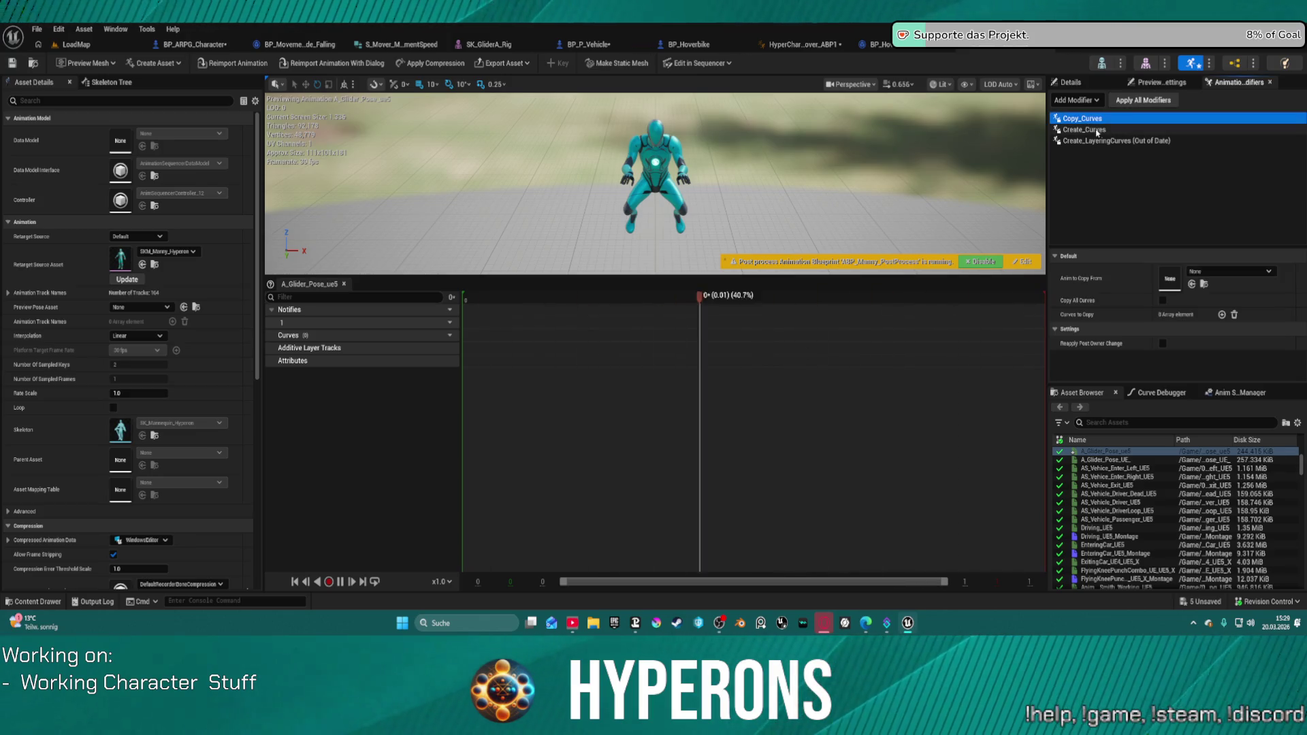
pyautogui.click(1099, 140)
pyautogui.click(1133, 101)
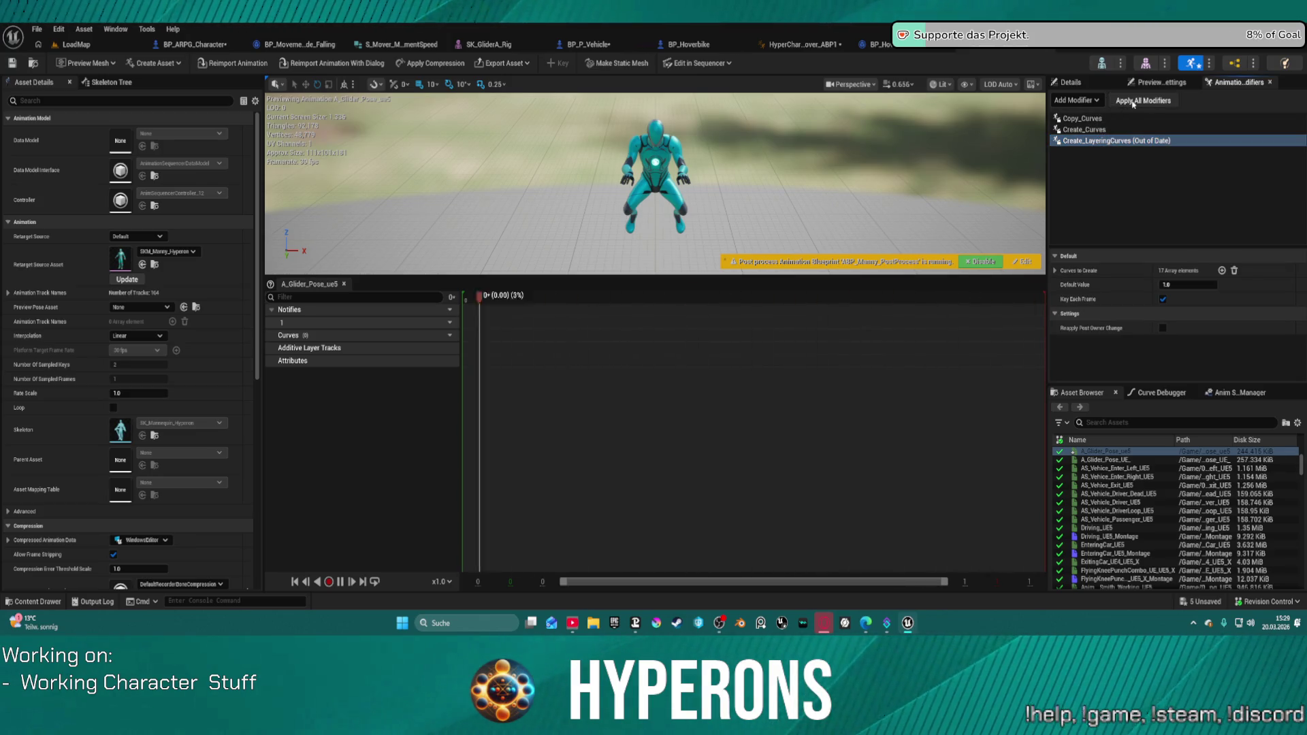
pyautogui.scroll(-3, 425, 435)
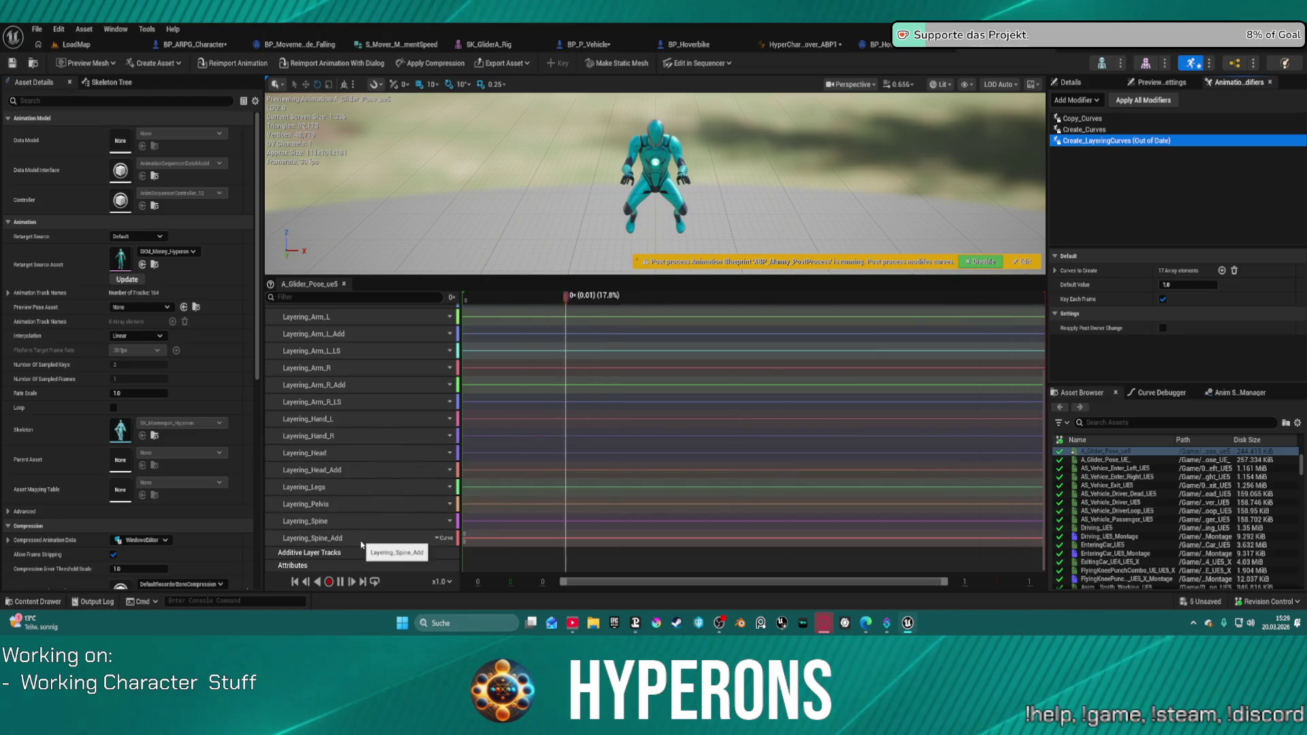
# Check the animation's curve options and close them without adding anything.
pyautogui.scroll(3, 422, 428)
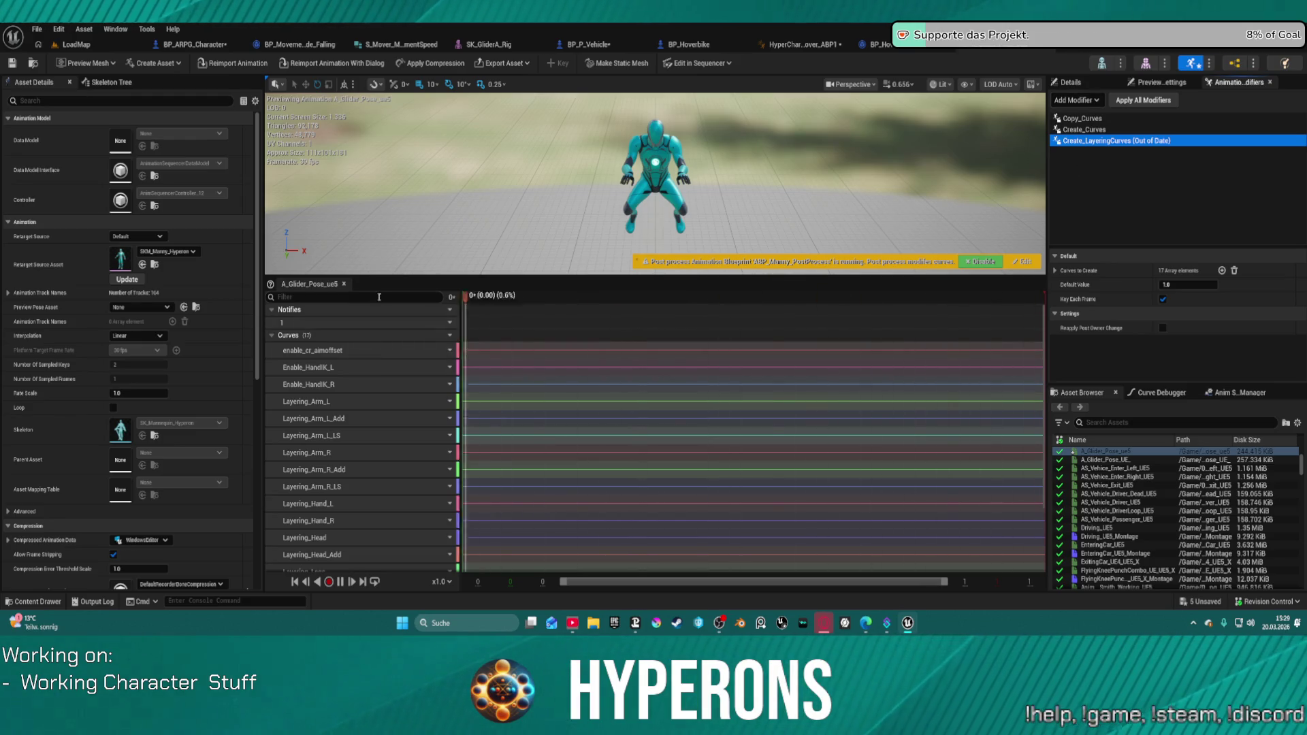
pyautogui.click(444, 335)
pyautogui.moveTo(476, 364)
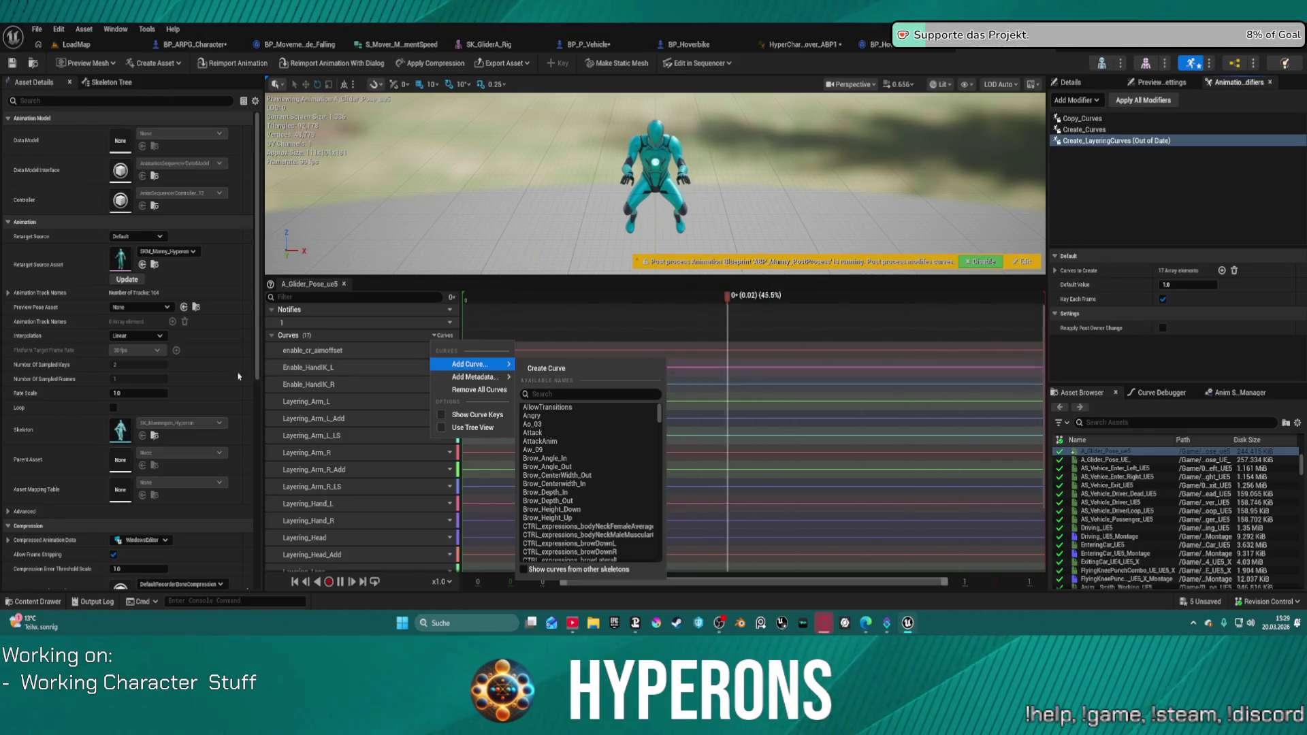
pyautogui.scroll(-3, 246, 390)
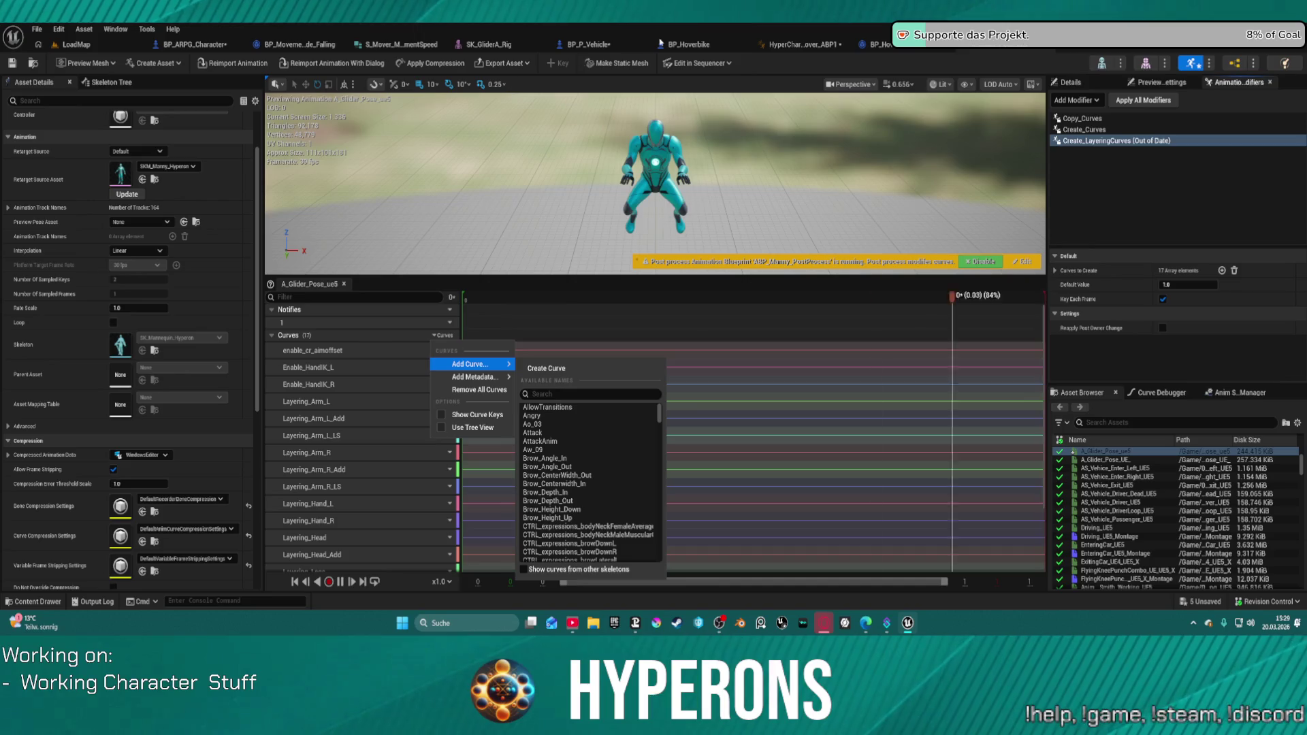
pyautogui.click(101, 443)
# Enable Force Root Lock in the A_Glider_Pose_ue5 Root Motion settings.
pyautogui.scroll(-5, 101, 443)
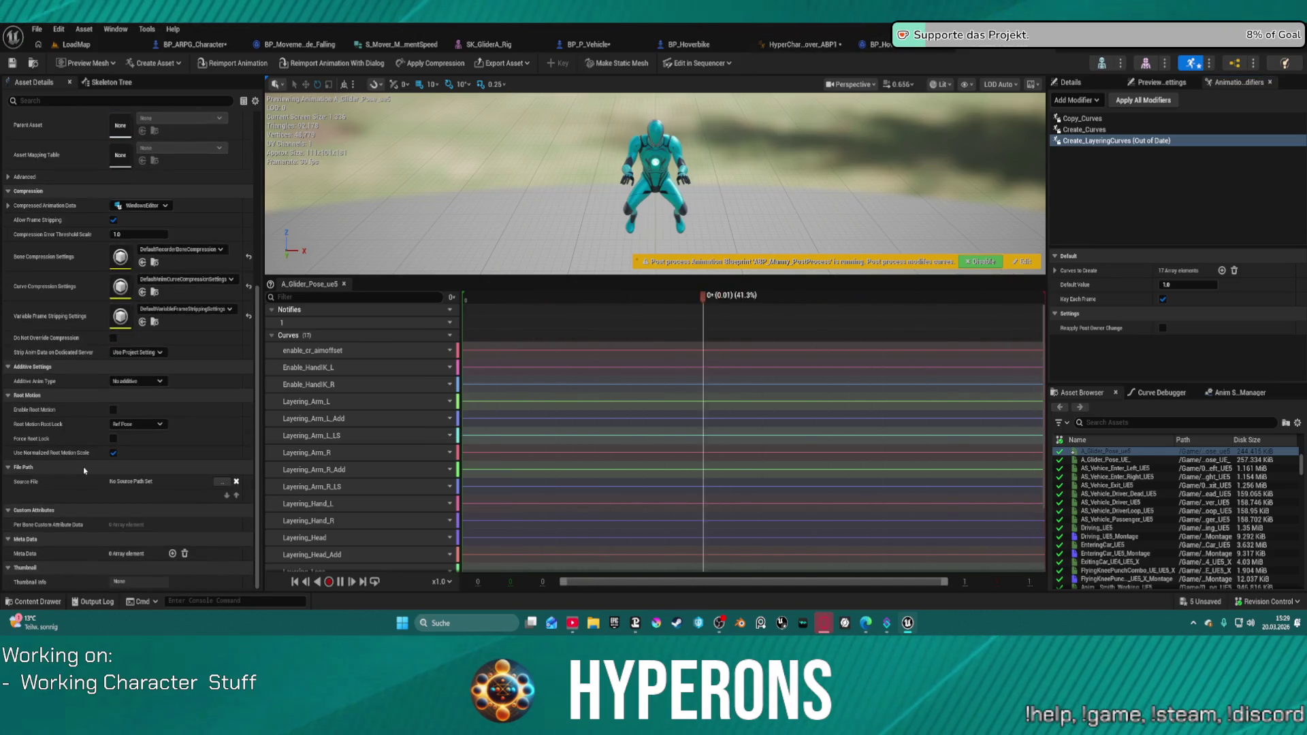
pyautogui.scroll(8, 100, 444)
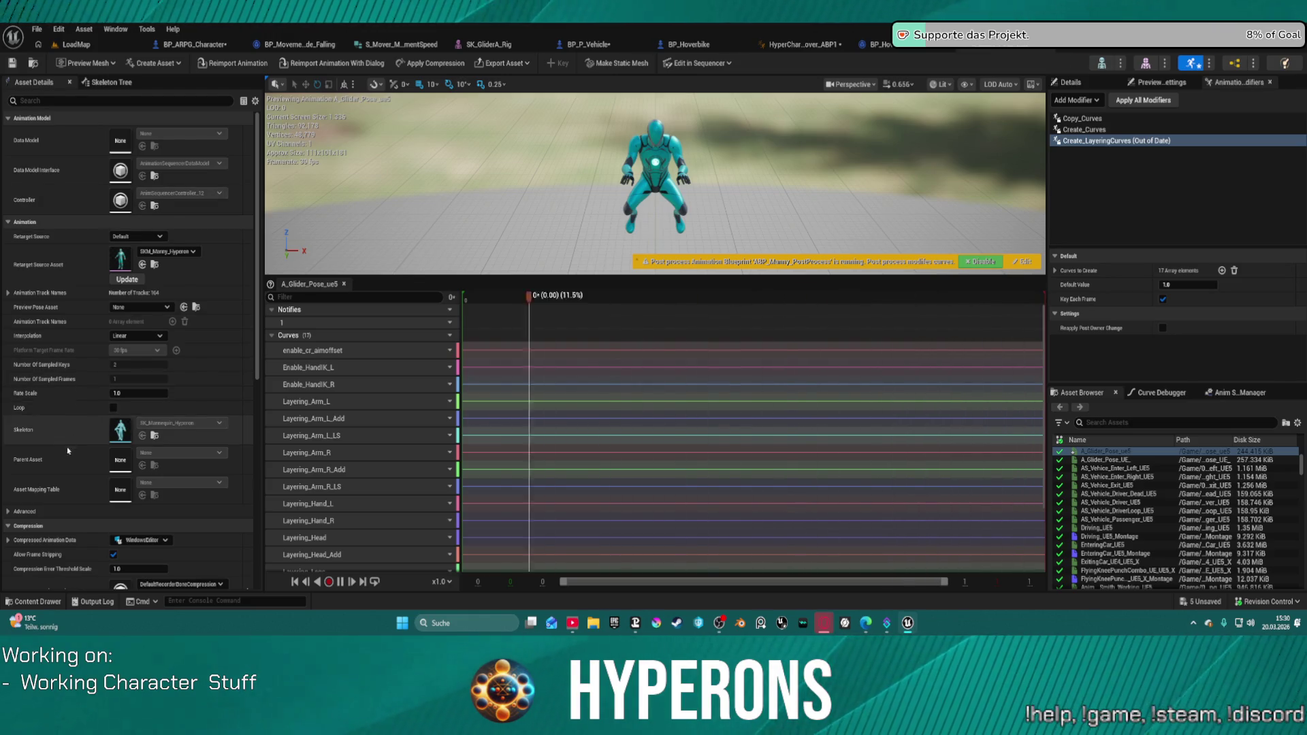
pyautogui.scroll(-3, 55, 488)
pyautogui.scroll(-8, 56, 486)
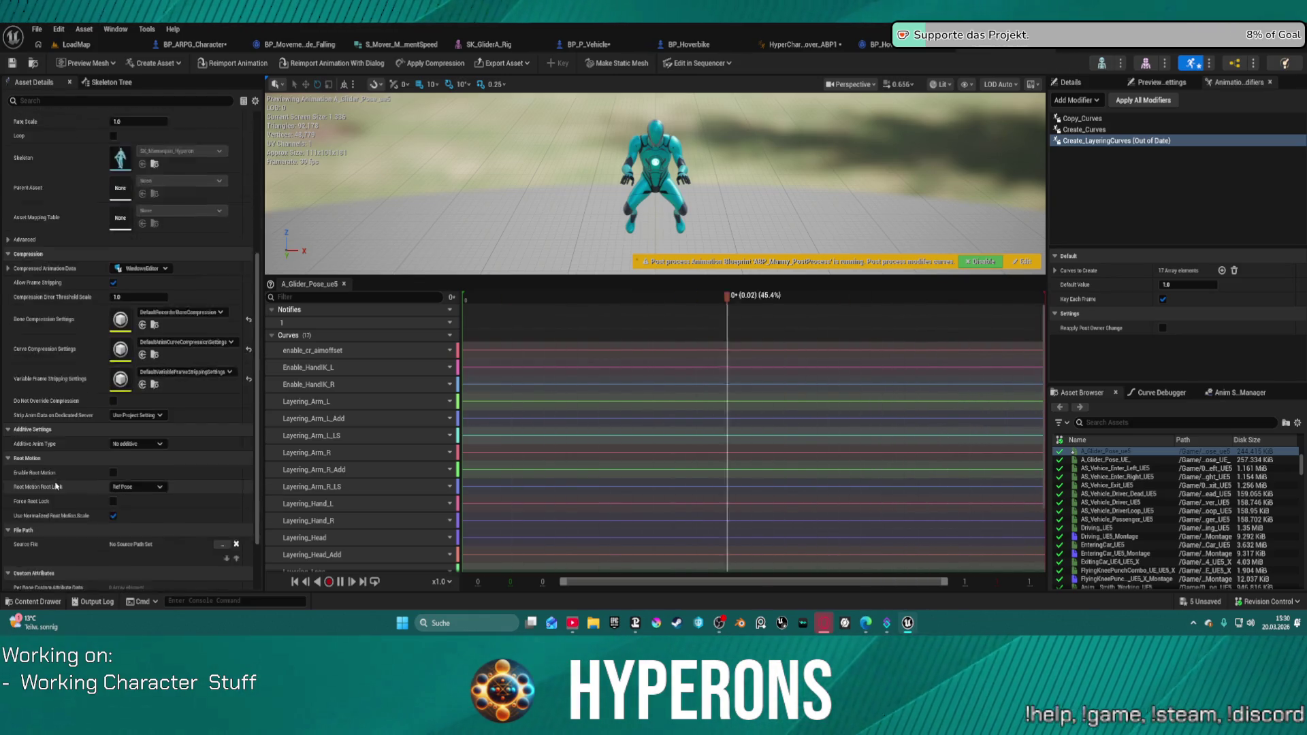
pyautogui.click(113, 467)
pyautogui.click(76, 44)
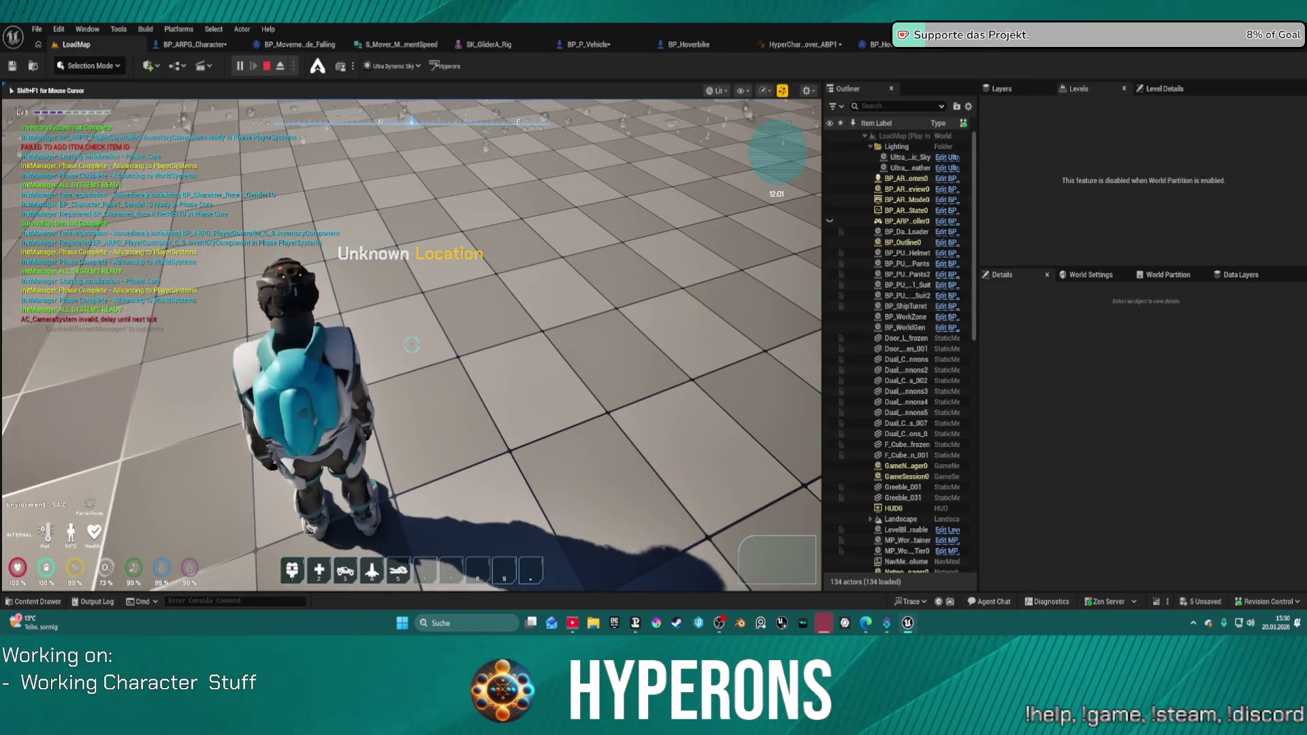
# Spawn the hoverbike with 5, mount it with F, ride it through a left turn, then stop play.
pyautogui.press('5')
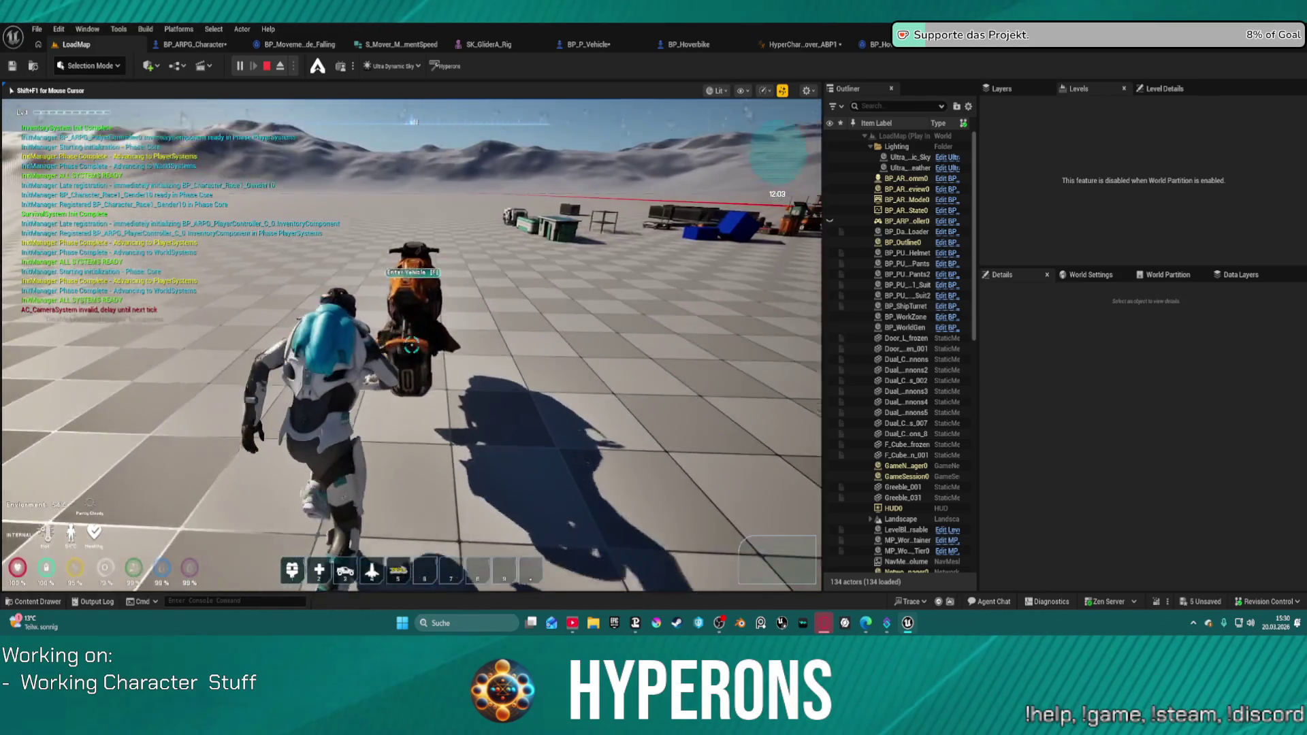
pyautogui.press('f')
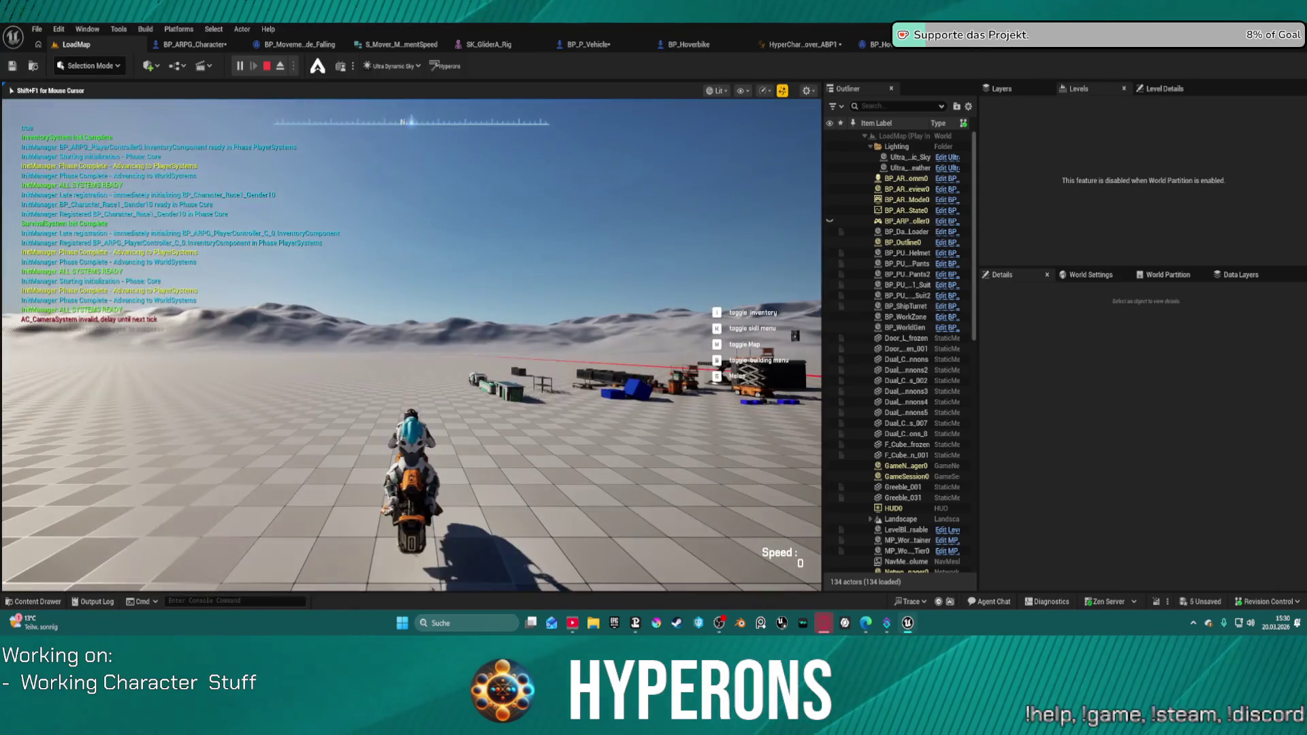
pyautogui.press('a')
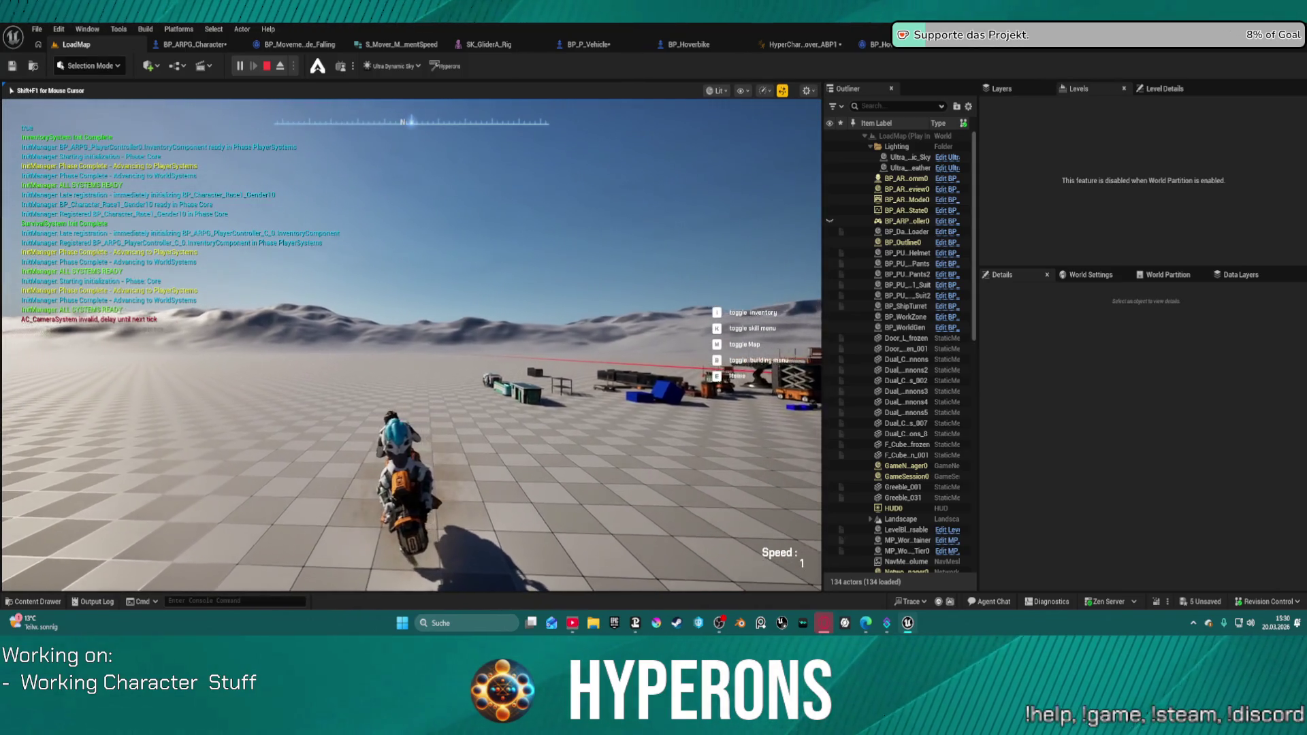
pyautogui.press('a')
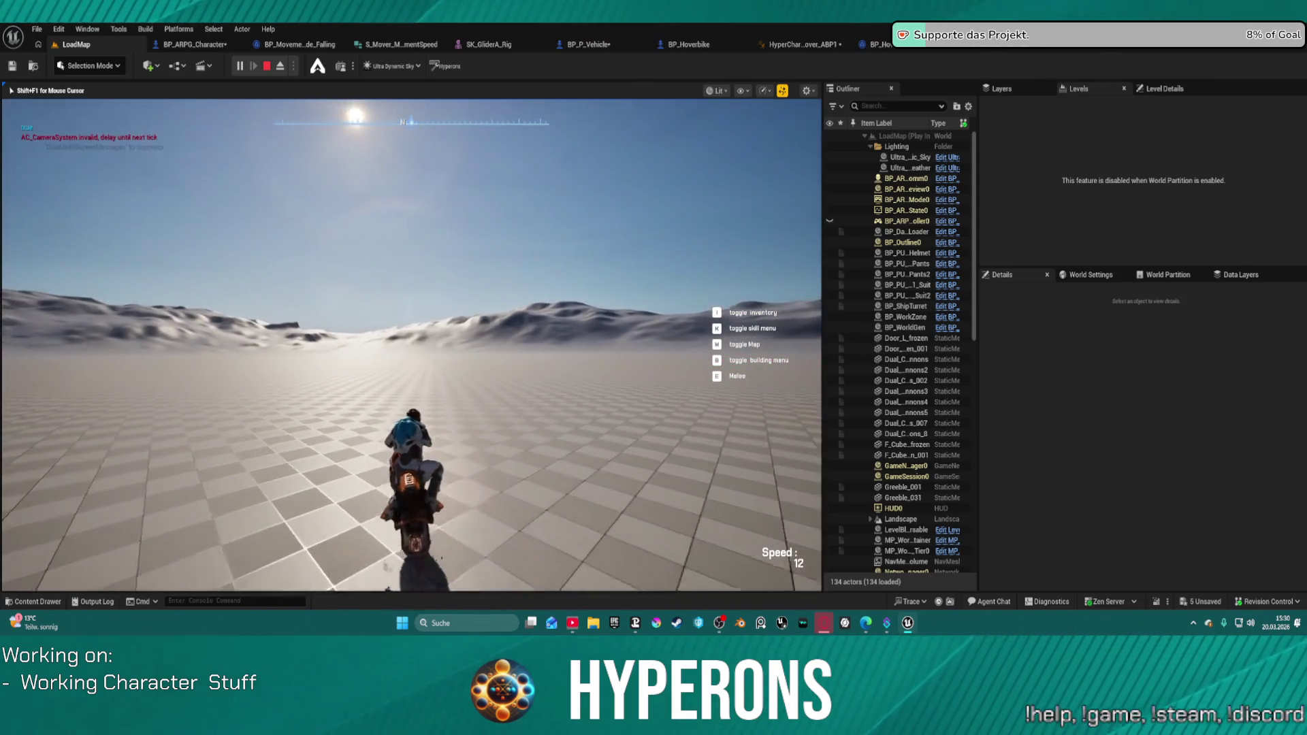
pyautogui.press('Escape')
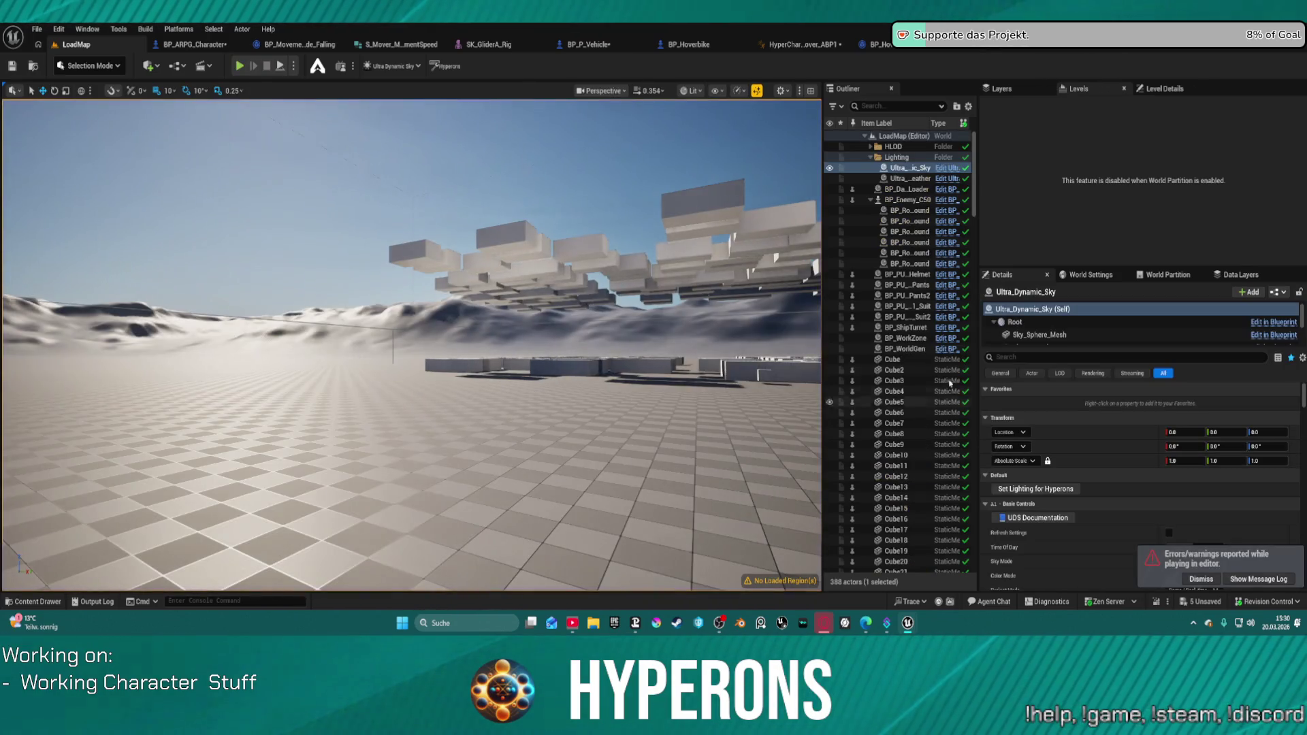
# Focus and select the PlayerStart, then launch Play in Editor with Alt+P.
pyautogui.scroll(-20, 902, 237)
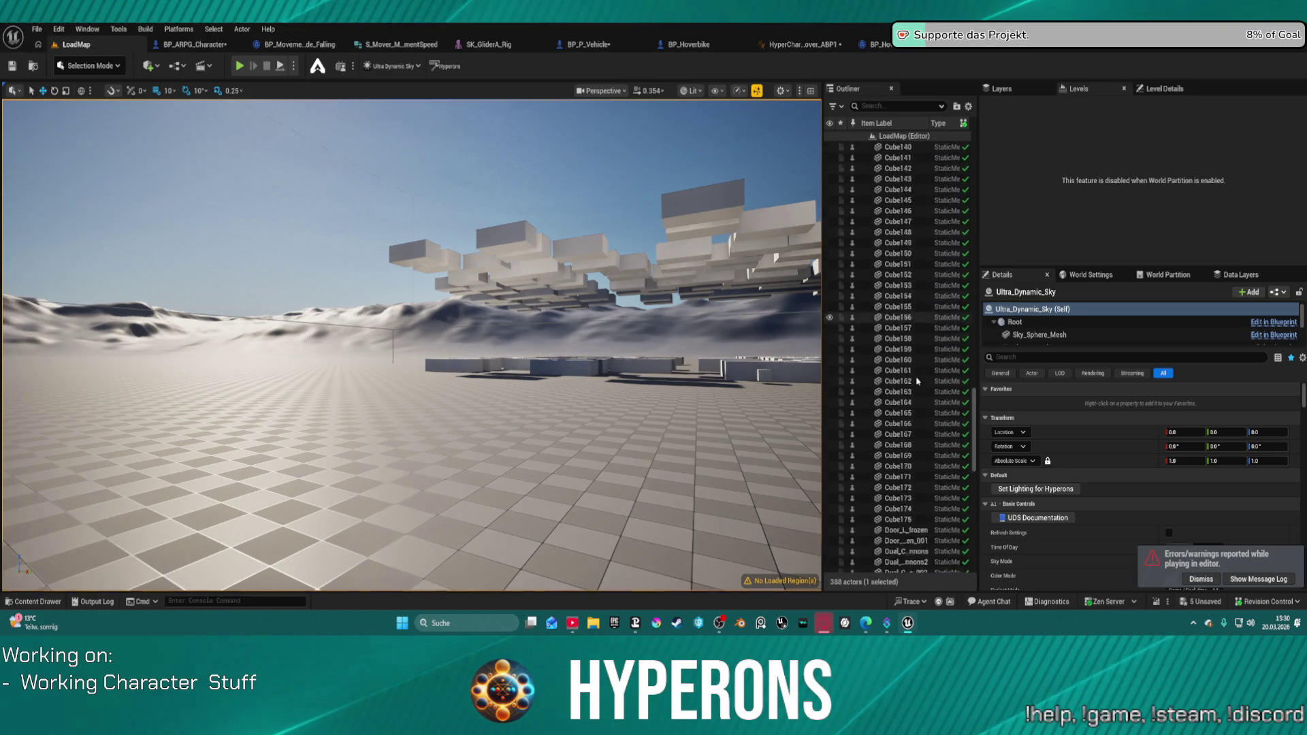
pyautogui.press('f')
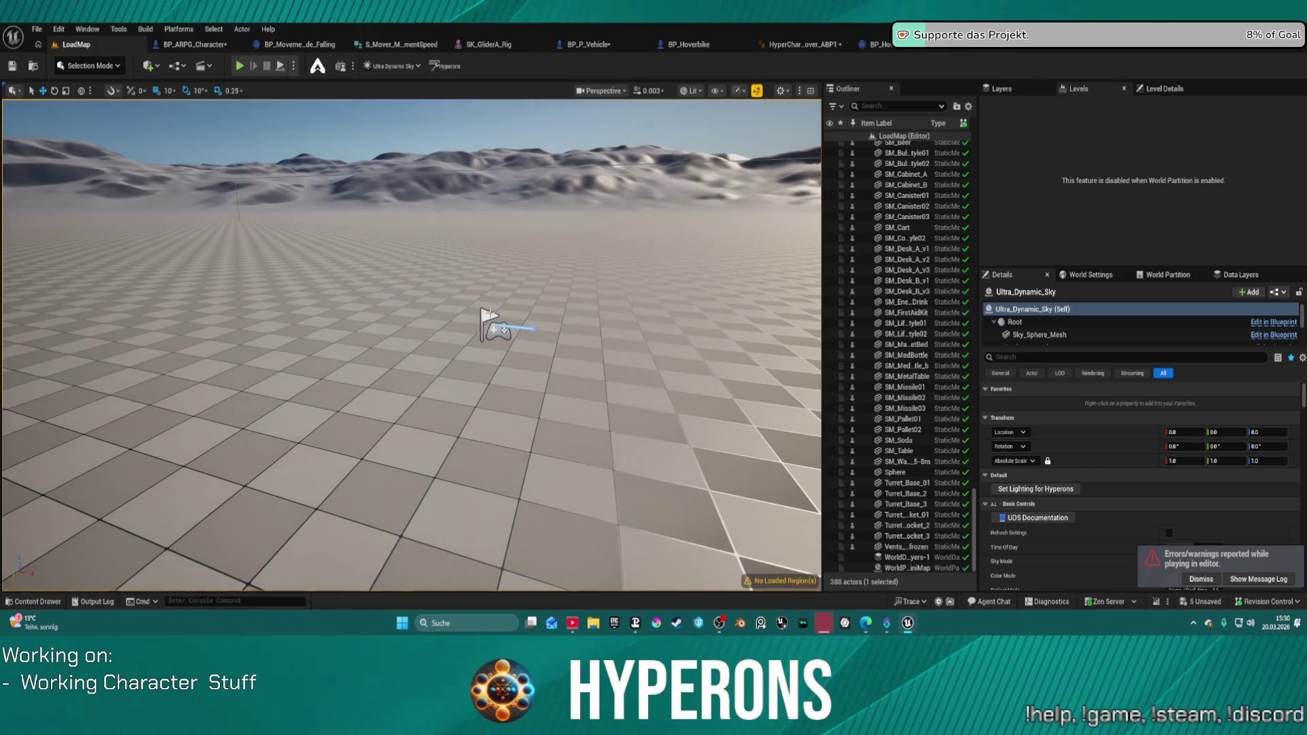
pyautogui.click(487, 317)
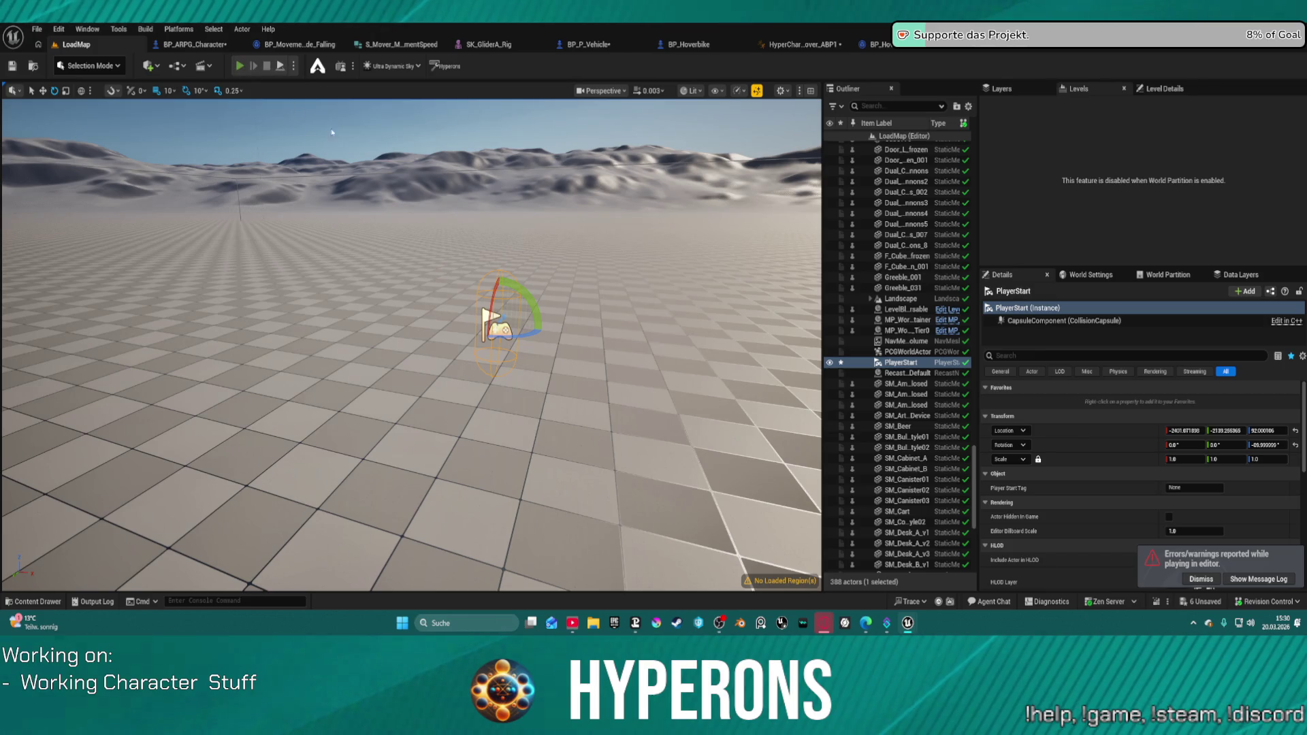
pyautogui.hotkey('alt', 'p')
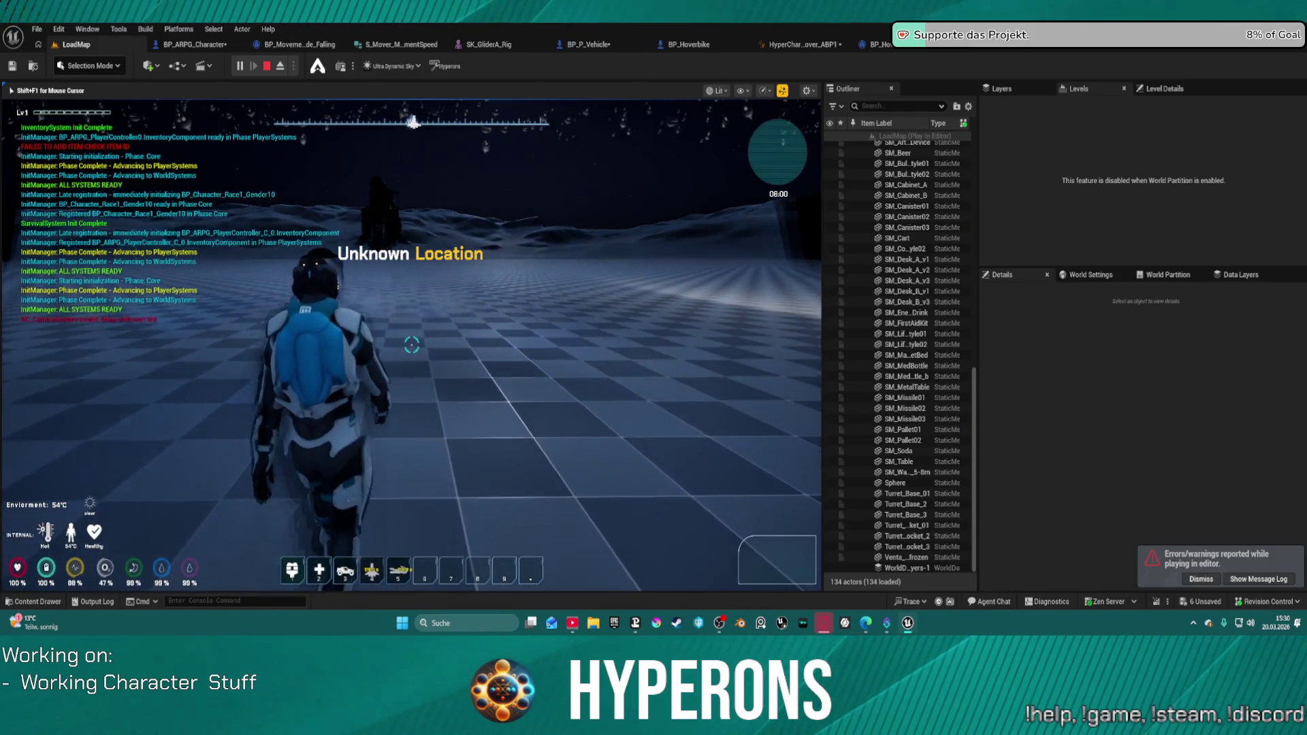
# Summon the hoverbike with 5, mount it with F, accelerate forward, then stop playing.
pyautogui.press('5')
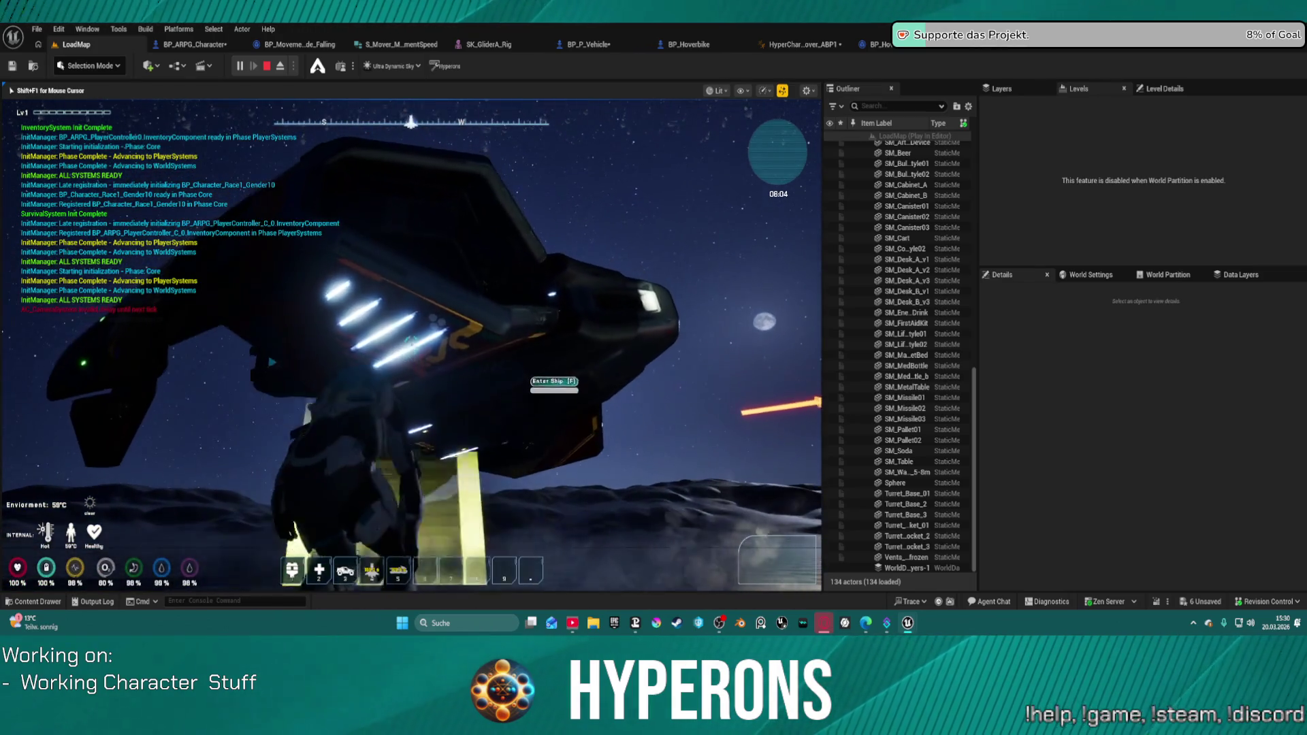
pyautogui.press('f')
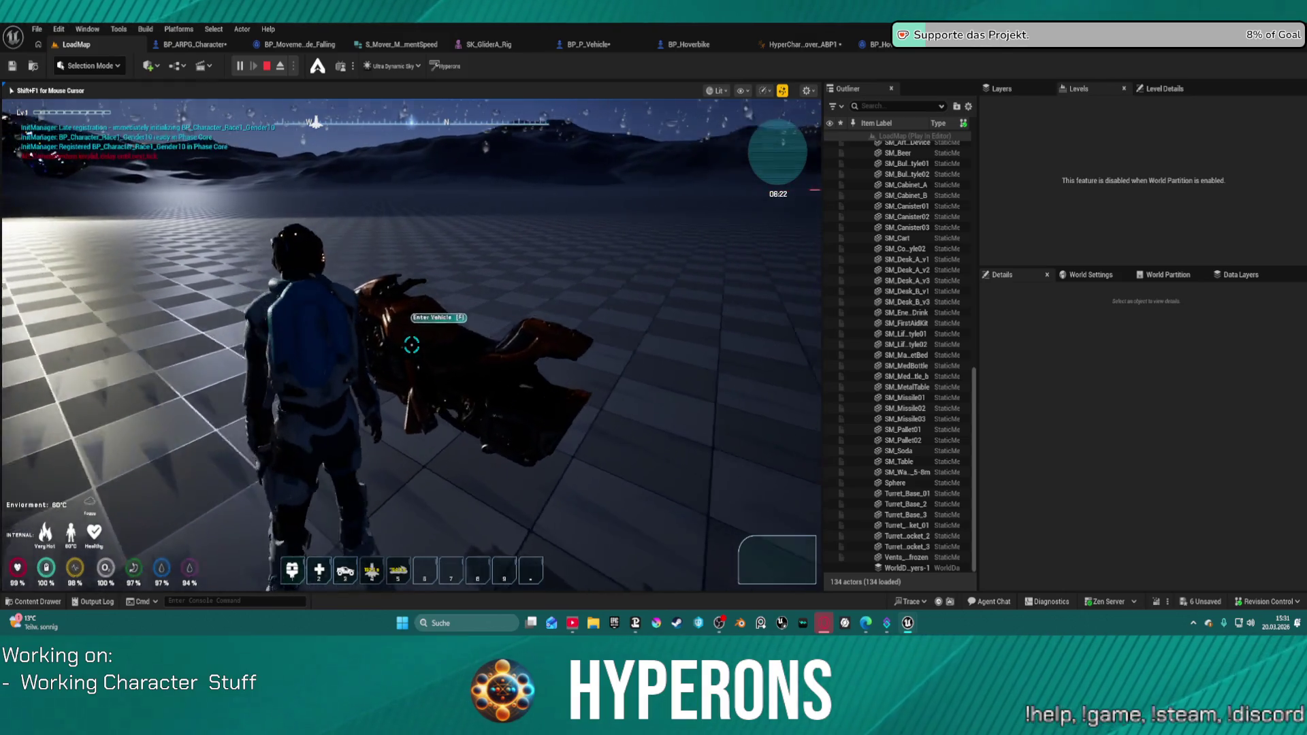
pyautogui.press('f')
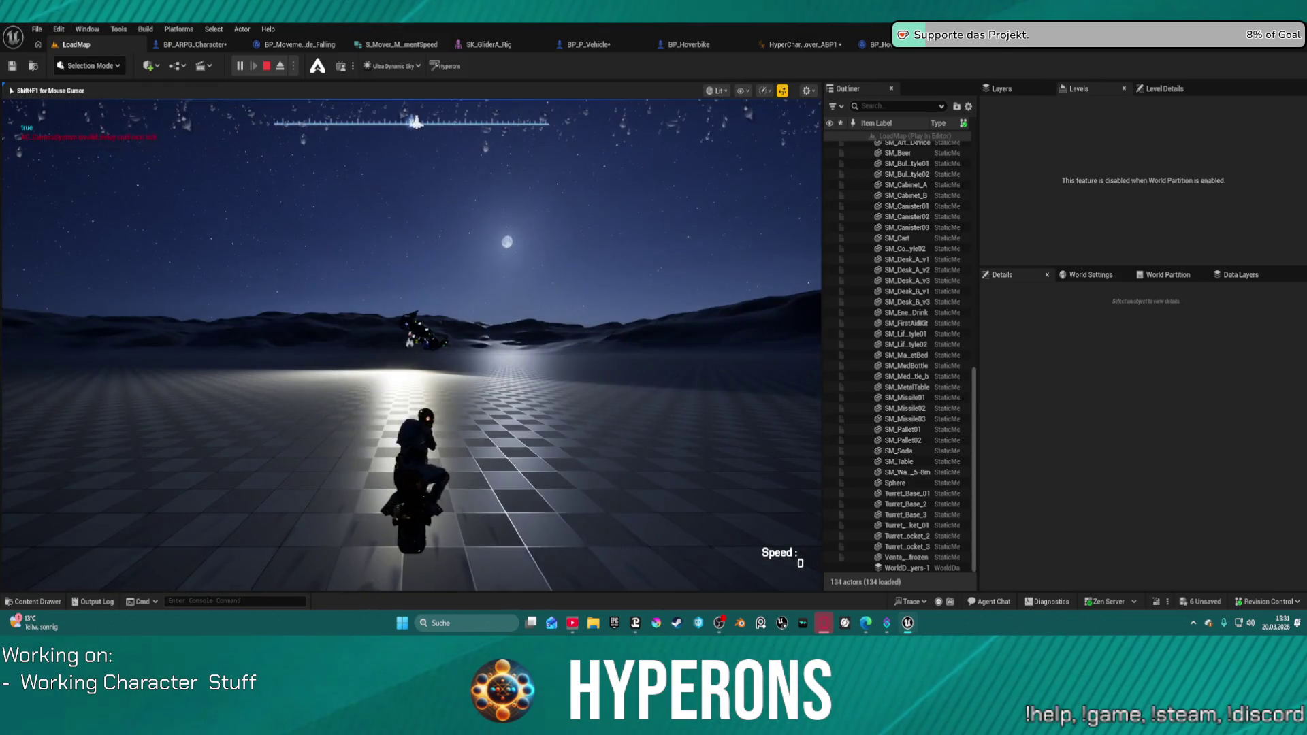
pyautogui.press('w')
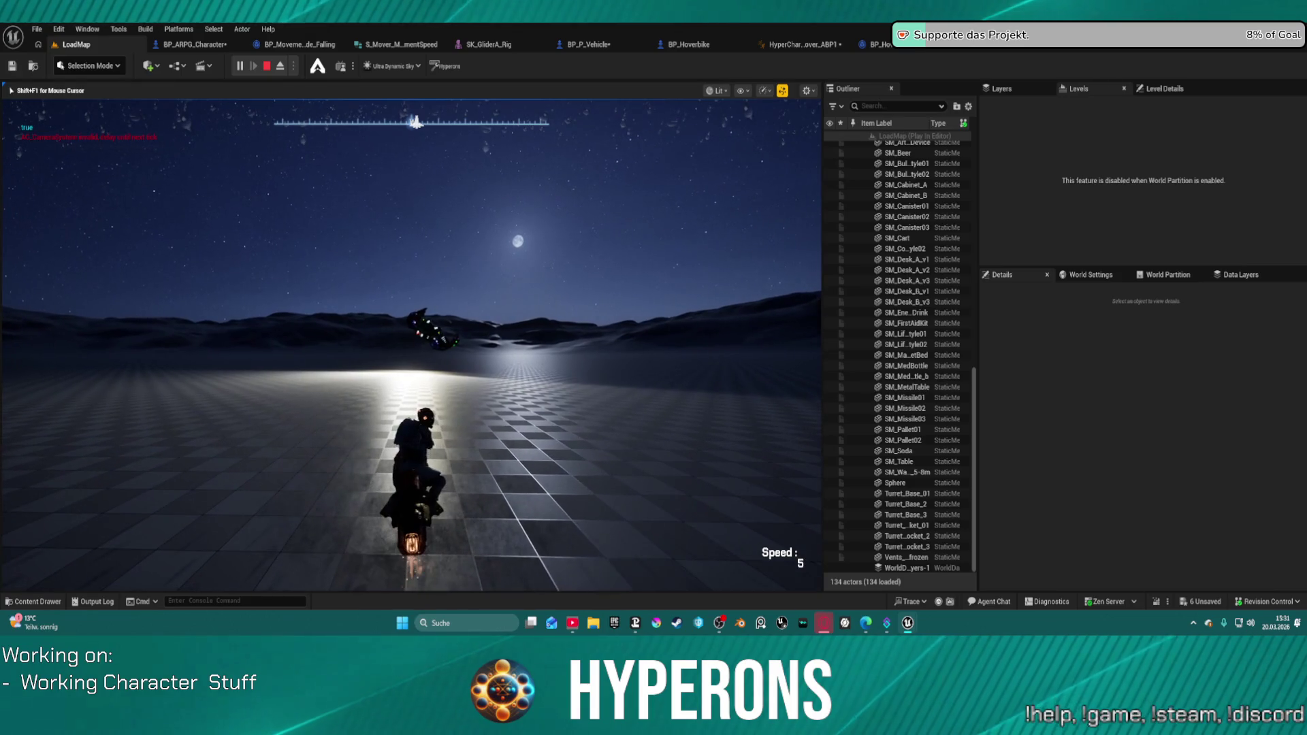
pyautogui.press('Escape')
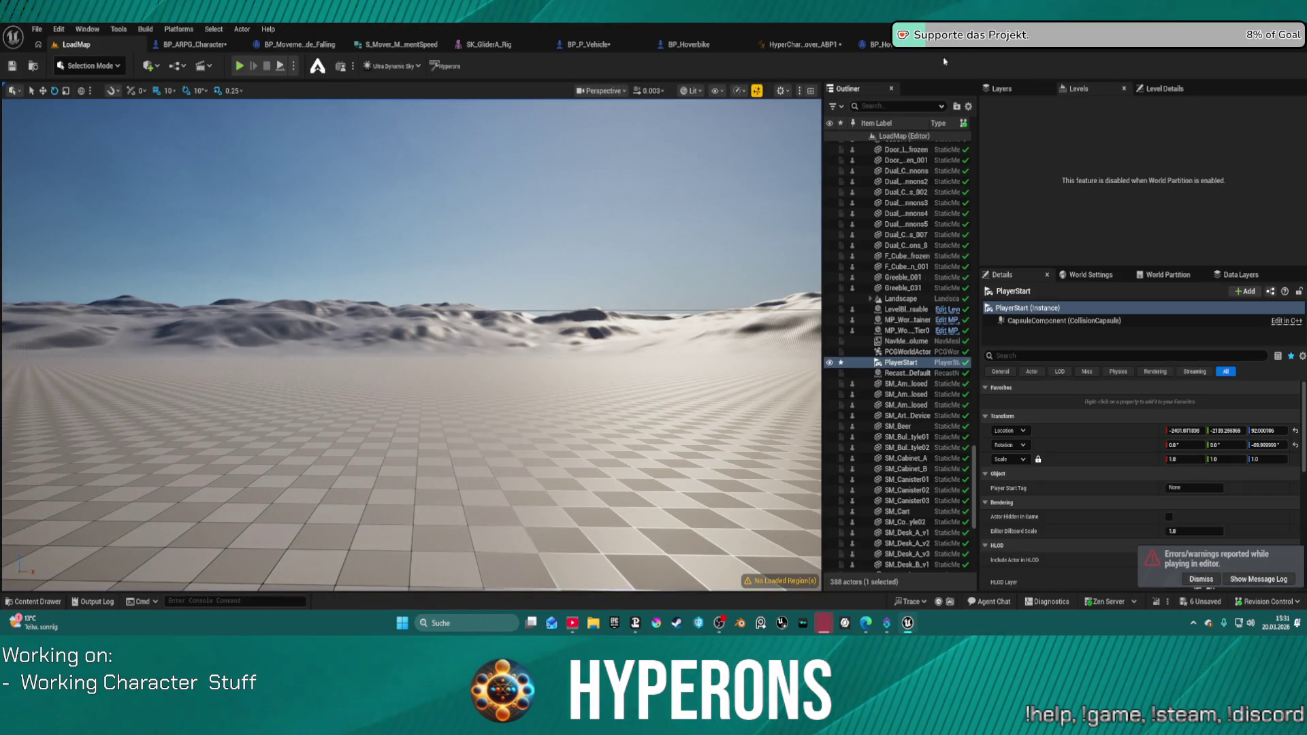
# Delete all curve tracks from the A_Glider_Pose_ue5 animation.
pyautogui.click(1014, 48)
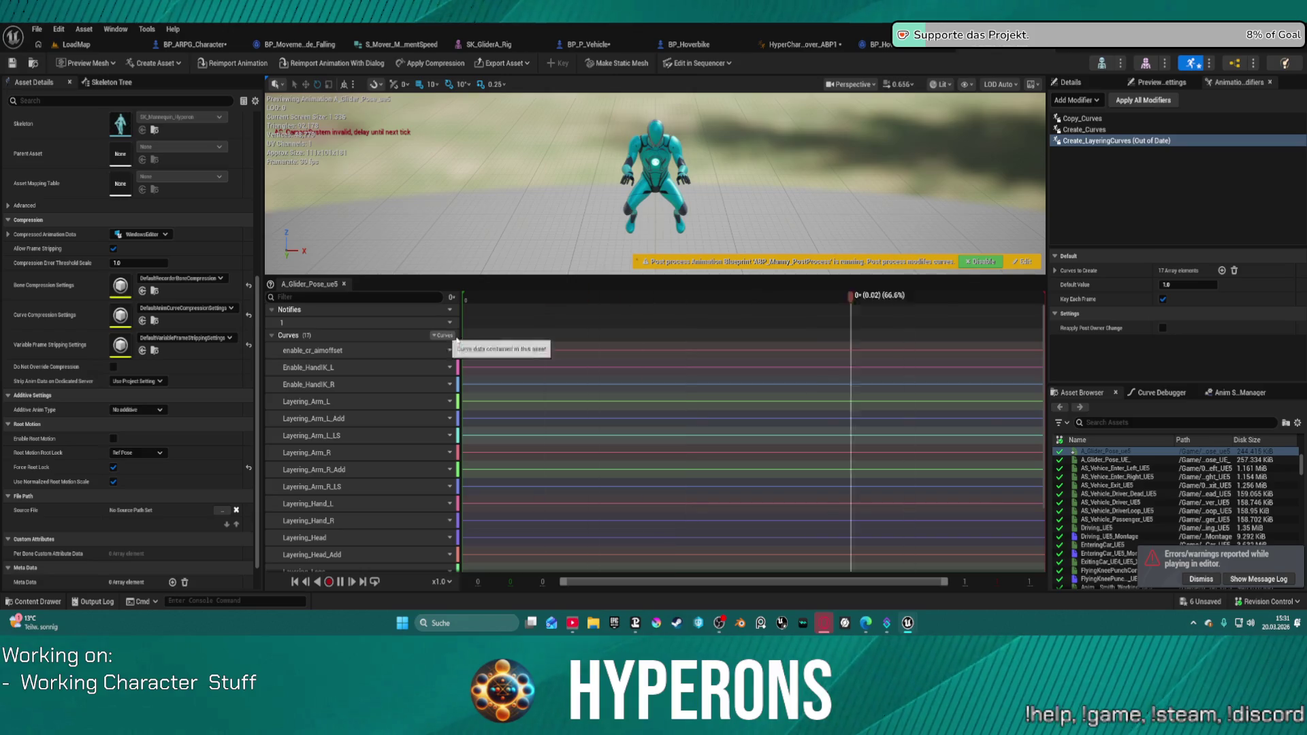
pyautogui.scroll(-3, 439, 422)
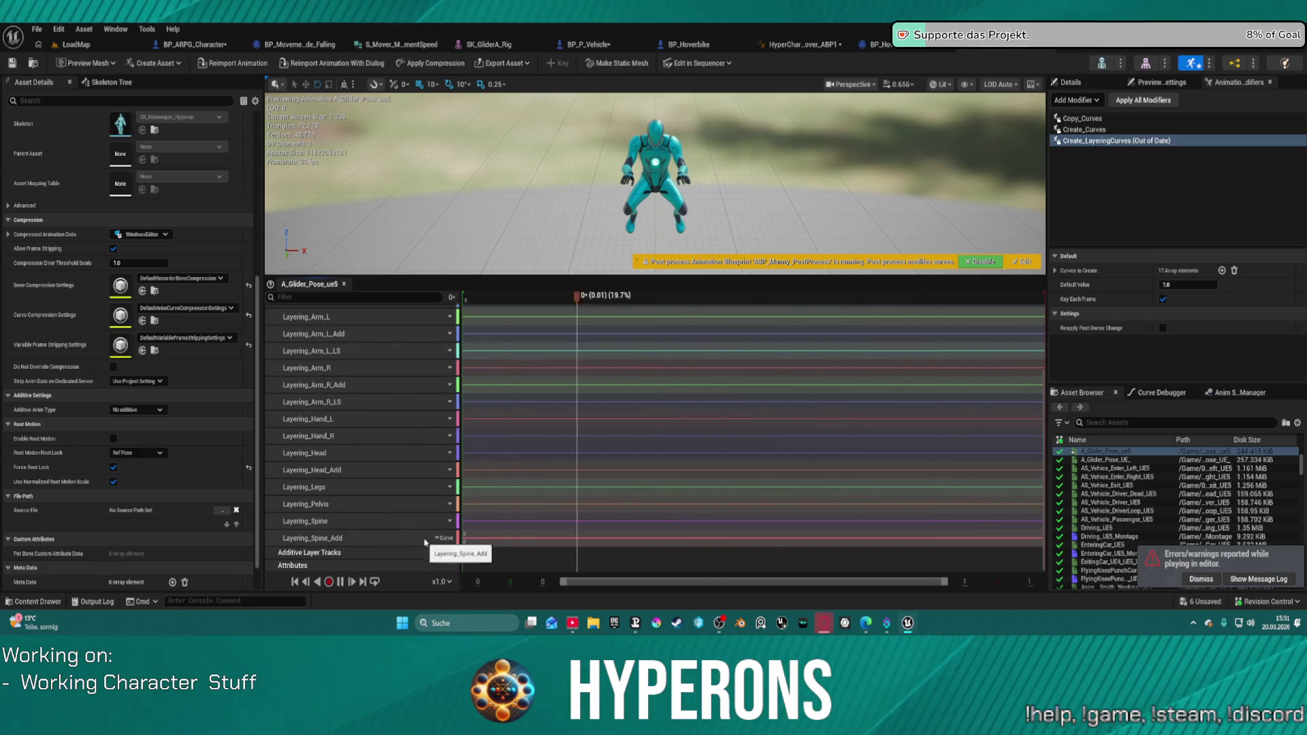
pyautogui.hotkey('ctrl', 'a')
pyautogui.press('Delete')
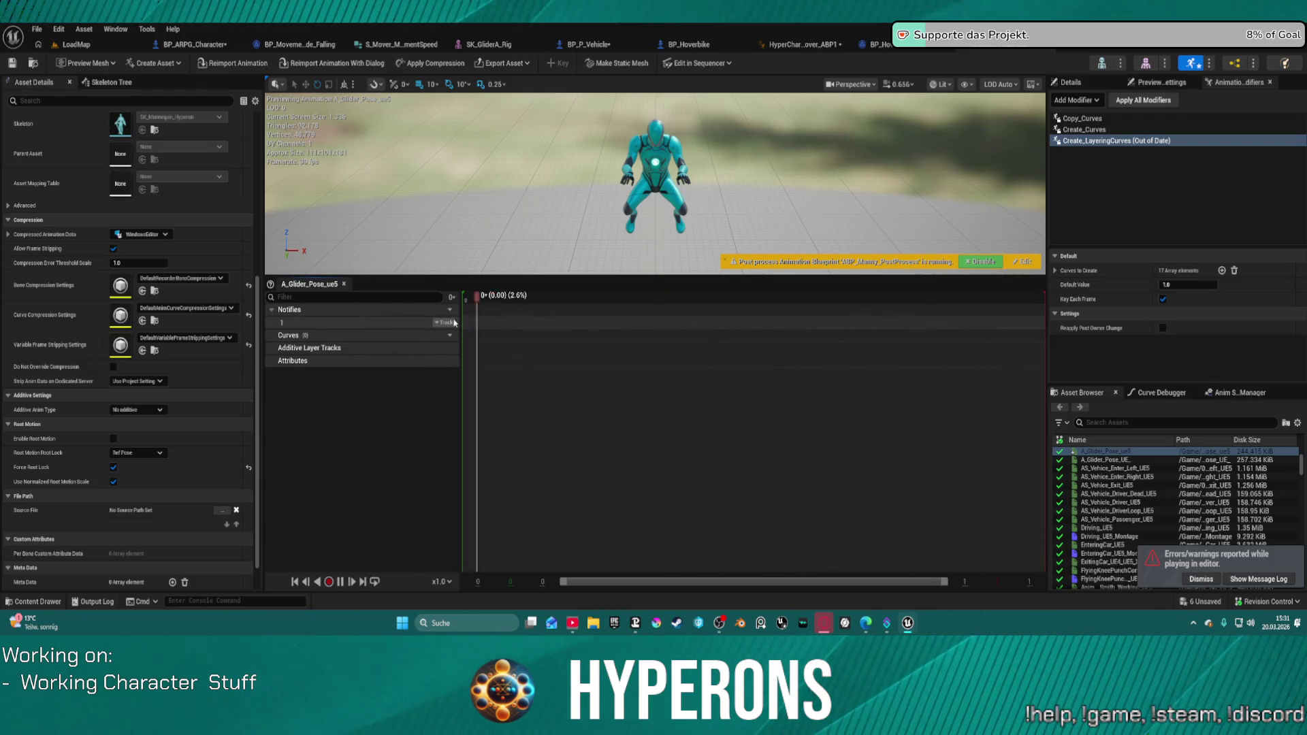
# Set the glider pose to Mesh Space additive, root lock Ref Pose, with Force Root Lock on.
pyautogui.click(248, 468)
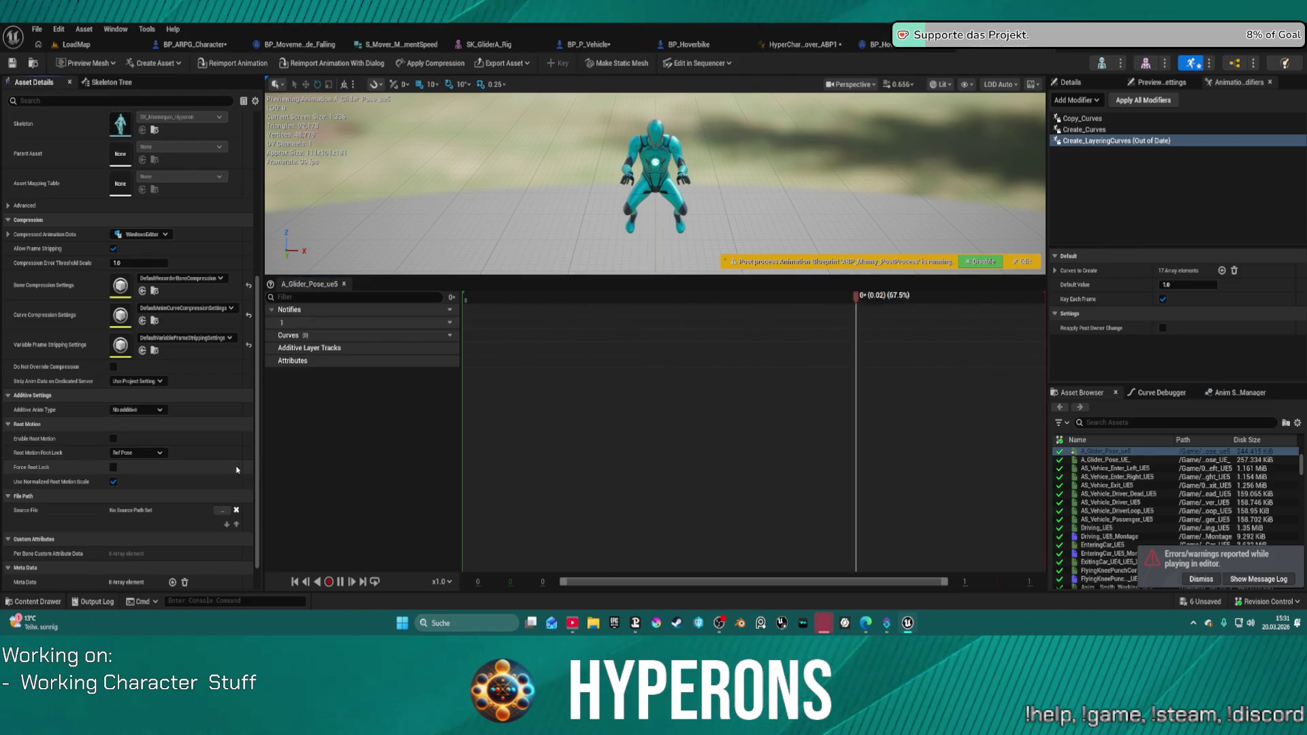
pyautogui.click(136, 453)
pyautogui.click(123, 463)
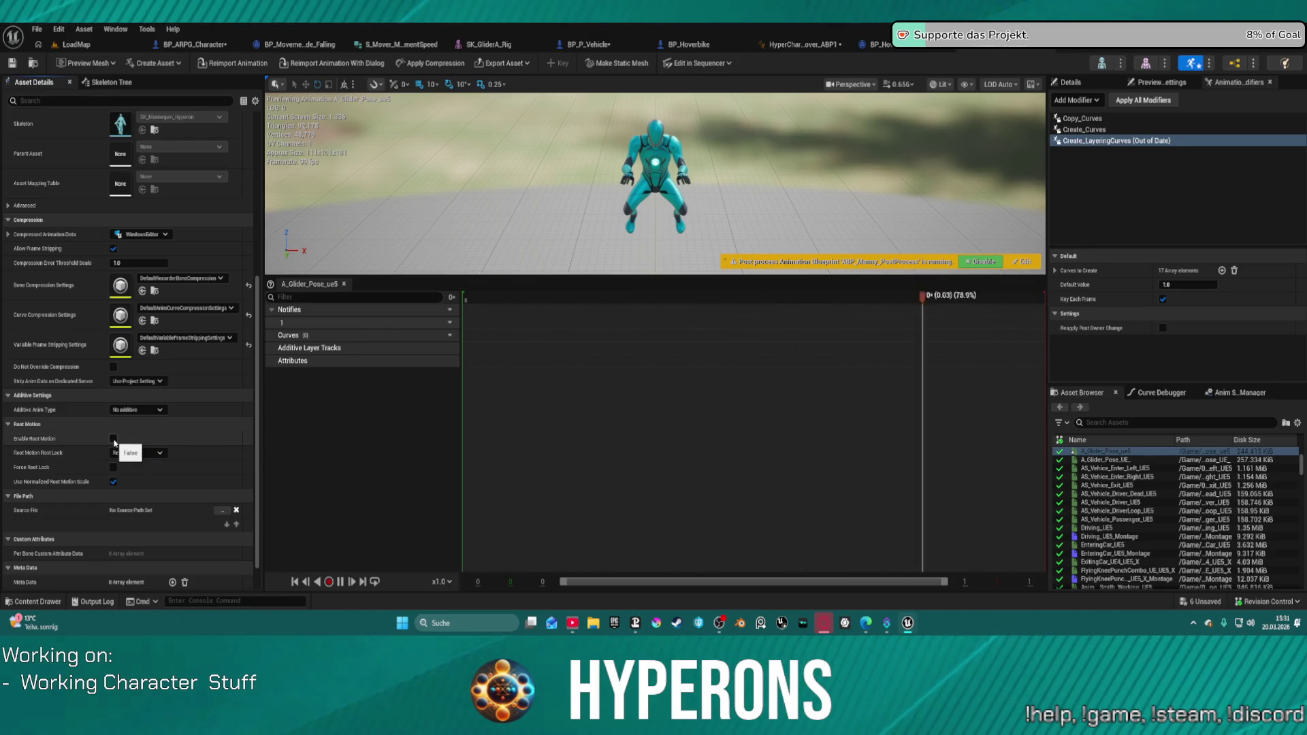
pyautogui.click(136, 410)
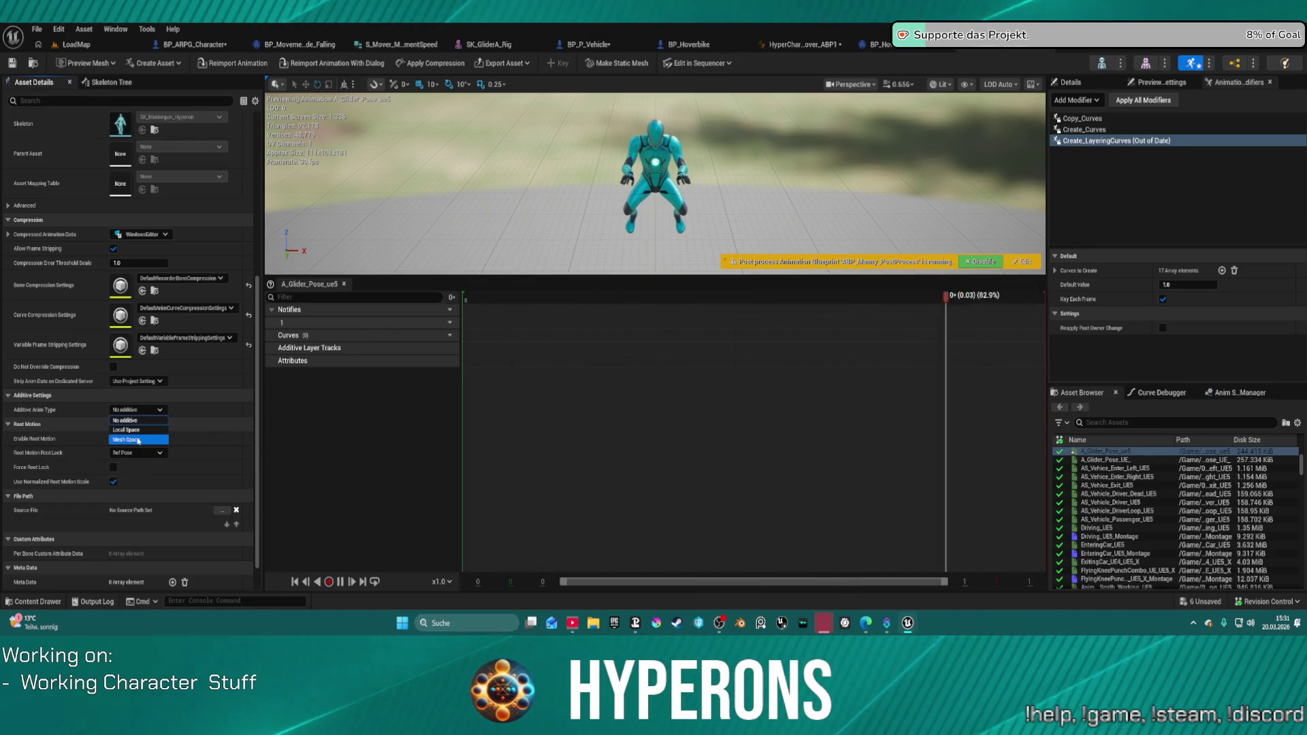
pyautogui.click(139, 439)
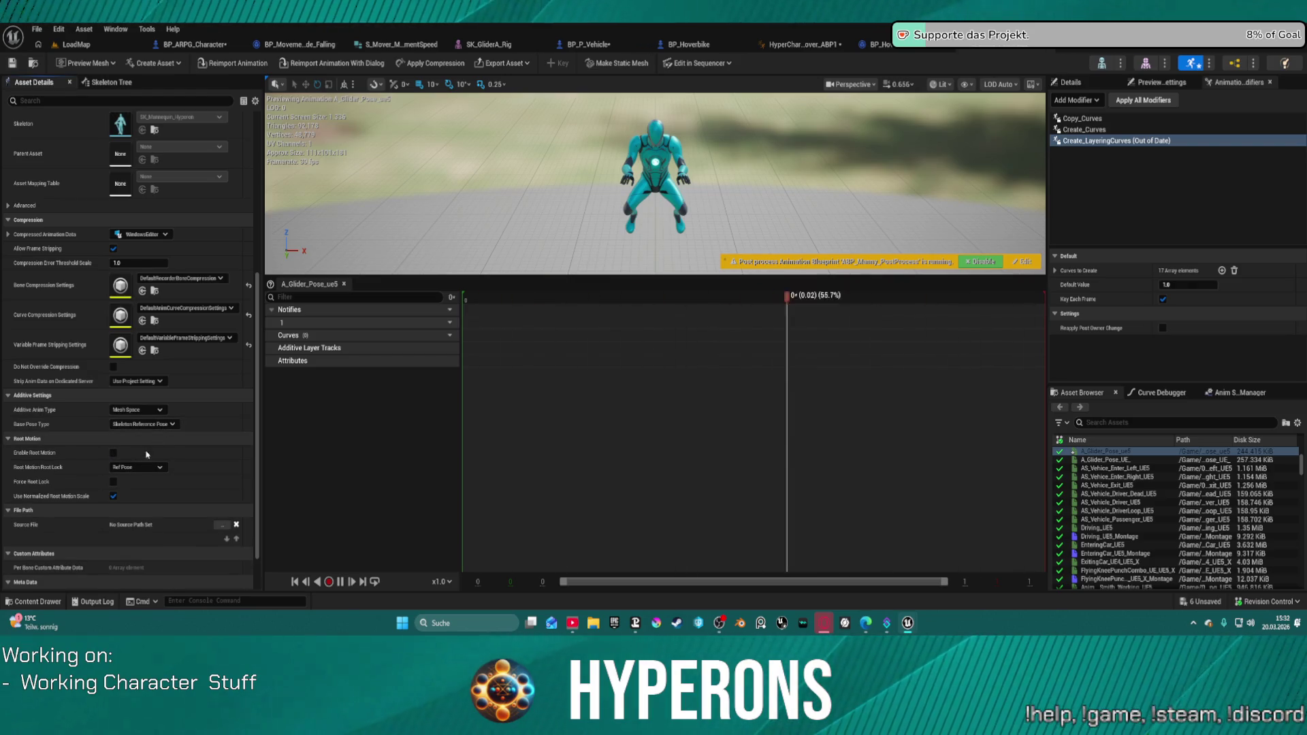
pyautogui.click(113, 482)
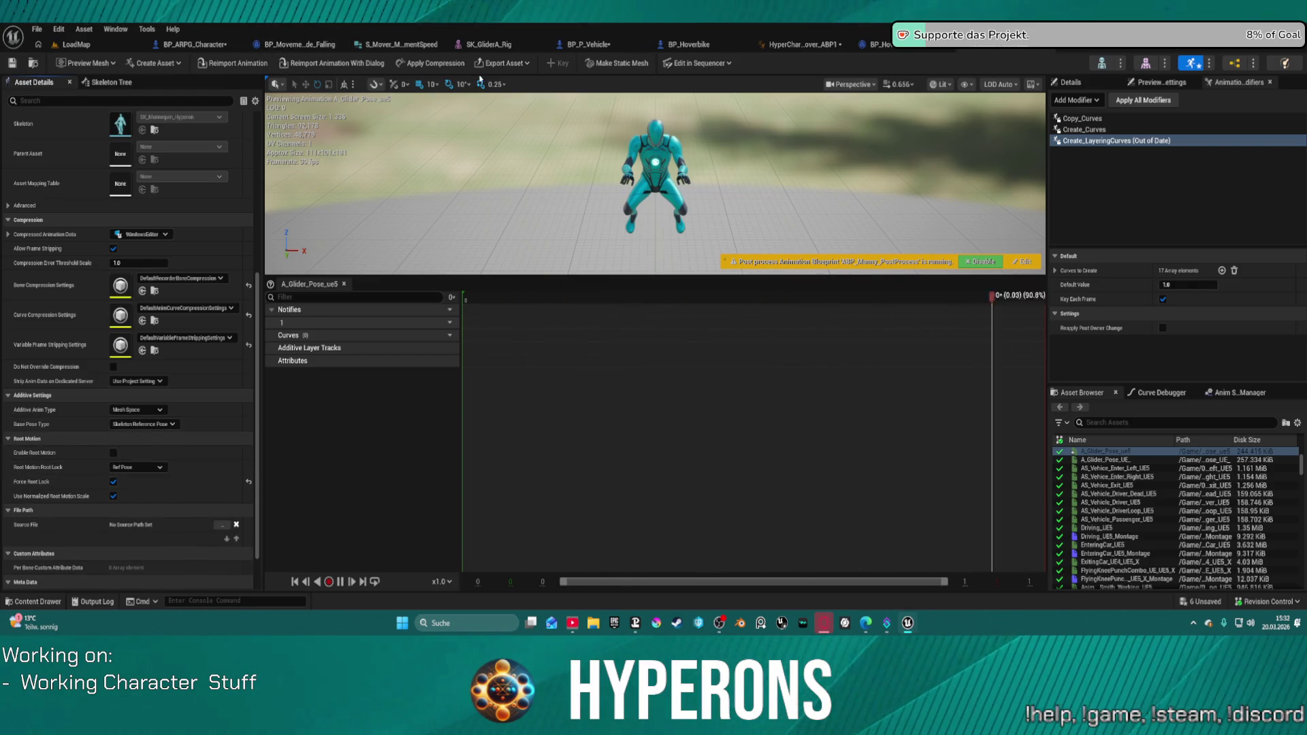
pyautogui.click(106, 47)
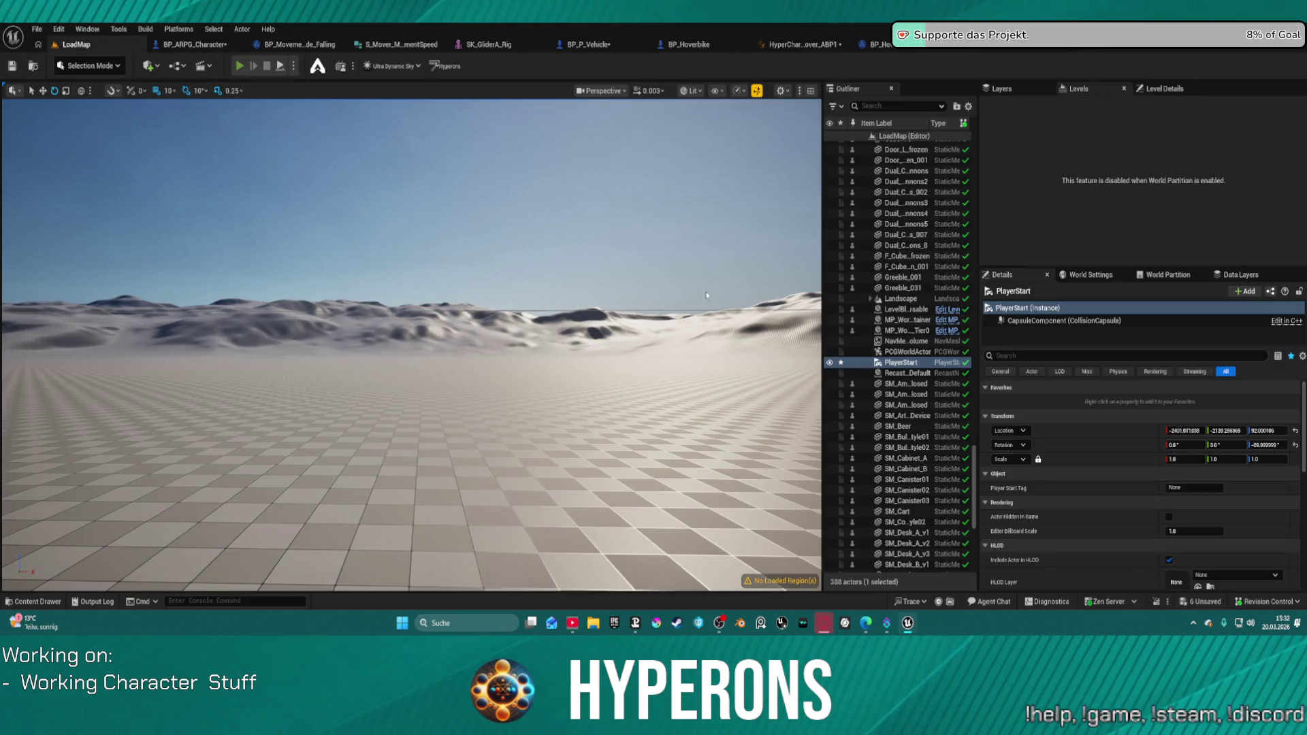
# Play the level, summon the hoverbike with 5, mount it, drive forward and steer left, then stop.
pyautogui.hotkey('alt', 'p')
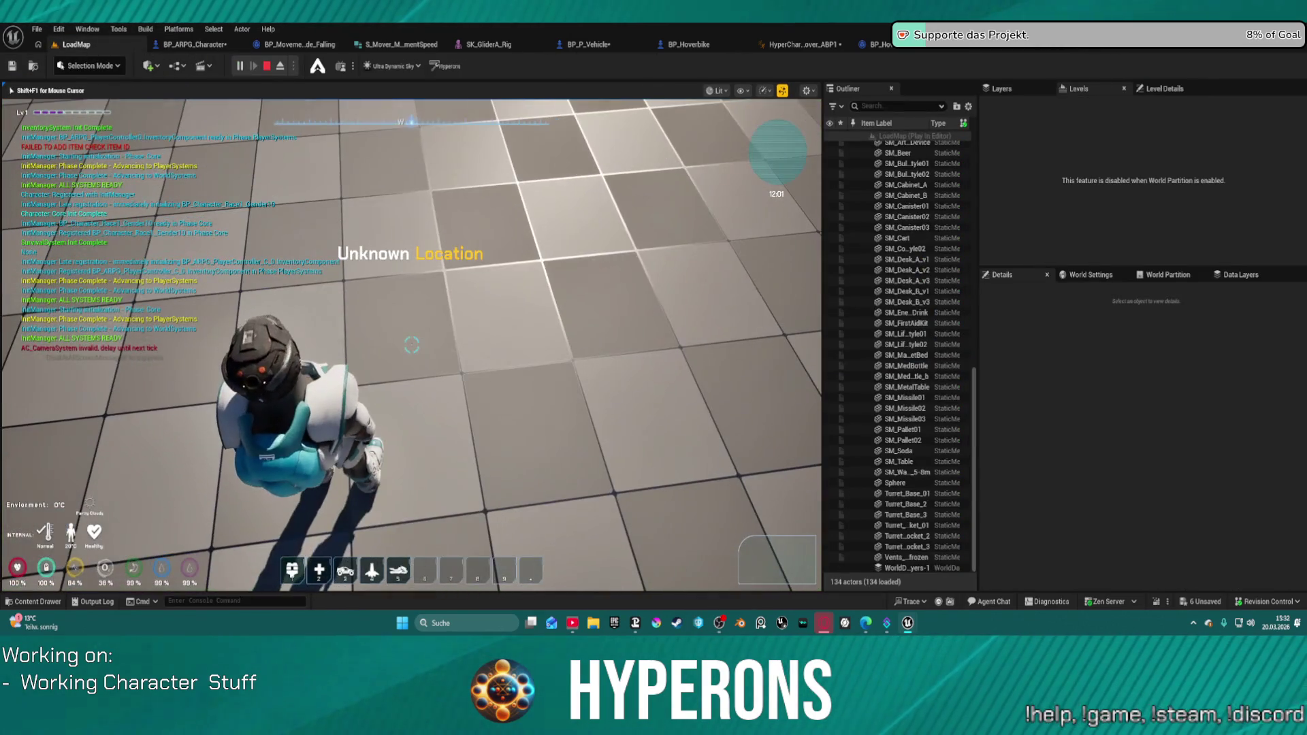
pyautogui.press('5')
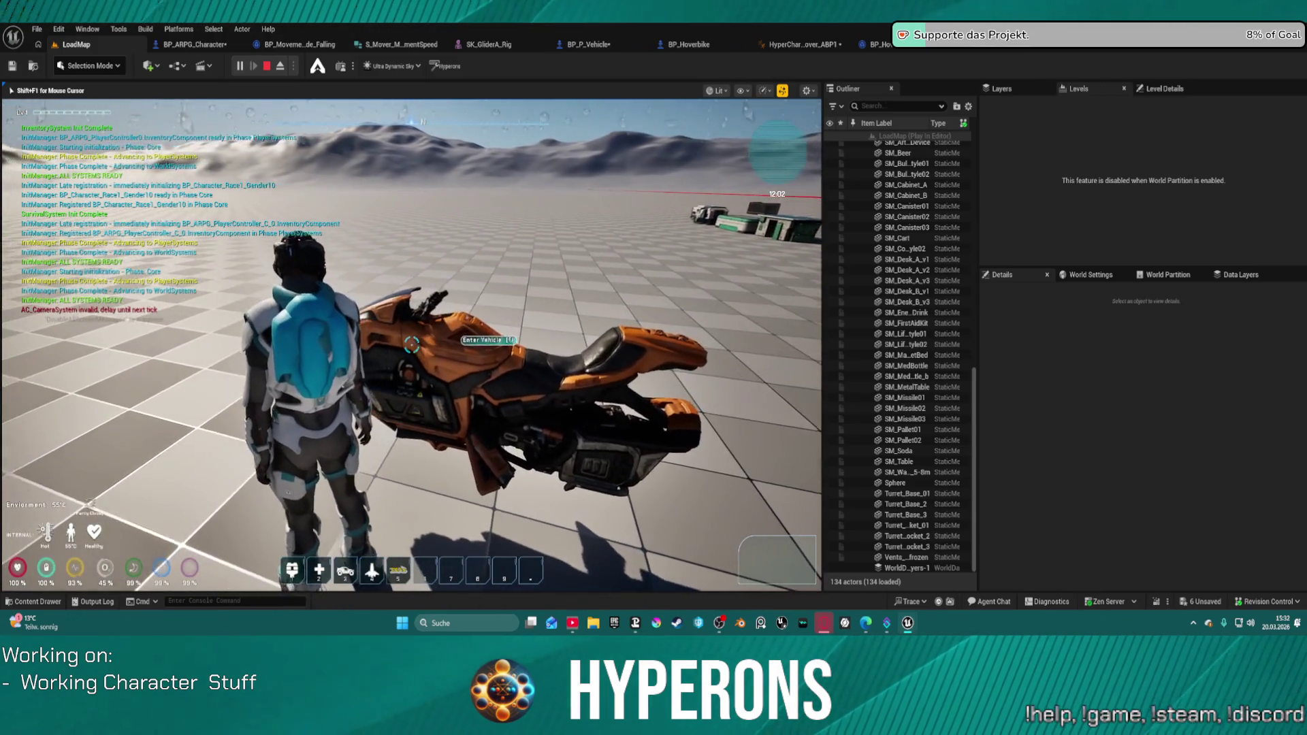
pyautogui.press('e')
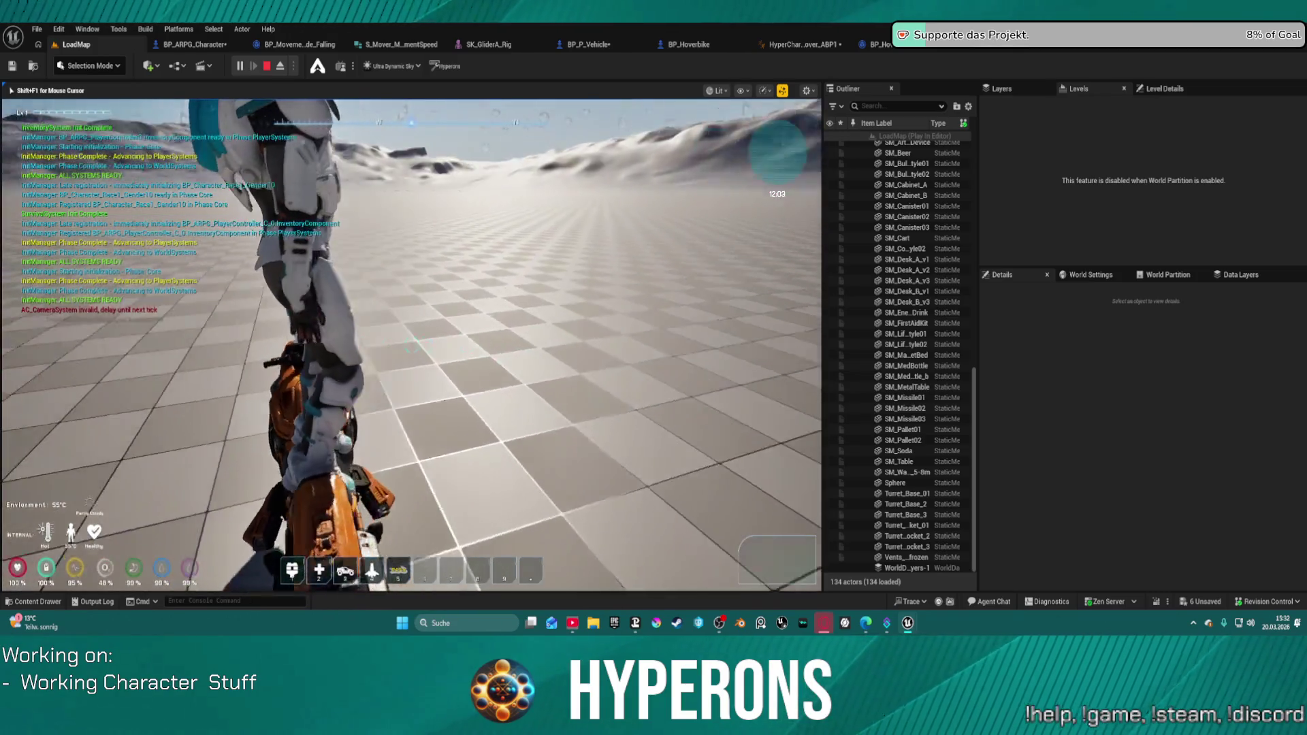
pyautogui.press('w')
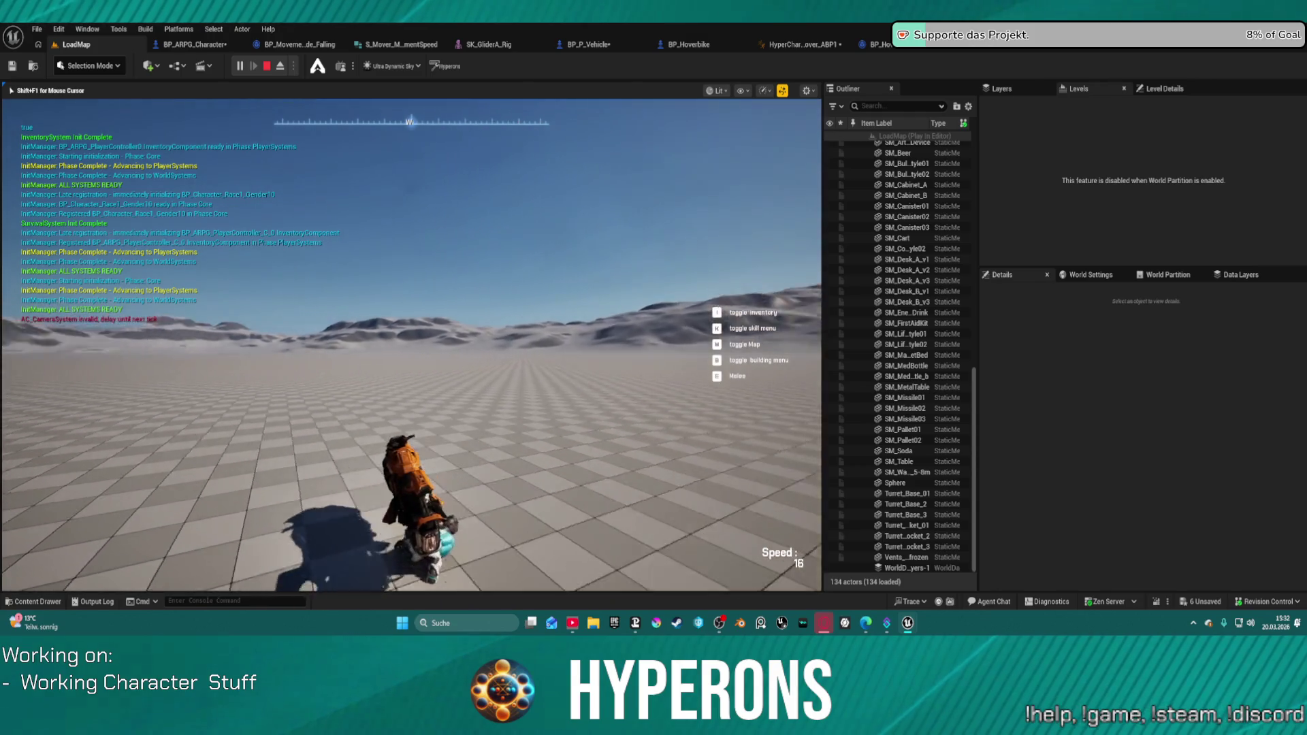
pyautogui.press('a')
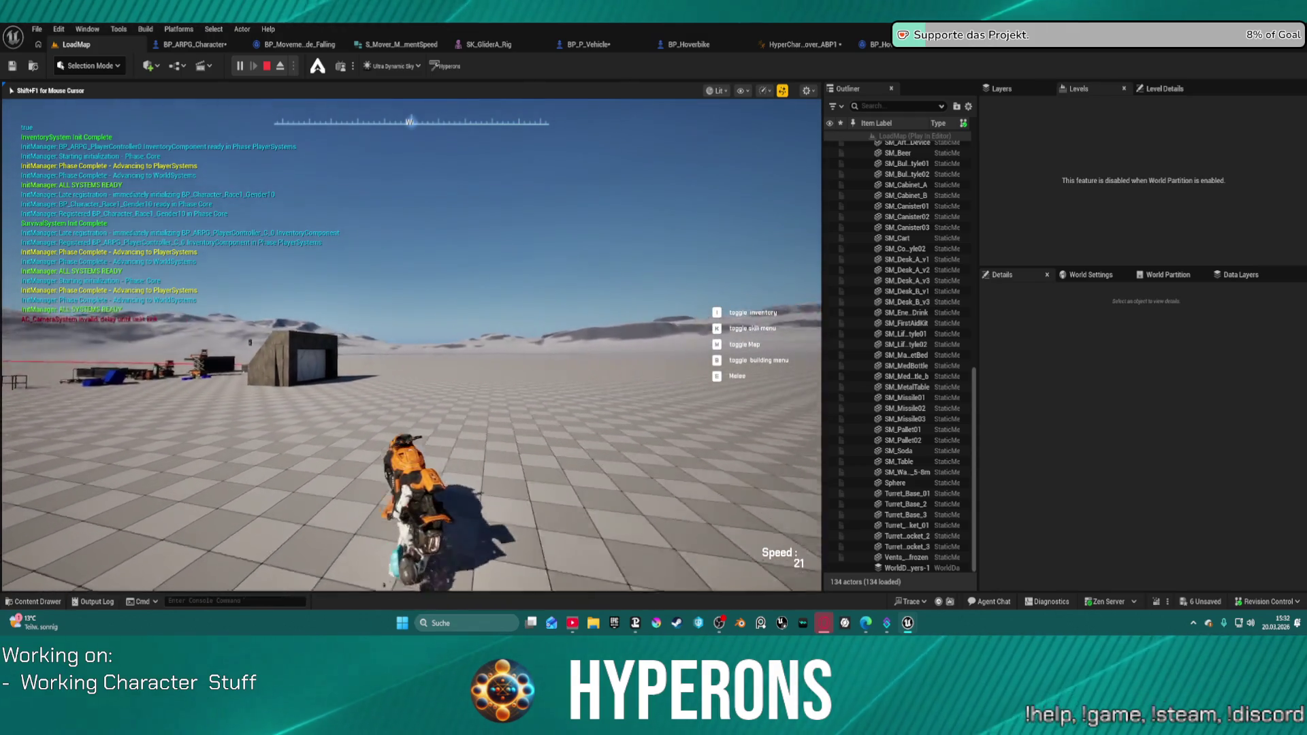
pyautogui.press('Escape')
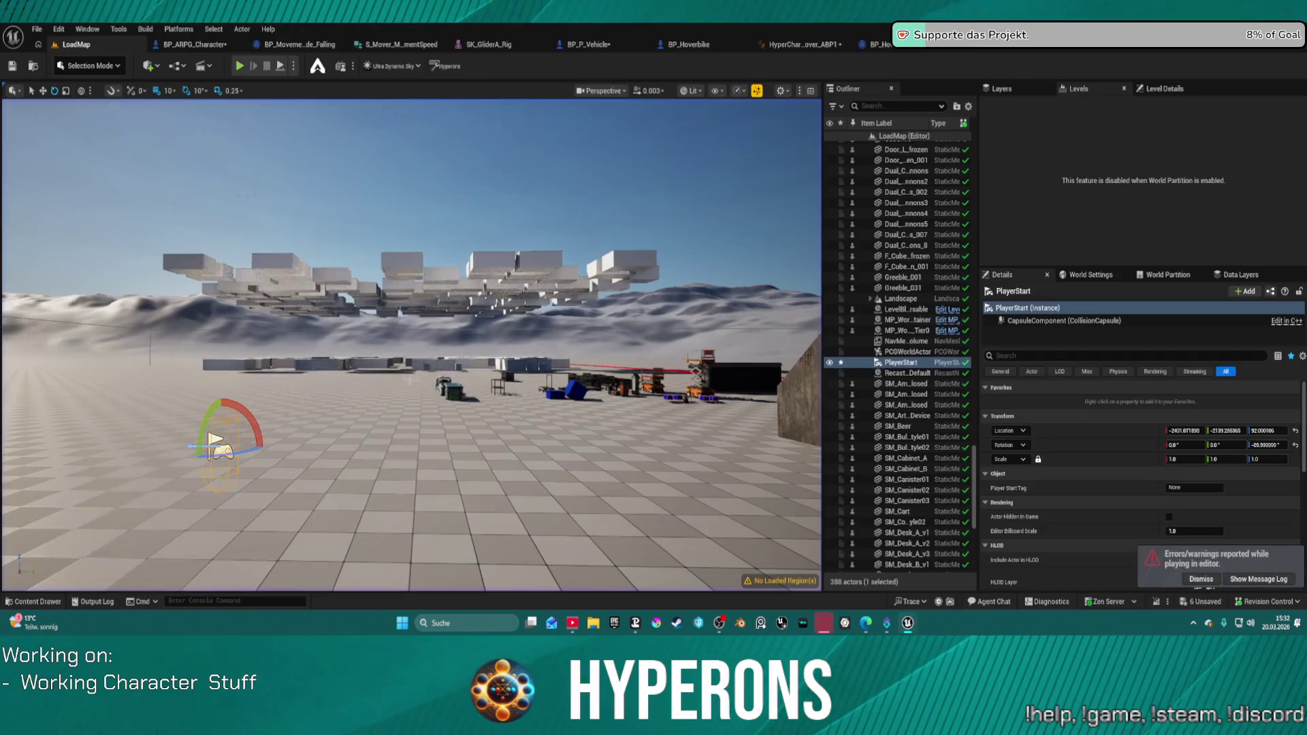
# Set A_Glider_Pose_ue5's Additive Anim Type to Local Space, then return to the LoadMap level.
pyautogui.click(958, 53)
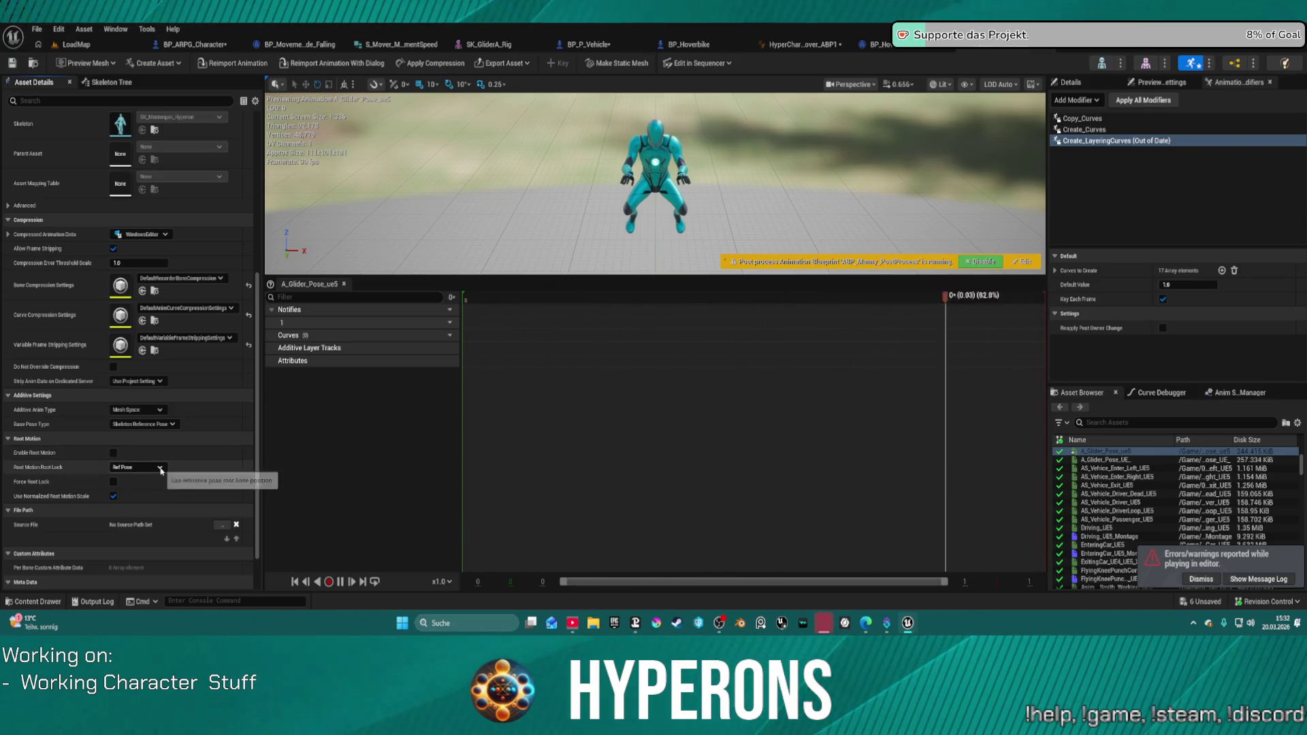
pyautogui.click(154, 411)
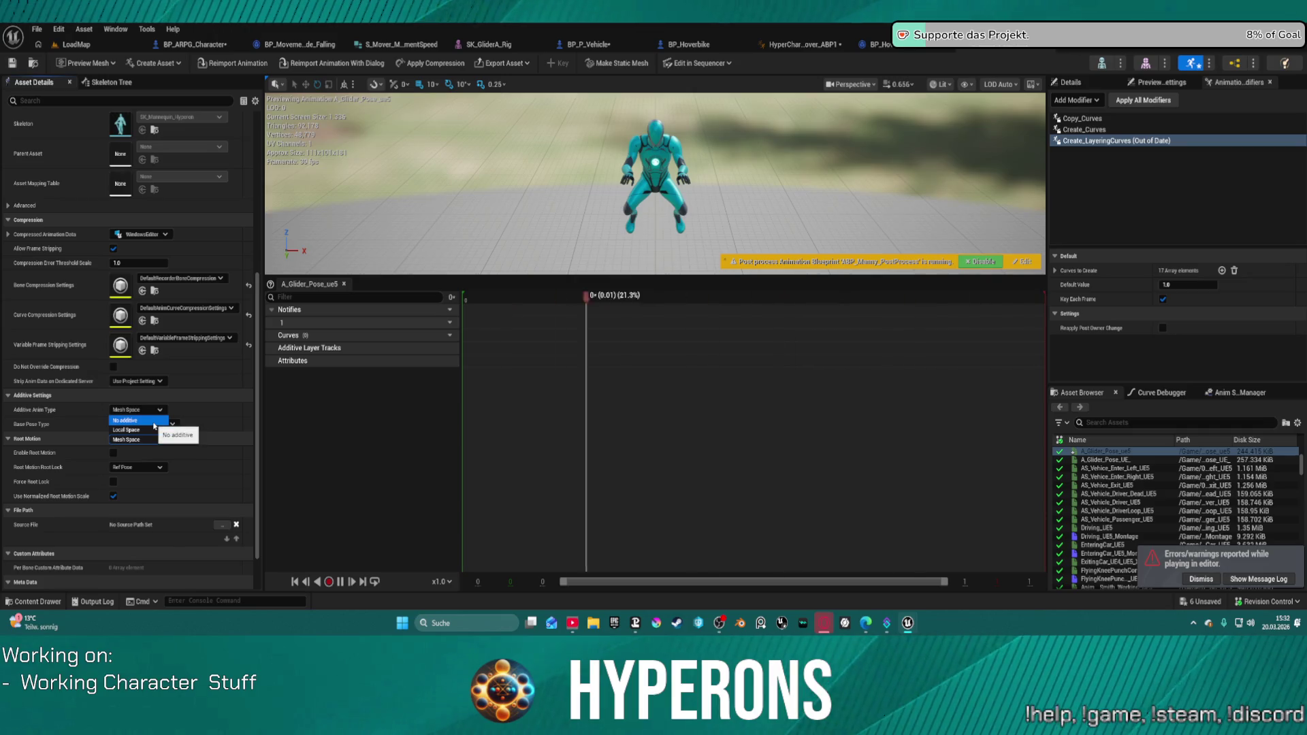
pyautogui.click(153, 420)
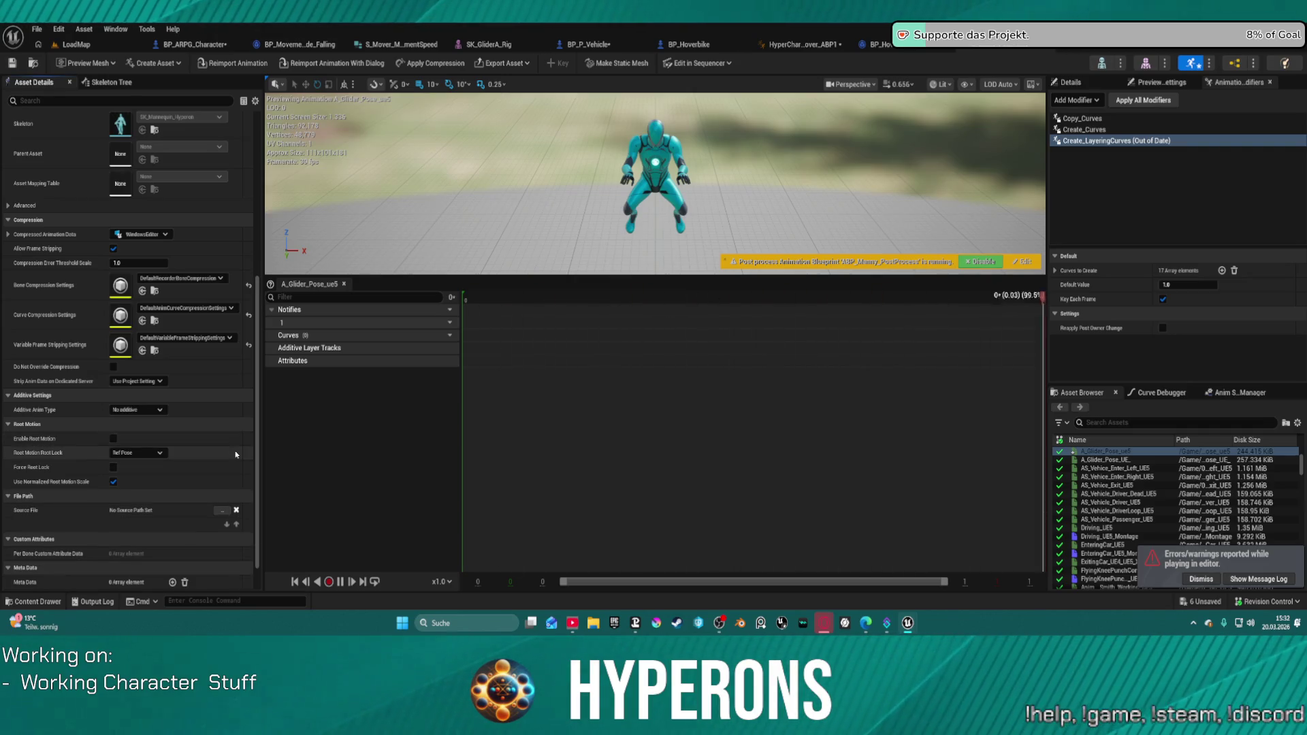
pyautogui.click(152, 410)
pyautogui.click(136, 430)
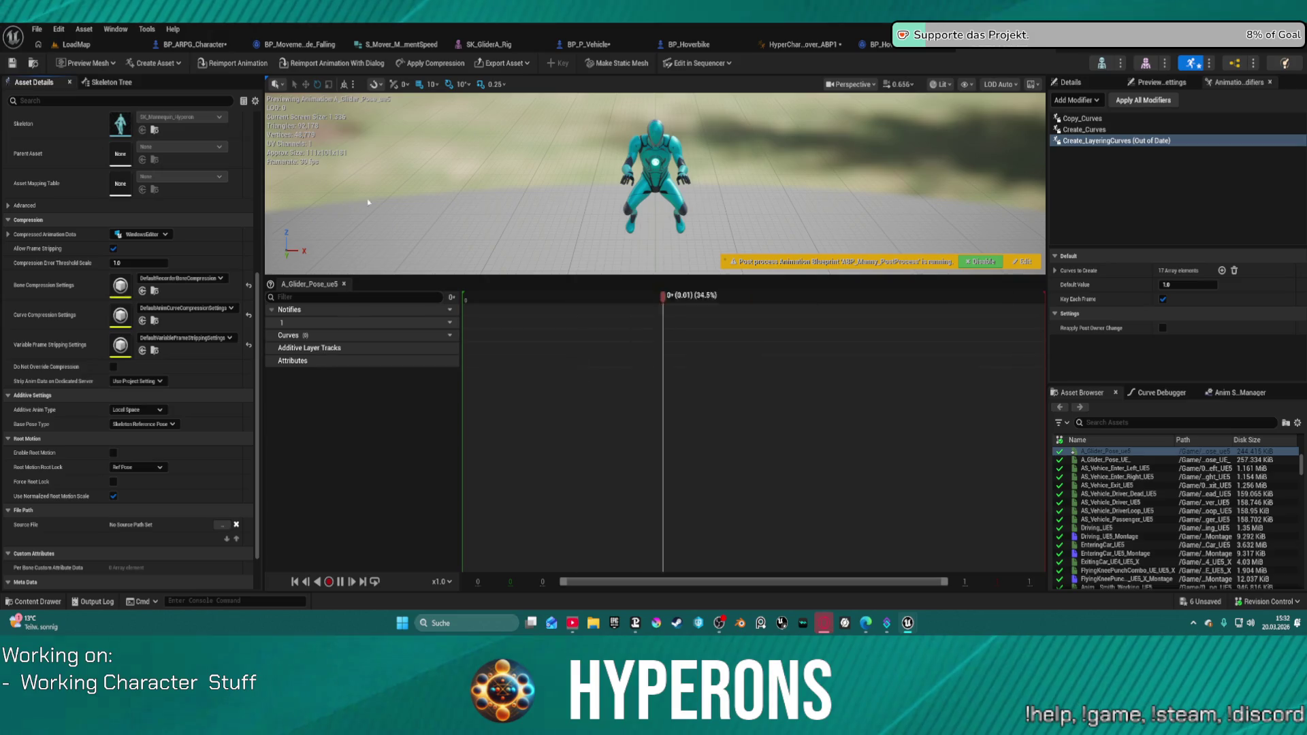
pyautogui.click(75, 44)
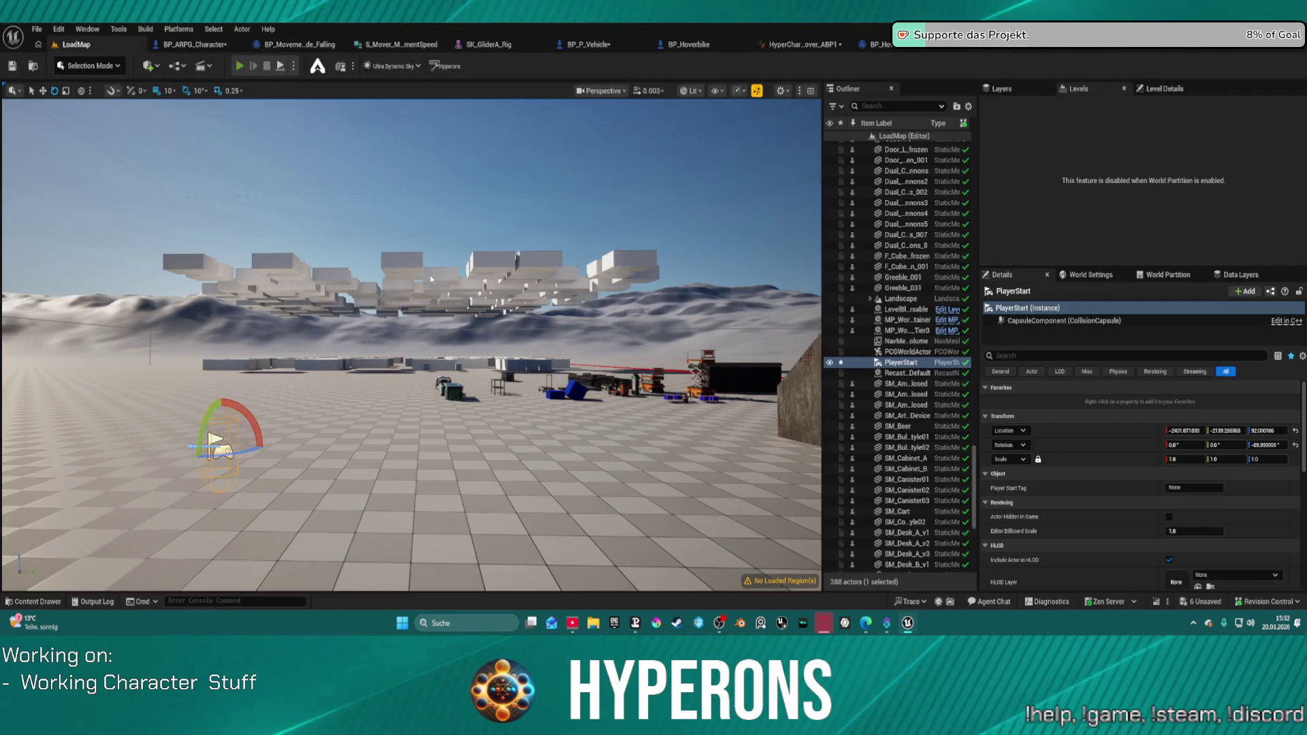
# Play the level, walk up to the hoverbike, mount it with F, then end the session.
pyautogui.hotkey('alt', 'p')
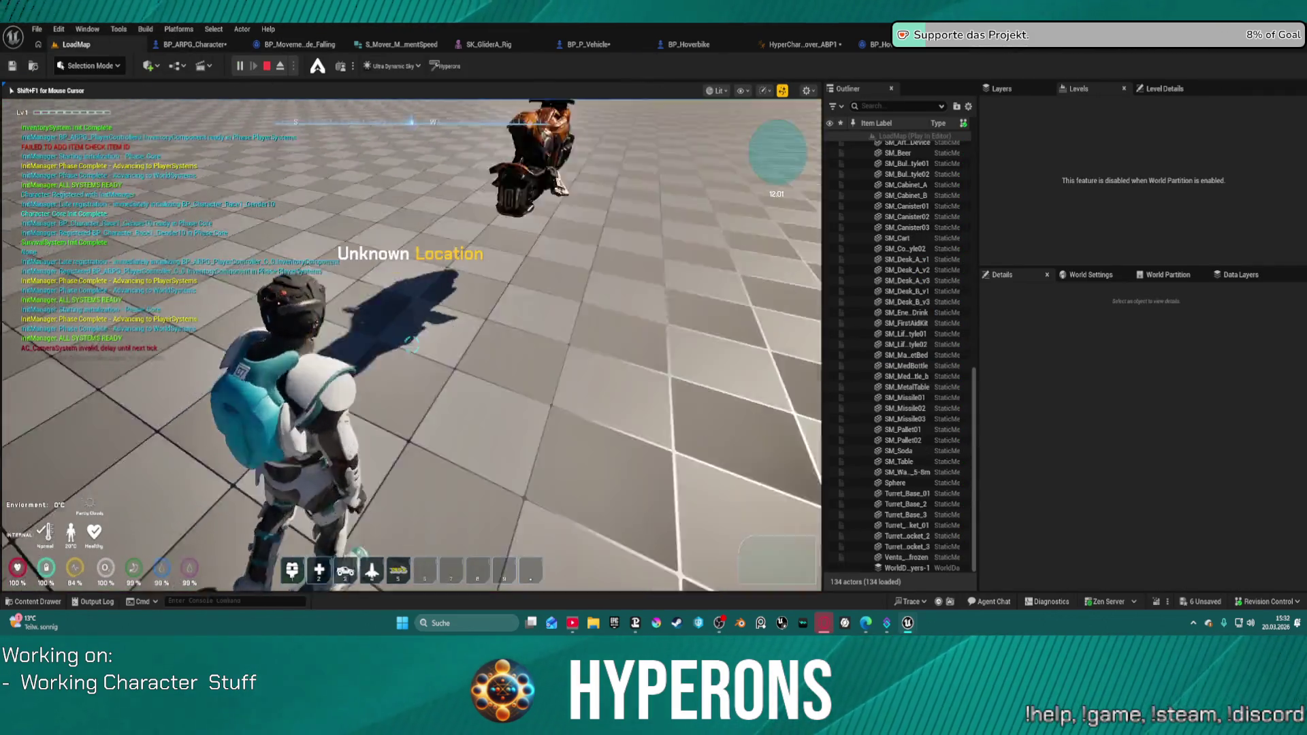
pyautogui.press('w')
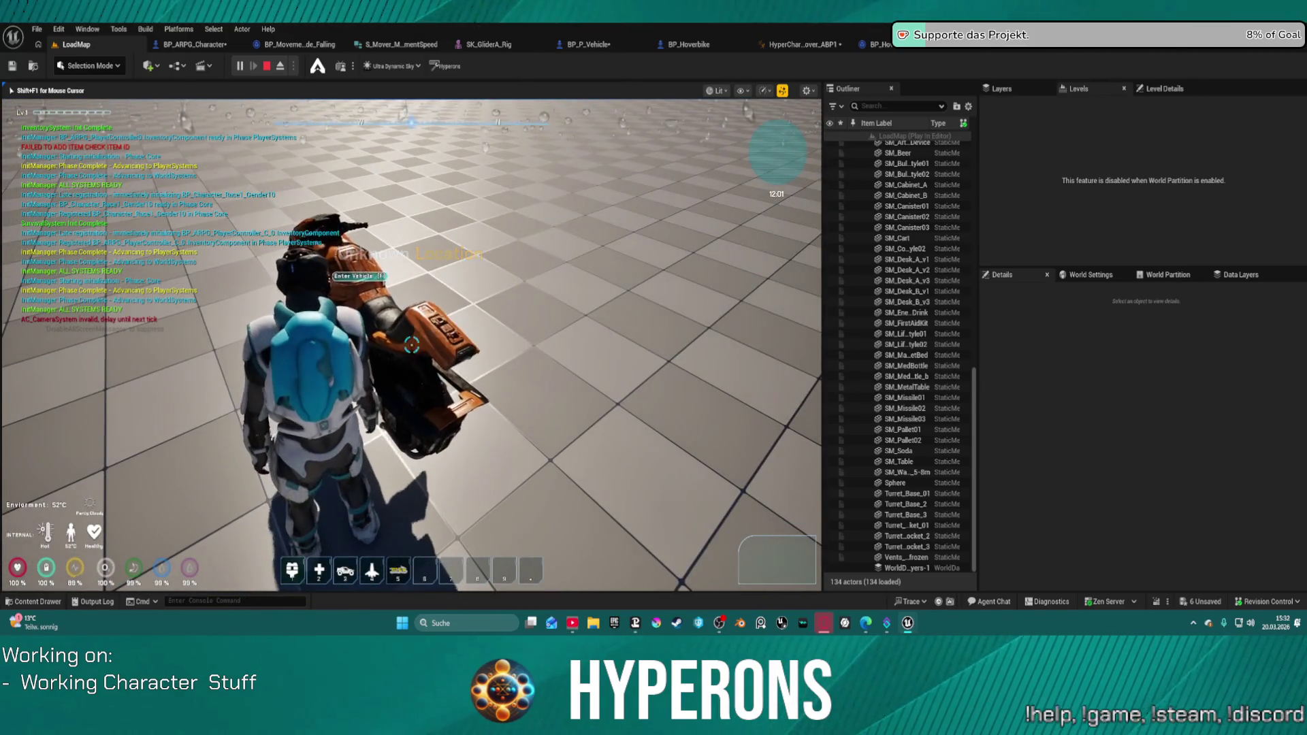
pyautogui.press('f')
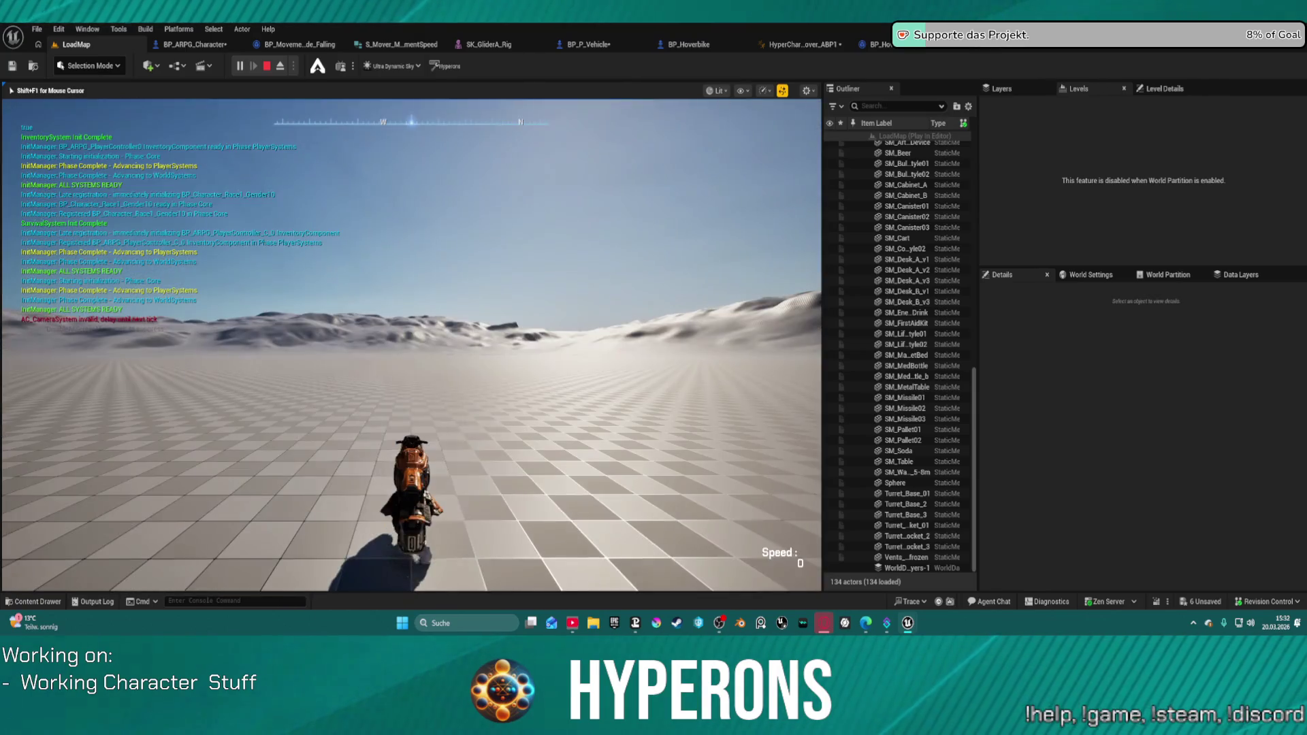
pyautogui.press('Escape')
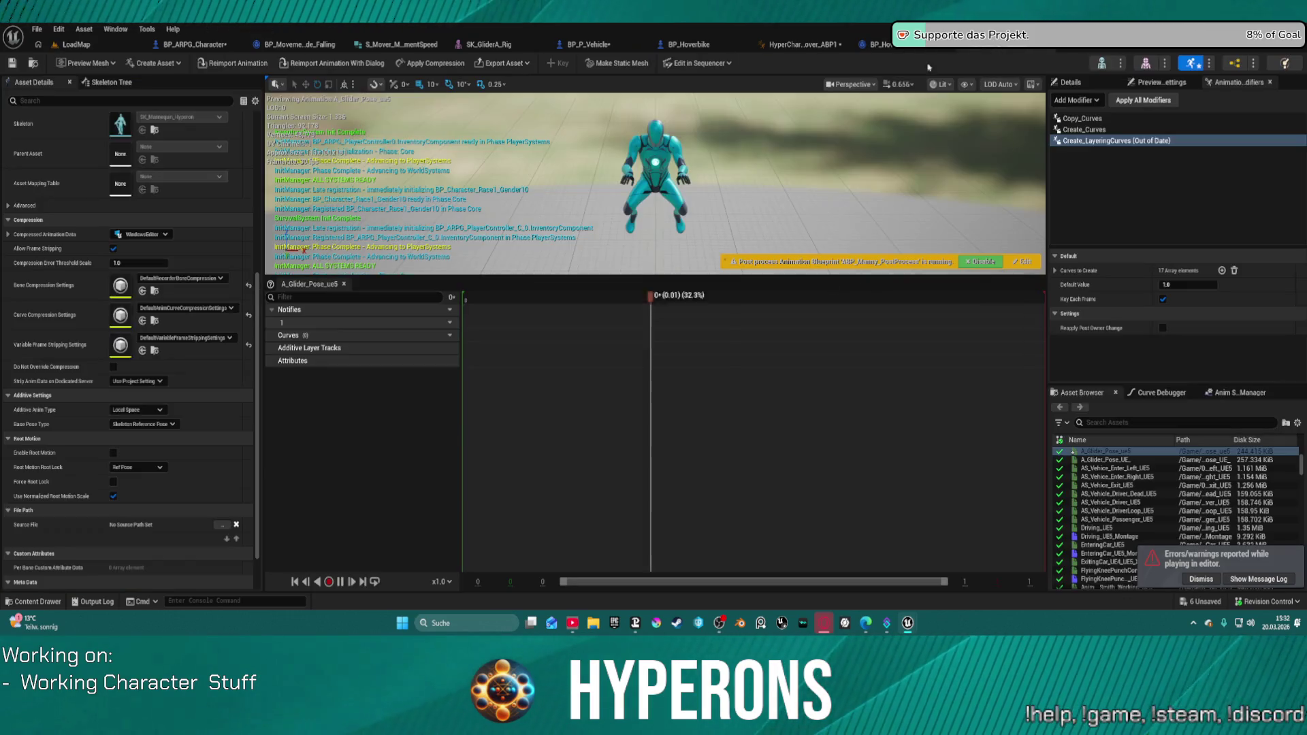
# Reset the glider pose to No Additive and add a root curve to its Curves track.
pyautogui.click(136, 409)
pyautogui.click(151, 422)
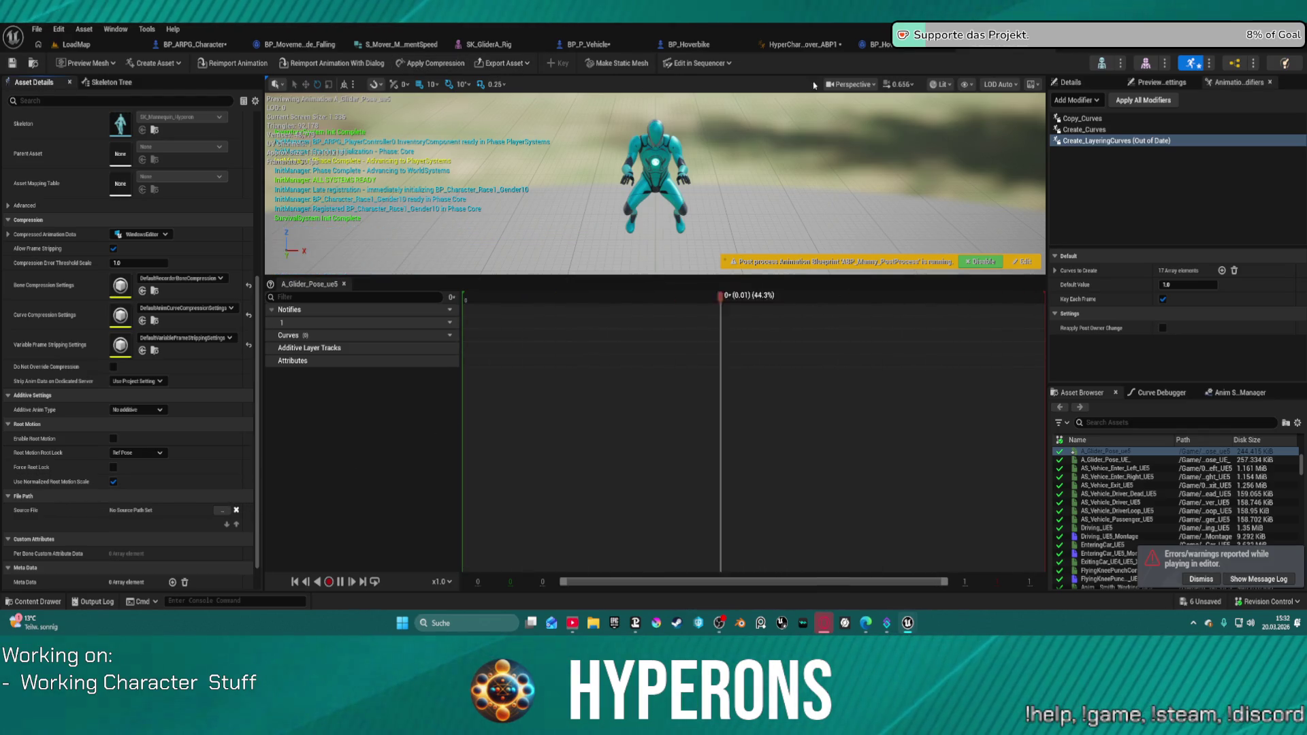
pyautogui.click(449, 335)
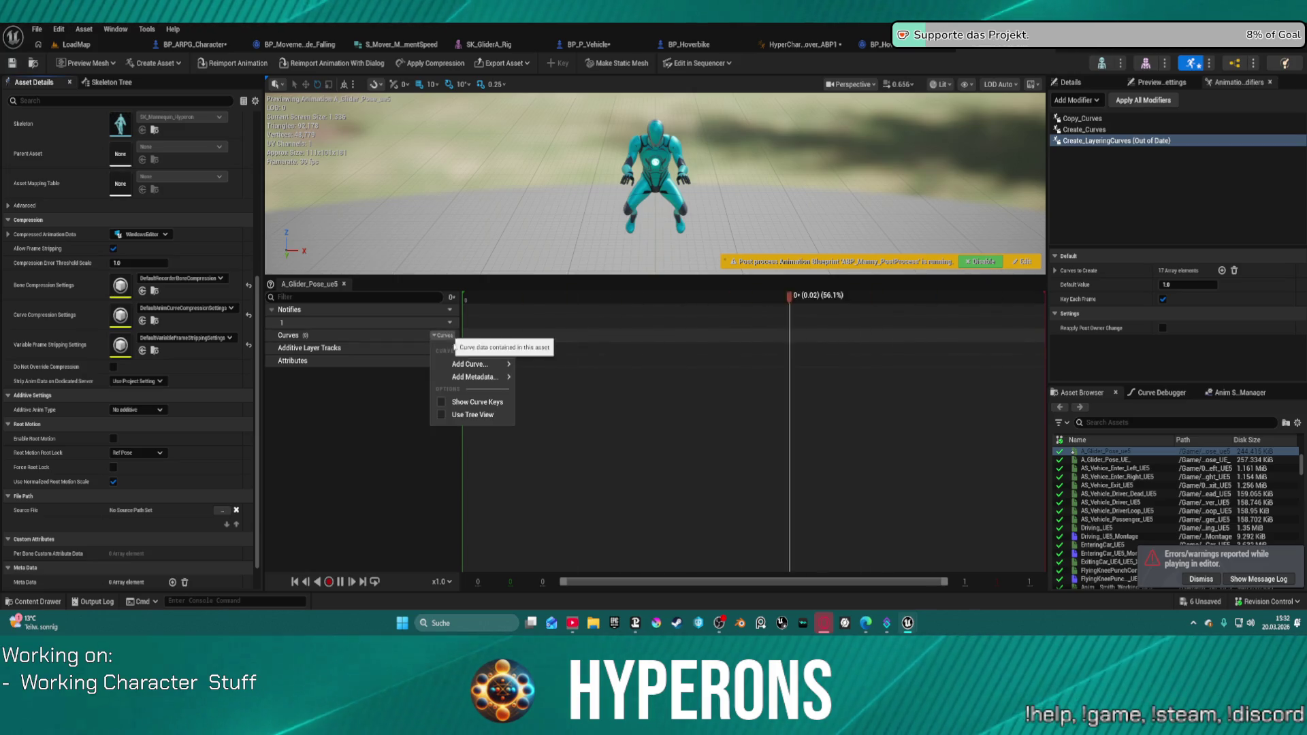
pyautogui.moveTo(473, 364)
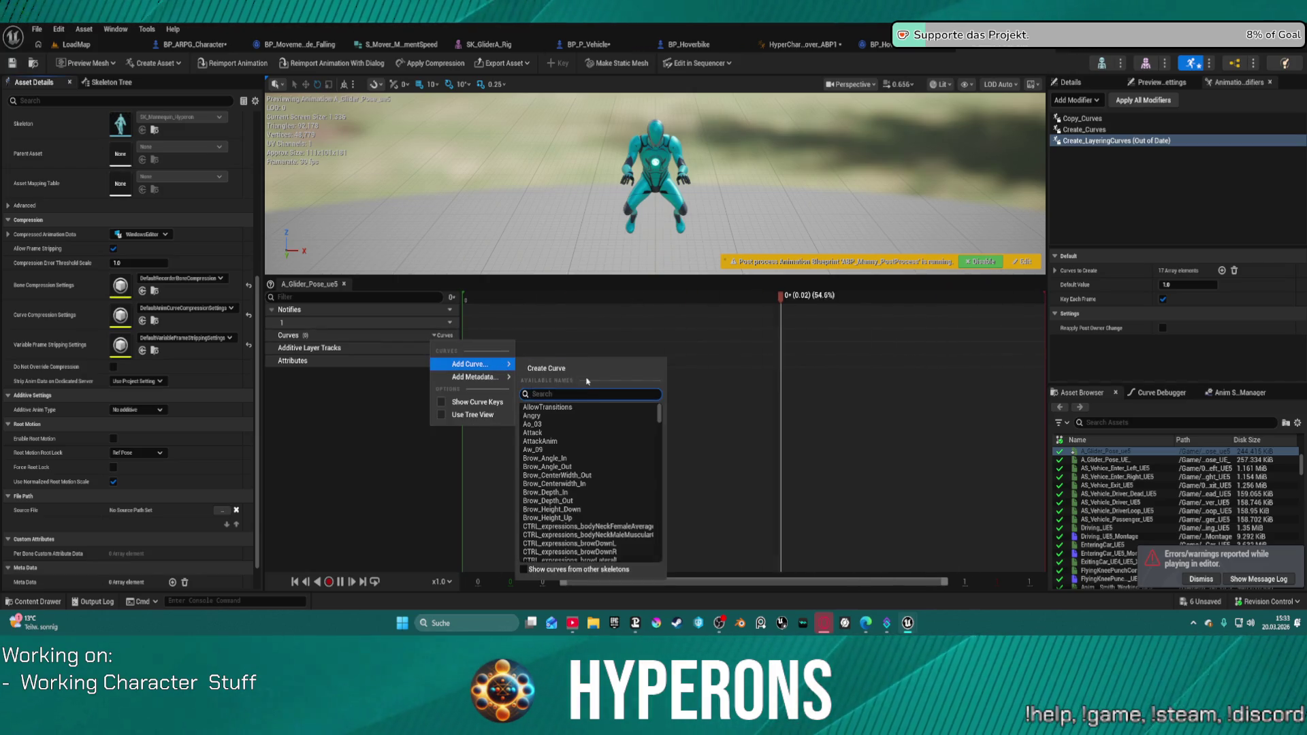
pyautogui.write('root')
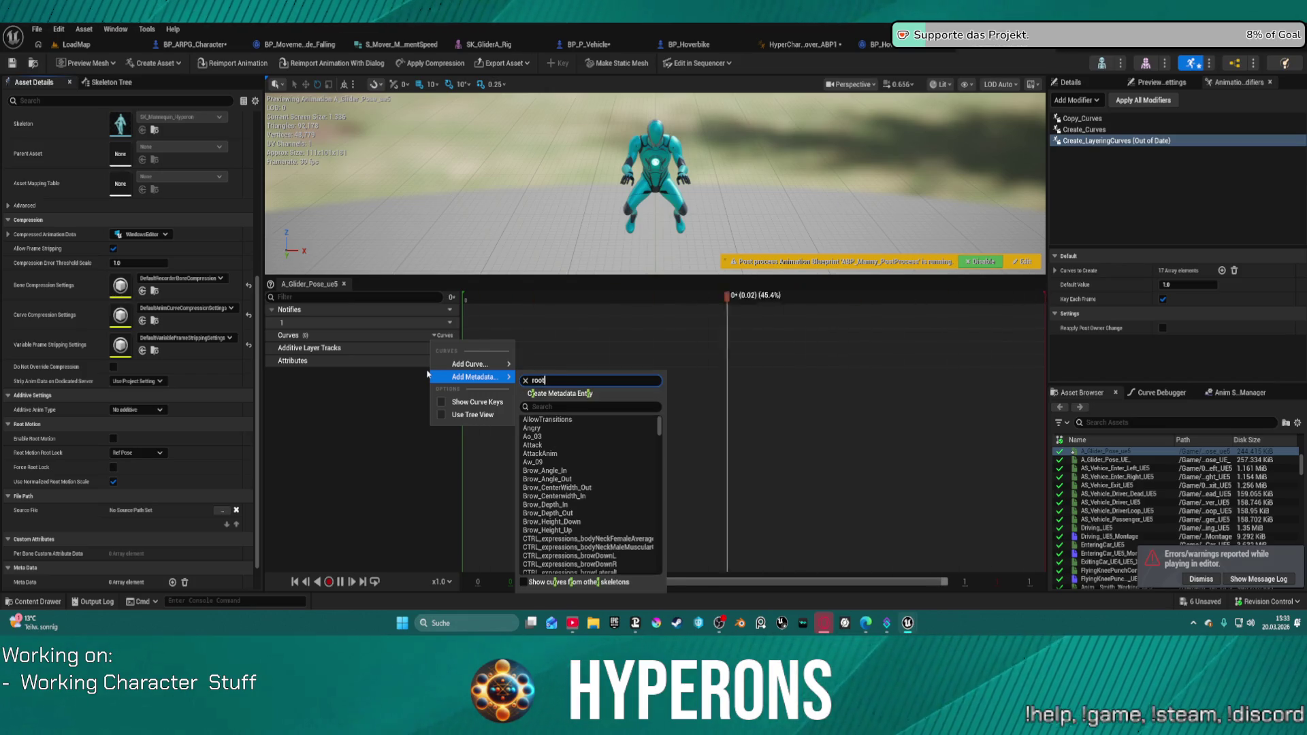
pyautogui.press('Return')
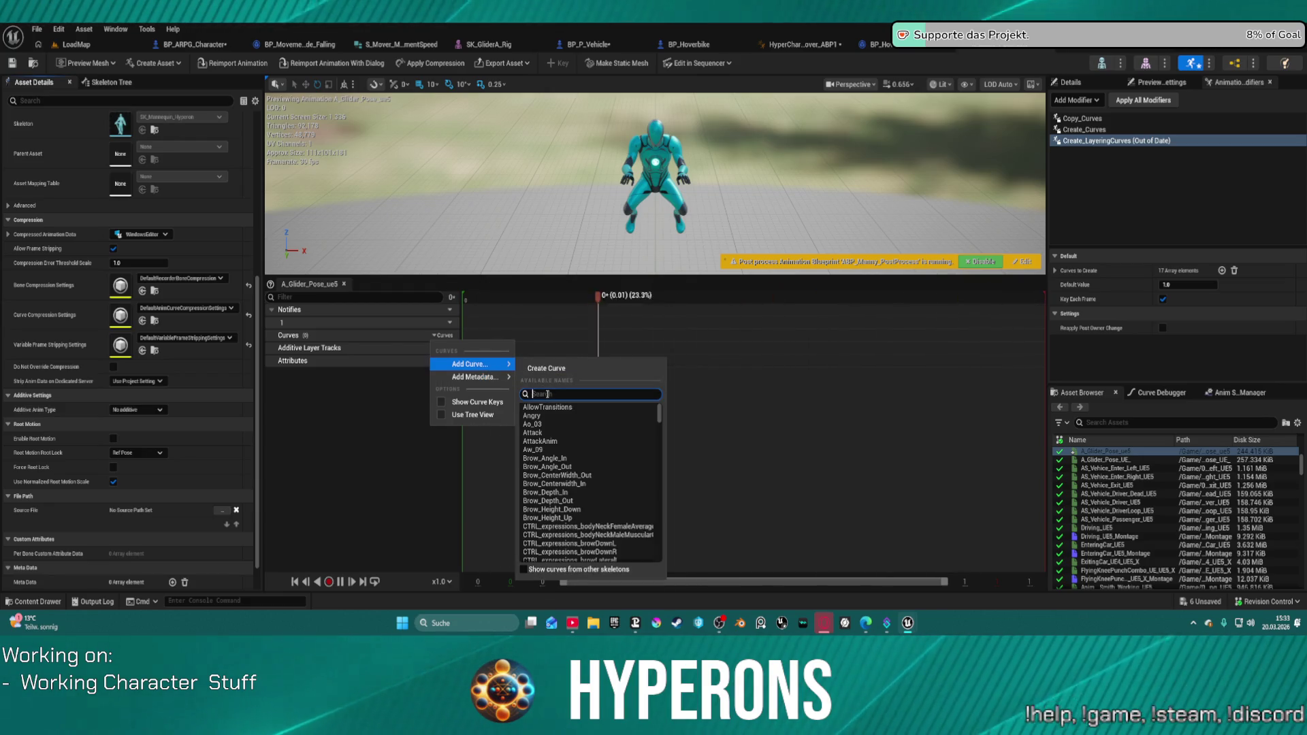
pyautogui.write('roo')
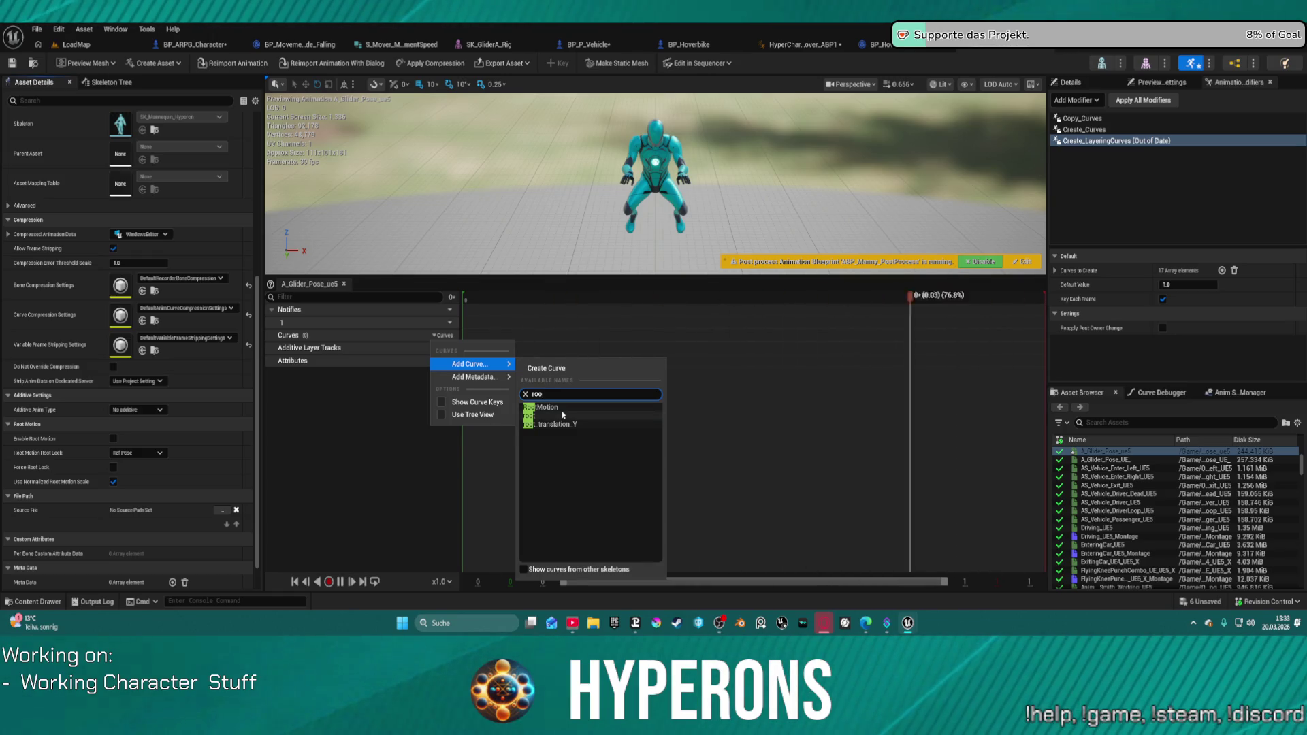
pyautogui.click(563, 414)
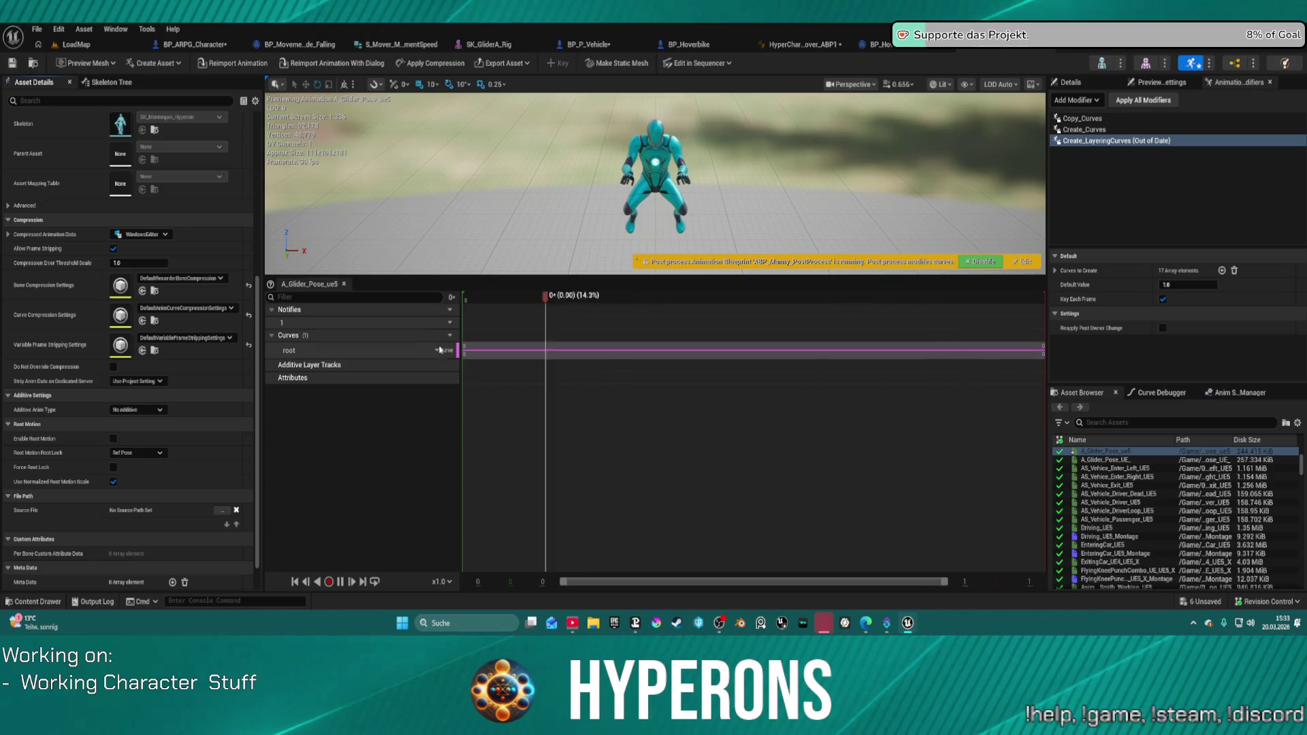
# Remove the root curve from A_Glider_Pose_ue5 via its curve options.
pyautogui.click(443, 351)
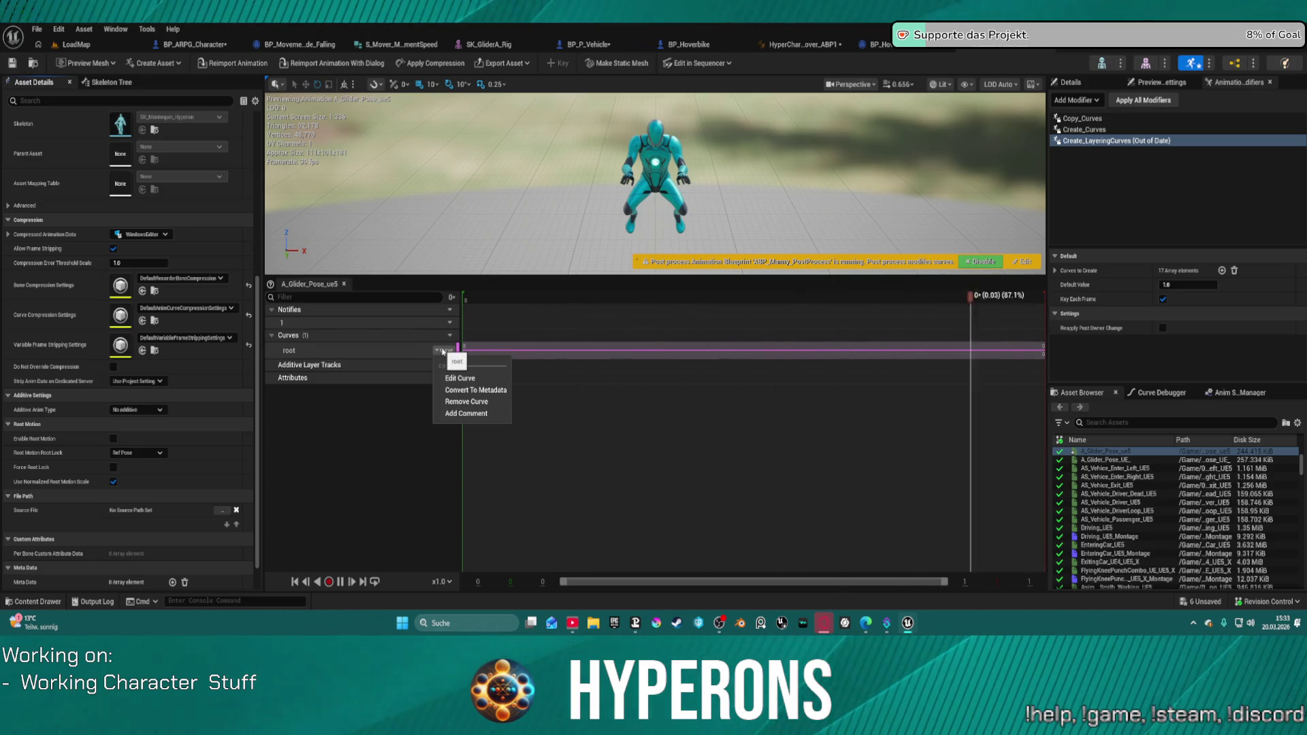
pyautogui.click(466, 401)
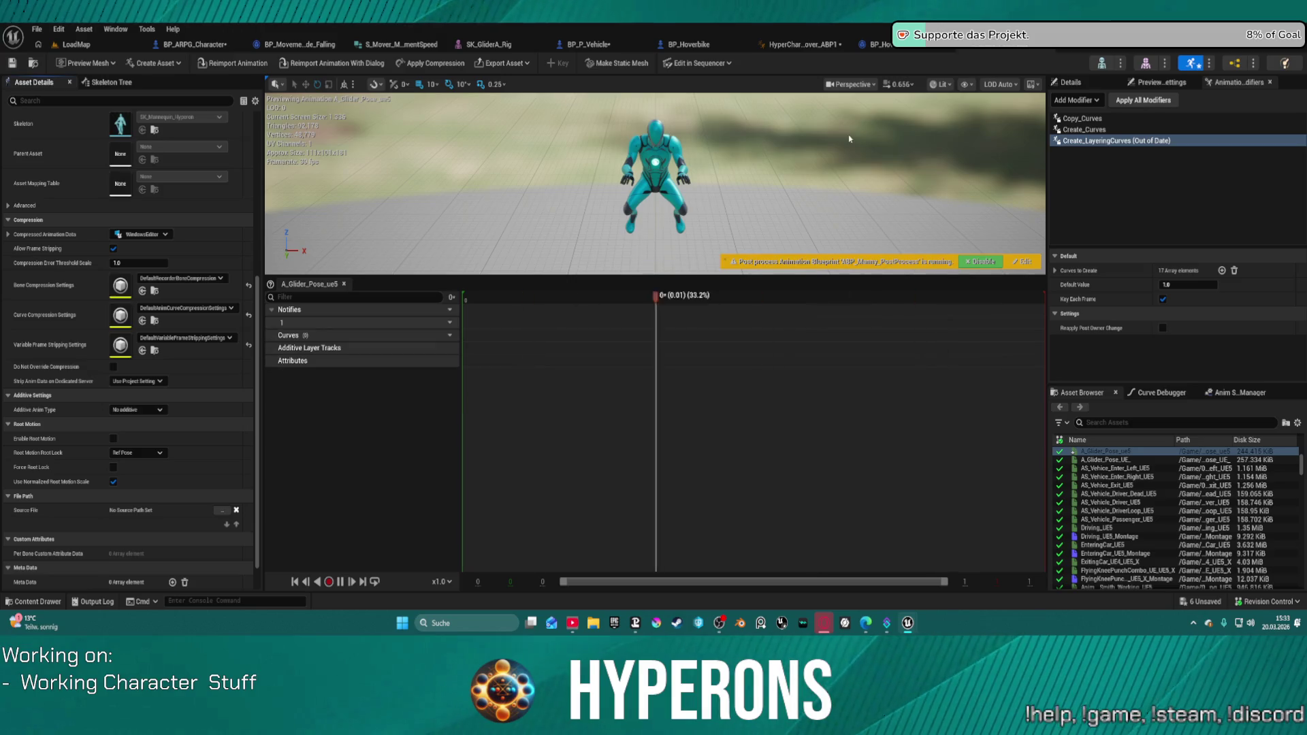
pyautogui.click(827, 46)
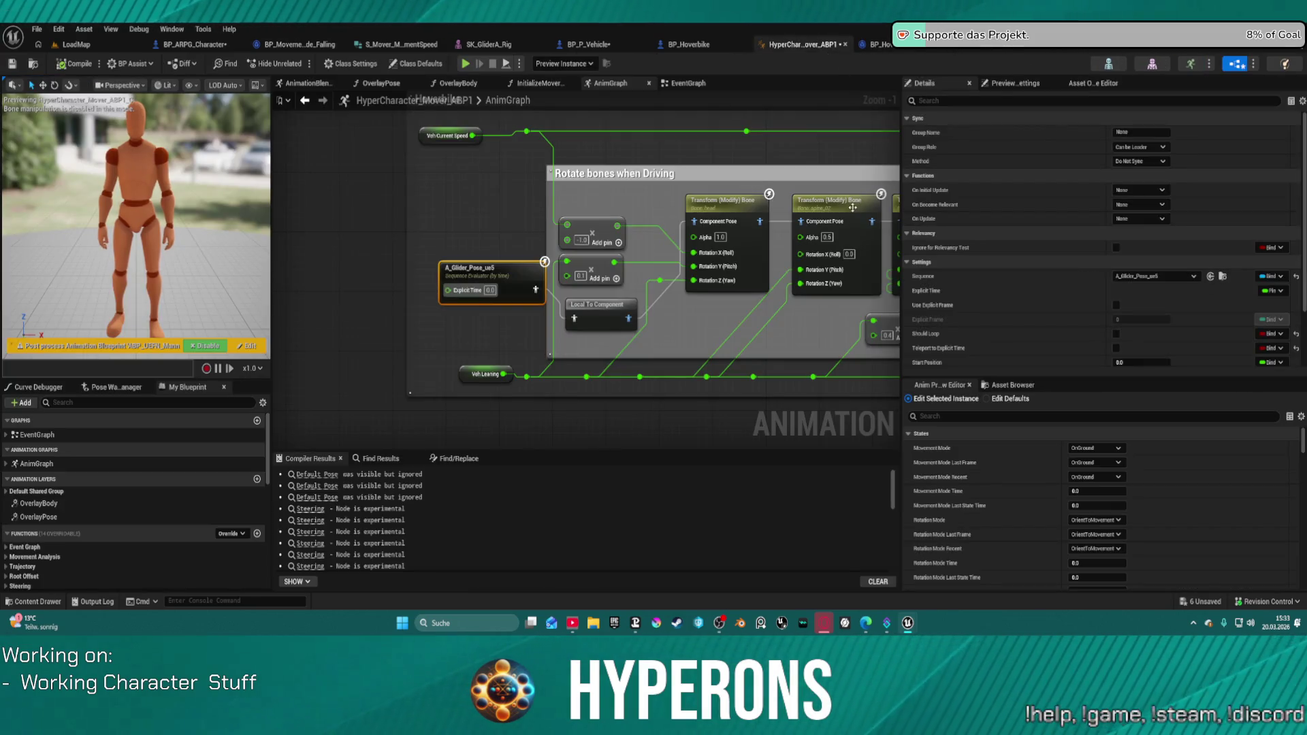
# Read the AnimGraph's Offset Root Bone and Default Slot notes, then return to A_Glider_Pose_ue5.
pyautogui.scroll(6, 495, 177)
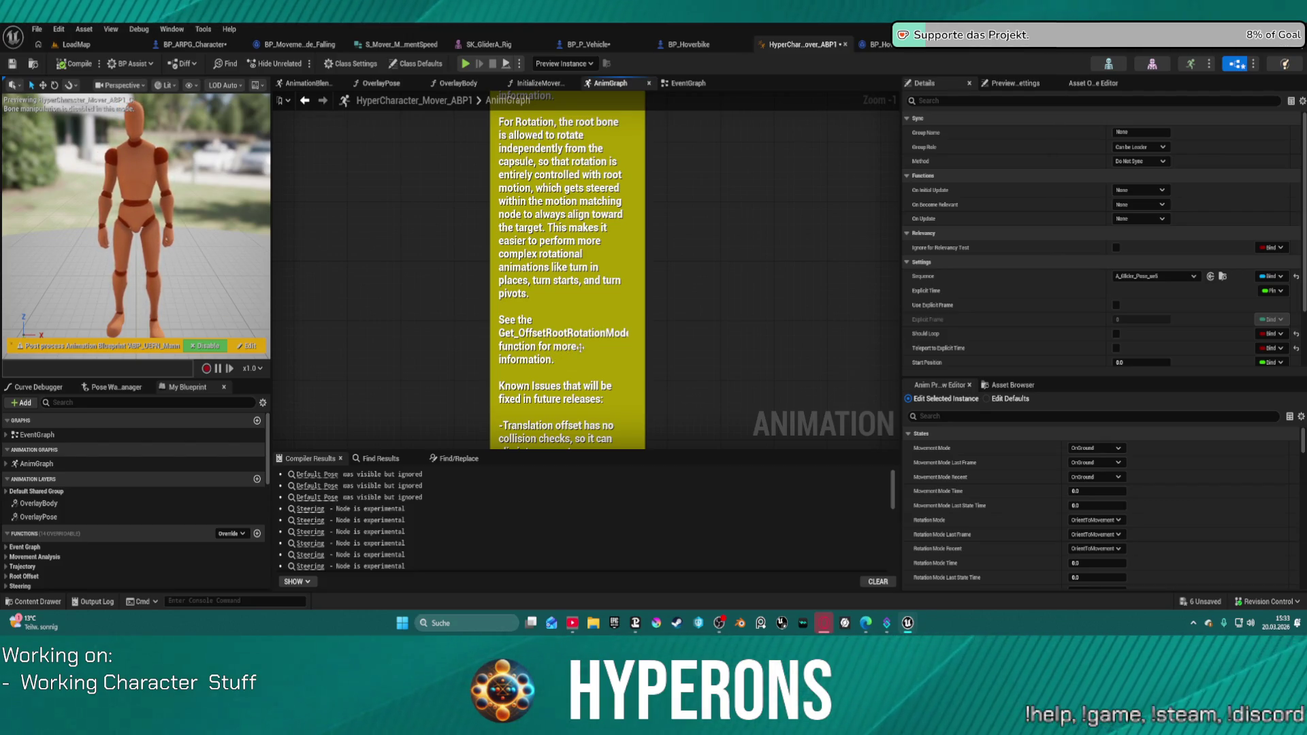
pyautogui.moveTo(573, 368)
pyautogui.mouseDown()
pyautogui.moveTo(524, 218)
pyautogui.moveTo(539, 233)
pyautogui.moveTo(525, 174)
pyautogui.mouseUp()
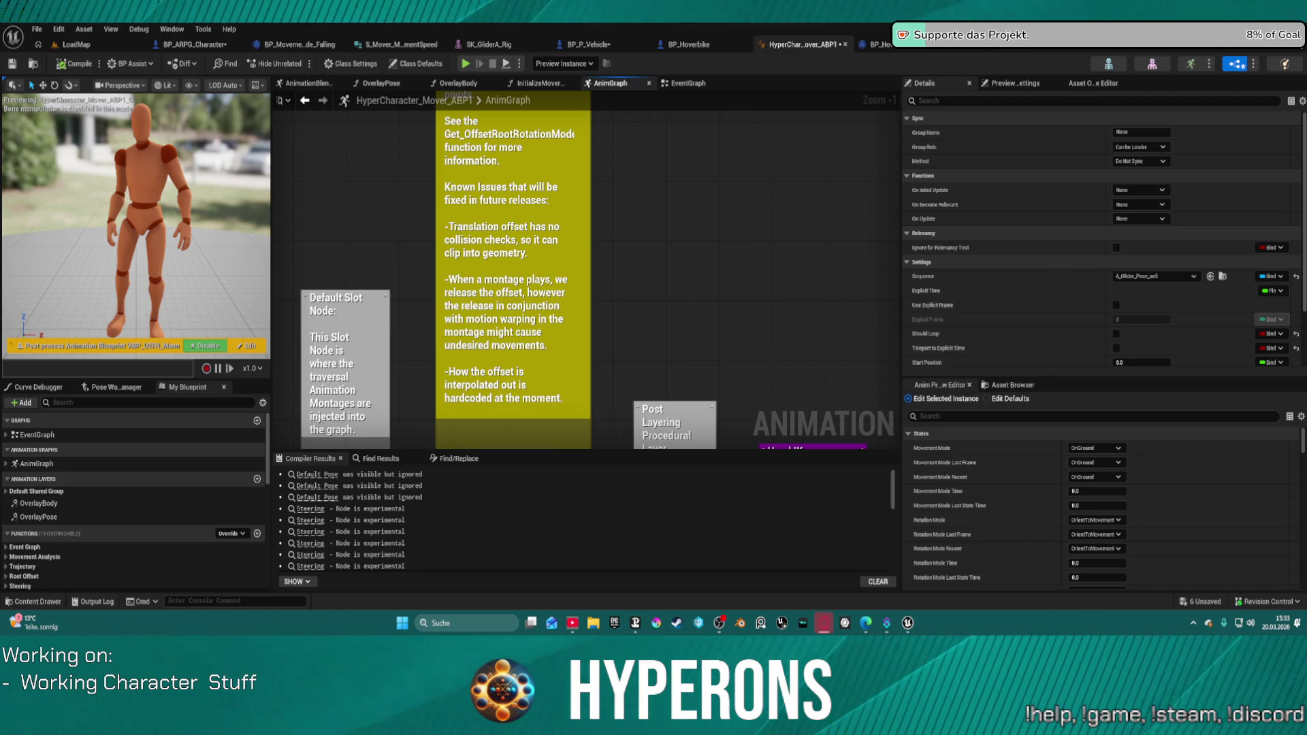
pyautogui.click(962, 49)
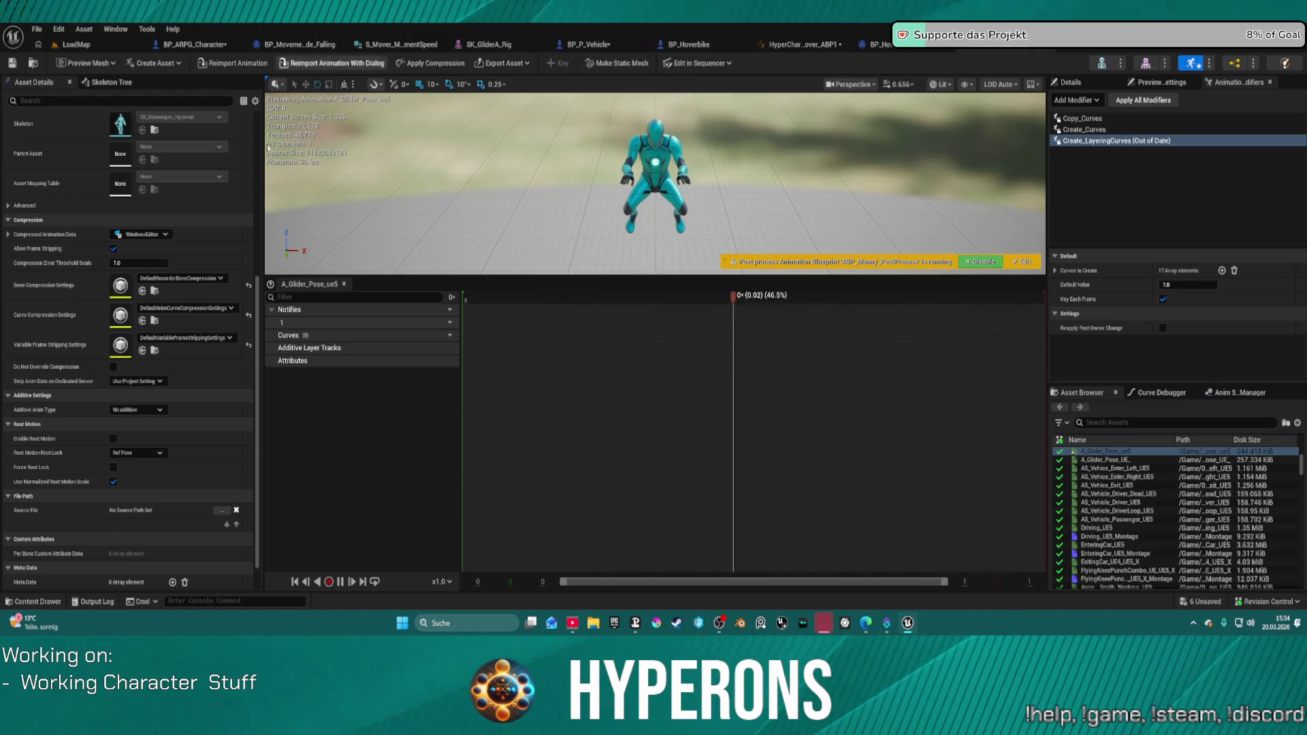
pyautogui.scroll(1, 148, 469)
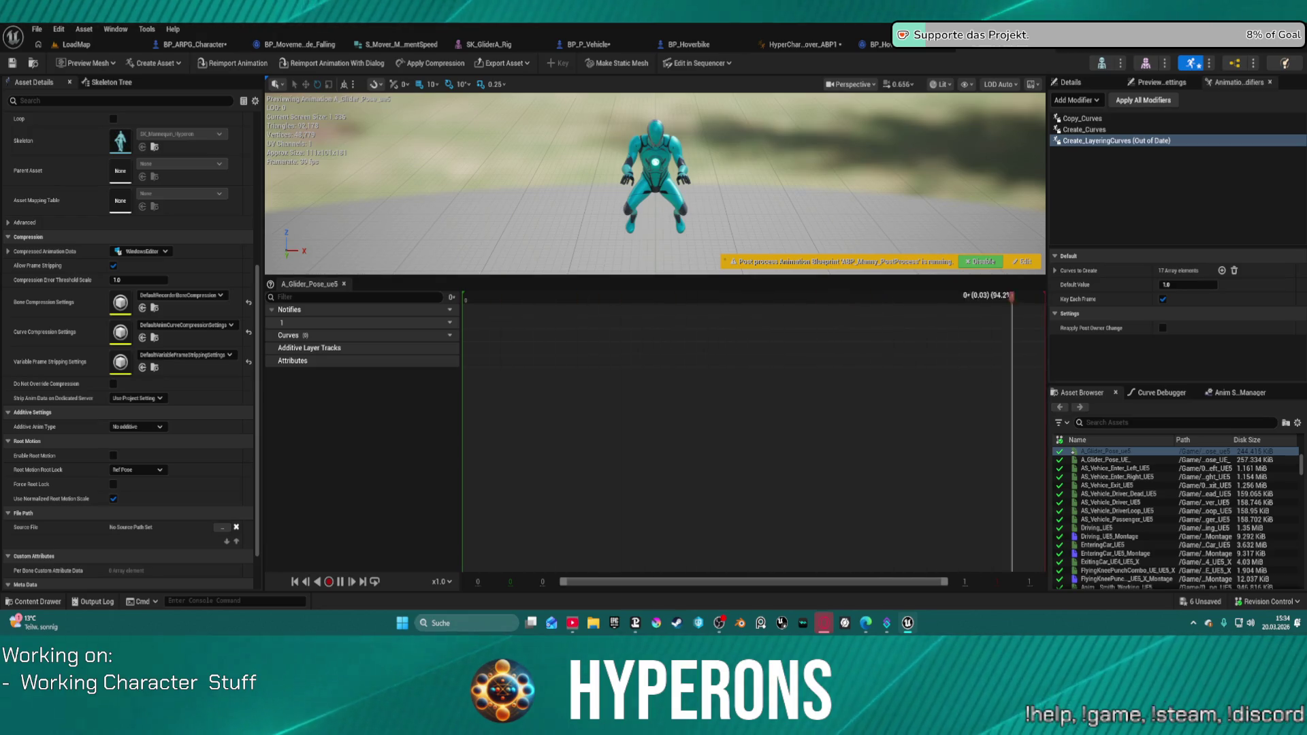
# In BP_P_Vehicle's EventGraph, add a Set Actor Rotation node off the reroute wire.
pyautogui.click(588, 45)
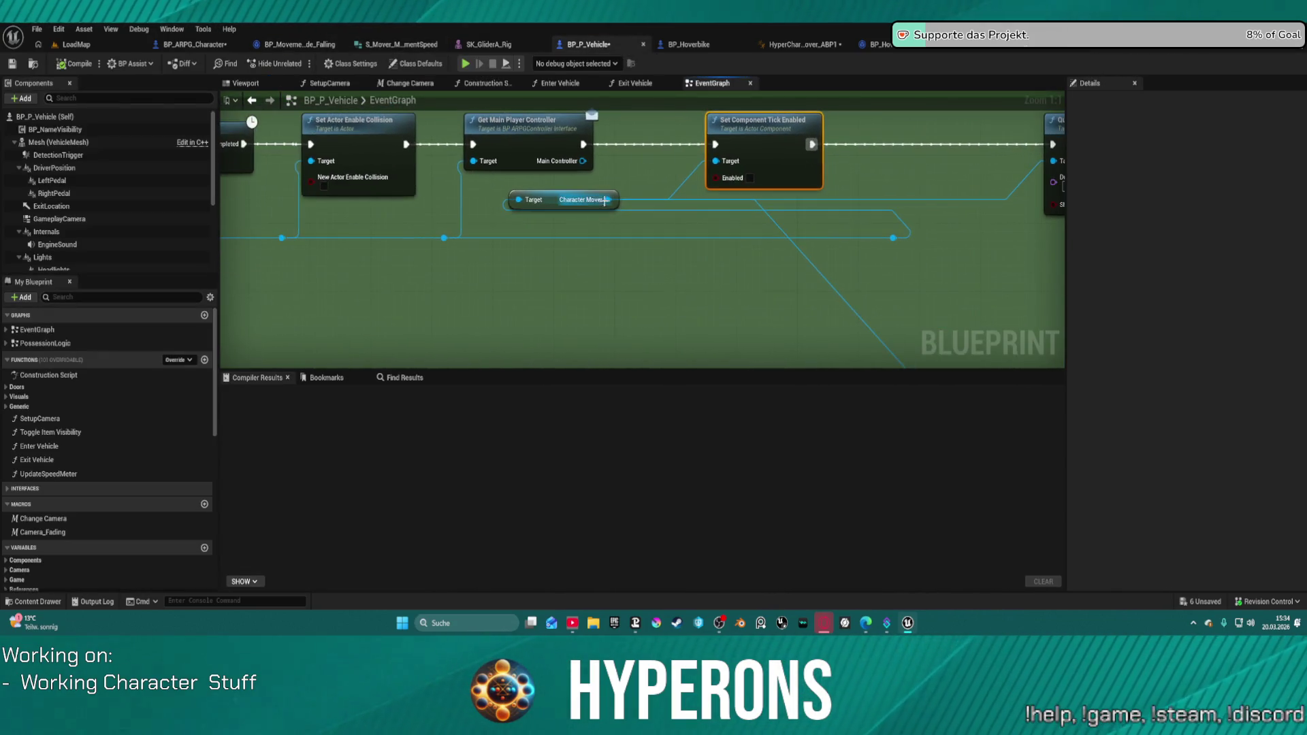
pyautogui.moveTo(590, 162); pyautogui.dragTo(666, 248)
pyautogui.write('or')
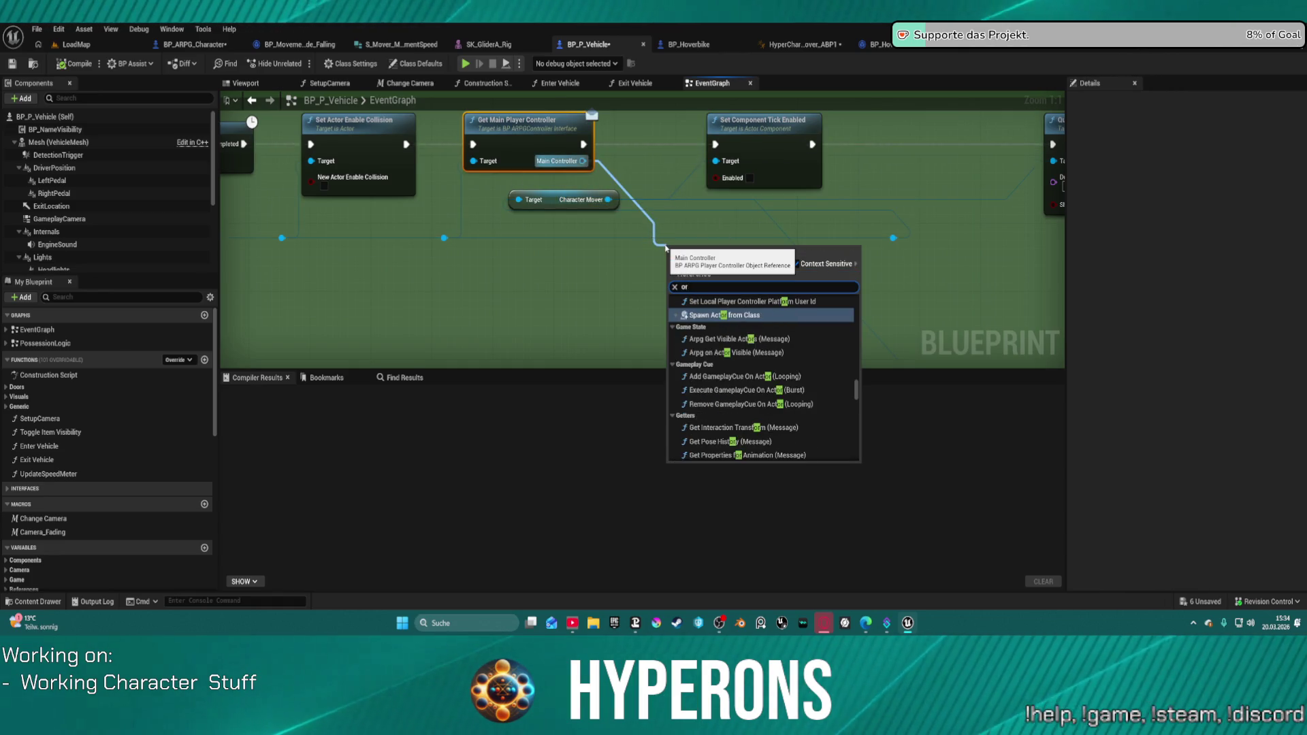
pyautogui.write('ien')
pyautogui.press('BackSpace')
pyautogui.press('BackSpace')
pyautogui.press('BackSpace')
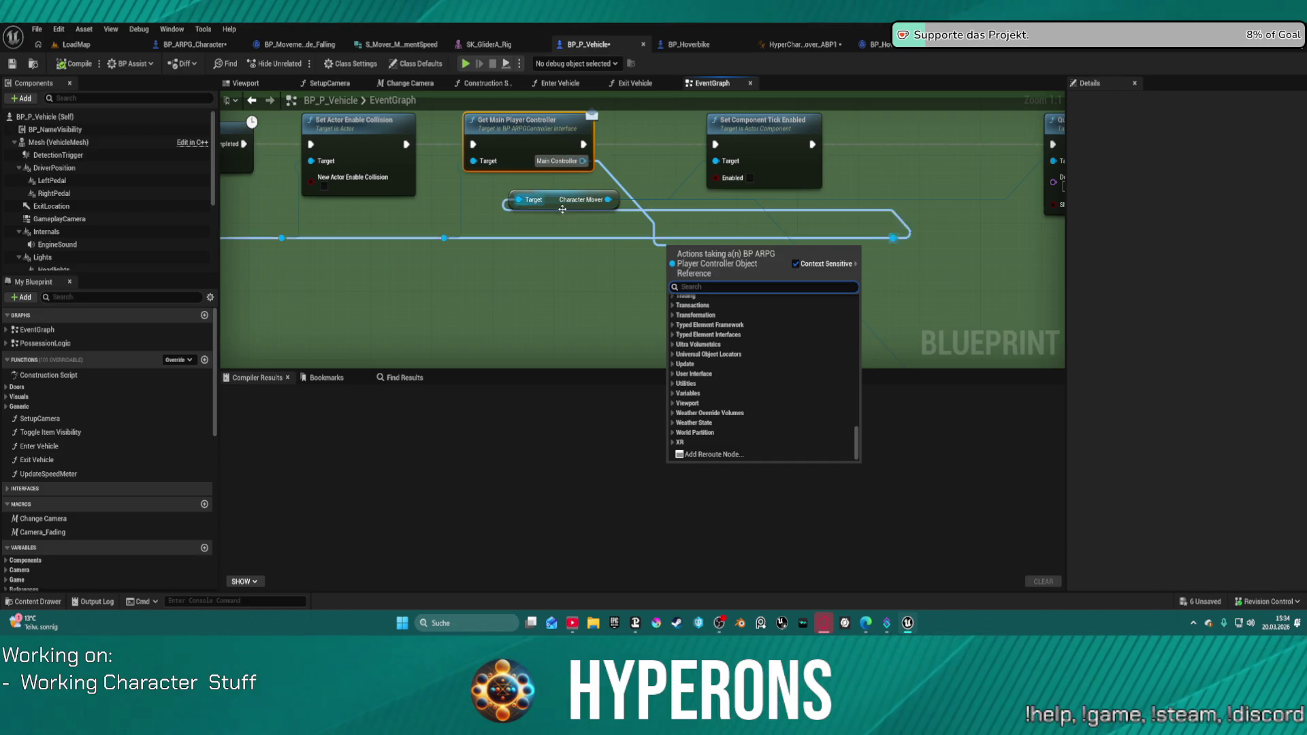
pyautogui.moveTo(444, 239); pyautogui.dragTo(481, 281)
pyautogui.write('rot')
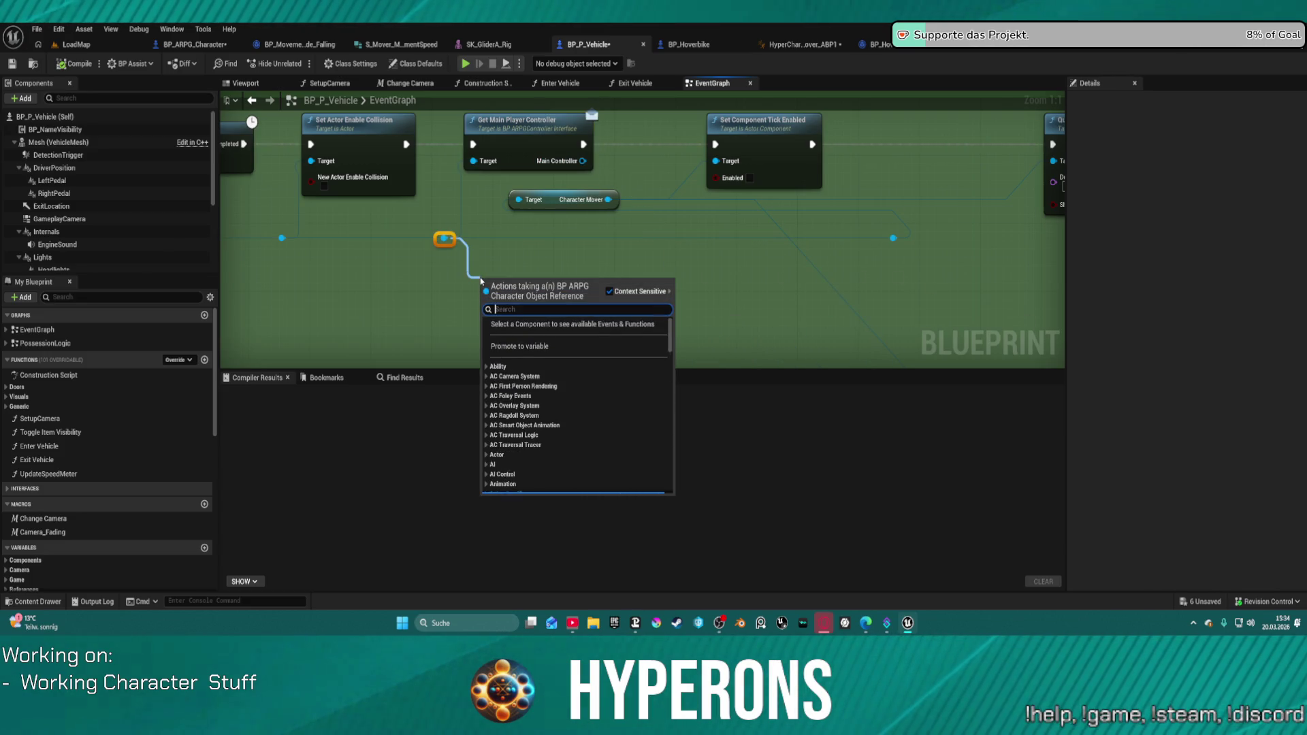
pyautogui.write('ation')
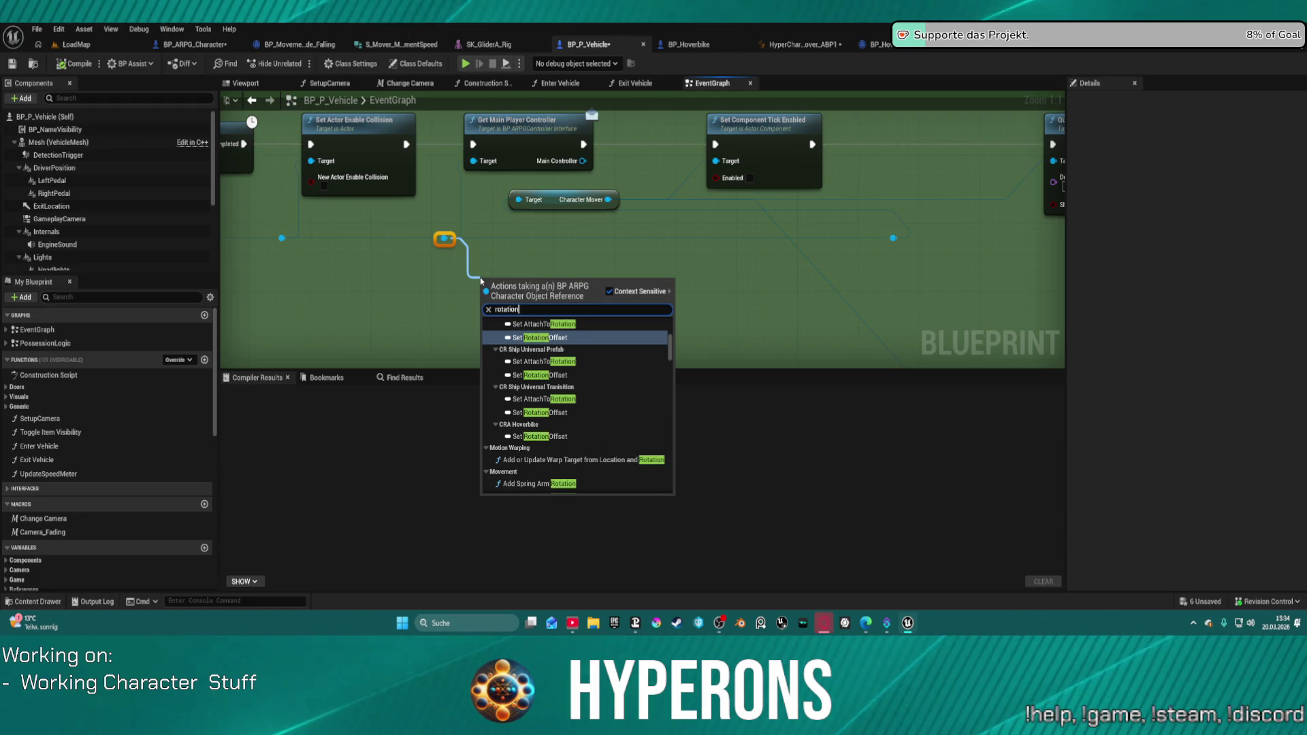
pyautogui.scroll(-15, 616, 374)
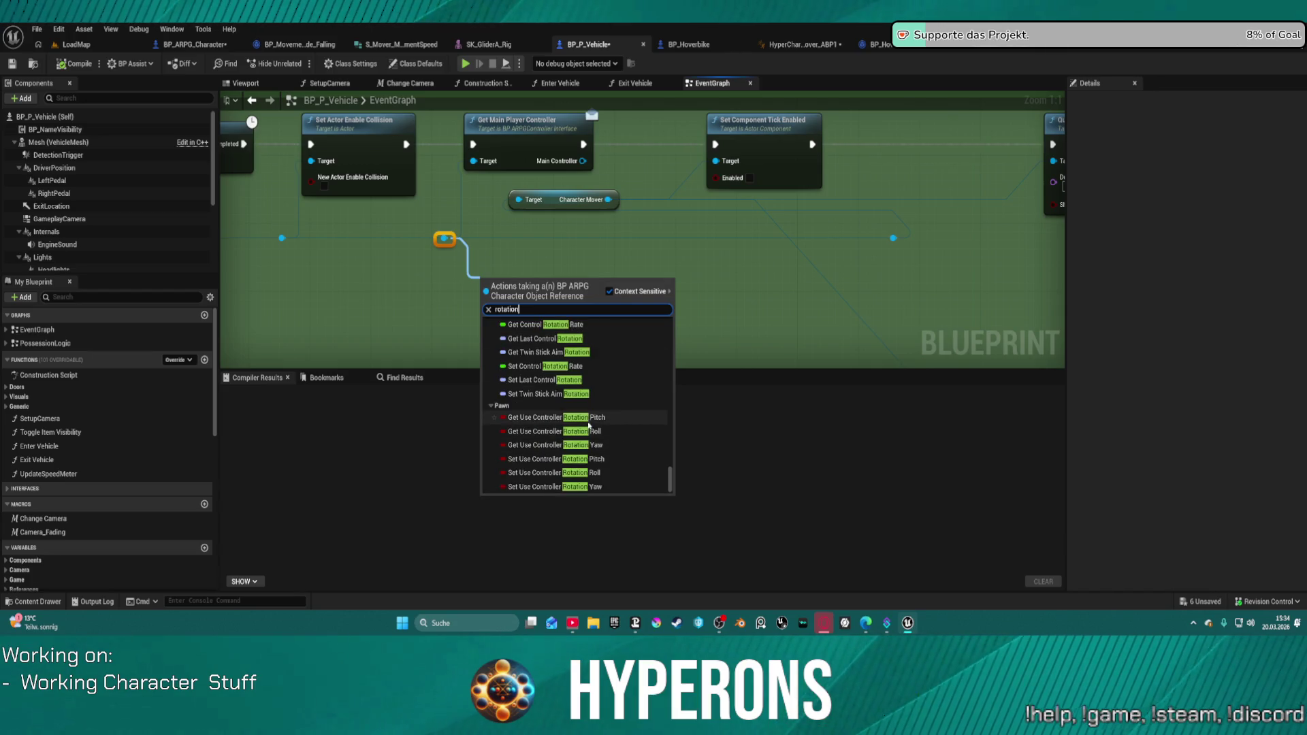
pyautogui.scroll(3, 550, 453)
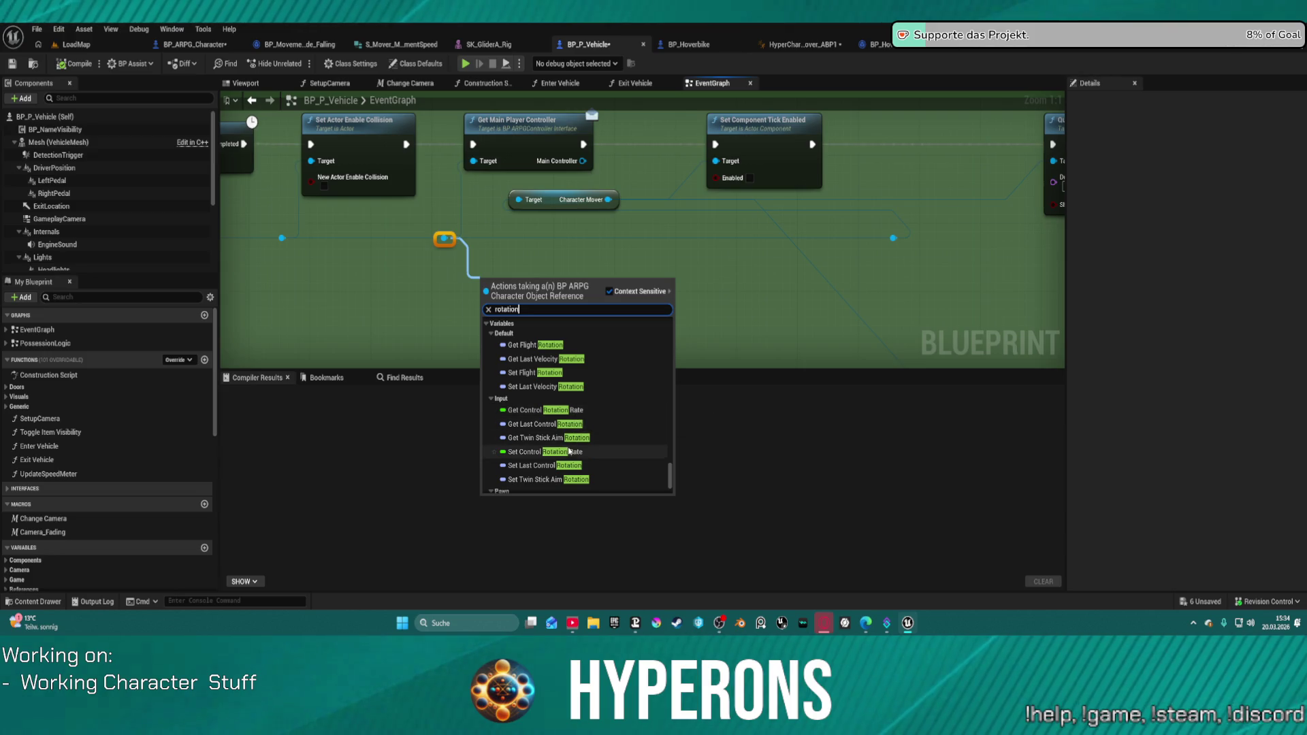
pyautogui.scroll(-10, 566, 467)
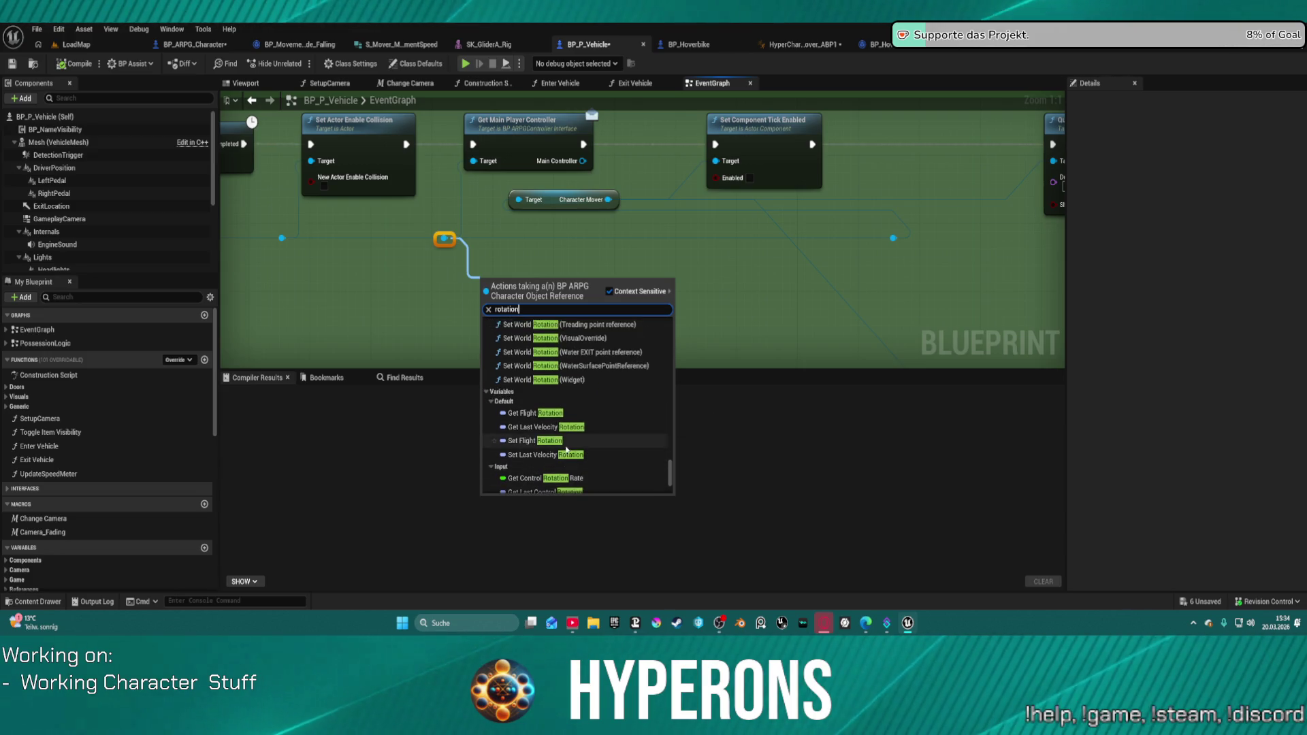
pyautogui.scroll(8, 569, 437)
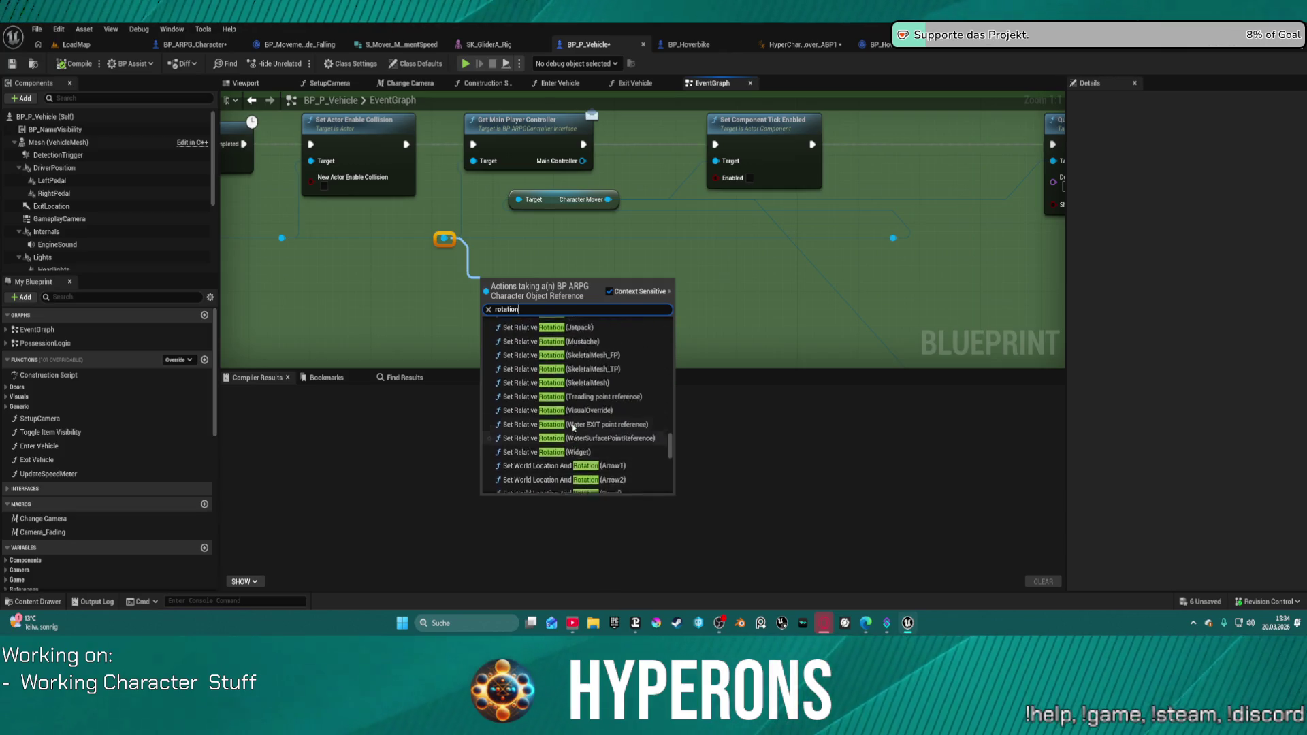
pyautogui.scroll(10, 575, 427)
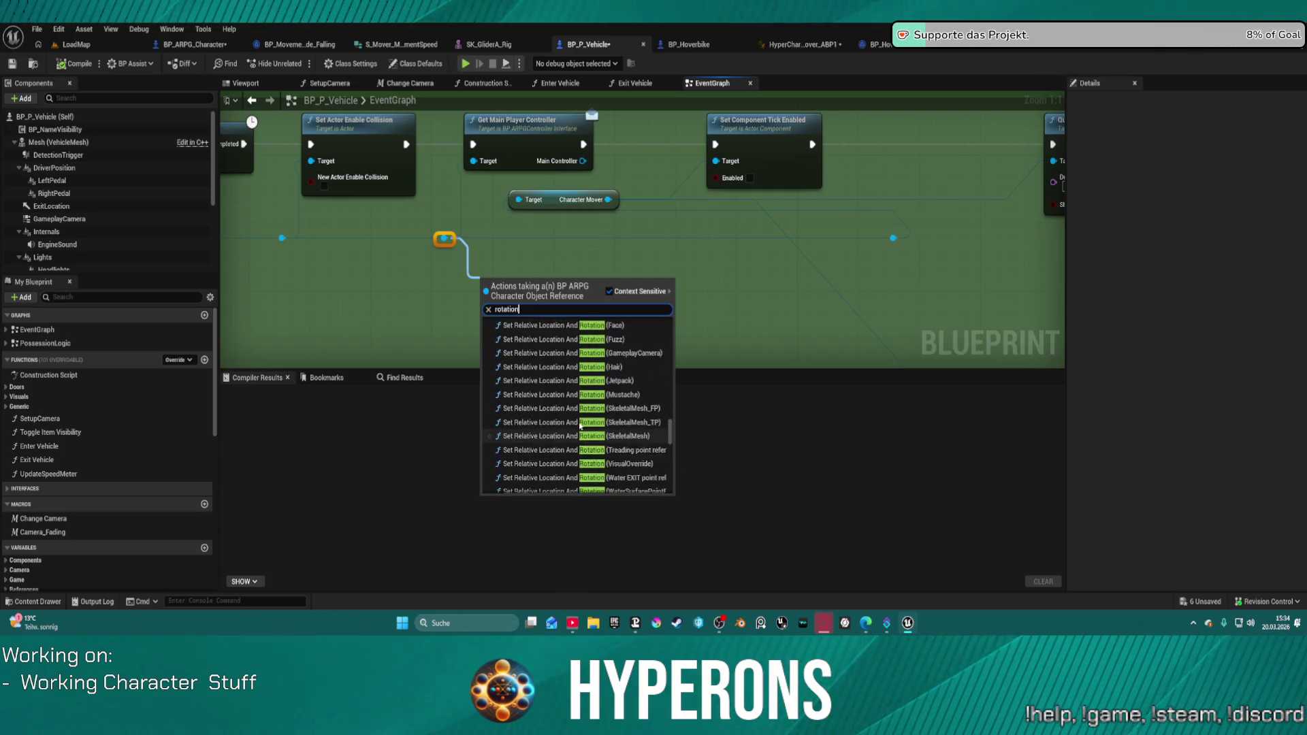
pyautogui.scroll(1, 581, 418)
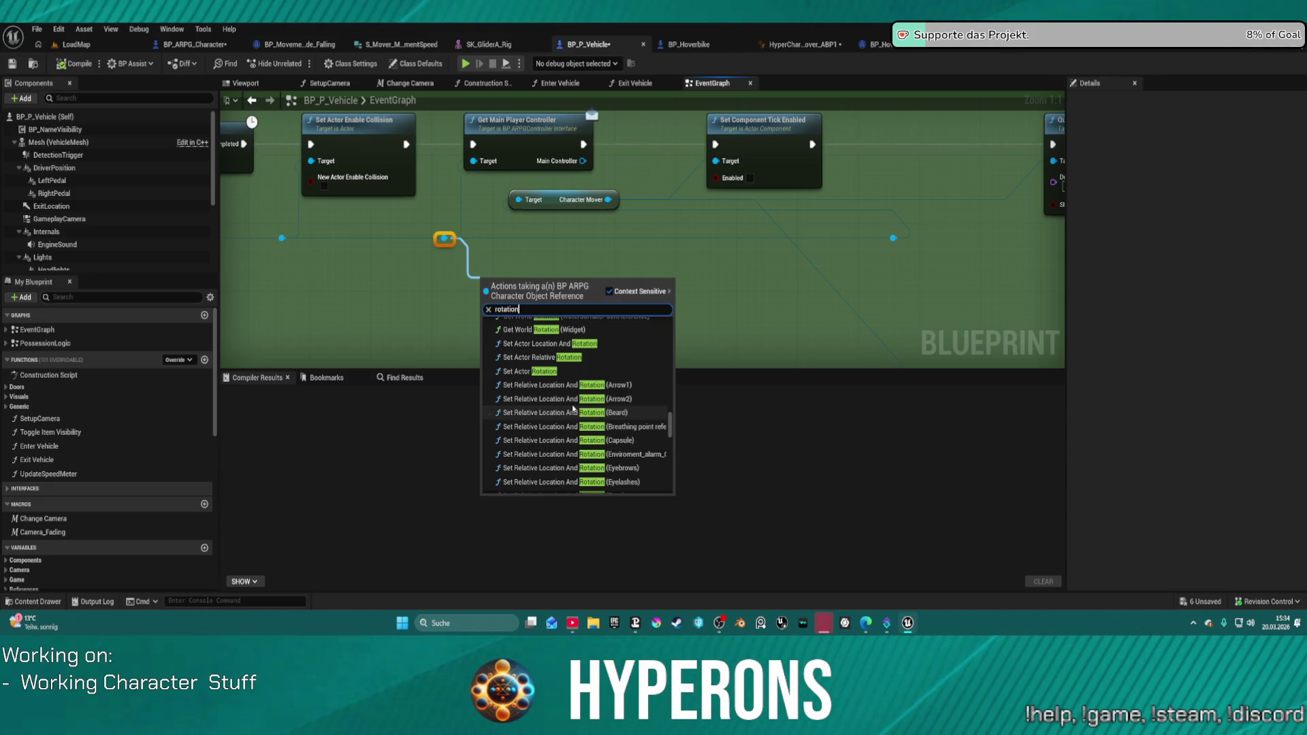
pyautogui.click(523, 371)
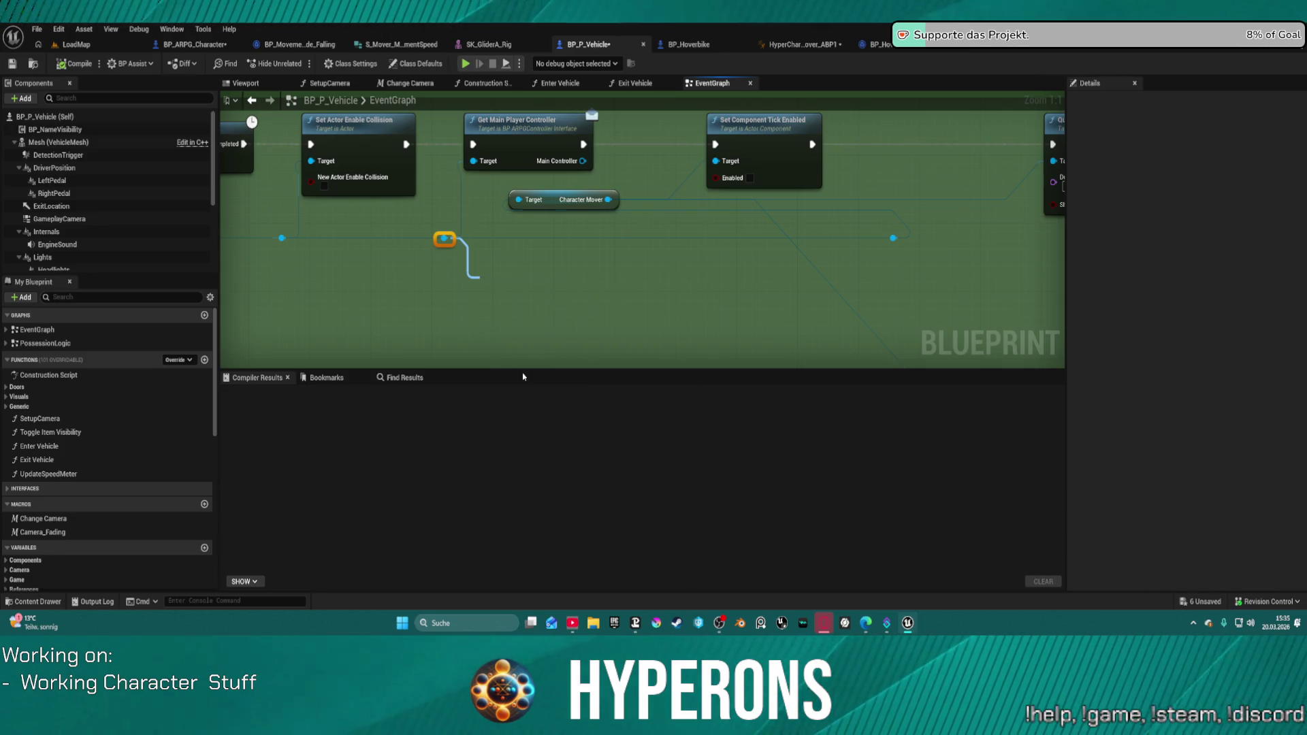
pyautogui.moveTo(577, 300); pyautogui.dragTo(627, 264)
# Wire a Get Actor Rotation Return Value into New Rotation and start a play session.
pyautogui.moveTo(540, 311); pyautogui.dragTo(356, 301)
pyautogui.write('get world rotation')
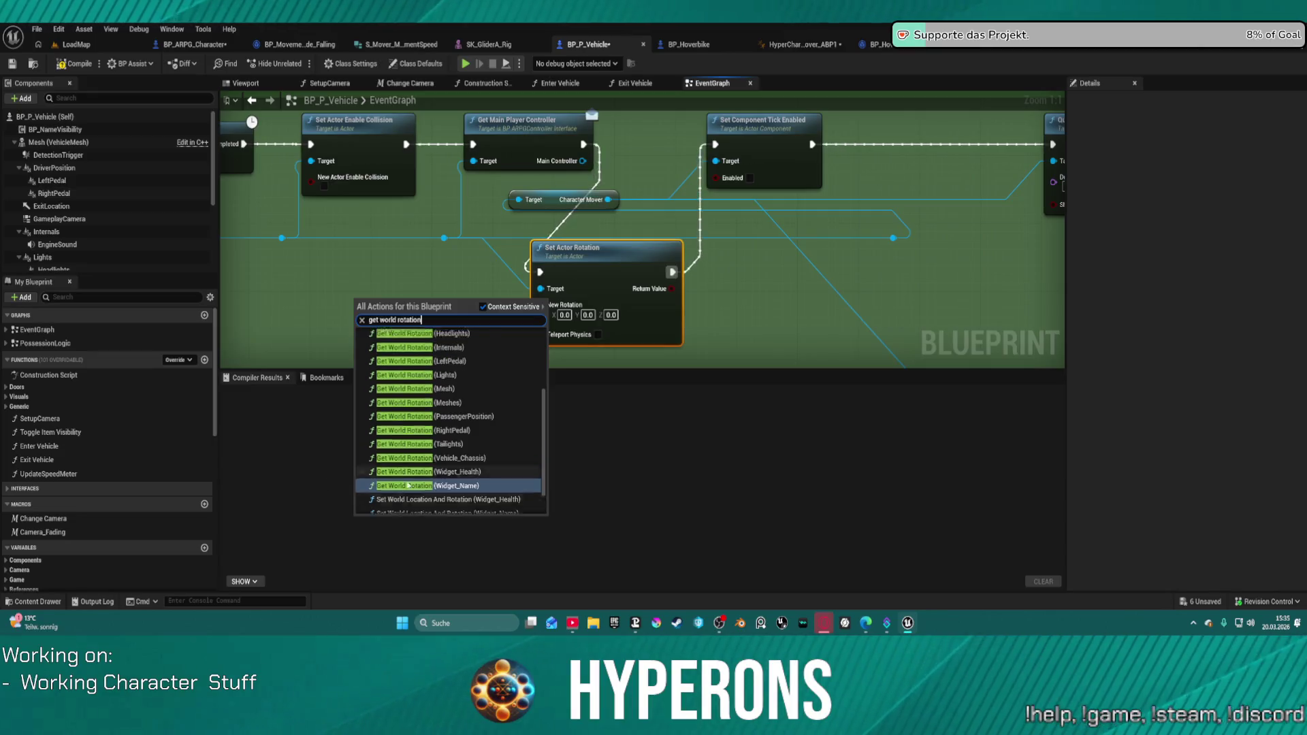
pyautogui.scroll(-5, 456, 407)
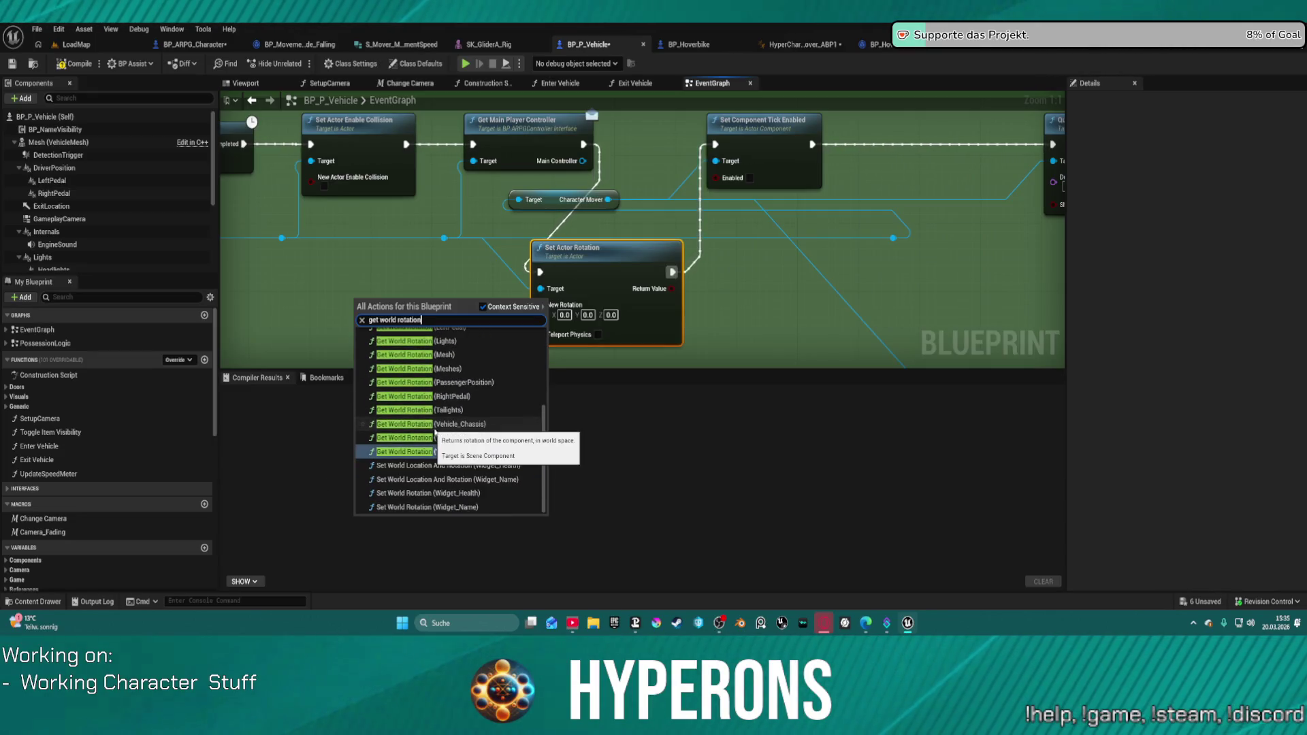
pyautogui.scroll(5, 469, 435)
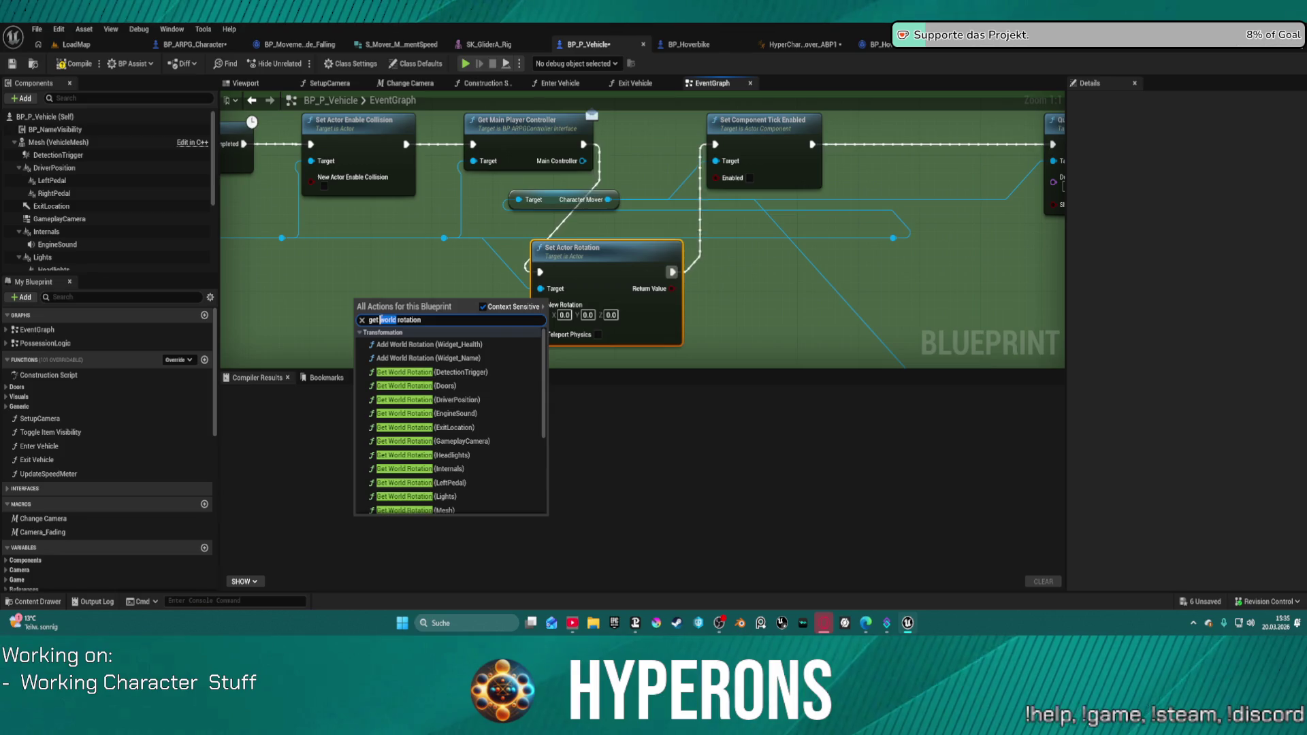
pyautogui.write('act')
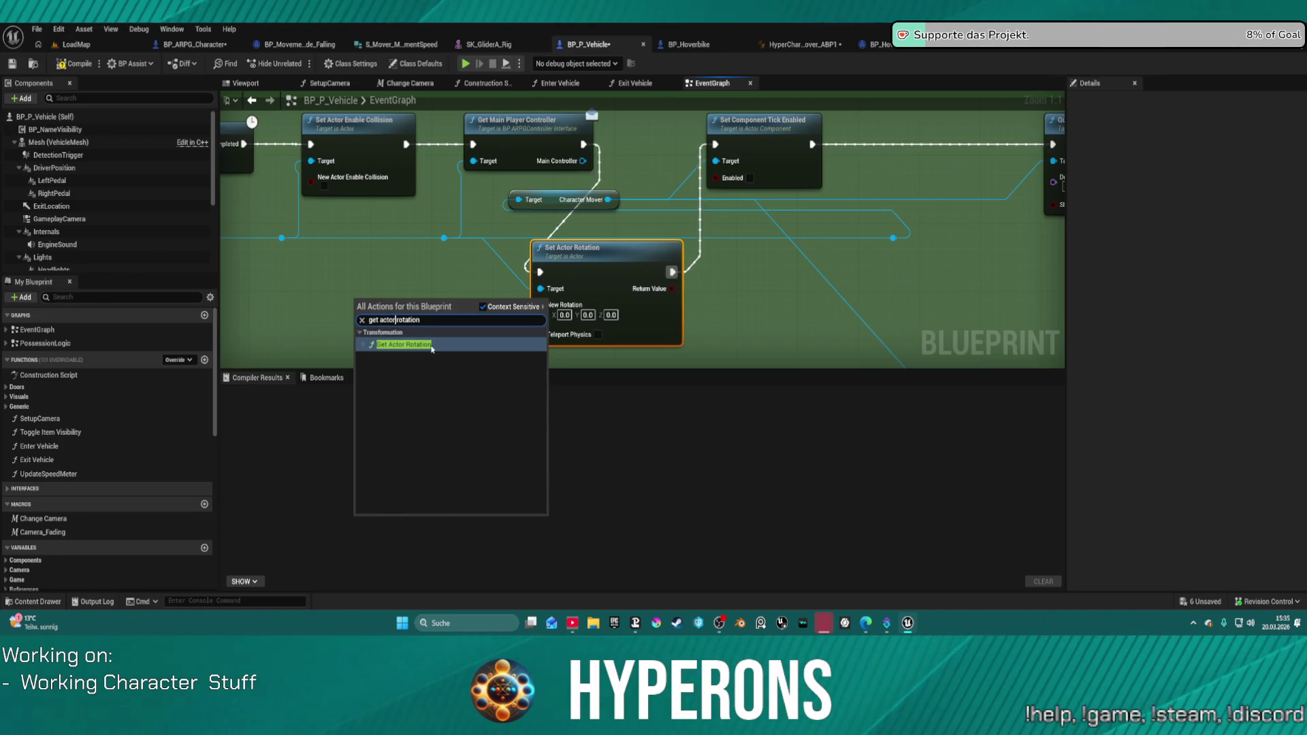
pyautogui.click(432, 345)
pyautogui.moveTo(445, 326); pyautogui.dragTo(542, 310)
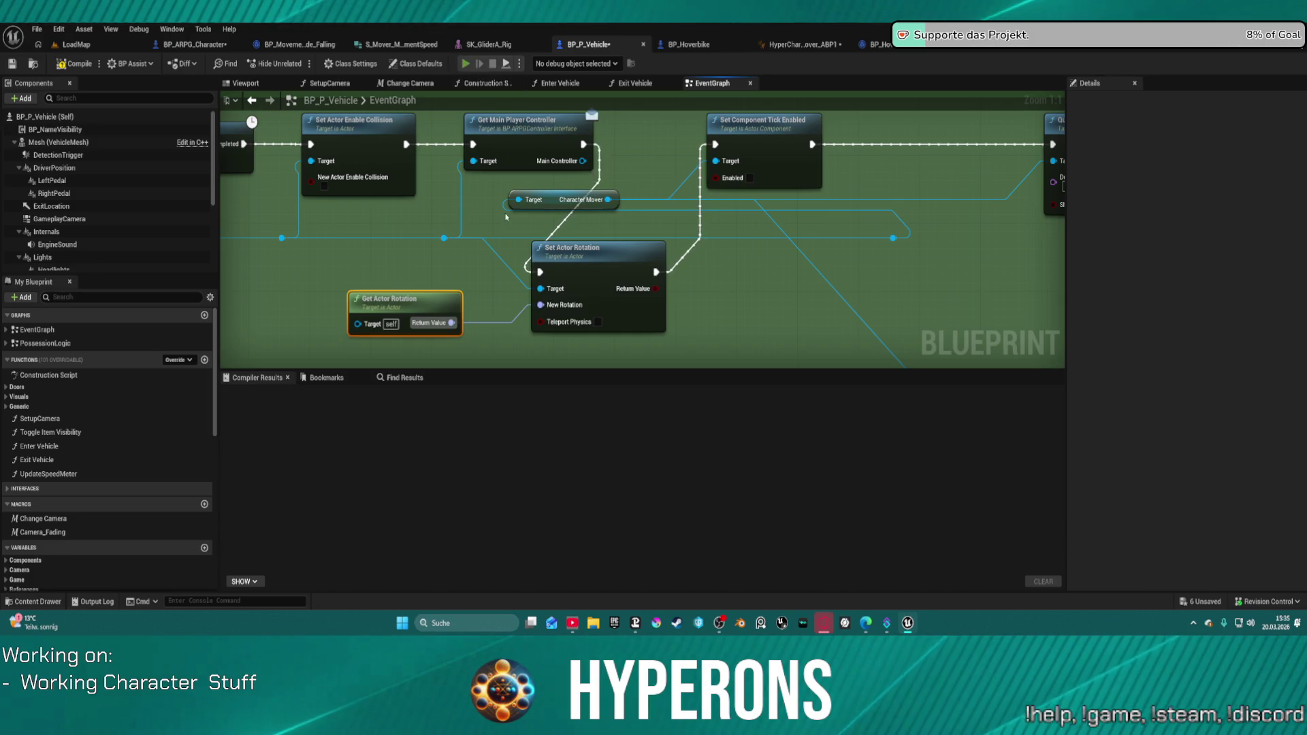
pyautogui.hotkey('alt', 'p')
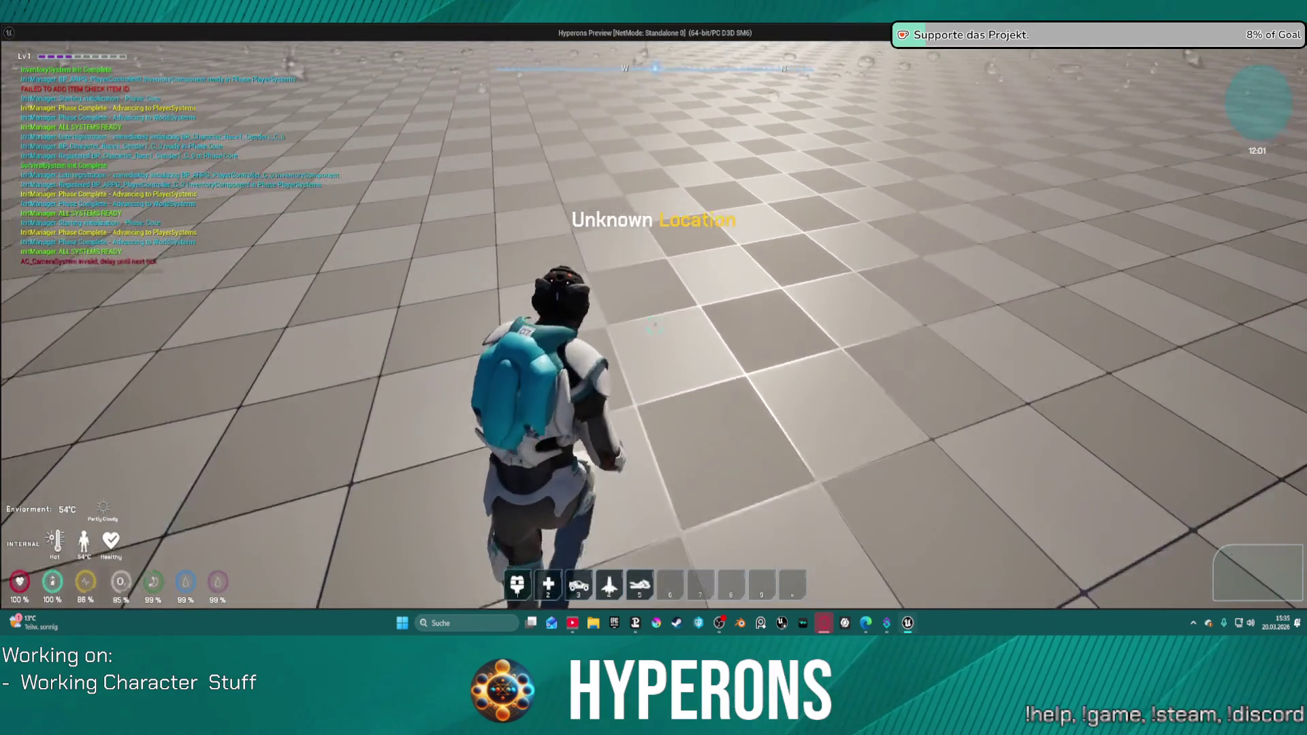
# Spawn the hoverbike with 5, mount it with F, drive forward, then stop and pan the graph.
pyautogui.press('5')
pyautogui.press('w')
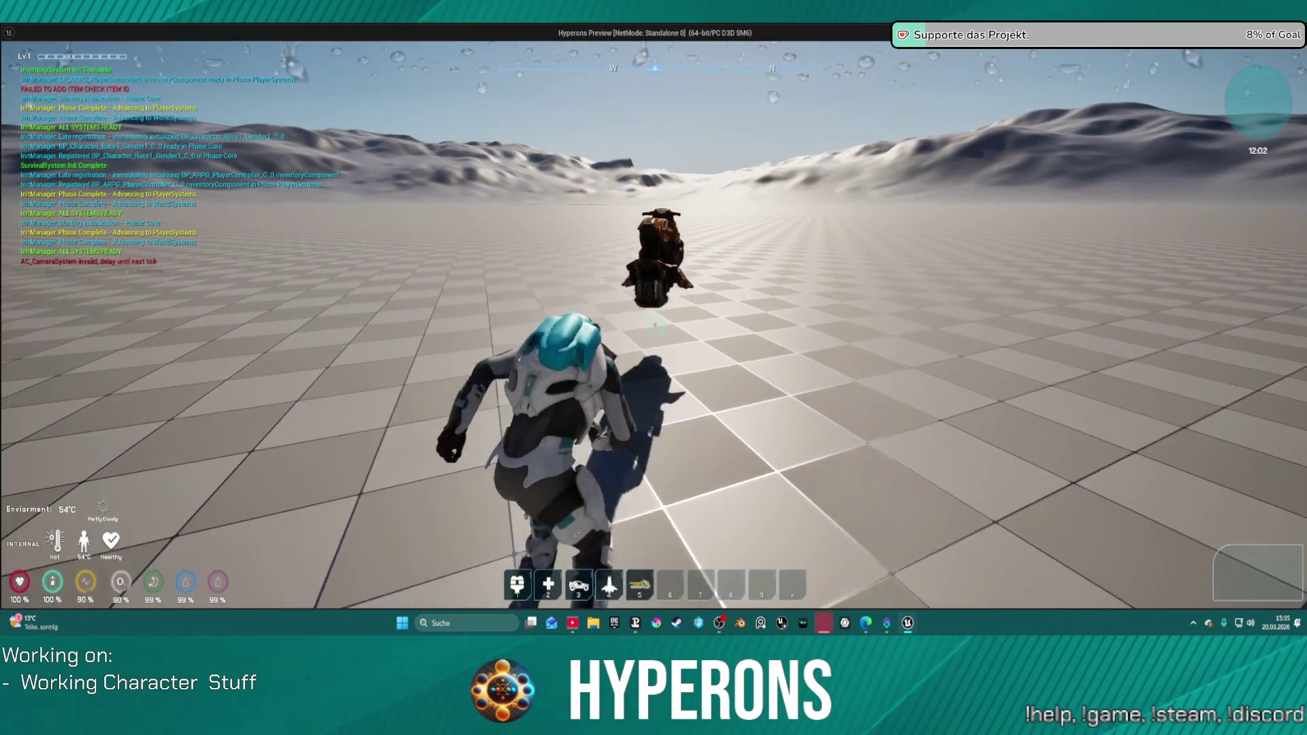
pyautogui.press('w')
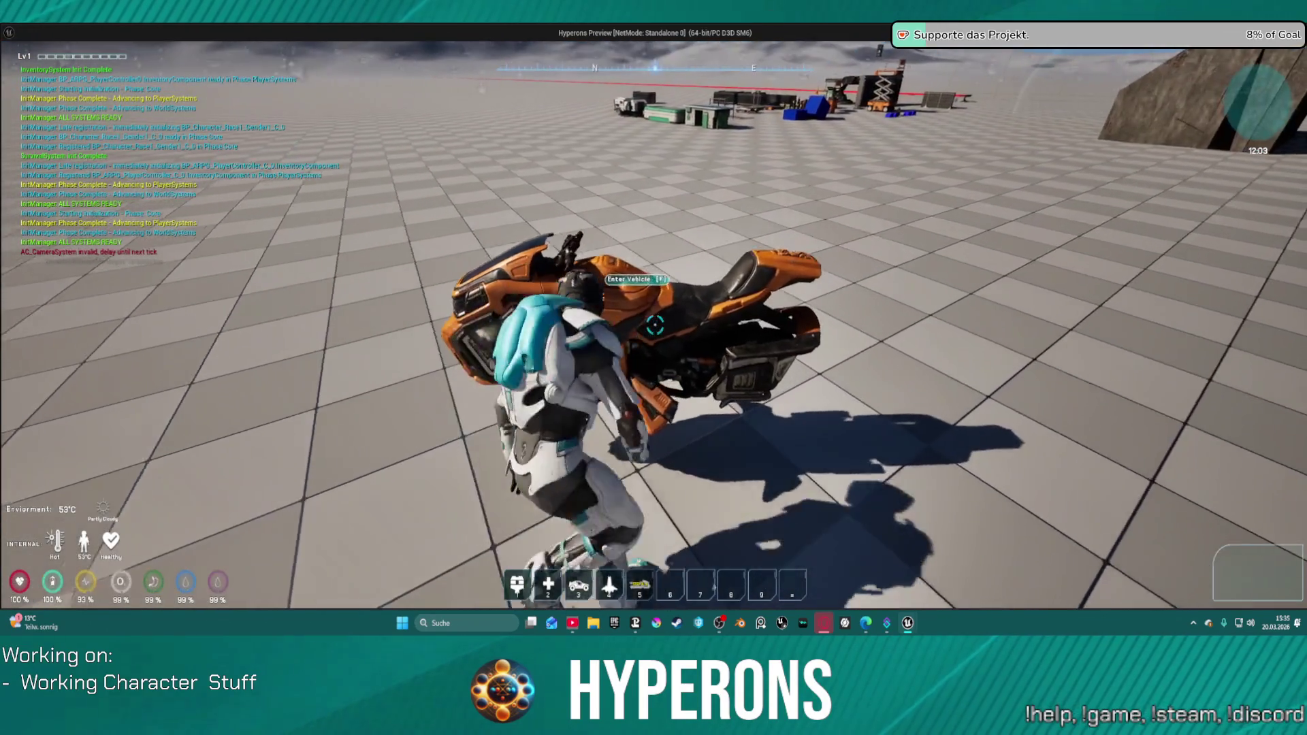
pyautogui.press('f')
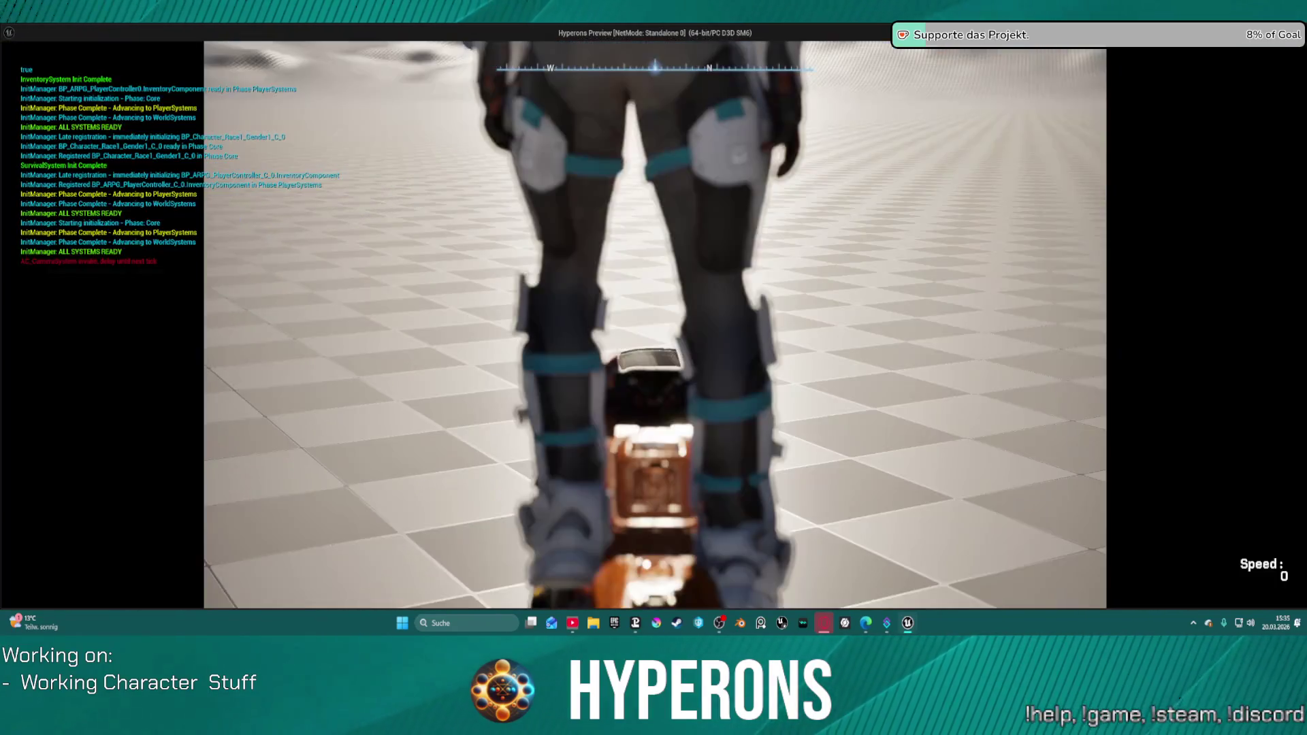
pyautogui.press('w')
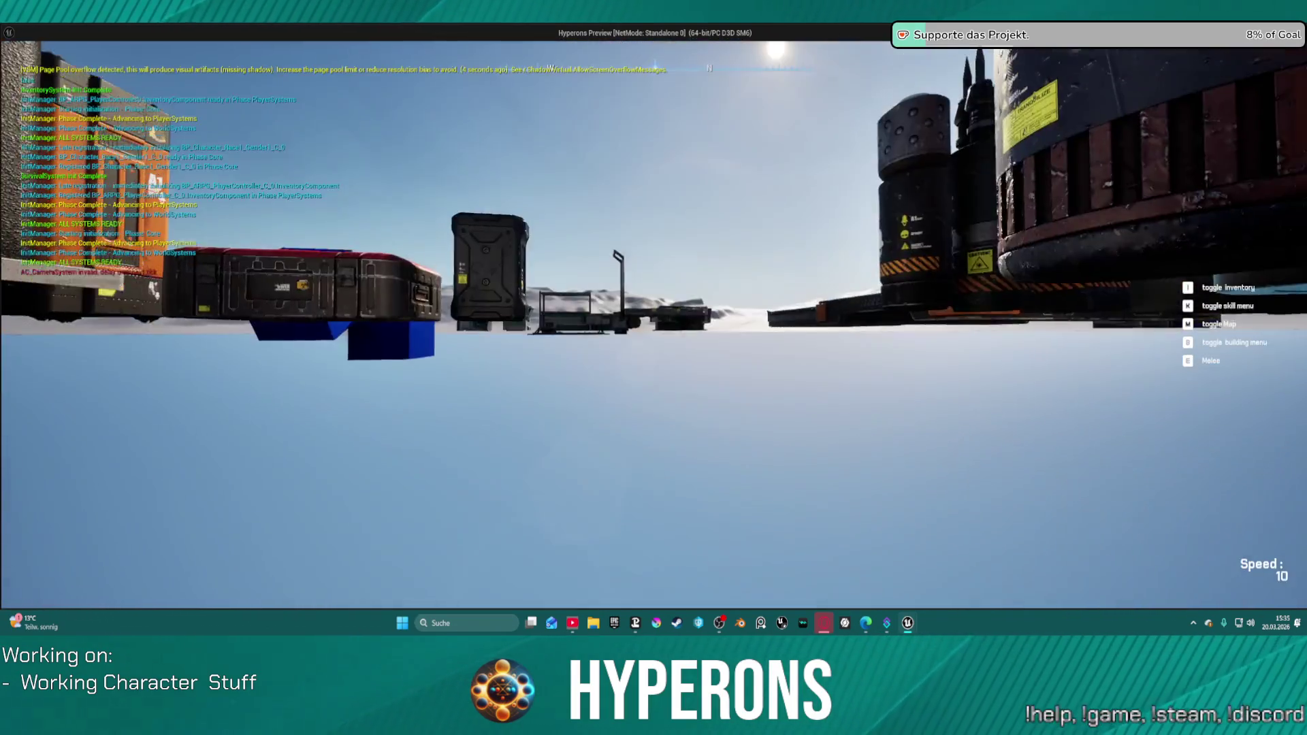
pyautogui.press('Escape')
pyautogui.moveTo(433, 288); pyautogui.dragTo(513, 297)
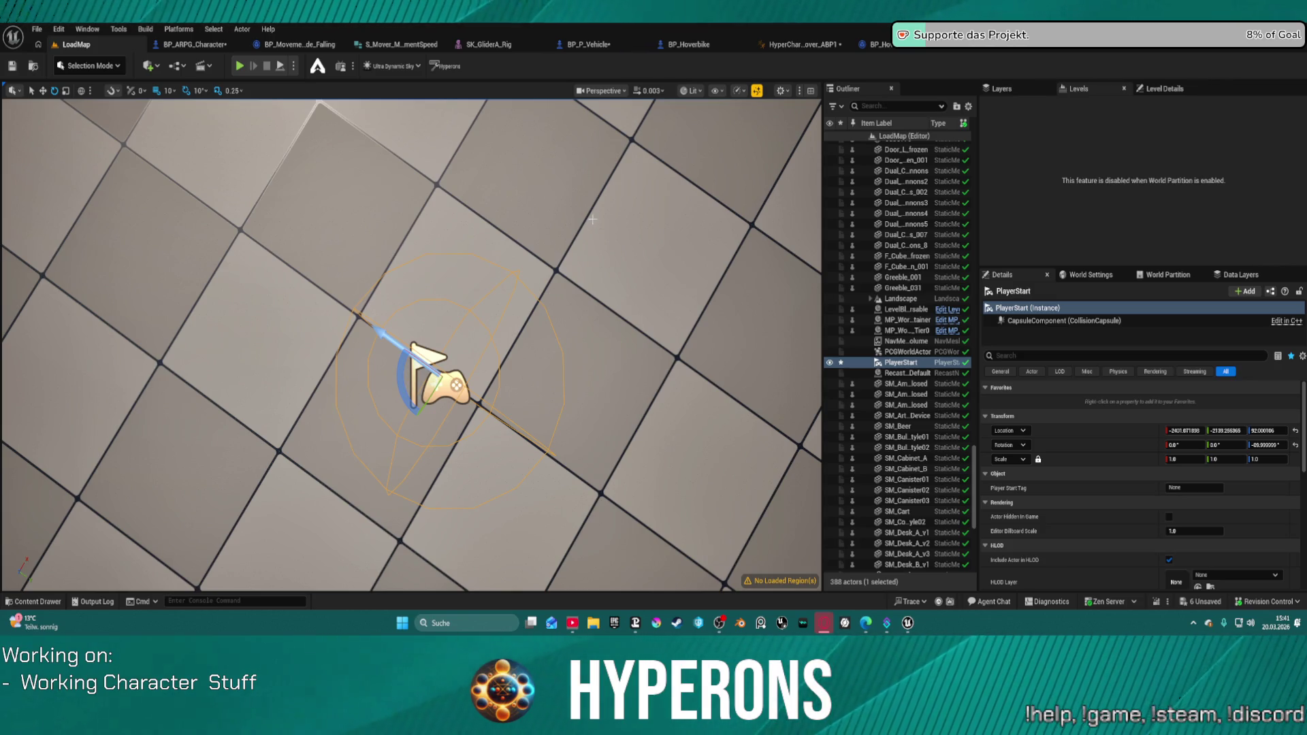
# Inspect BP_Hoverbike's main EventGraph, then show BP_P_Vehicle's graph and launch a standalone preview.
pyautogui.click(918, 51)
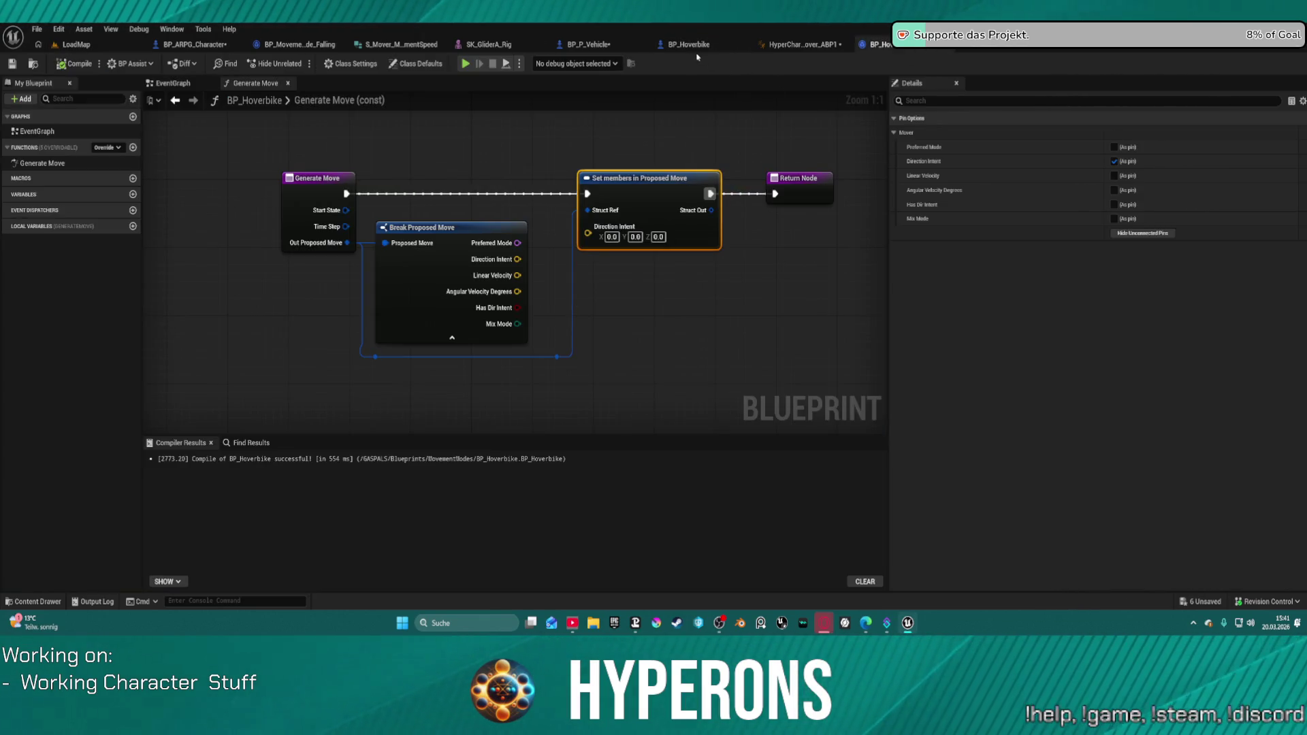
pyautogui.click(694, 51)
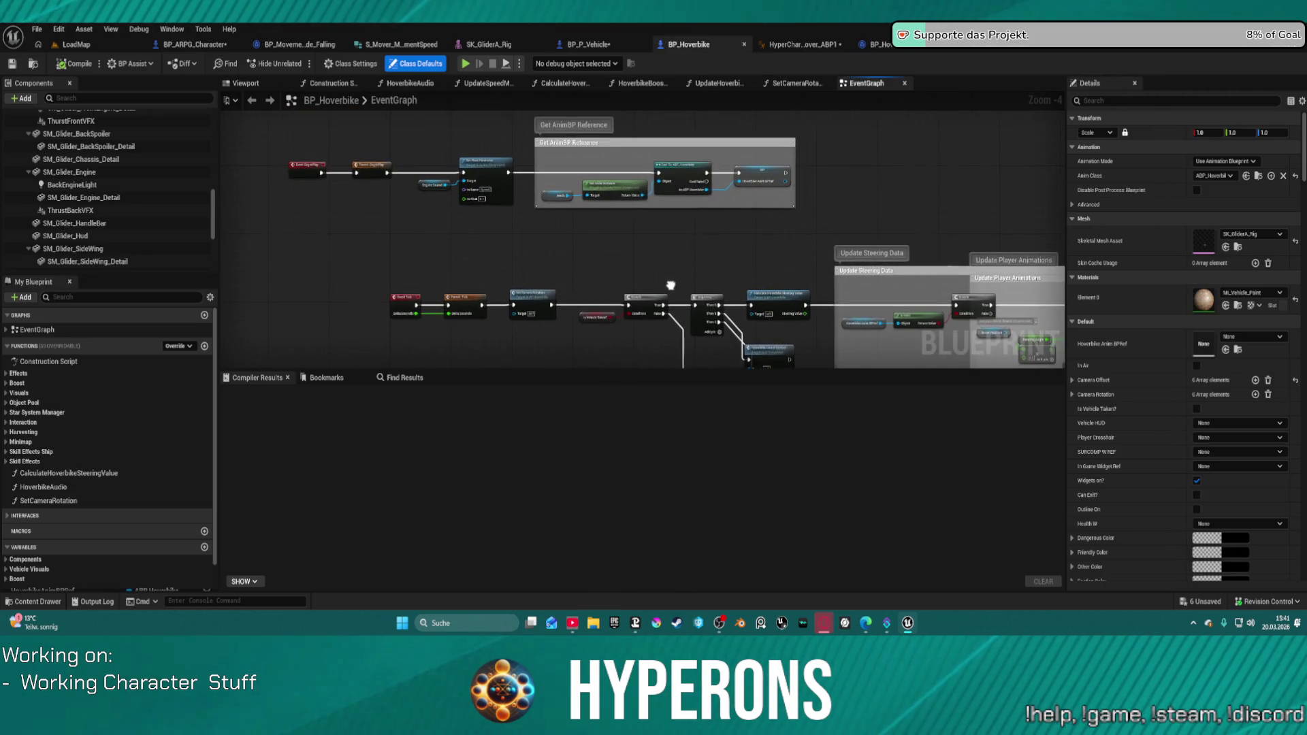
pyautogui.scroll(1, 674, 265)
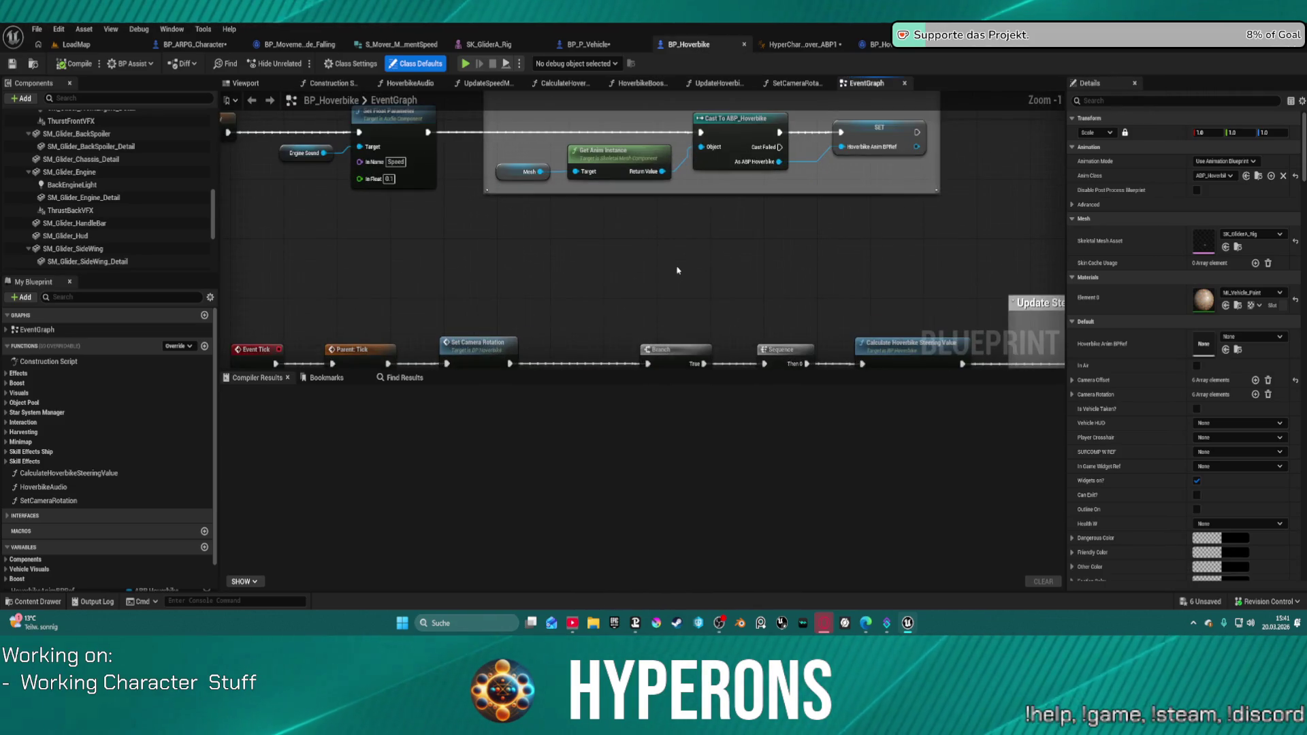
pyautogui.scroll(2, 643, 133)
pyautogui.scroll(-2, 605, 119)
pyautogui.click(589, 44)
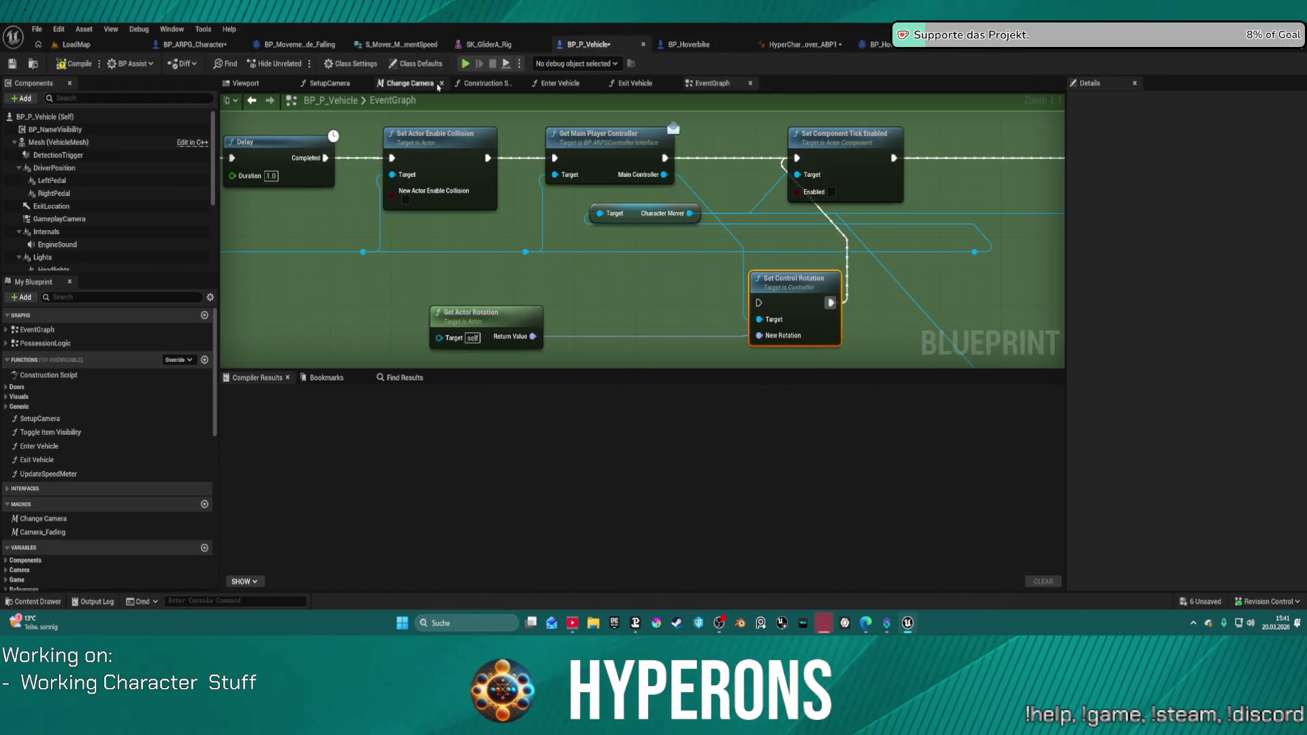
pyautogui.click(468, 65)
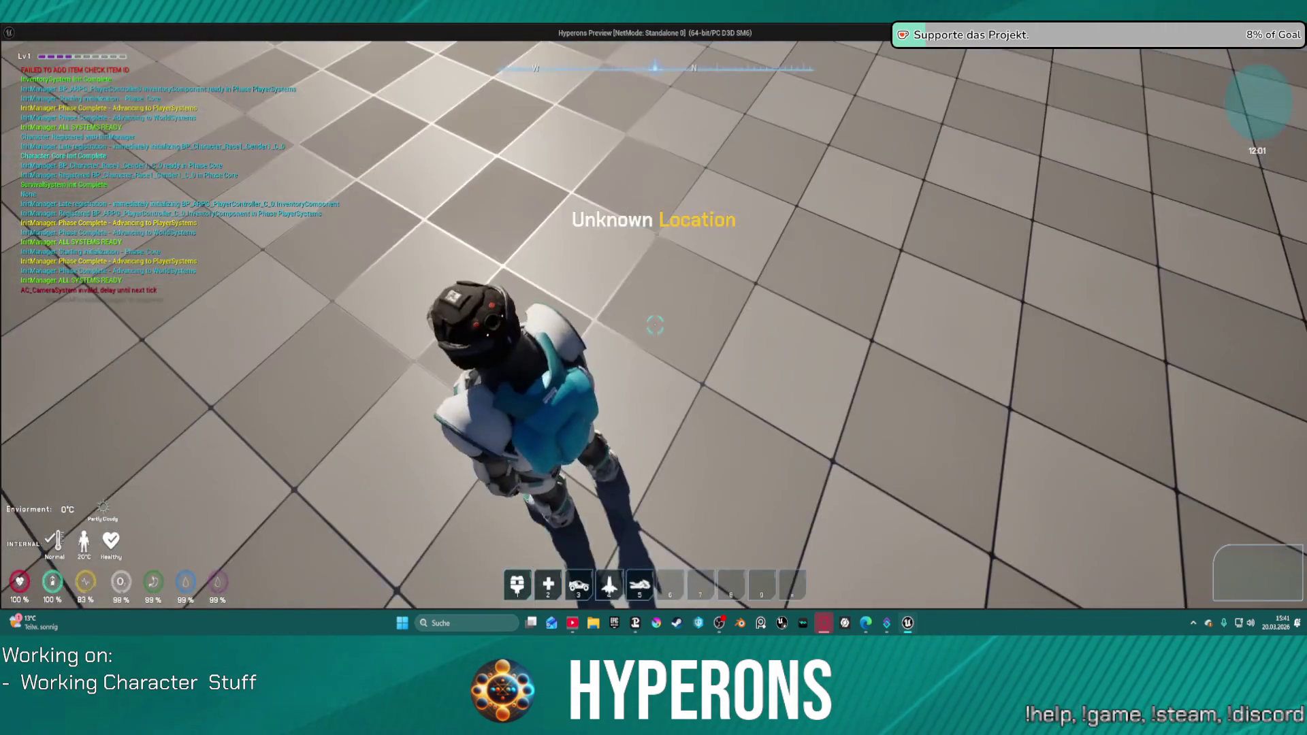
# Run the character forward, left, back and right around the props in the standalone preview.
pyautogui.press('w')
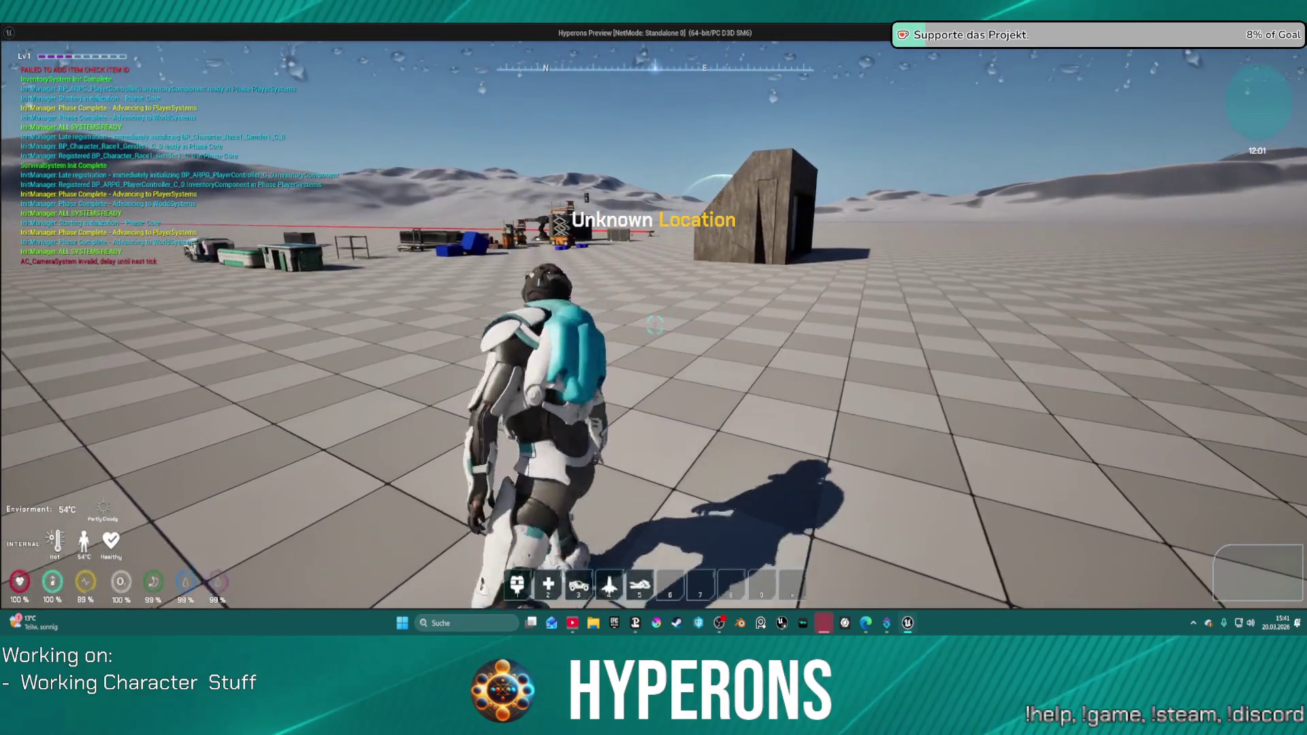
pyautogui.press('a')
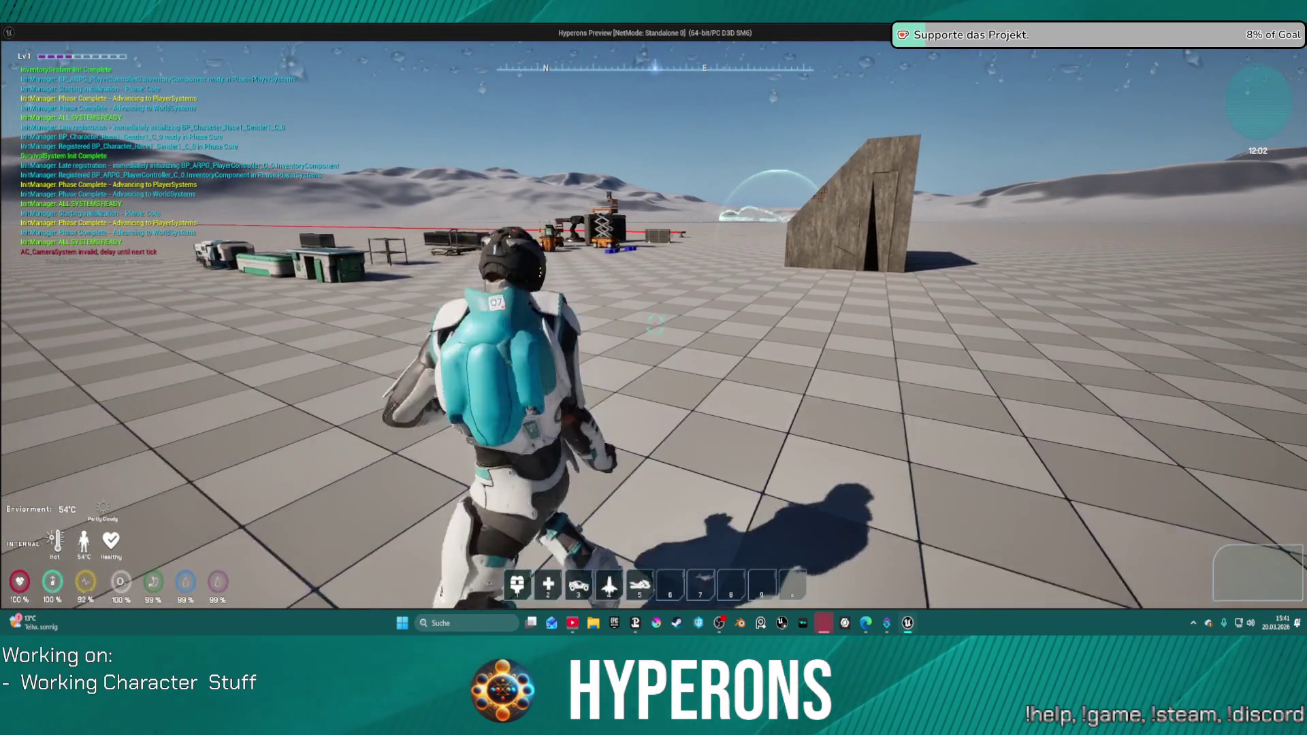
pyautogui.press('s')
pyautogui.press('w')
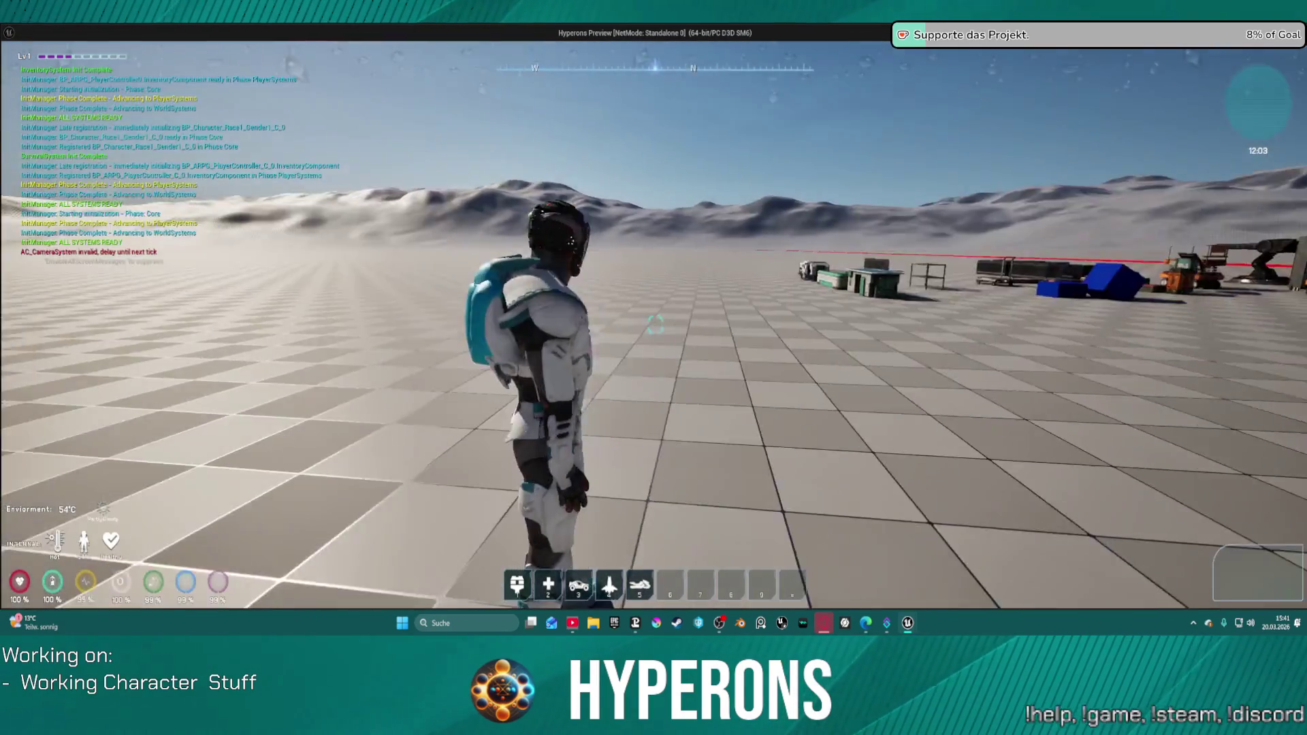
pyautogui.press('s')
pyautogui.press('w')
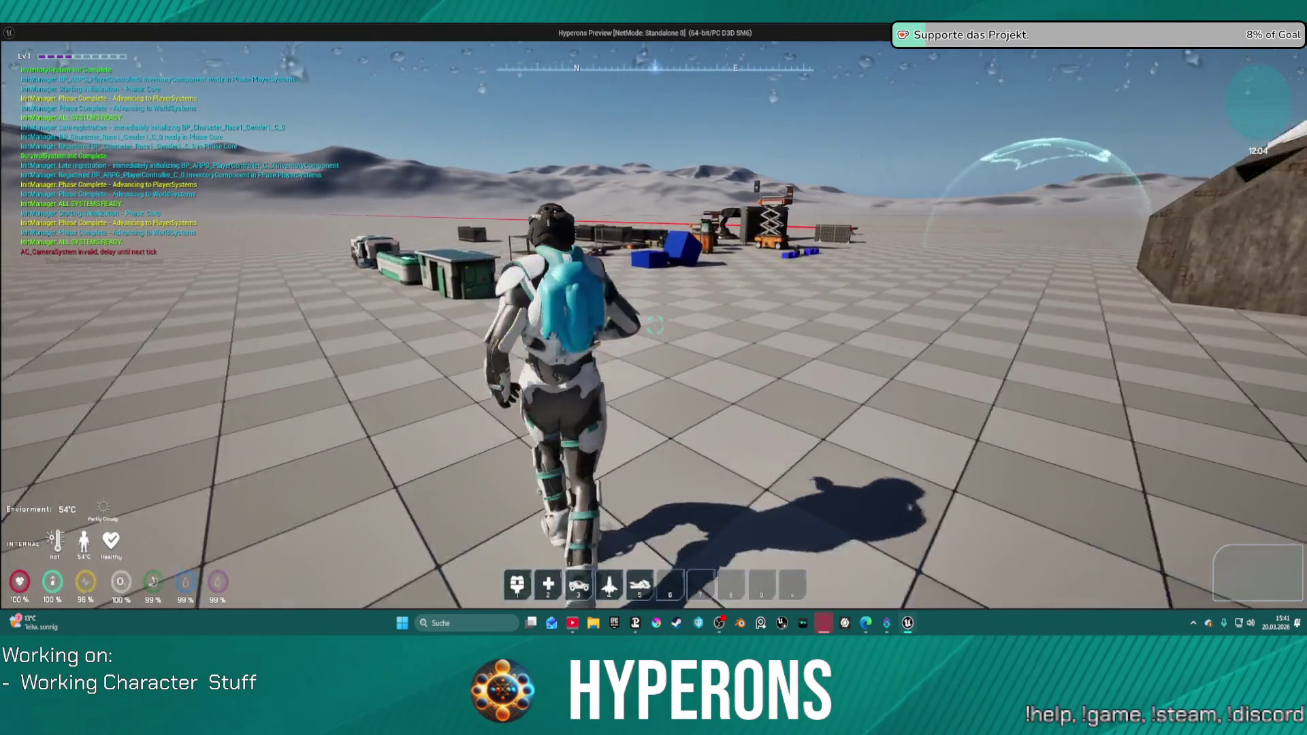
pyautogui.press('w')
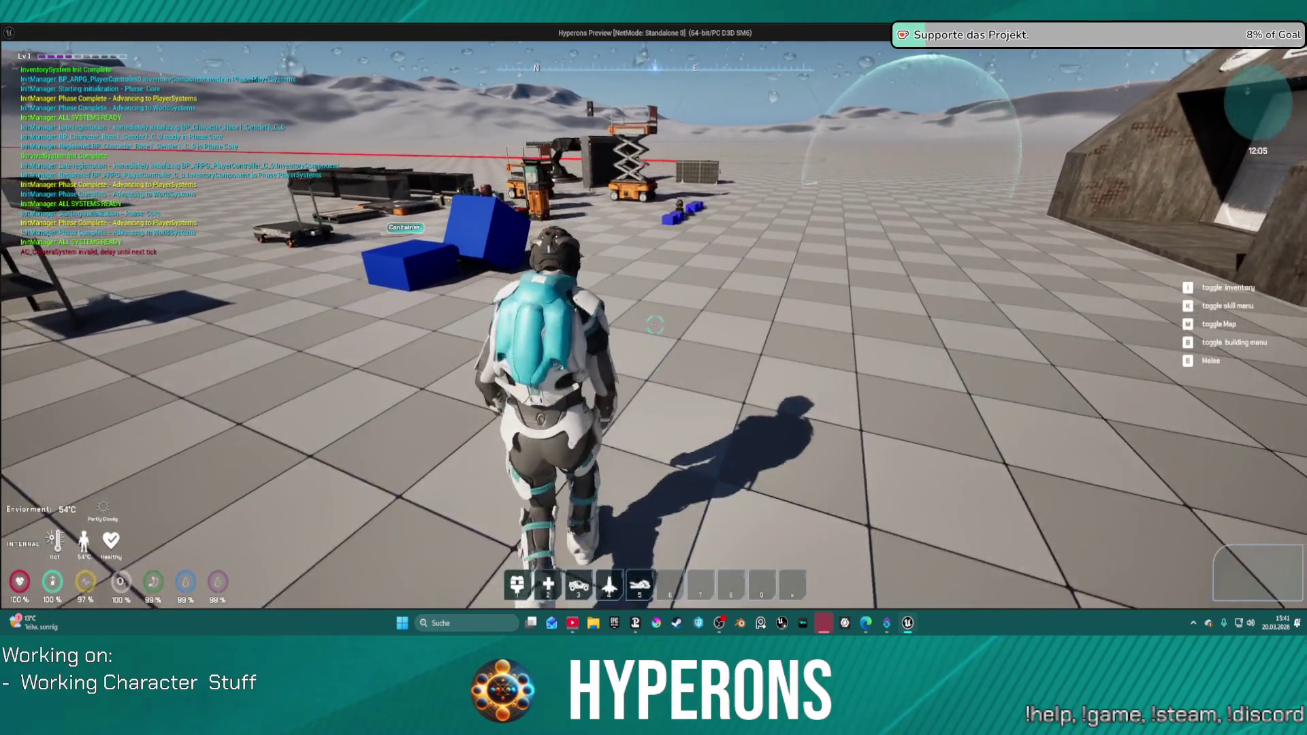
pyautogui.press('d')
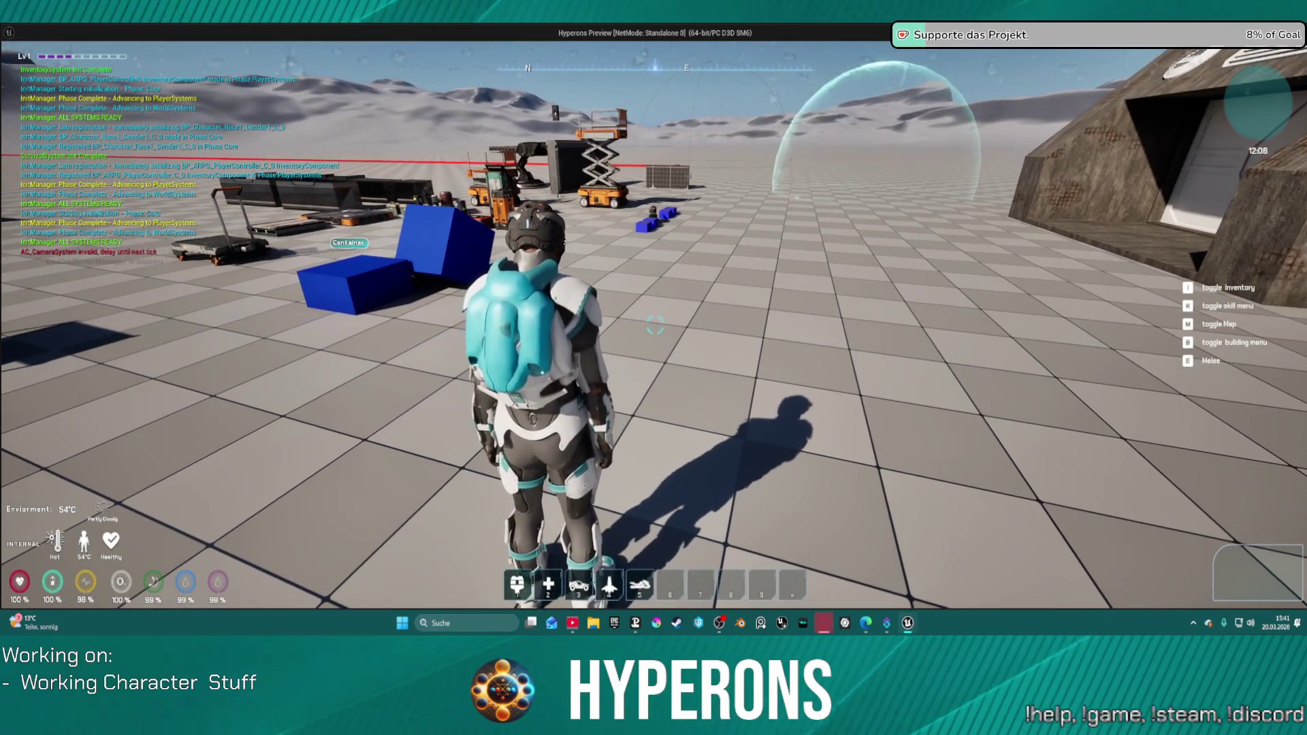
# Refocus the preview window, close it with Esc, and return to the LoadMap level.
pyautogui.press('super')
pyautogui.moveTo(907, 623)
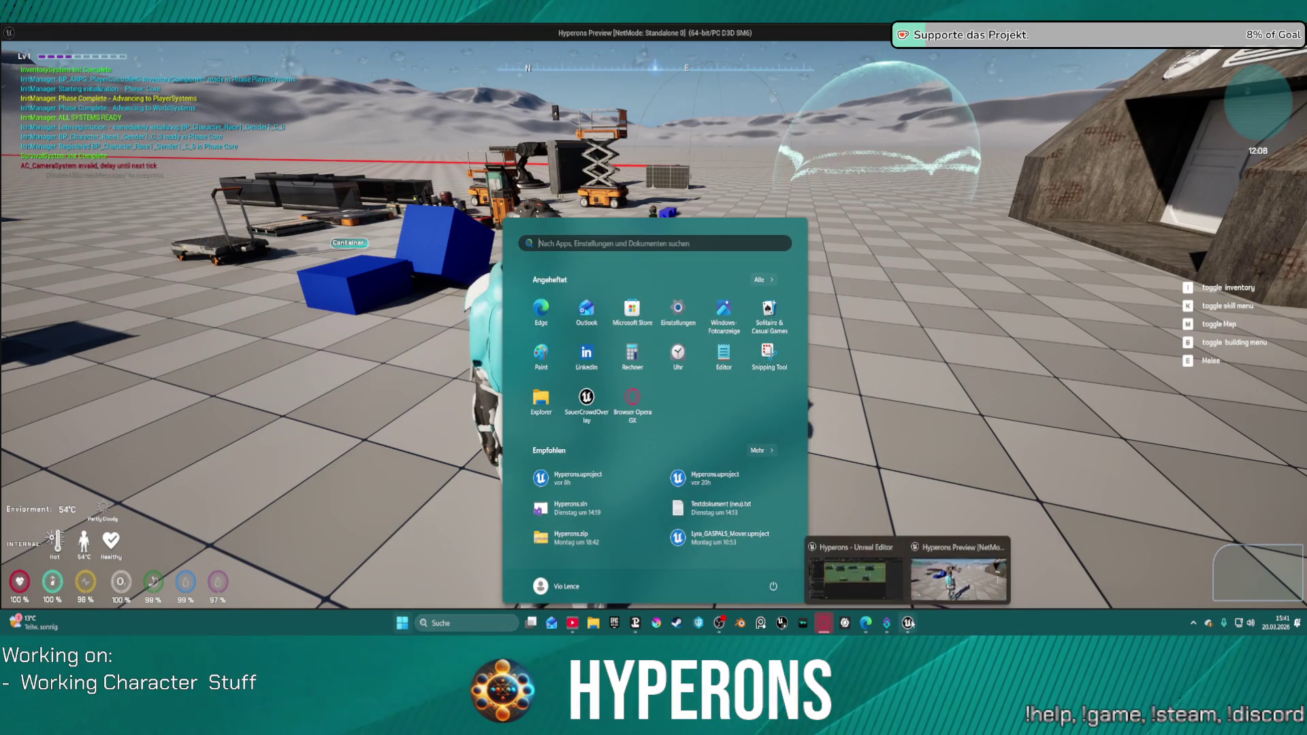
pyautogui.click(986, 558)
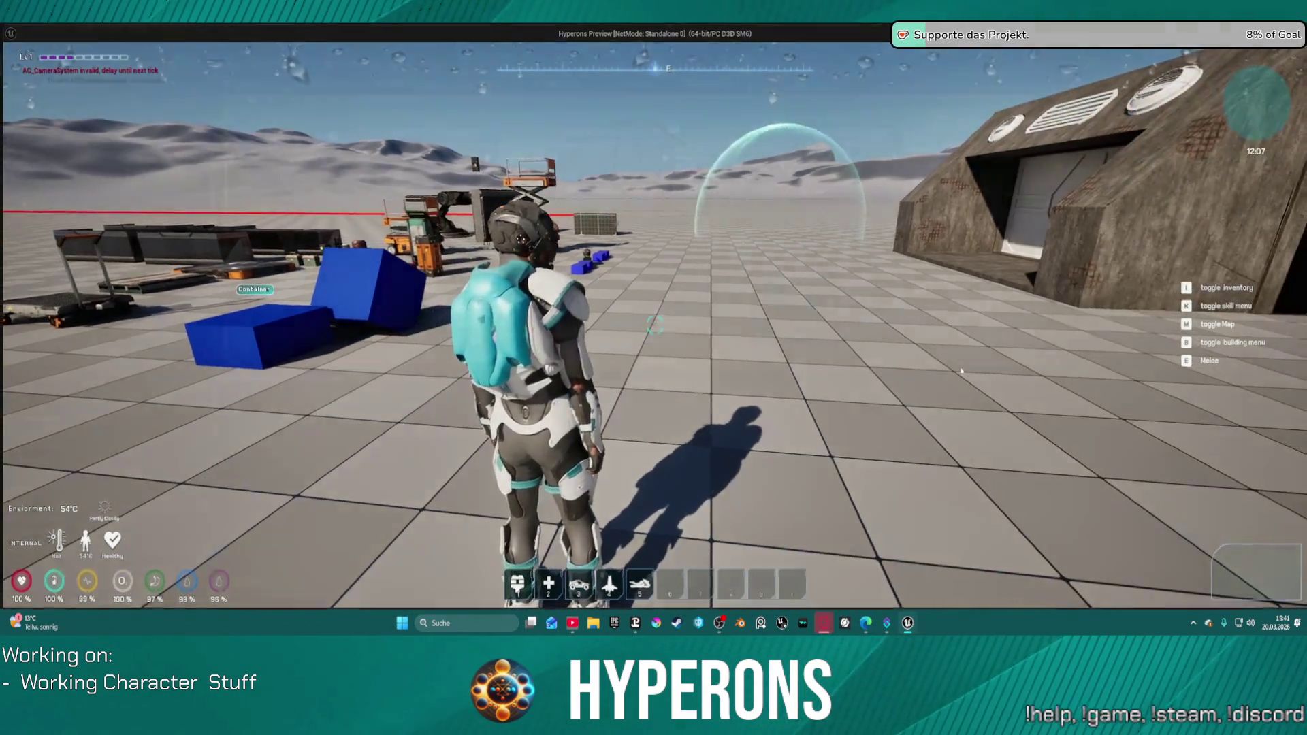
pyautogui.press('Escape')
pyautogui.click(84, 45)
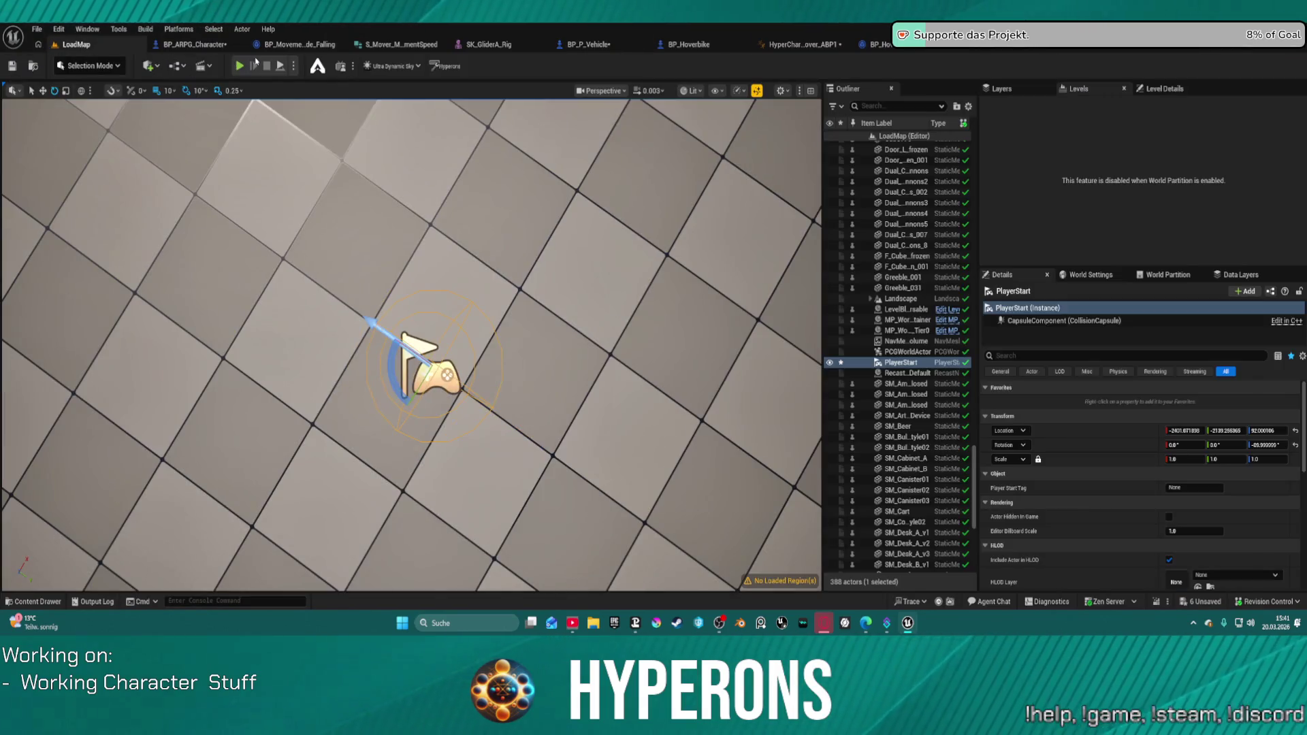
# Start Play in Editor, swap the equipped weapon to MG 01 in the inventory, then close it.
pyautogui.hotkey('alt', 'p')
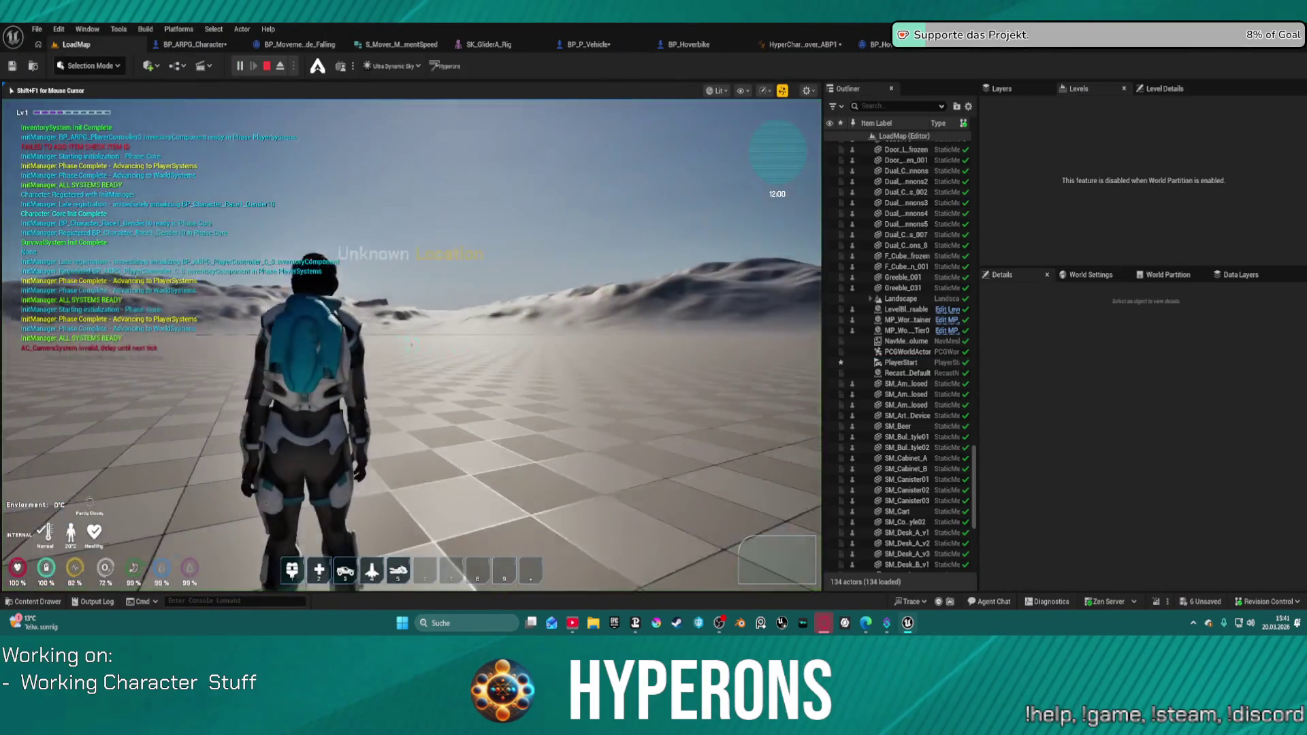
pyautogui.press('w')
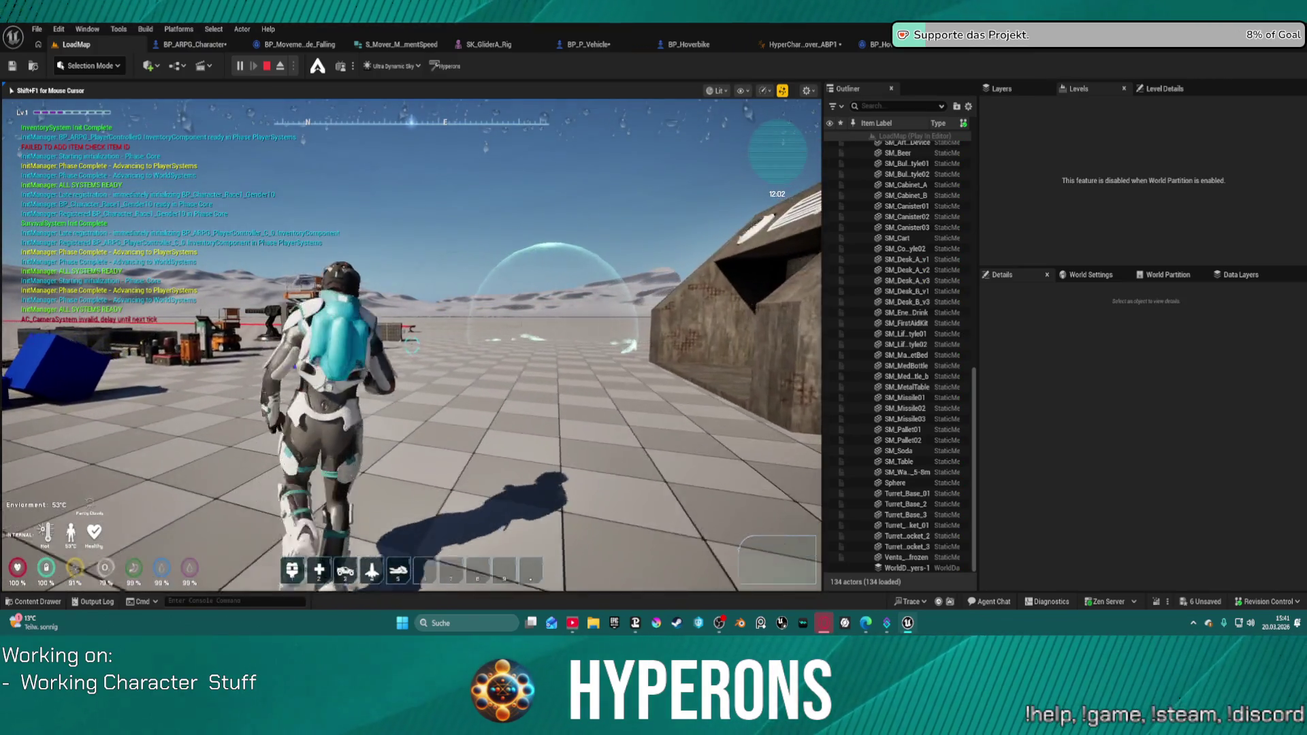
pyautogui.press('i')
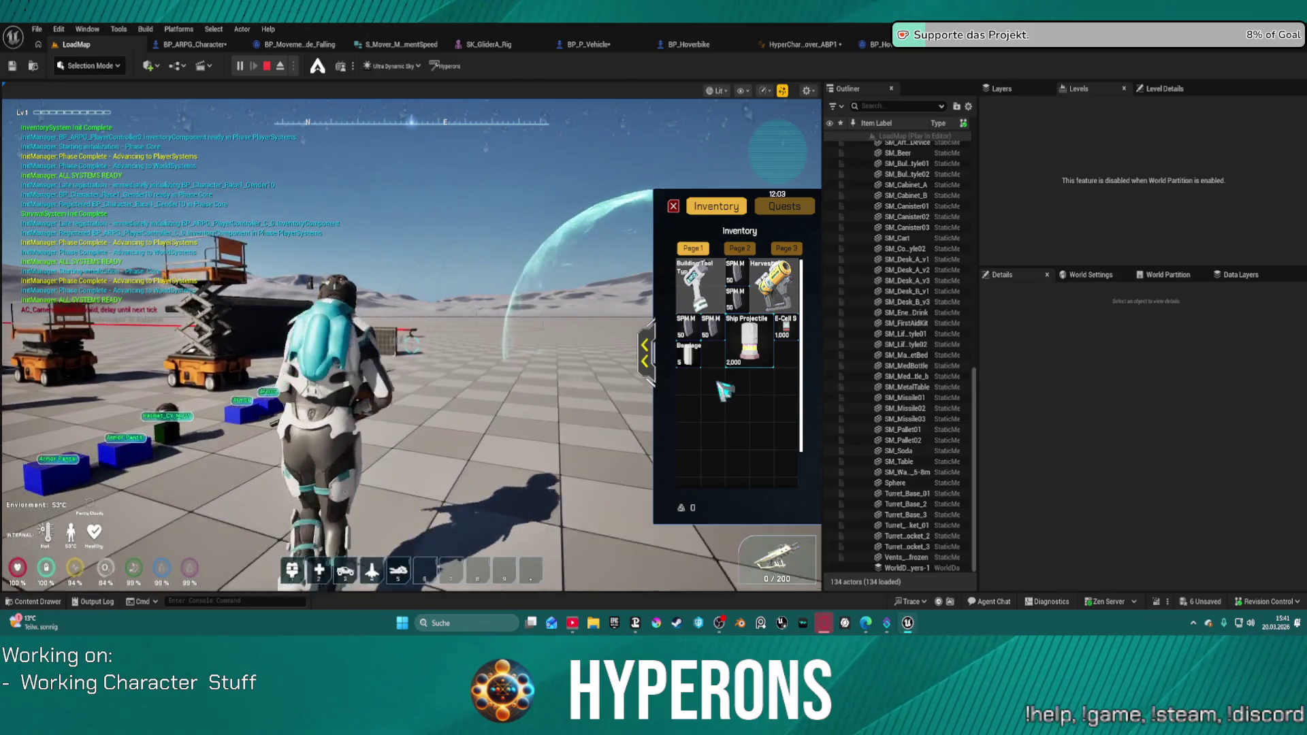
pyautogui.press('2')
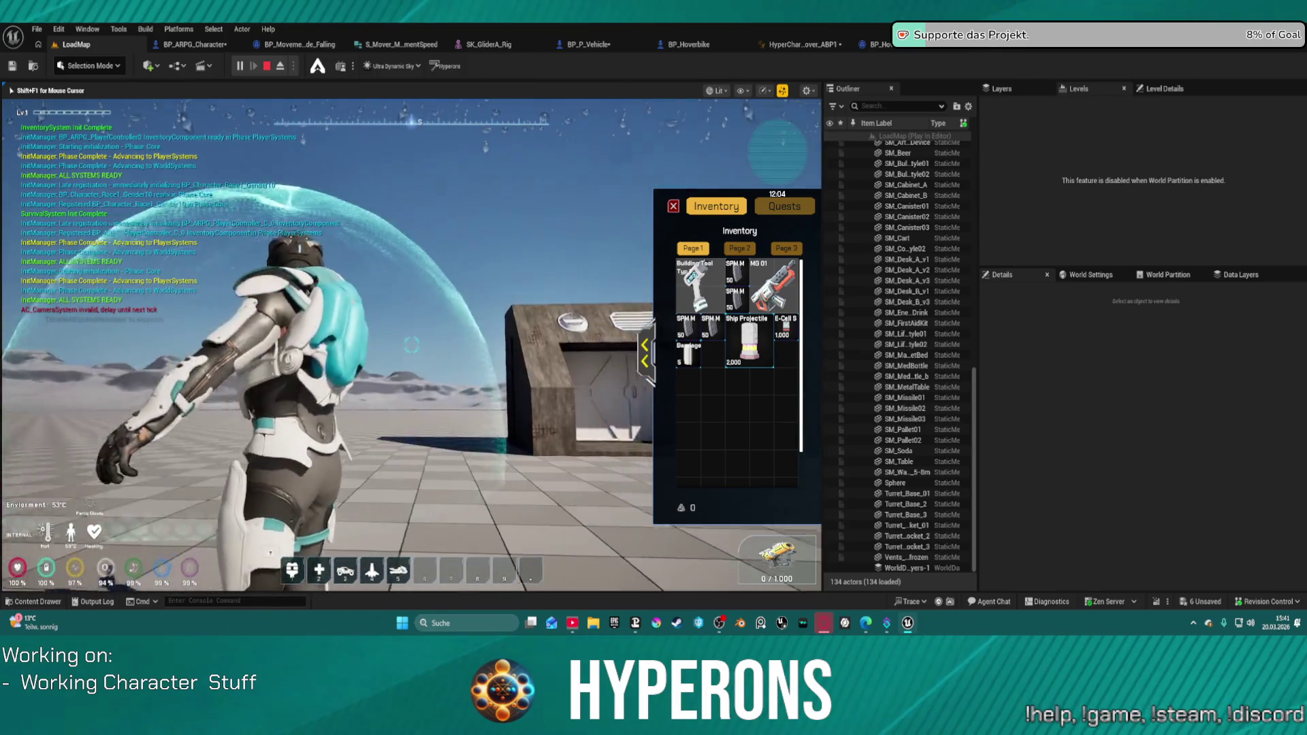
pyautogui.press('w')
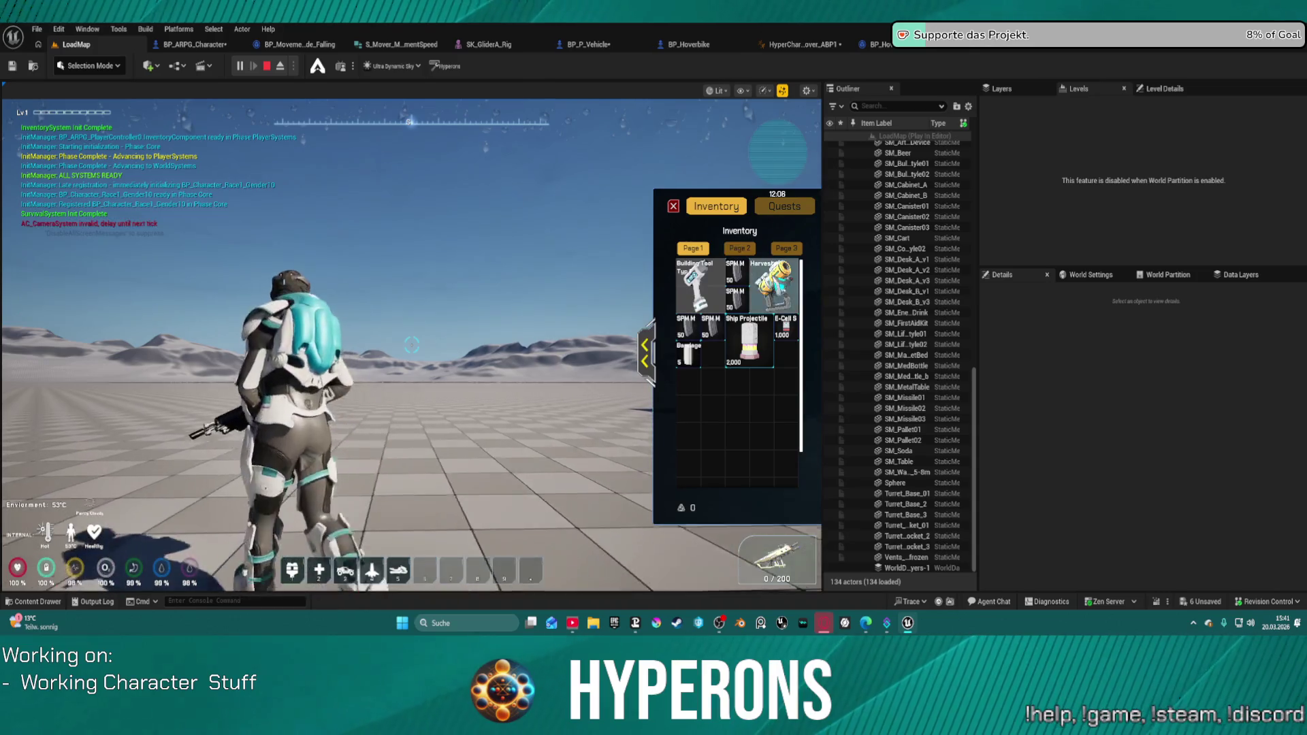
pyautogui.hotkey('shift', 'F1')
pyautogui.click(674, 205)
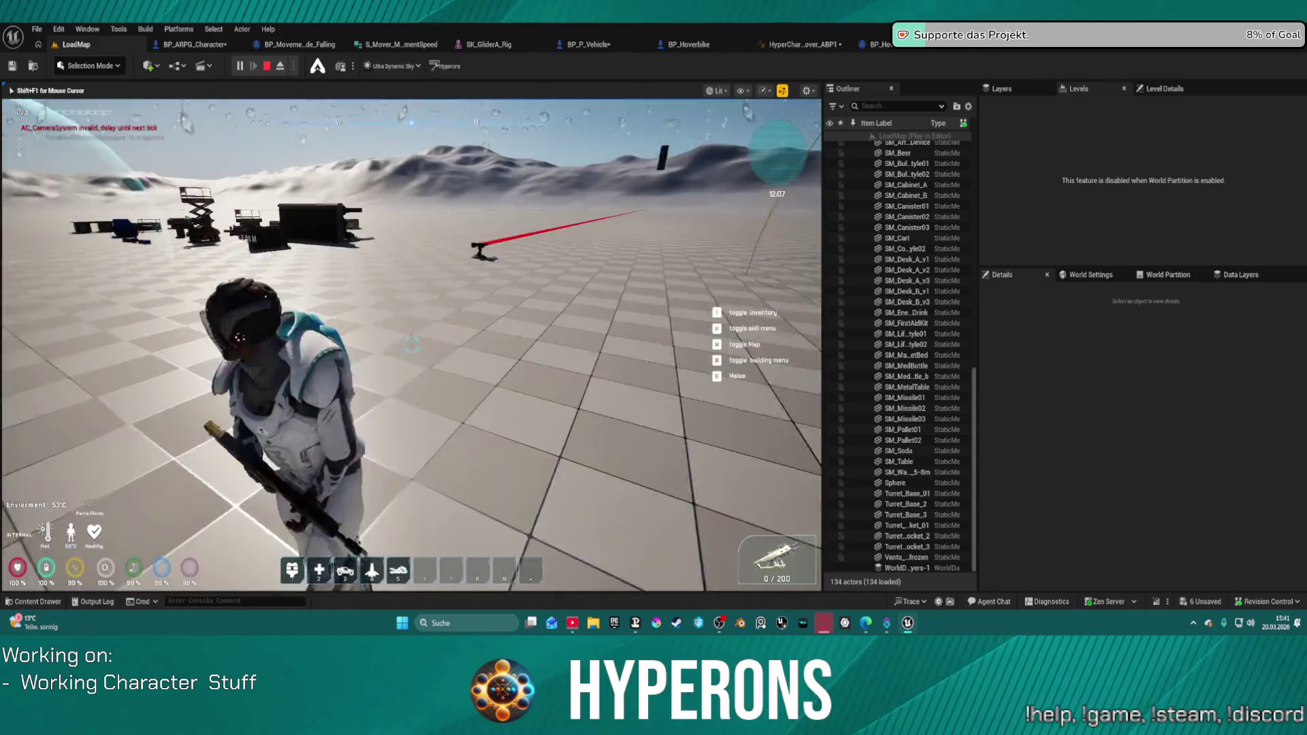
# Run the character past the crates, metal table and scissor lifts to the orange hoverbike.
pyautogui.press('w')
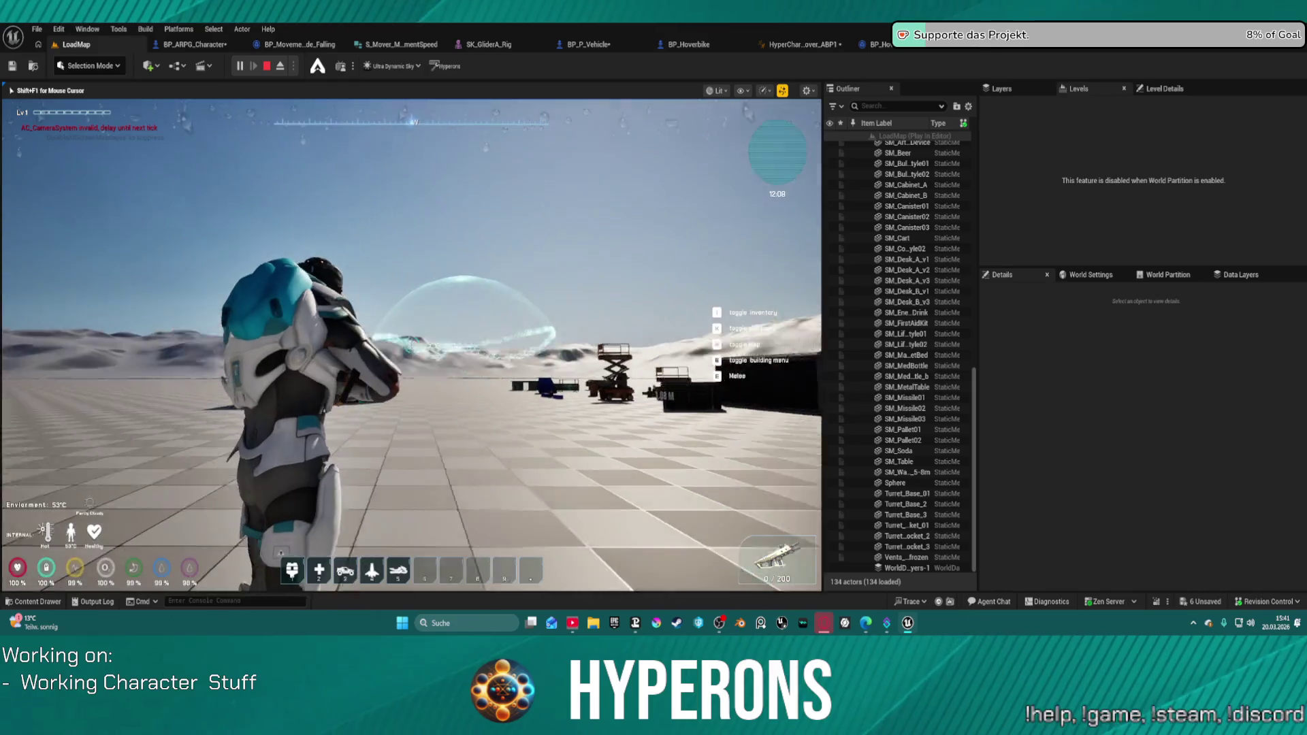
pyautogui.press('w')
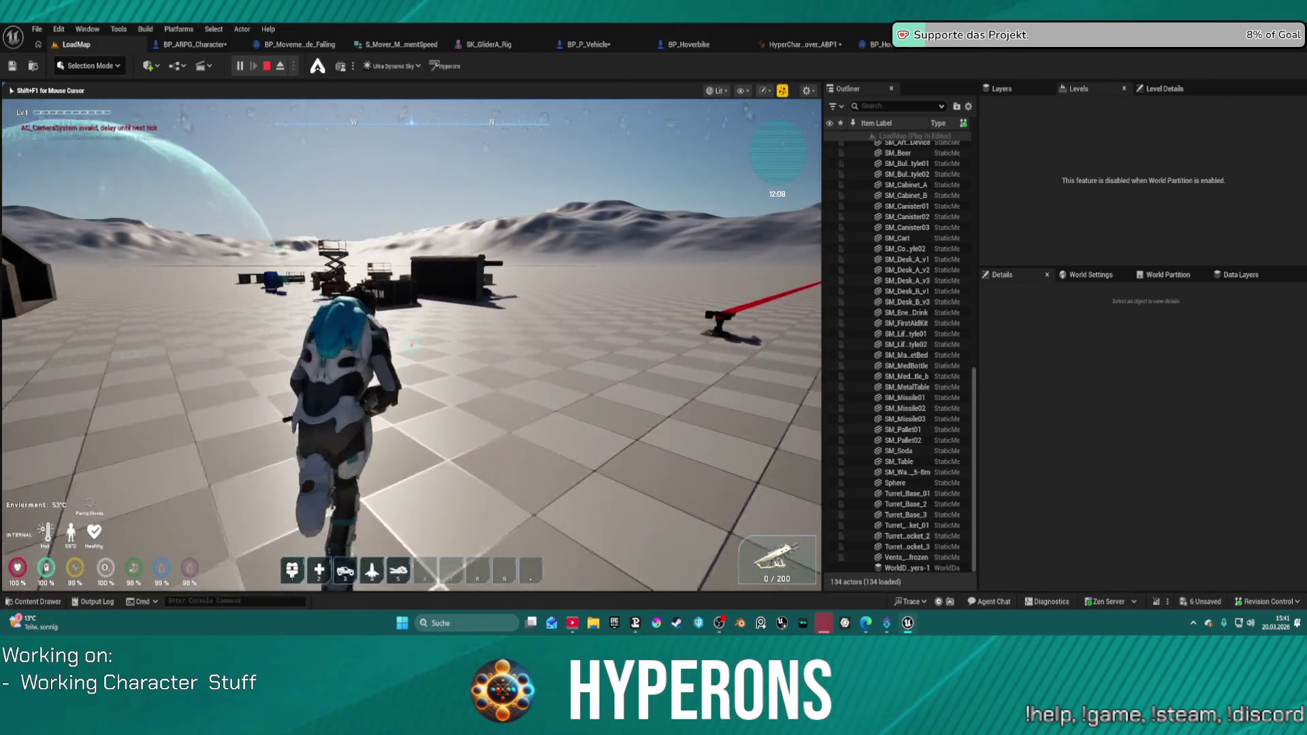
pyautogui.press('w')
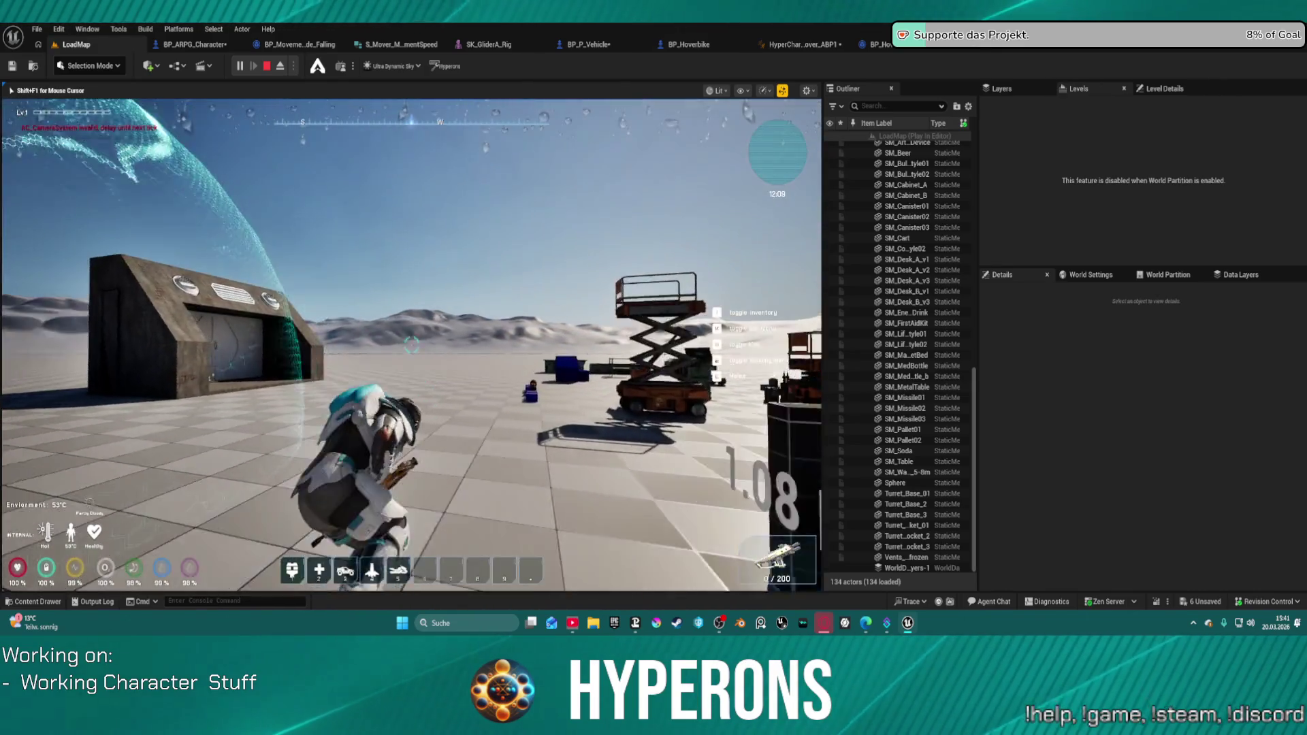
pyautogui.press('w')
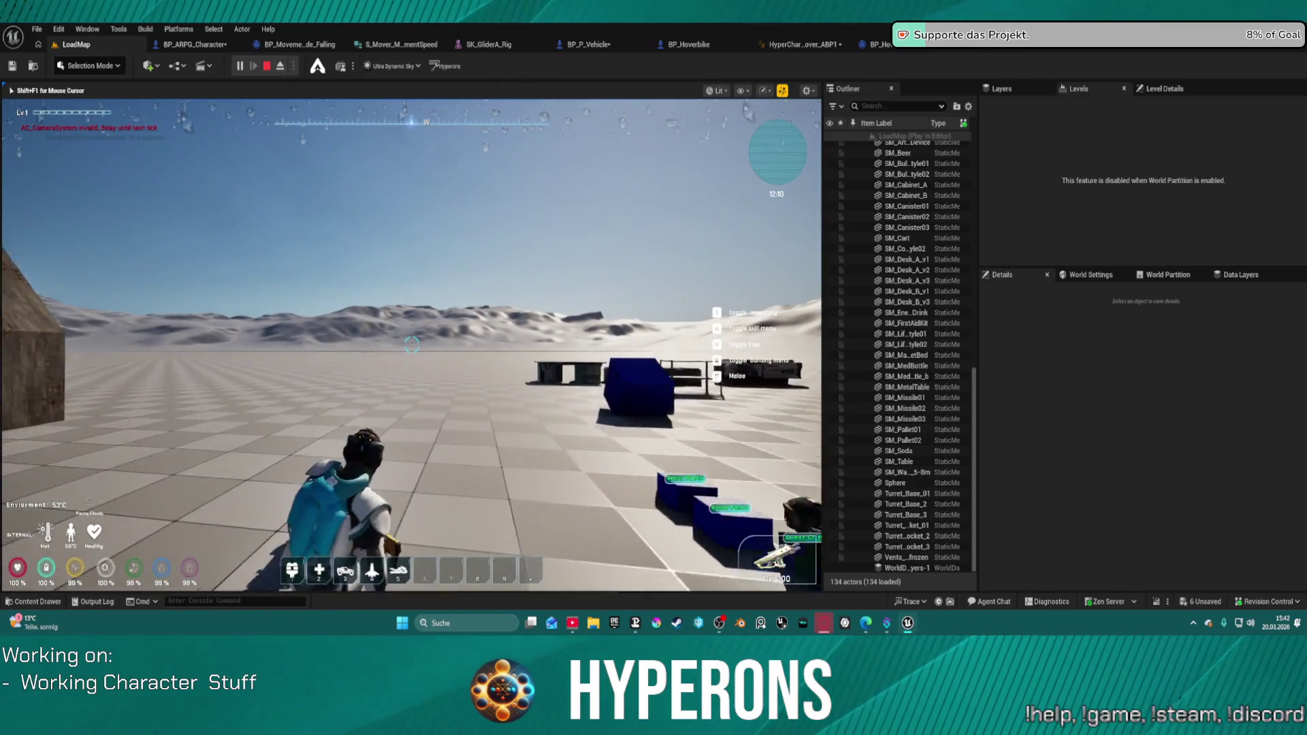
pyautogui.press('w')
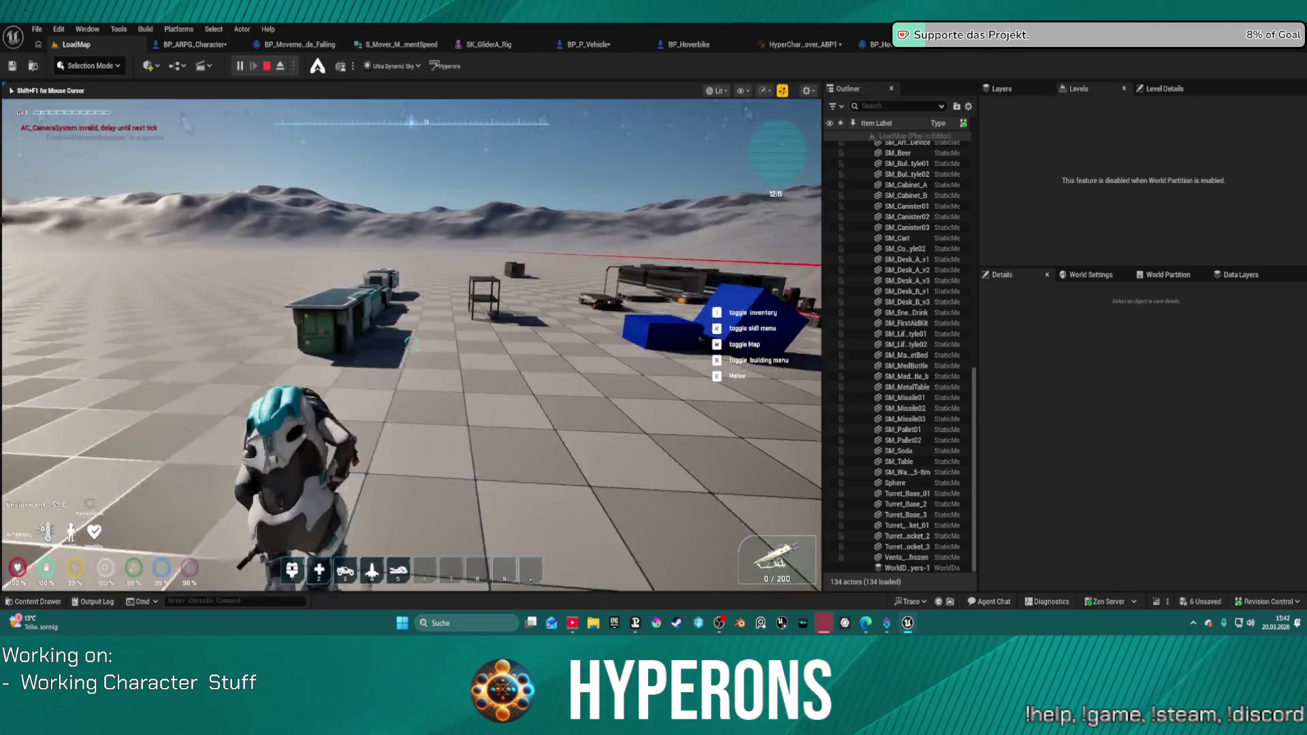
pyautogui.press('w')
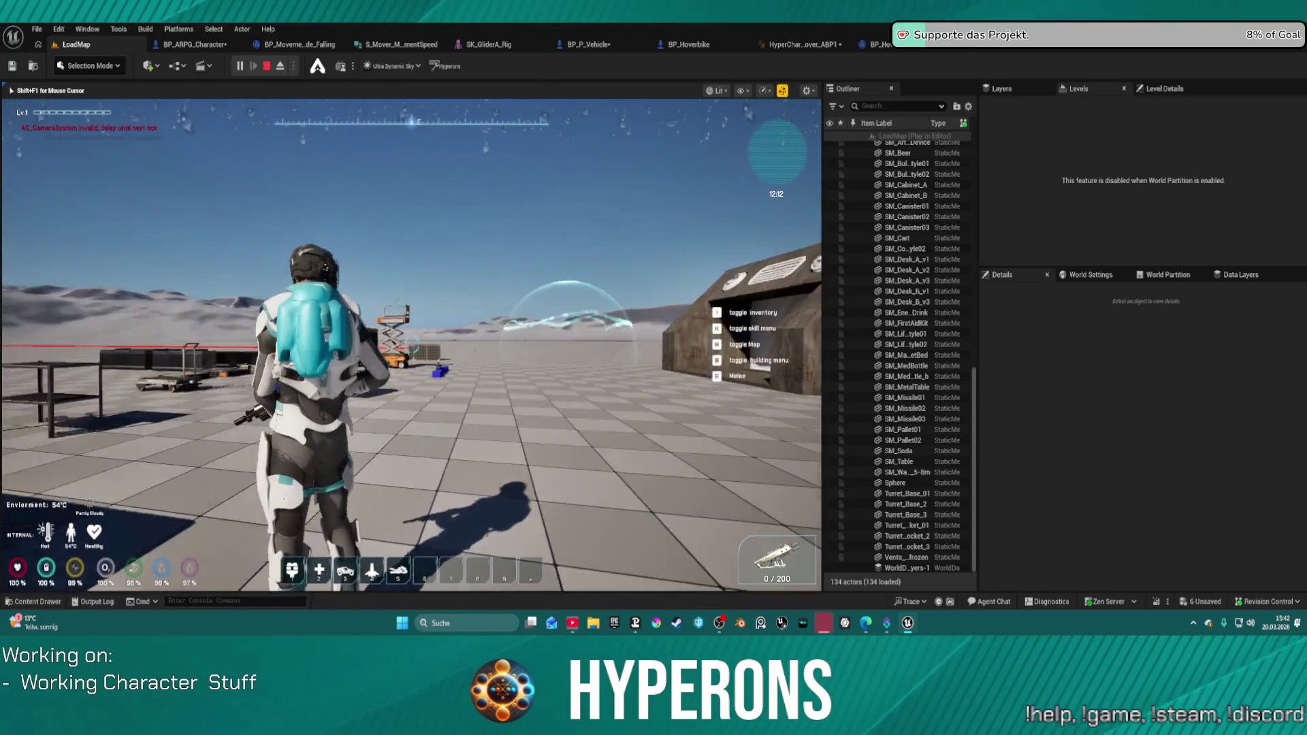
pyautogui.press('w')
pyautogui.press('w')
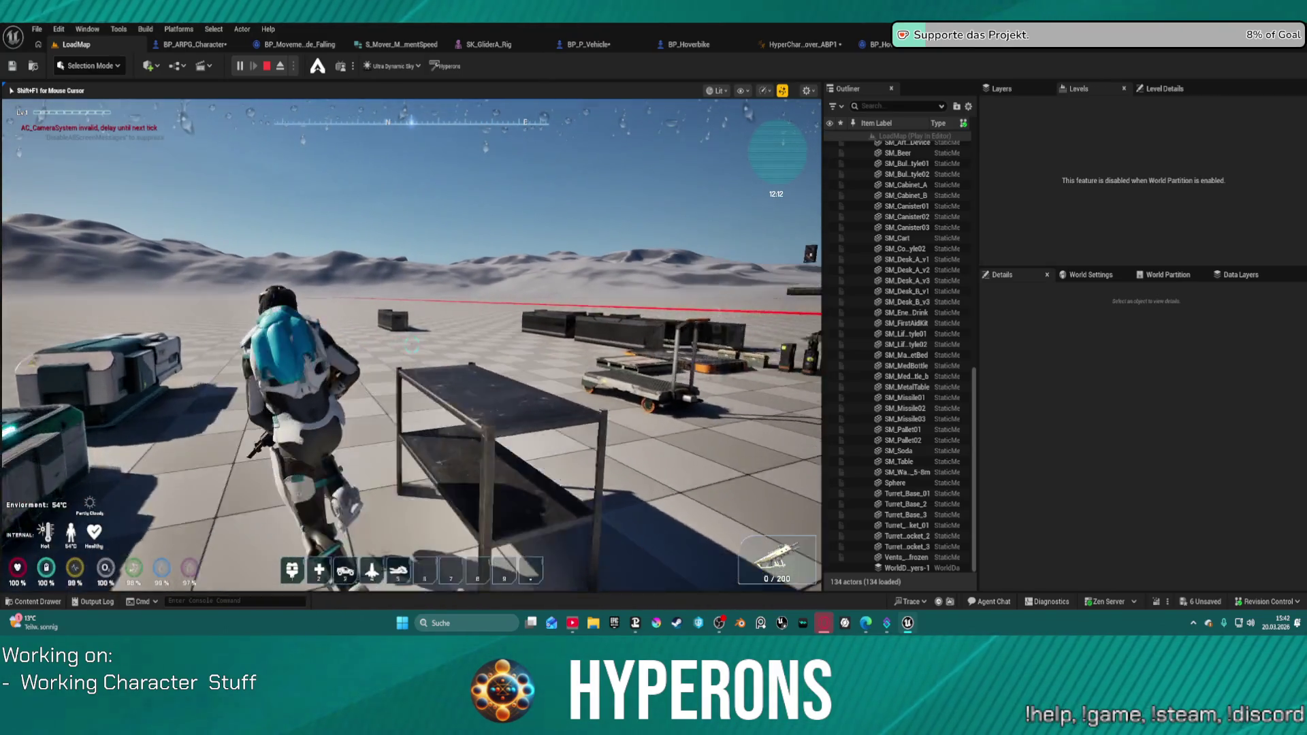
pyautogui.press('w')
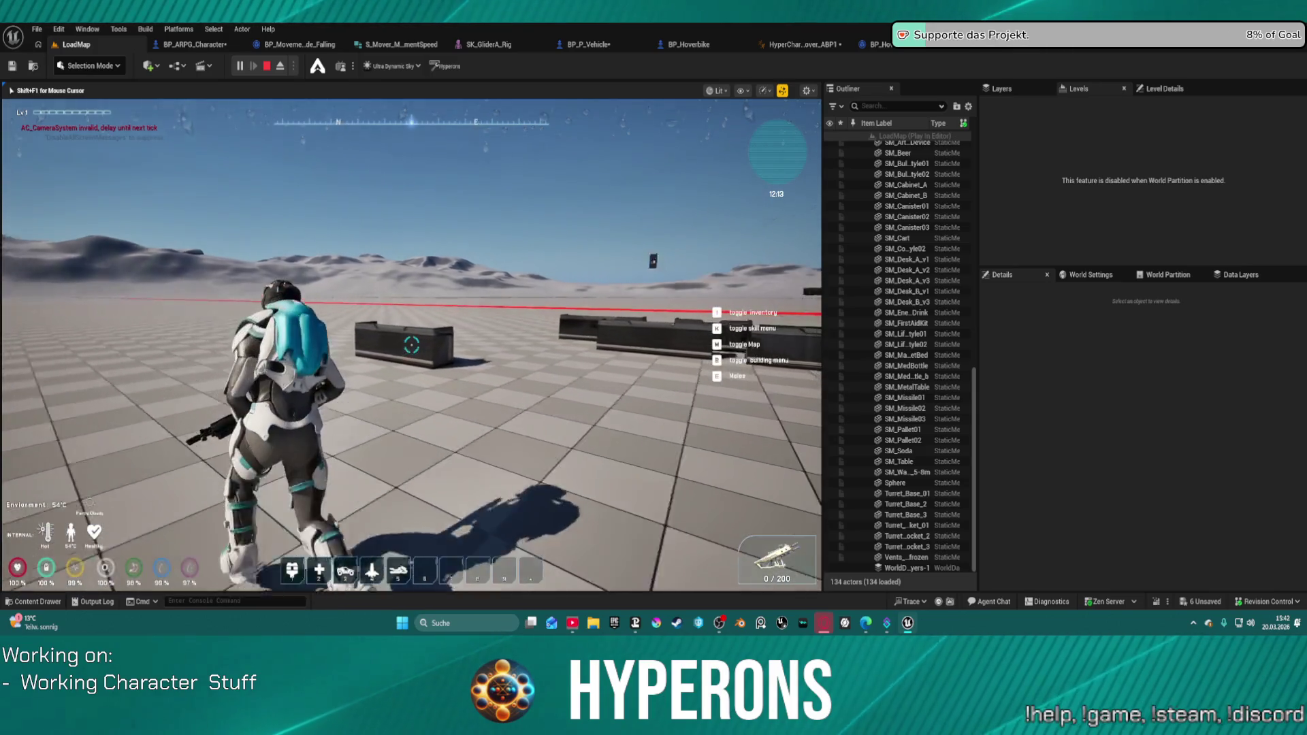
pyautogui.press('w')
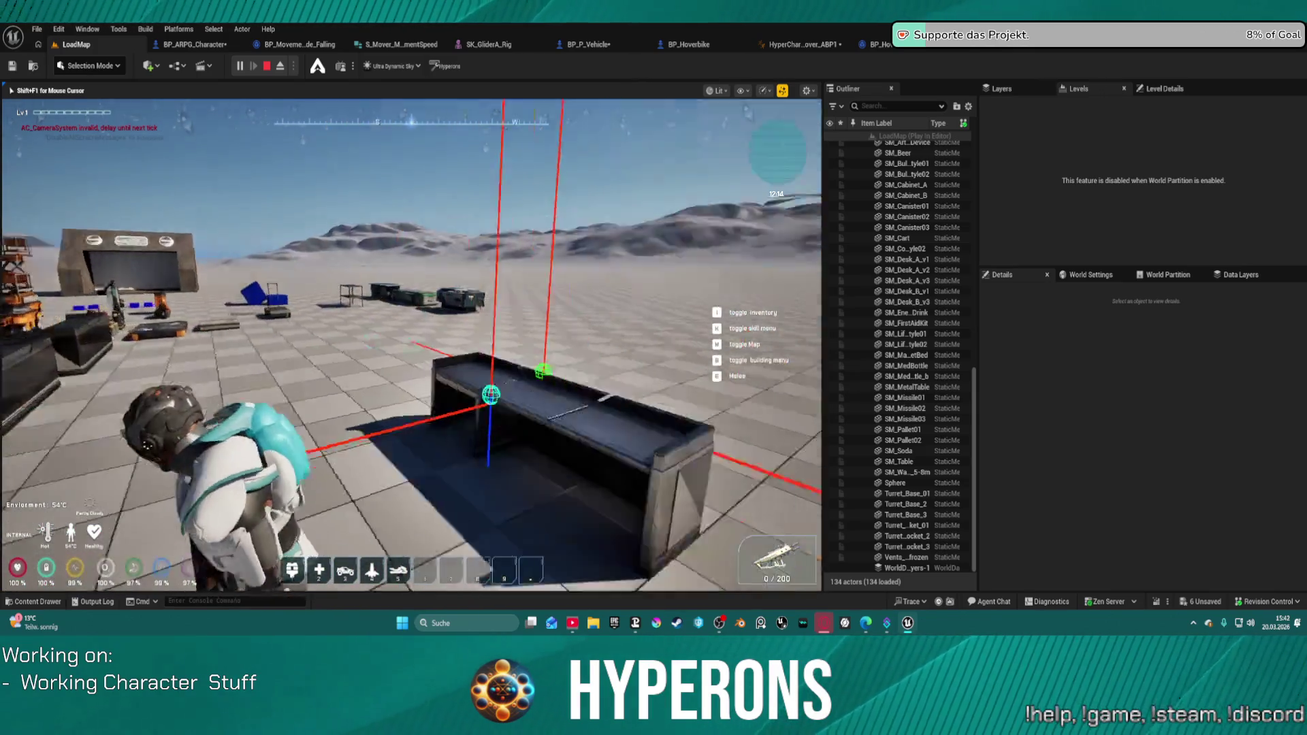
pyautogui.press('w')
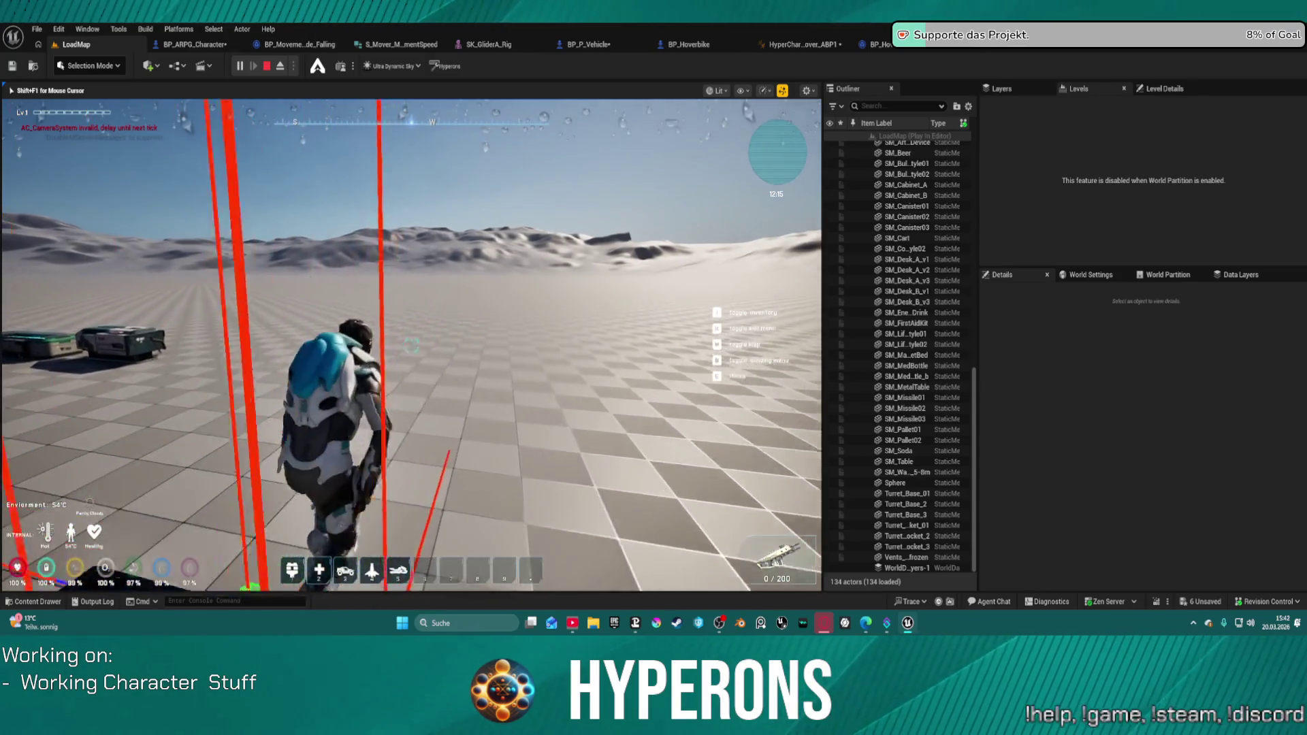
pyautogui.press('w')
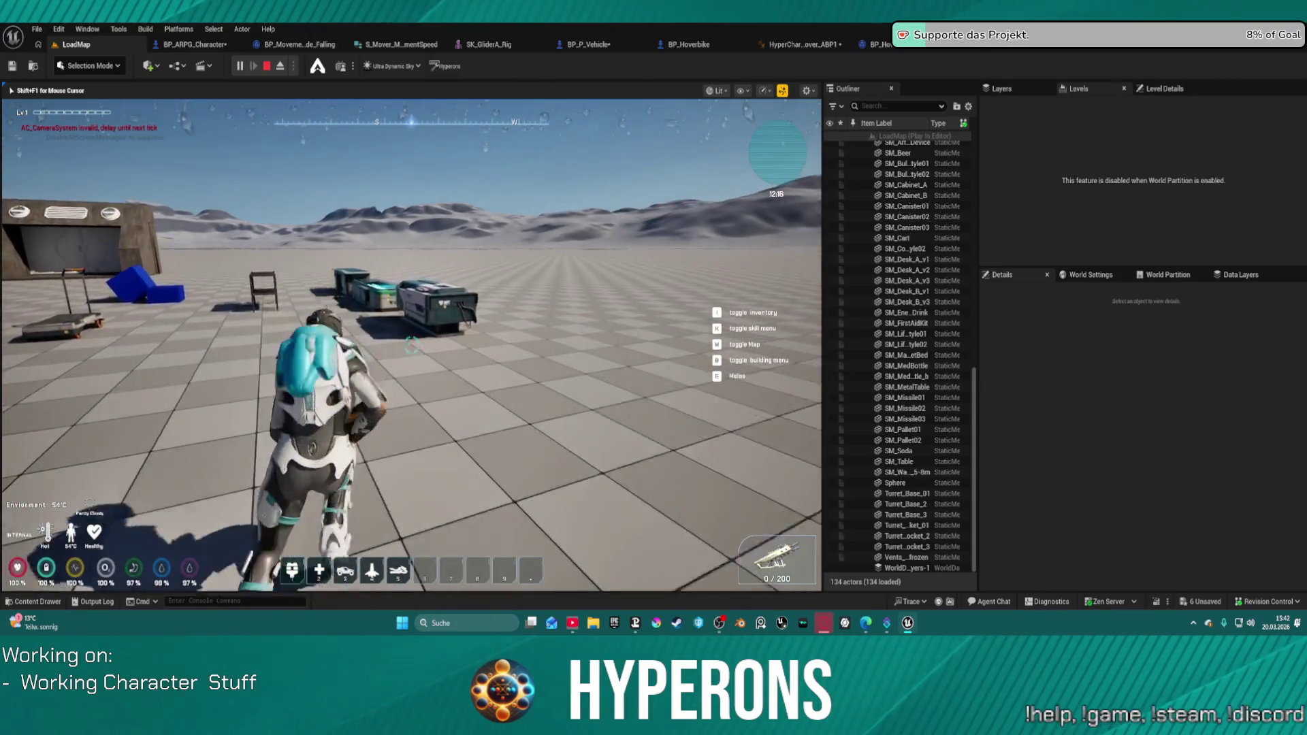
pyautogui.press('w')
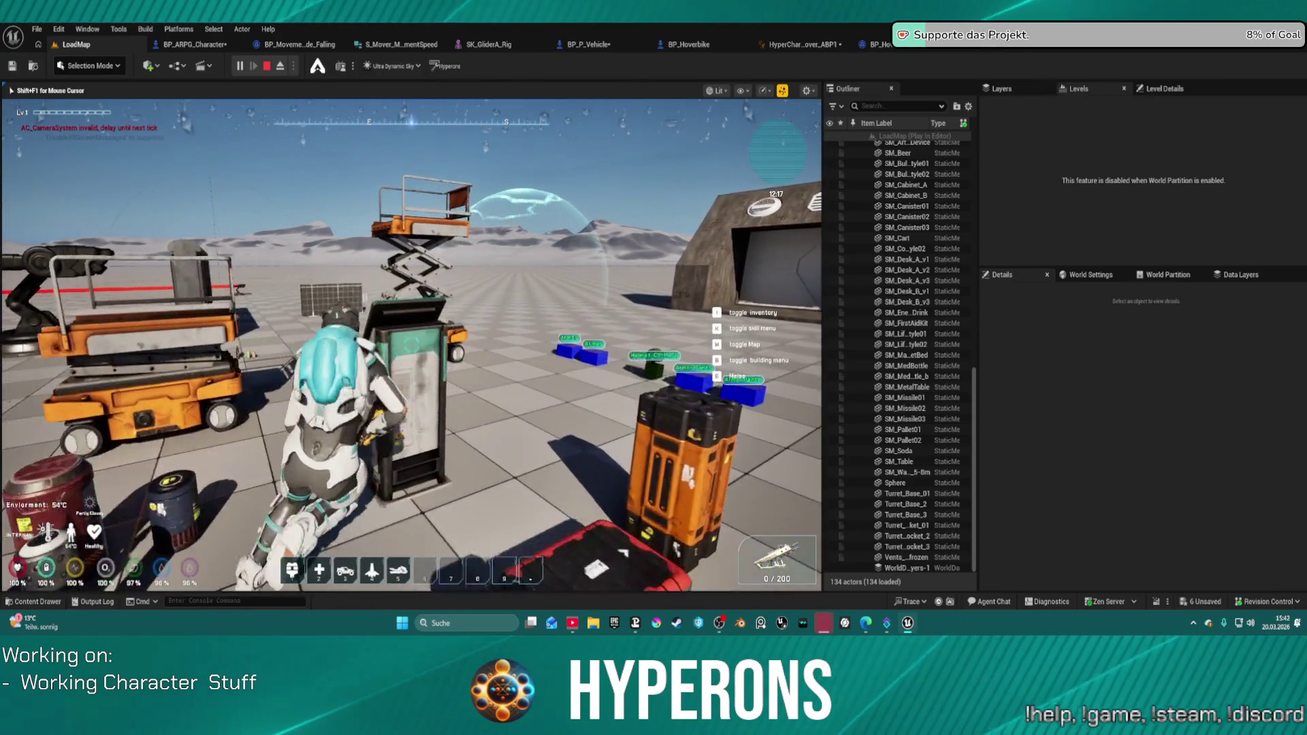
pyautogui.press('w')
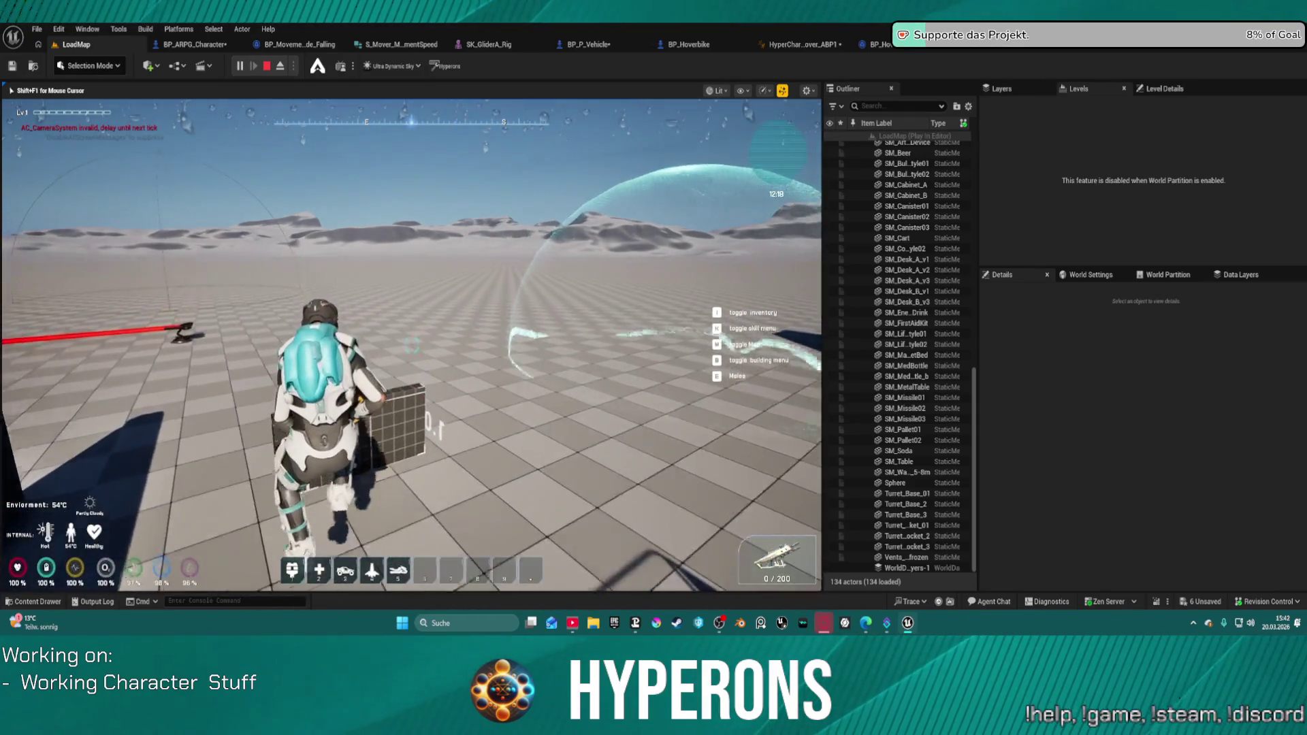
pyautogui.press('w')
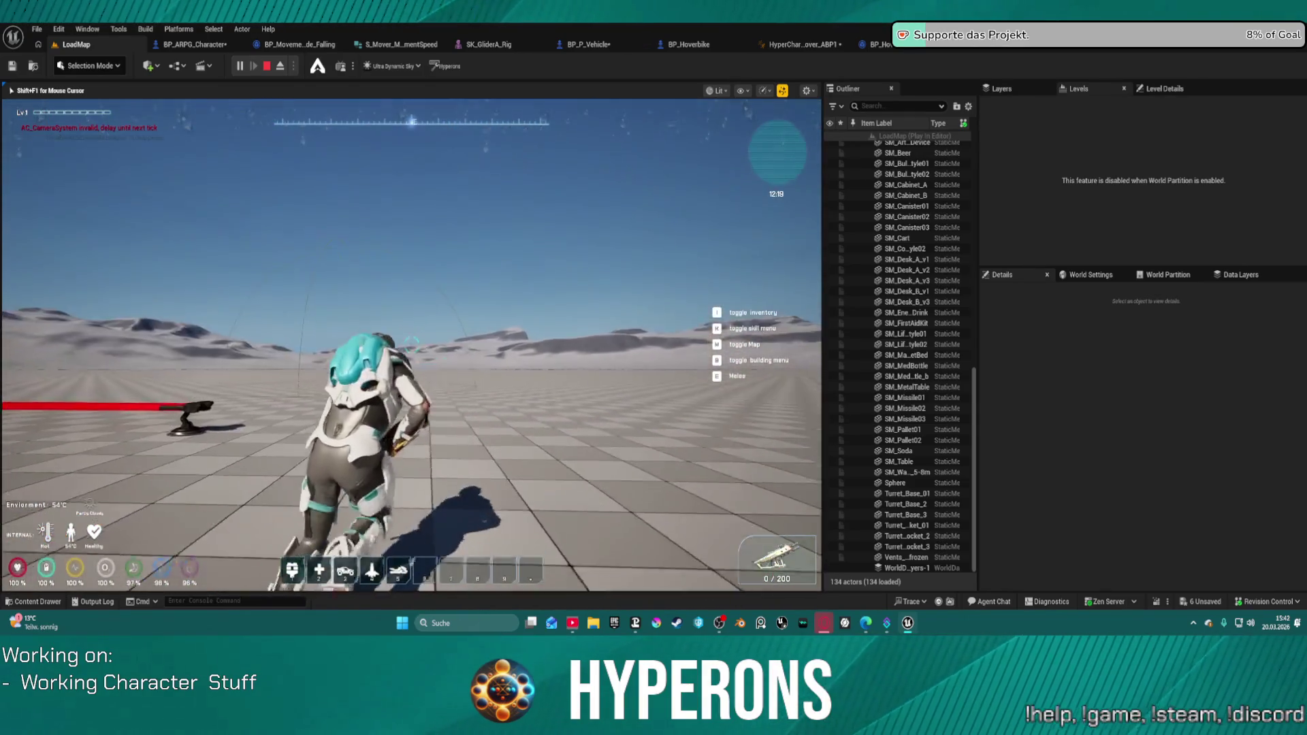
pyautogui.press('w')
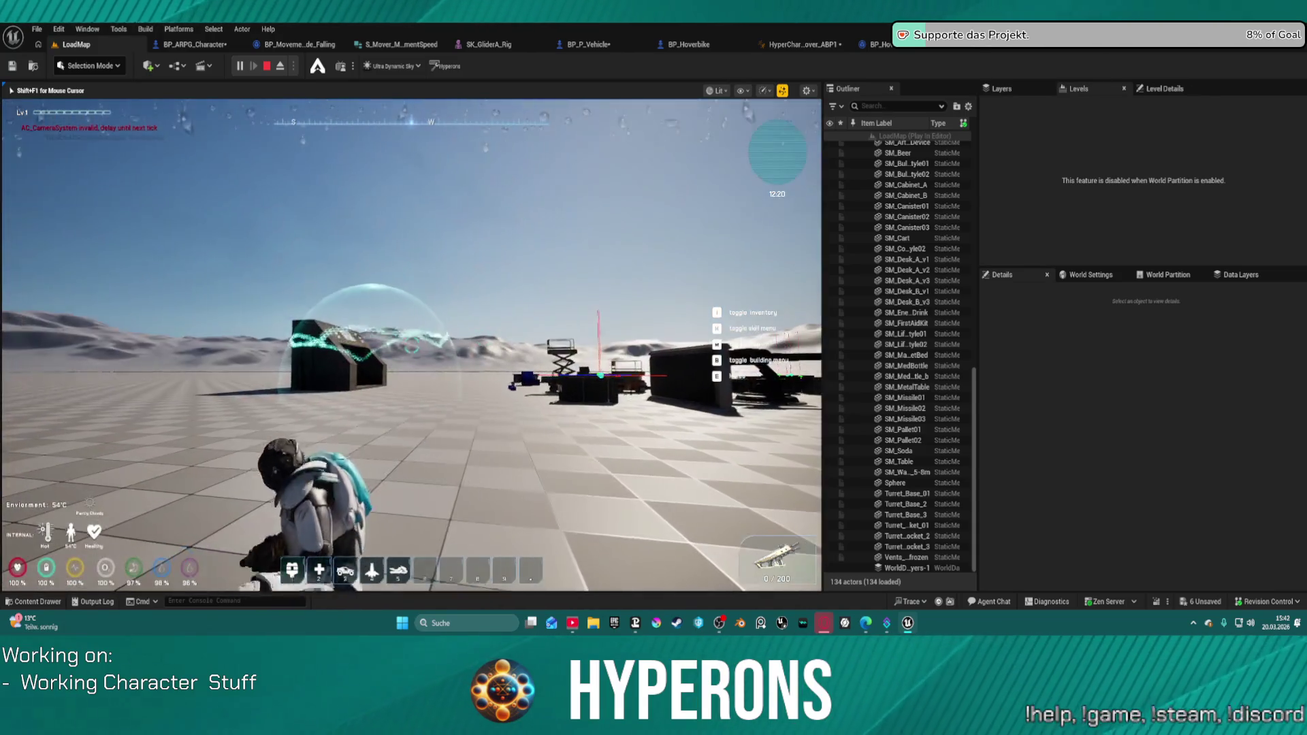
pyautogui.press('w')
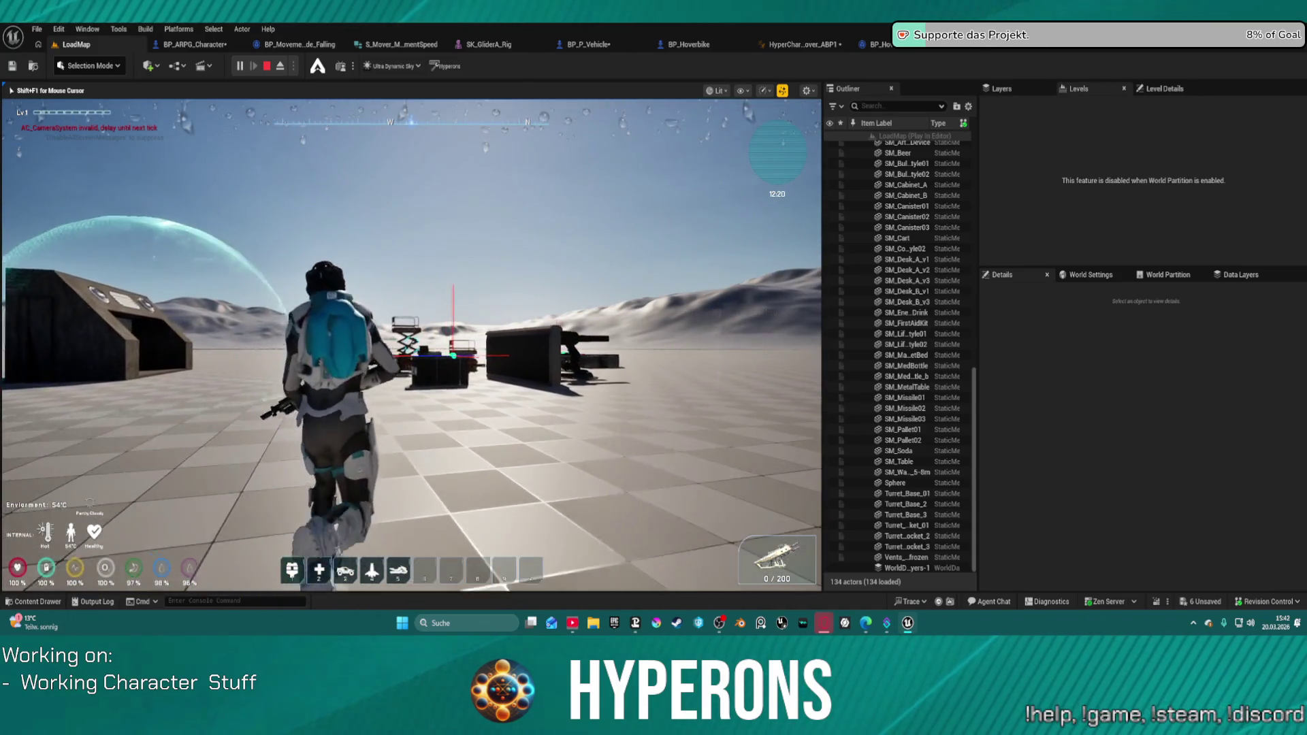
pyautogui.press('w')
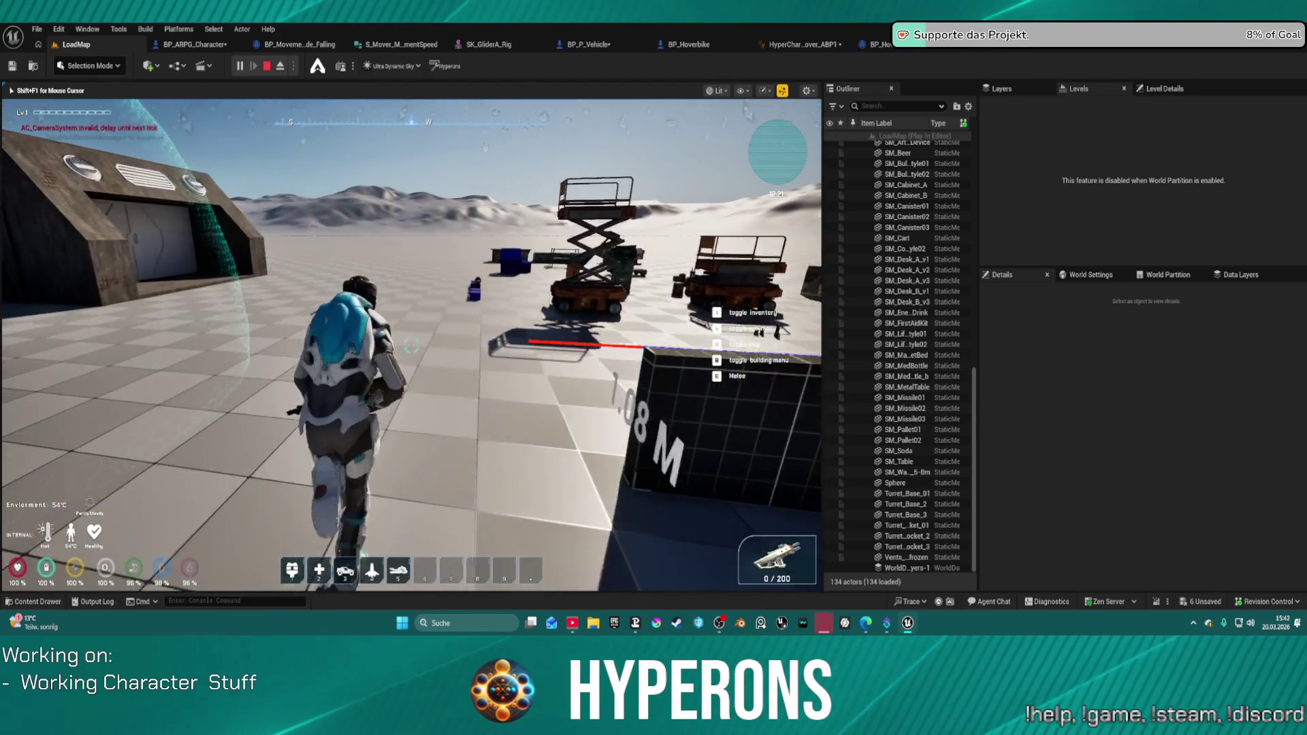
pyautogui.press('w')
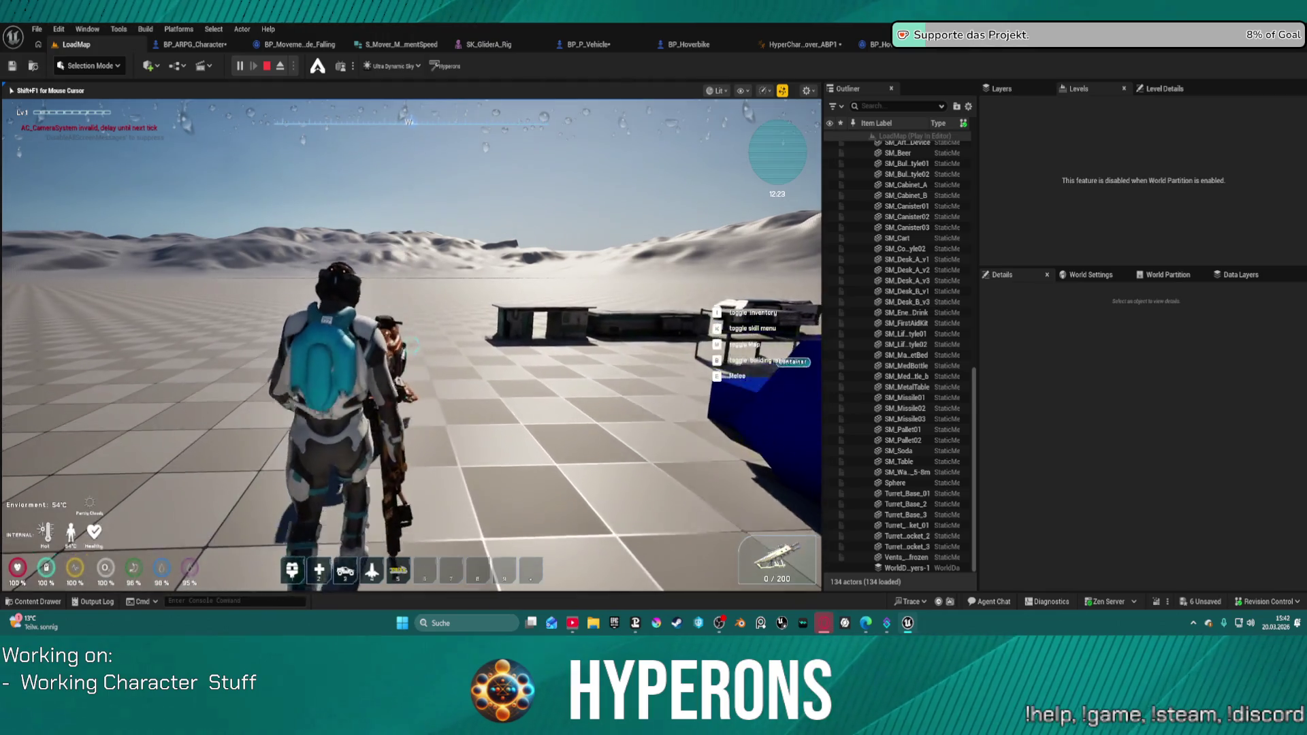
pyautogui.press('w')
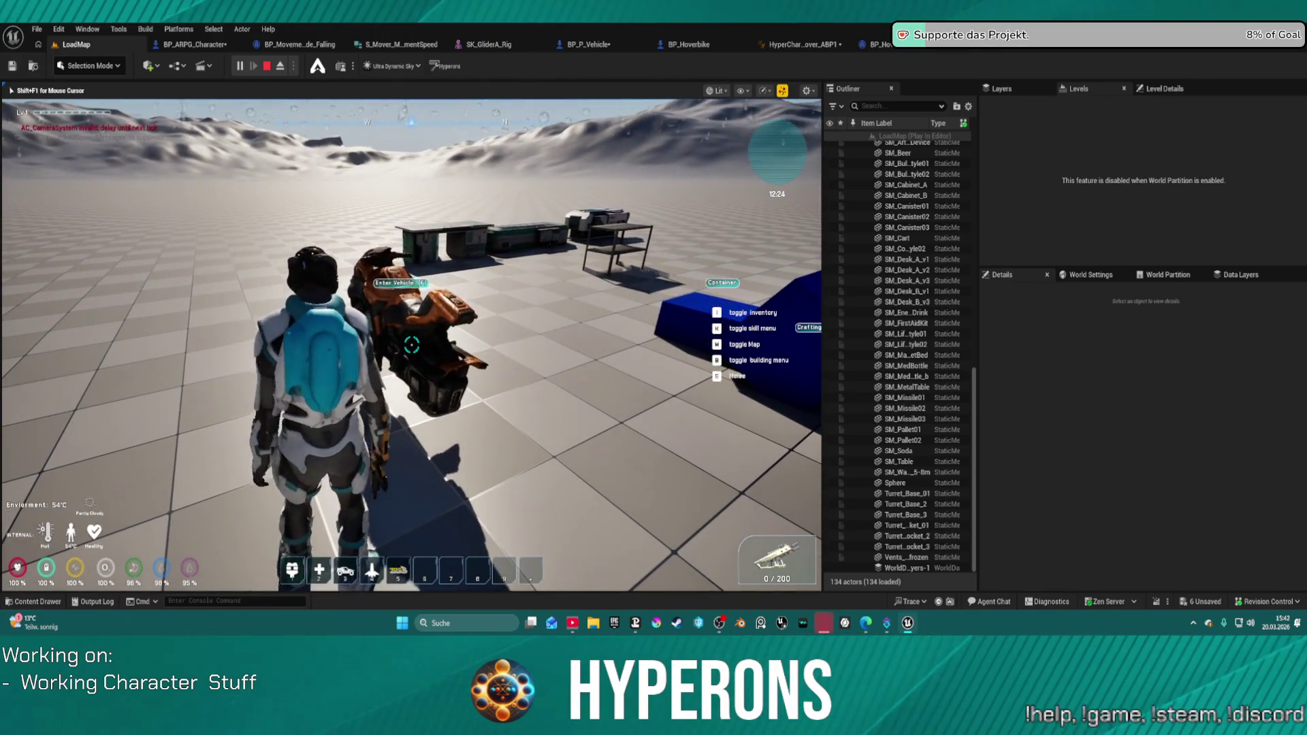
# Mount the orange hoverbike, ride it across the desert with WASD, then end Play In Editor.
pyautogui.press('w')
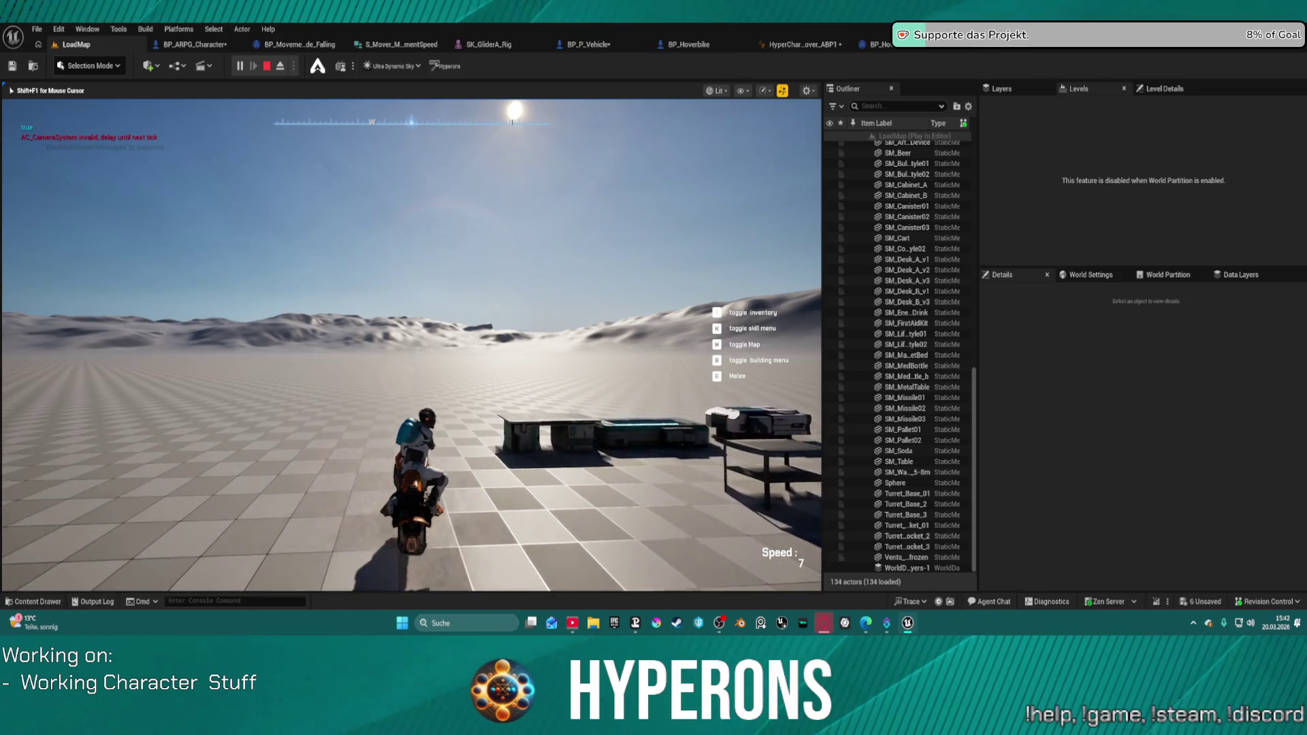
pyautogui.press('w')
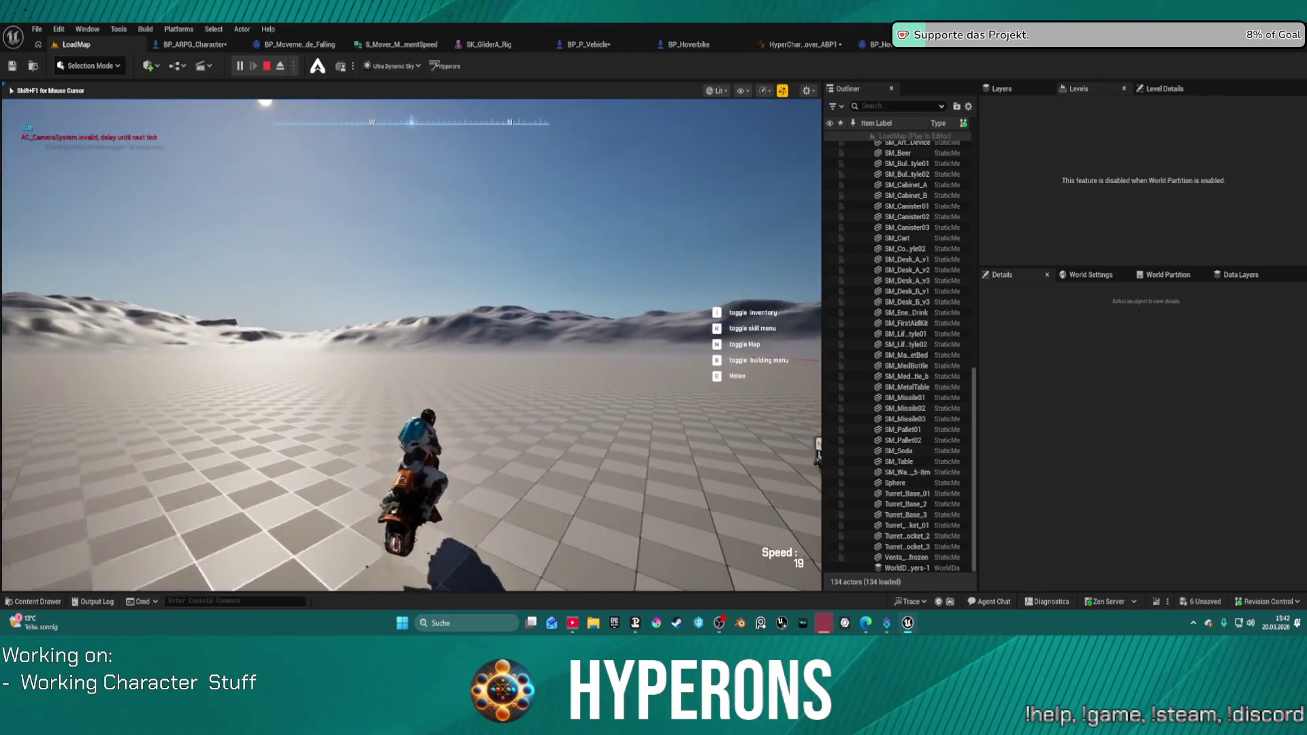
pyautogui.press('a')
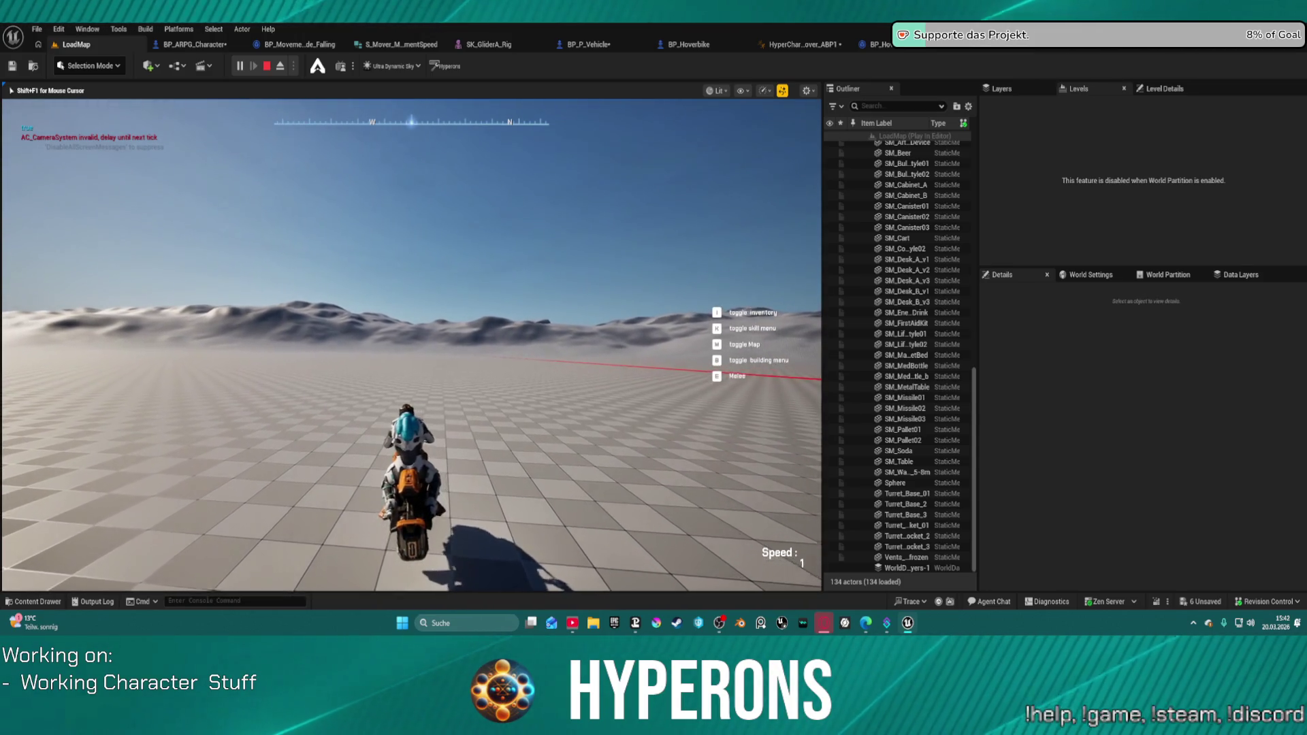
pyautogui.press('w')
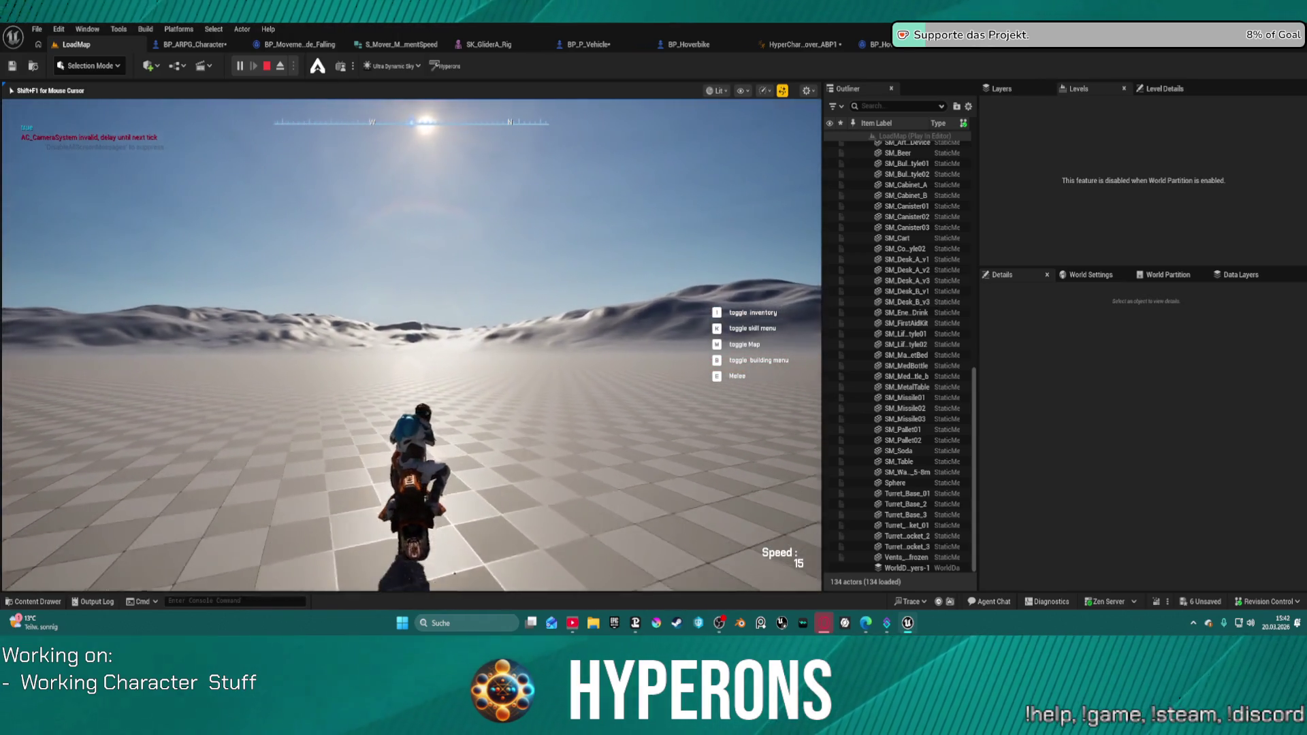
pyautogui.press('d')
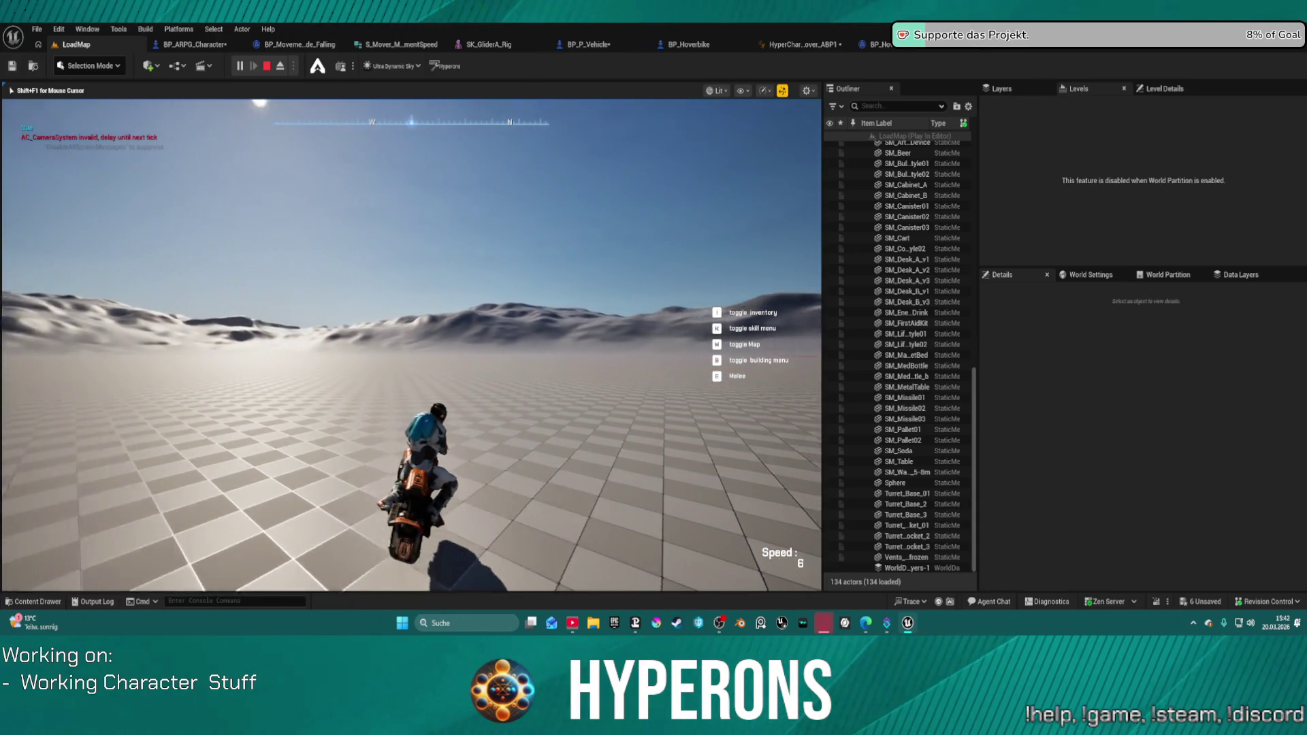
pyautogui.press('w')
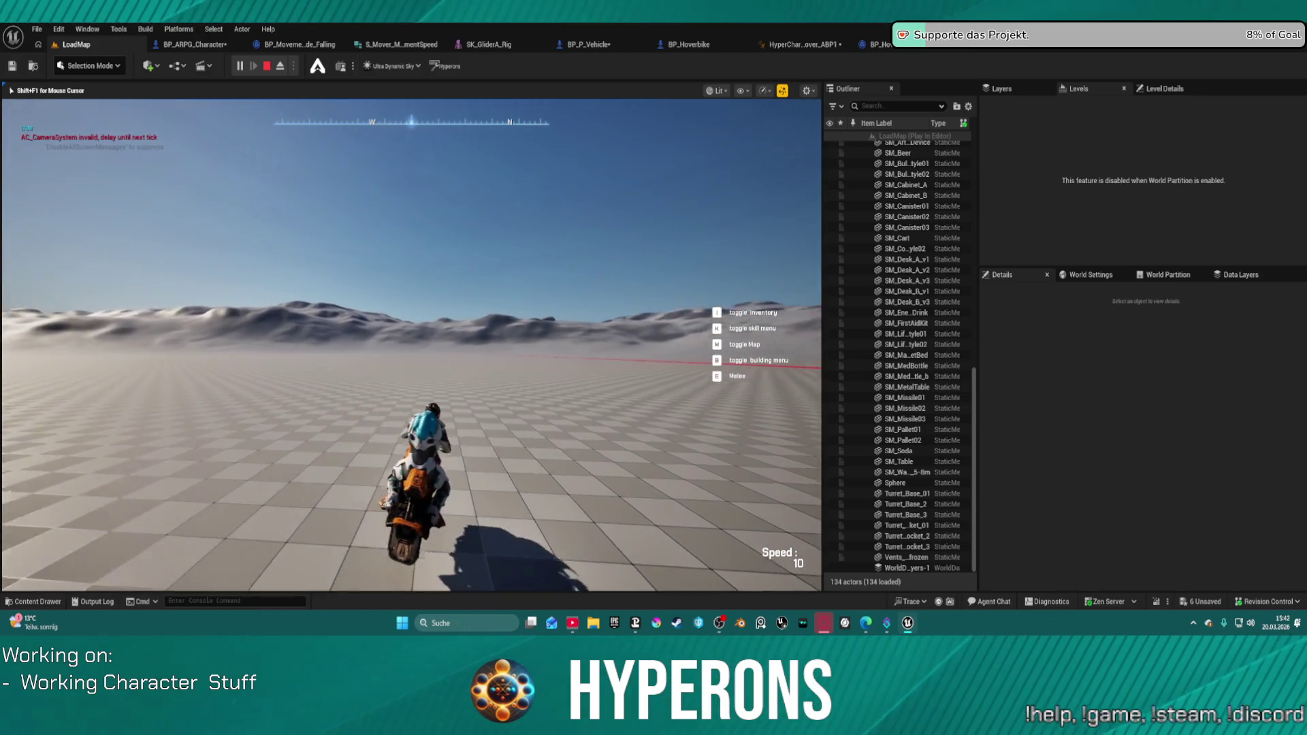
pyautogui.press('Escape')
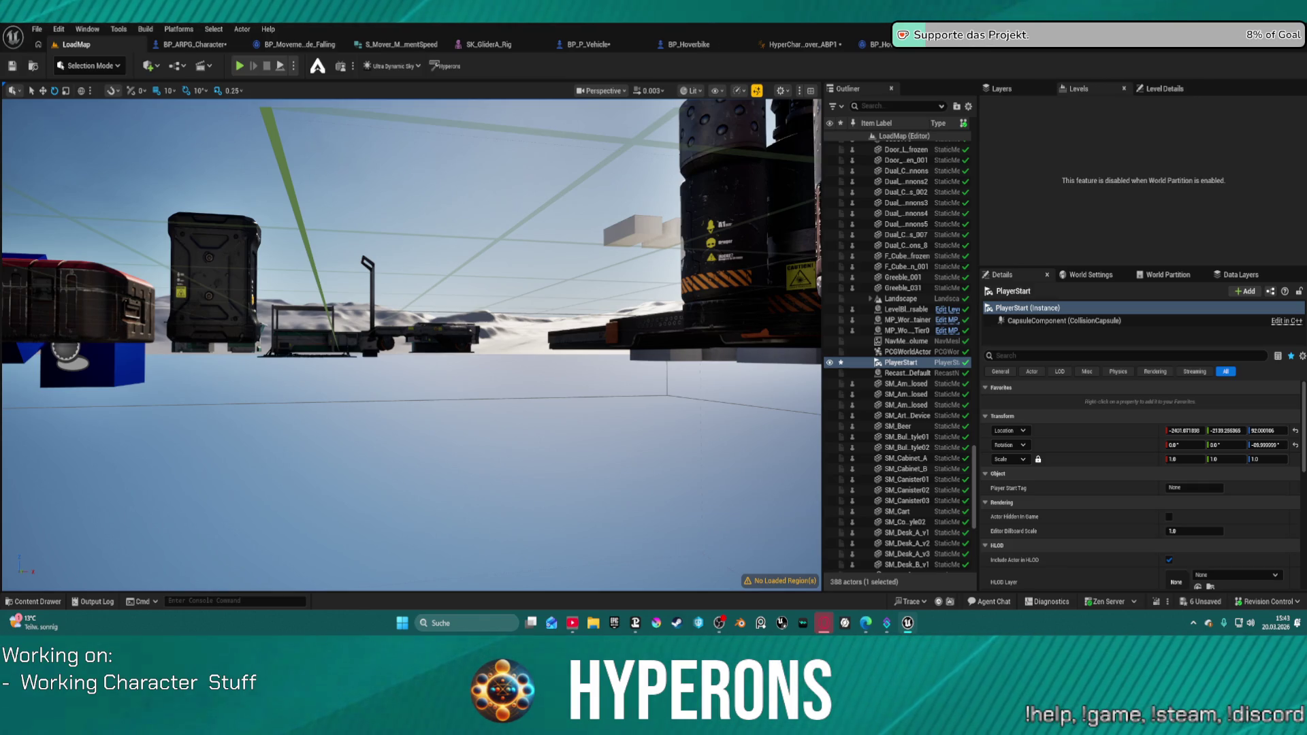
# Leave the level viewport and bring up the HyperCharacter_Mover_ABP1 animation blueprint editor.
pyautogui.click(523, 44)
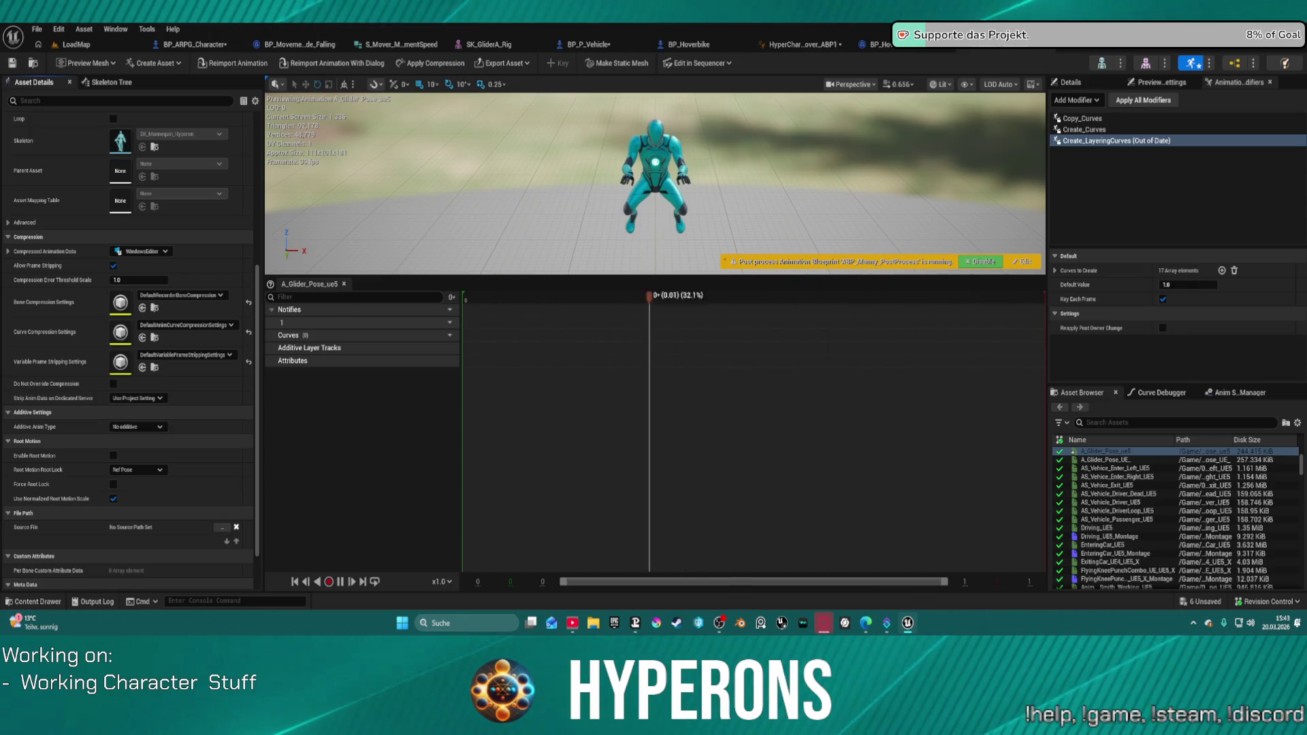
pyautogui.click(766, 46)
# Select the Driving IK Solving Control Rig node and pan across the Transform (Modify) Bone nodes.
pyautogui.scroll(-3, 789, 335)
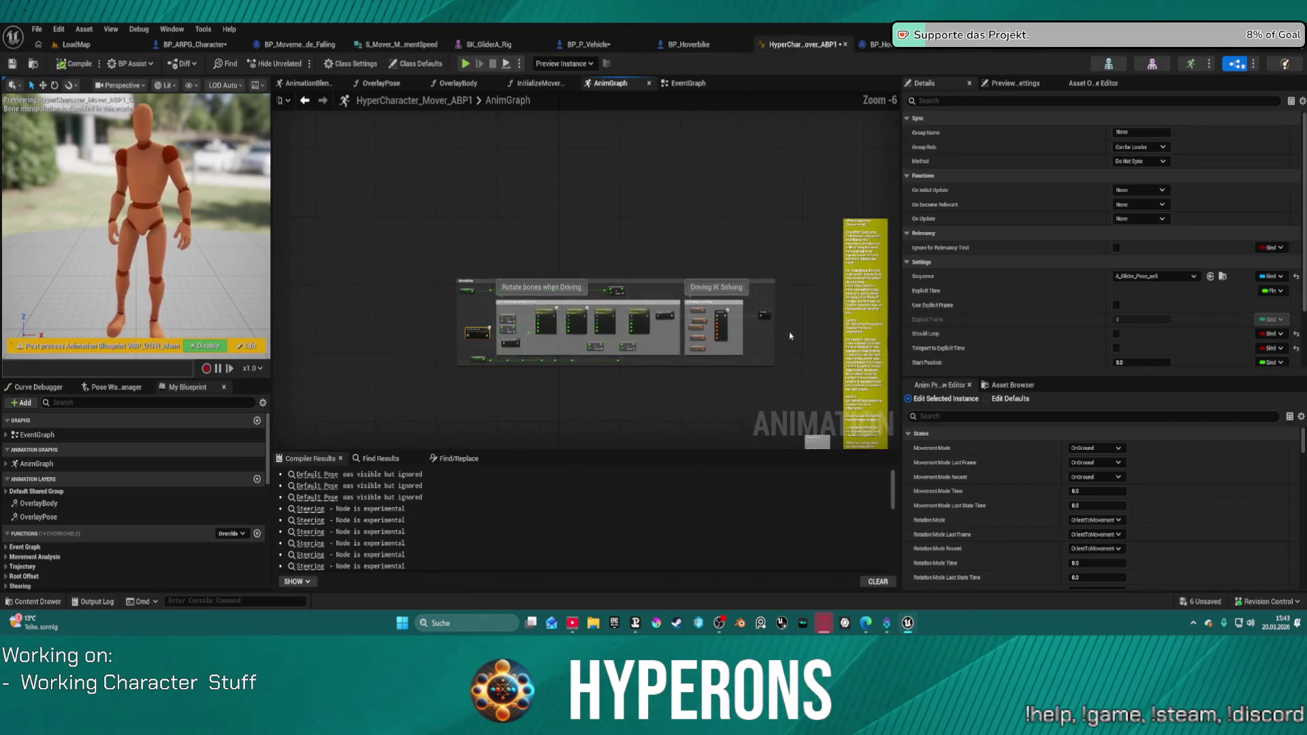
pyautogui.scroll(4, 789, 335)
pyautogui.scroll(2, 692, 316)
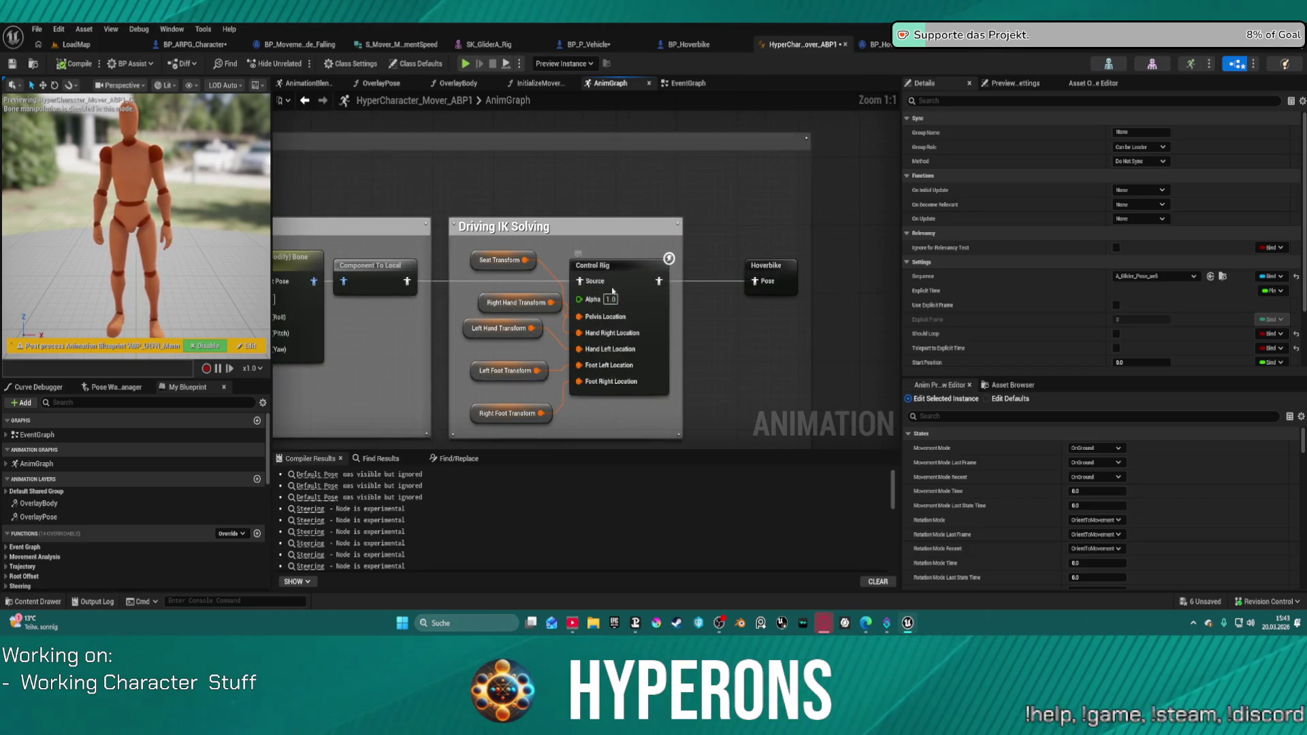
pyautogui.click(599, 266)
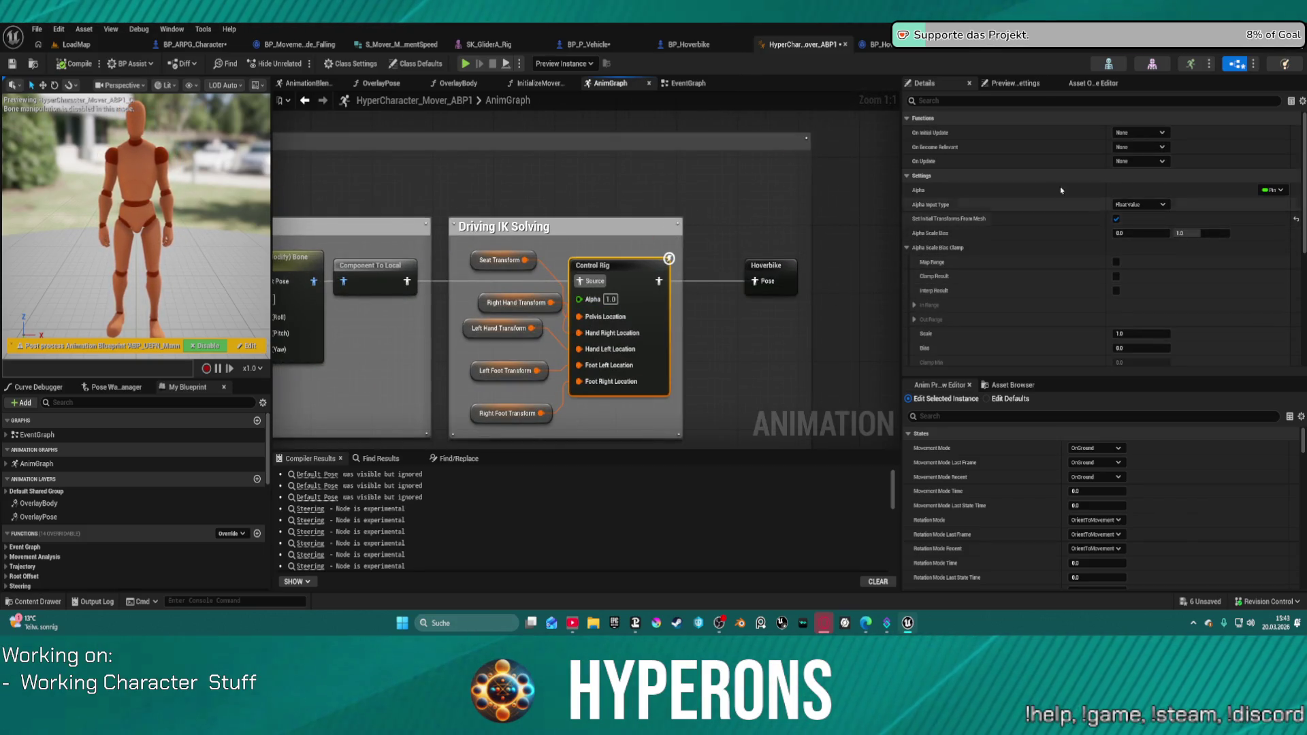
pyautogui.write('t')
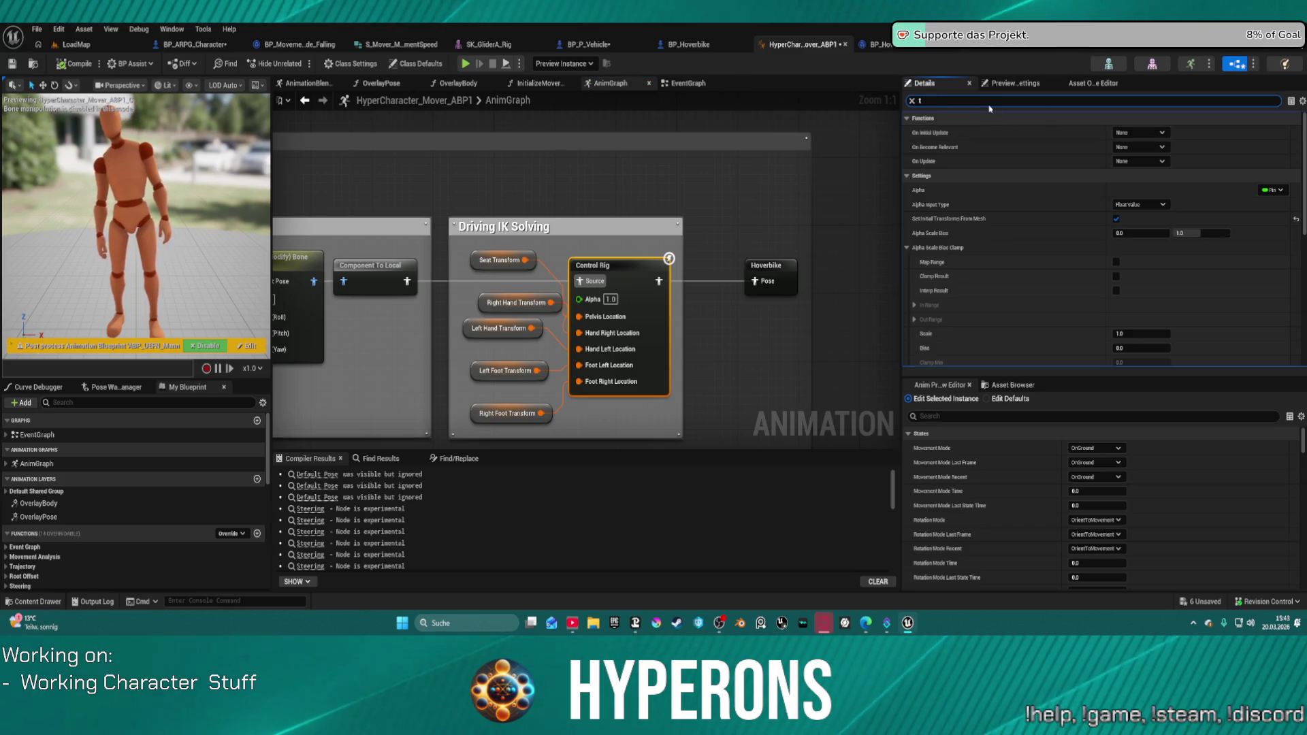
pyautogui.write('ot')
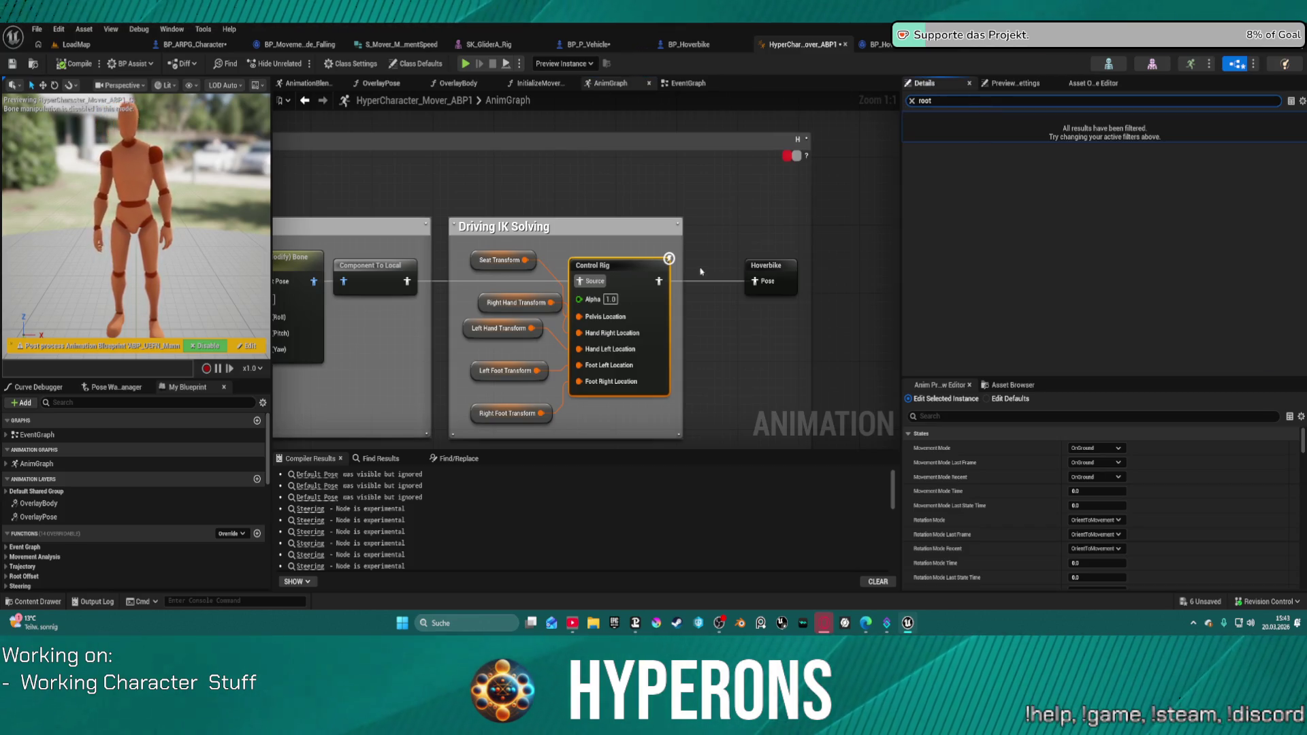
pyautogui.moveTo(598, 241); pyautogui.dragTo(810, 251)
pyautogui.moveTo(526, 352); pyautogui.dragTo(704, 355)
pyautogui.rightClick(698, 147)
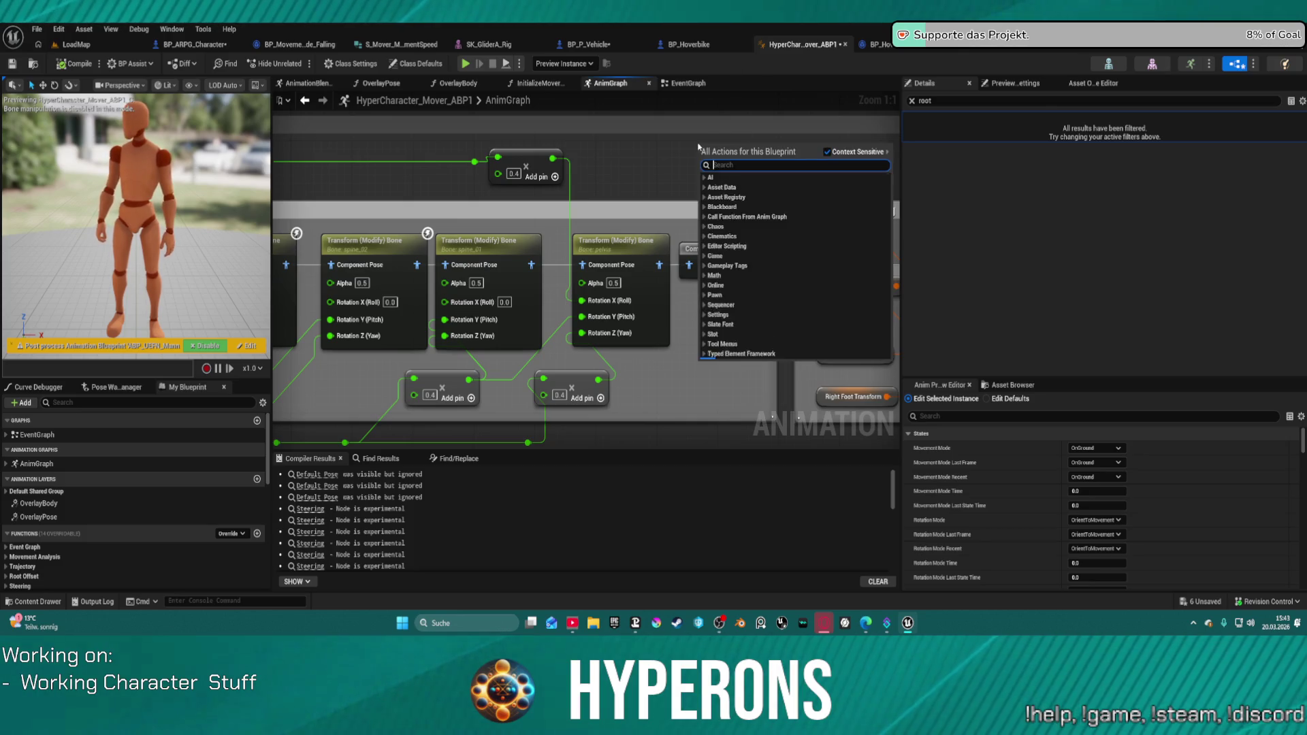
pyautogui.moveTo(817, 408)
pyautogui.mouseDown()
pyautogui.moveTo(690, 364)
pyautogui.moveTo(571, 282)
pyautogui.mouseUp()
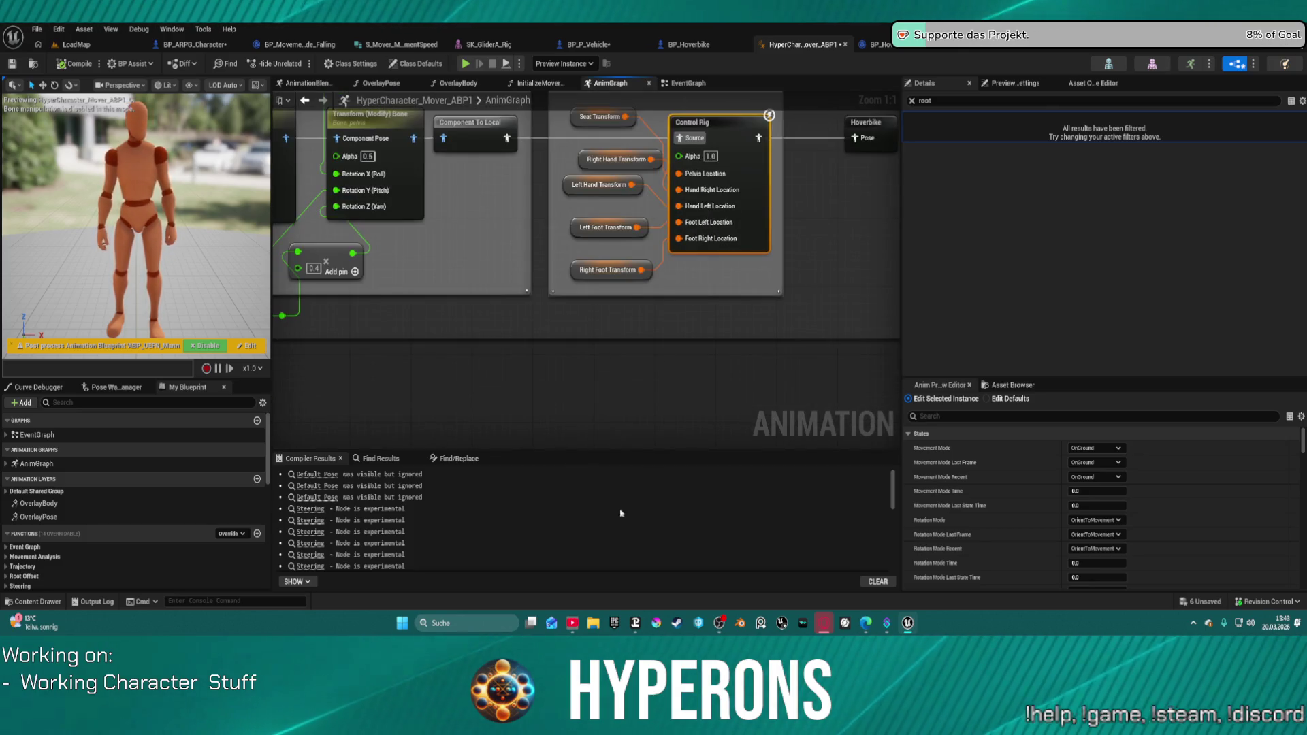
# Add a Get Offset Root Rotation Mode node from an 'offse' search, then delete it.
pyautogui.rightClick(569, 409)
pyautogui.write('o')
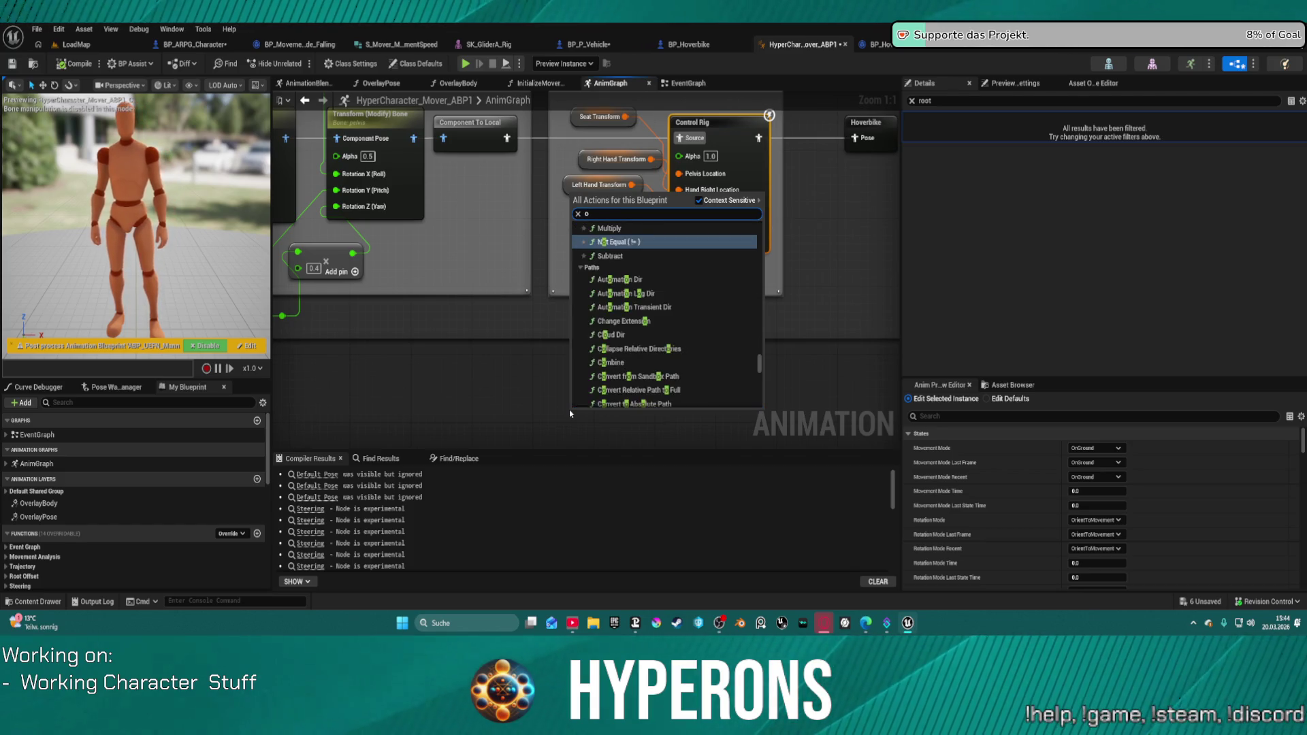
pyautogui.write('ffse')
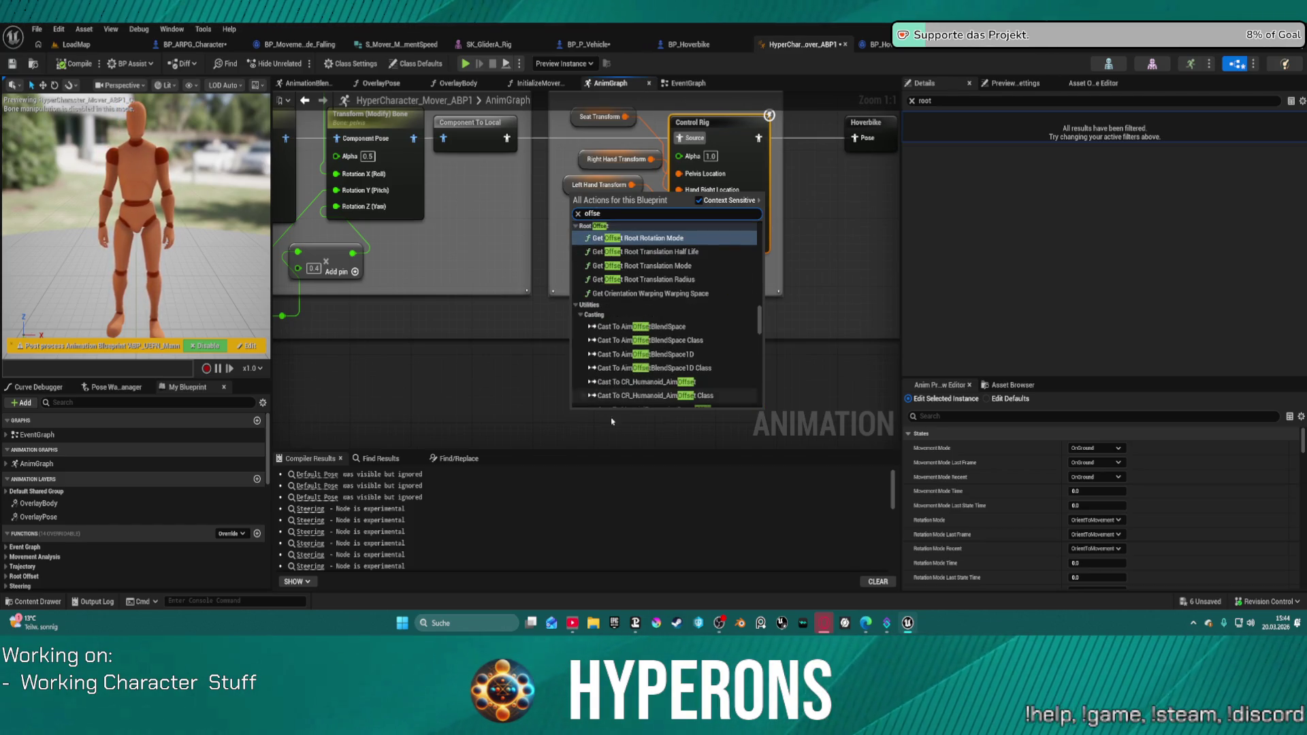
pyautogui.click(639, 239)
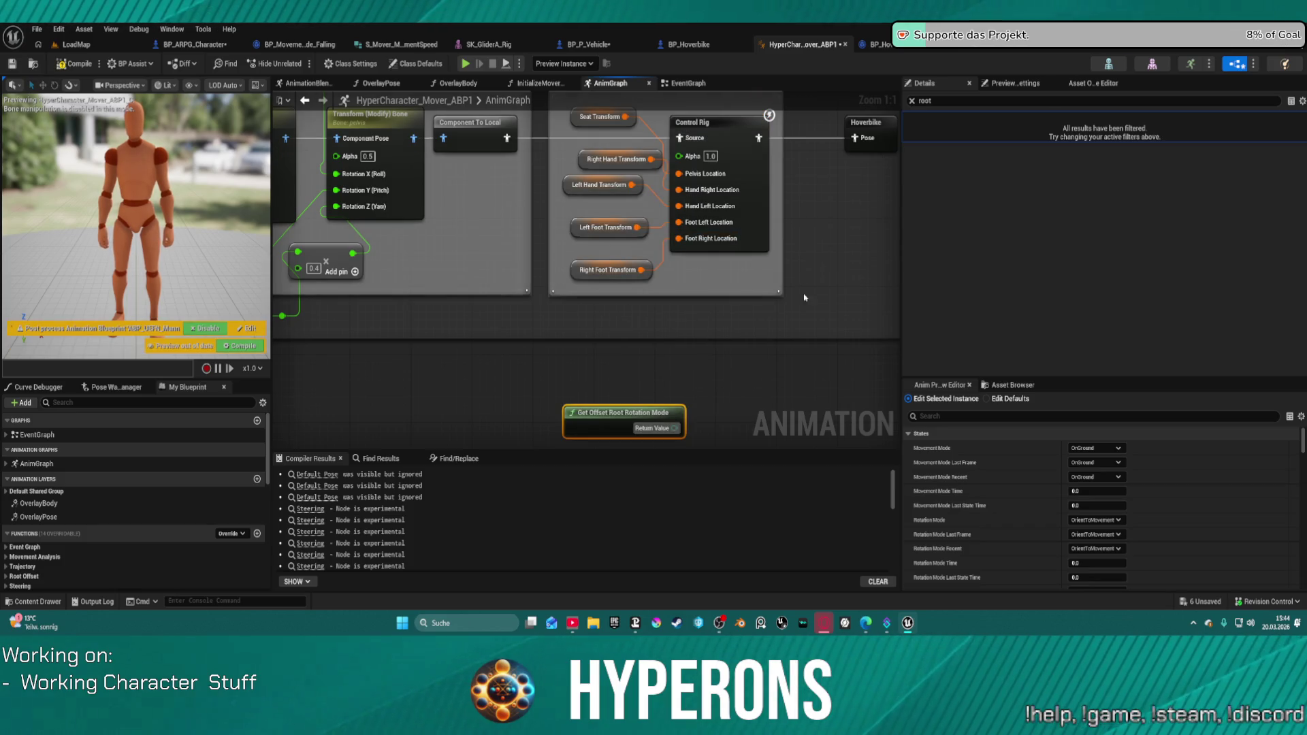
pyautogui.moveTo(648, 410); pyautogui.dragTo(541, 378)
pyautogui.press('Delete')
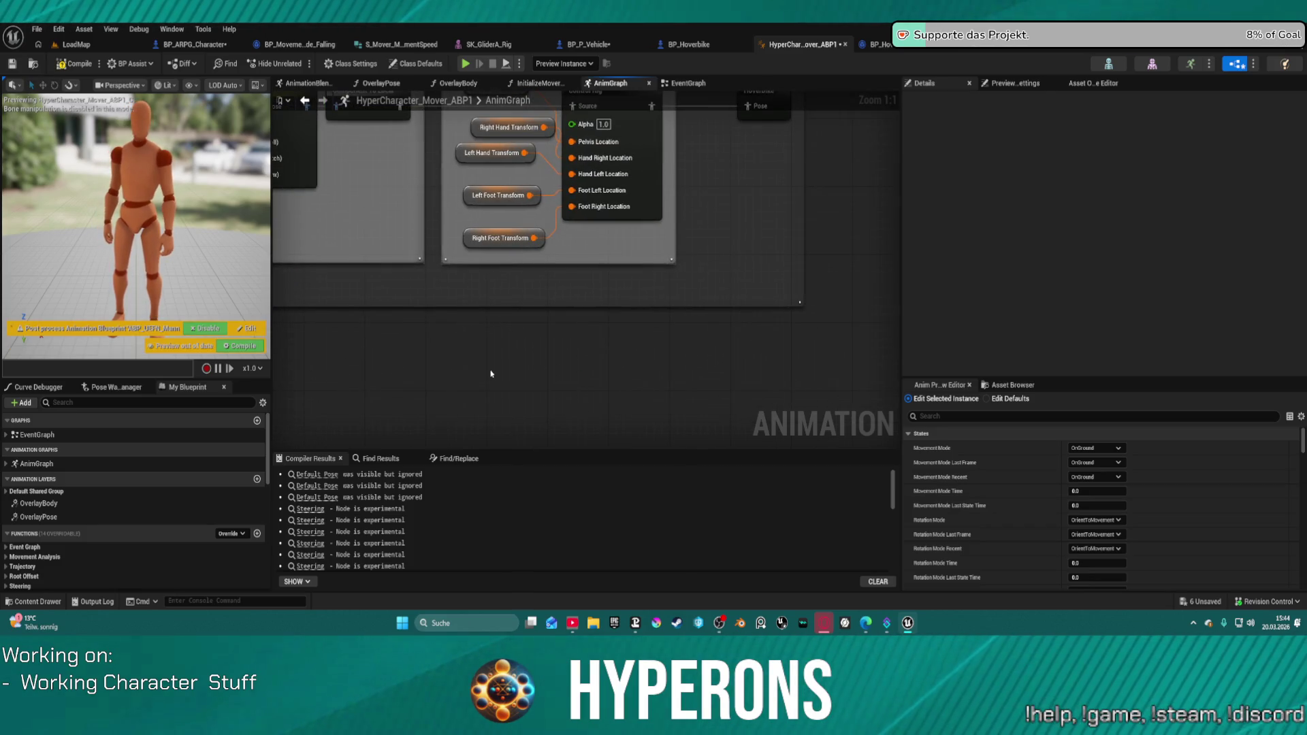
# Search the node action list for root actions and browse the results.
pyautogui.rightClick(490, 372)
pyautogui.write('se rott')
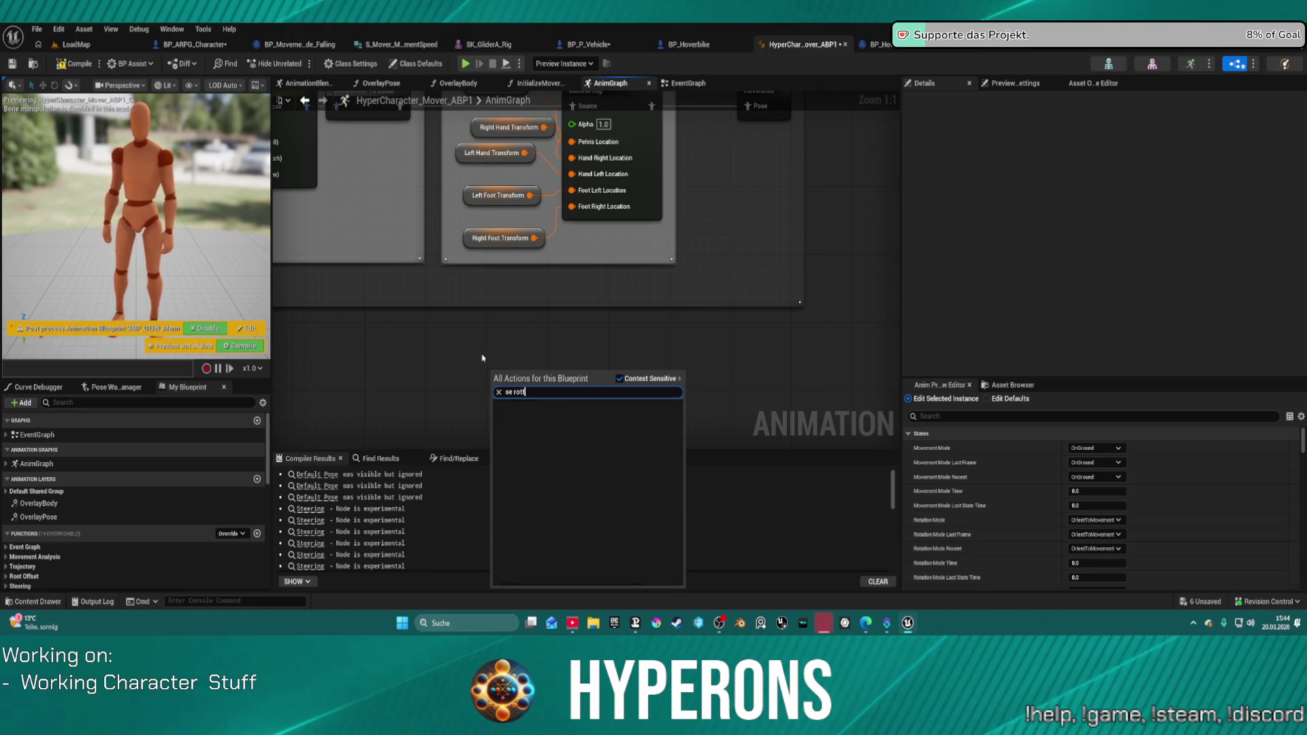
pyautogui.press('BackSpace')
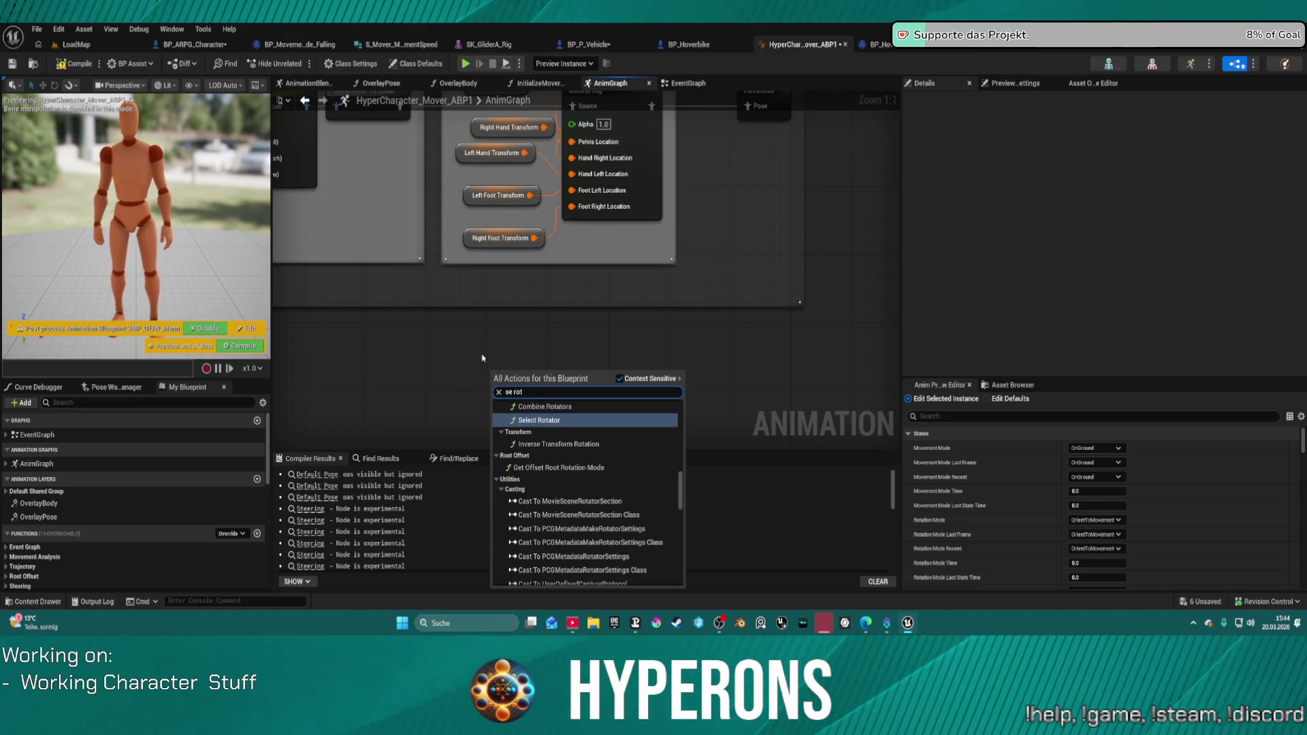
pyautogui.press('BackSpace')
pyautogui.write('o')
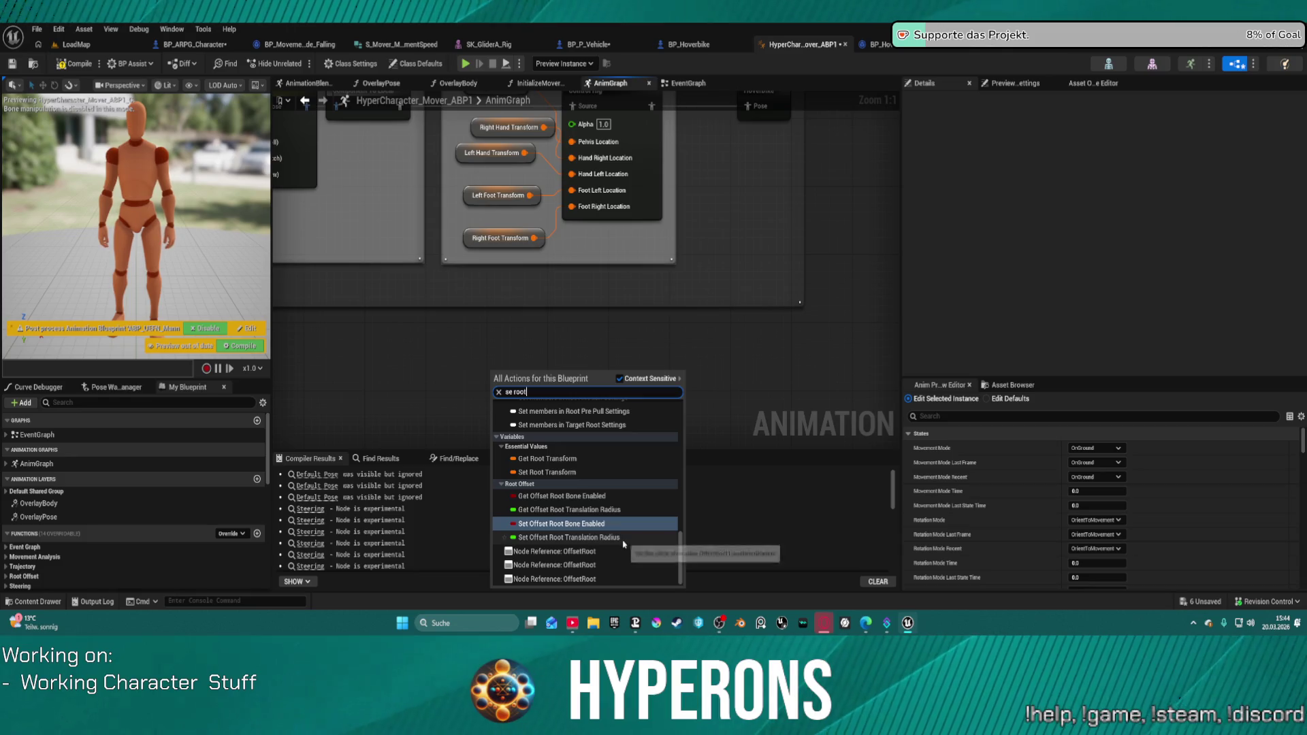
pyautogui.scroll(5, 594, 553)
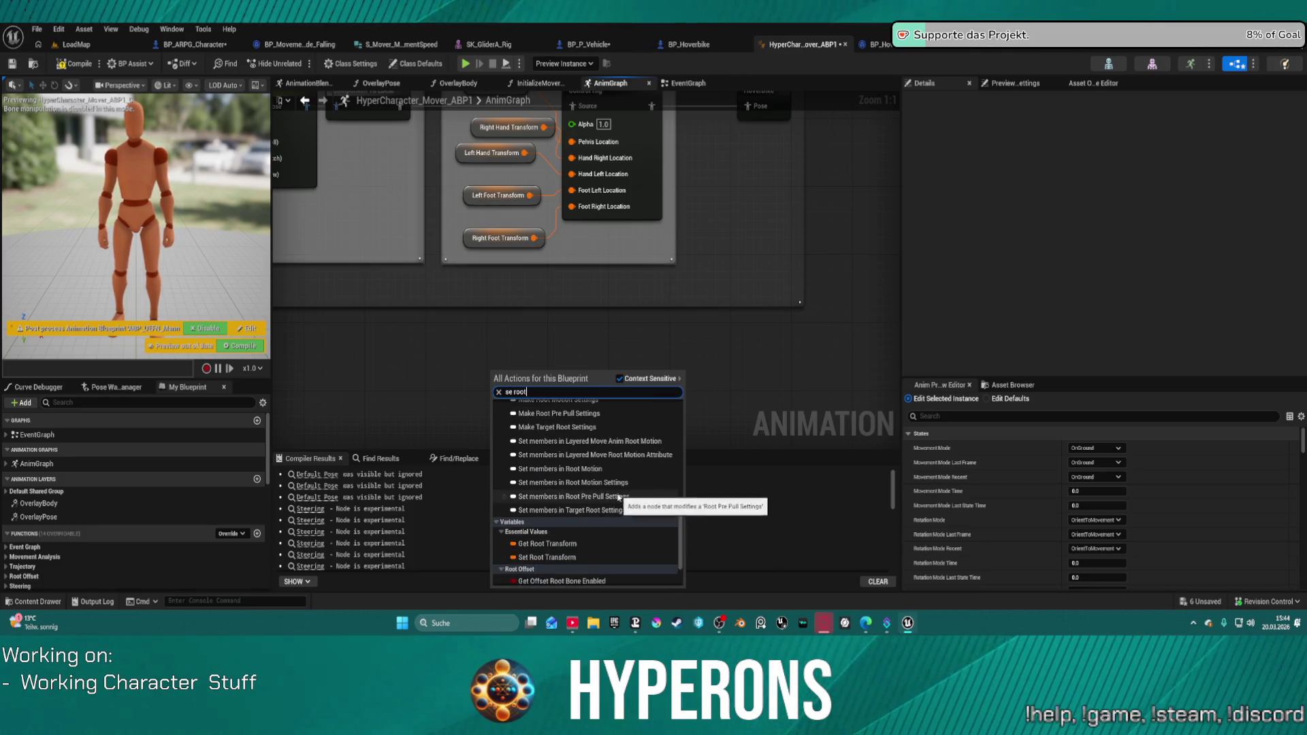
pyautogui.scroll(-8, 614, 504)
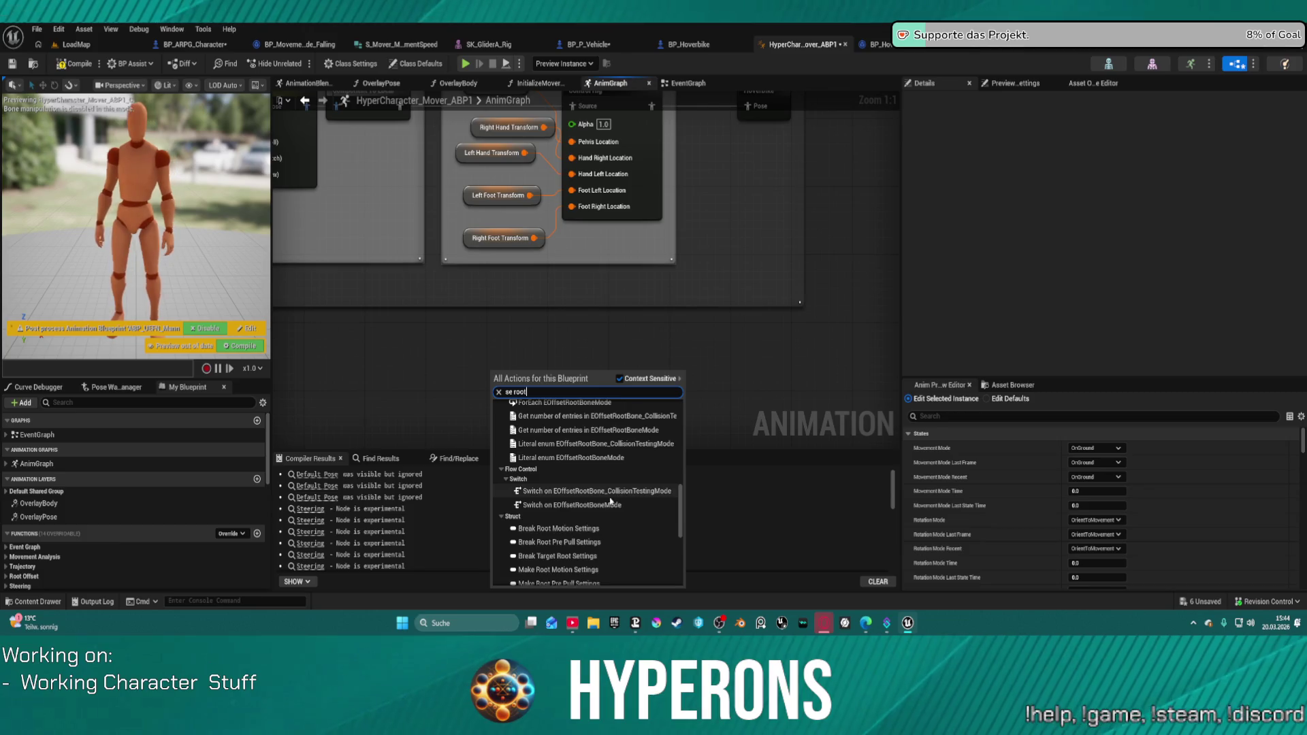
pyautogui.scroll(3, 614, 497)
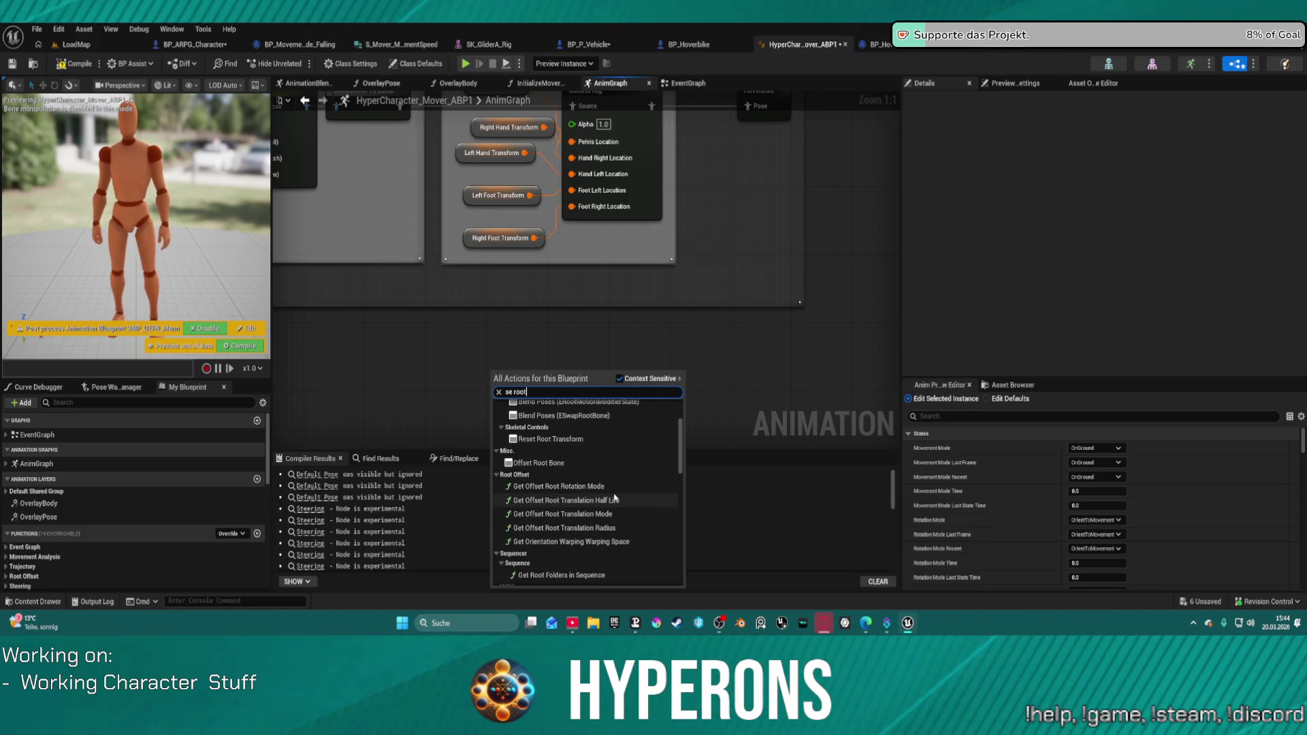
pyautogui.scroll(4, 615, 498)
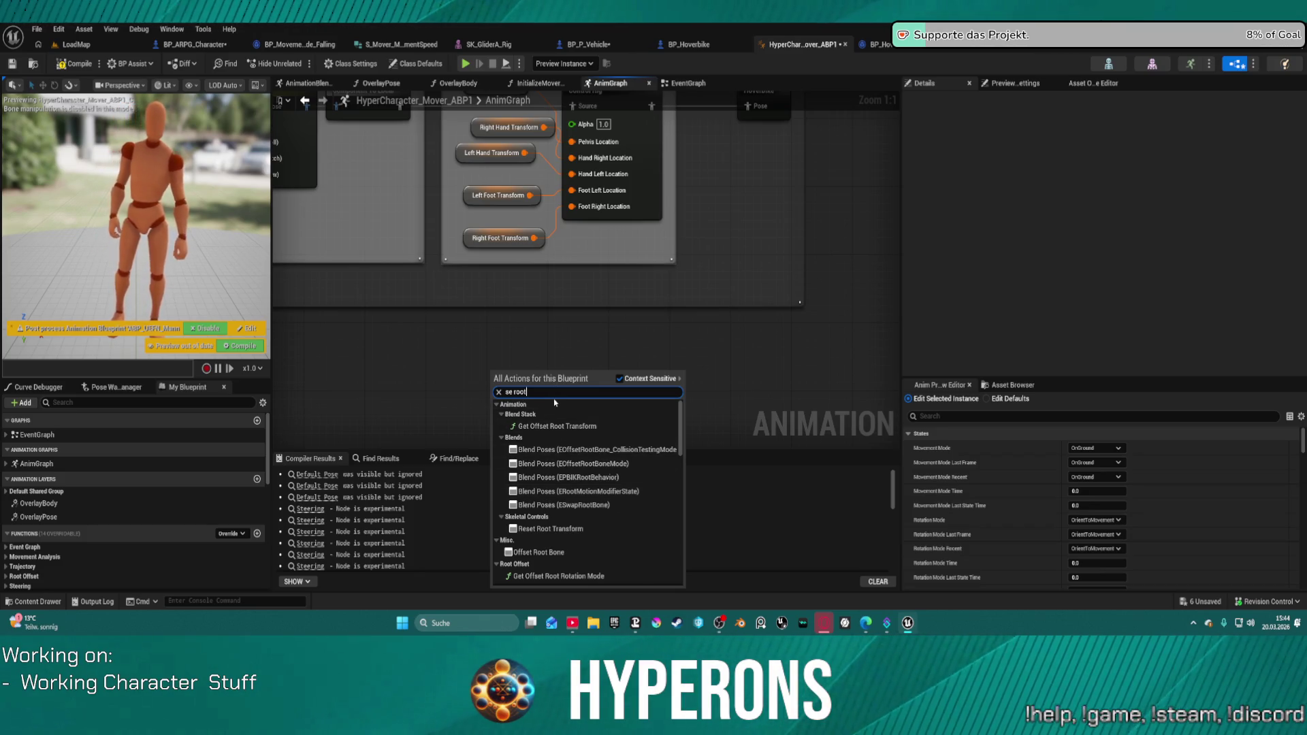
pyautogui.scroll(-10, 555, 402)
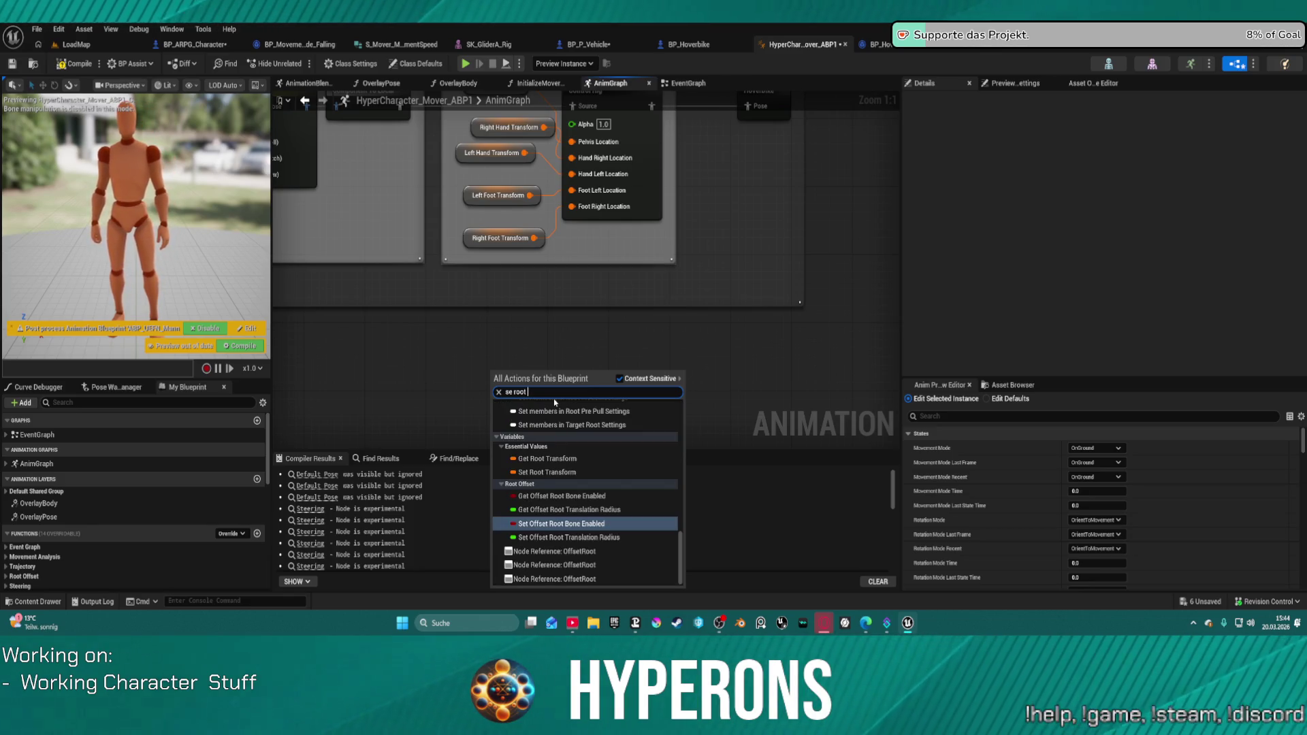
# Refine the search toward 'set offset root bone' and add the Offset Root Bone node.
pyautogui.write('offset')
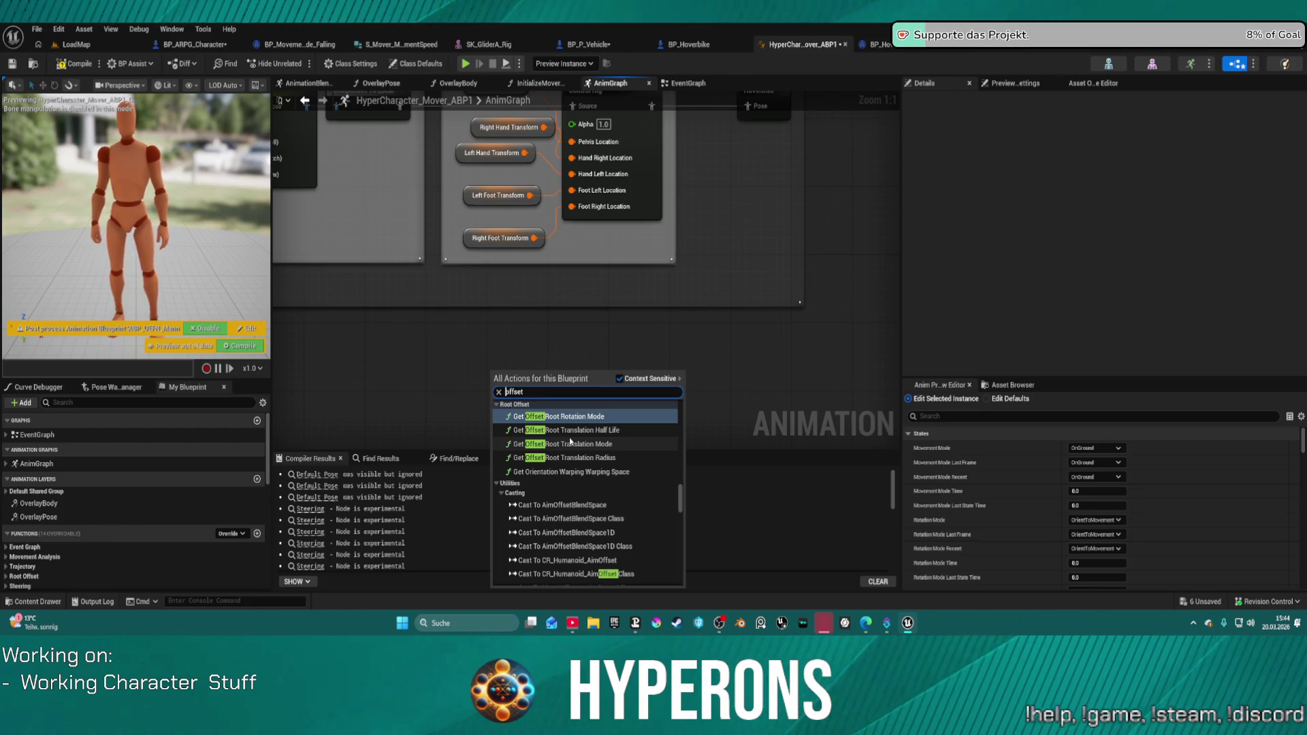
pyautogui.write('set')
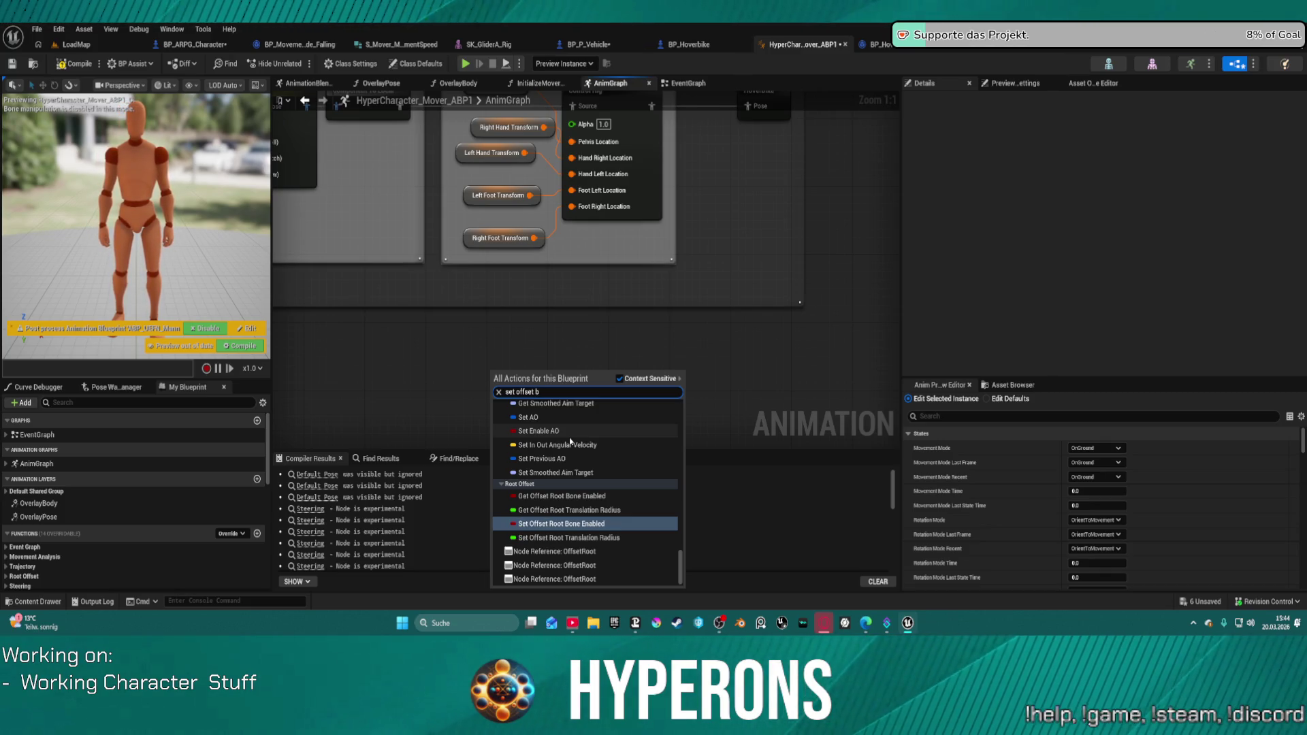
pyautogui.press('BackSpace')
pyautogui.write('root')
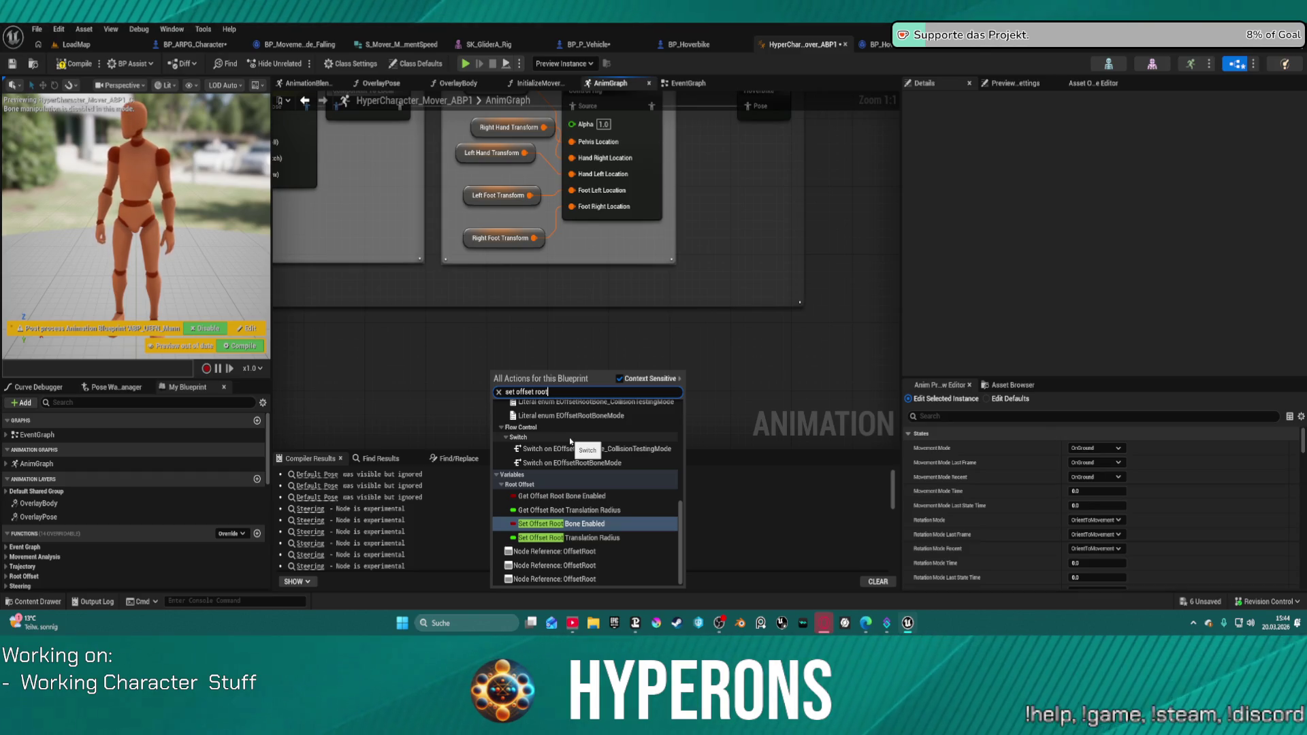
pyautogui.write('bo')
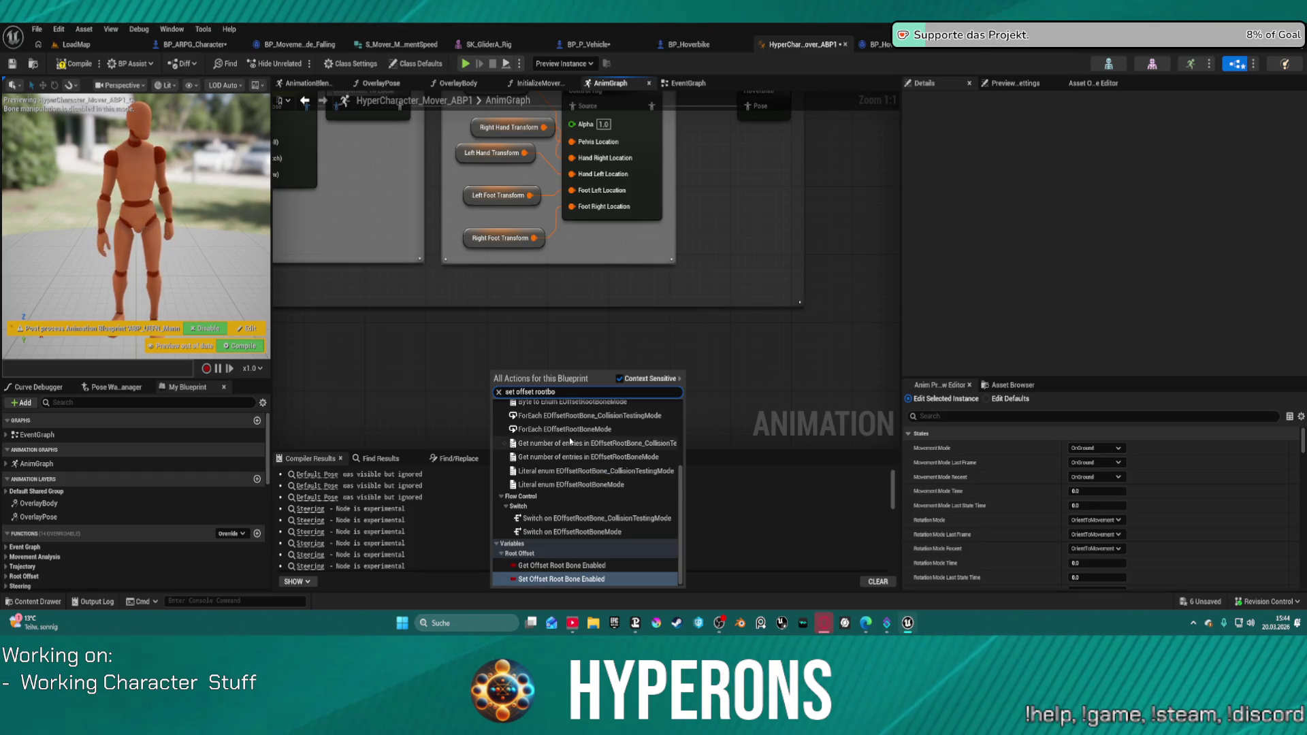
pyautogui.press('BackSpace')
pyautogui.press('BackSpace')
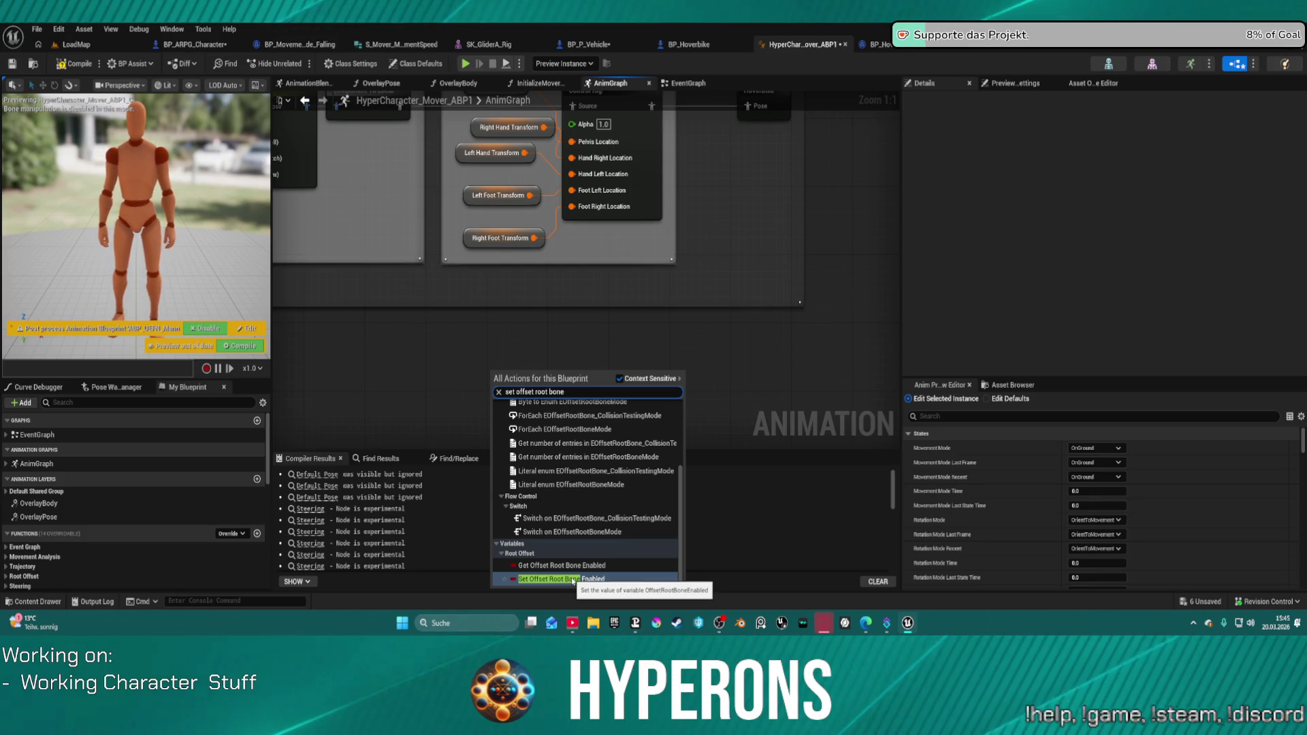
pyautogui.scroll(3, 606, 504)
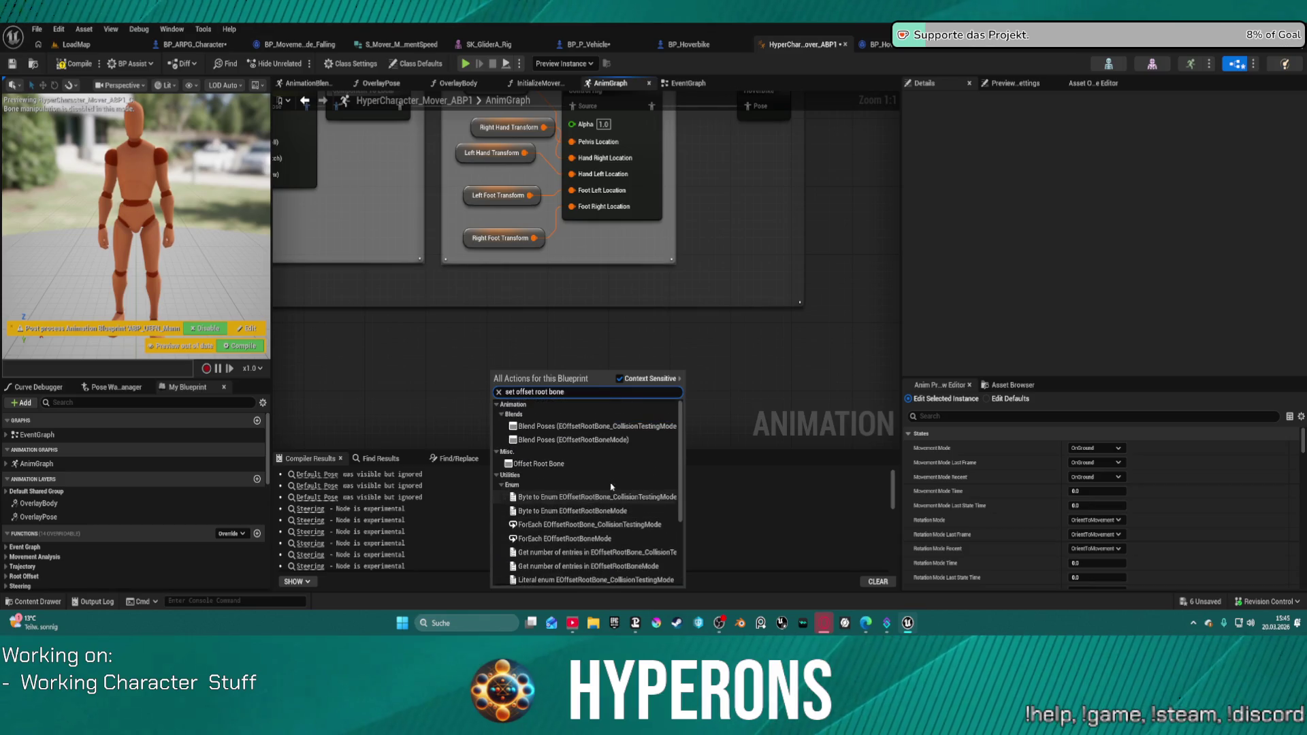
pyautogui.click(559, 467)
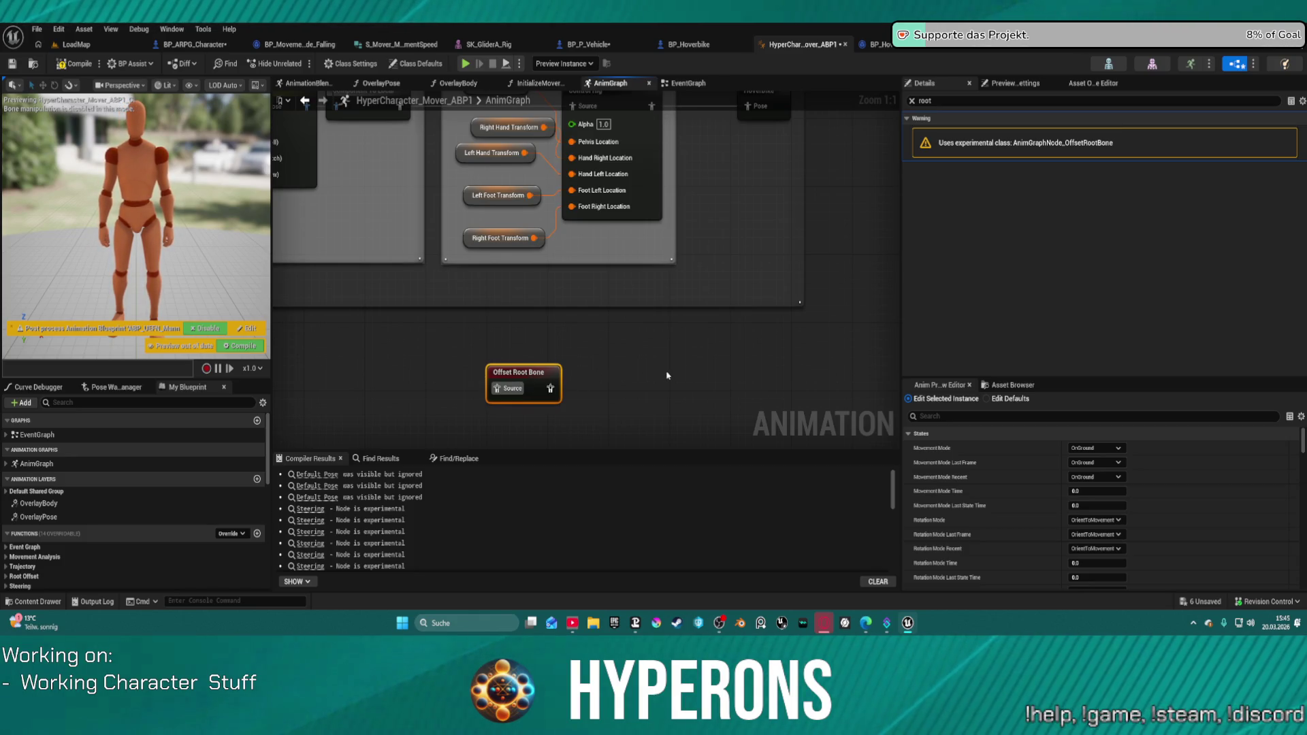
# Place Offset Root Bone beside the Hoverbike pose and route the Control Rig output through it.
pyautogui.moveTo(492, 356)
pyautogui.mouseDown()
pyautogui.moveTo(736, 189)
pyautogui.moveTo(664, 364)
pyautogui.moveTo(623, 285)
pyautogui.mouseUp()
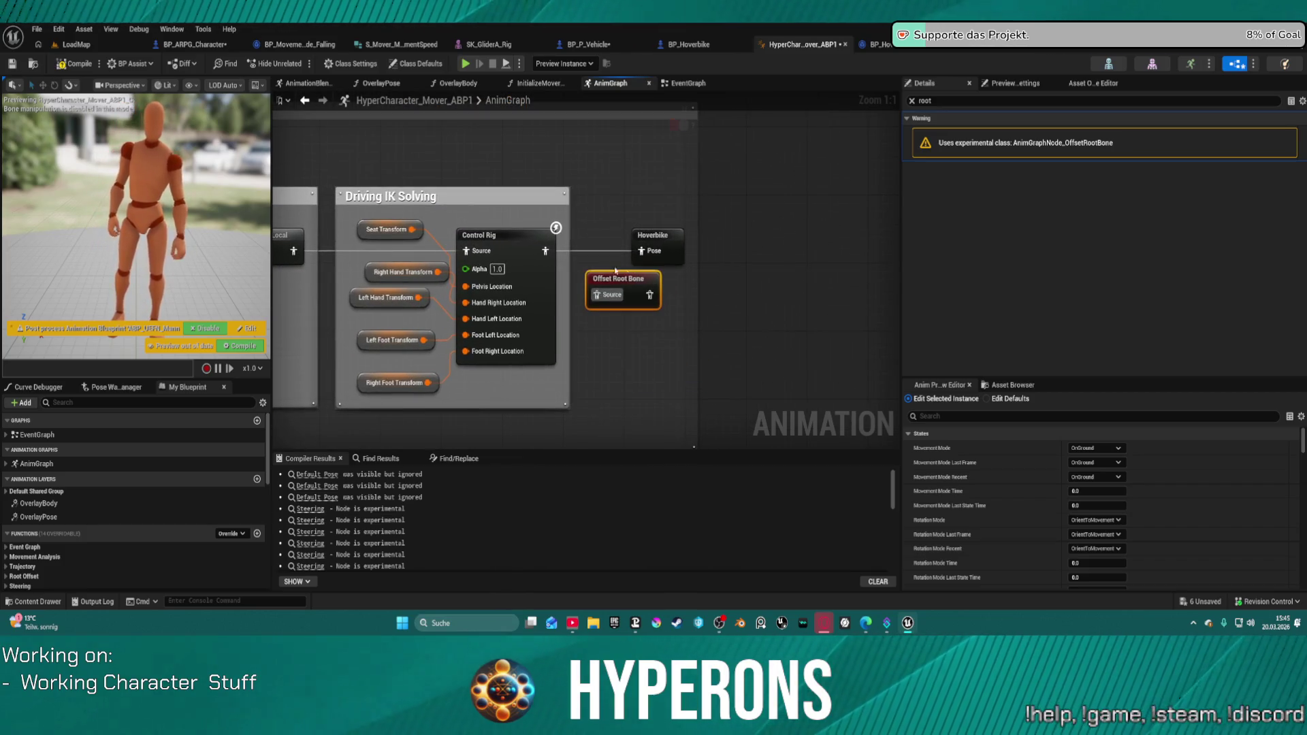
pyautogui.moveTo(544, 250)
pyautogui.mouseDown()
pyautogui.moveTo(595, 294)
pyautogui.moveTo(643, 269)
pyautogui.moveTo(637, 254)
pyautogui.mouseUp()
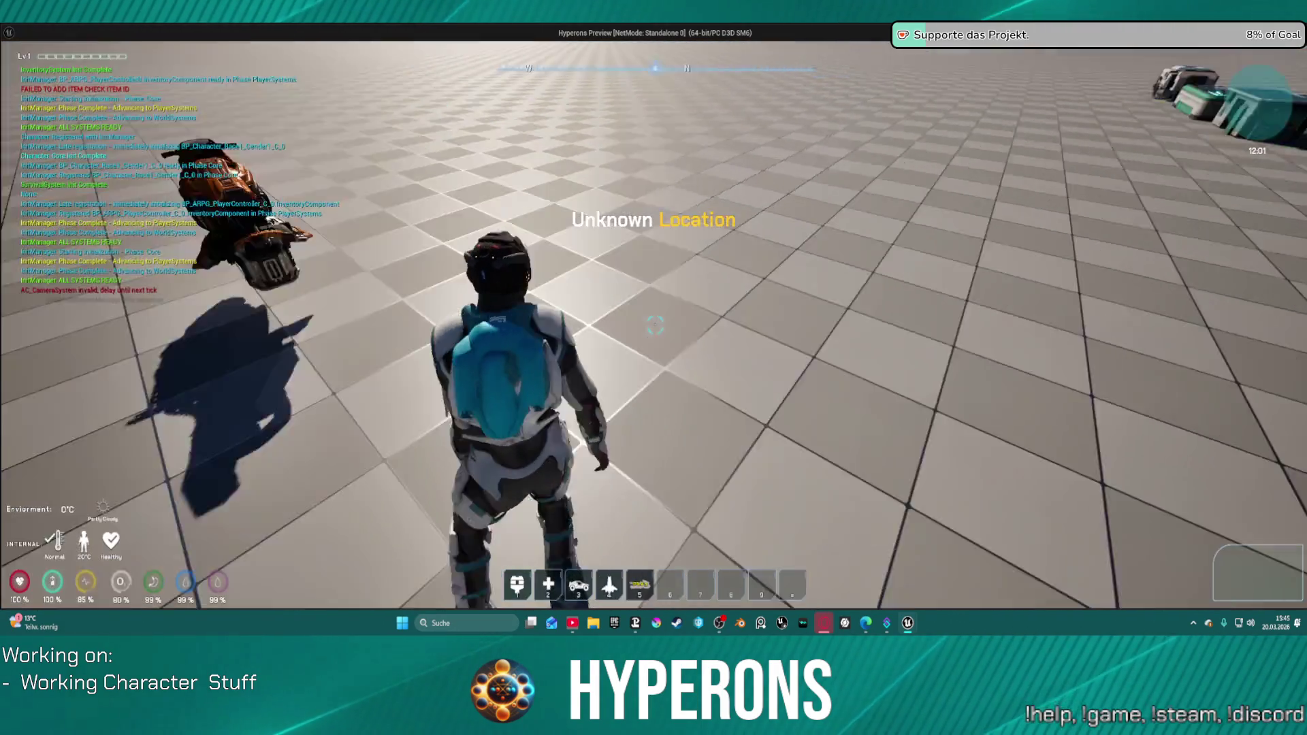
pyautogui.press('w')
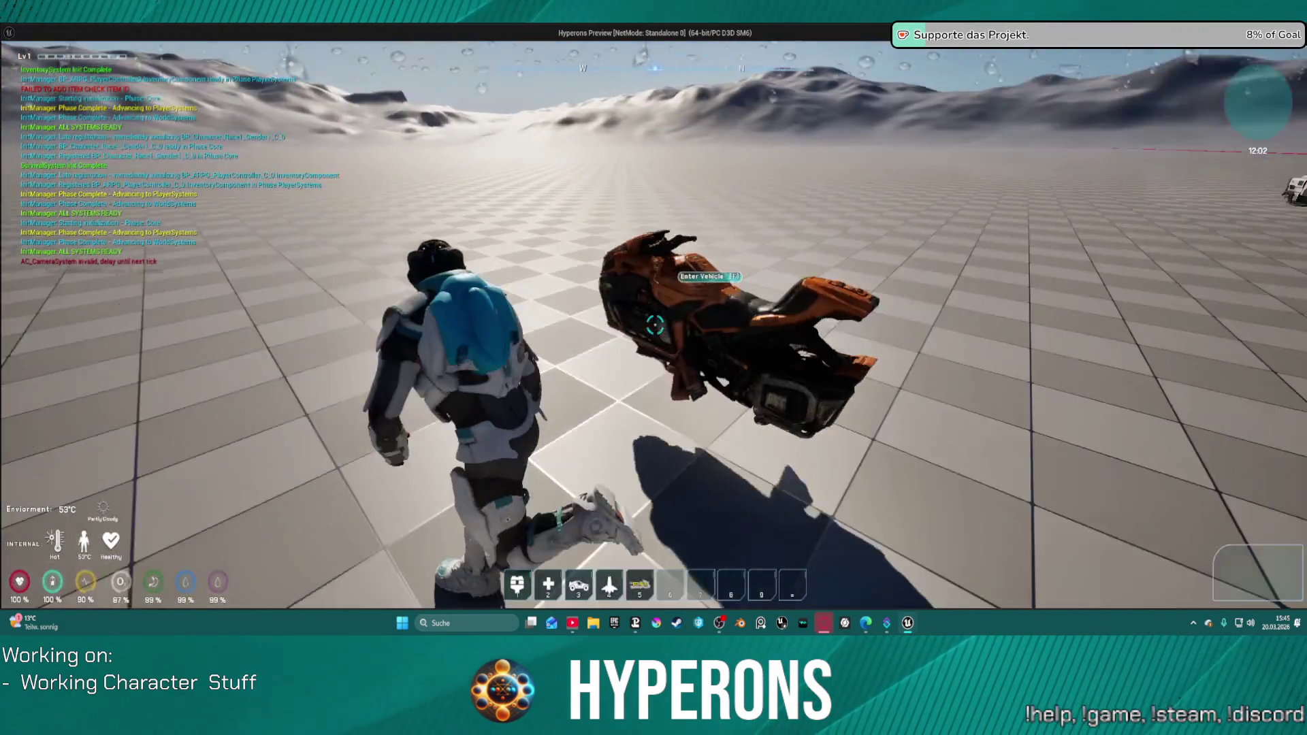
pyautogui.press('w')
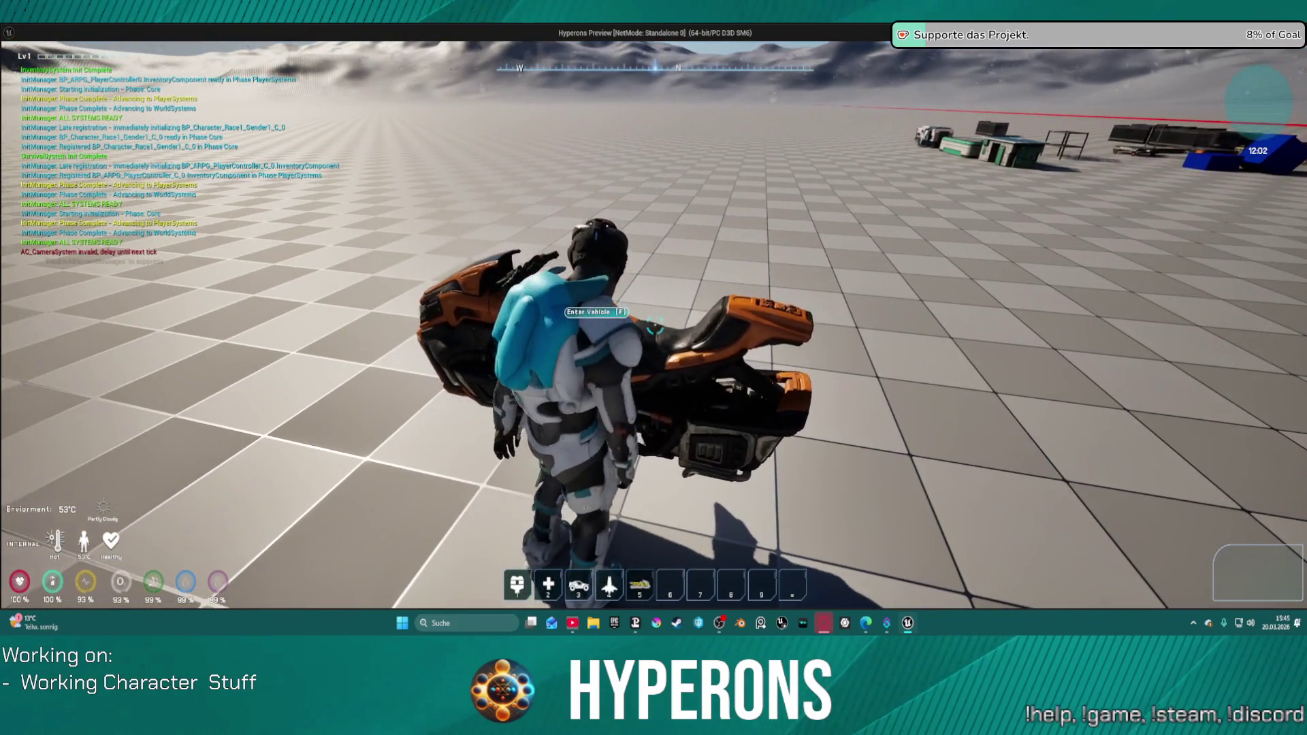
pyautogui.press('f')
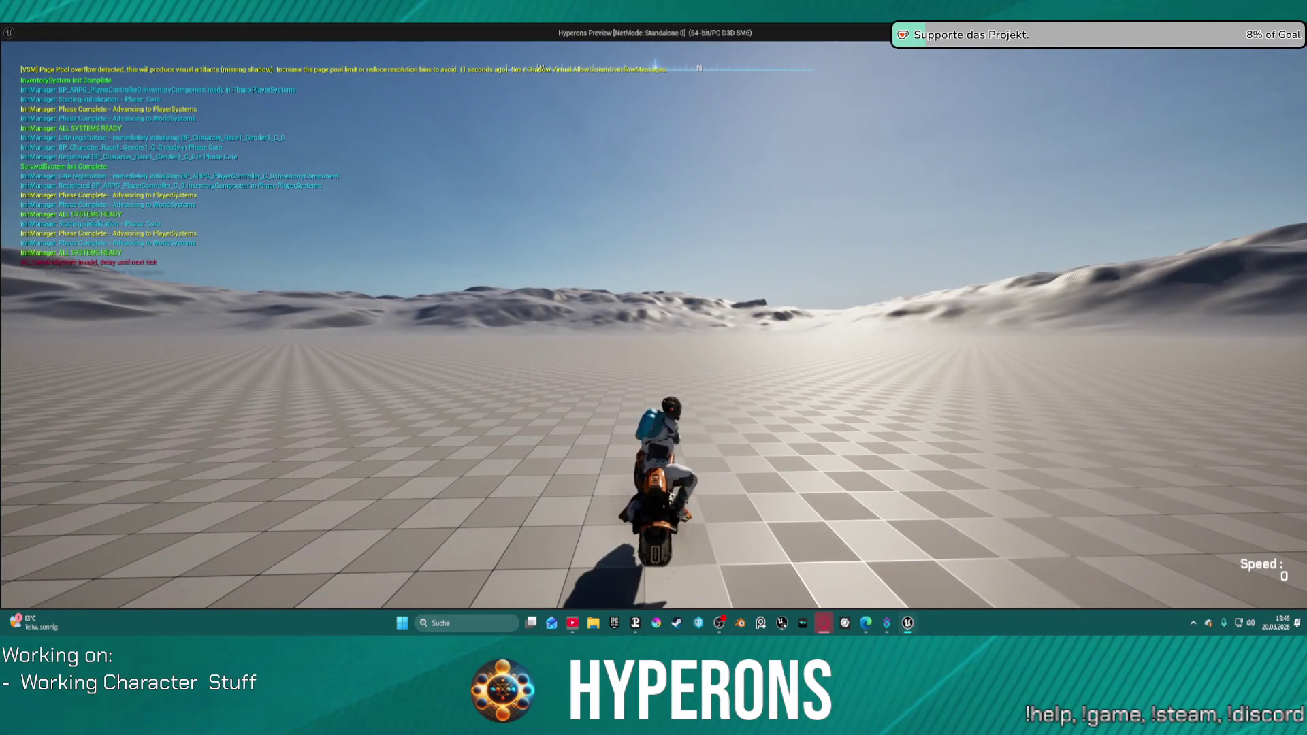
pyautogui.press('w')
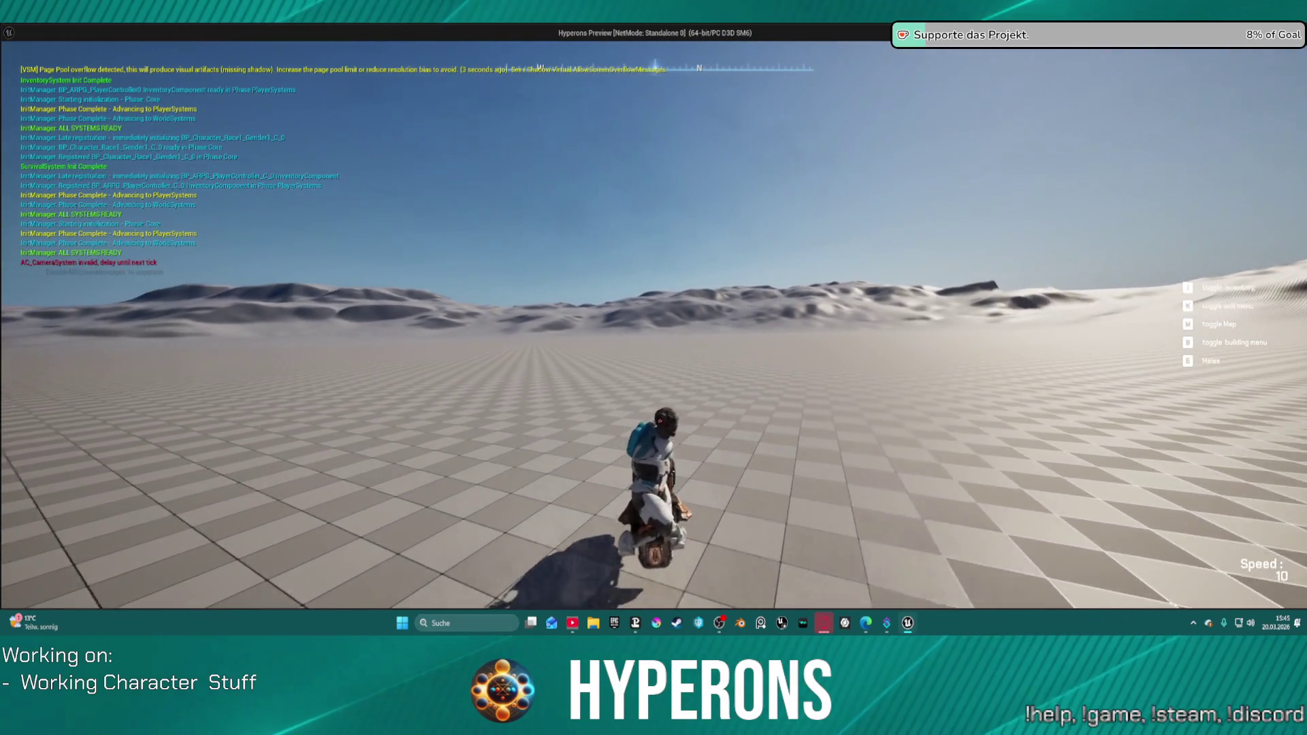
pyautogui.press('w')
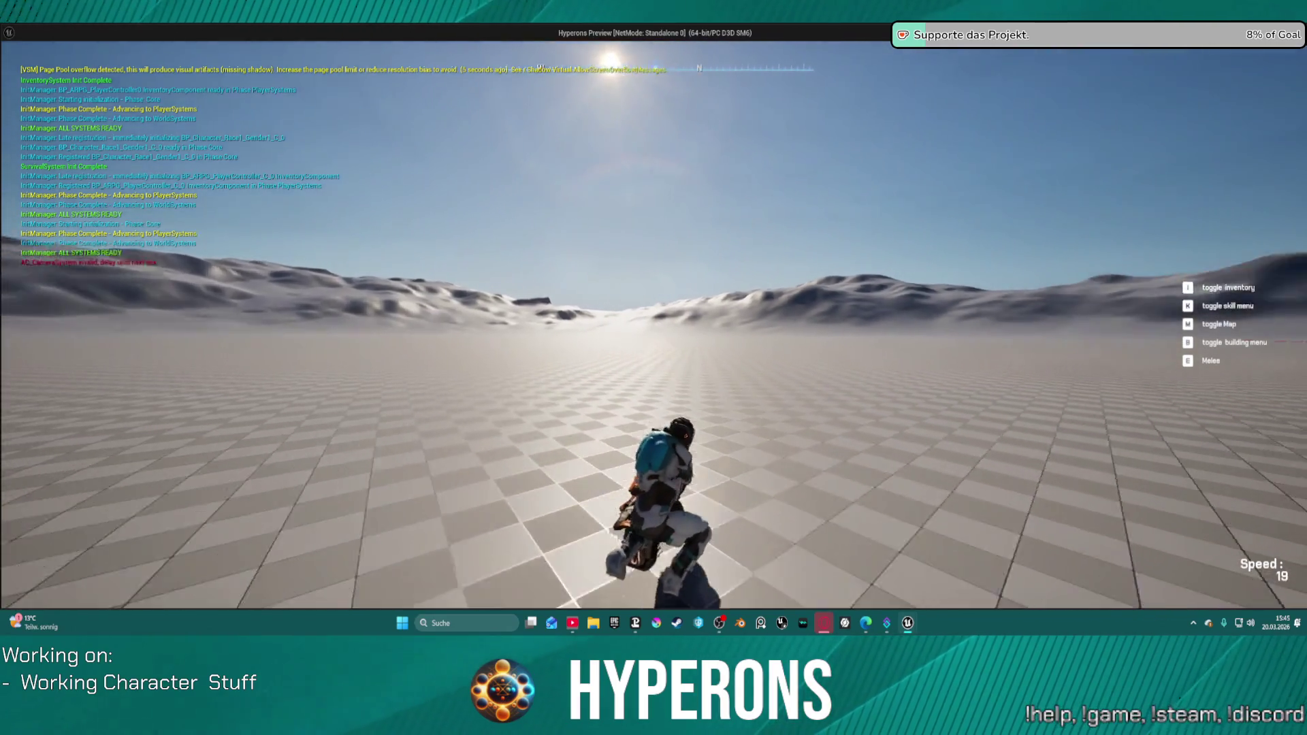
pyautogui.press('w')
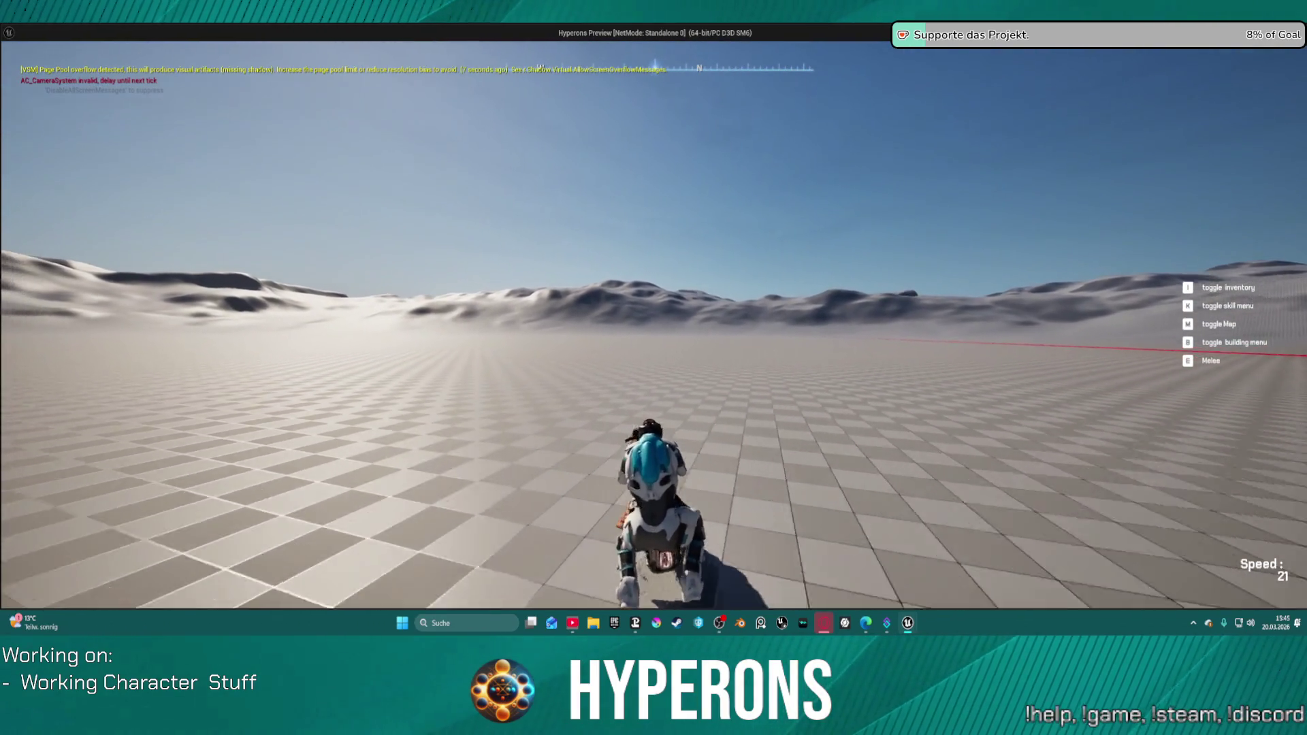
pyautogui.press('w')
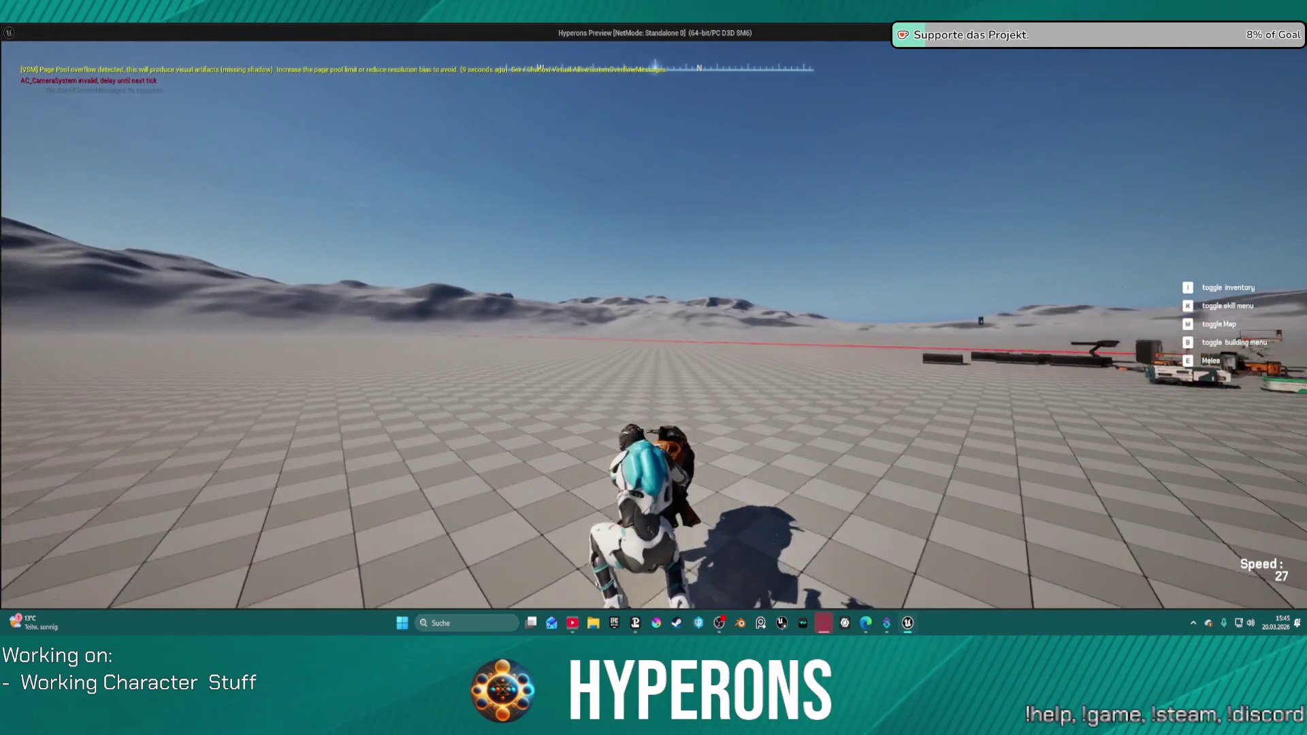
pyautogui.press('Escape')
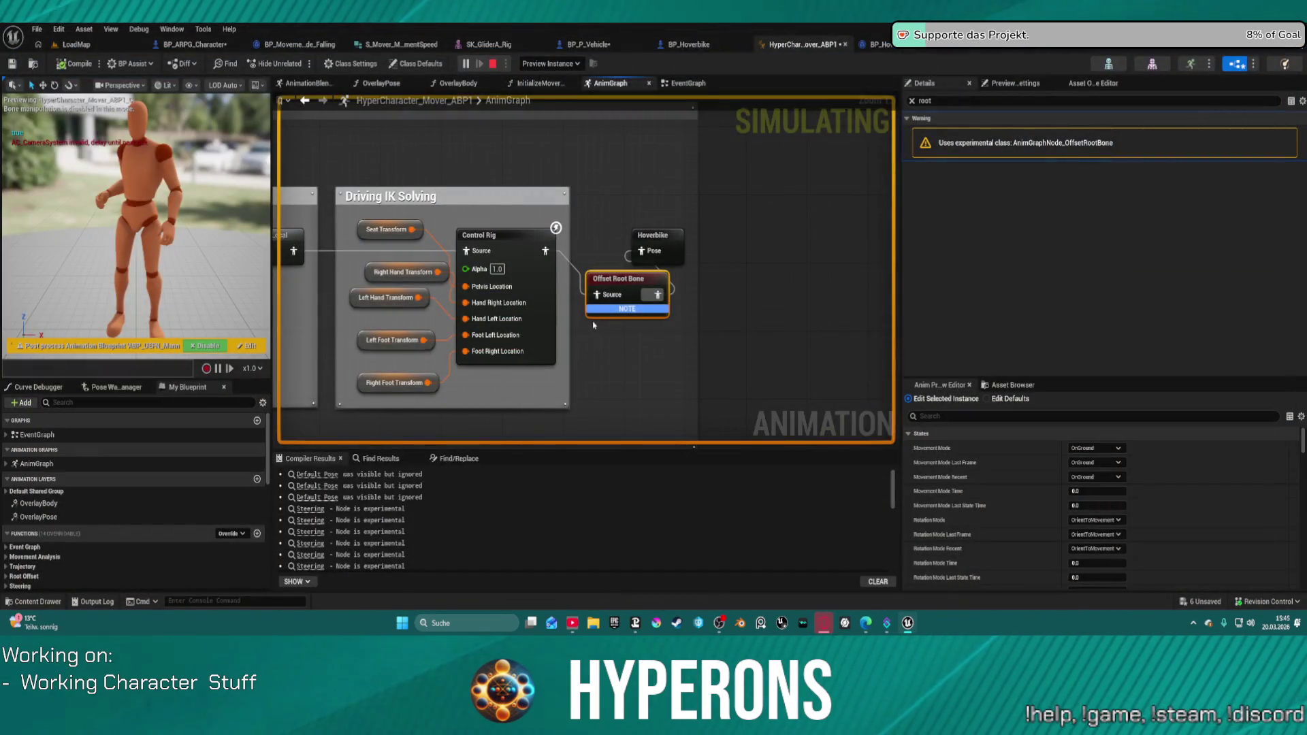
# Wire Control Rig straight into the Hoverbike pose, delete Offset Root Bone, and save everything.
pyautogui.moveTo(597, 293); pyautogui.dragTo(641, 250)
pyautogui.click(592, 282)
pyautogui.press('Delete')
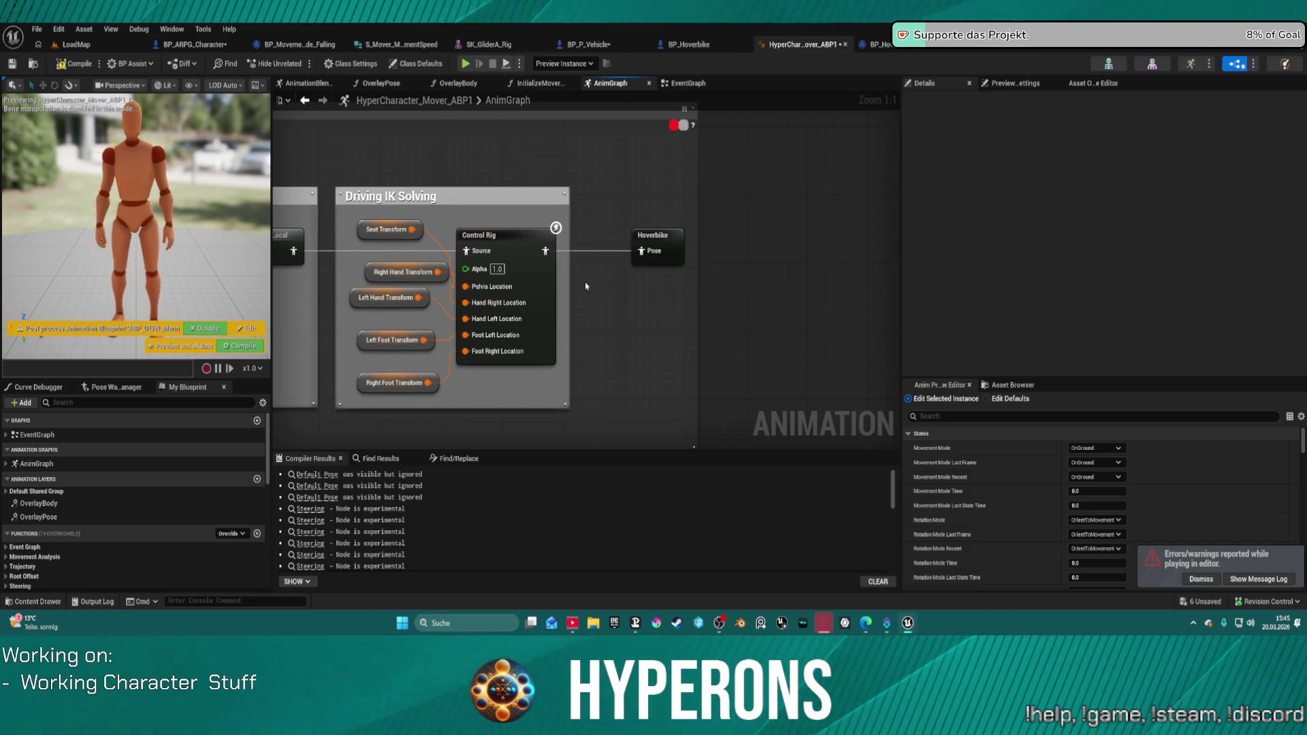
pyautogui.hotkey('ctrl', 's')
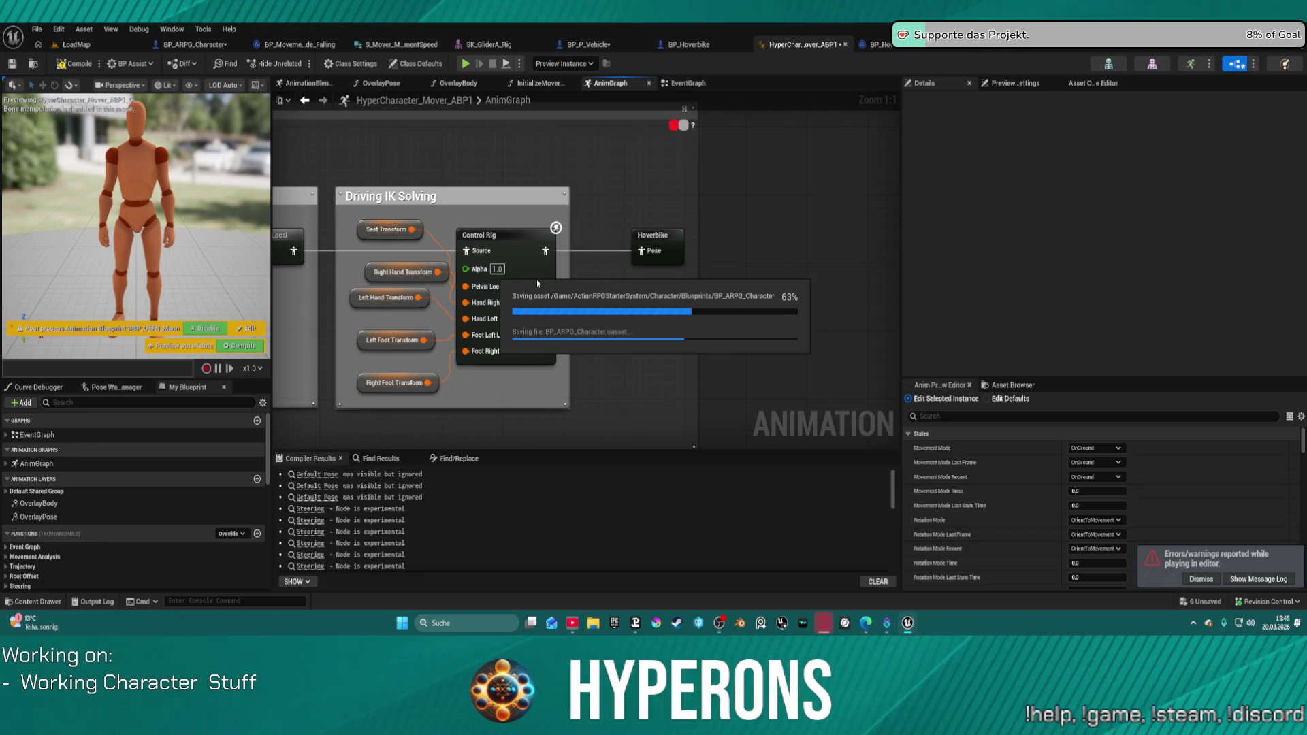
# Select the Control Rig node and browse to its SKM_UEFN_Driving Control Rig asset.
pyautogui.click(502, 237)
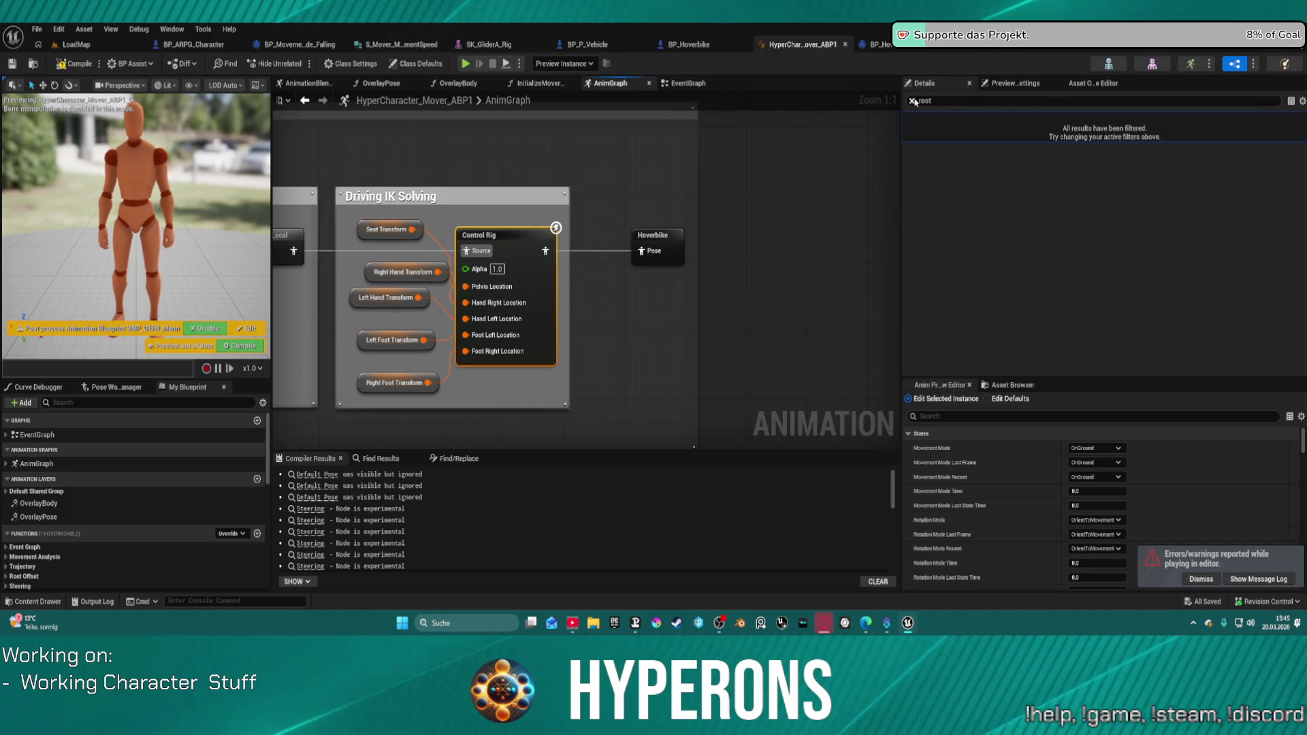
pyautogui.scroll(-10, 1083, 252)
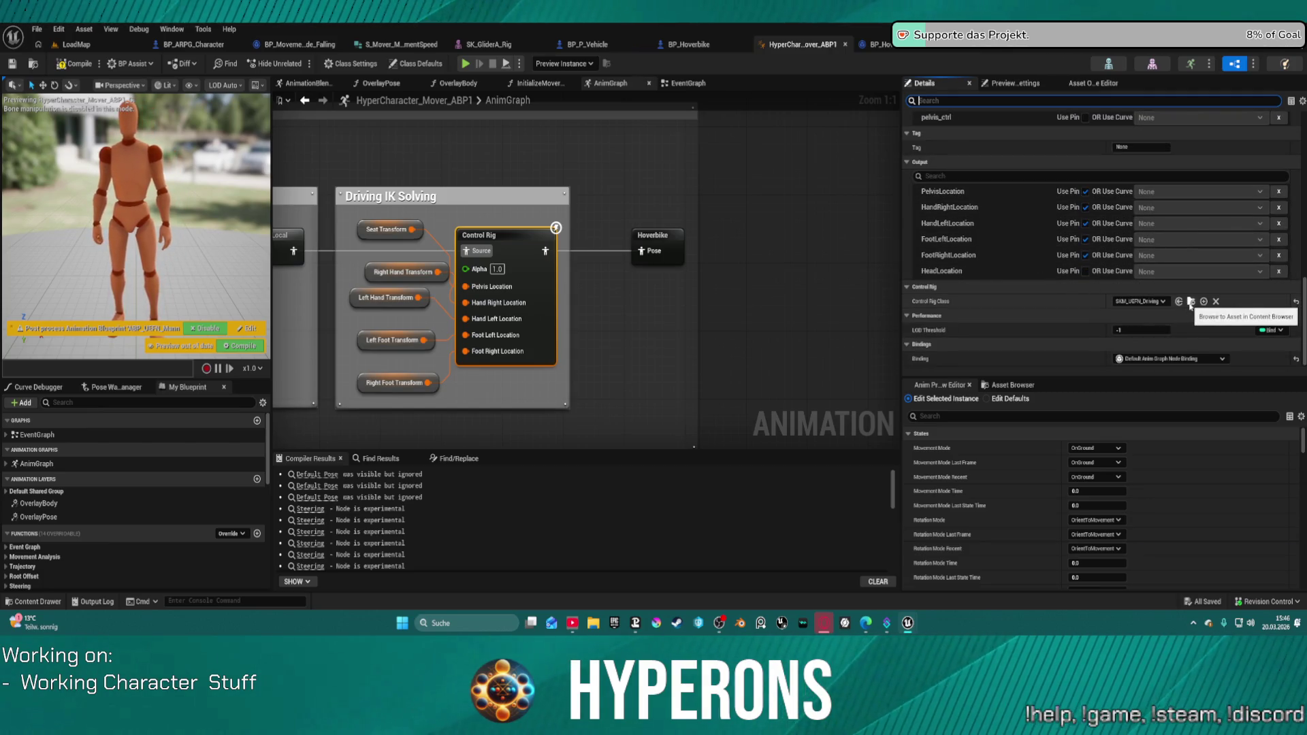
pyautogui.click(1191, 301)
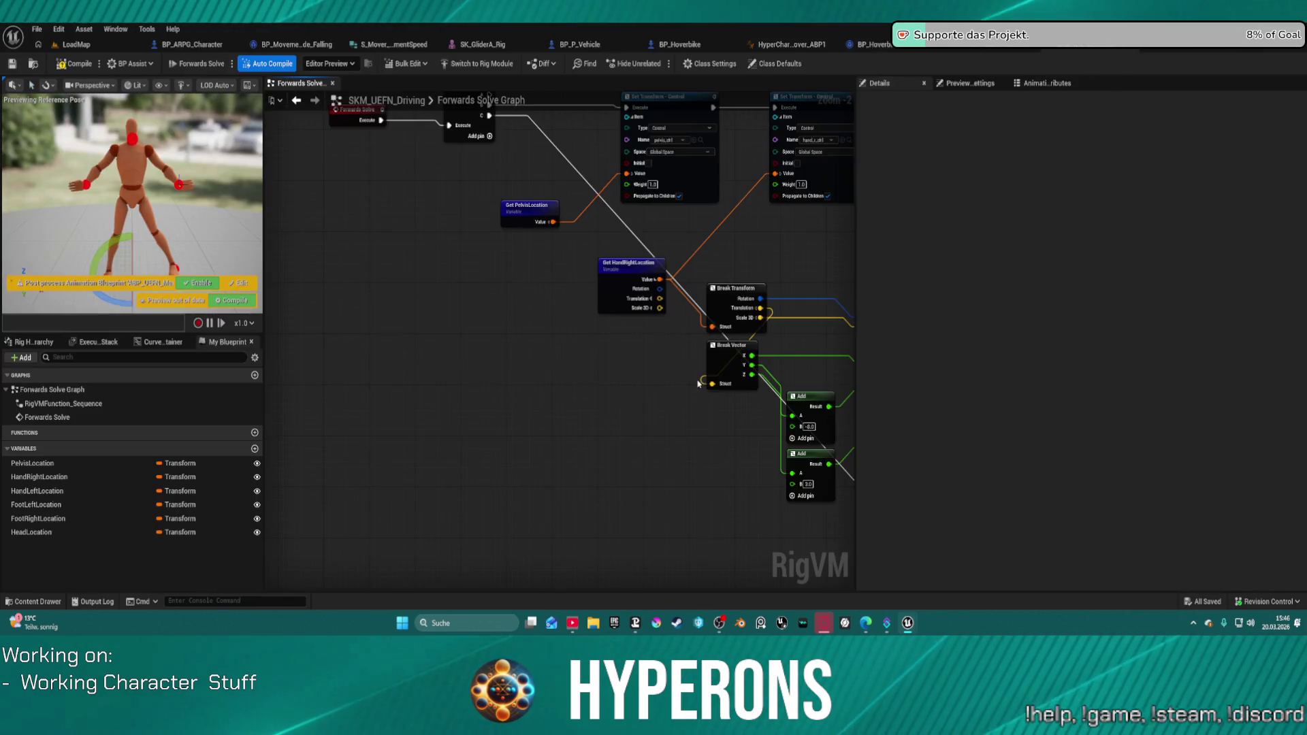
# Add a NewVar variable to SKM_UEFN_Driving, then send the crash report and restart.
pyautogui.click(255, 449)
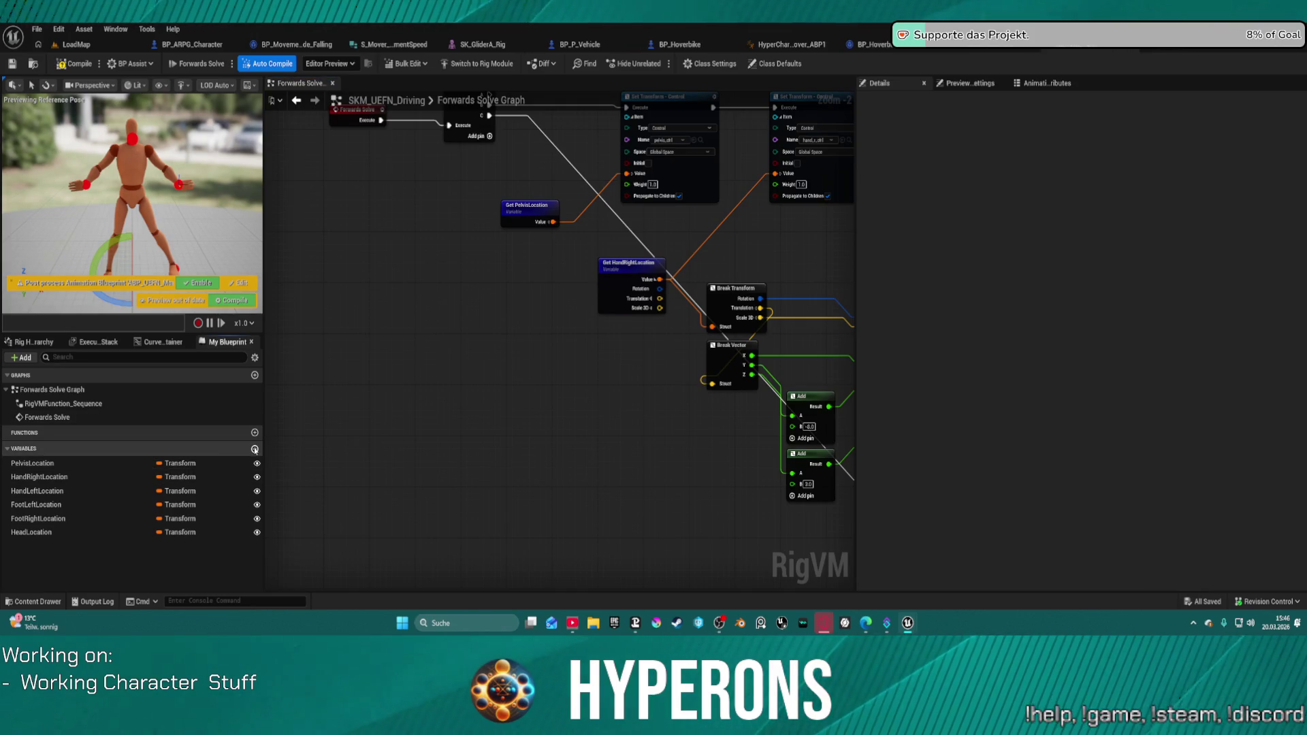
pyautogui.click(109, 578)
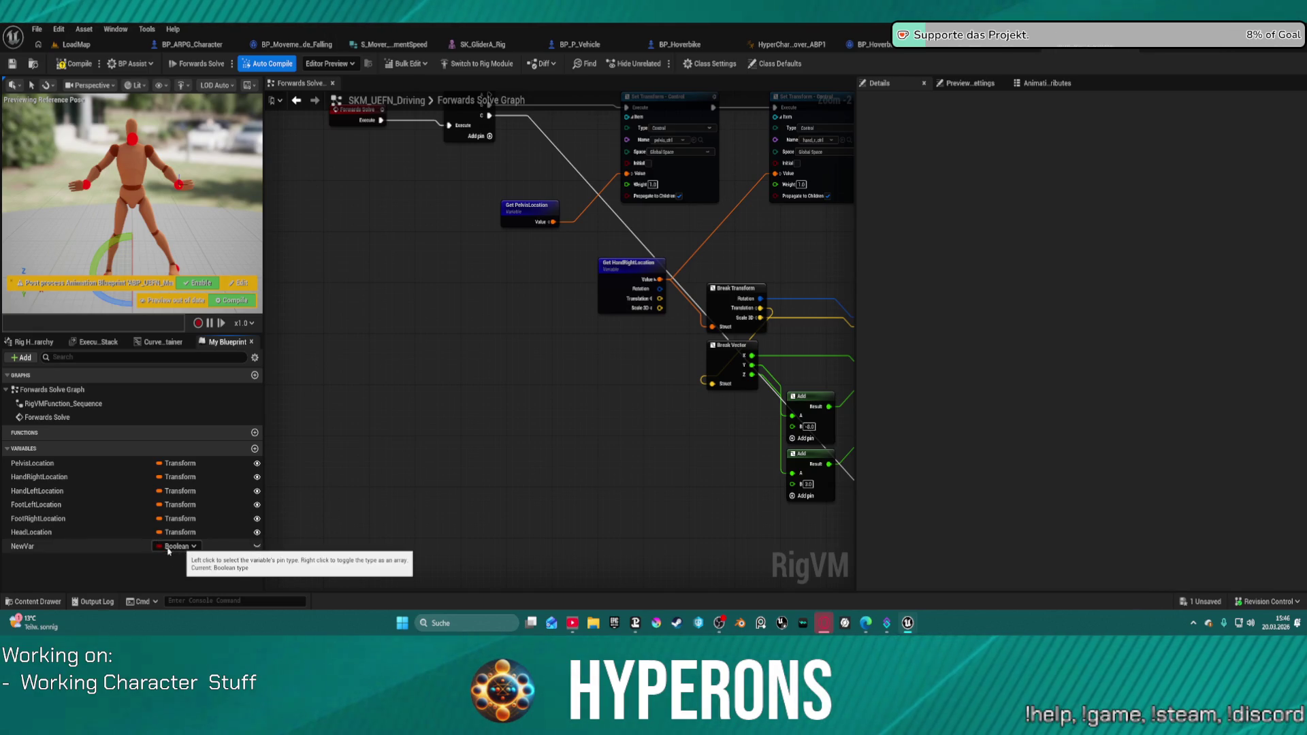
pyautogui.press('super+d')
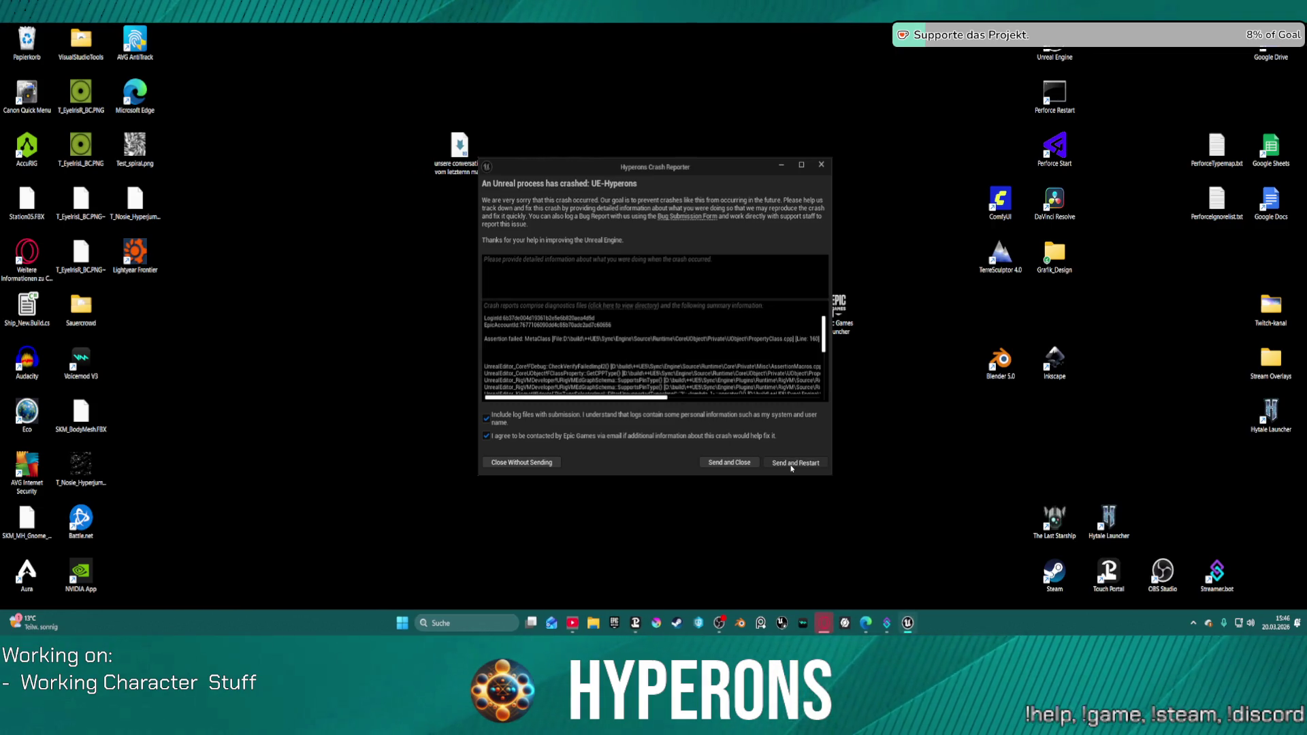
pyautogui.click(791, 465)
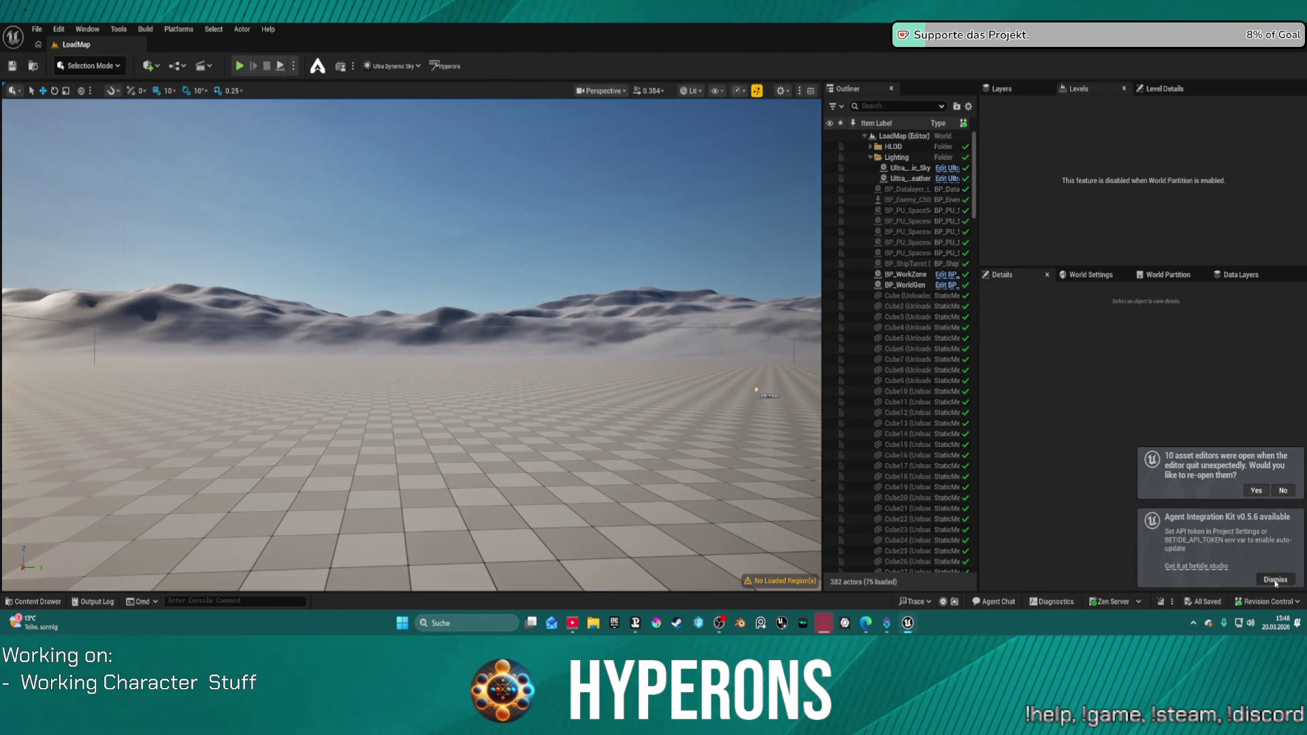
# Dismiss the Agent Integration Kit notice, return to SKM_UEFN_Driving, and select HeadLocation.
pyautogui.click(1274, 580)
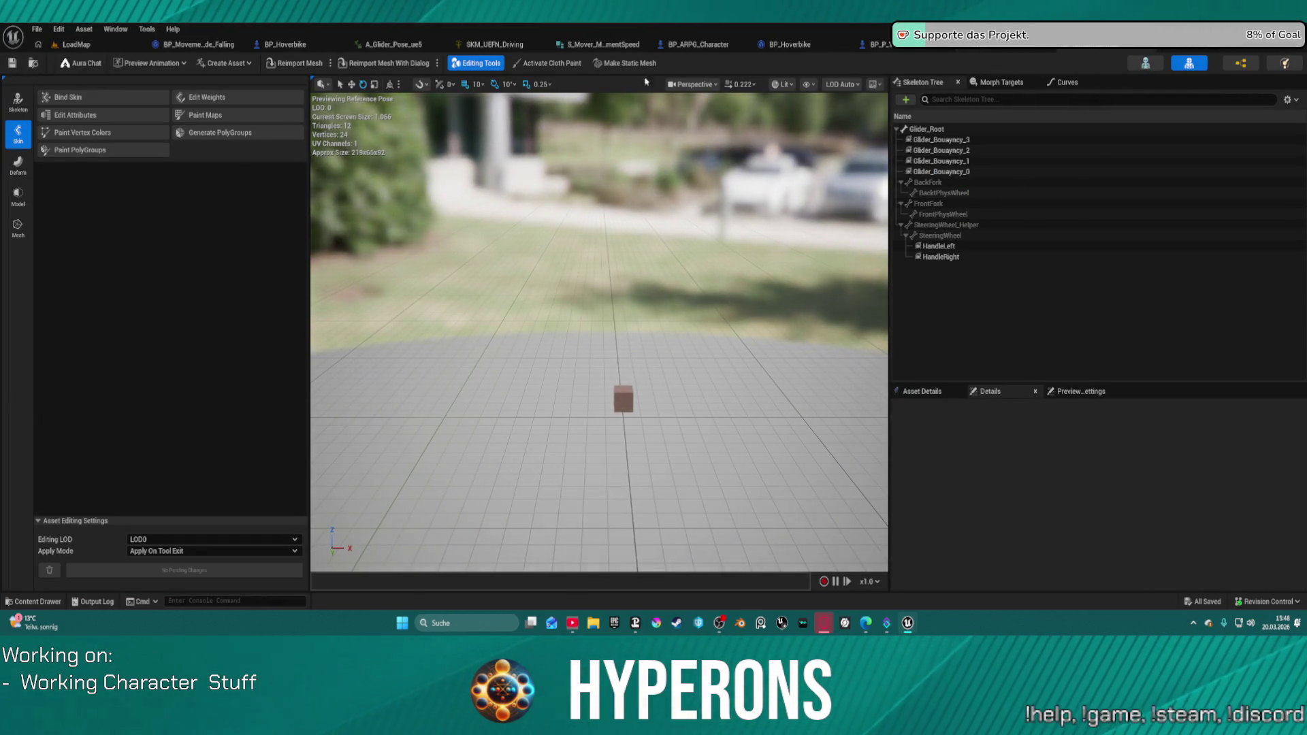
pyautogui.click(494, 46)
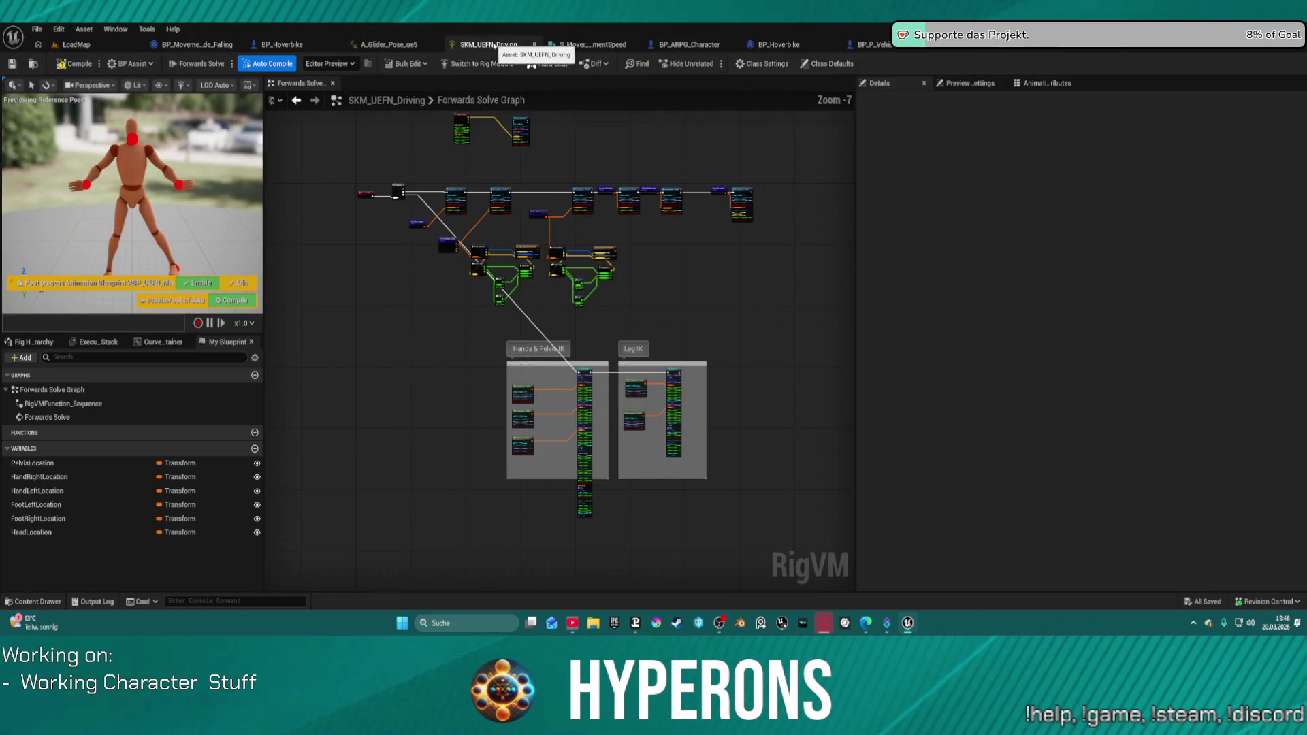
pyautogui.click(28, 534)
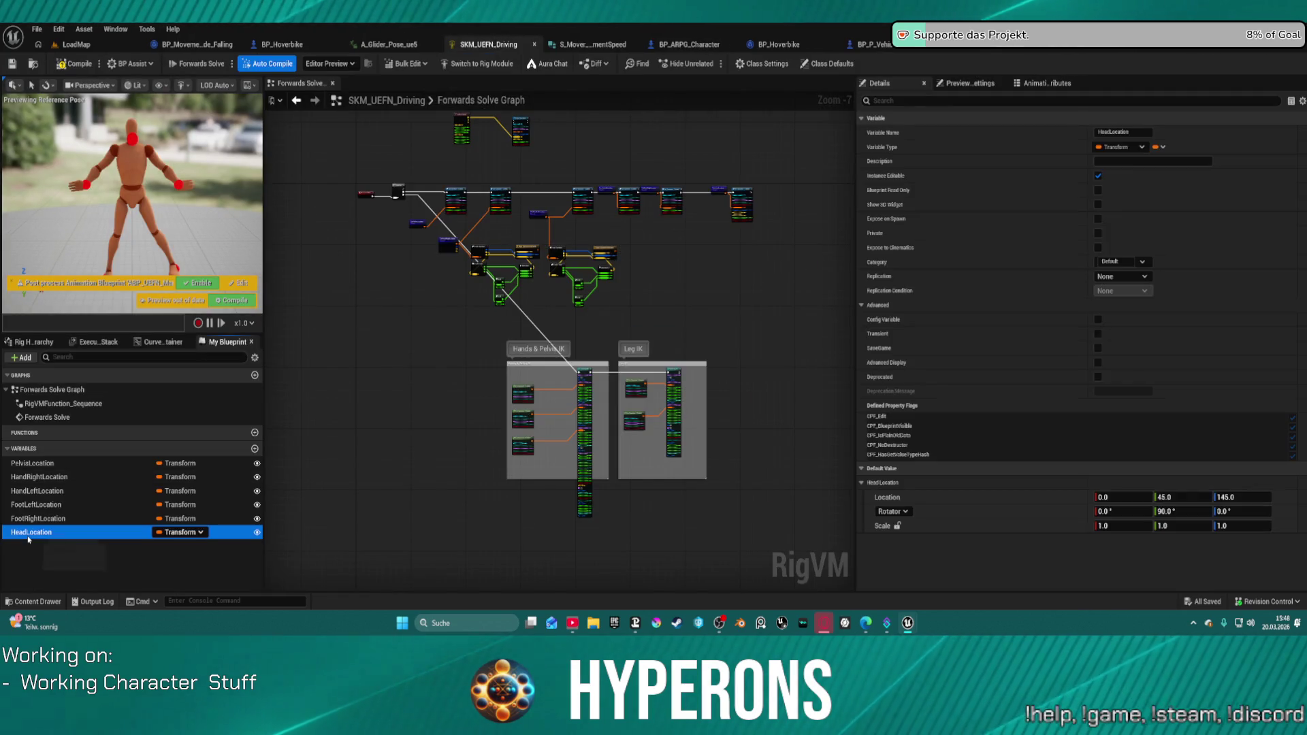
# Duplicate HeadLocation as Root_Ctrl, then rename that variable to Root_Location.
pyautogui.hotkey('ctrl', 'd')
pyautogui.write('Root')
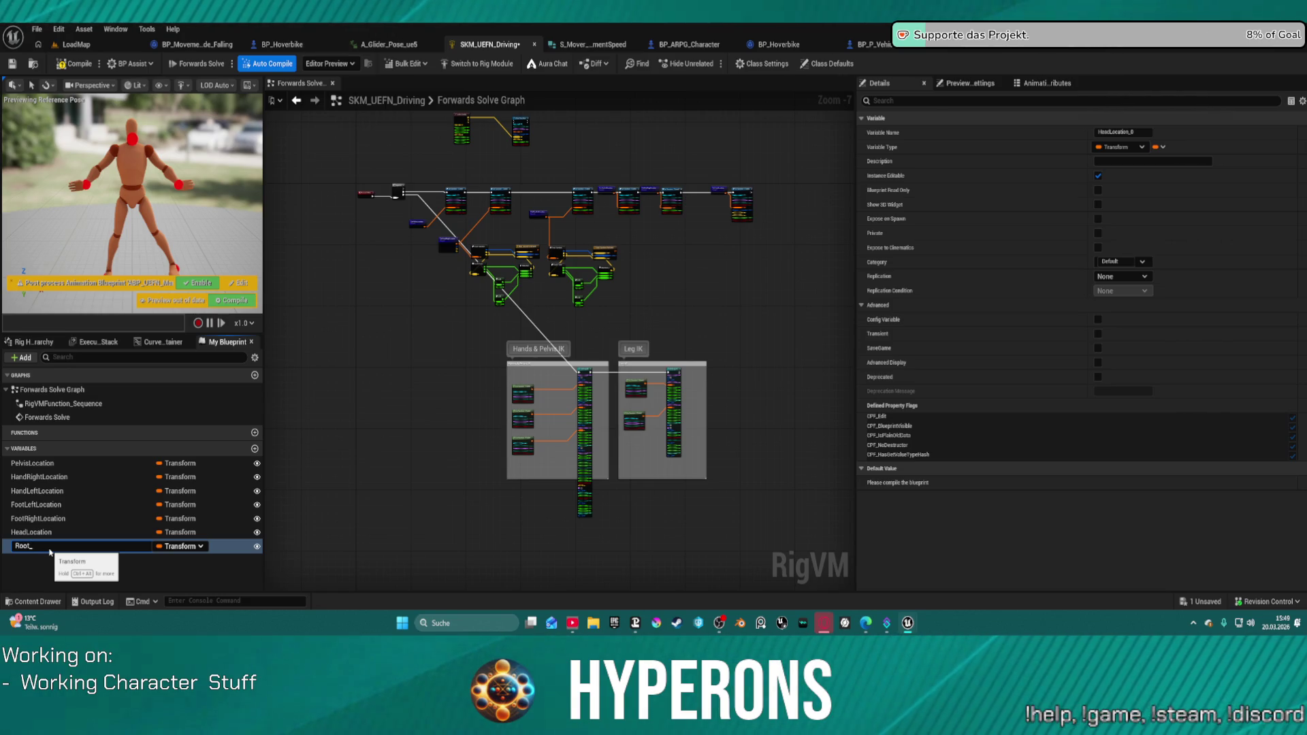
pyautogui.write('Ctrl')
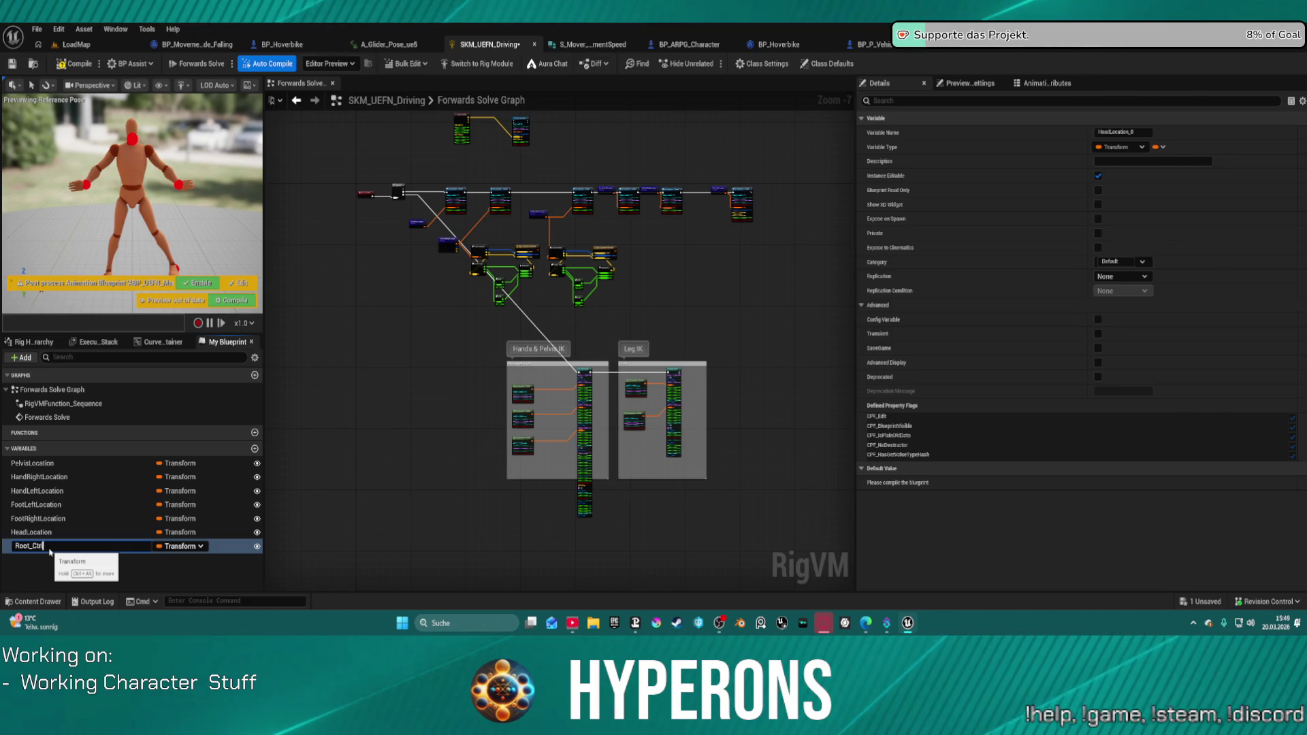
pyautogui.press('Return')
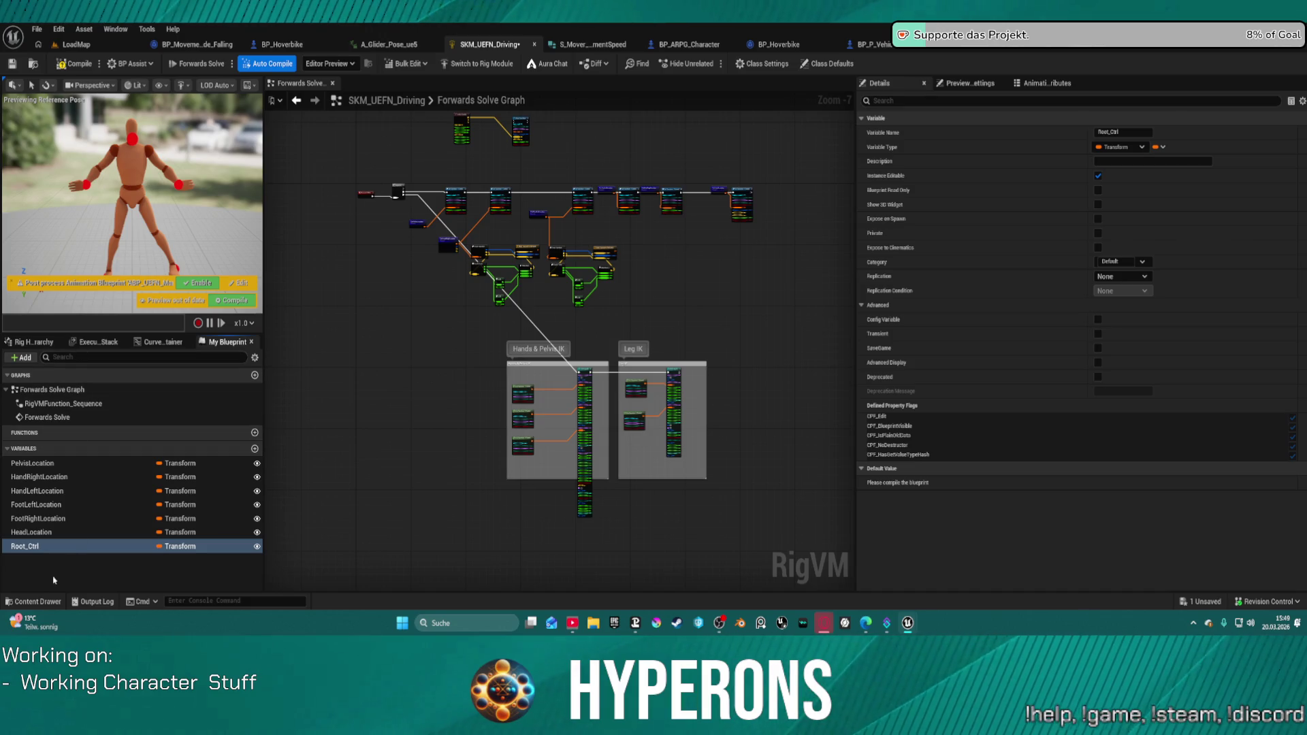
pyautogui.doubleClick(40, 545)
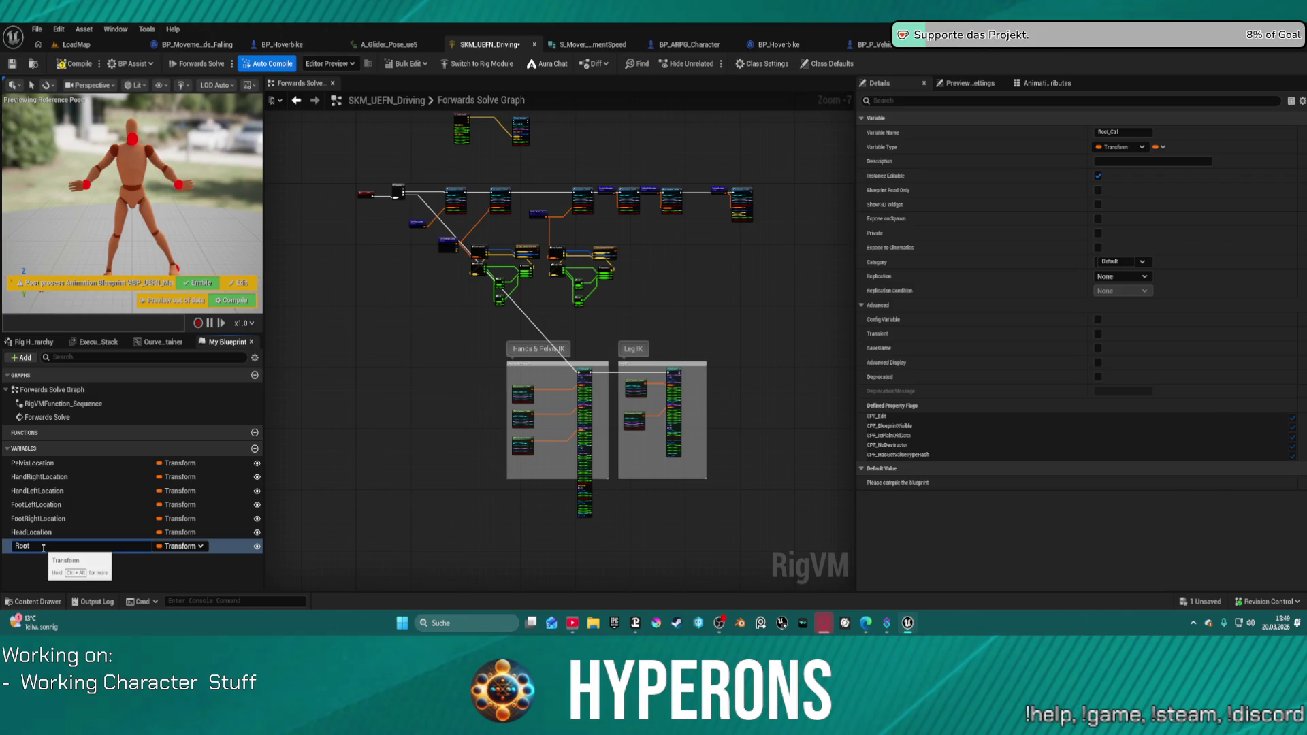
pyautogui.write('_Location')
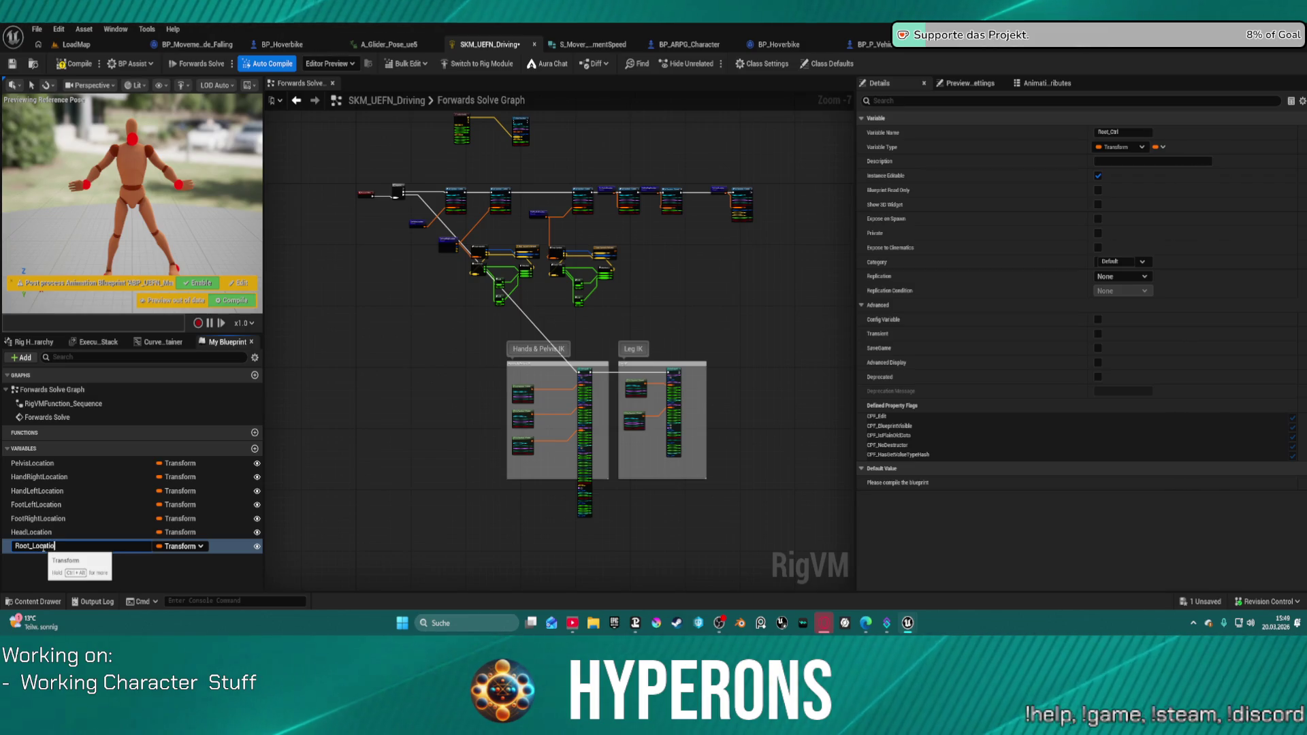
pyautogui.press('Return')
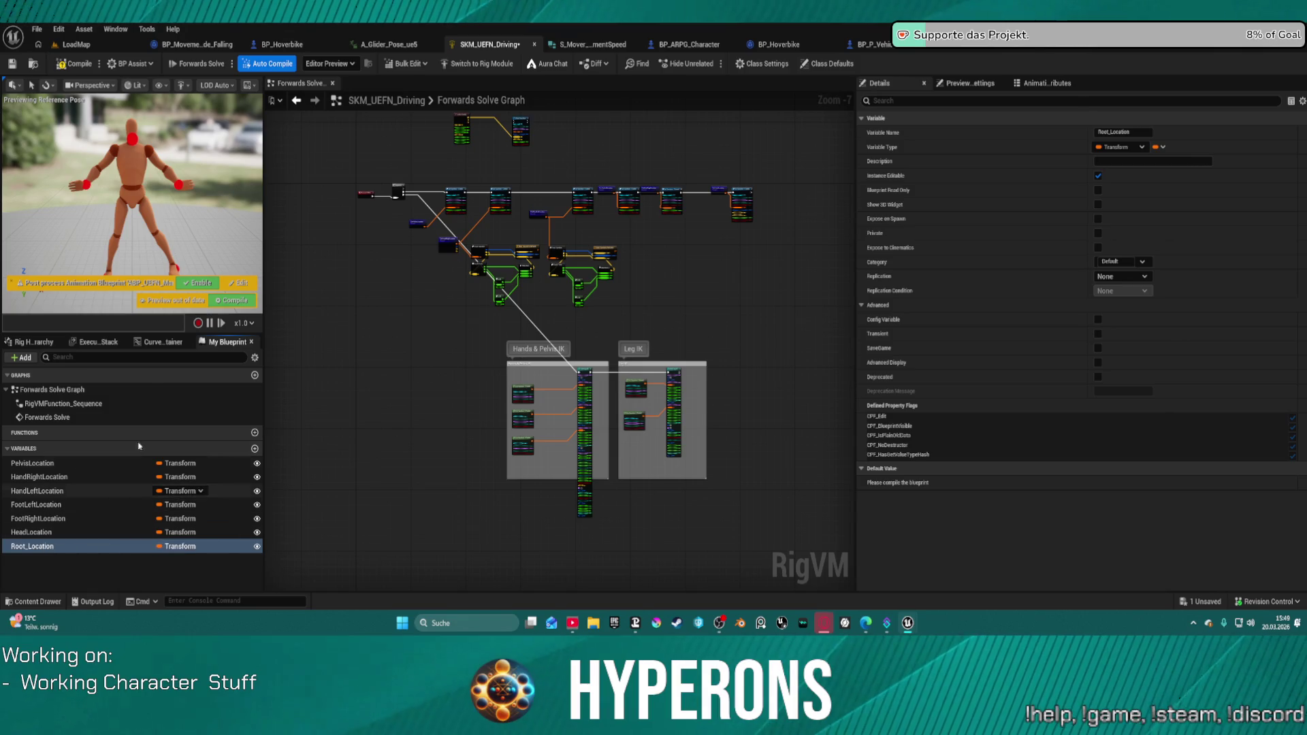
pyautogui.click(33, 341)
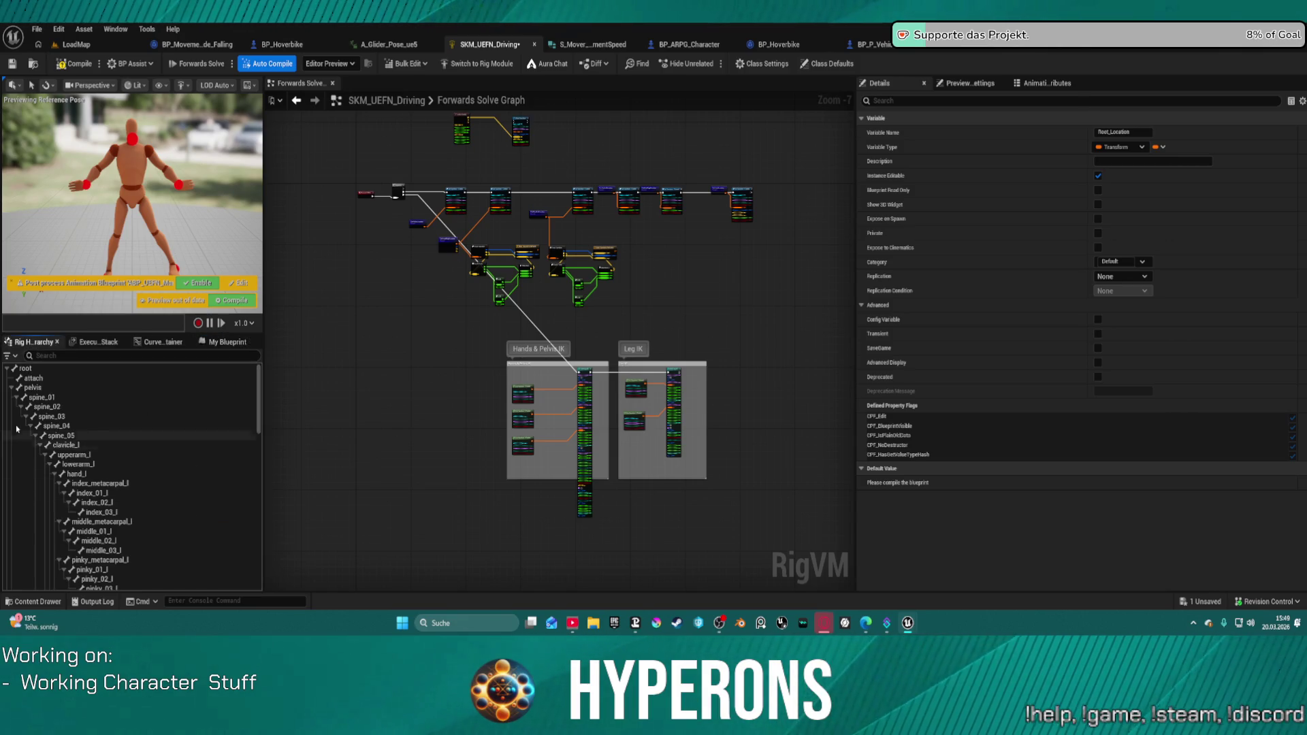
# Add a new root_ctrl control under root in the Rig Hierarchy and save the Control Rig.
pyautogui.click(11, 388)
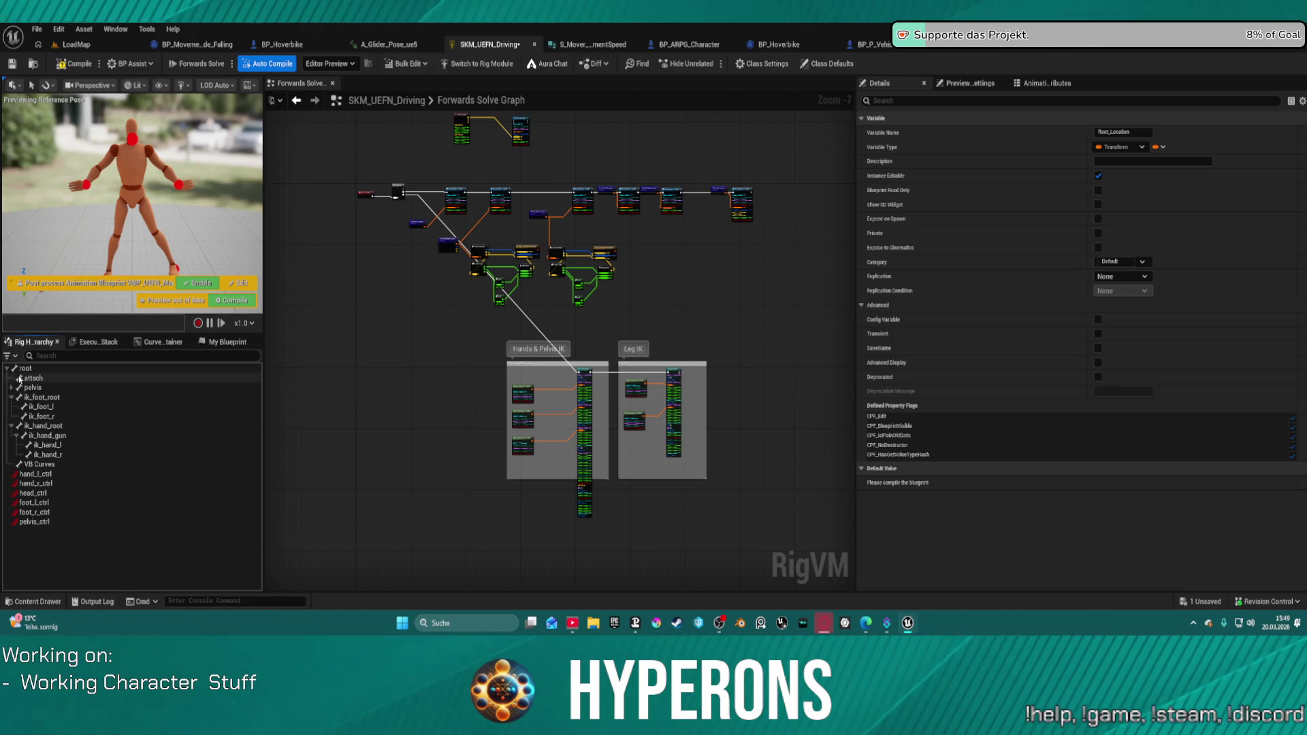
pyautogui.click(20, 368)
pyautogui.rightClick(19, 371)
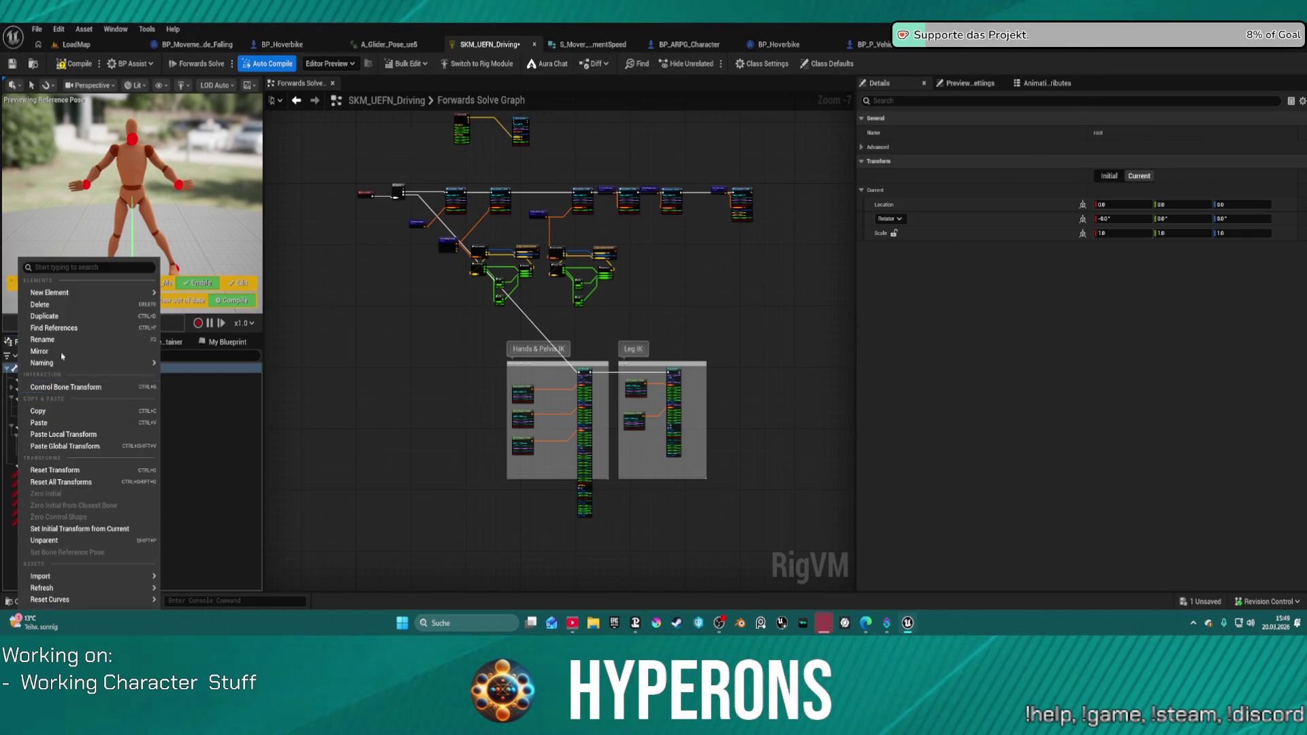
pyautogui.moveTo(102, 293)
pyautogui.click(202, 309)
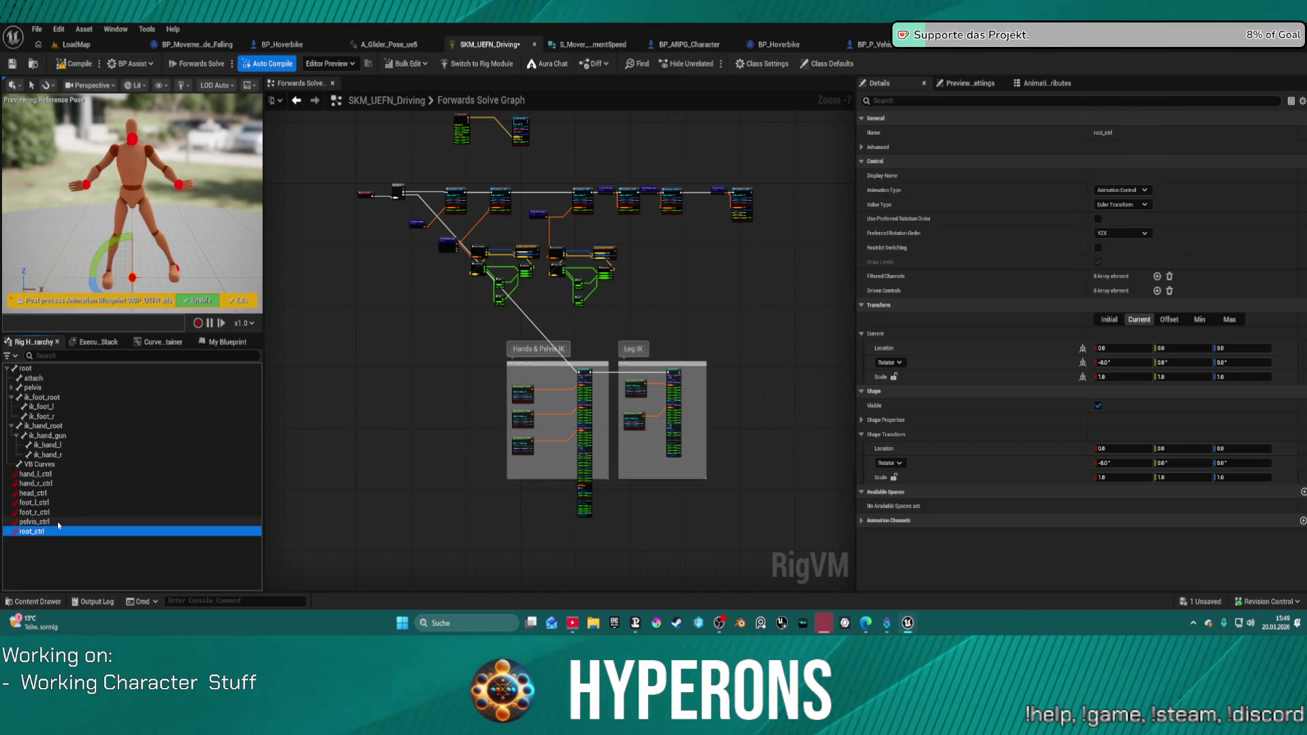
pyautogui.moveTo(326, 377); pyautogui.dragTo(503, 325)
pyautogui.hotkey('ctrl', 's')
# Select only the pelvis Set Transform node in the Forwards Solve graph.
pyautogui.scroll(3, 490, 320)
pyautogui.scroll(2, 511, 311)
pyautogui.moveTo(575, 398); pyautogui.dragTo(664, 357)
pyautogui.click(664, 358)
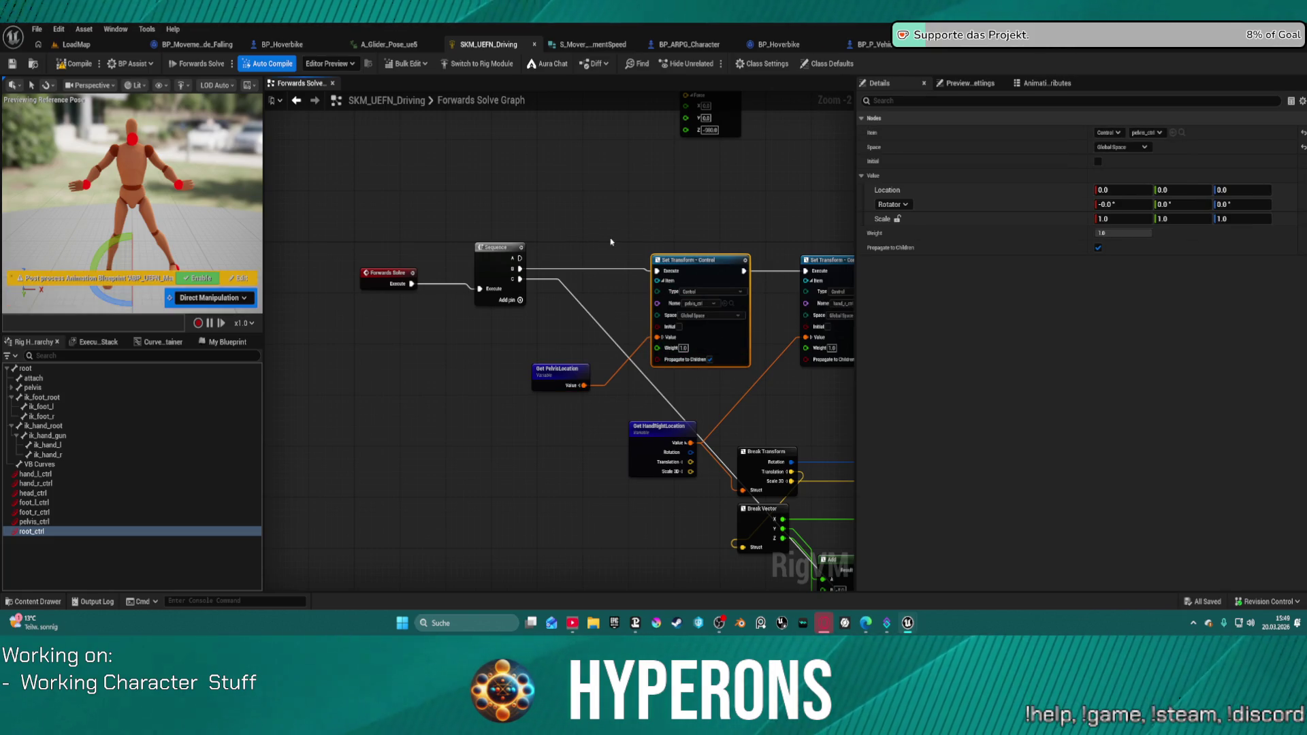
# Shift the Forwards Solve and Sequence nodes left and duplicate the pelvis Set Transform node.
pyautogui.moveTo(317, 249); pyautogui.dragTo(452, 315)
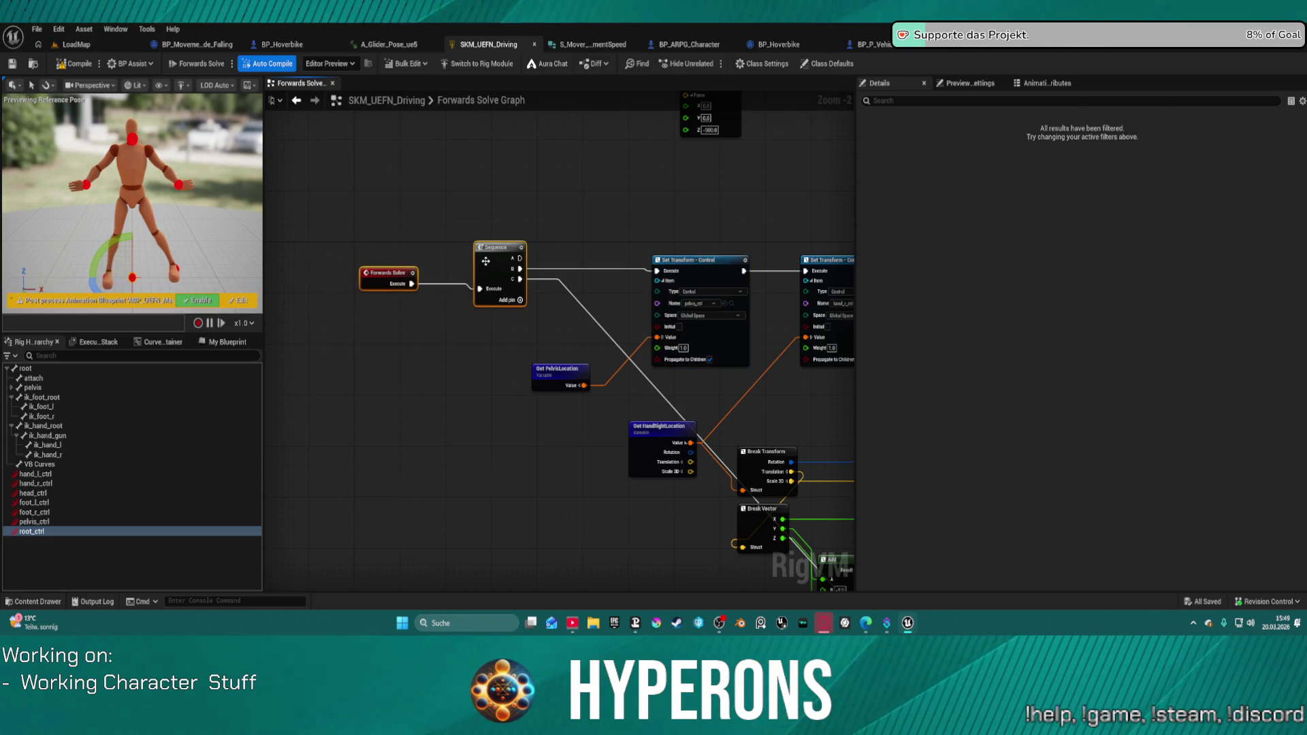
pyautogui.moveTo(486, 263); pyautogui.dragTo(370, 270)
pyautogui.click(437, 236)
pyautogui.click(714, 269)
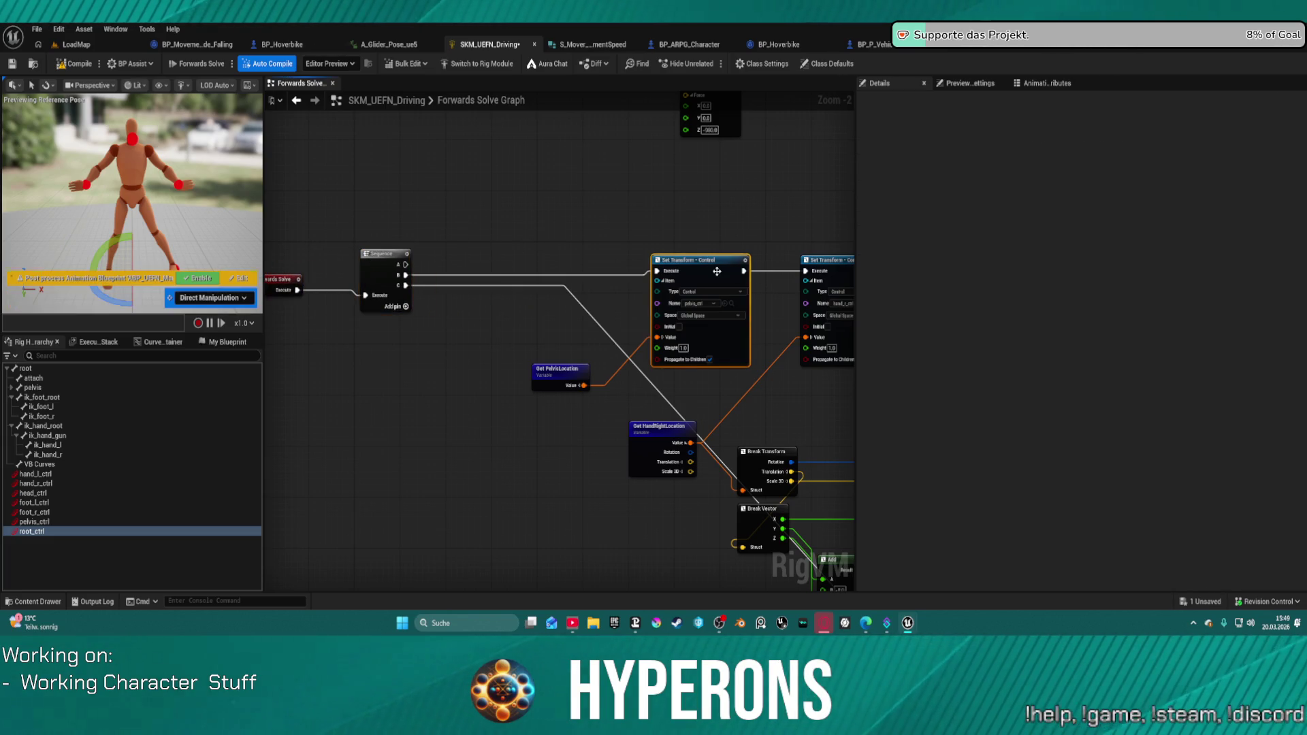
pyautogui.hotkey('ctrl', 'c')
pyautogui.hotkey('ctrl', 'v')
# Connect Sequence output B to the new Set Transform node and target root_ctrl.
pyautogui.scroll(1, 483, 241)
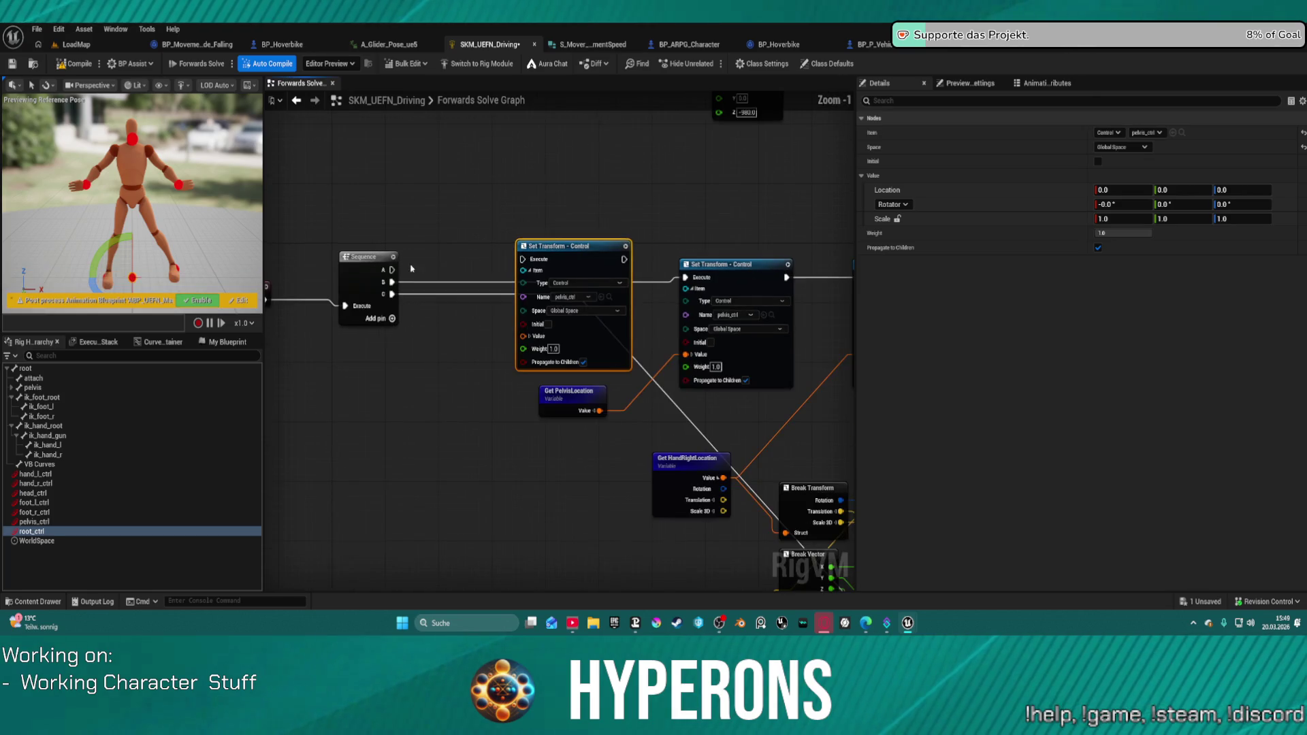
pyautogui.click(388, 281)
pyautogui.moveTo(388, 281)
pyautogui.mouseDown()
pyautogui.moveTo(521, 257)
pyautogui.moveTo(520, 278)
pyautogui.moveTo(420, 293)
pyautogui.moveTo(392, 282)
pyautogui.moveTo(524, 260)
pyautogui.mouseUp()
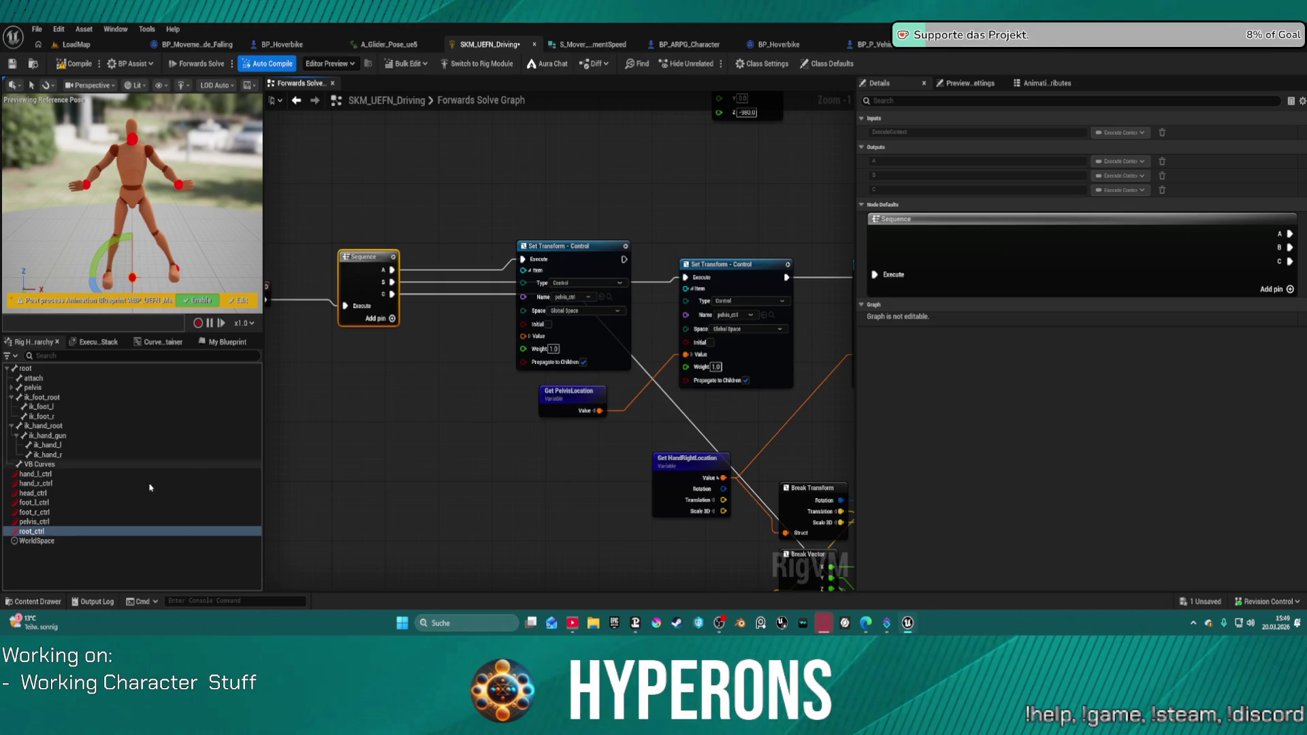
pyautogui.click(572, 297)
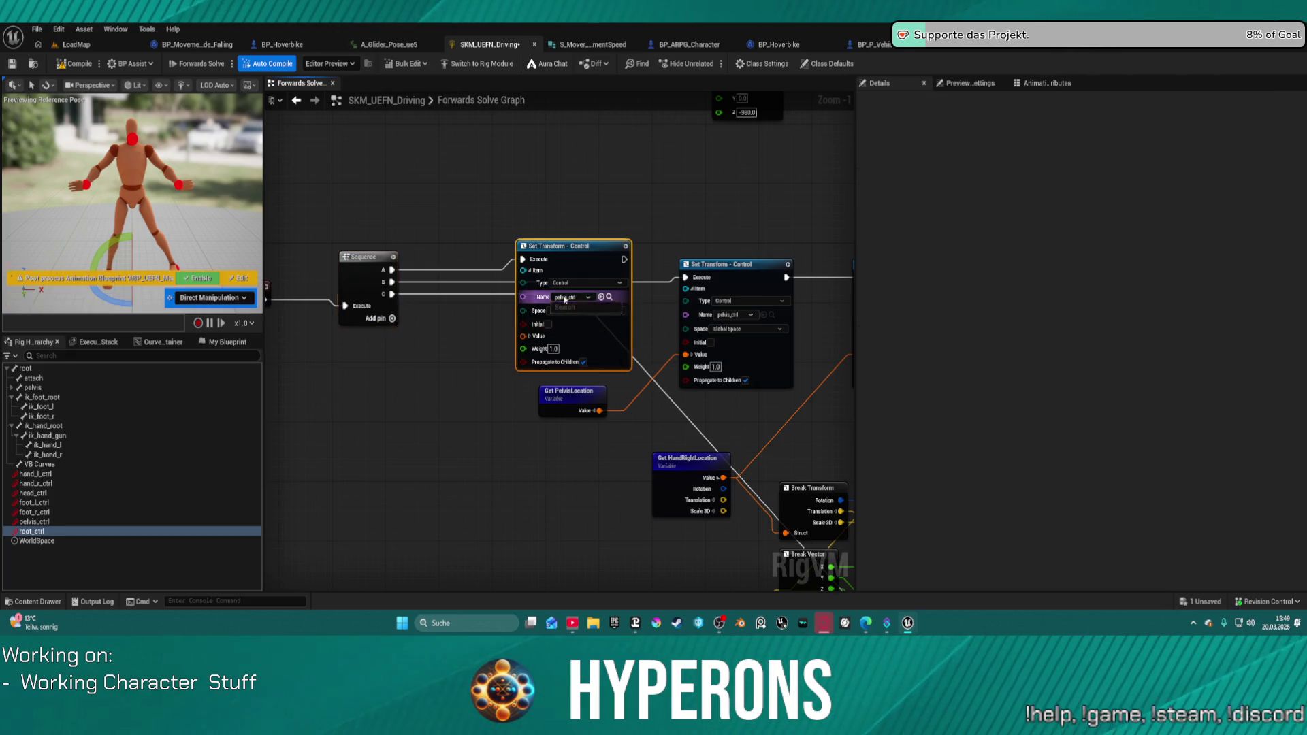
pyautogui.click(565, 362)
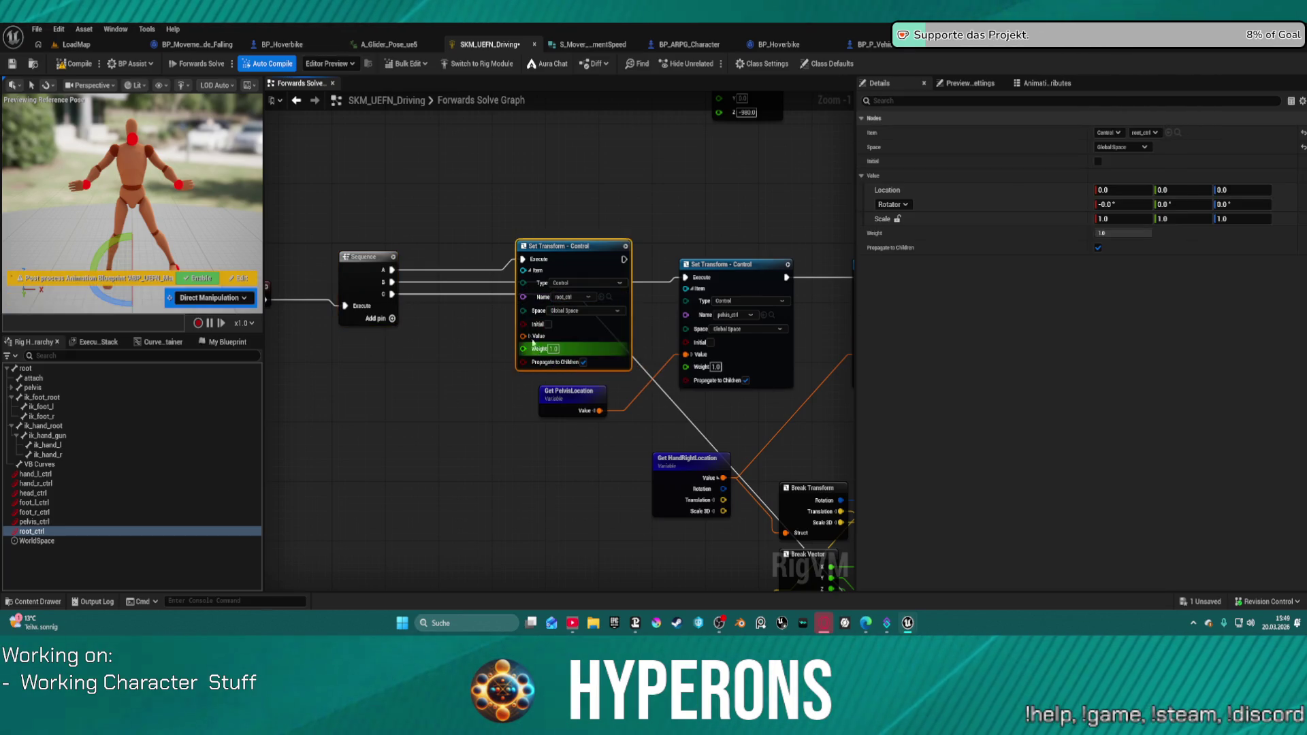
pyautogui.click(531, 337)
pyautogui.click(531, 337)
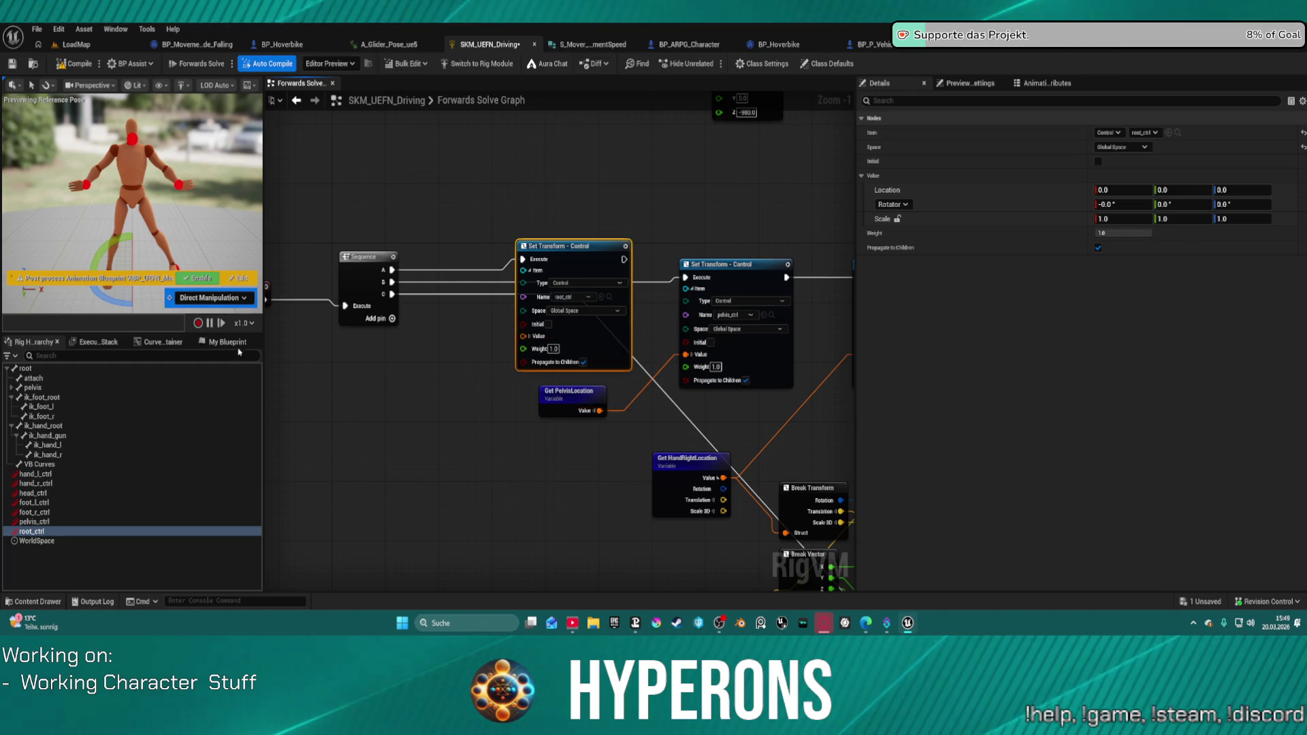
# Feed the Root_Location variable into the new node's Value input.
pyautogui.click(231, 341)
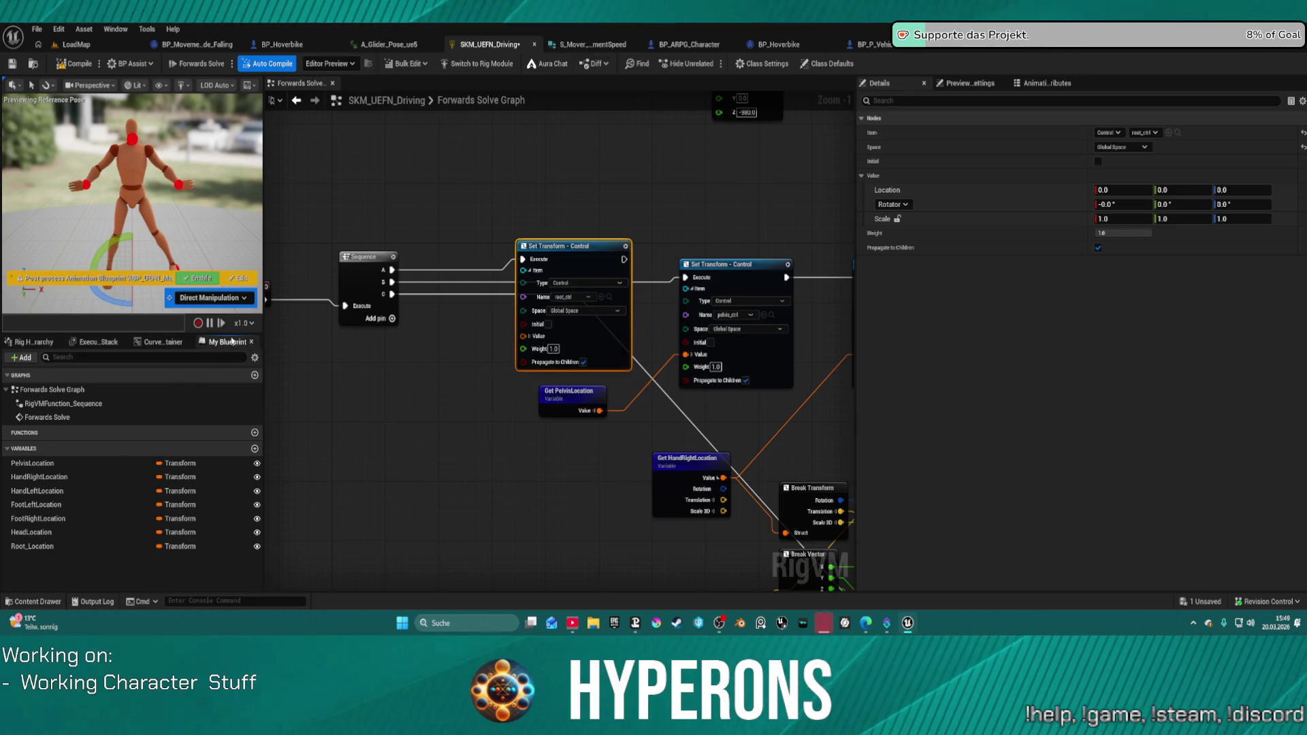
pyautogui.click(53, 548)
pyautogui.moveTo(53, 547)
pyautogui.mouseDown()
pyautogui.moveTo(537, 348)
pyautogui.moveTo(531, 336)
pyautogui.mouseUp()
pyautogui.moveTo(467, 240); pyautogui.dragTo(436, 397)
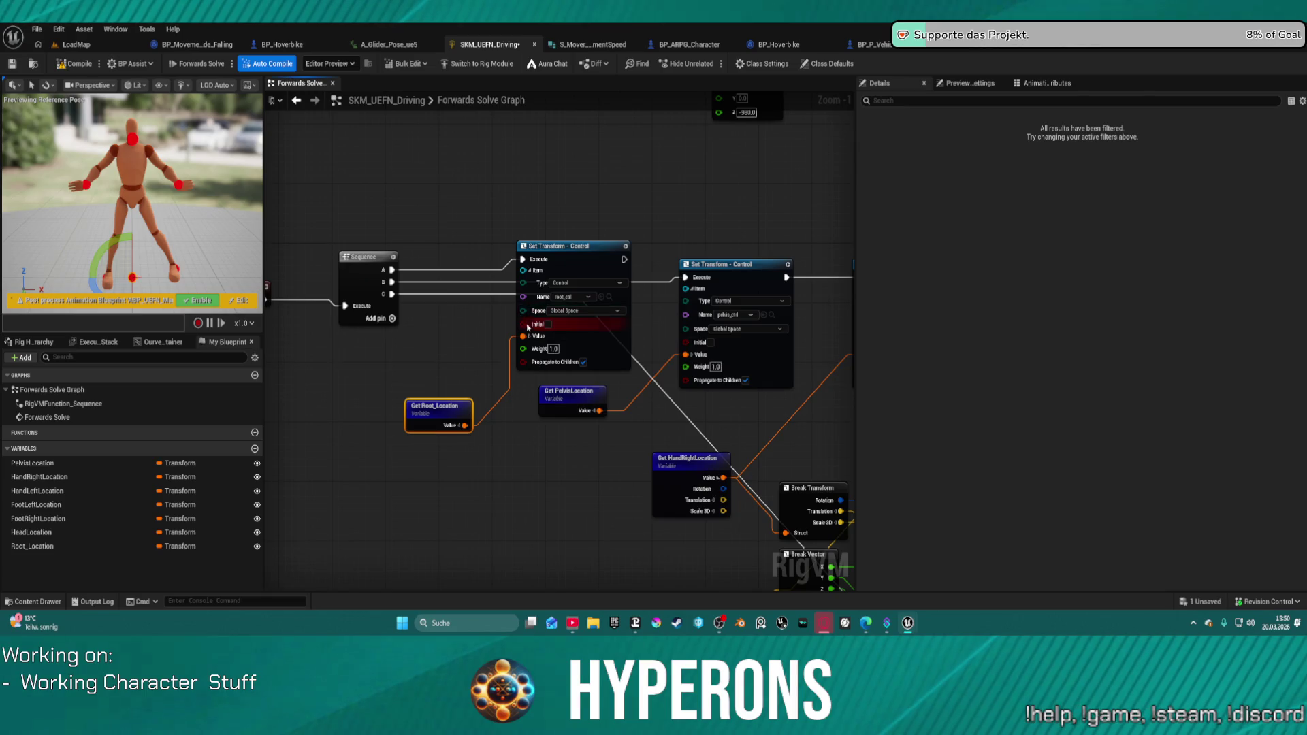
pyautogui.click(538, 271)
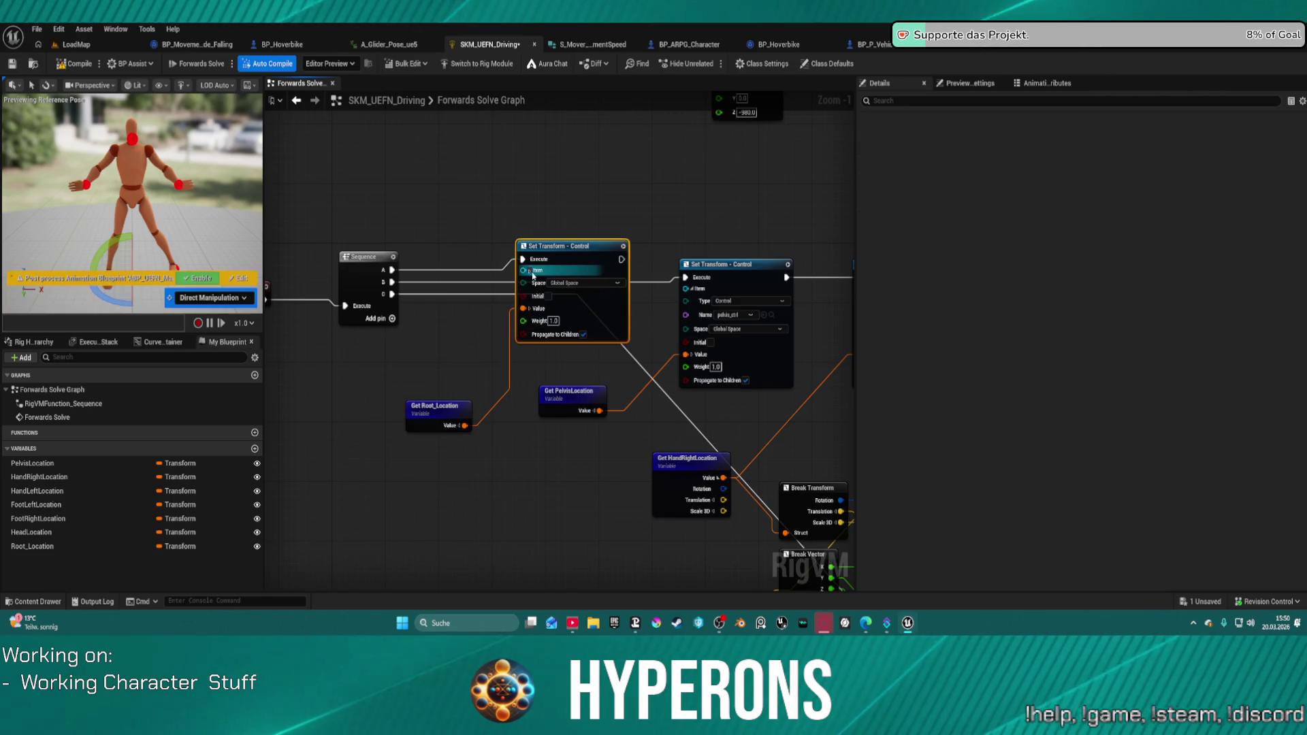
pyautogui.click(538, 270)
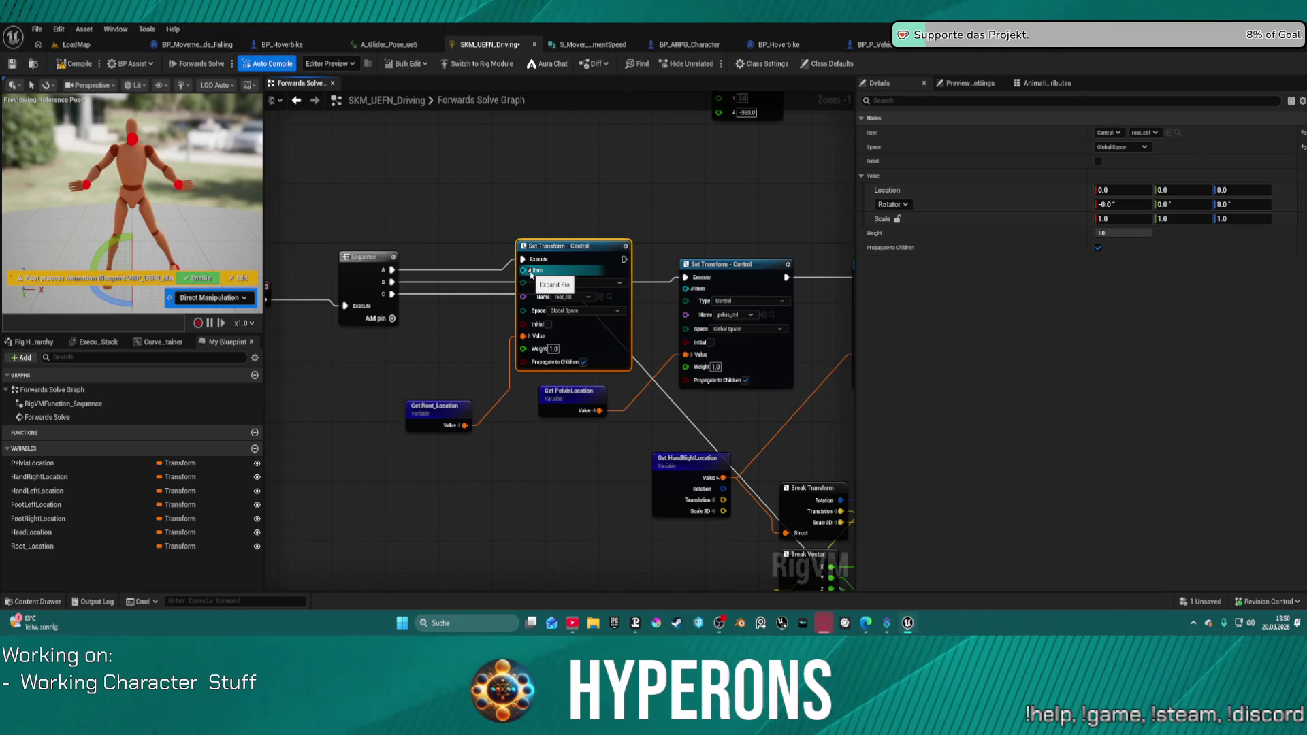
pyautogui.moveTo(732, 330)
pyautogui.mouseDown()
pyautogui.moveTo(580, 295)
pyautogui.moveTo(798, 266)
pyautogui.moveTo(717, 256)
pyautogui.moveTo(820, 256)
pyautogui.moveTo(807, 257)
pyautogui.mouseUp()
# Move root_ctrl within the rig hierarchy and switch the gizmo to translate mode.
pyautogui.click(32, 341)
pyautogui.moveTo(31, 530)
pyautogui.mouseDown()
pyautogui.moveTo(38, 371)
pyautogui.moveTo(41, 395)
pyautogui.moveTo(23, 369)
pyautogui.mouseUp()
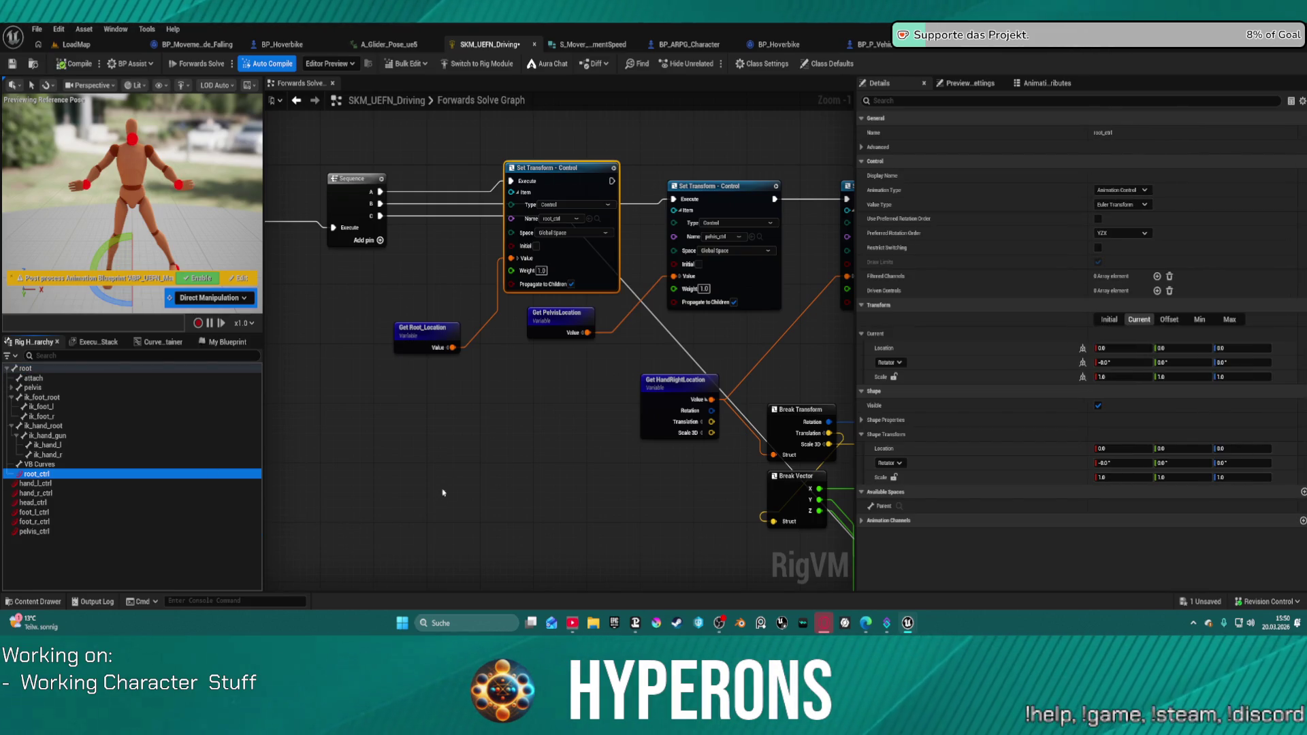
pyautogui.click(473, 426)
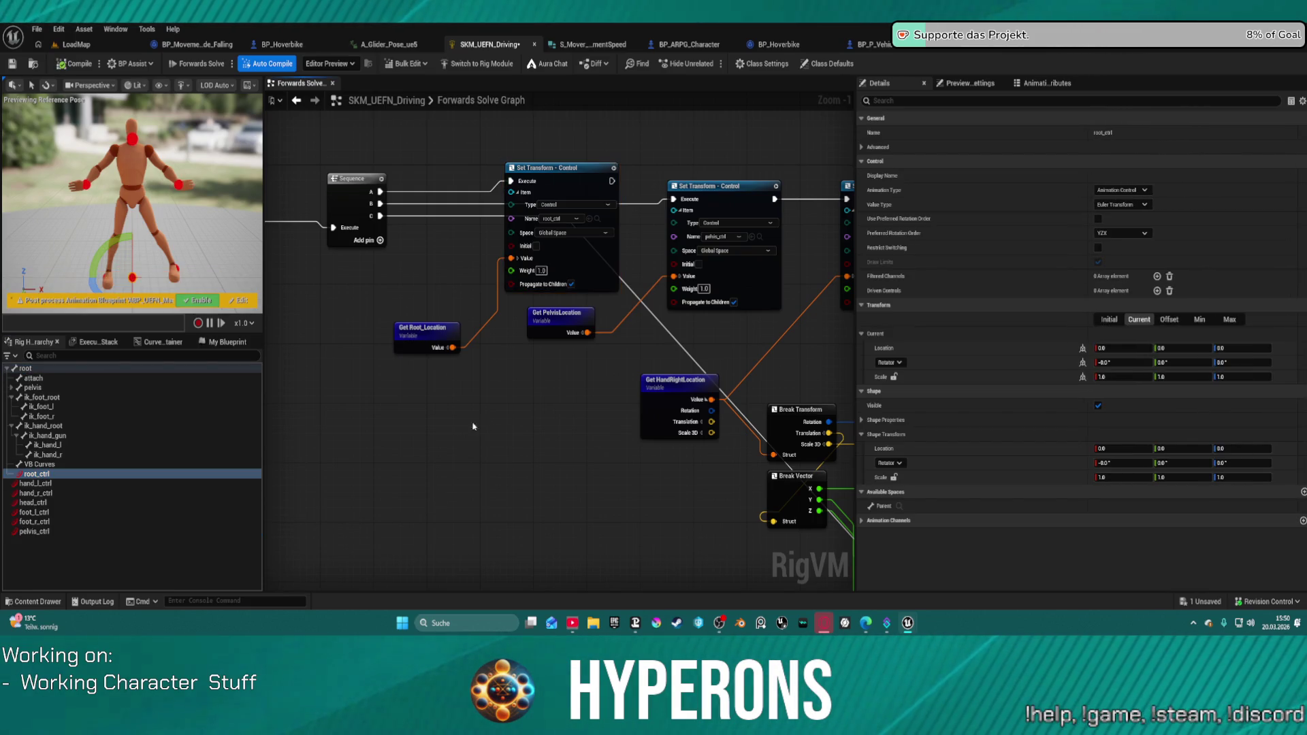
pyautogui.press('w')
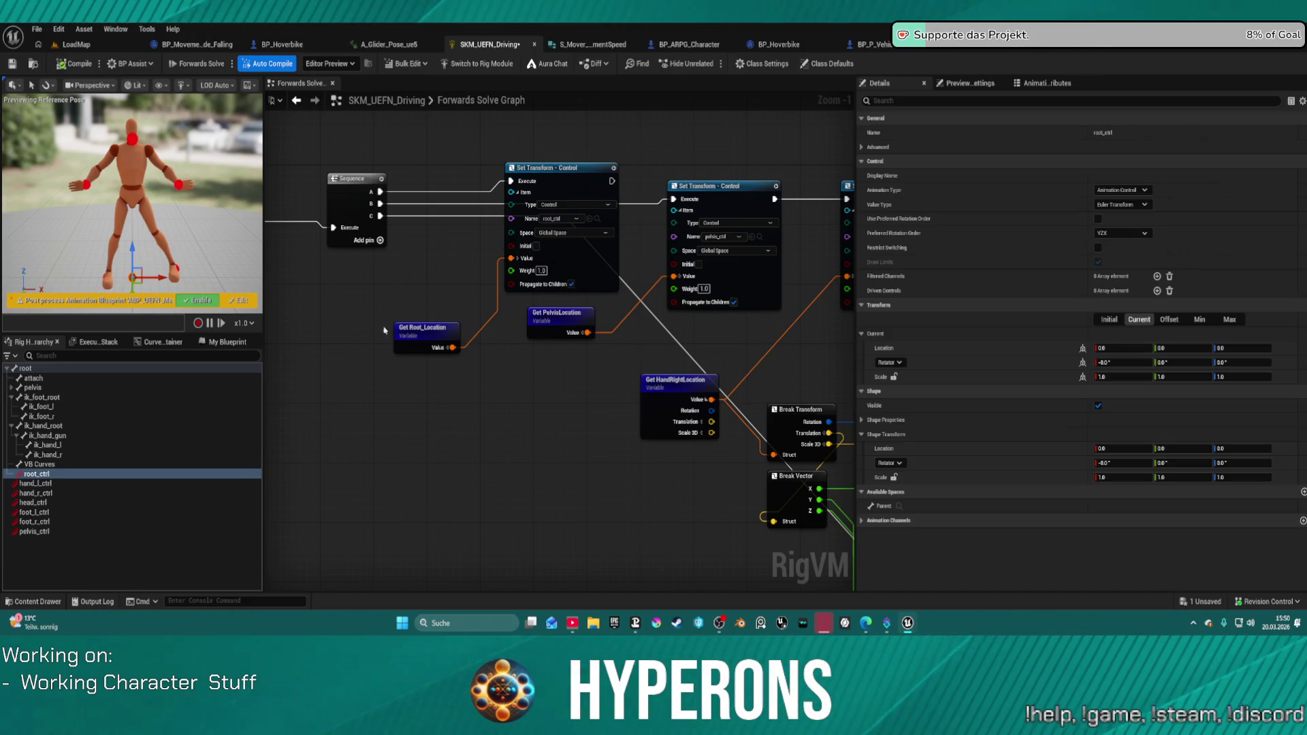
# Select Root_Location in the variables list, then send the crash report and restart.
pyautogui.click(228, 343)
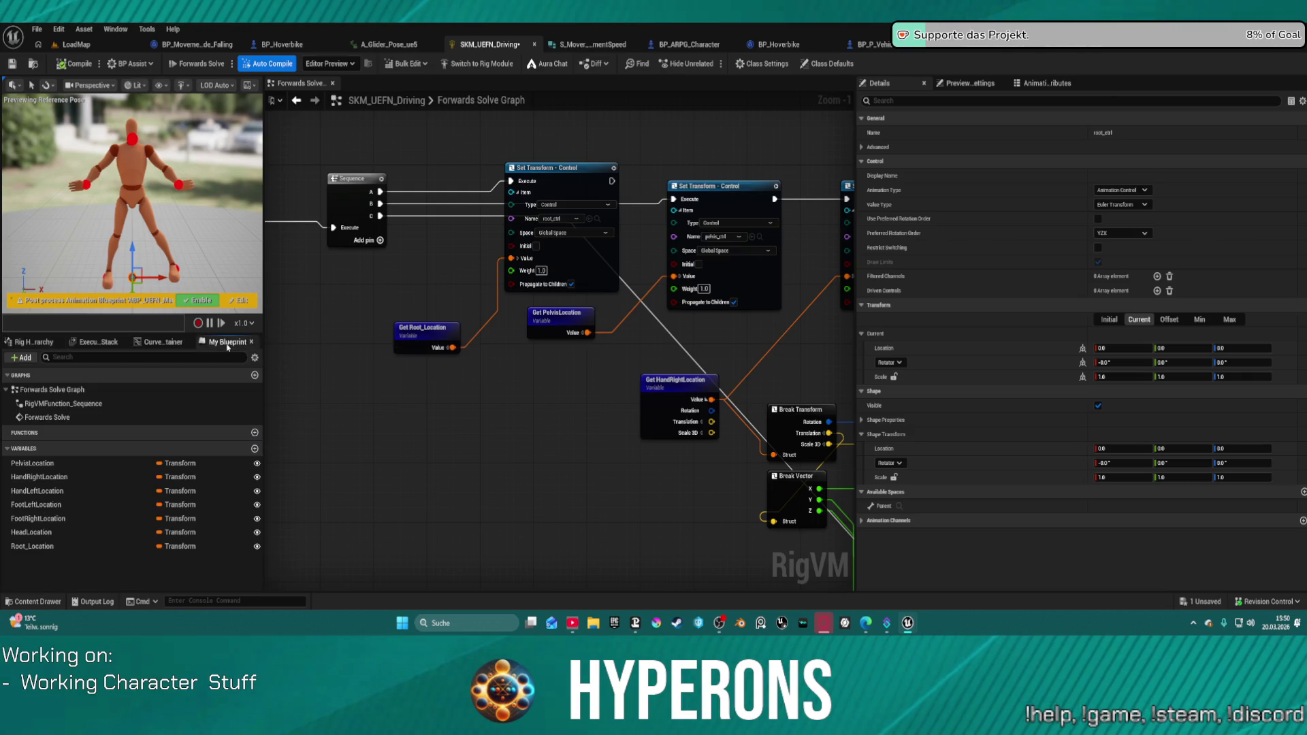
pyautogui.click(35, 546)
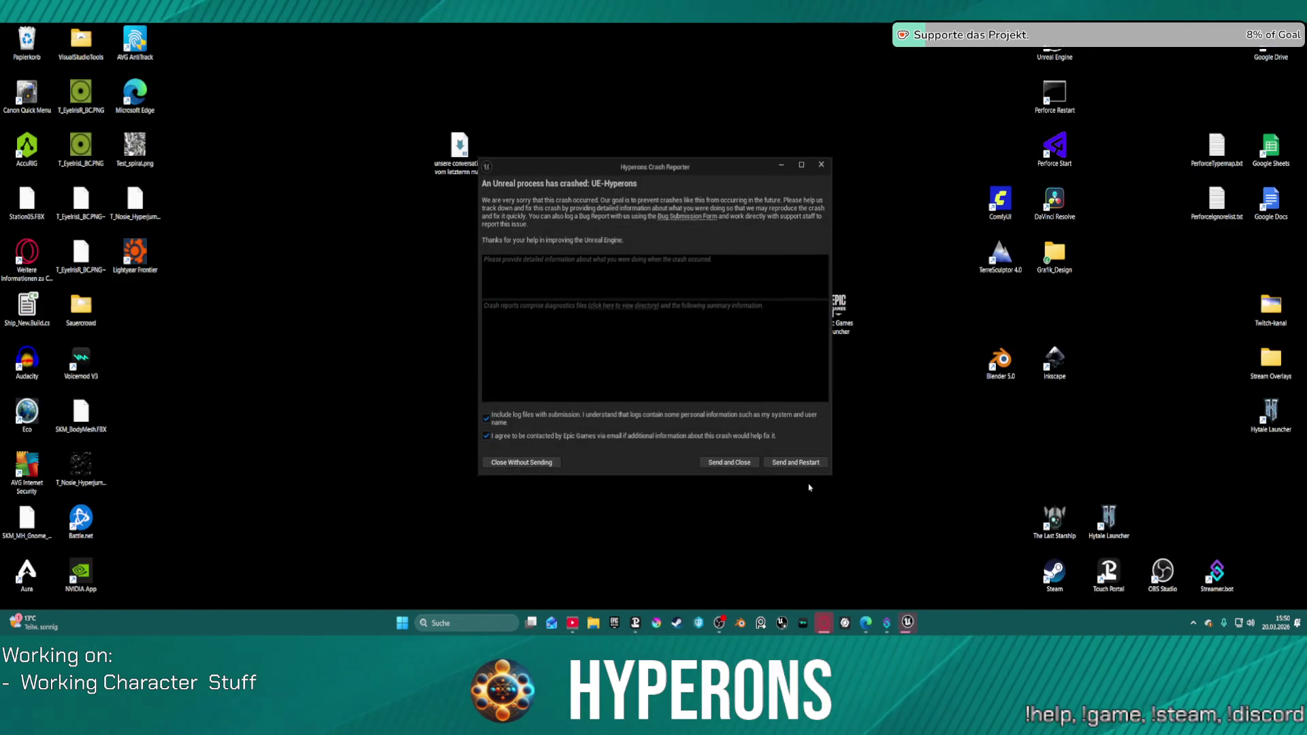
pyautogui.click(796, 467)
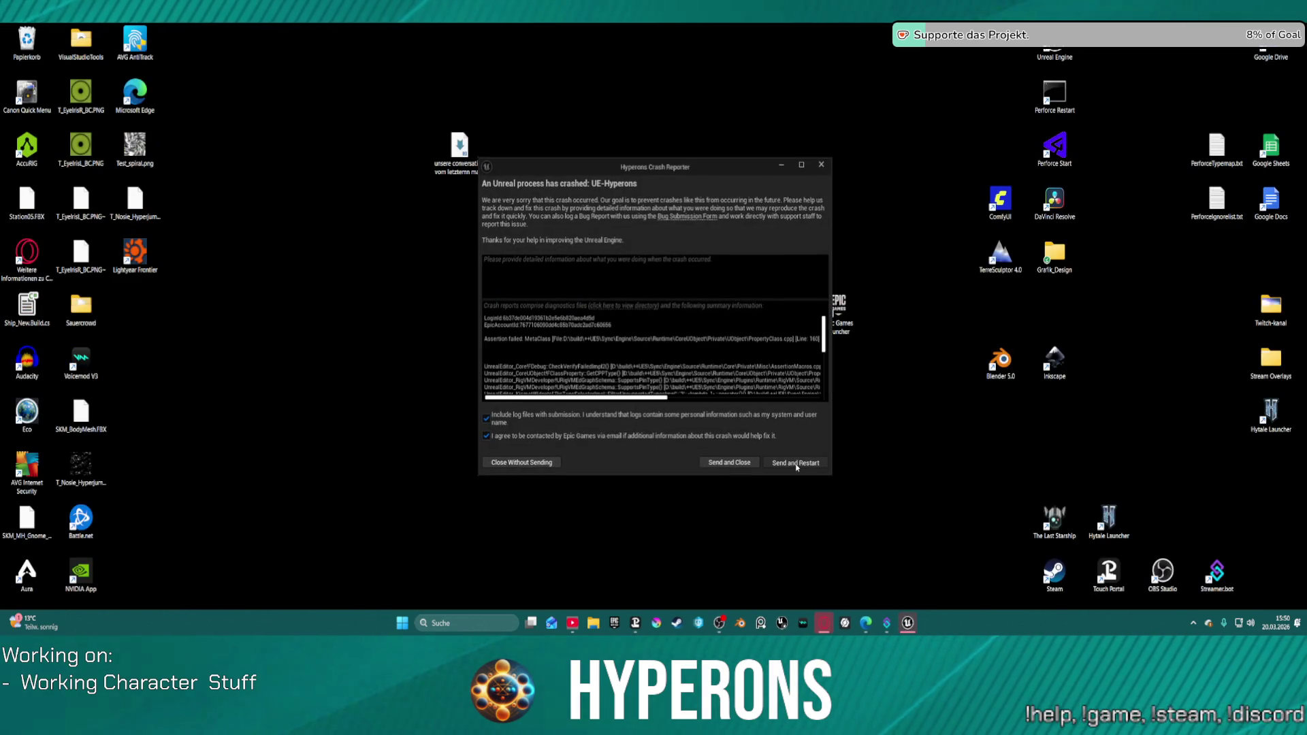